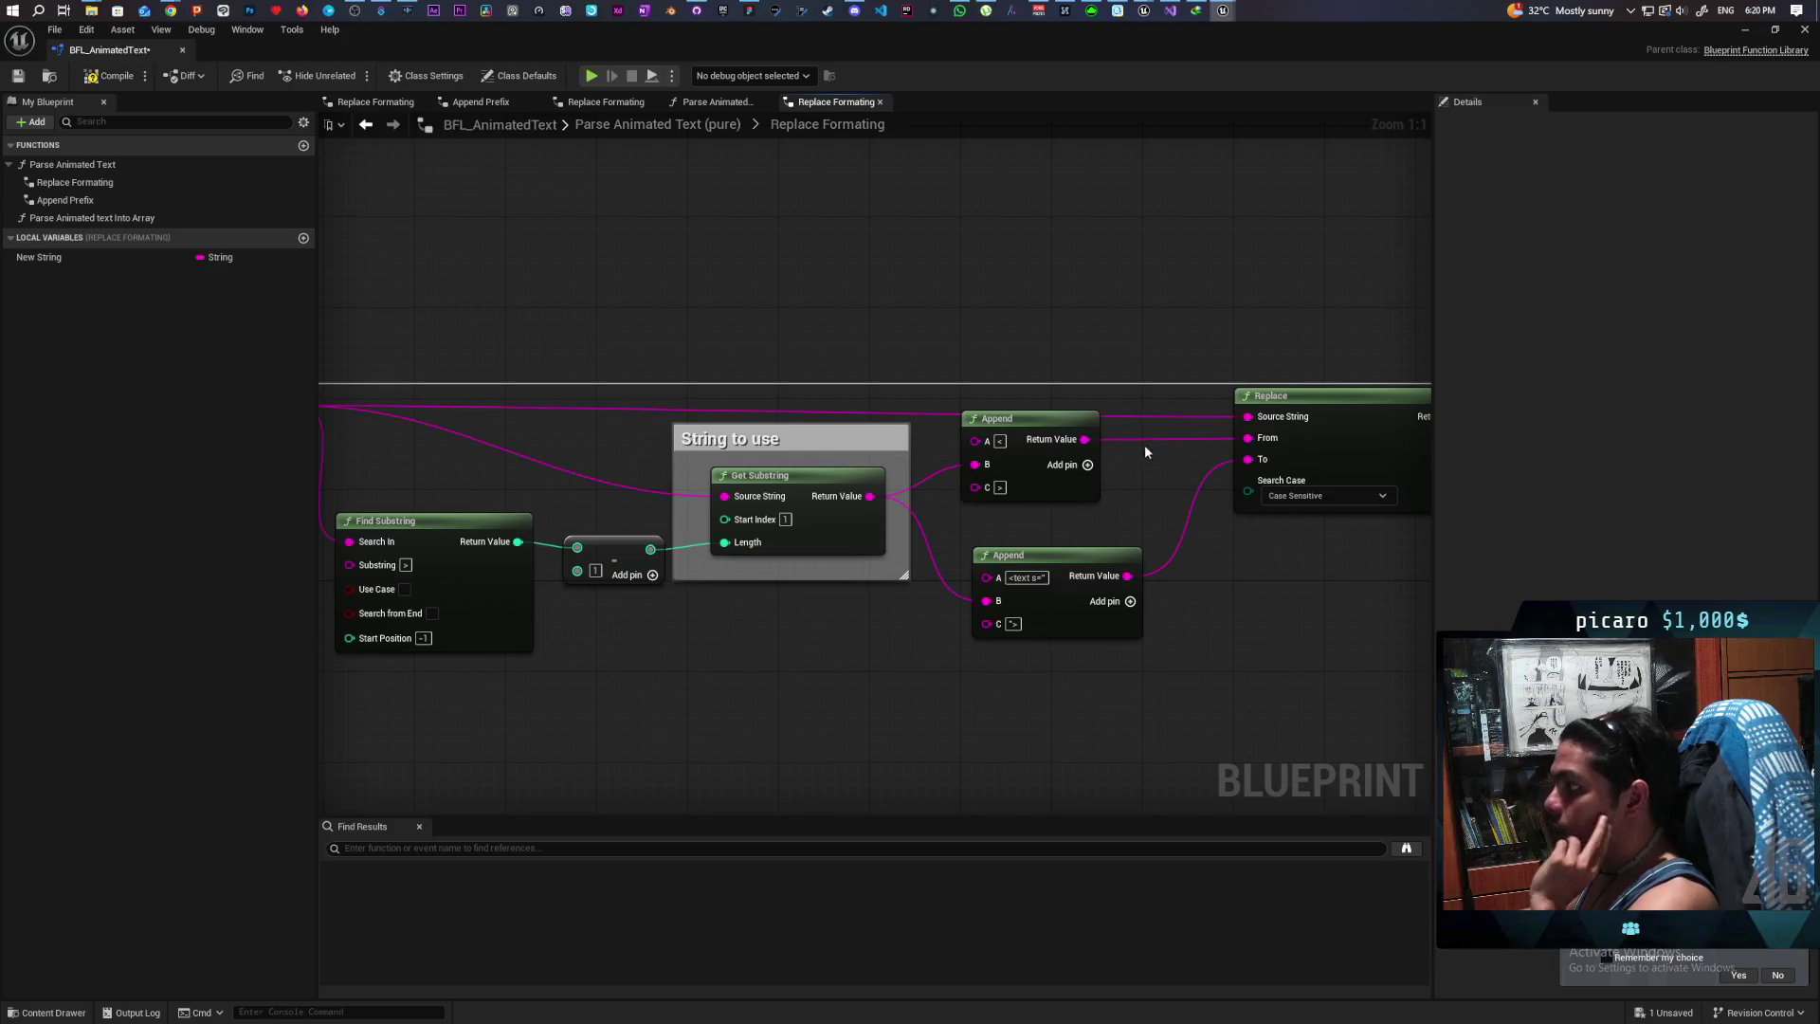
# Step: Navigate from Parse Animated Text into the collapsed Replace Formatting graph
pyautogui.moveTo(1030, 626); pyautogui.dragTo(896, 595)
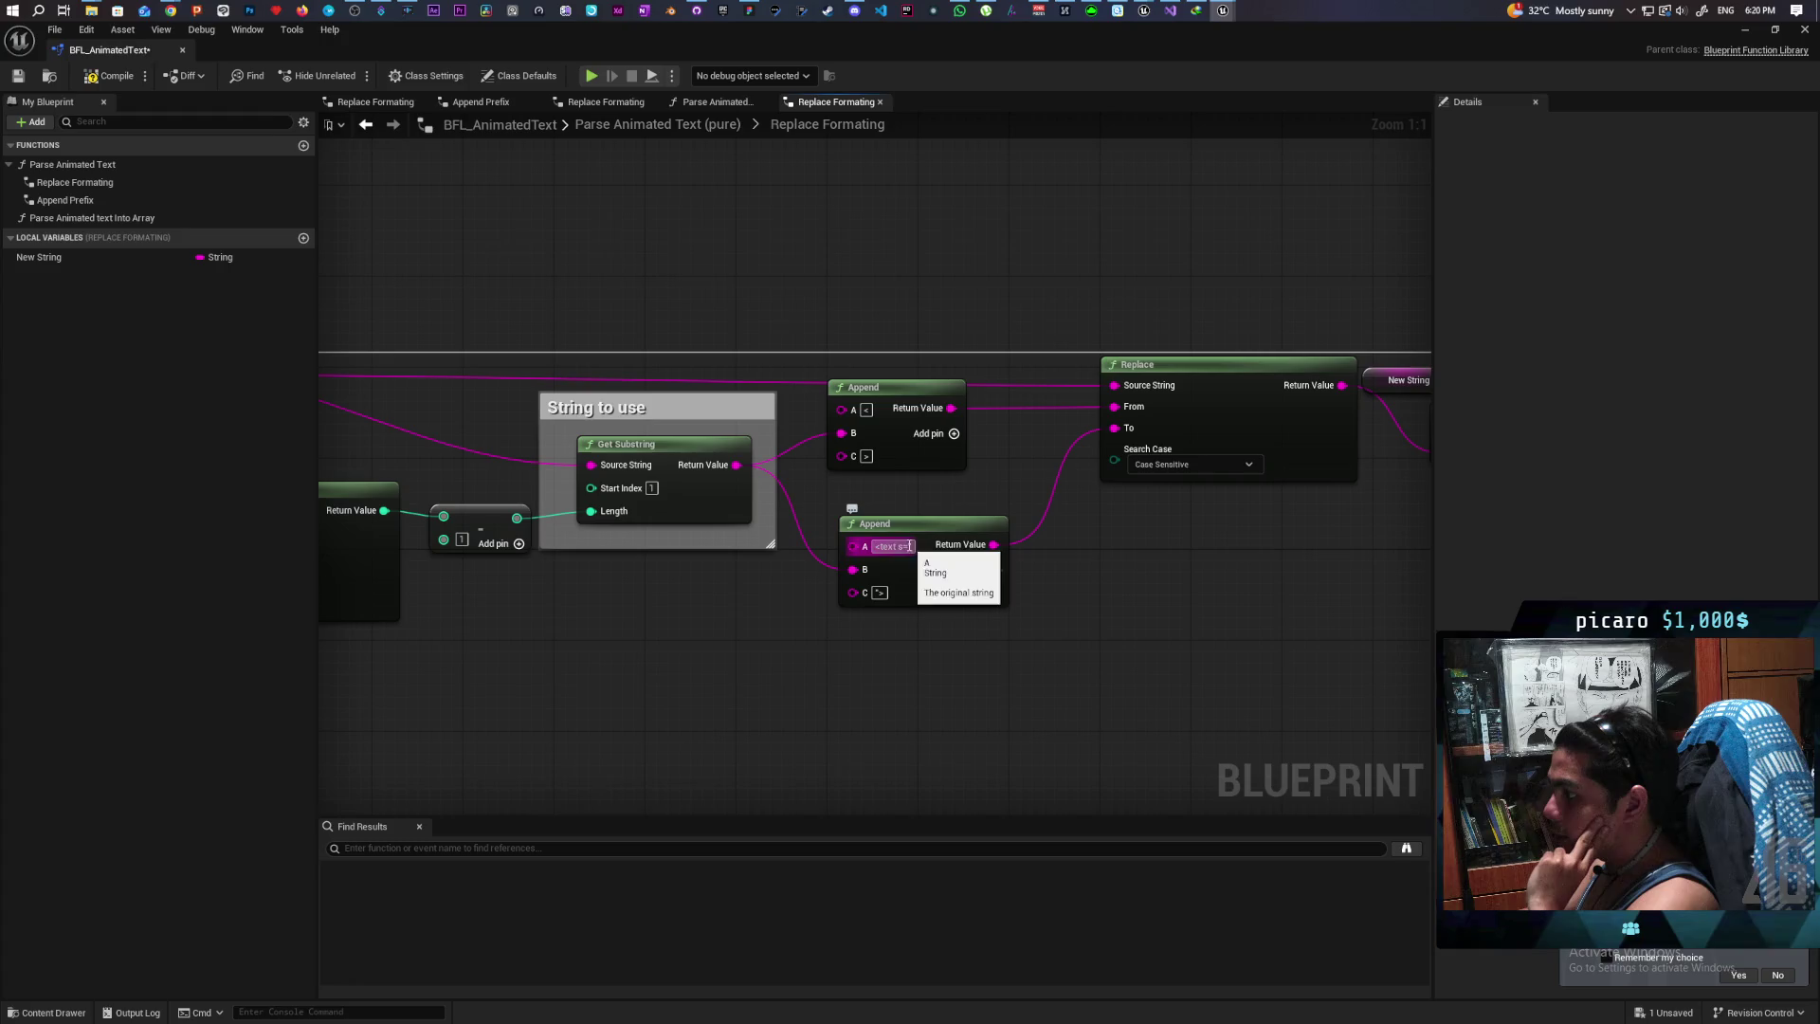
pyautogui.moveTo(863, 662)
pyautogui.mouseDown()
pyautogui.moveTo(979, 617)
pyautogui.moveTo(982, 594)
pyautogui.mouseUp()
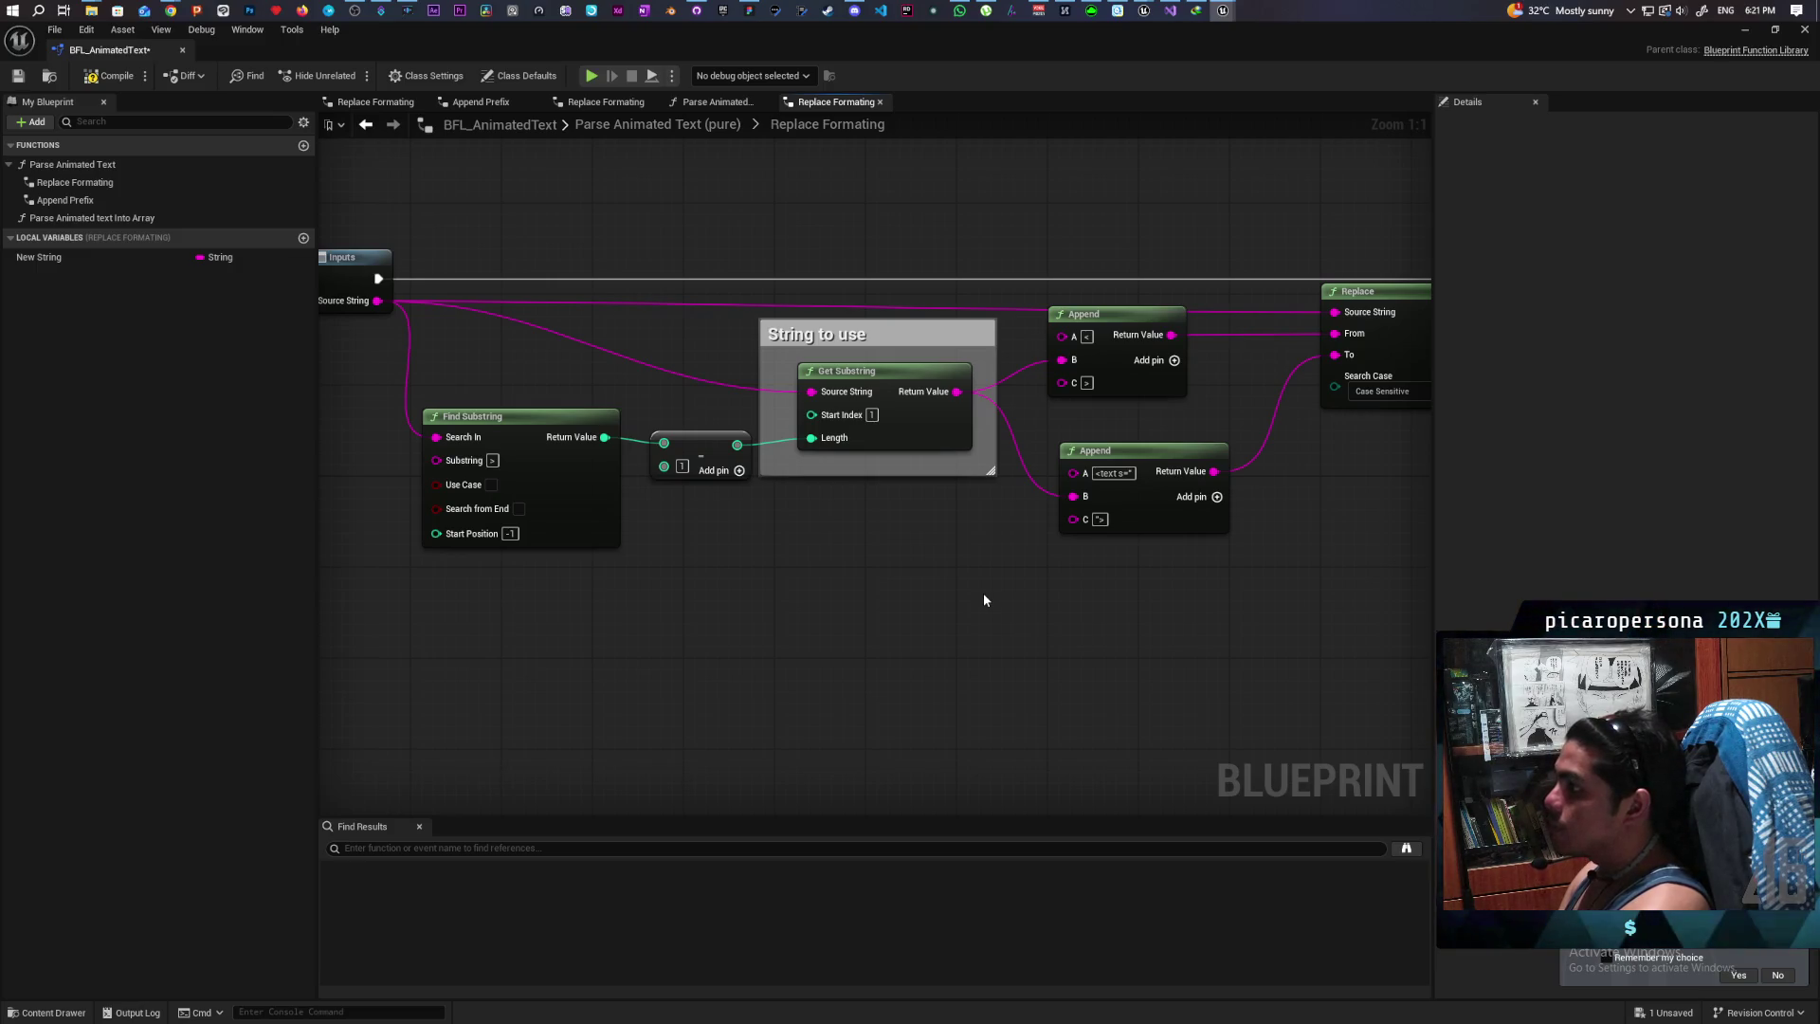
pyautogui.click(721, 103)
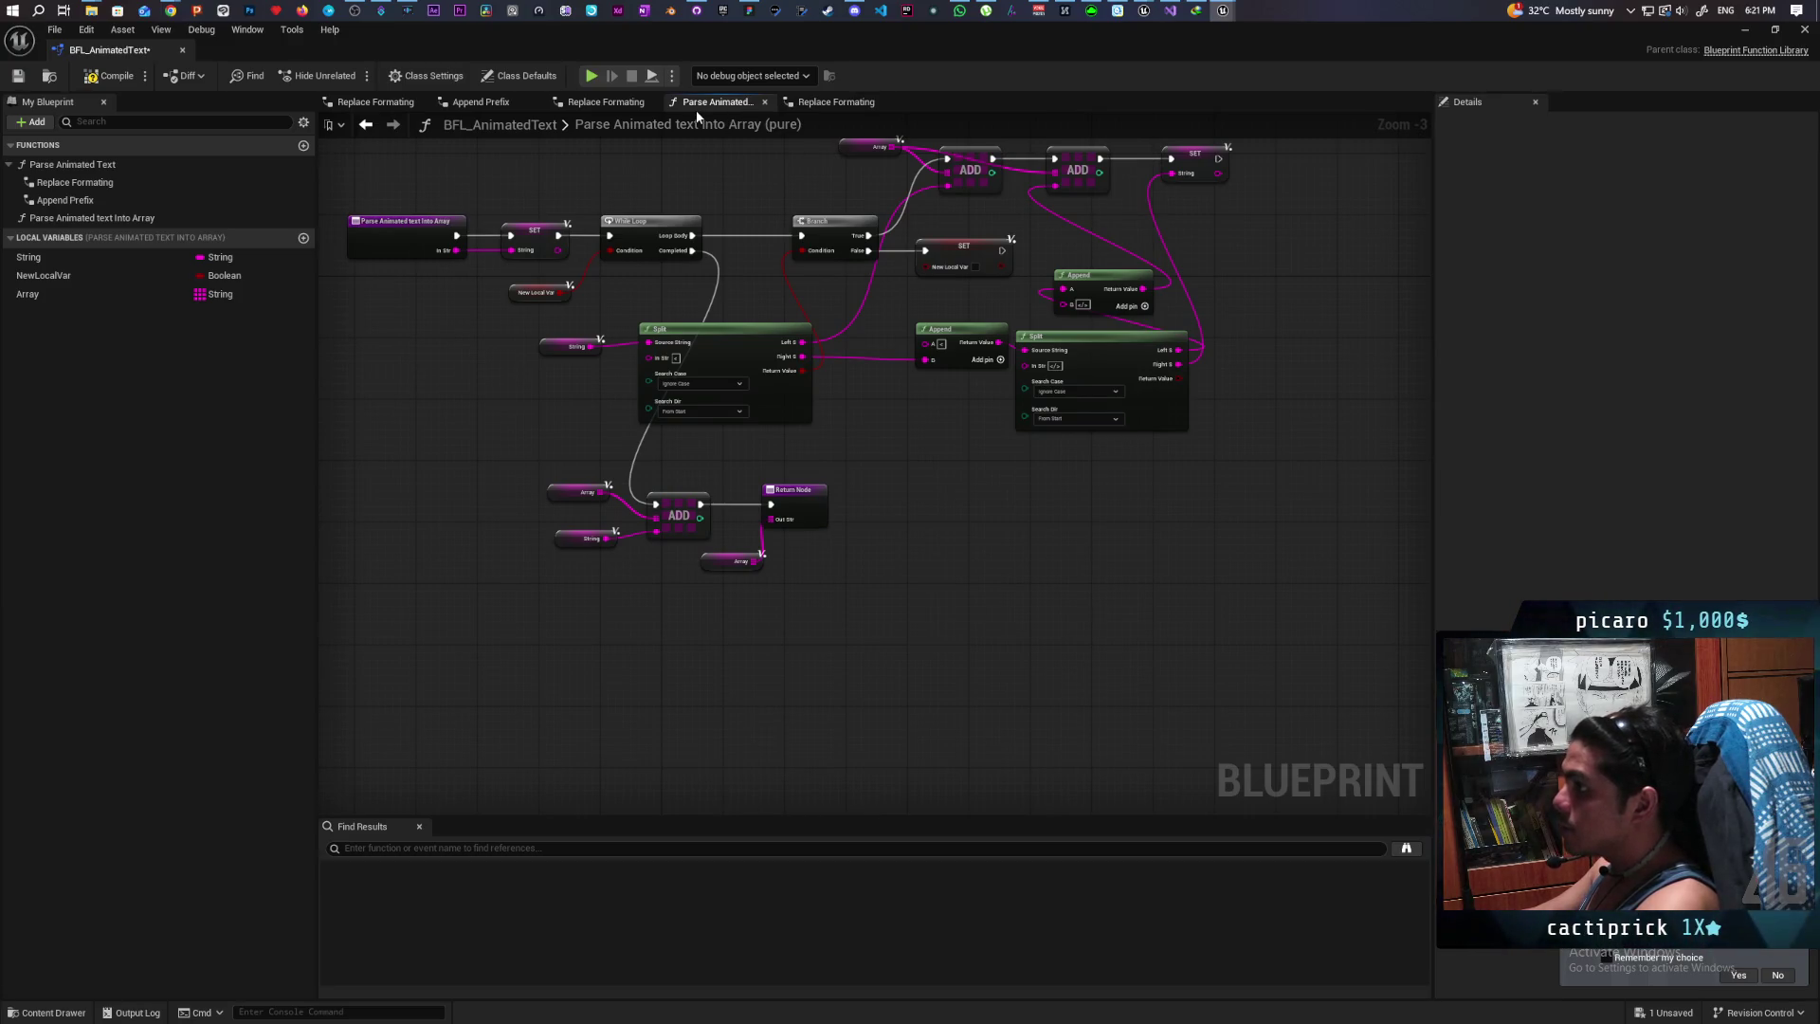
pyautogui.click(834, 102)
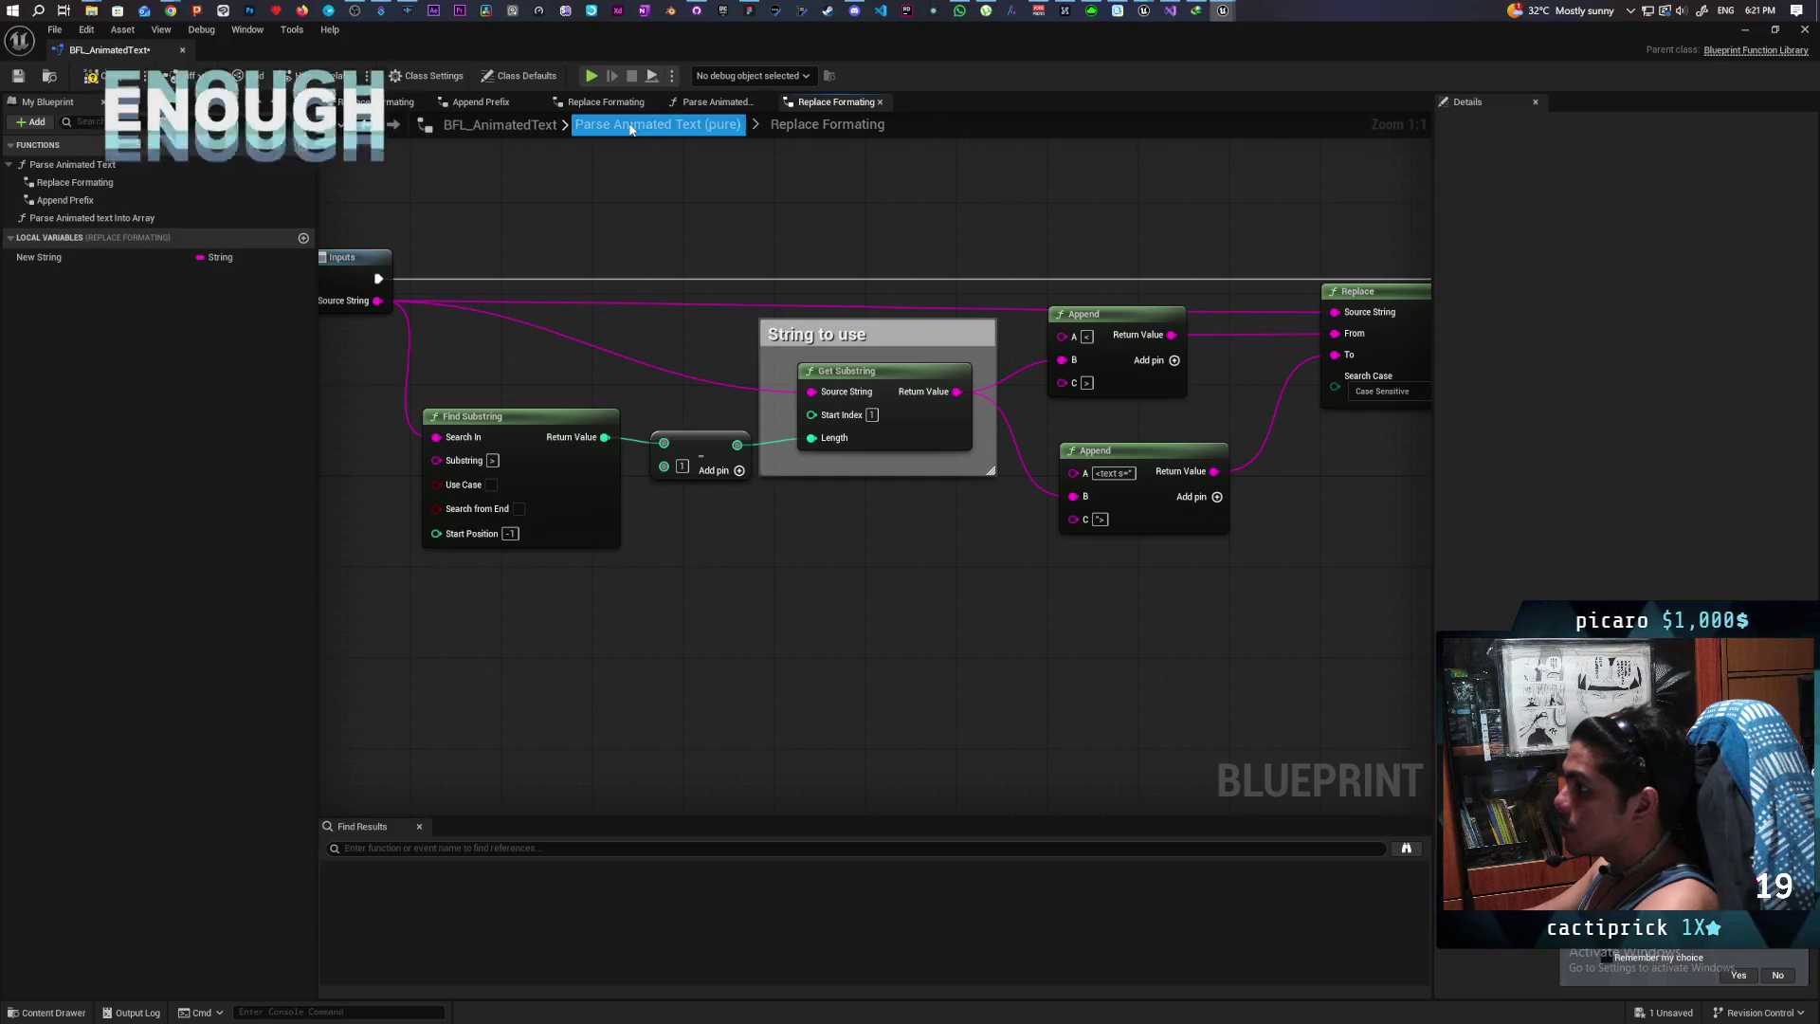
pyautogui.click(631, 125)
pyautogui.scroll(3, 990, 523)
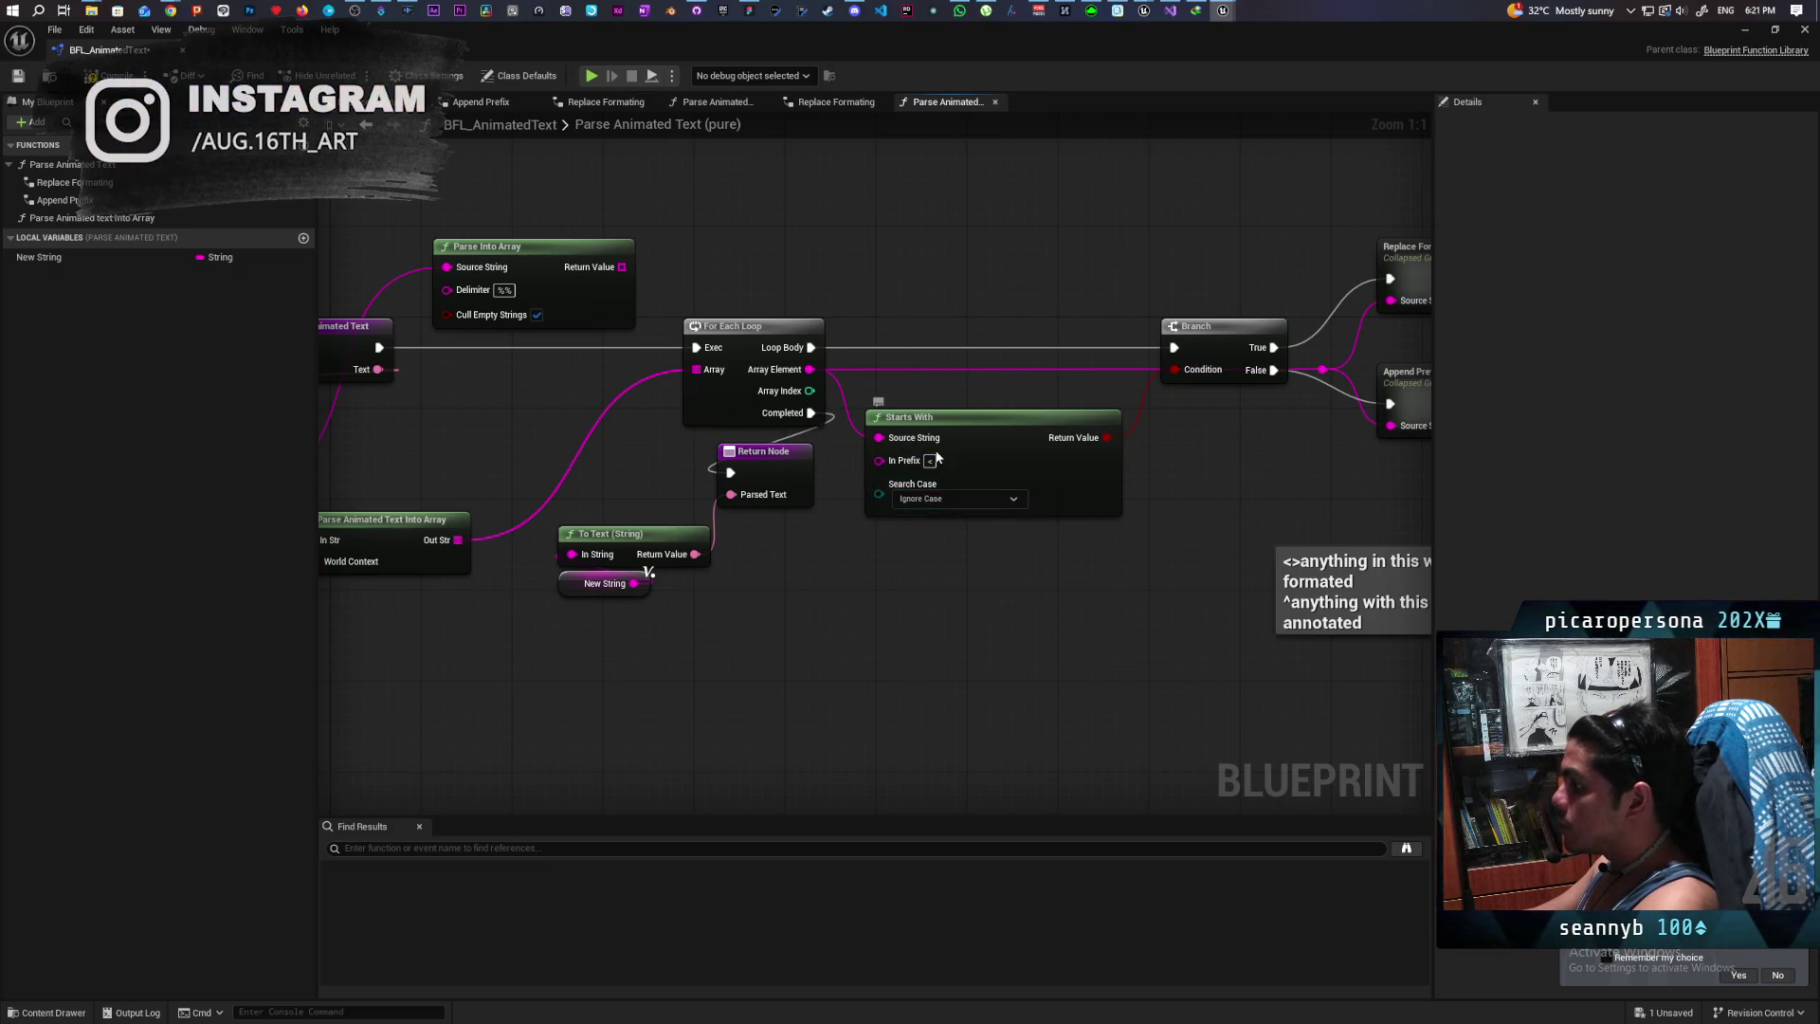
pyautogui.moveTo(937, 487); pyautogui.dragTo(688, 479)
pyautogui.doubleClick(1175, 266)
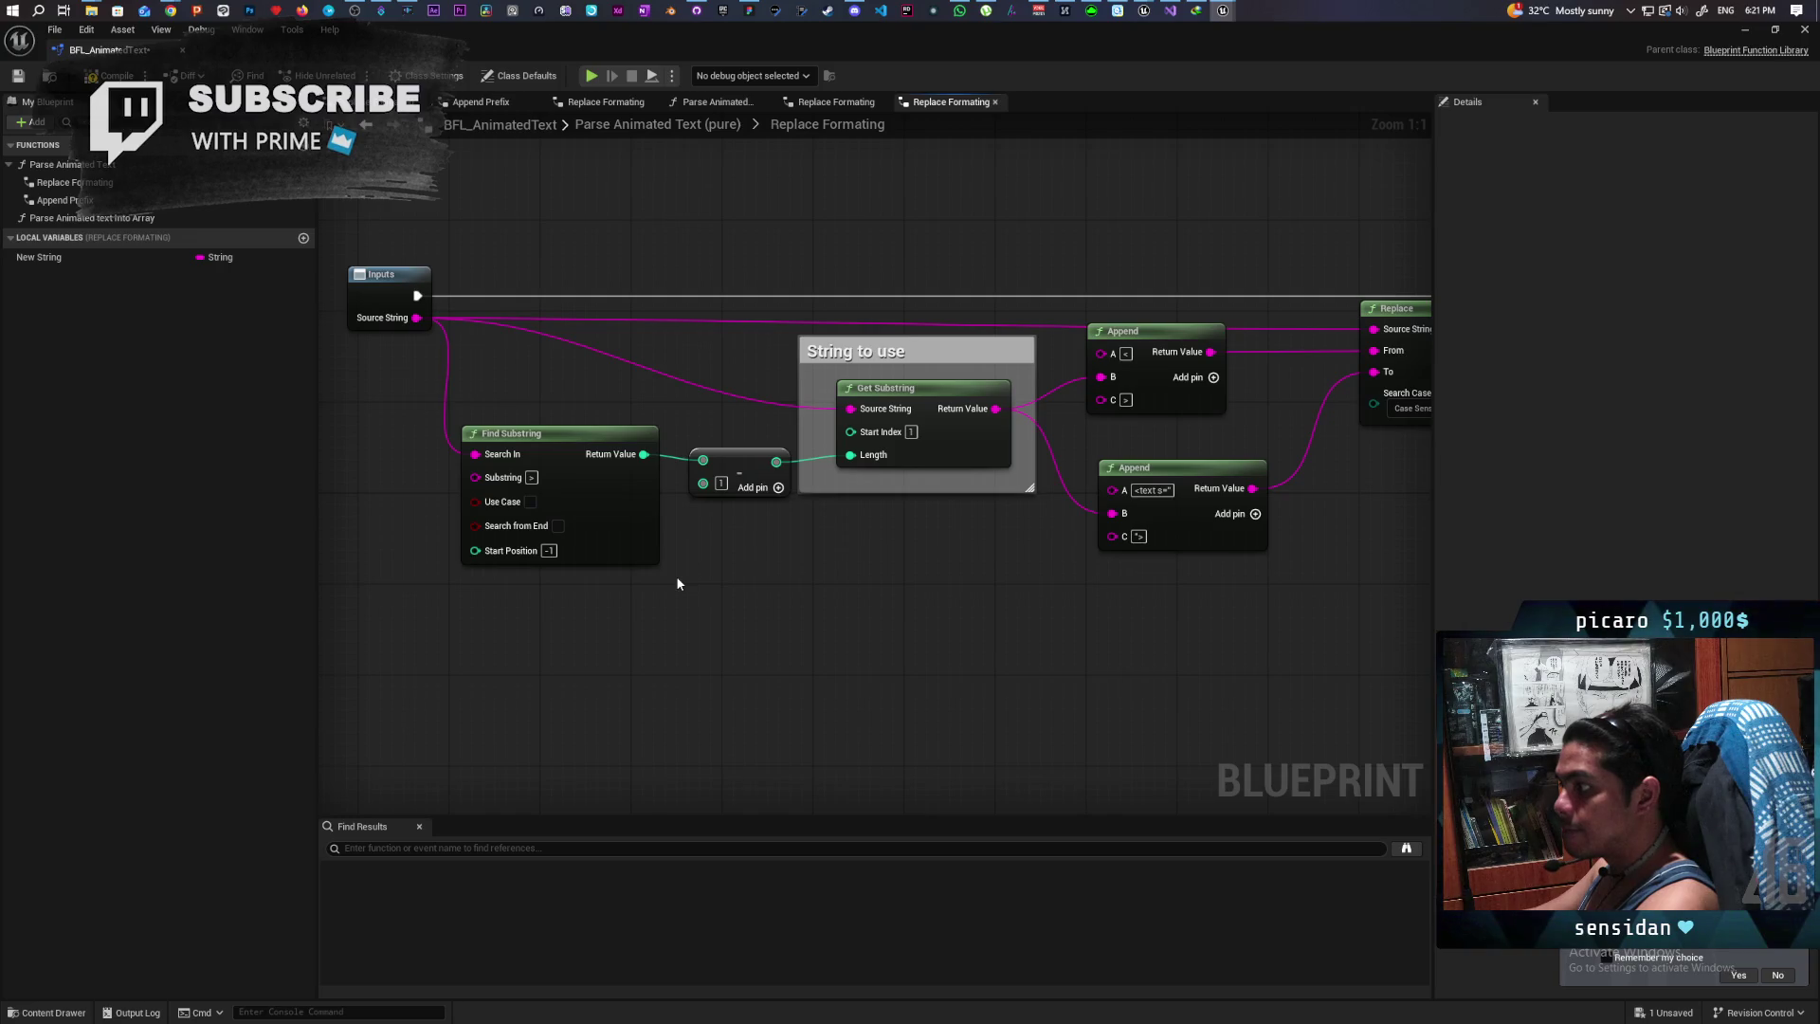
# Step: Duplicate the Find Substring node and place the copy lower left, below the String to use comment
pyautogui.click(635, 555)
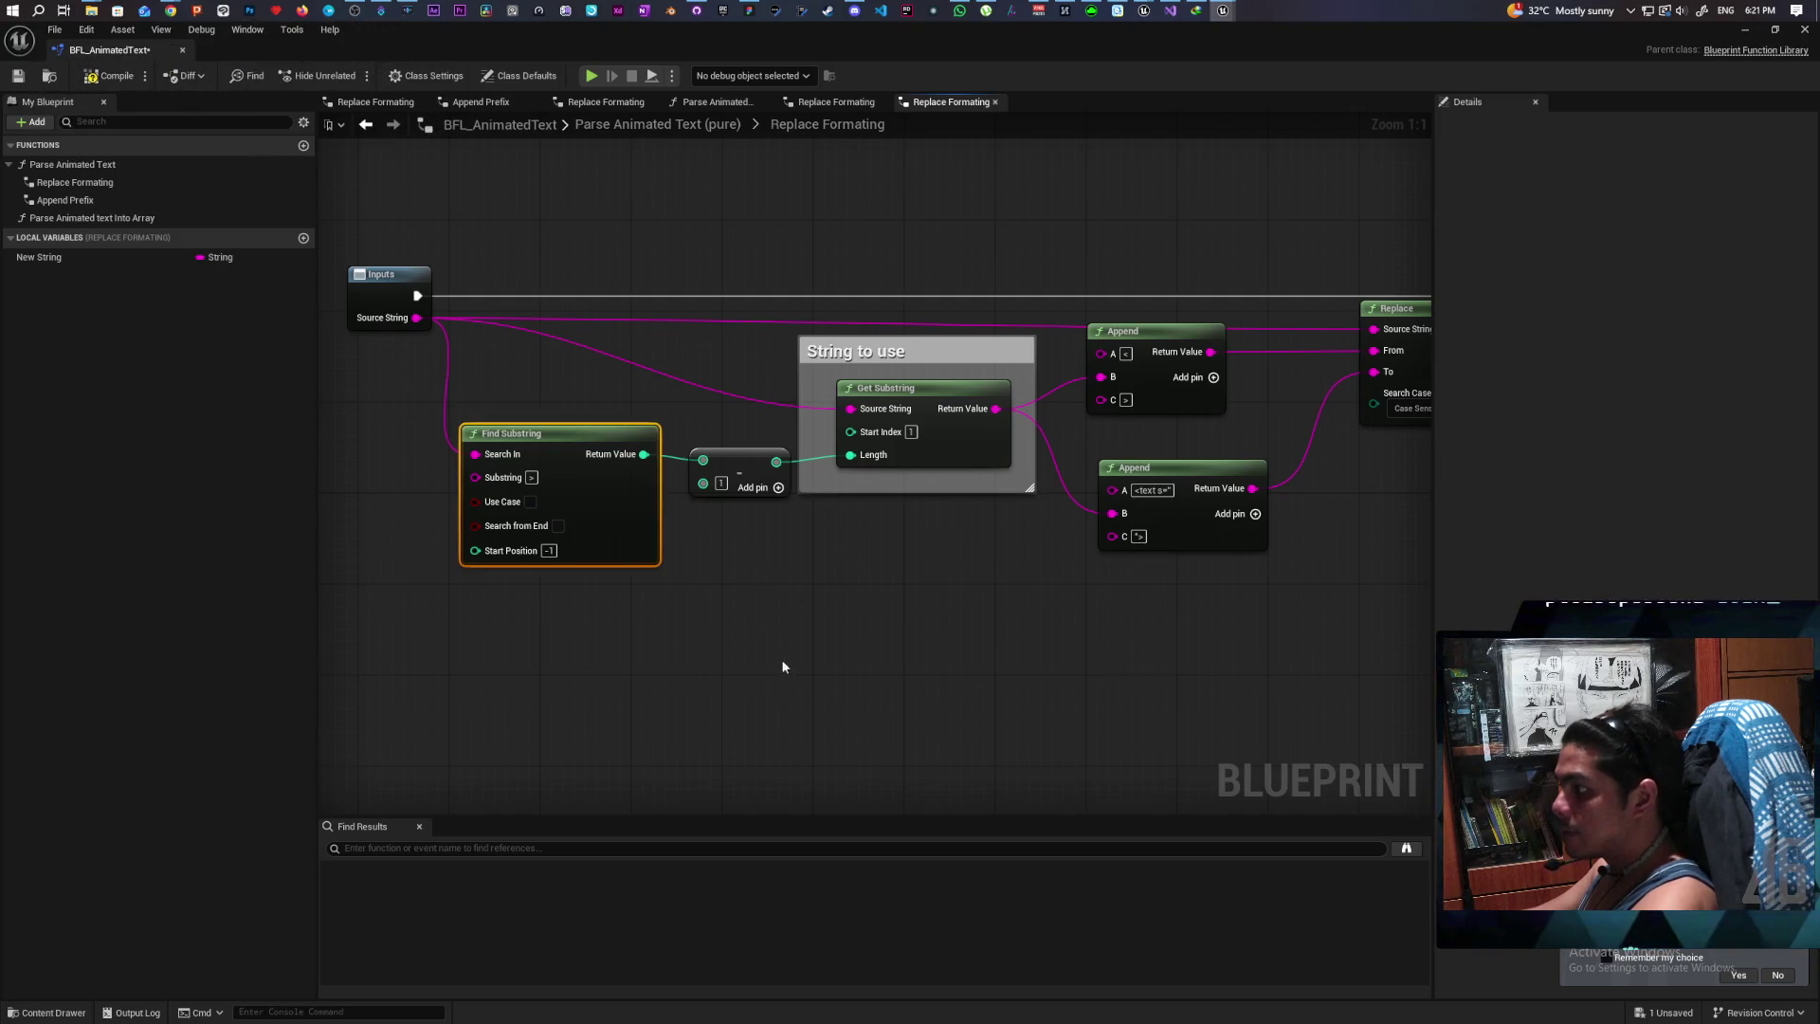
pyautogui.hotkey('ctrl', 'c')
pyautogui.hotkey('ctrl', 'v')
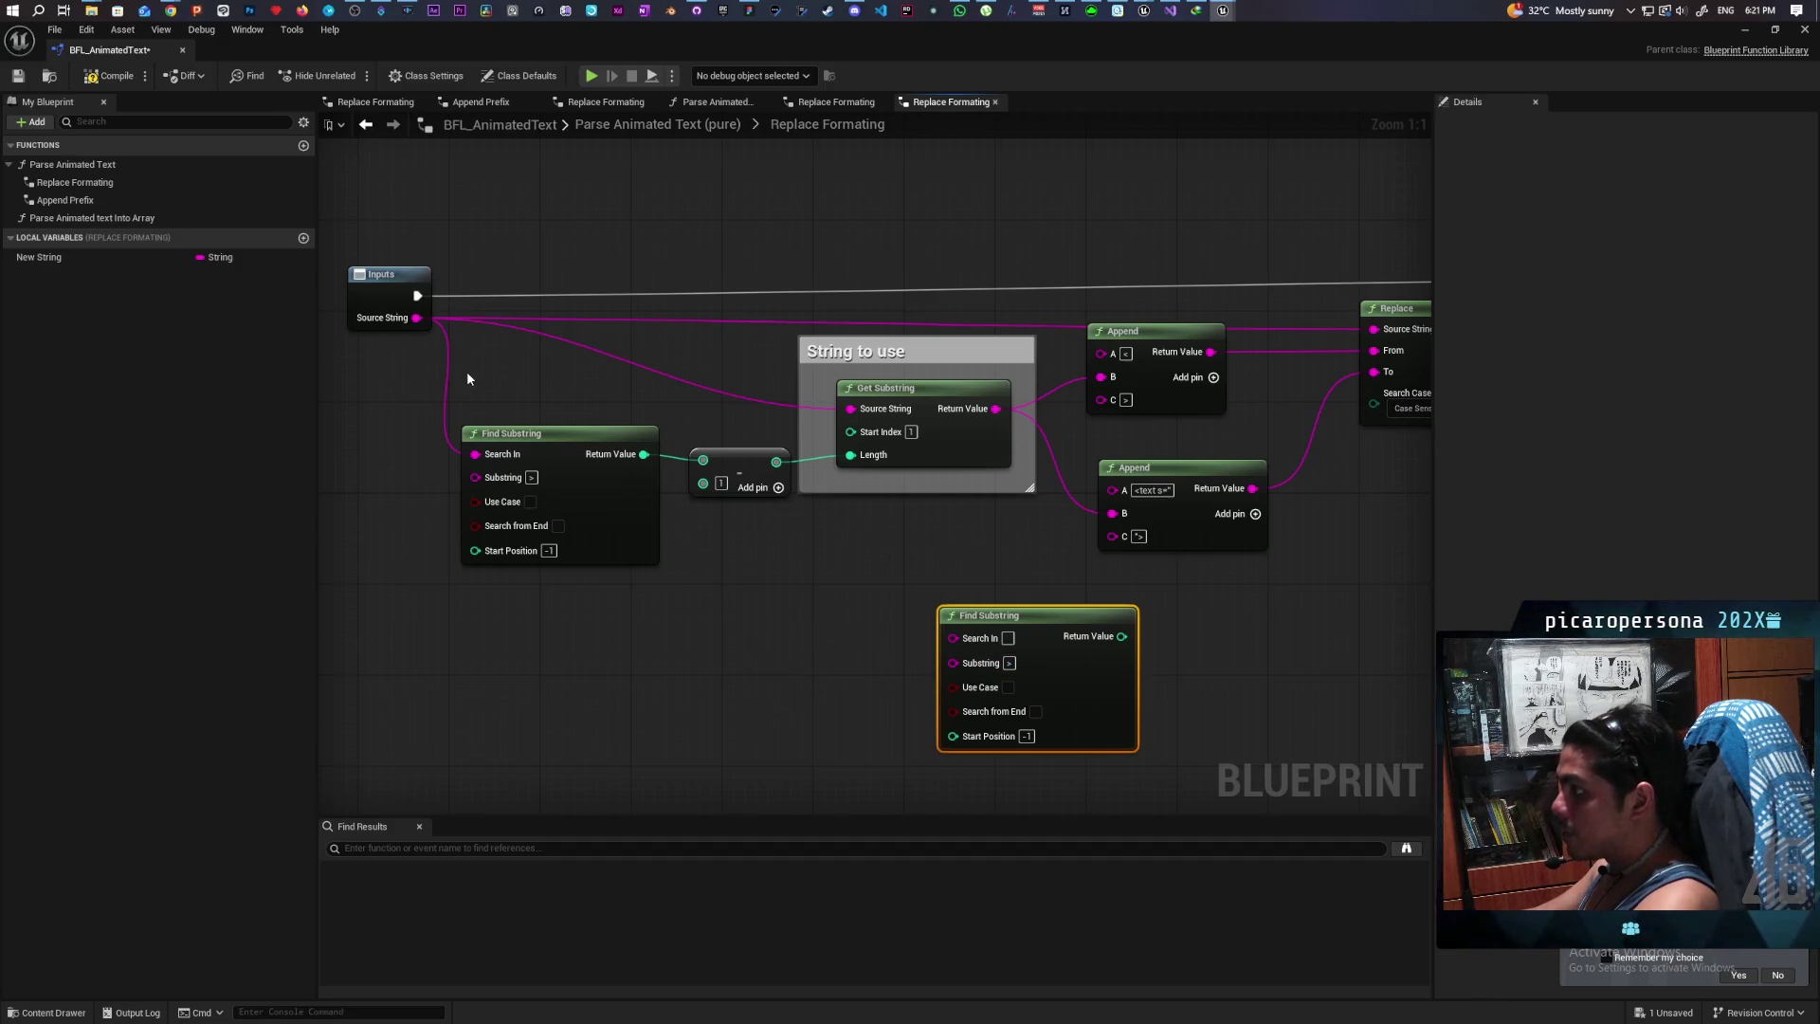
pyautogui.moveTo(853, 528)
pyautogui.mouseDown()
pyautogui.moveTo(736, 512)
pyautogui.moveTo(851, 502)
pyautogui.mouseUp()
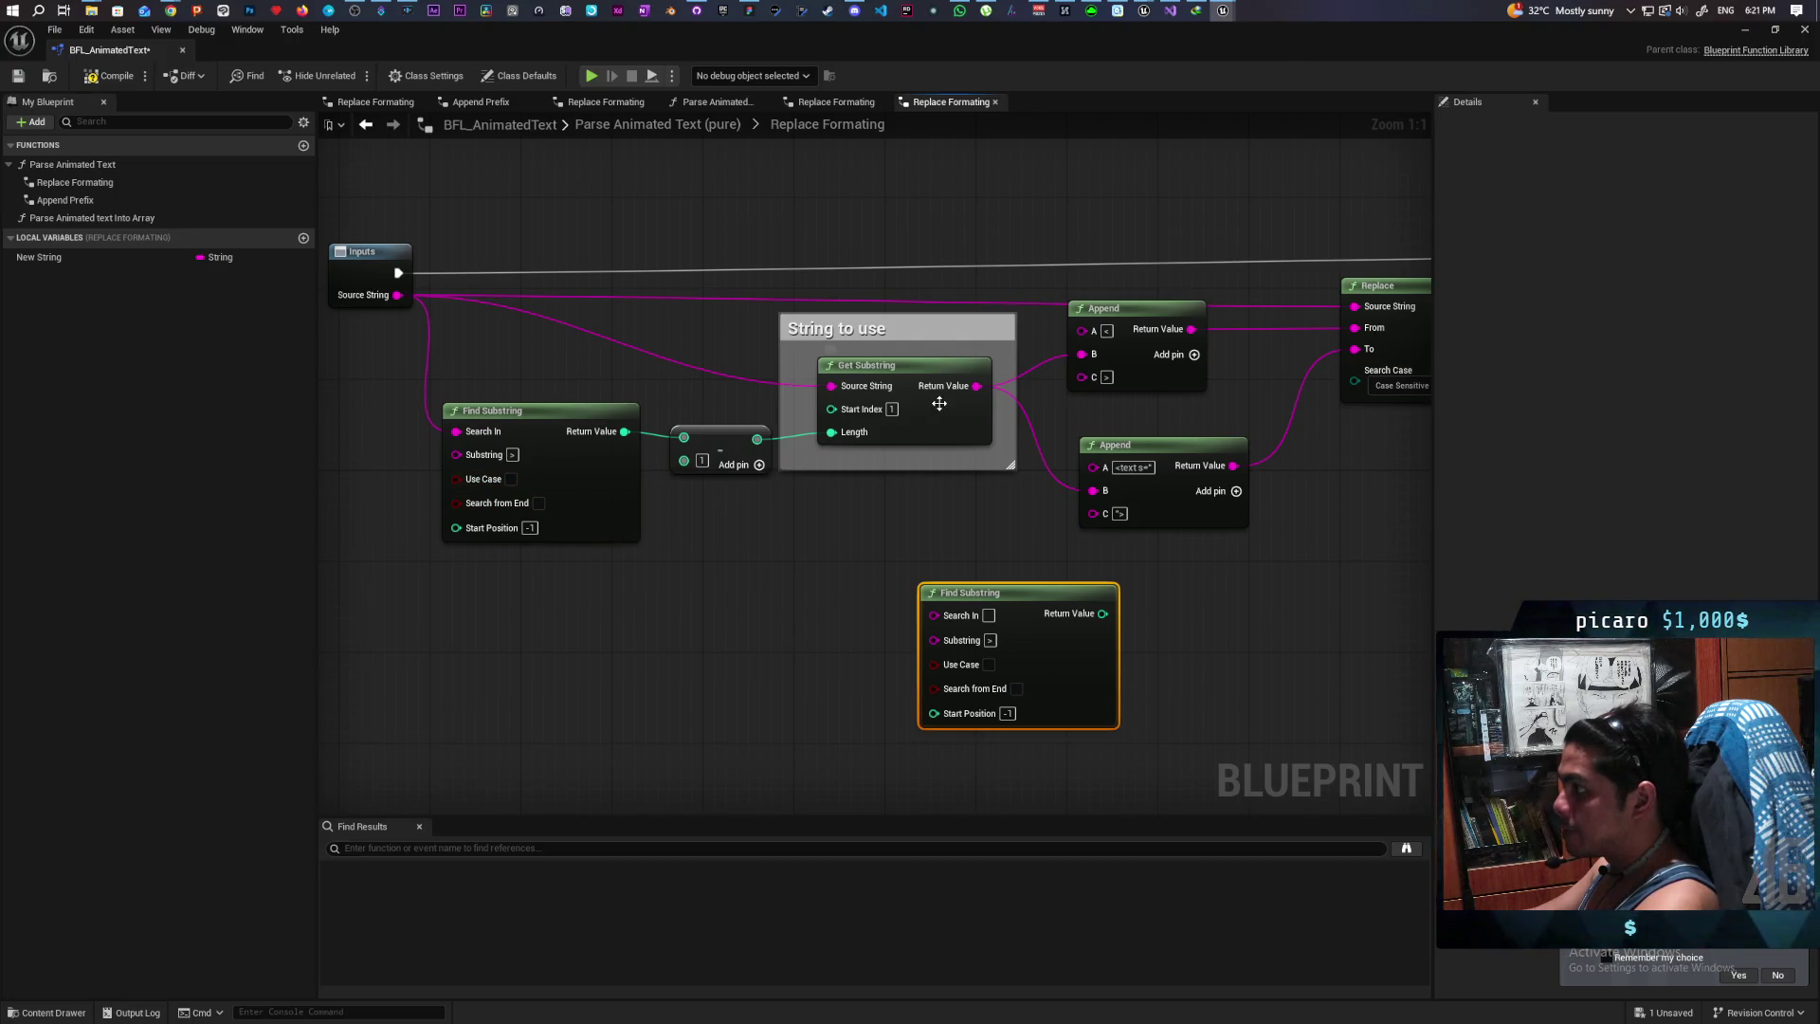
pyautogui.moveTo(911, 449)
pyautogui.mouseDown()
pyautogui.moveTo(624, 497)
pyautogui.moveTo(886, 478)
pyautogui.mouseUp()
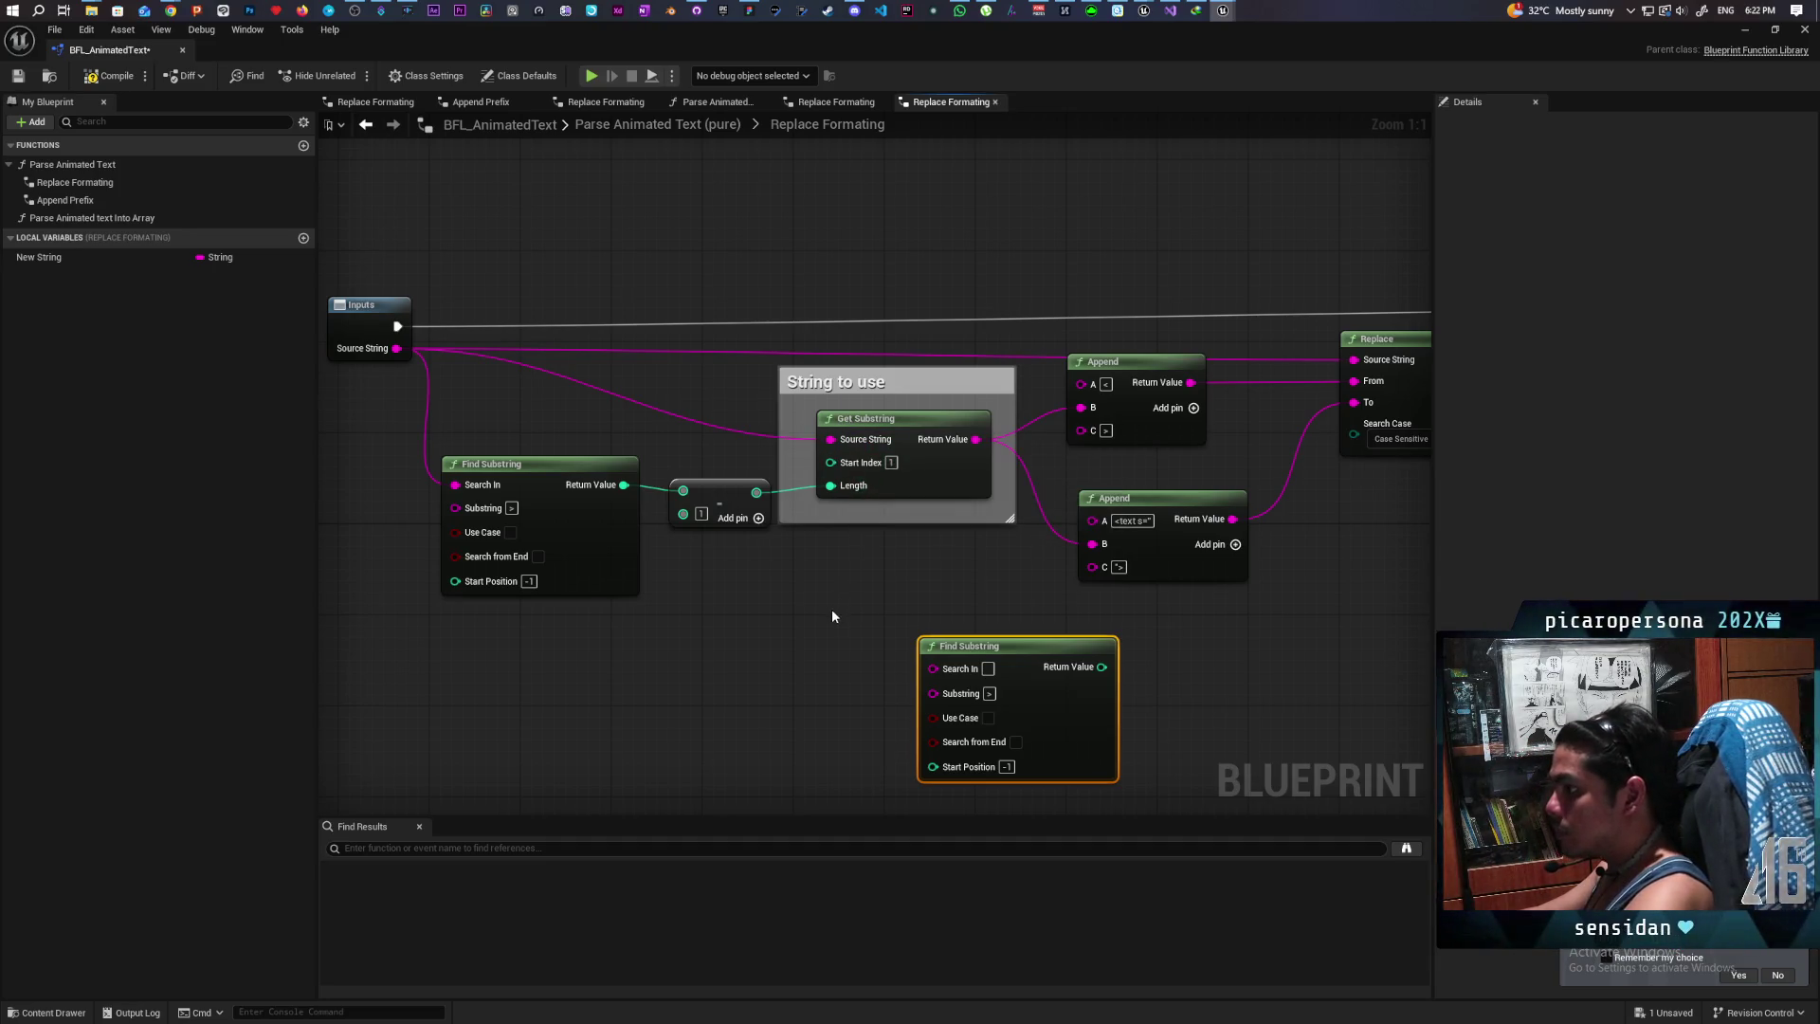
pyautogui.moveTo(977, 648); pyautogui.dragTo(772, 672)
# Step: Duplicate the Get Substring node with Ctrl+C and Ctrl+V
pyautogui.click(960, 493)
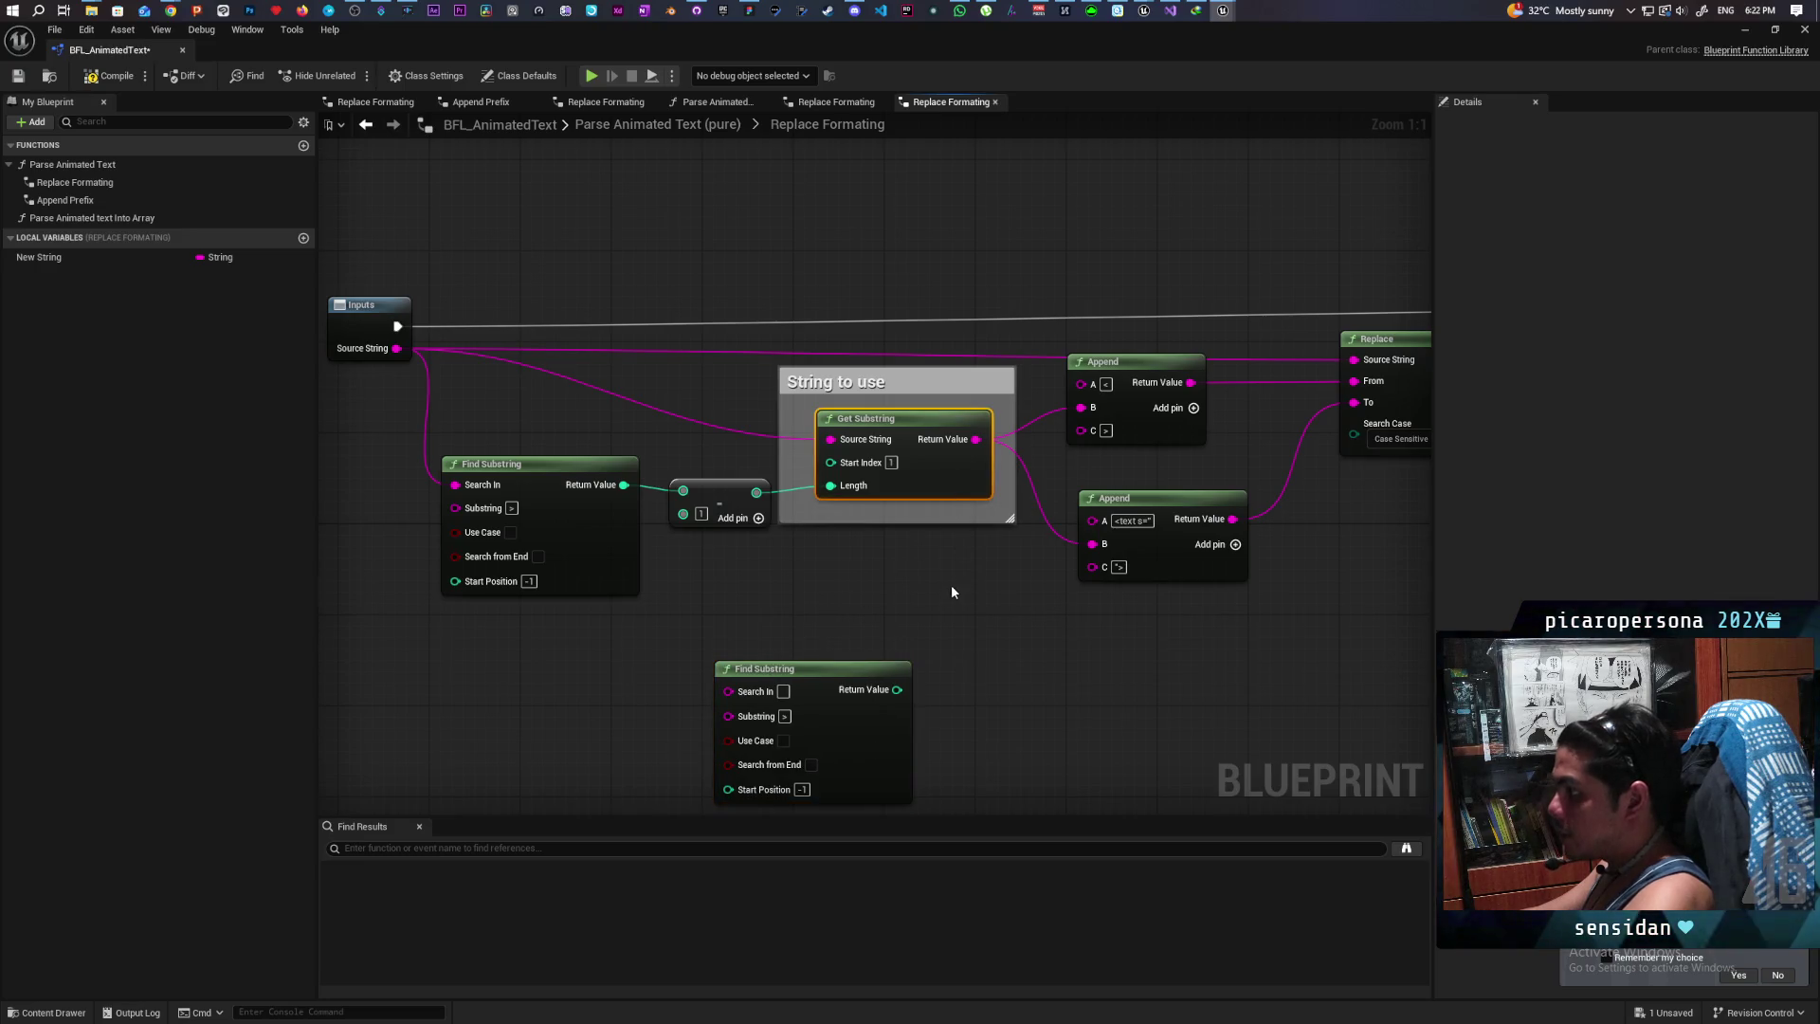
pyautogui.hotkey('ctrl', 'c')
pyautogui.hotkey('ctrl', 'v')
# Step: Move the Get Substring copy up-left and shift the lower Append node down and right
pyautogui.moveTo(936, 609); pyautogui.dragTo(894, 569)
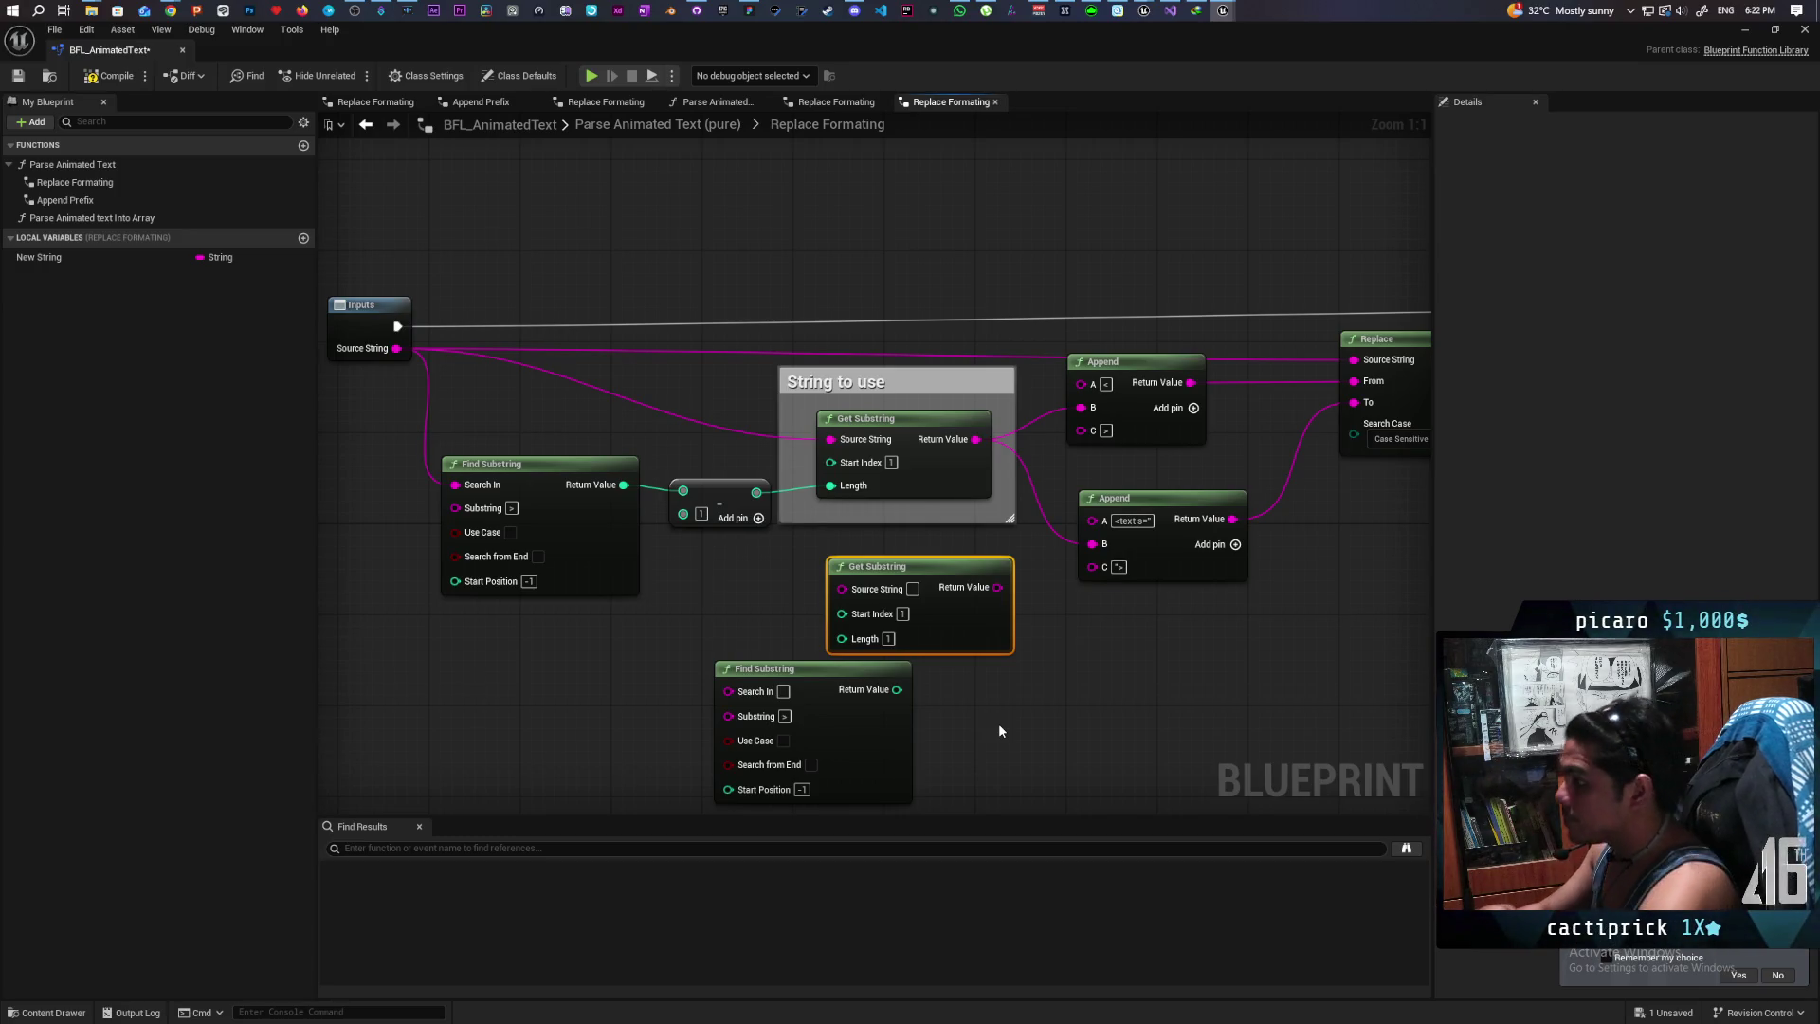
pyautogui.moveTo(998, 730)
pyautogui.mouseDown()
pyautogui.moveTo(772, 641)
pyautogui.moveTo(736, 695)
pyautogui.moveTo(715, 686)
pyautogui.mouseUp()
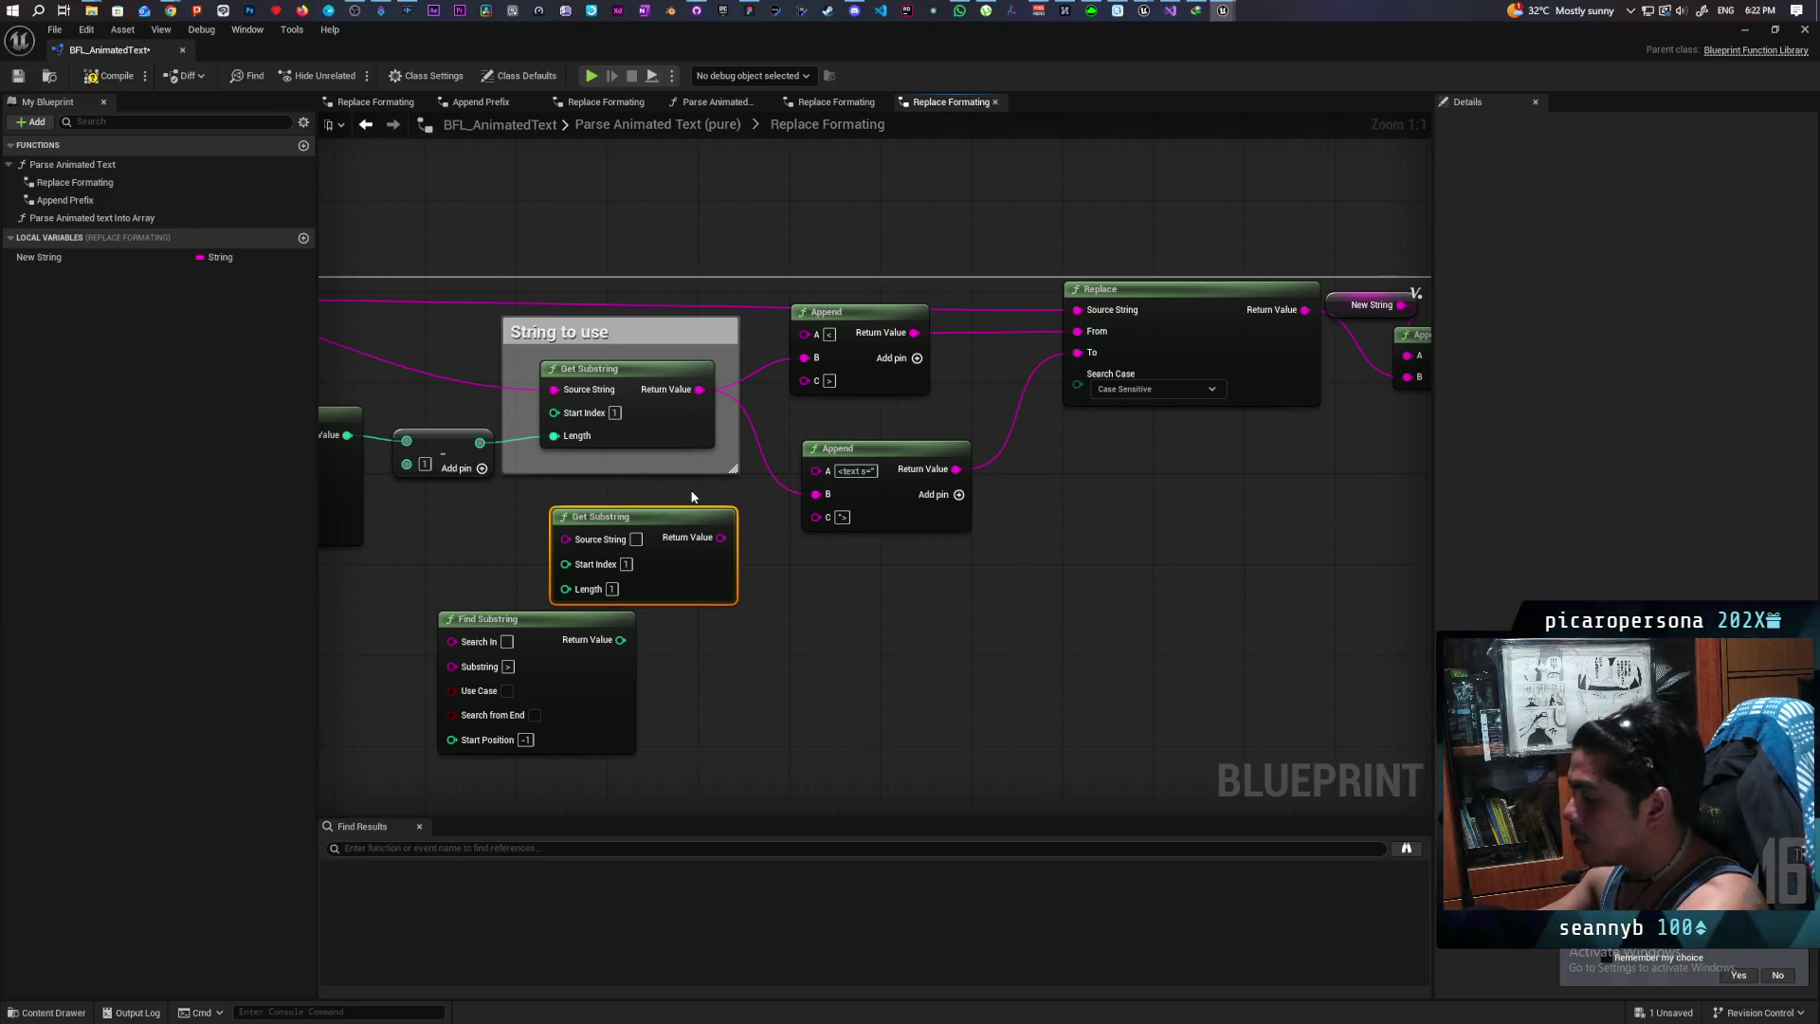
pyautogui.moveTo(764, 595)
pyautogui.mouseDown()
pyautogui.moveTo(776, 569)
pyautogui.moveTo(760, 617)
pyautogui.moveTo(788, 638)
pyautogui.moveTo(740, 694)
pyautogui.mouseUp()
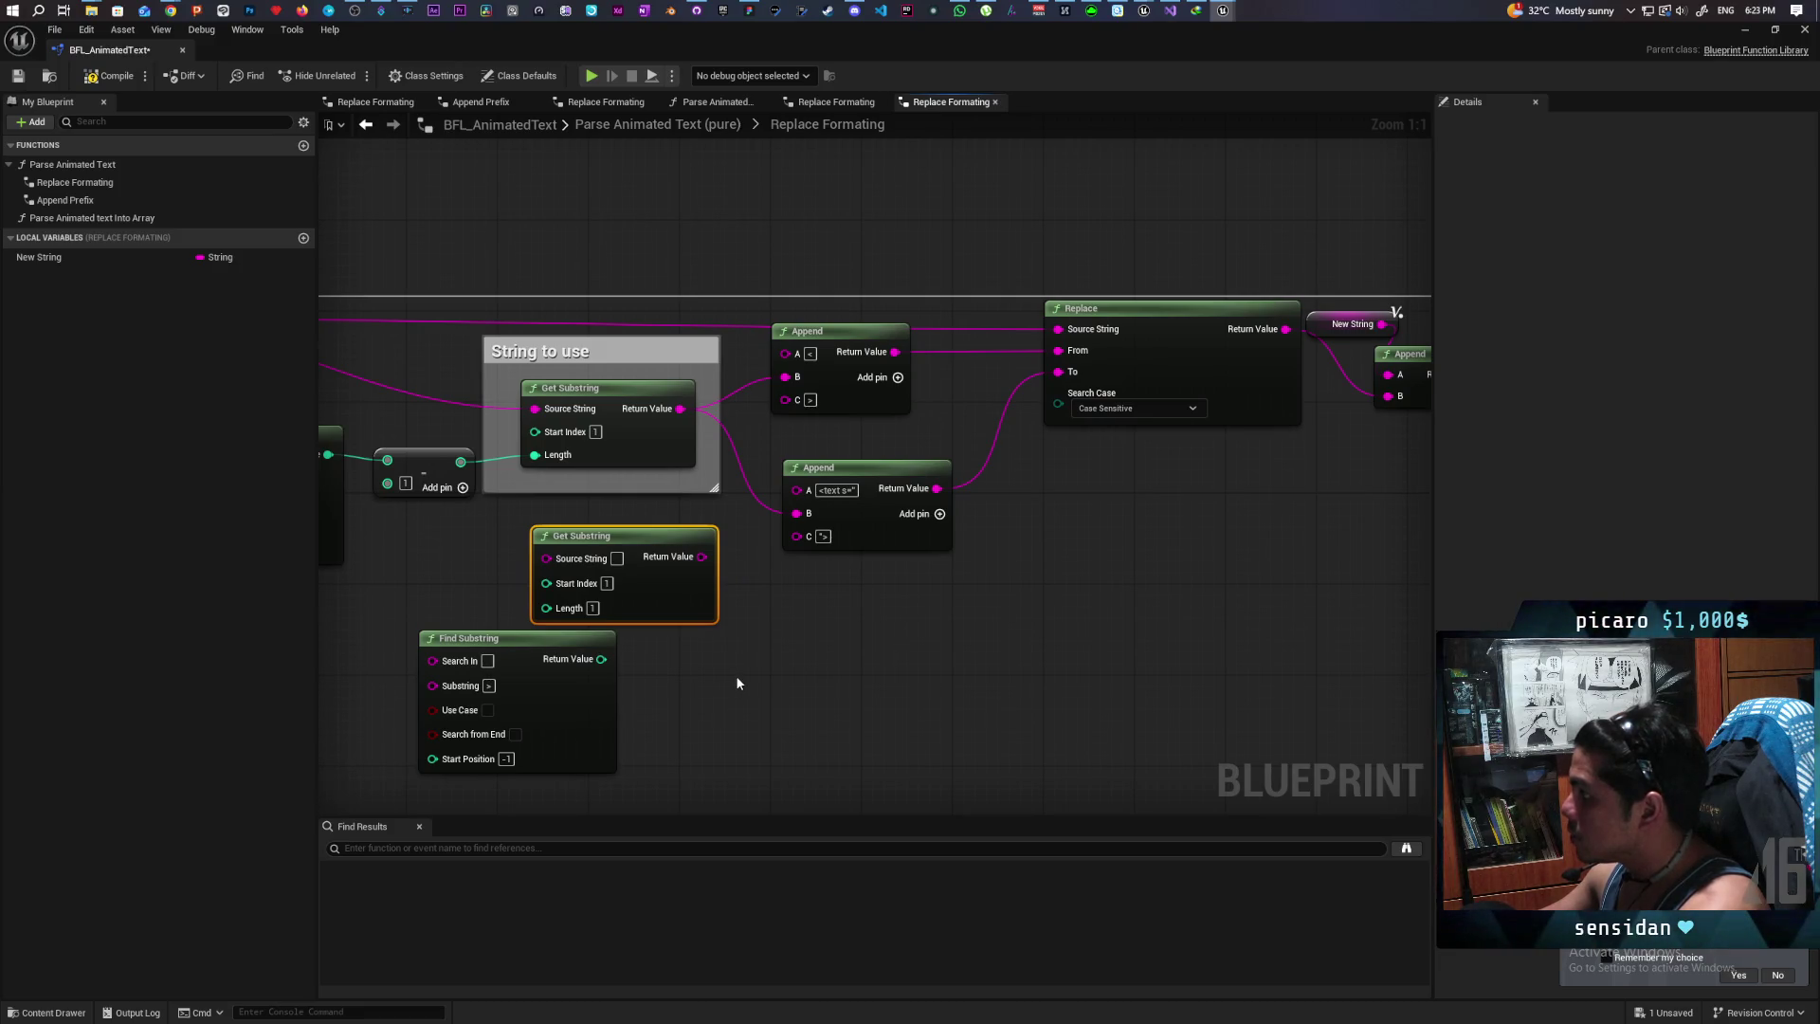
pyautogui.moveTo(857, 662)
pyautogui.mouseDown()
pyautogui.moveTo(759, 654)
pyautogui.moveTo(932, 620)
pyautogui.mouseUp()
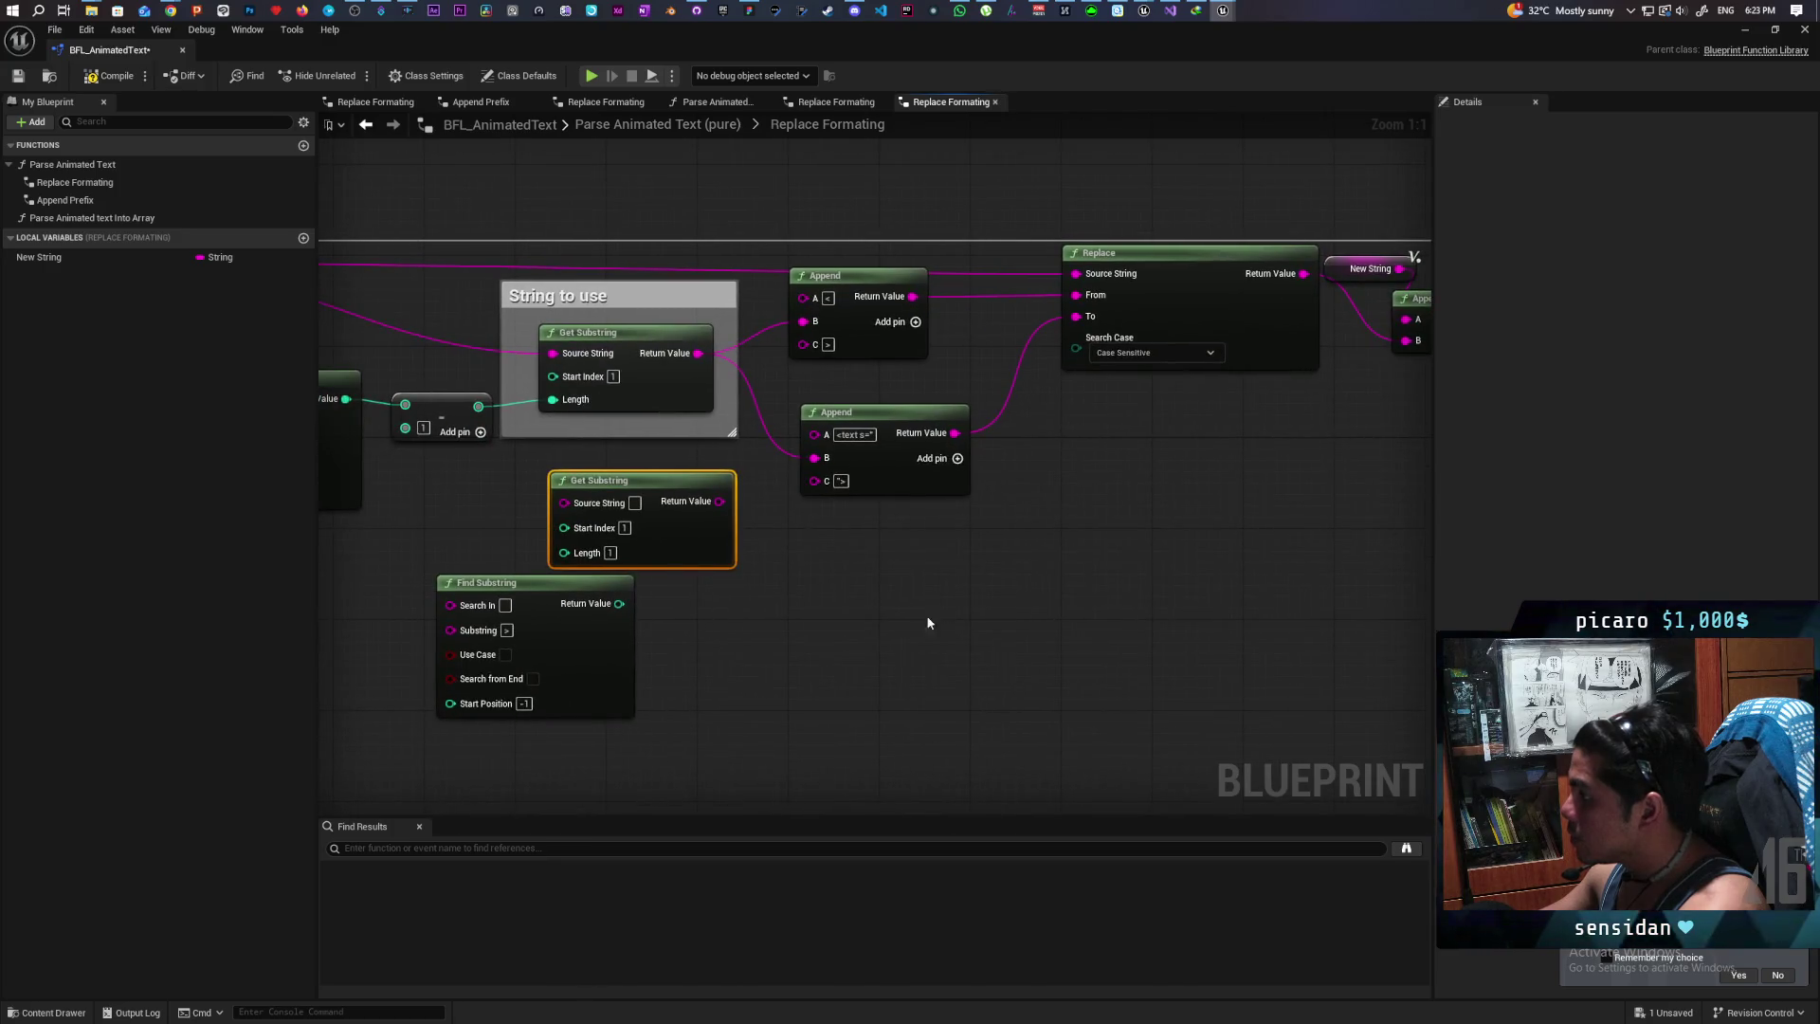
pyautogui.moveTo(901, 479)
pyautogui.mouseDown()
pyautogui.moveTo(959, 601)
pyautogui.moveTo(987, 593)
pyautogui.moveTo(869, 625)
pyautogui.moveTo(809, 580)
pyautogui.moveTo(709, 588)
pyautogui.mouseUp()
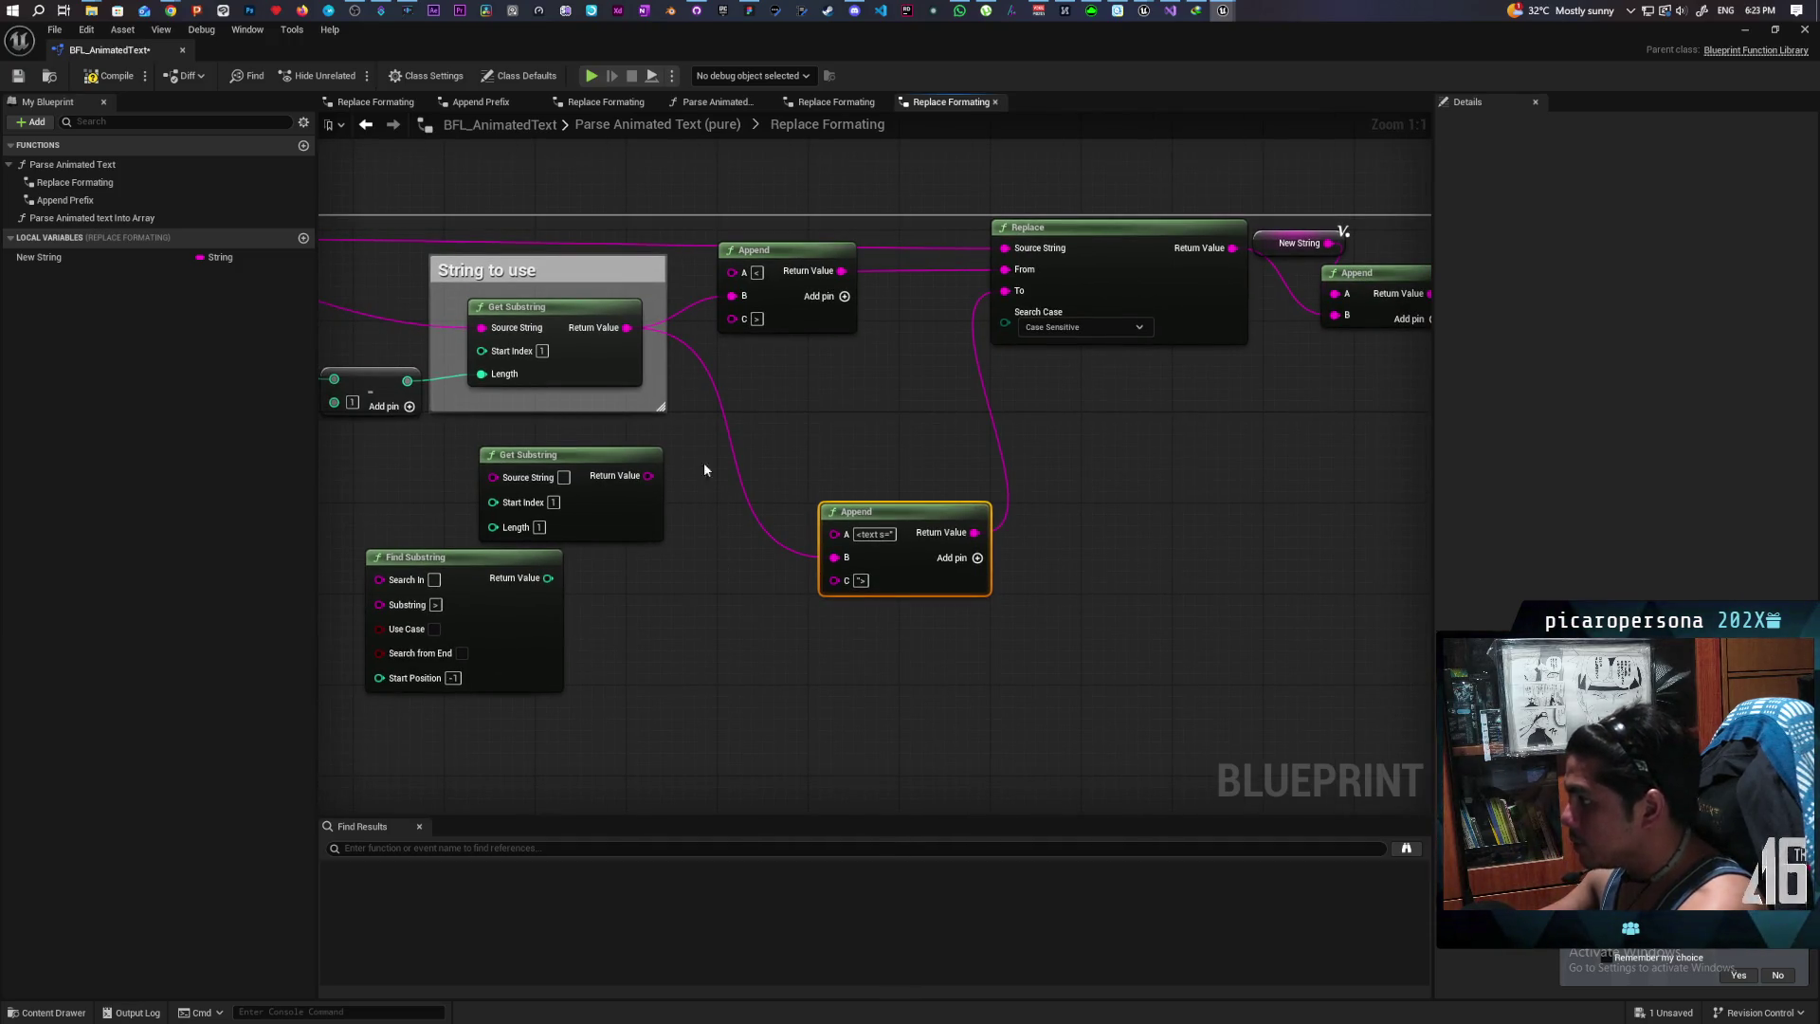
pyautogui.moveTo(584, 637)
pyautogui.mouseDown()
pyautogui.moveTo(898, 588)
pyautogui.moveTo(830, 665)
pyautogui.mouseUp()
# Step: Move the spare Find Substring further down and the spare Get Substring down-right beside it
pyautogui.moveTo(1012, 533); pyautogui.dragTo(917, 633)
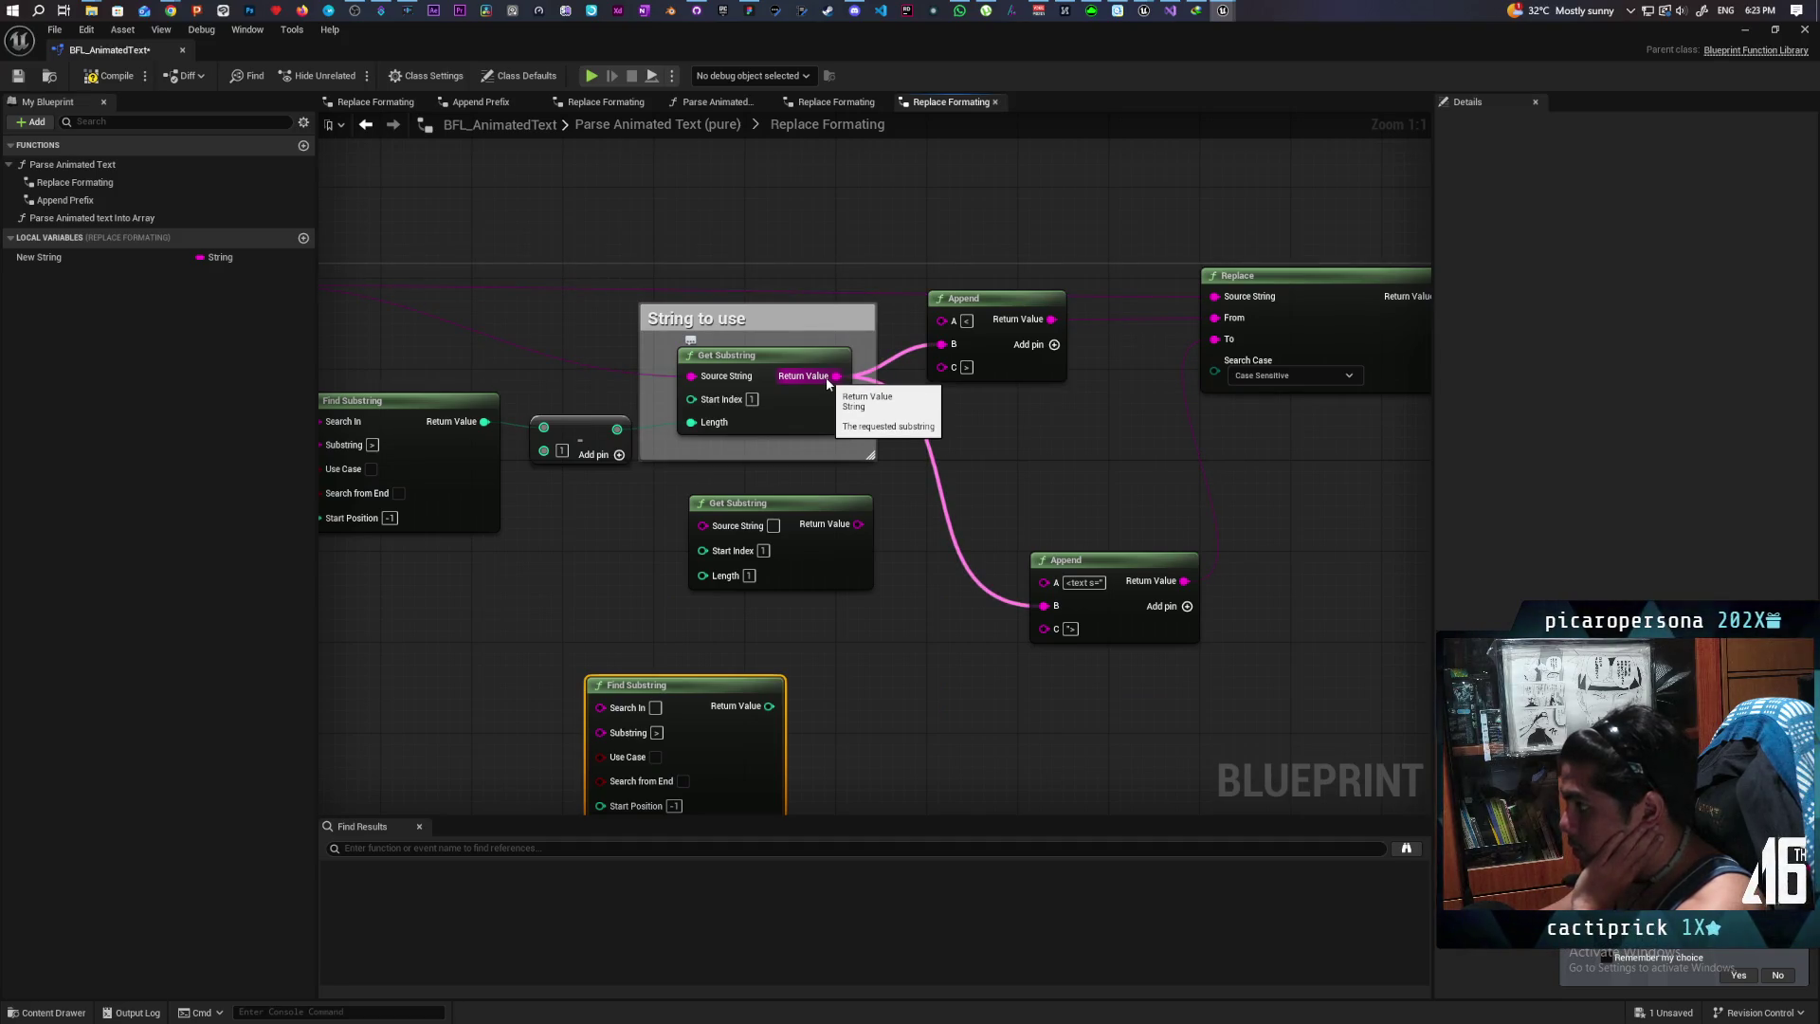
pyautogui.moveTo(967, 480)
pyautogui.mouseDown()
pyautogui.moveTo(1271, 484)
pyautogui.moveTo(426, 520)
pyautogui.moveTo(762, 484)
pyautogui.mouseUp()
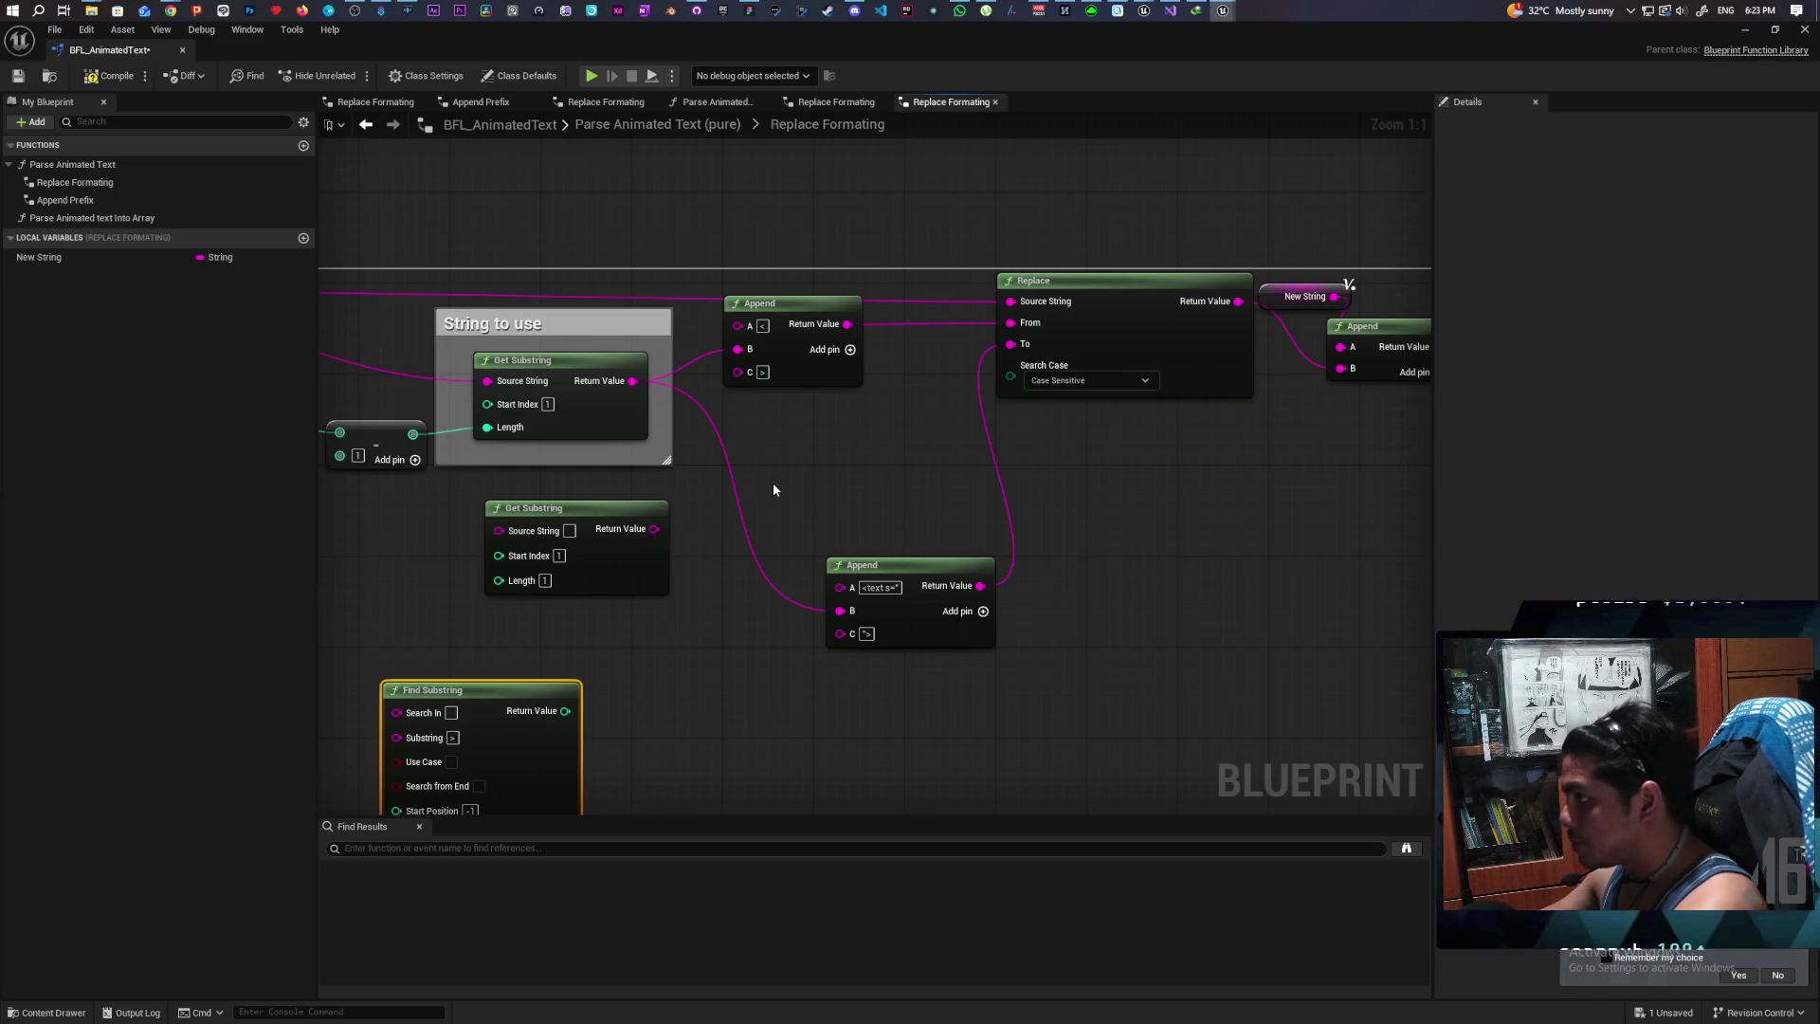
pyautogui.moveTo(757, 479); pyautogui.dragTo(796, 447)
pyautogui.moveTo(666, 618); pyautogui.dragTo(743, 609)
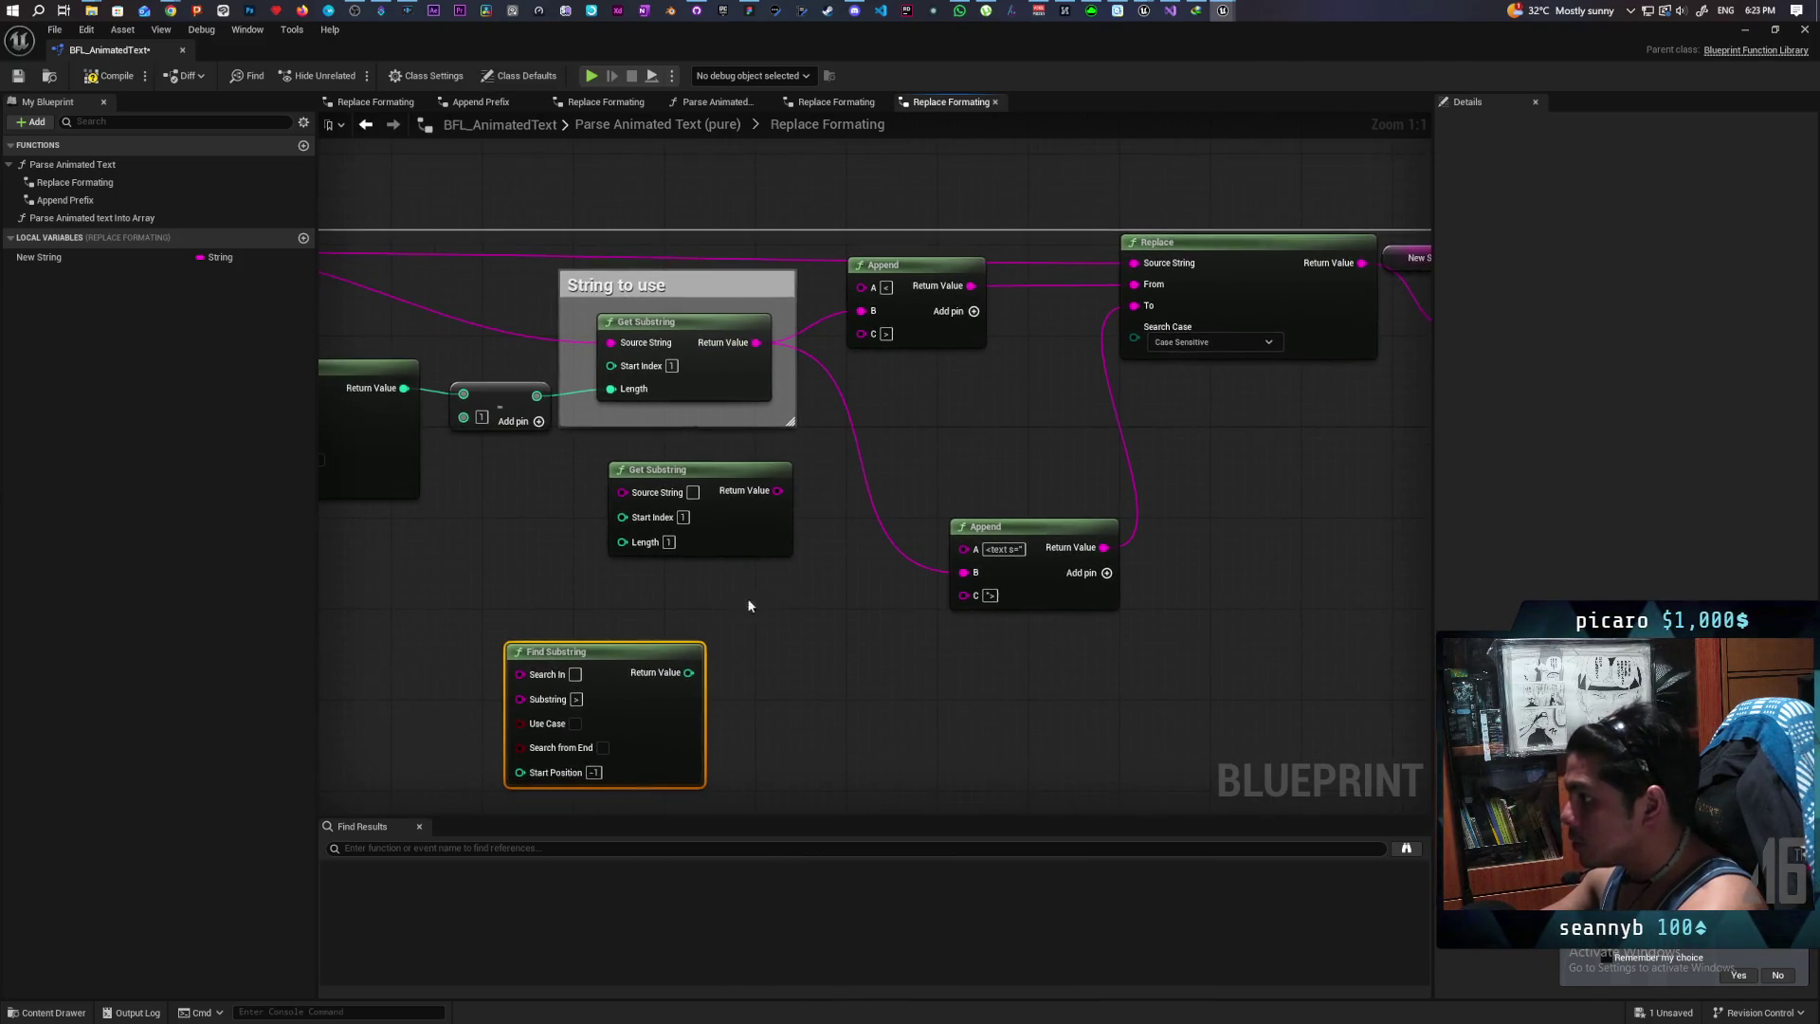
pyautogui.moveTo(752, 548)
pyautogui.mouseDown()
pyautogui.moveTo(750, 578)
pyautogui.moveTo(834, 571)
pyautogui.moveTo(759, 579)
pyautogui.moveTo(1092, 720)
pyautogui.moveTo(1083, 695)
pyautogui.moveTo(1151, 689)
pyautogui.mouseUp()
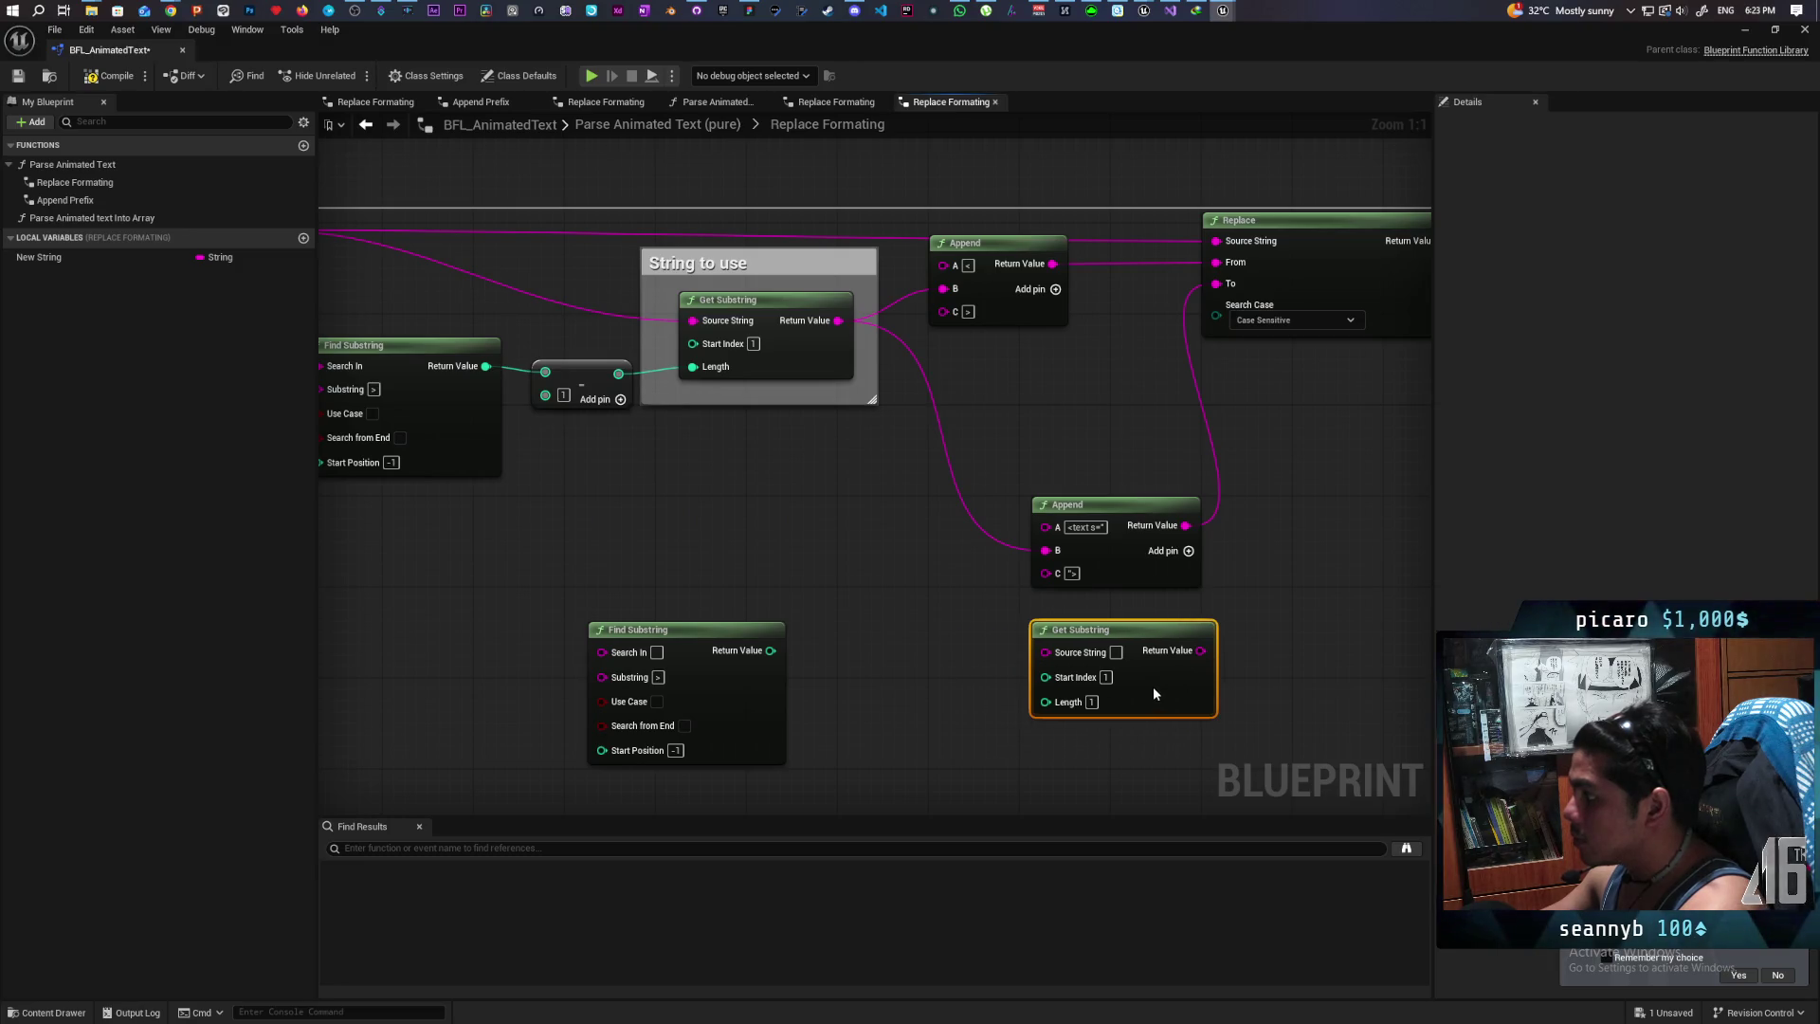
pyautogui.moveTo(735, 693); pyautogui.dragTo(831, 674)
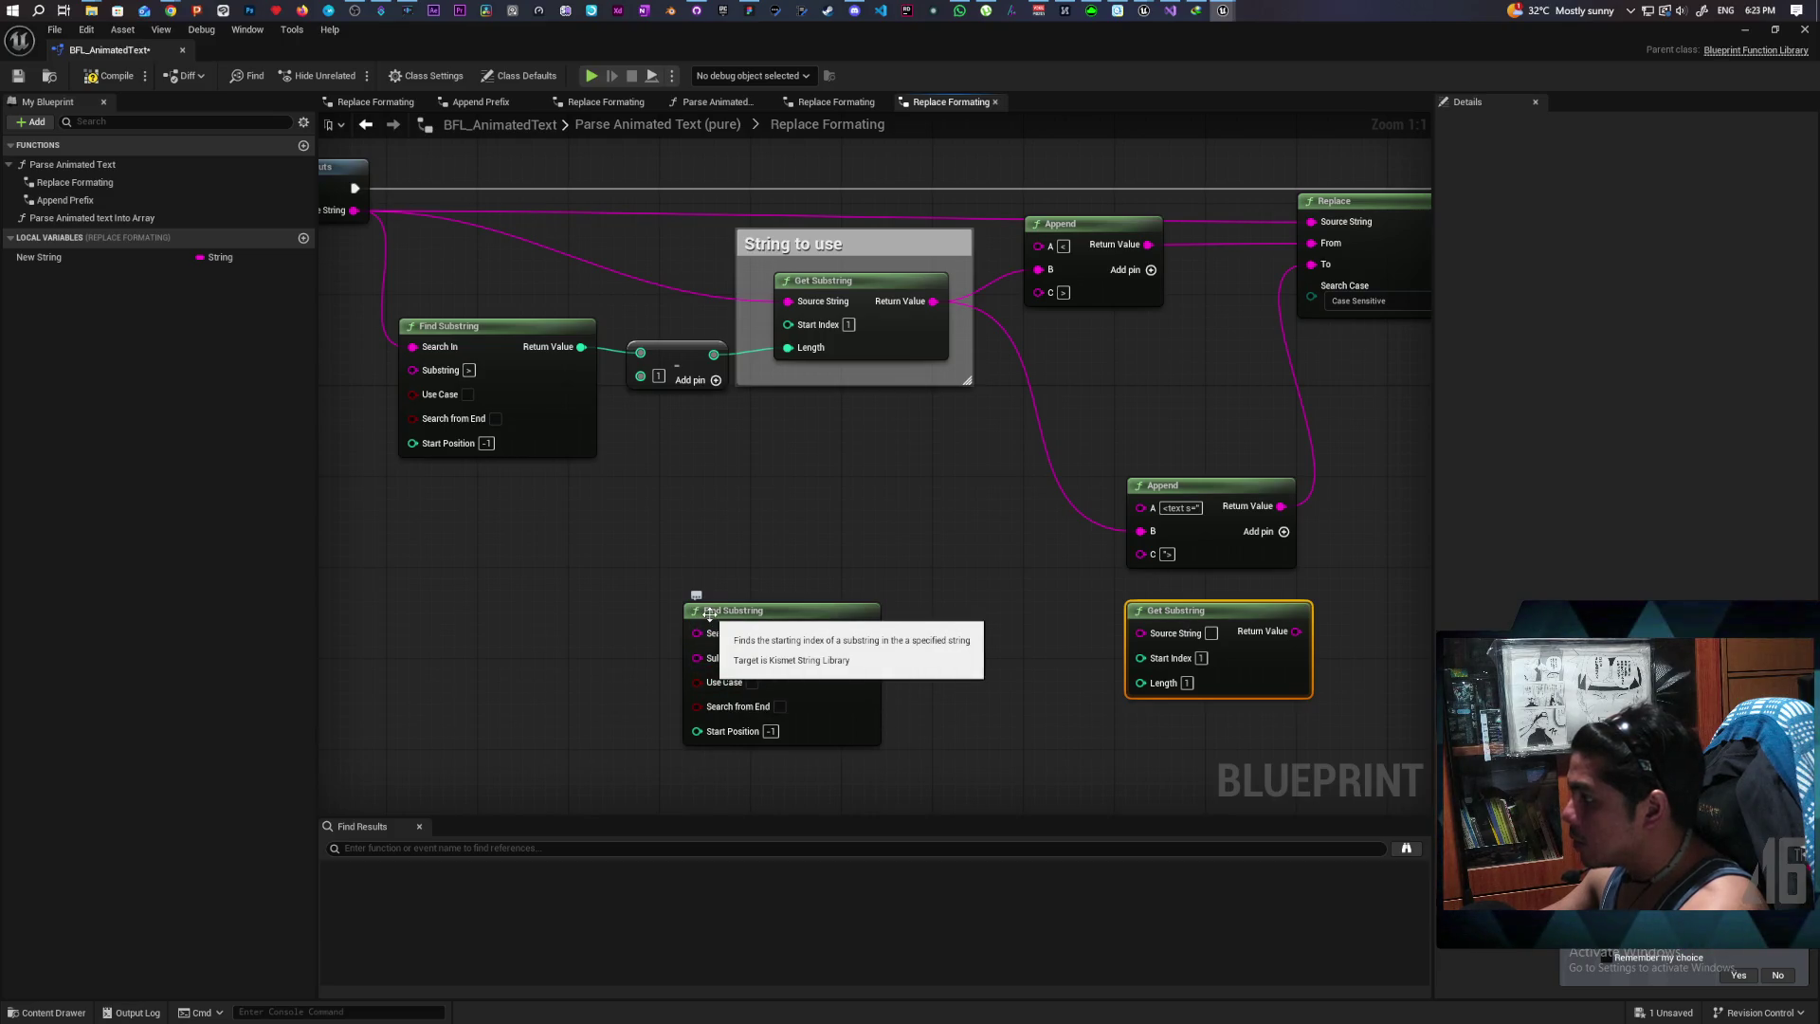
# Step: Add a Contains node fed by Get Substring's Return Value, found via a 'string' search, below the String to use comment
pyautogui.moveTo(932, 301); pyautogui.dragTo(871, 519)
pyautogui.write('has')
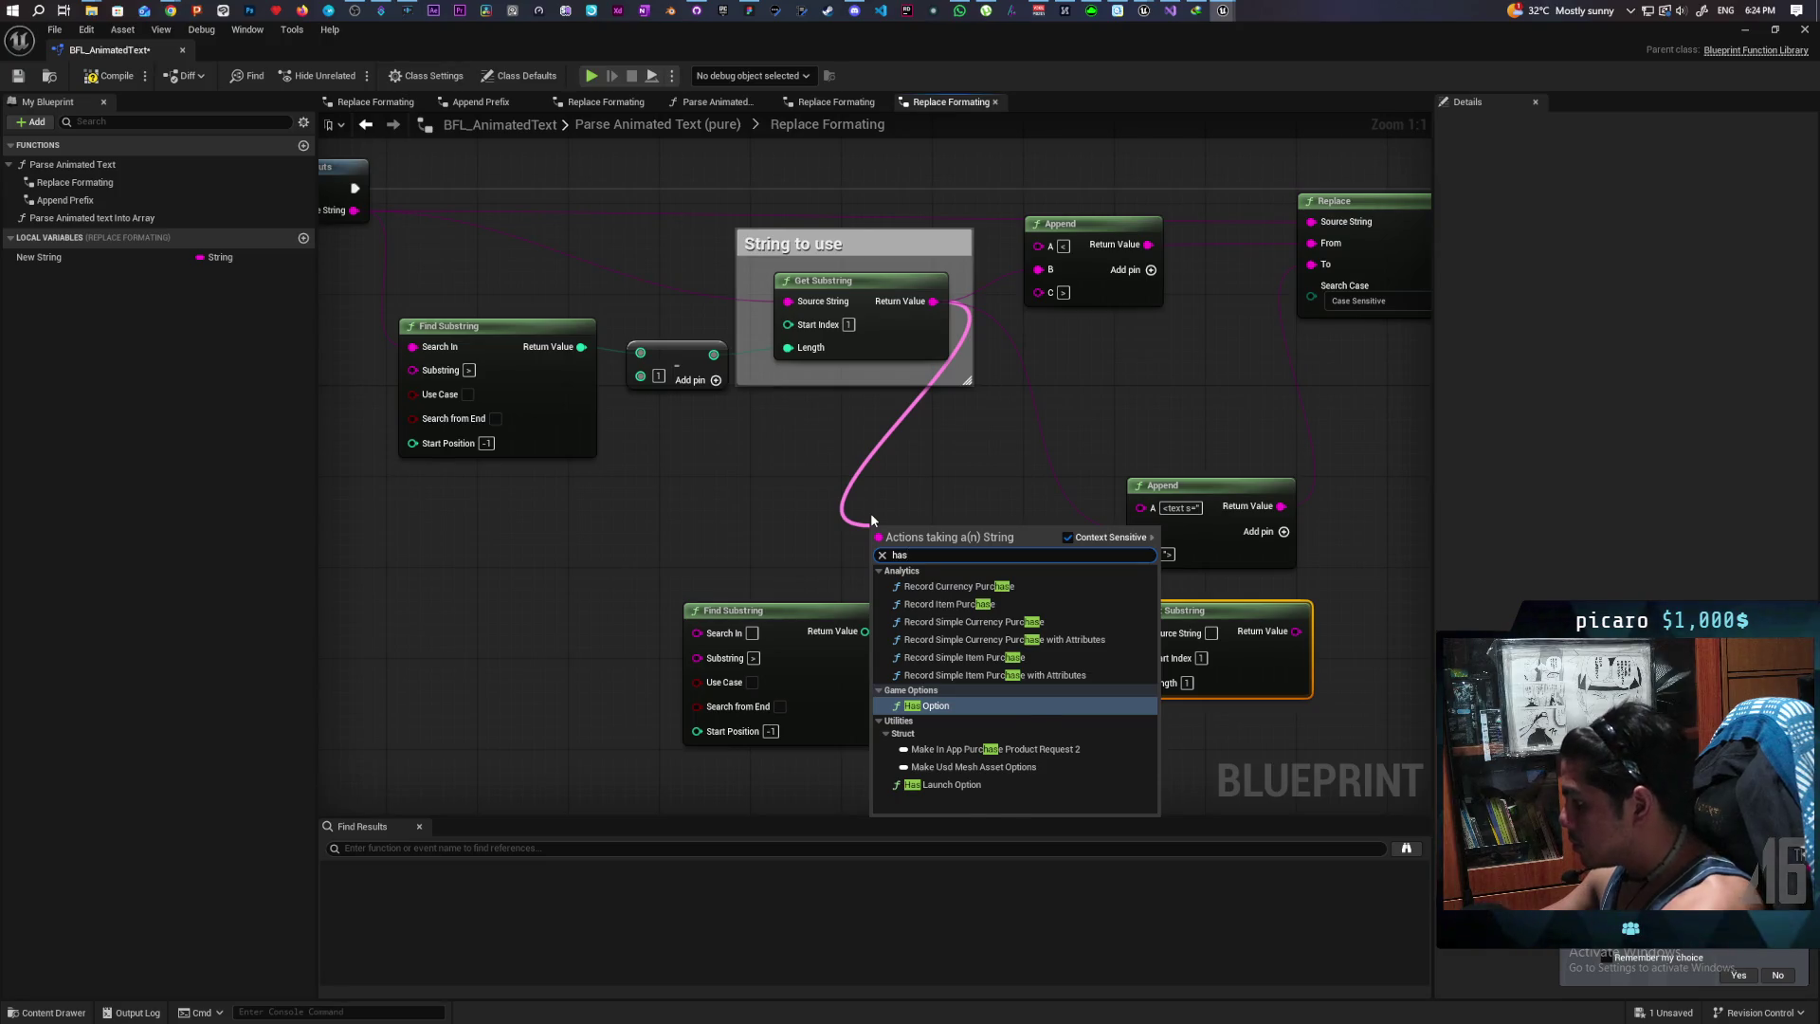
pyautogui.press('BackSpace')
pyautogui.press('BackSpace')
pyautogui.press('BackSpace')
pyautogui.write('string')
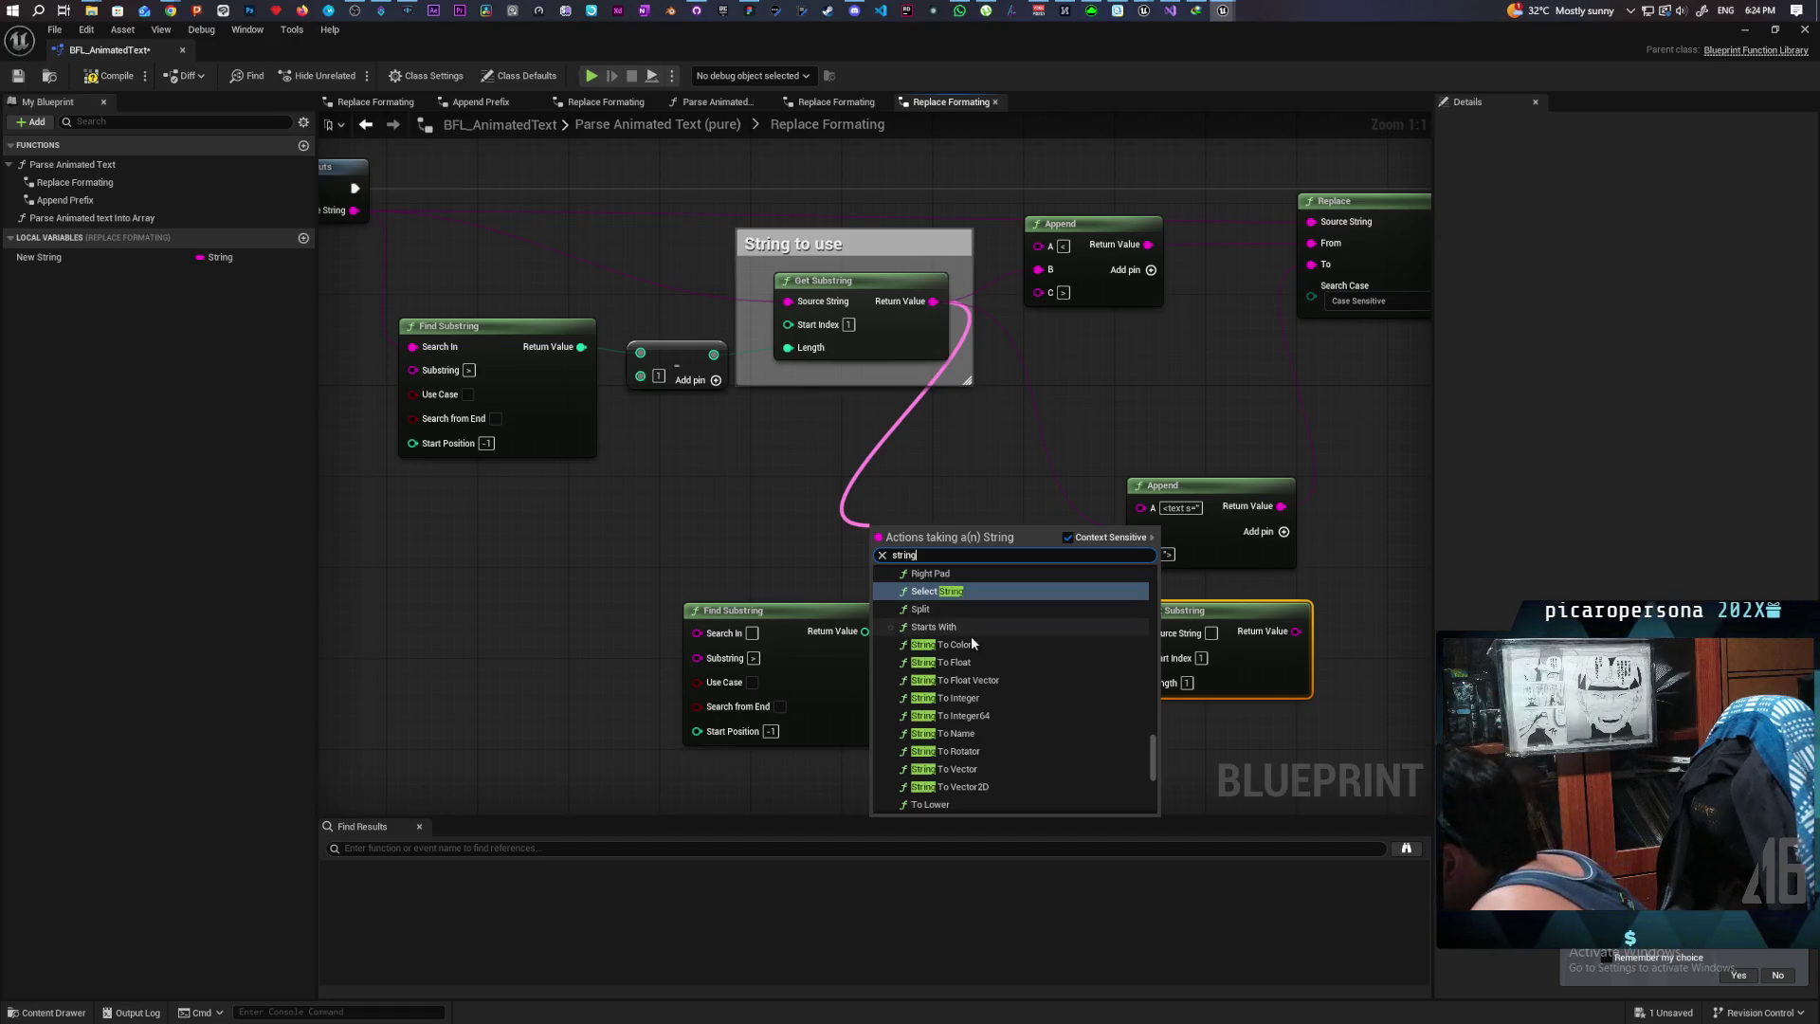
pyautogui.scroll(-1, 1019, 673)
pyautogui.scroll(1, 1018, 676)
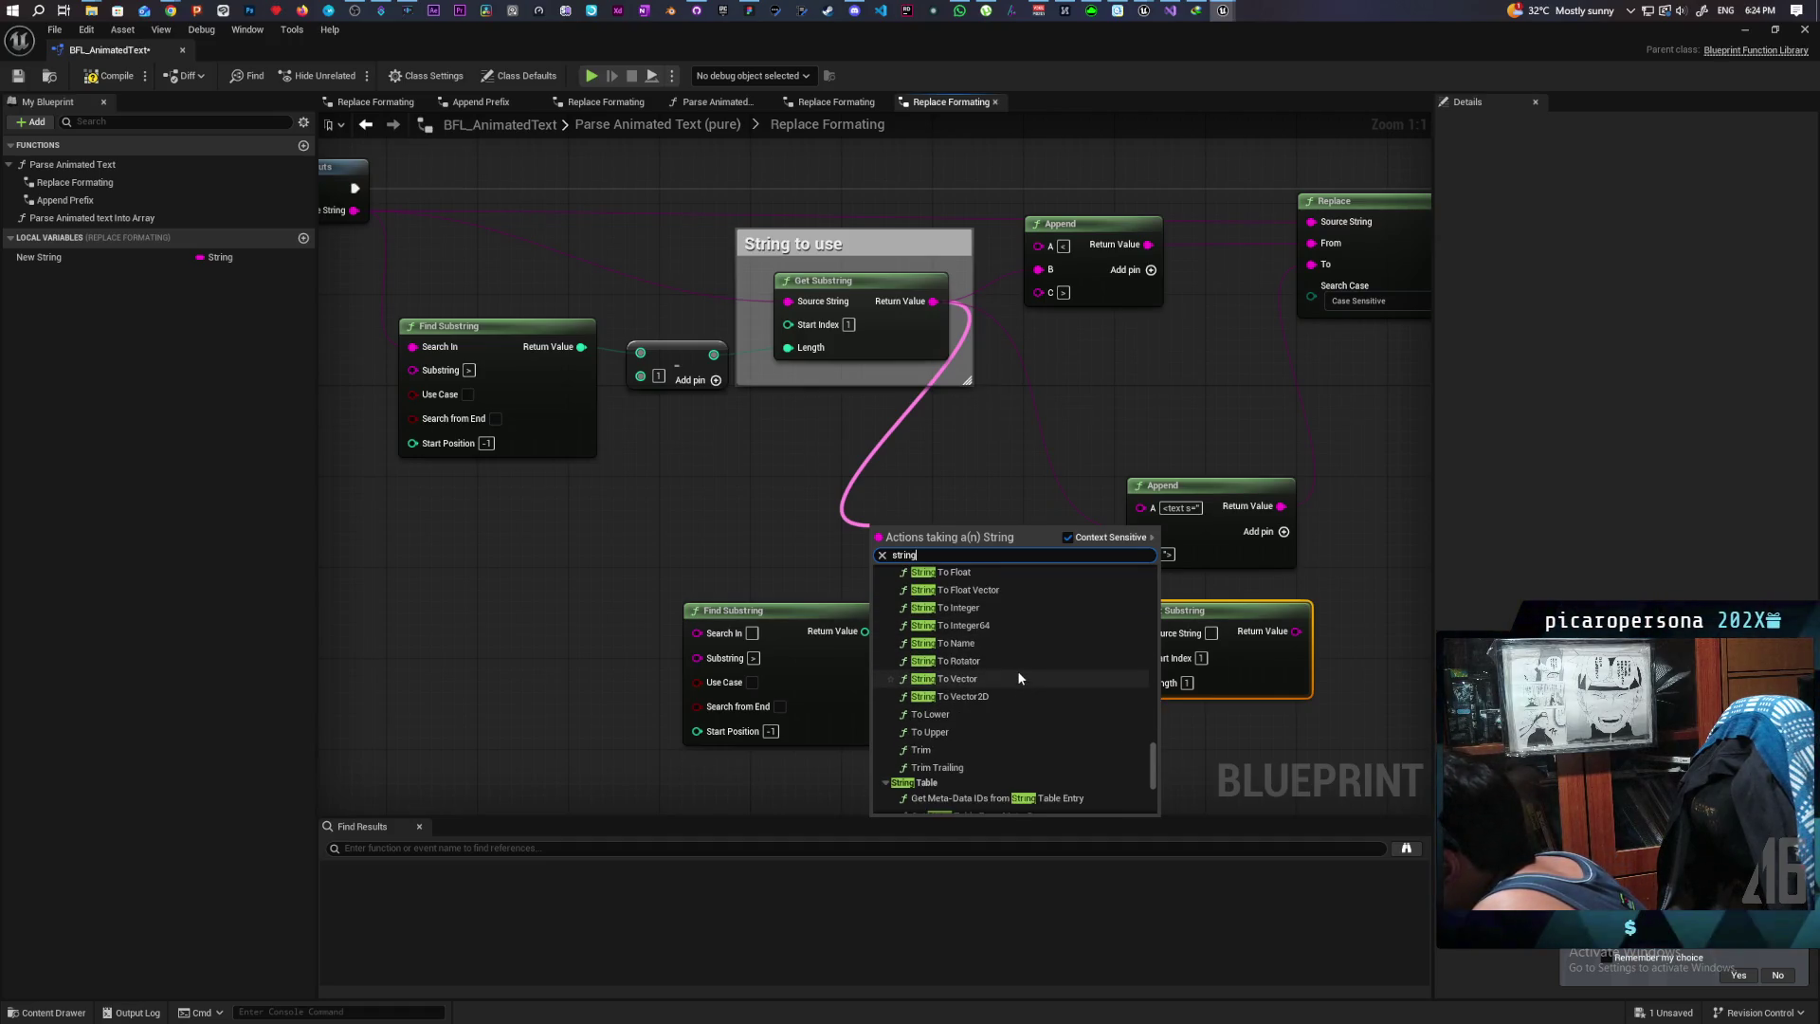
pyautogui.scroll(3, 1019, 676)
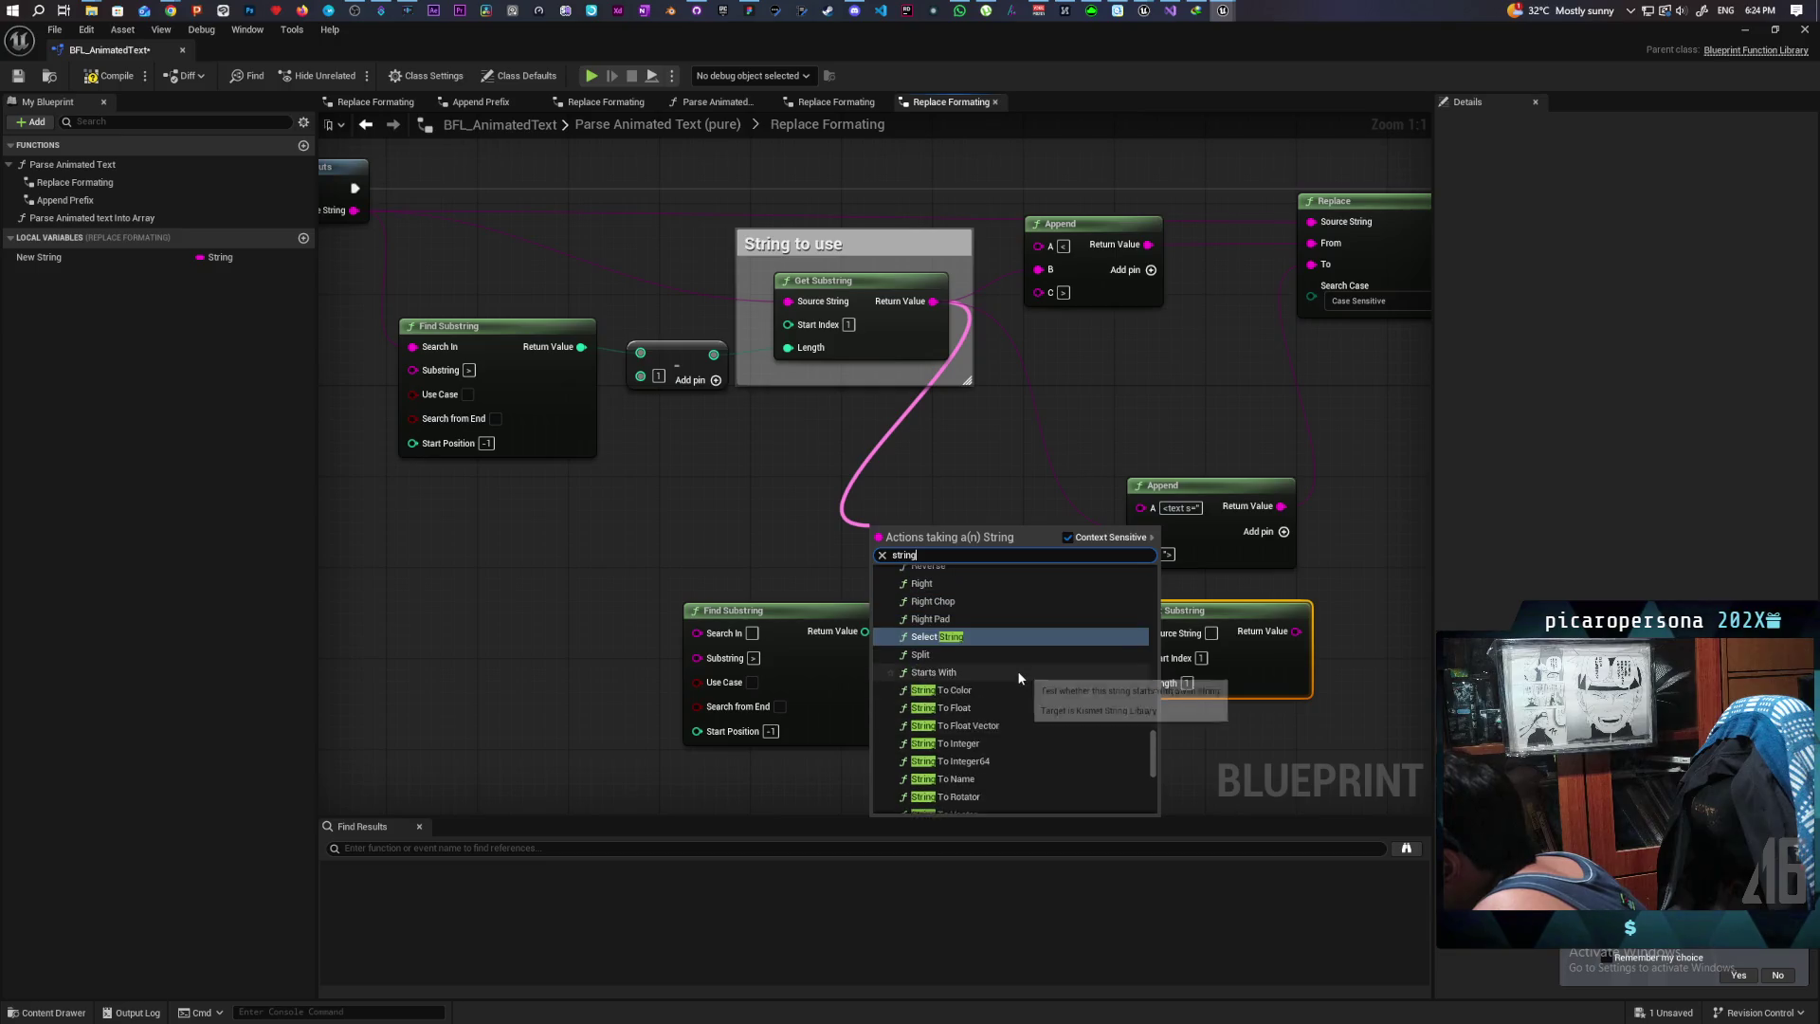
pyautogui.scroll(3, 1020, 677)
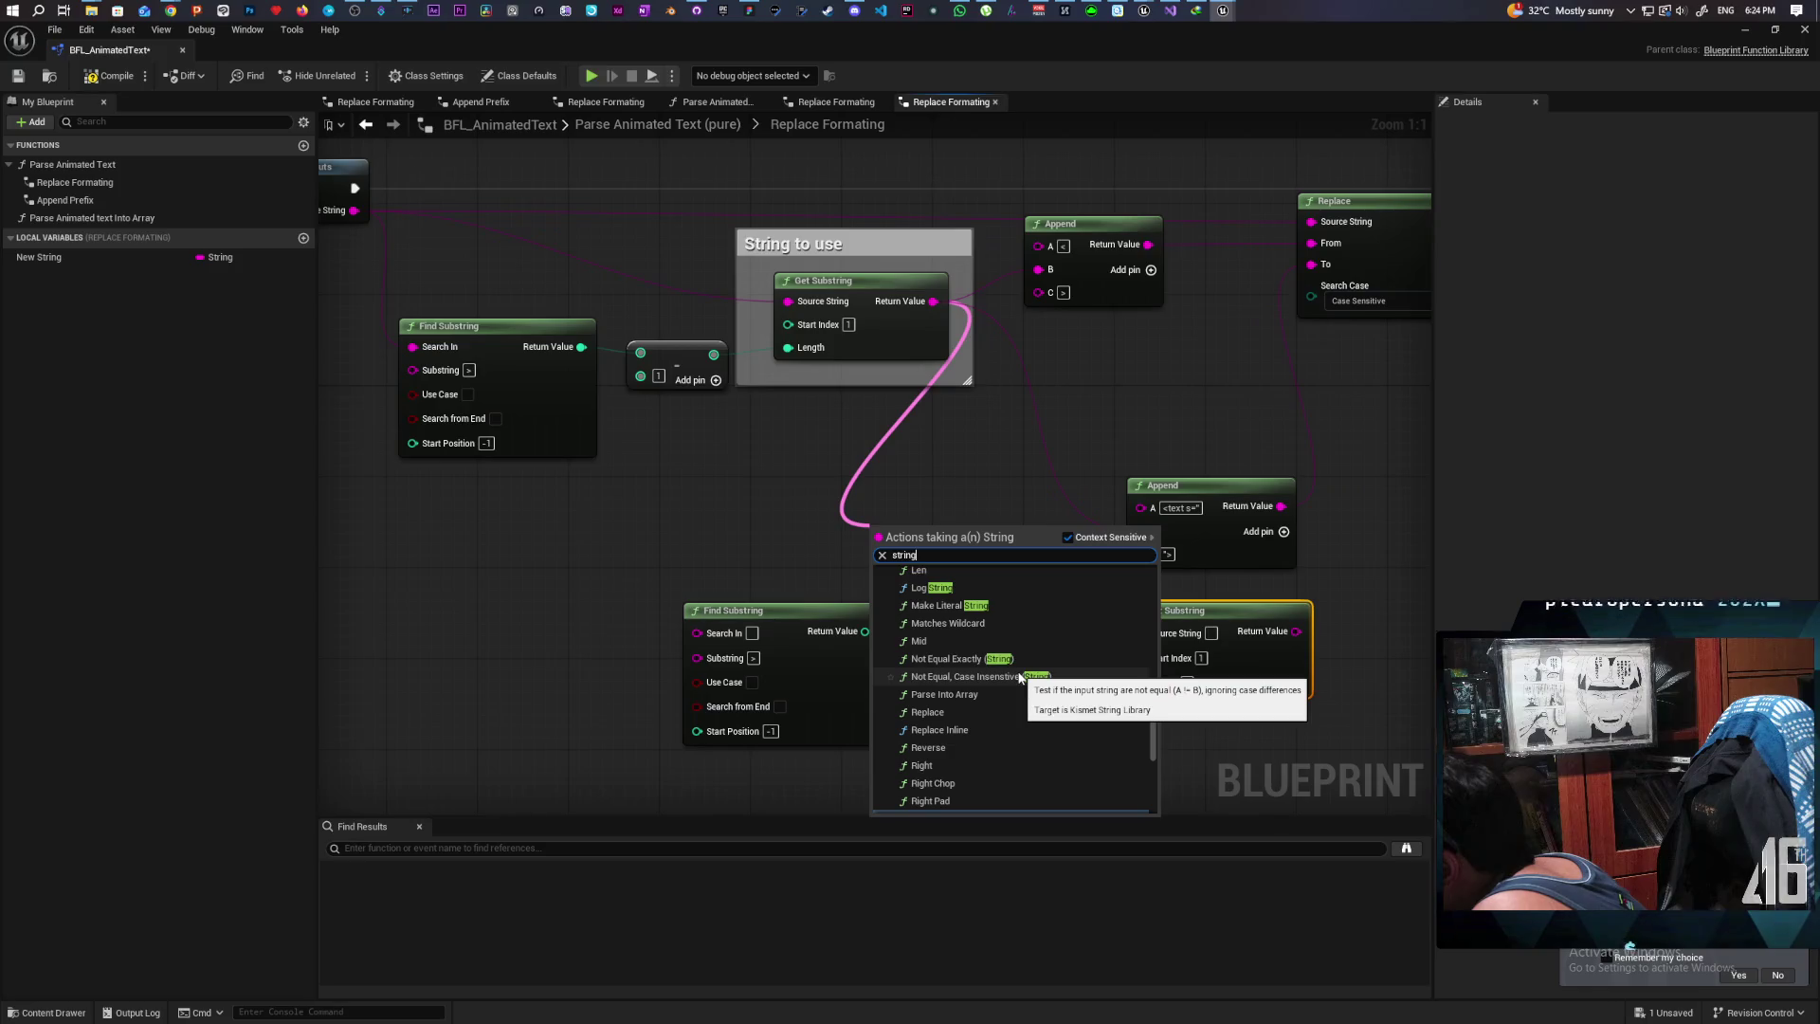
pyautogui.scroll(1, 1020, 677)
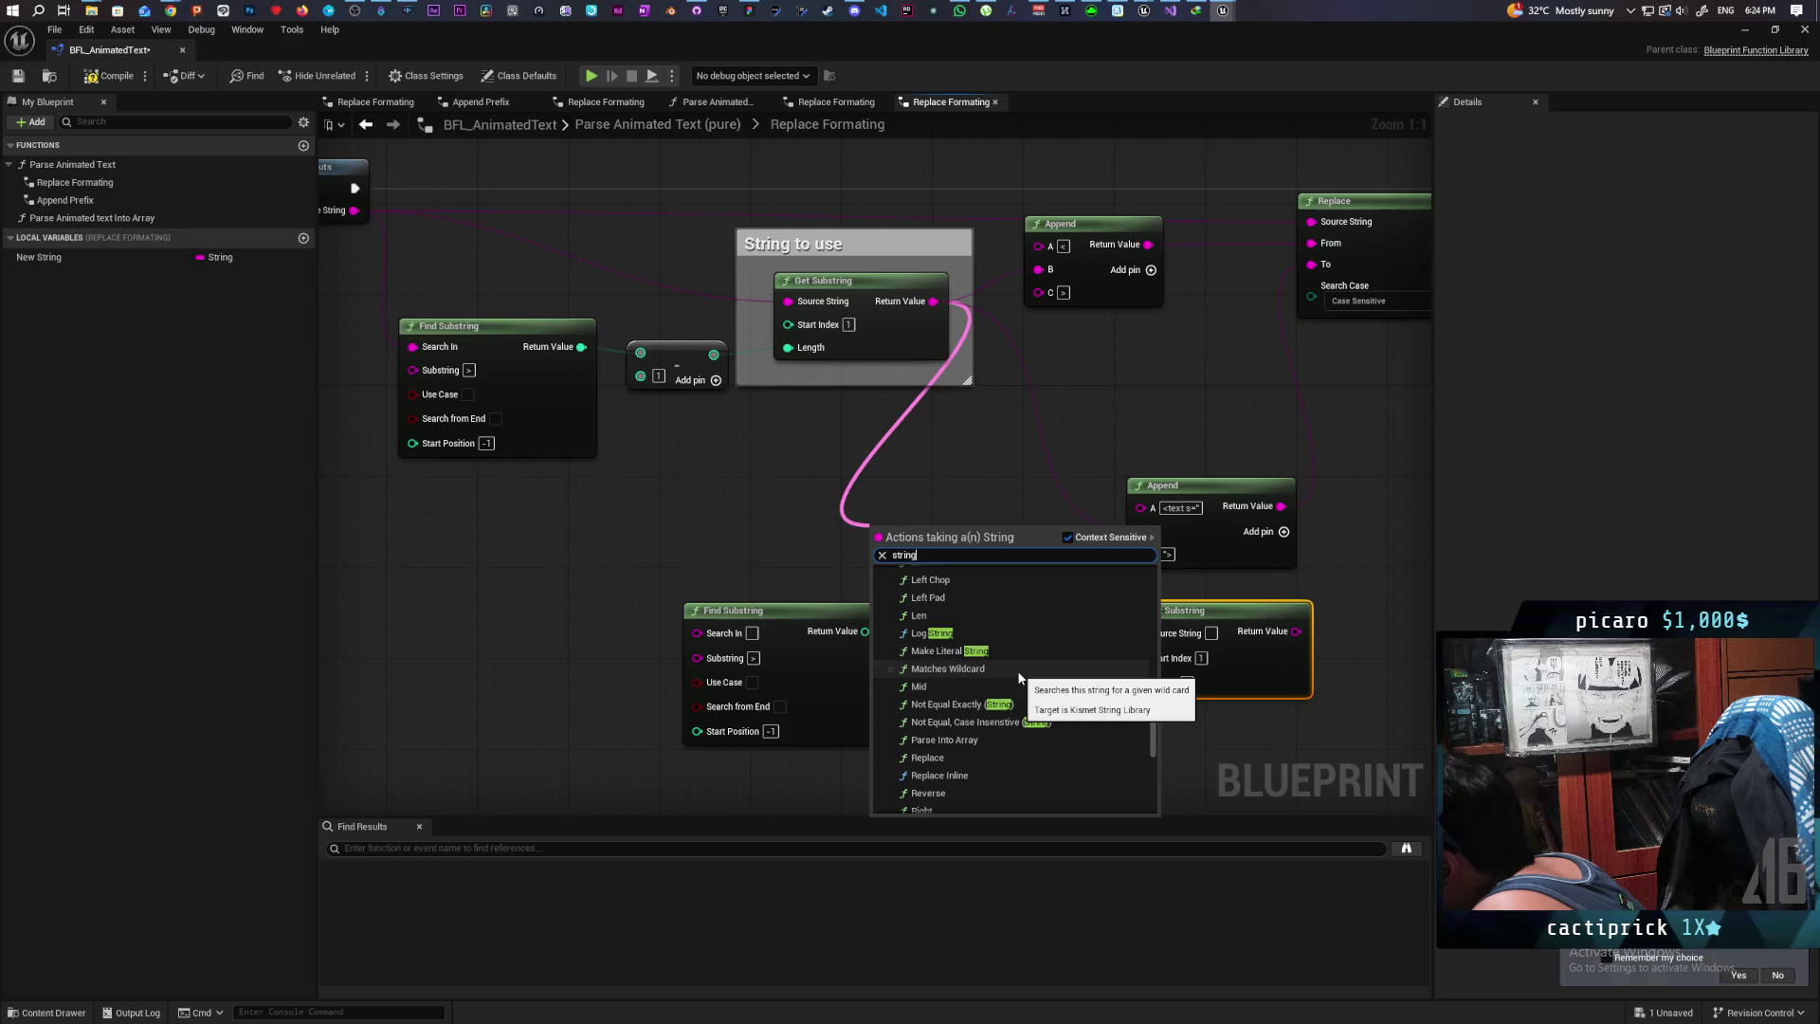
pyautogui.scroll(2, 1019, 677)
pyautogui.scroll(2, 1019, 677)
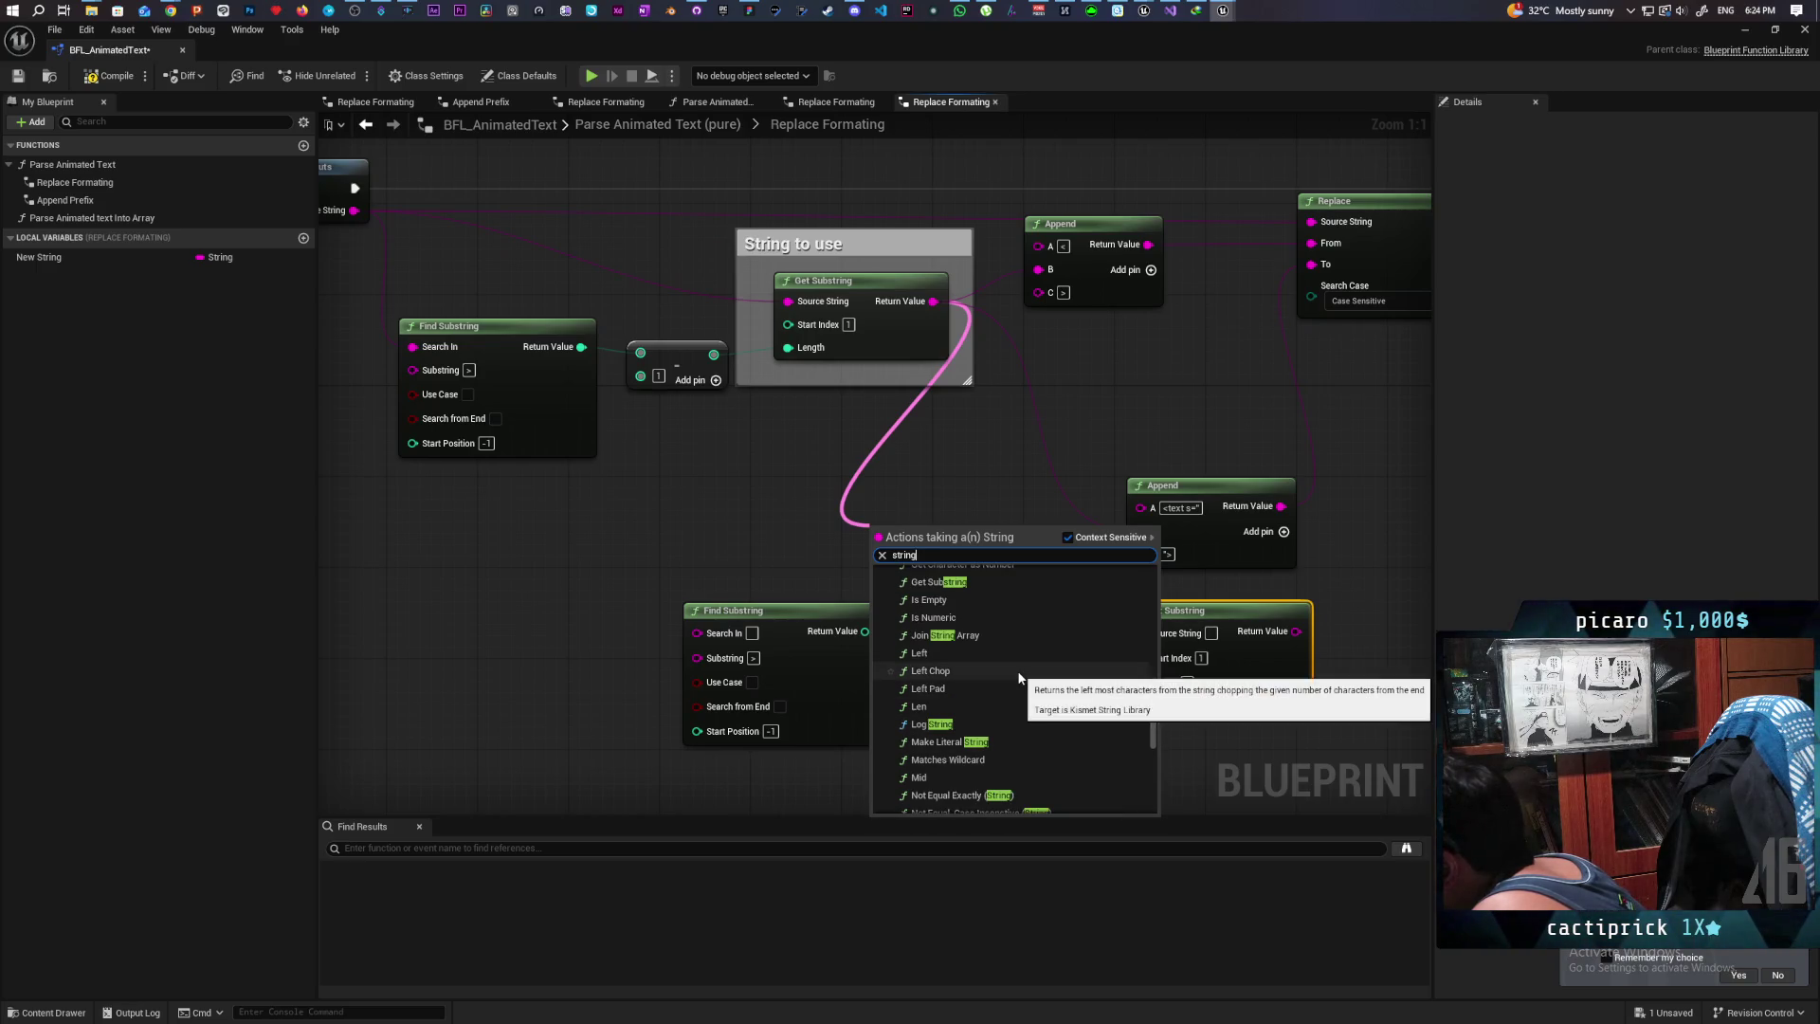
pyautogui.scroll(1, 1019, 676)
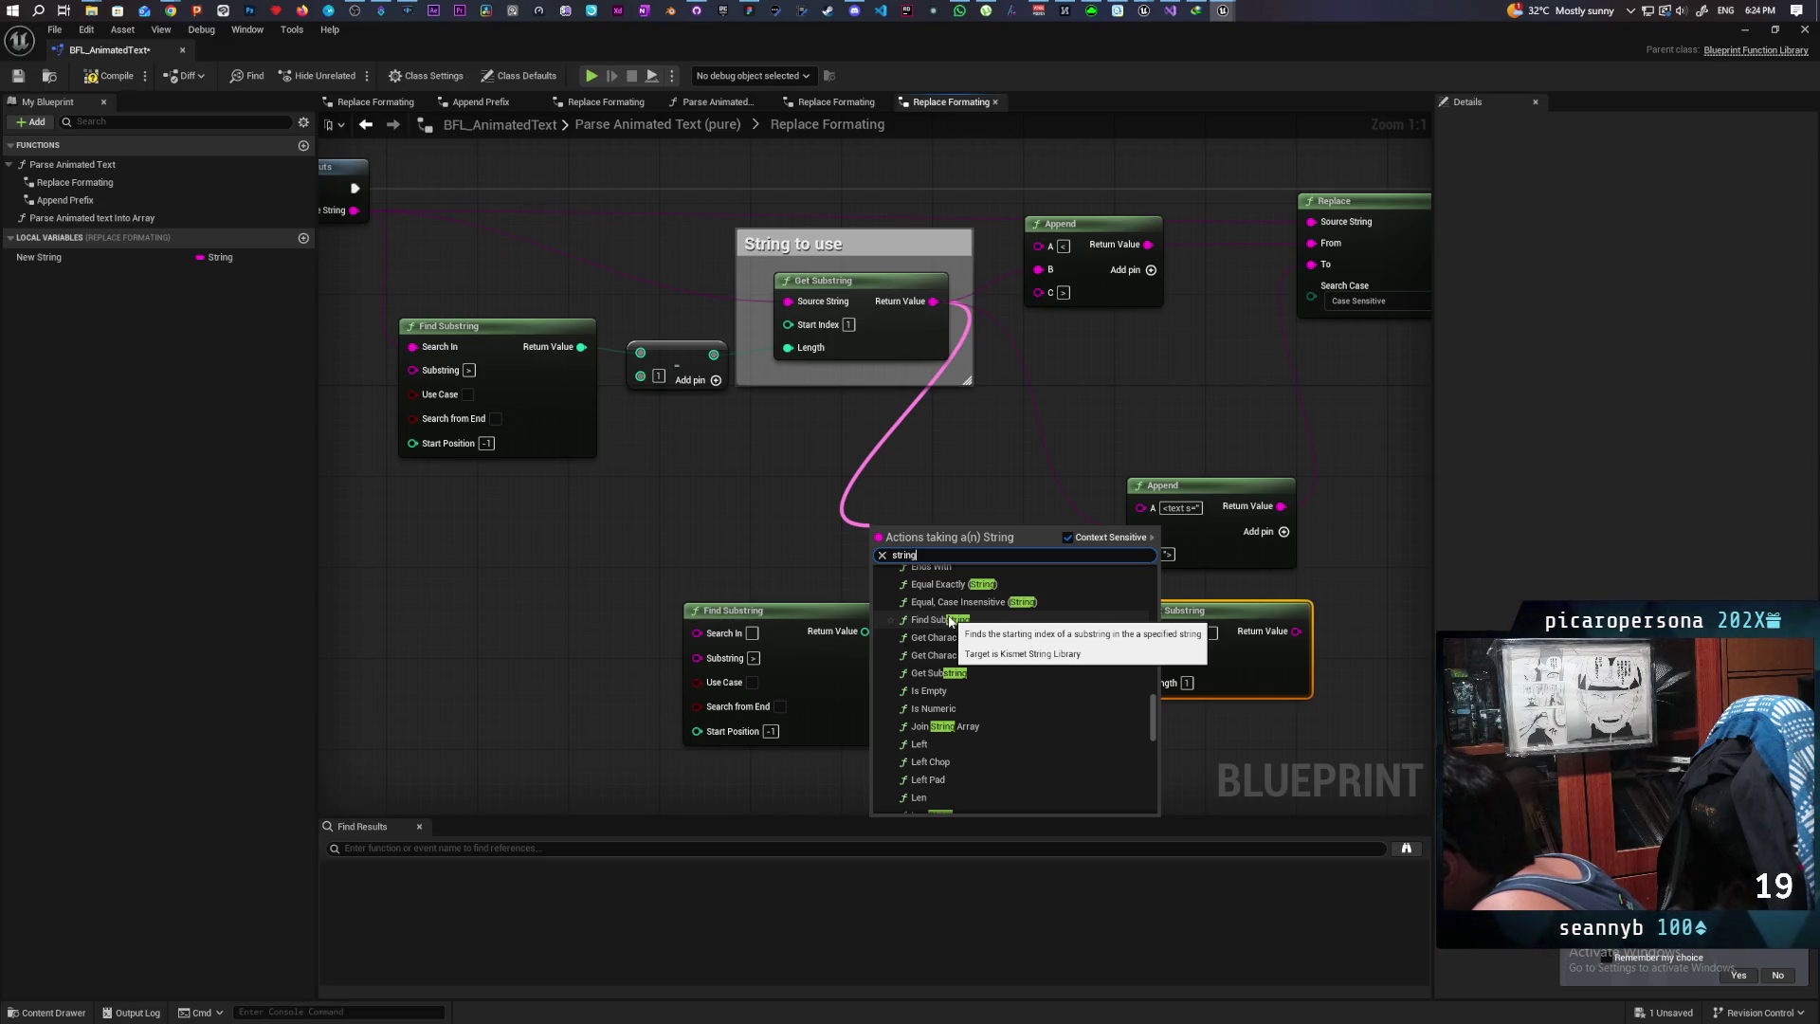
pyautogui.scroll(1, 951, 626)
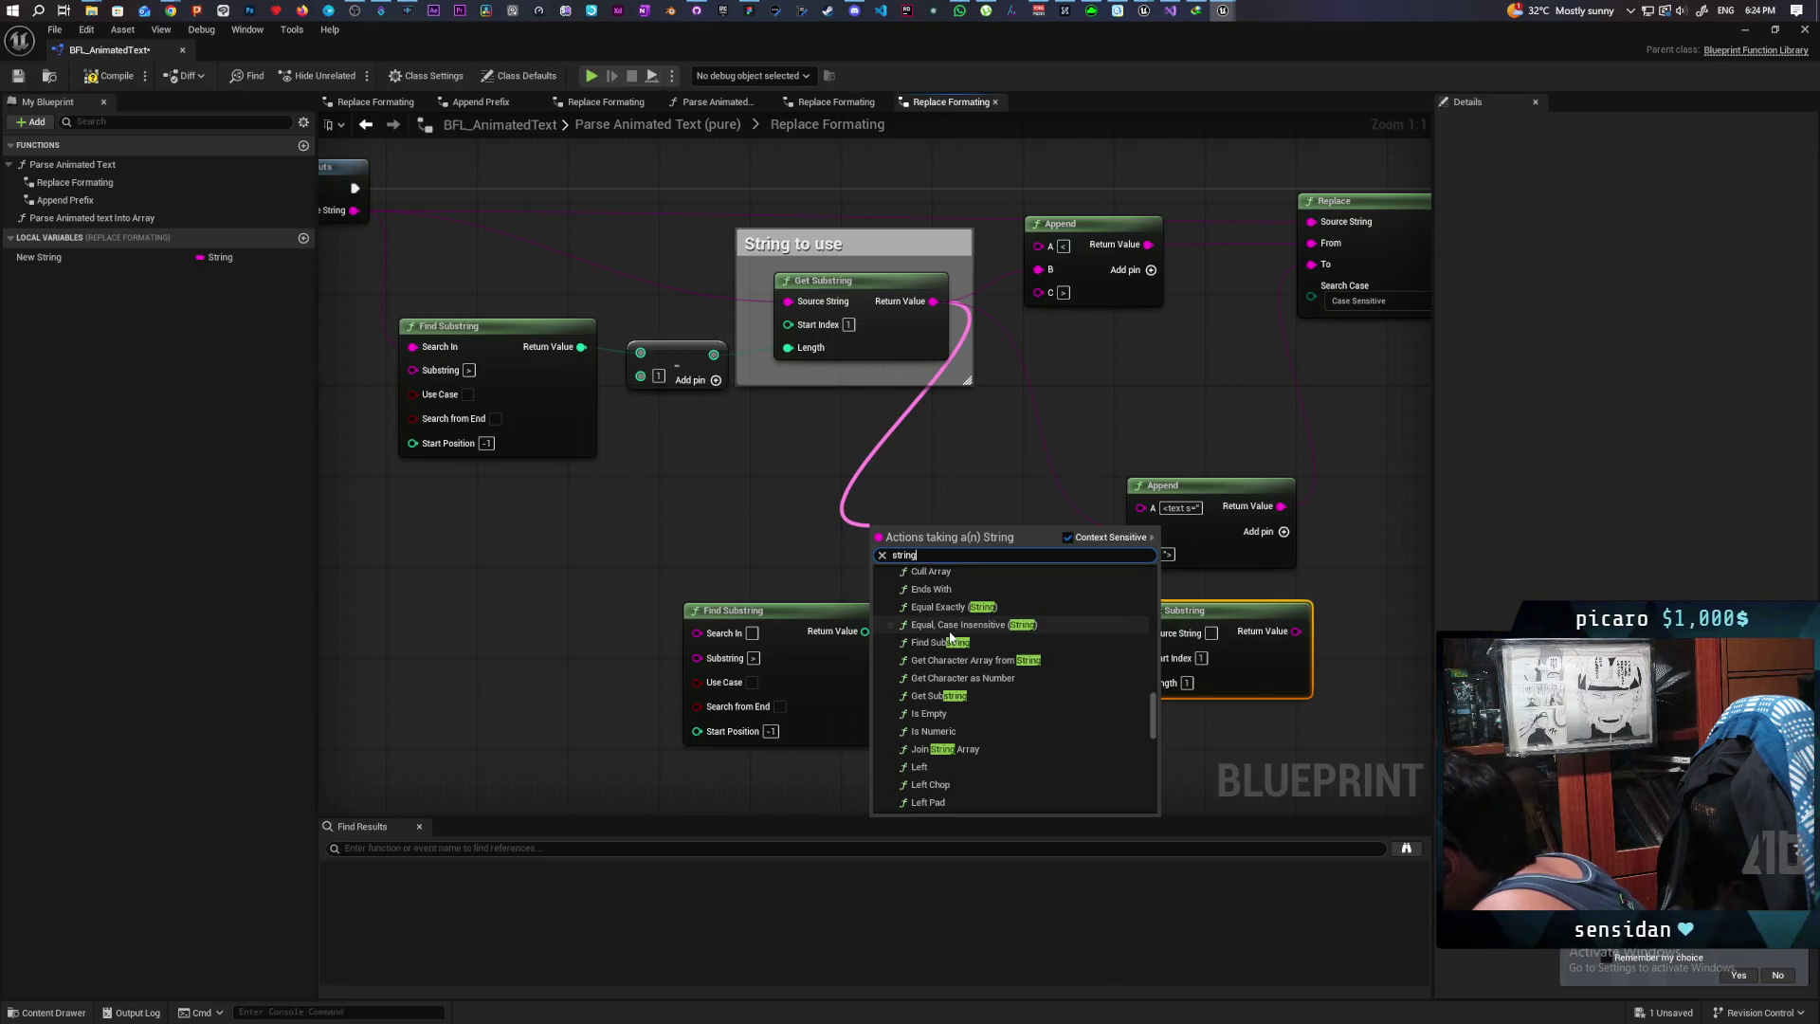
pyautogui.scroll(3, 950, 637)
pyautogui.scroll(1, 948, 631)
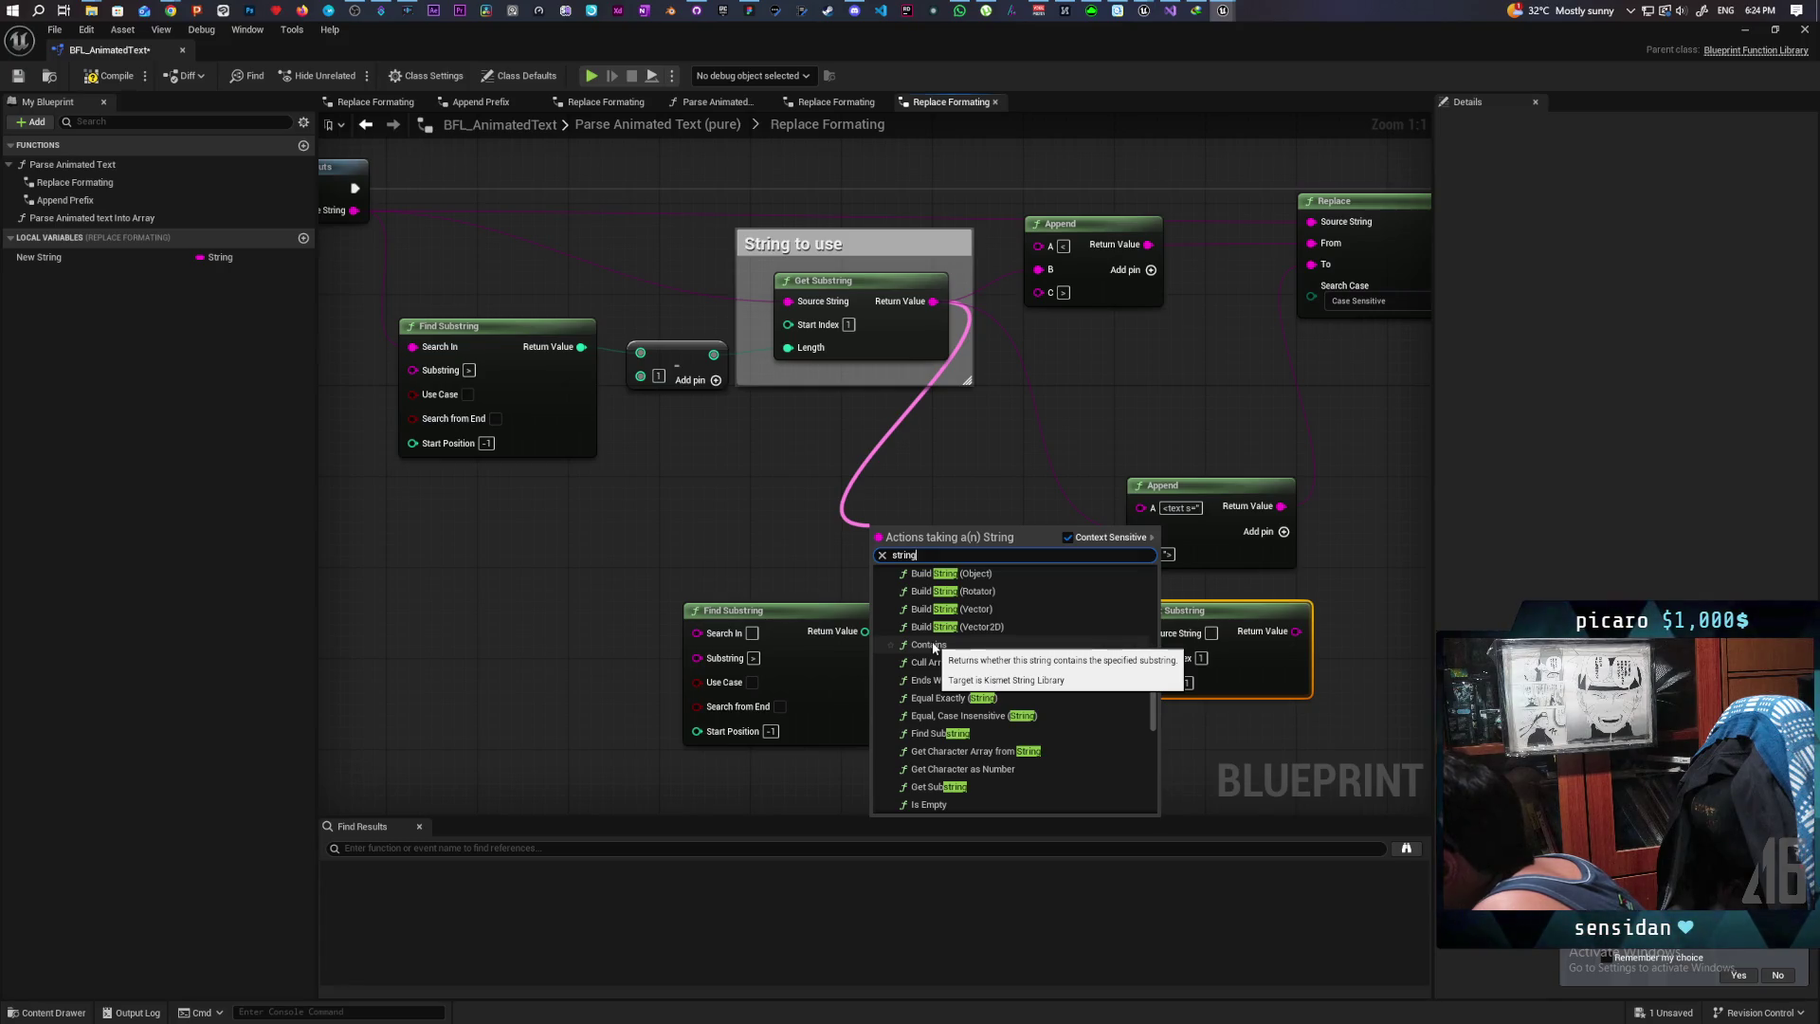
pyautogui.click(934, 646)
pyautogui.moveTo(948, 569)
pyautogui.mouseDown()
pyautogui.moveTo(914, 481)
pyautogui.moveTo(876, 495)
pyautogui.mouseUp()
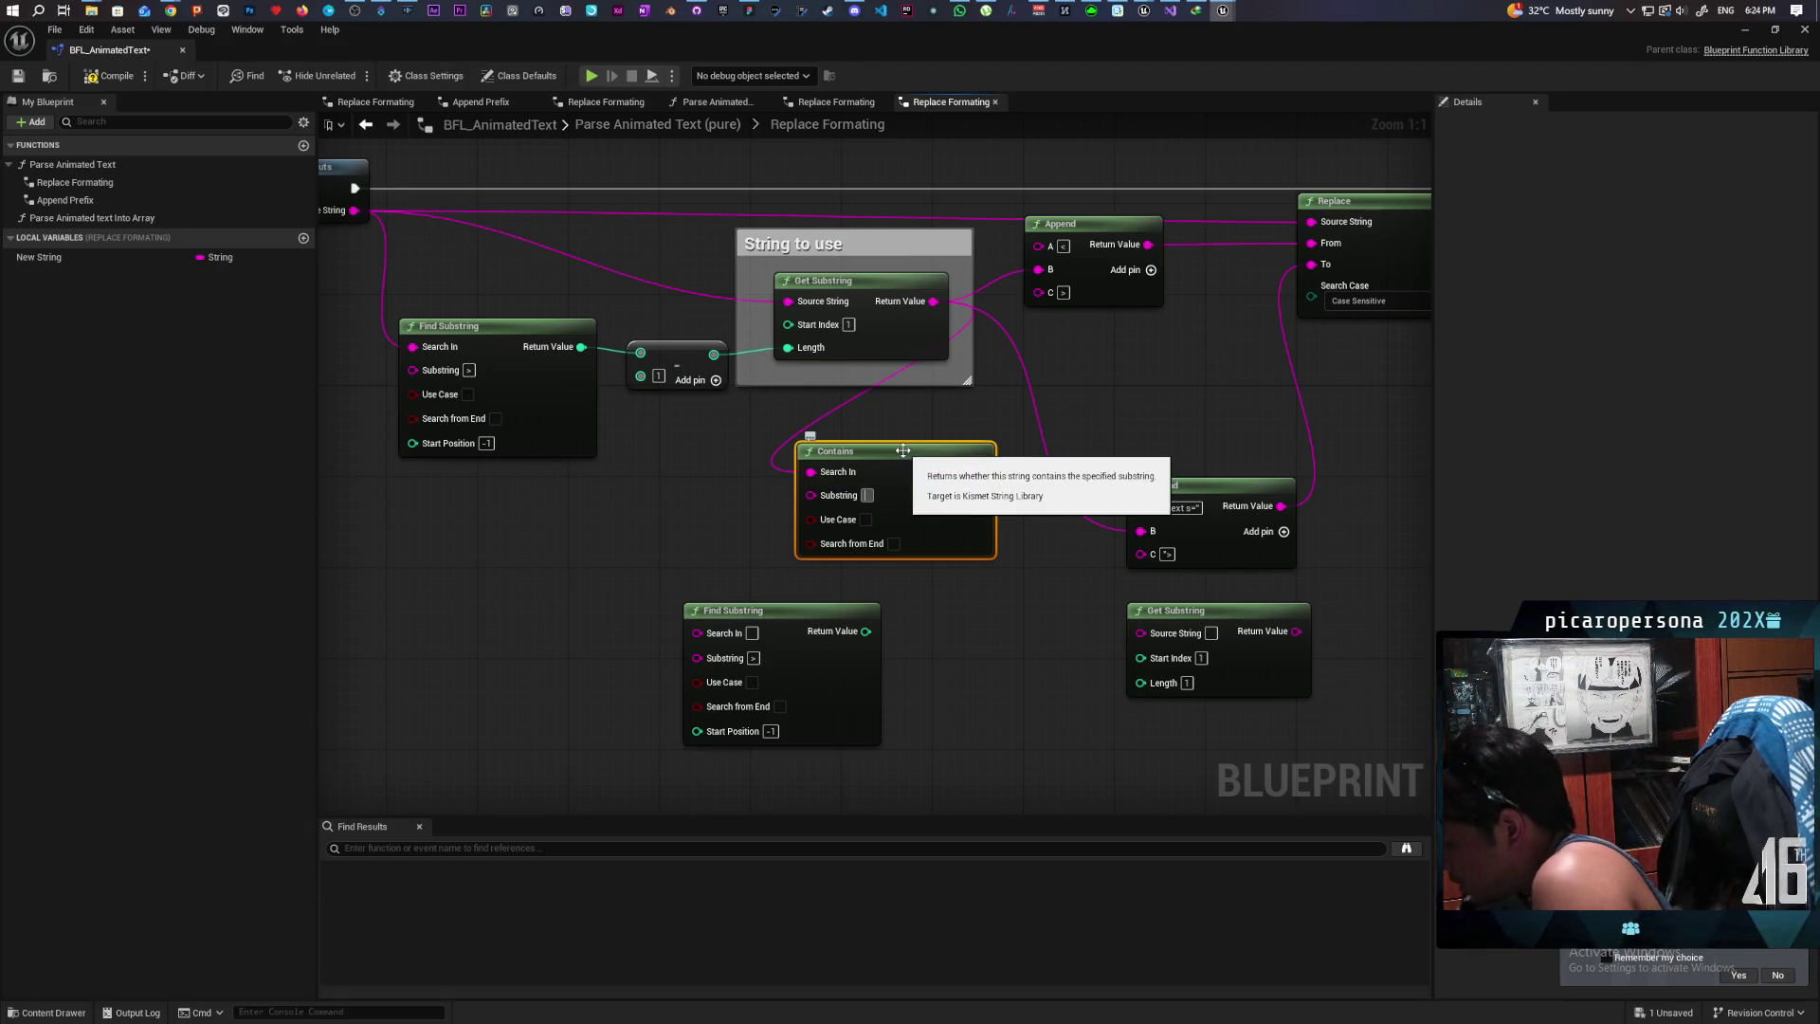
# Step: Set the Contains node's Substring to * and move the node left
pyautogui.write('*')
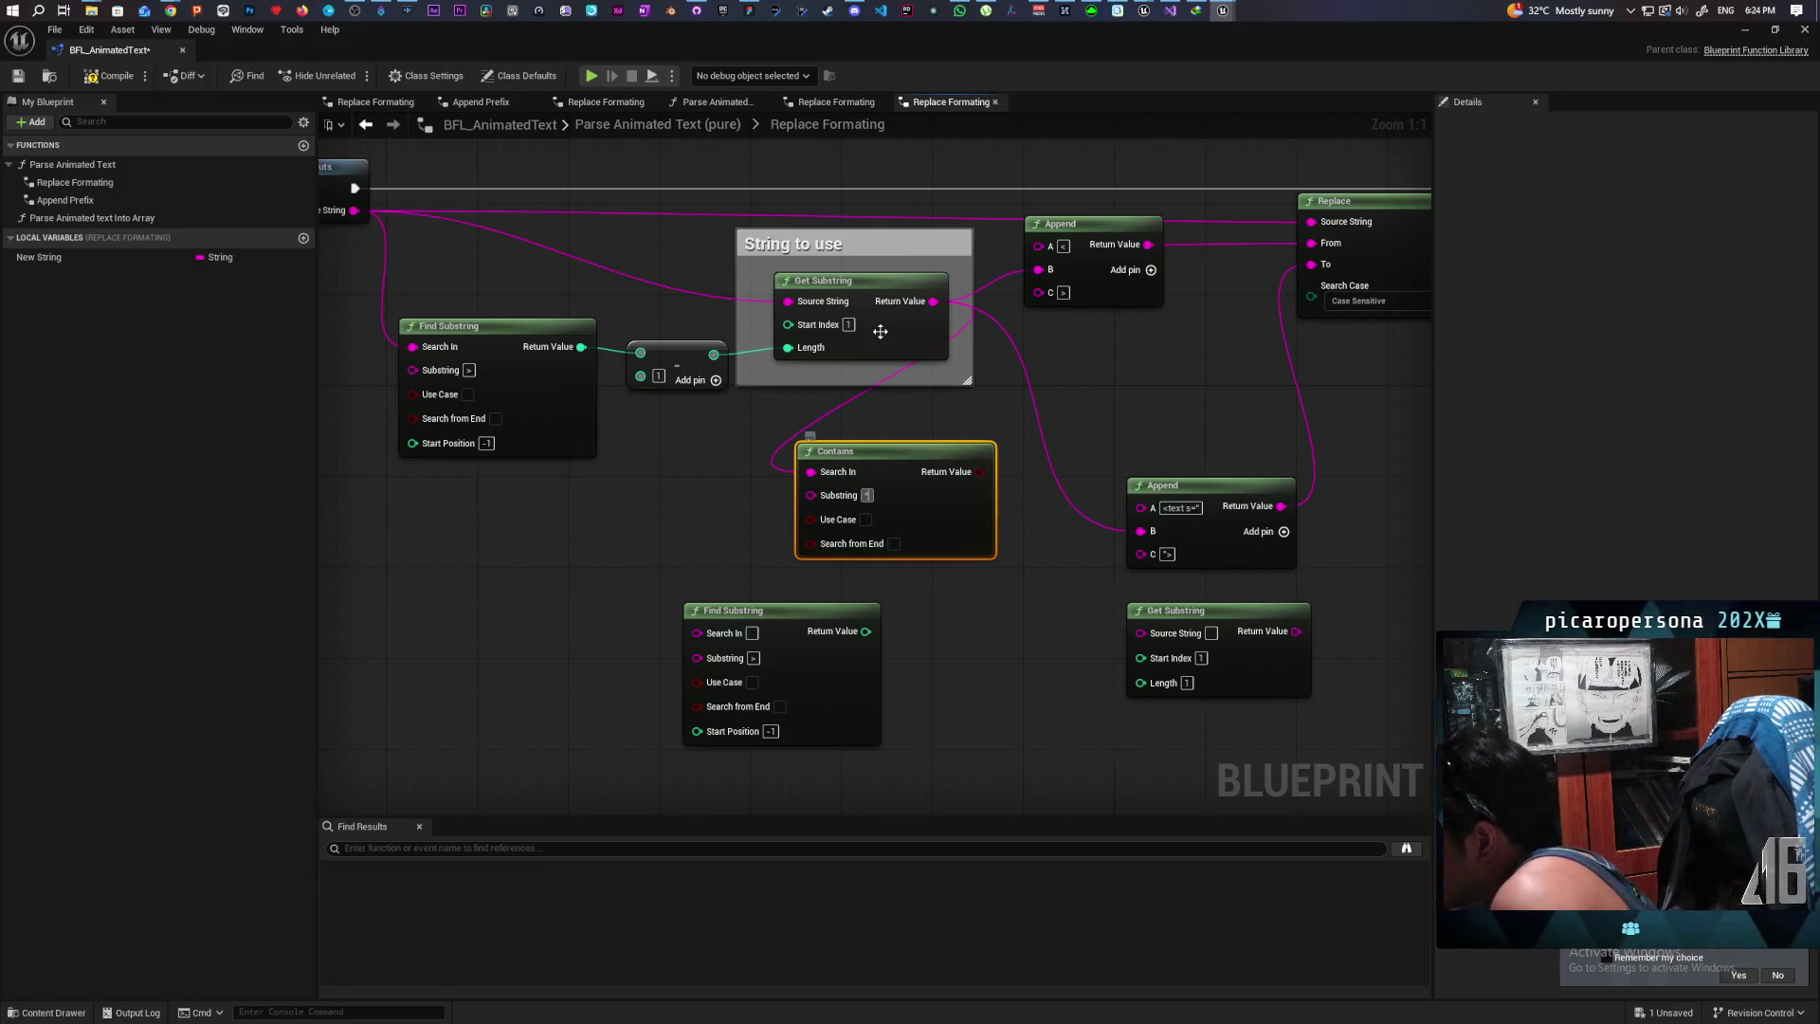
pyautogui.click(957, 607)
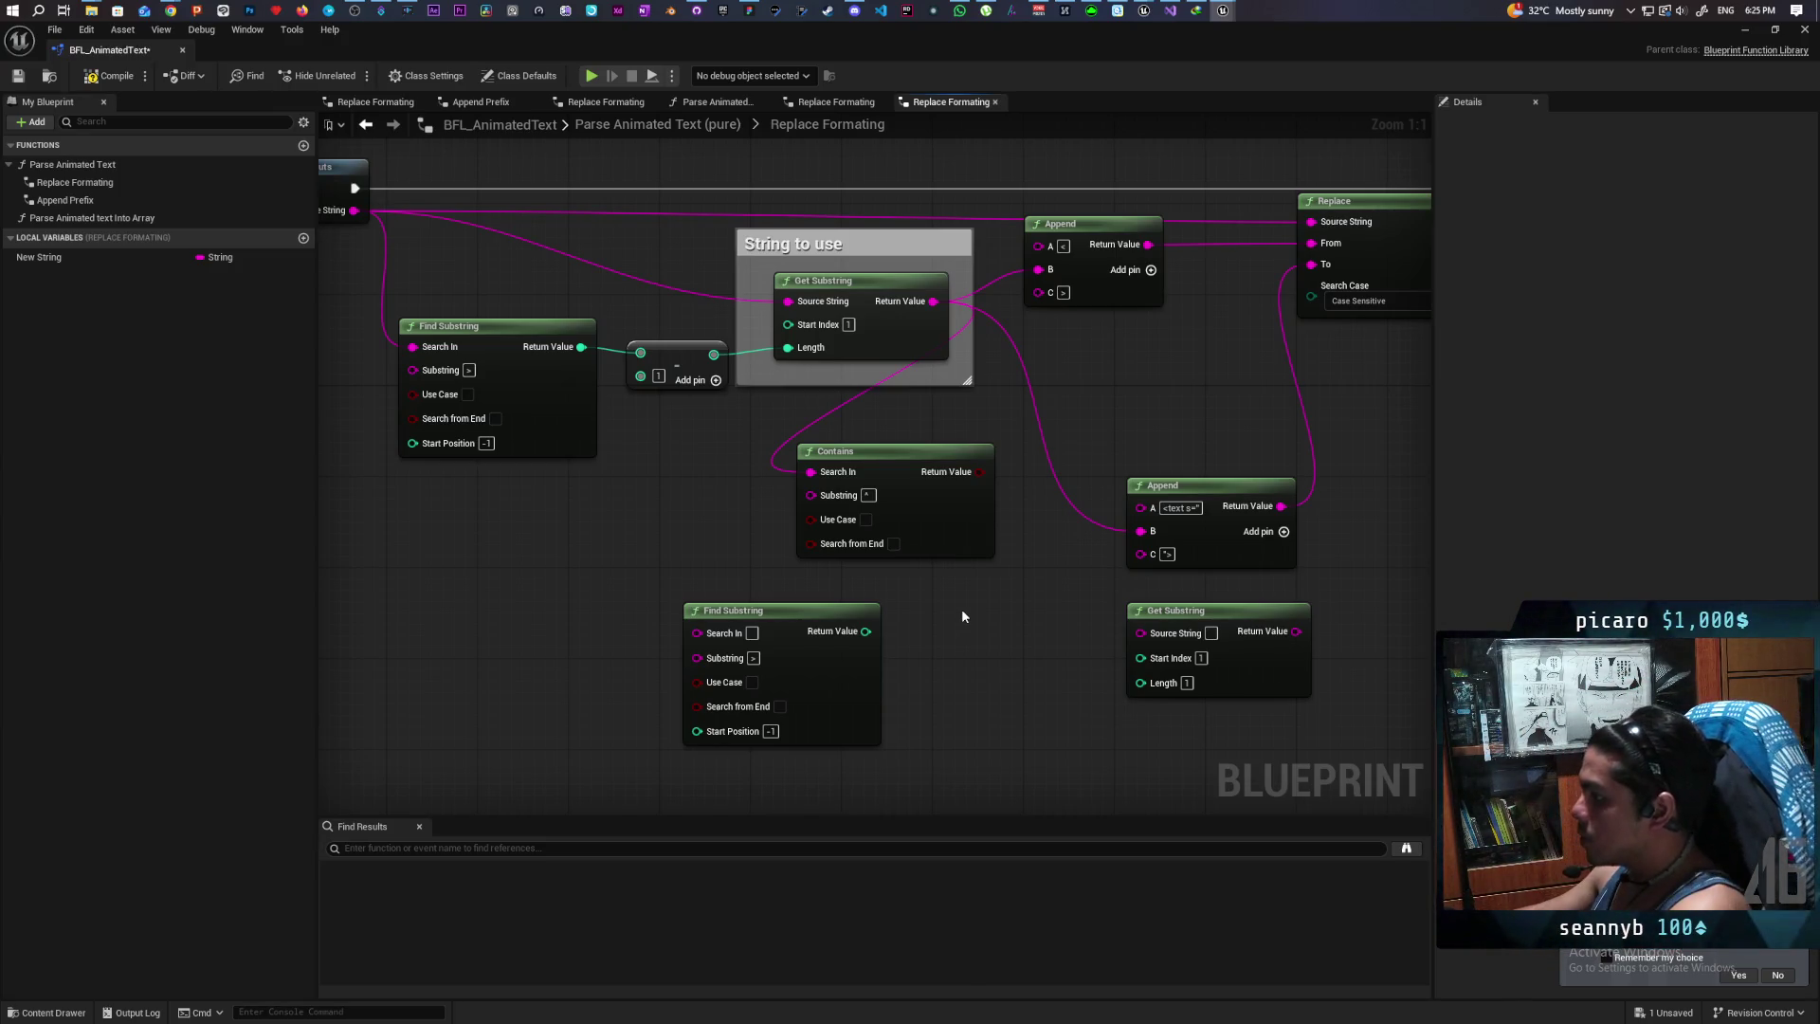
pyautogui.moveTo(962, 615); pyautogui.dragTo(708, 565)
pyautogui.moveTo(693, 472); pyautogui.dragTo(589, 481)
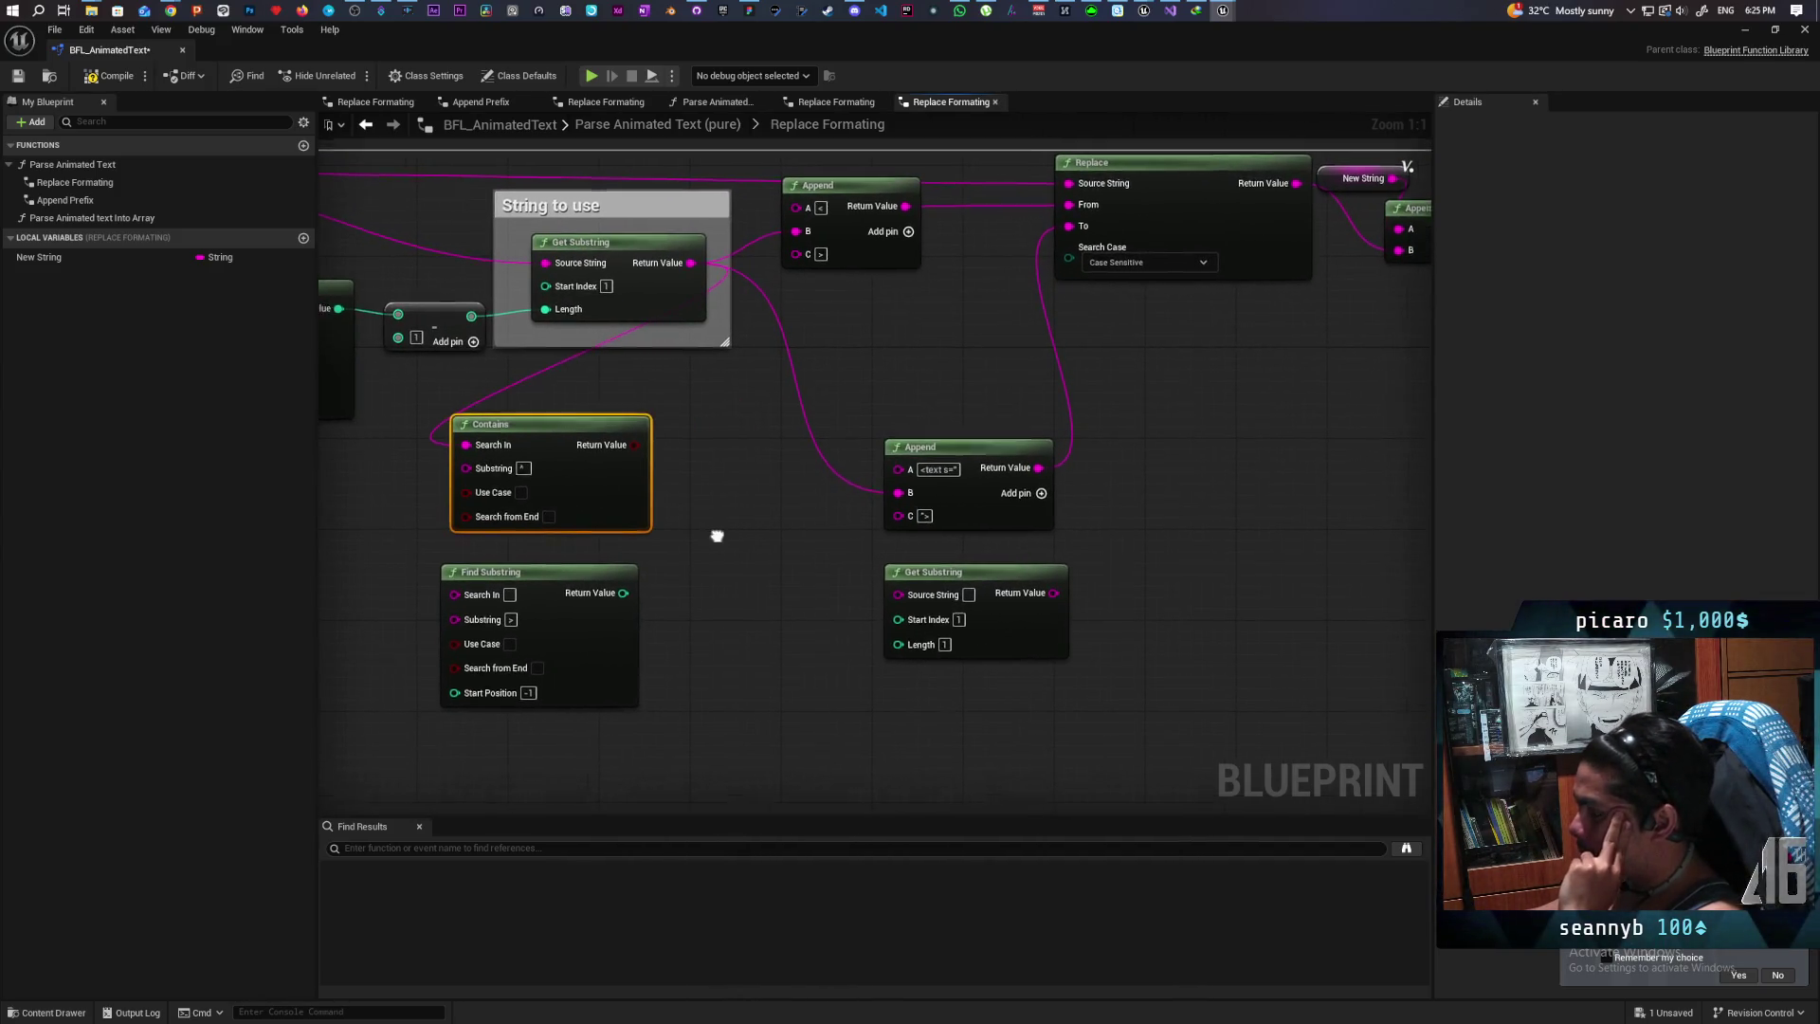
pyautogui.moveTo(711, 528); pyautogui.dragTo(785, 583)
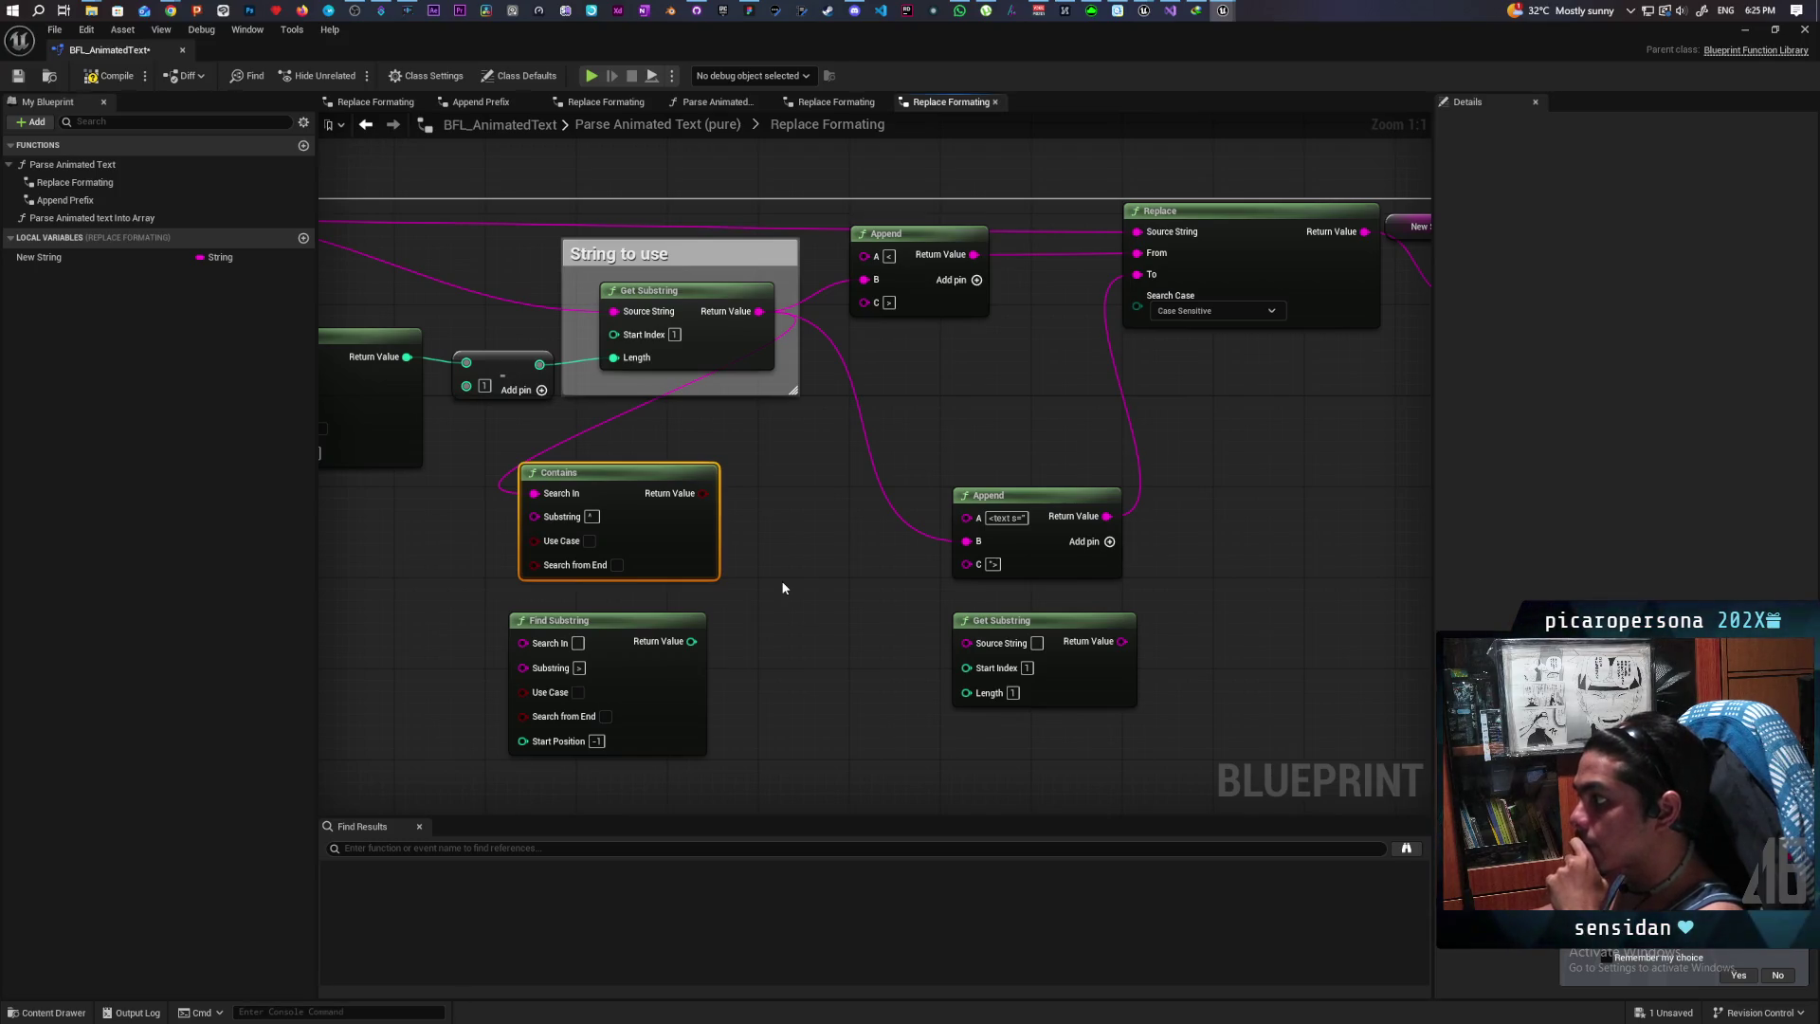
pyautogui.moveTo(783, 588)
pyautogui.mouseDown()
pyautogui.moveTo(1044, 597)
pyautogui.moveTo(947, 654)
pyautogui.mouseUp()
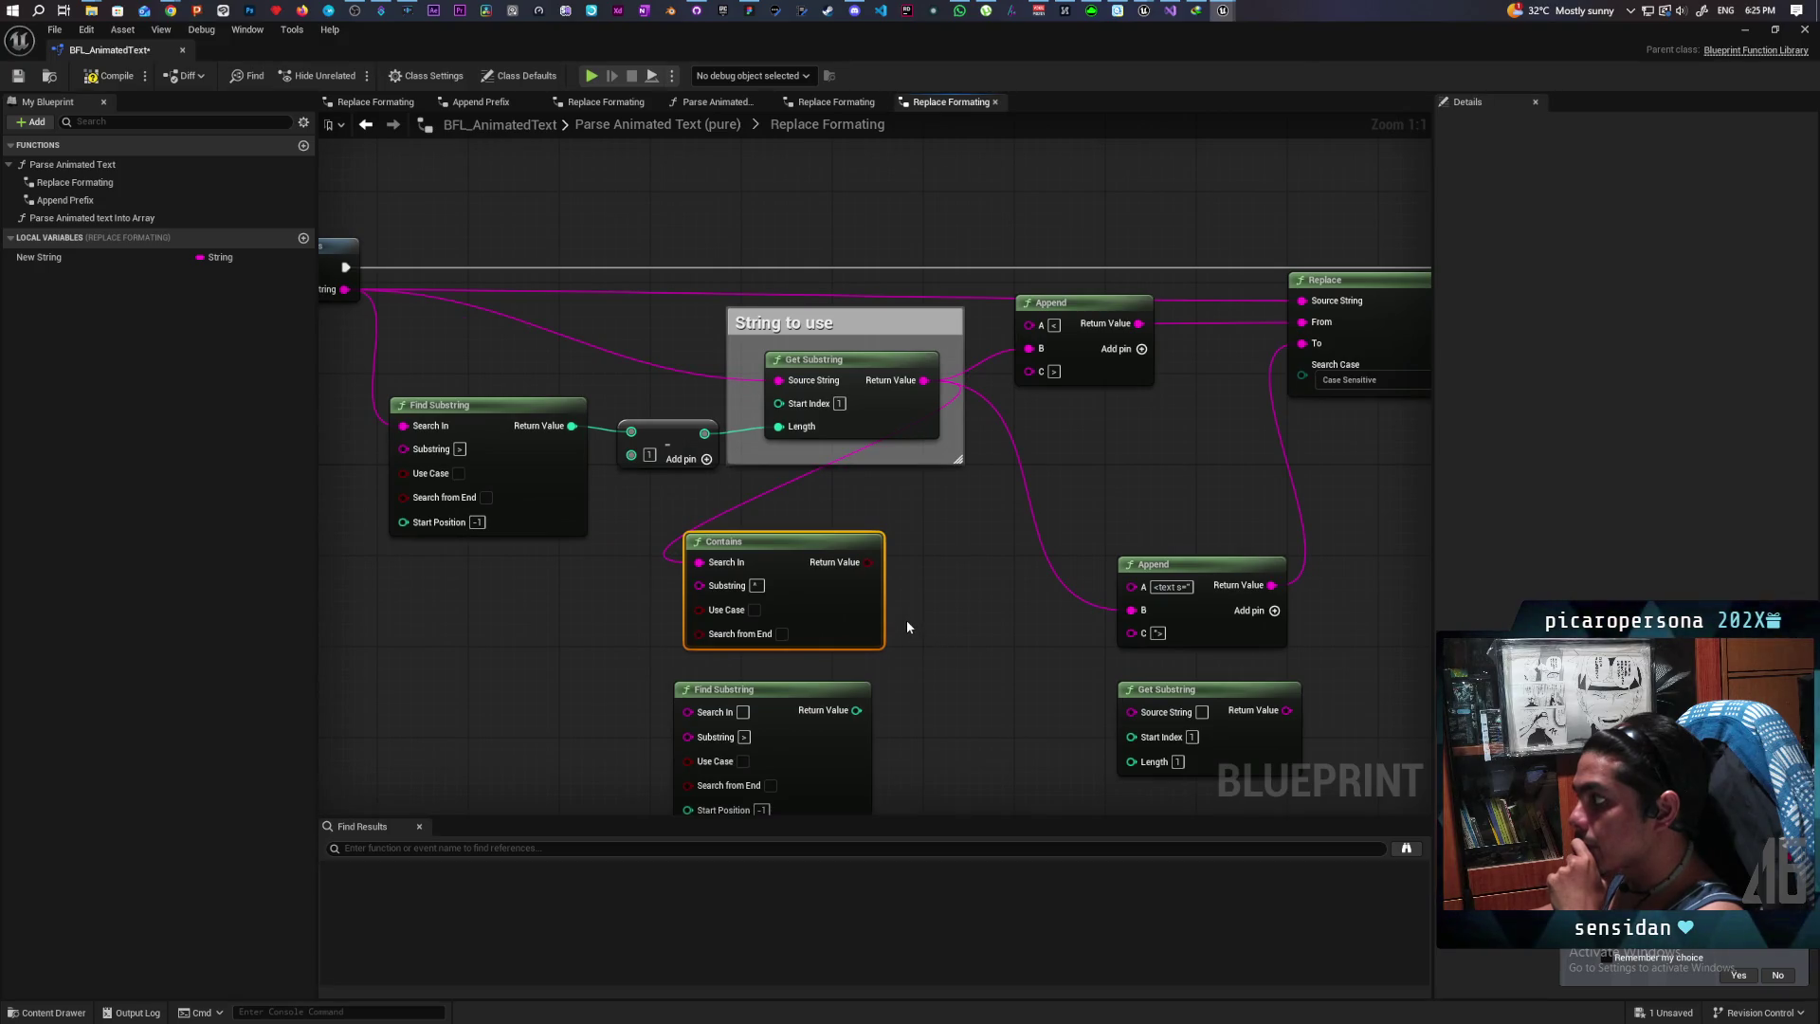
pyautogui.moveTo(904, 618)
pyautogui.mouseDown()
pyautogui.moveTo(853, 617)
pyautogui.moveTo(1077, 544)
pyautogui.moveTo(959, 550)
pyautogui.mouseUp()
pyautogui.scroll(-3, 736, 614)
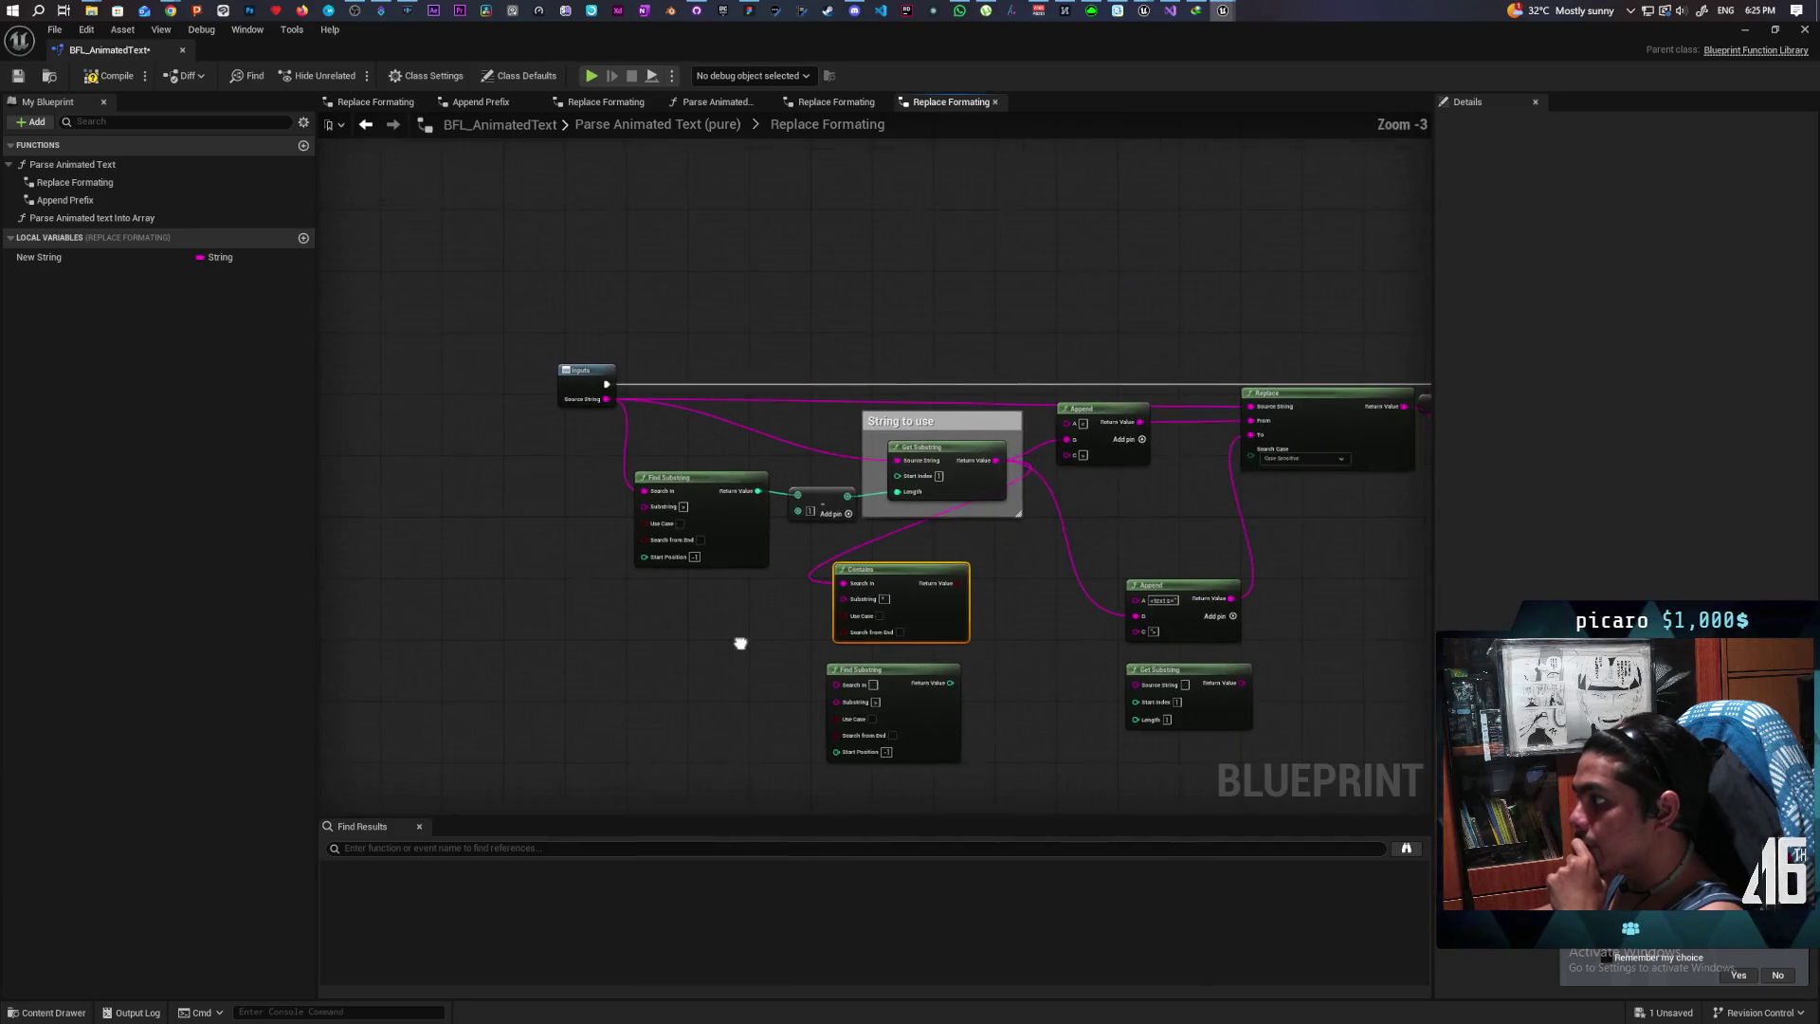
# Step: Box-select the Inputs, Find Substring and 'String to use' nodes and shift them left together
pyautogui.moveTo(524, 320)
pyautogui.mouseDown()
pyautogui.moveTo(862, 407)
pyautogui.moveTo(930, 563)
pyautogui.mouseUp()
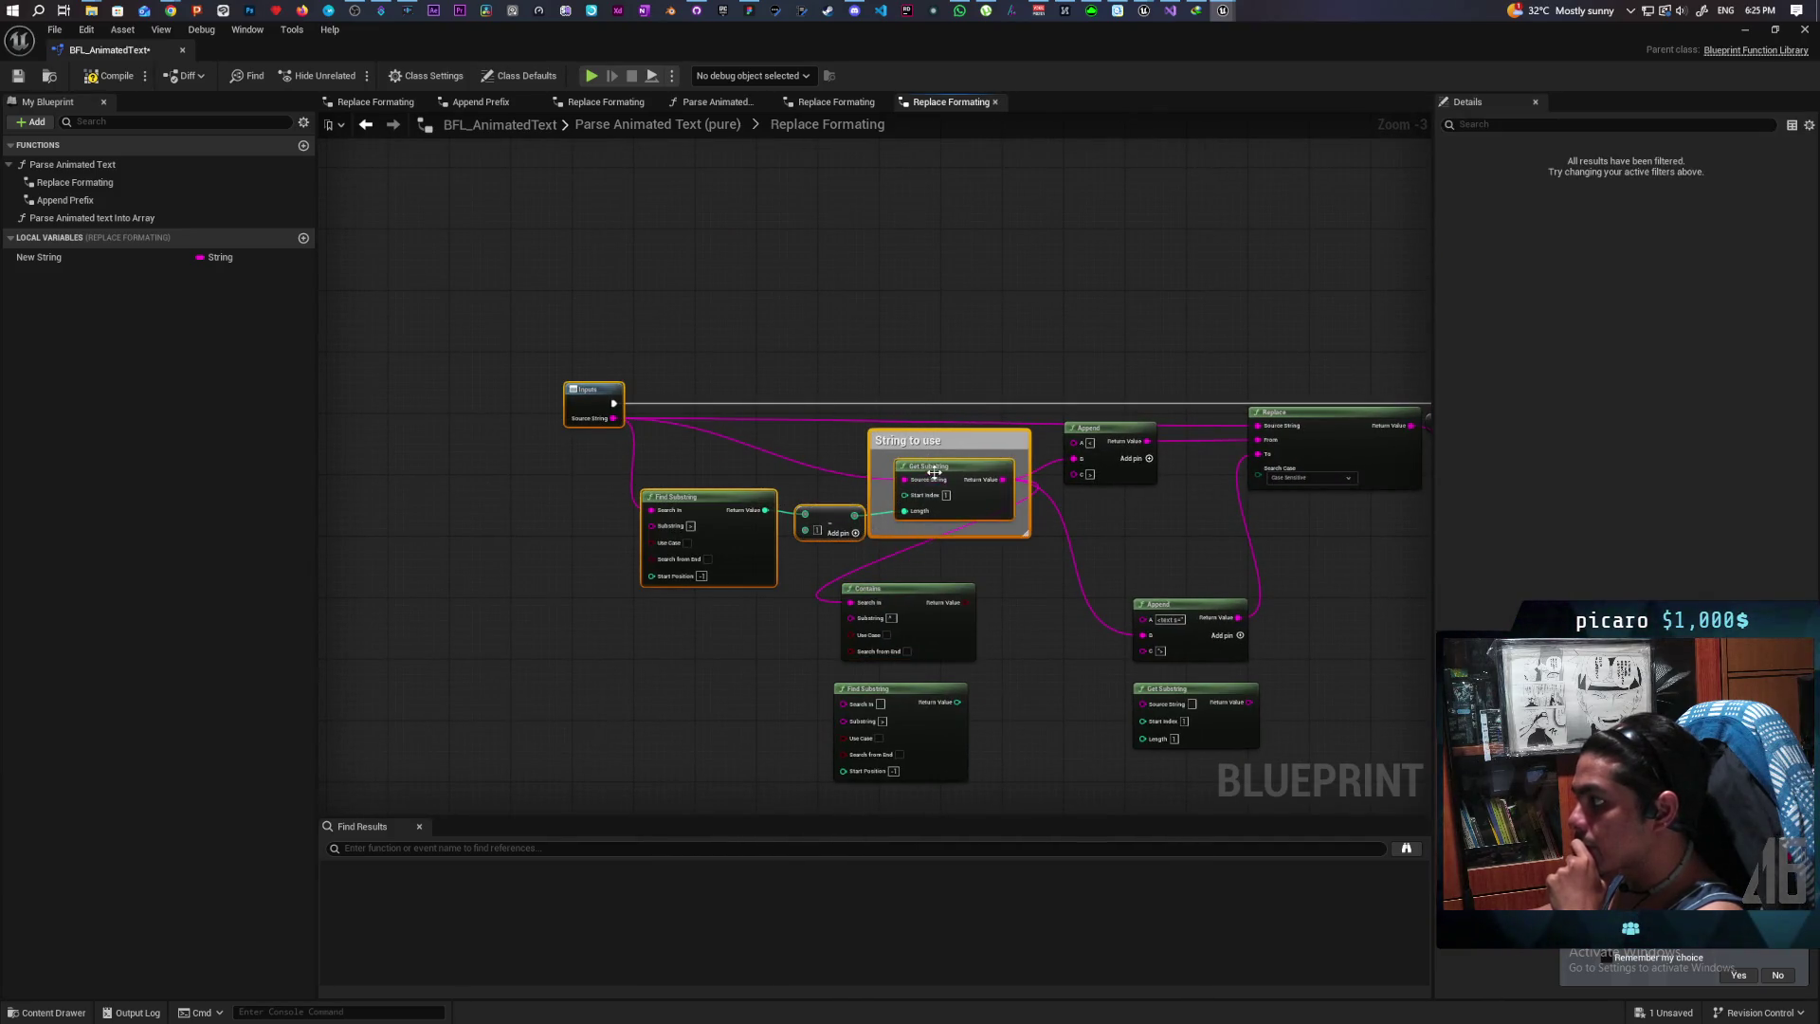
pyautogui.moveTo(934, 474); pyautogui.dragTo(770, 474)
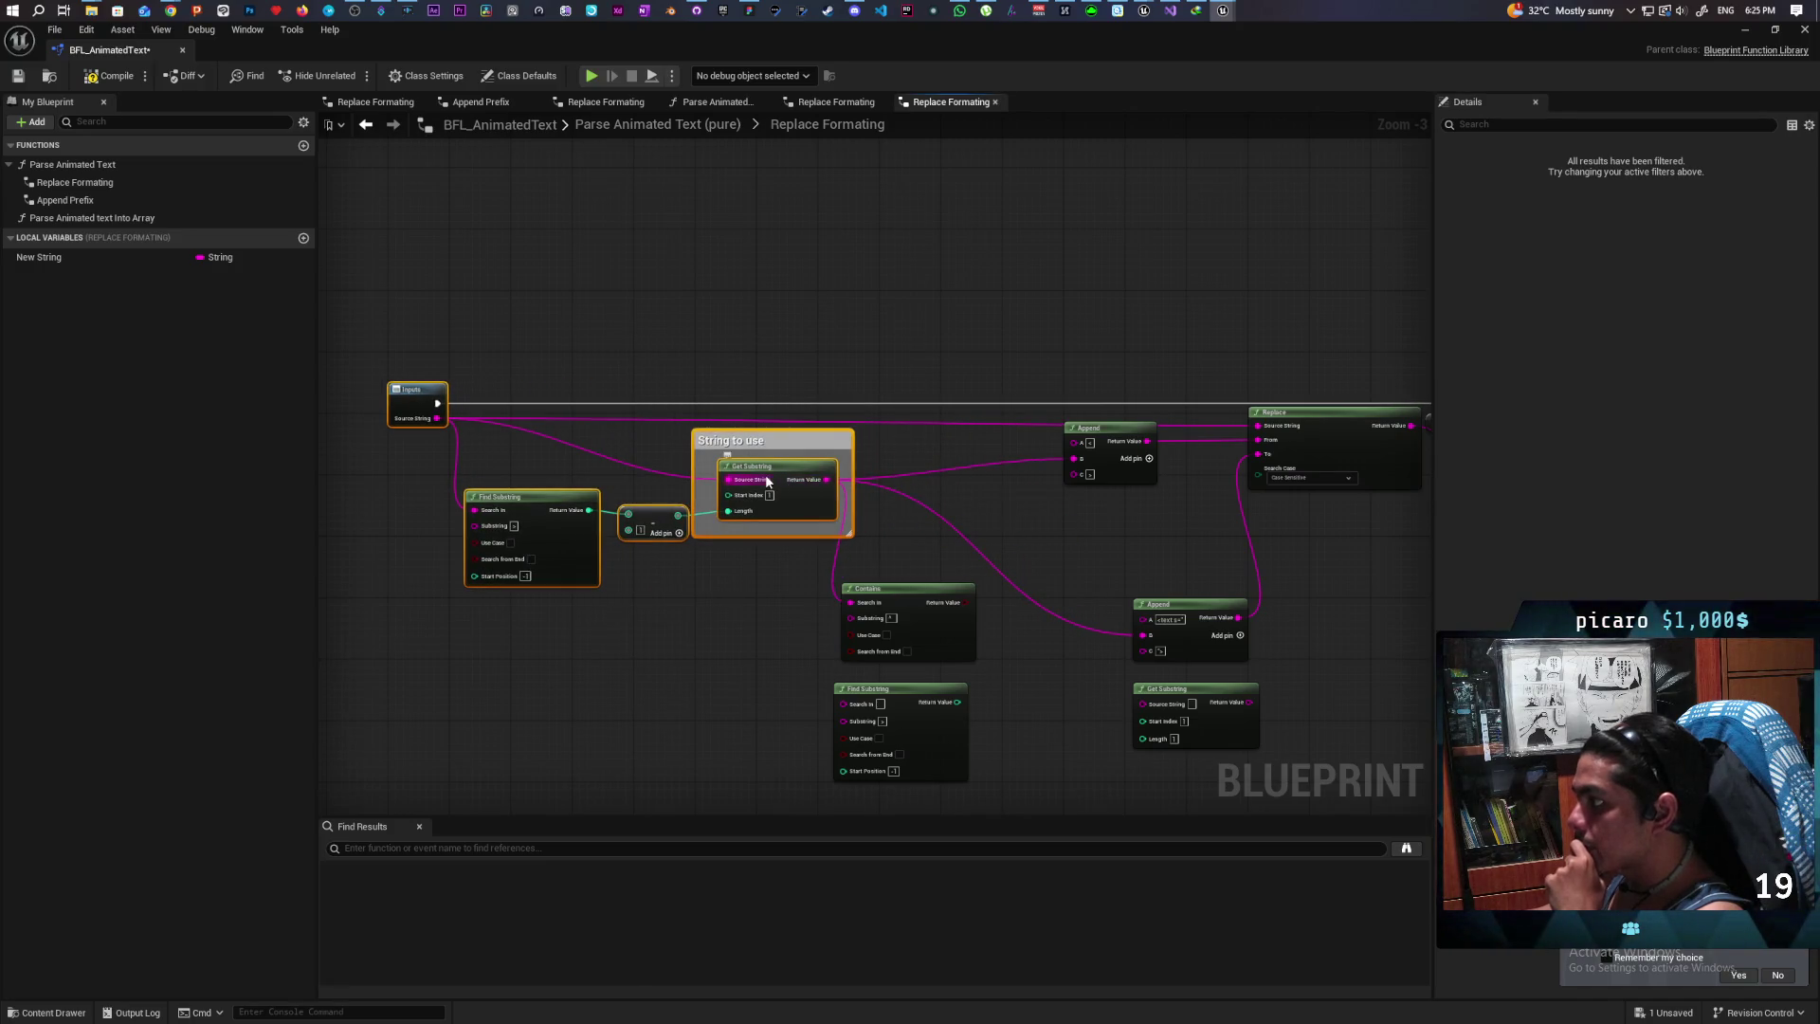
pyautogui.scroll(3, 780, 469)
# Step: Retitle the comment to 'String to use (ex.Key)'
pyautogui.click(785, 421)
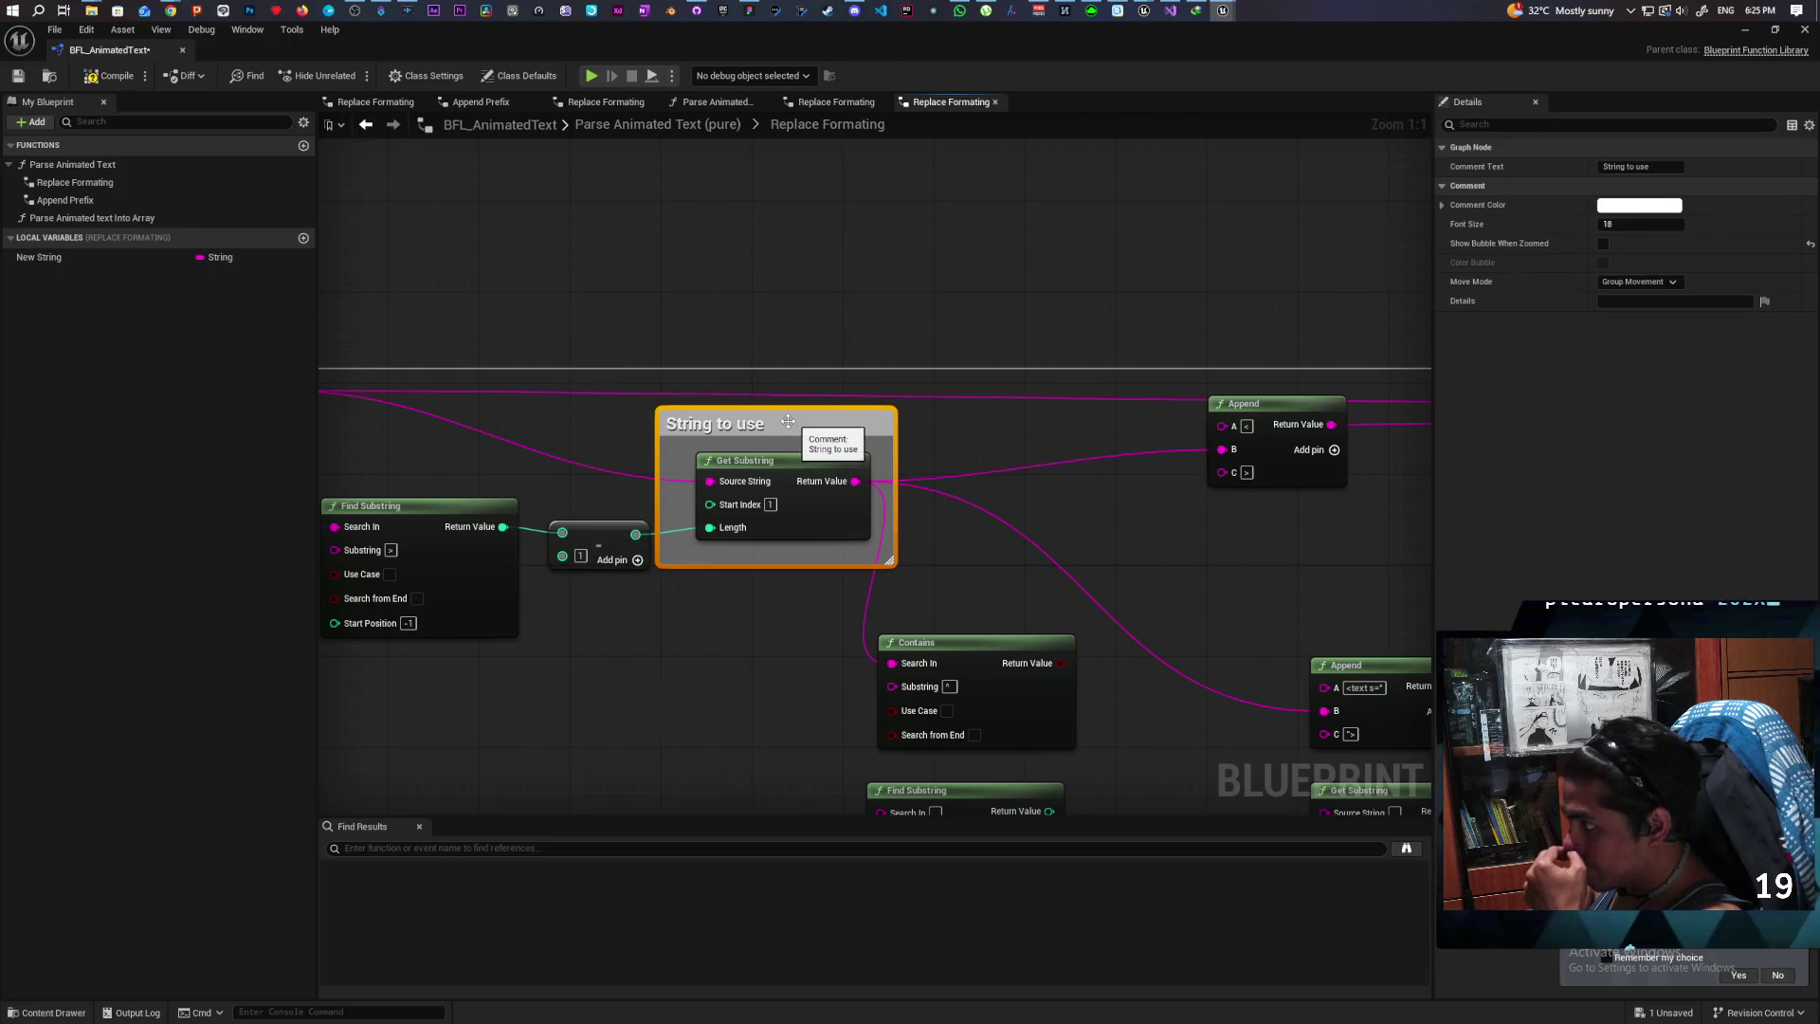
pyautogui.doubleClick(785, 421)
pyautogui.click(785, 421)
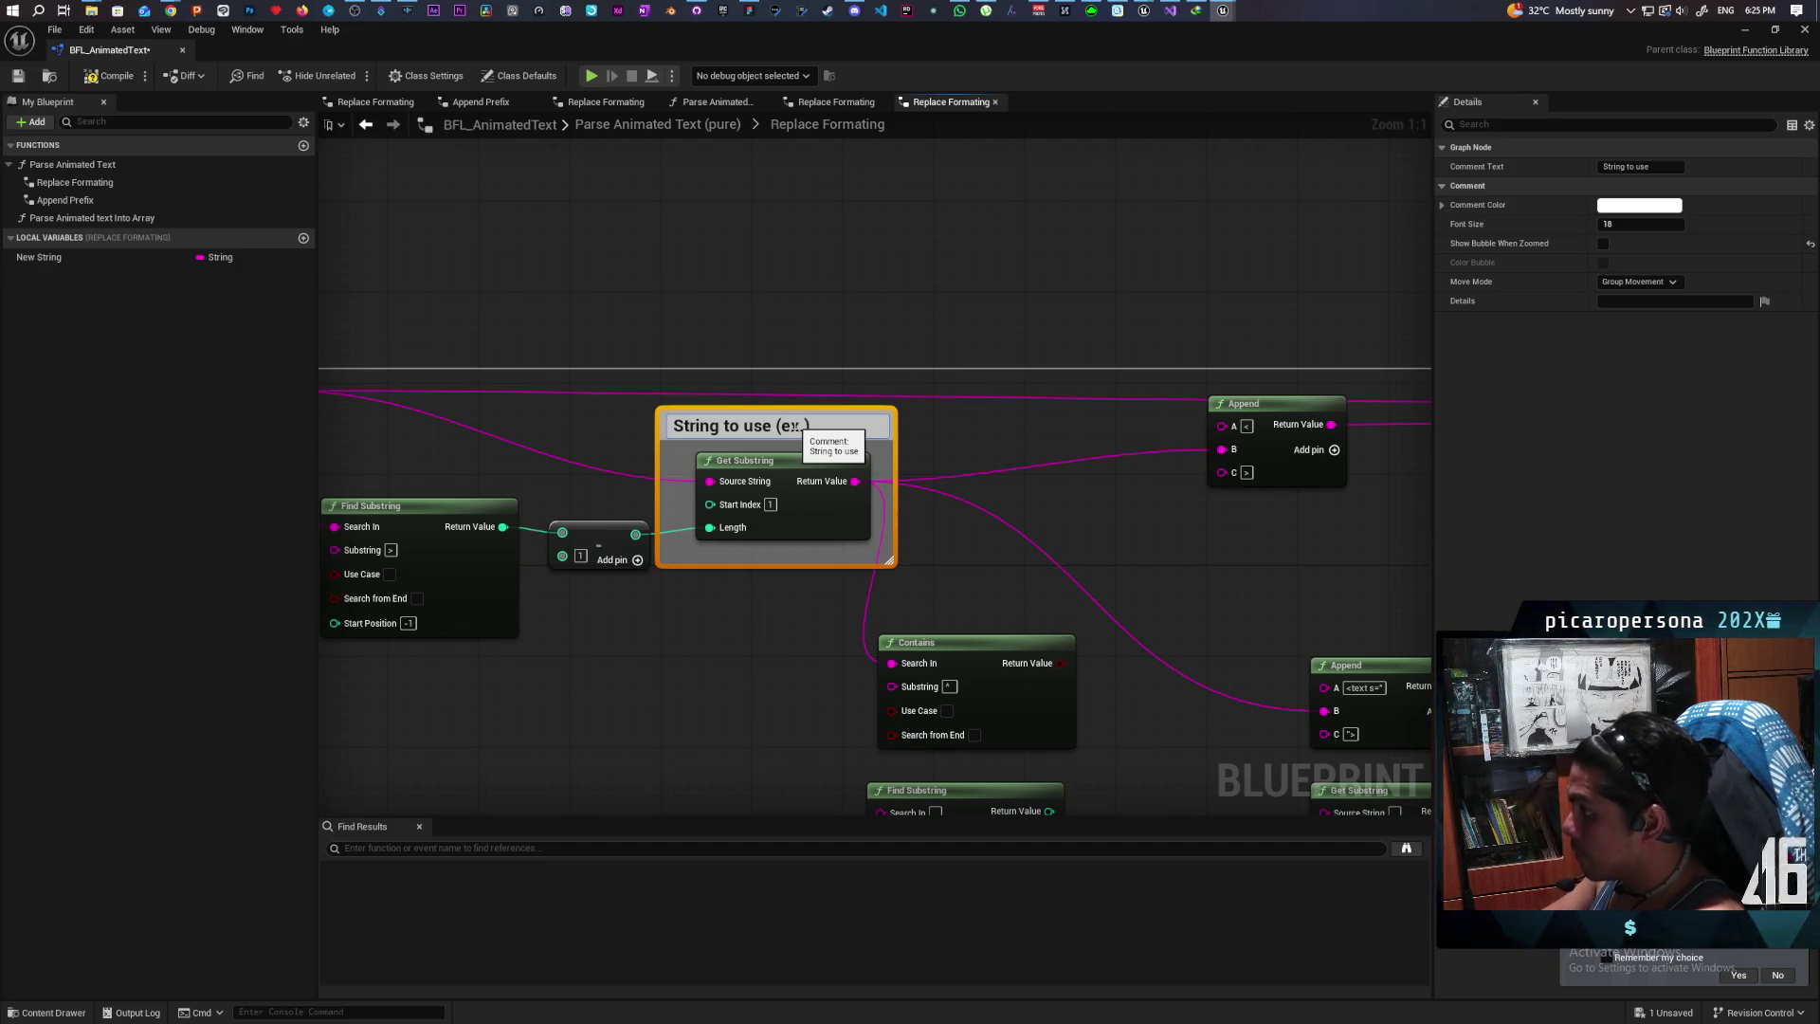
pyautogui.write('Key')
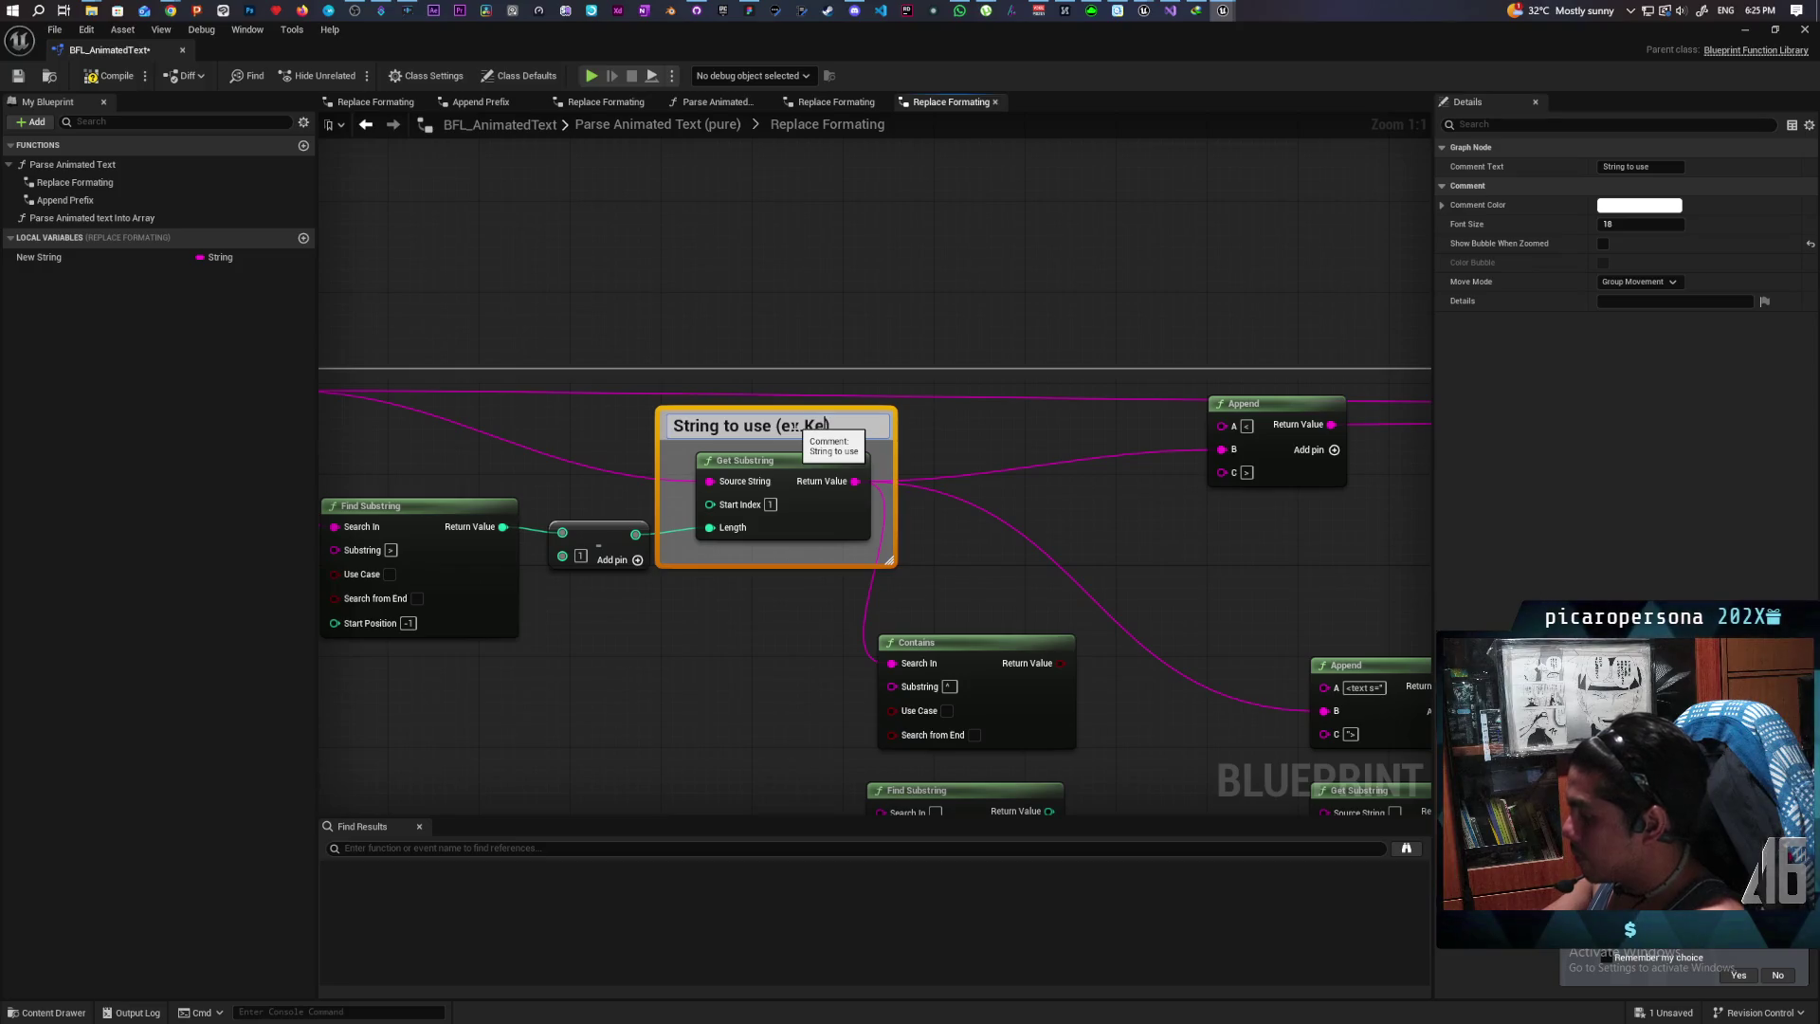
pyautogui.click(862, 281)
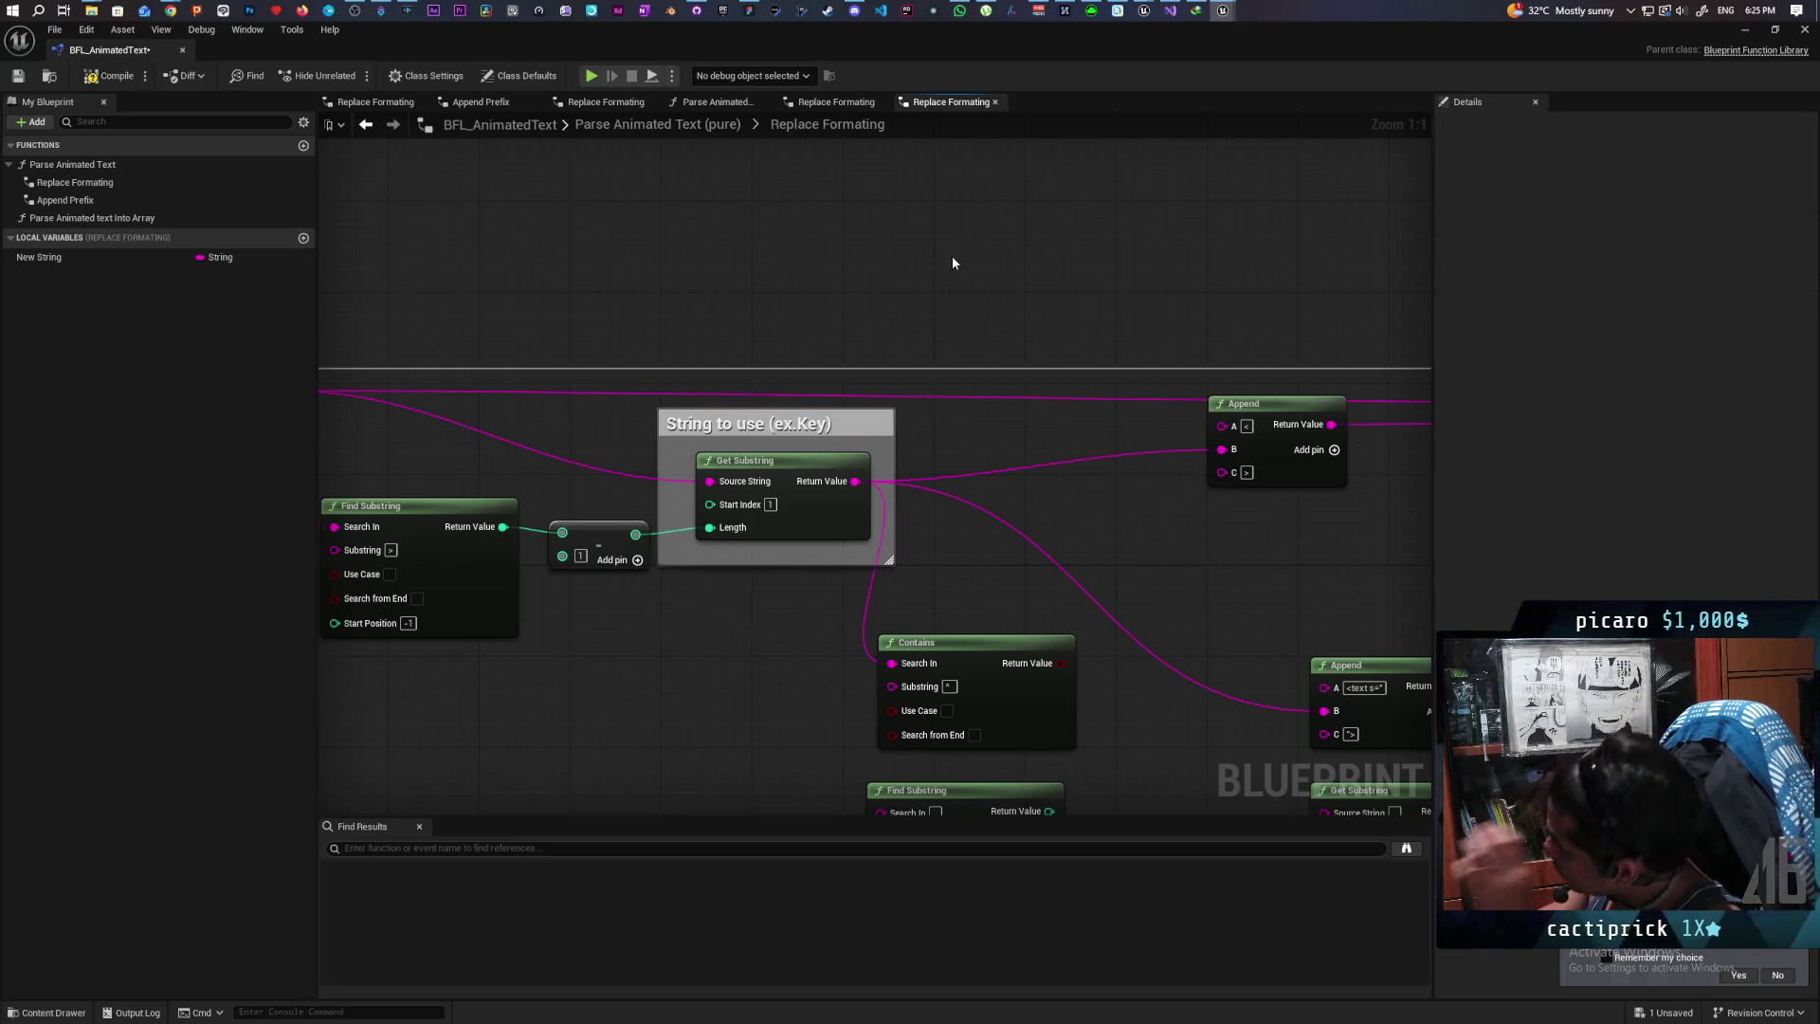
# Step: Give the Contains node the comment 'Check for annotation/furigana' and save the blueprint
pyautogui.moveTo(952, 256); pyautogui.dragTo(736, 217)
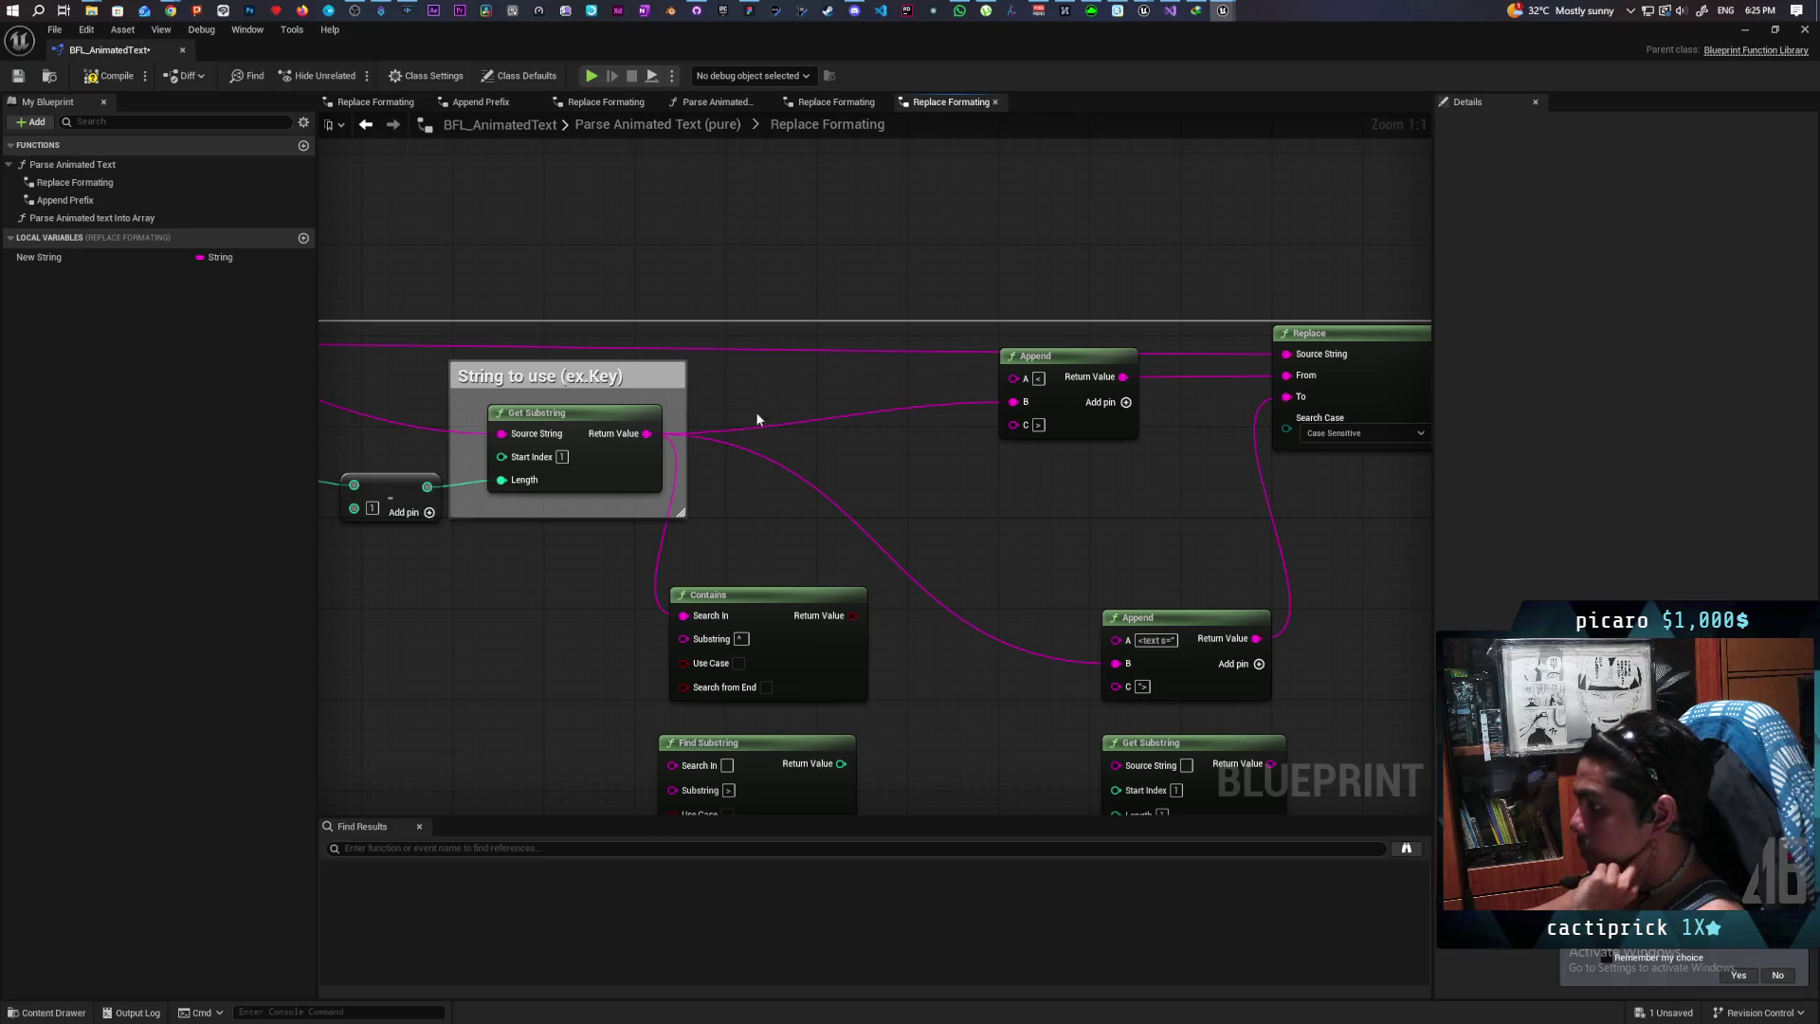
pyautogui.moveTo(755, 391); pyautogui.dragTo(797, 268)
pyautogui.click(725, 464)
pyautogui.click(724, 458)
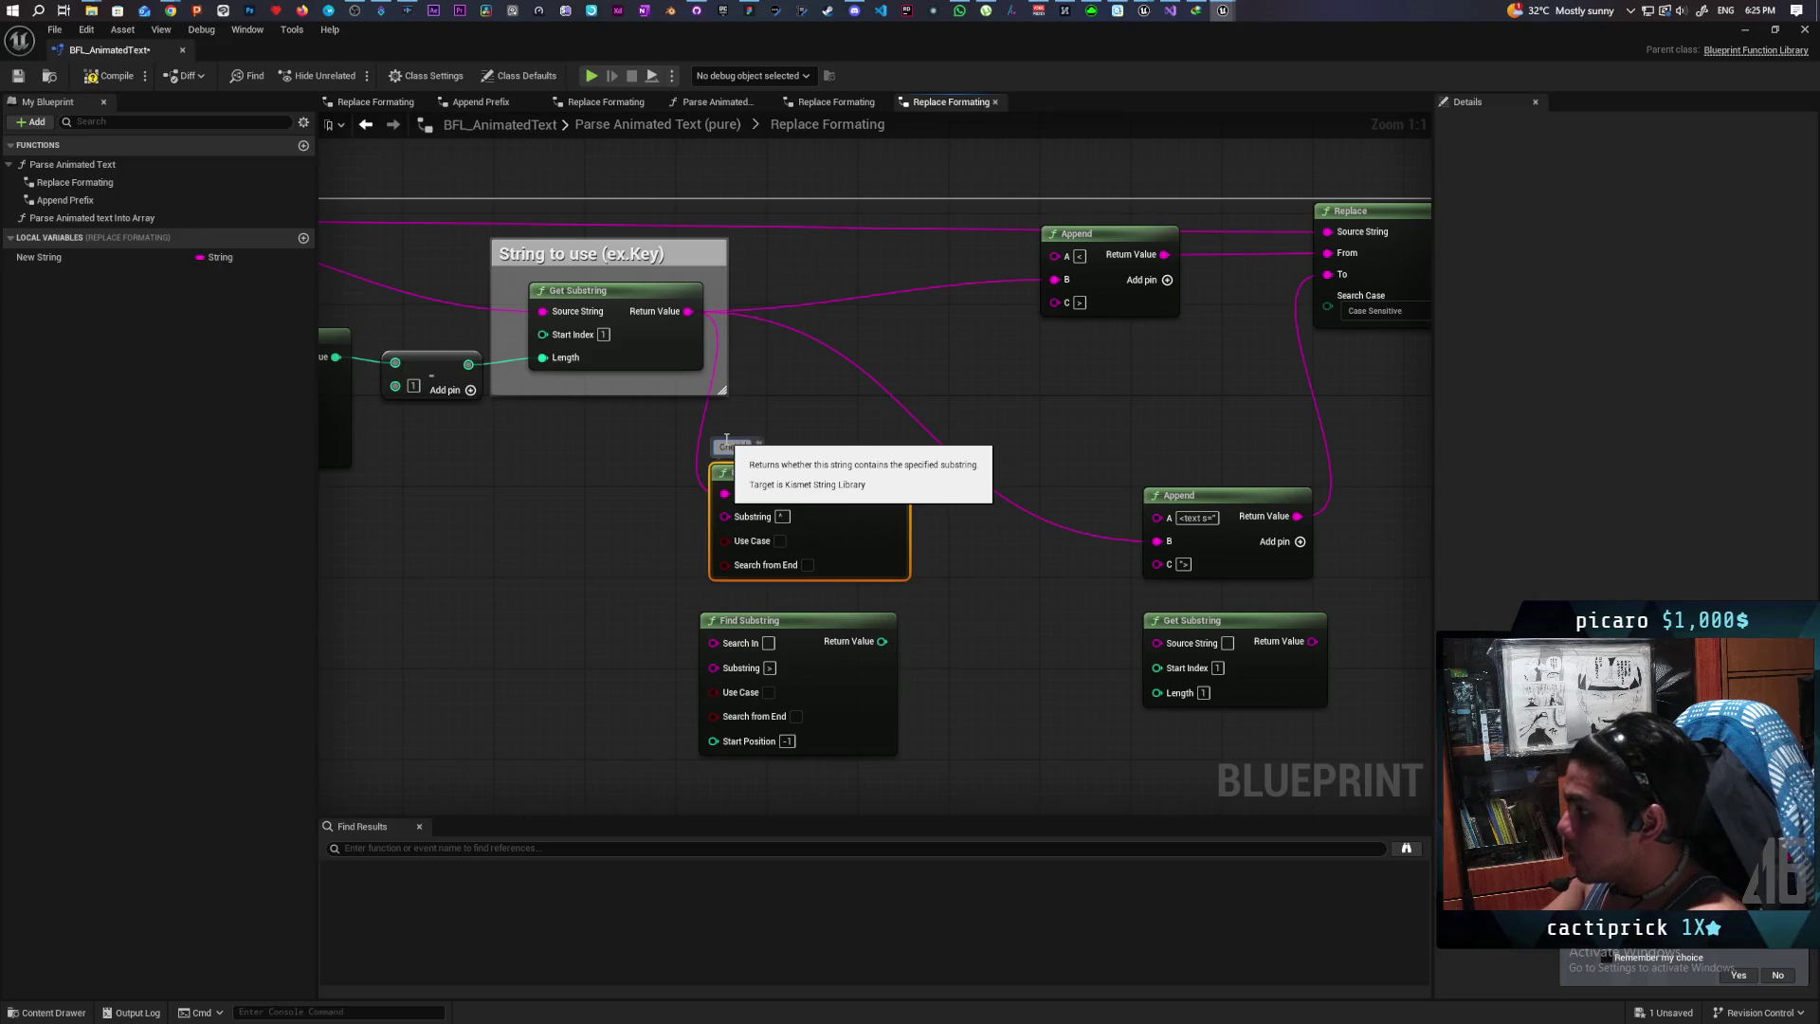
pyautogui.write('ck for')
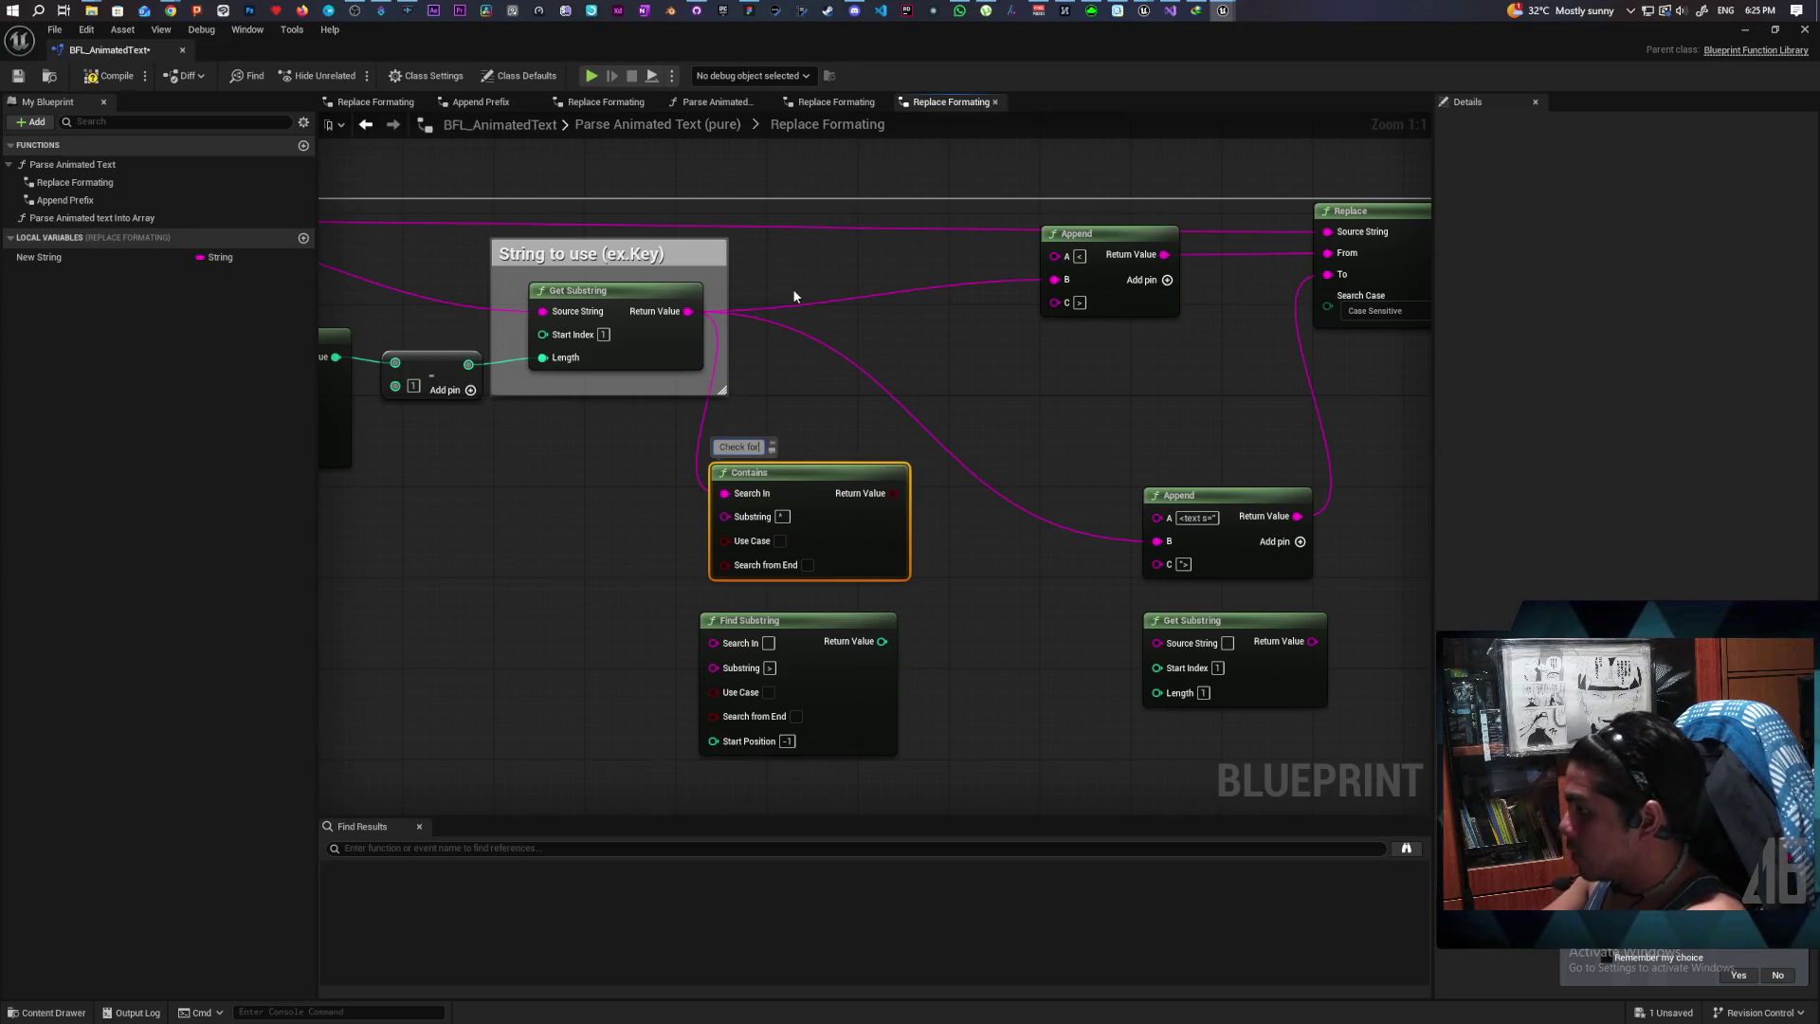
pyautogui.write(' annota')
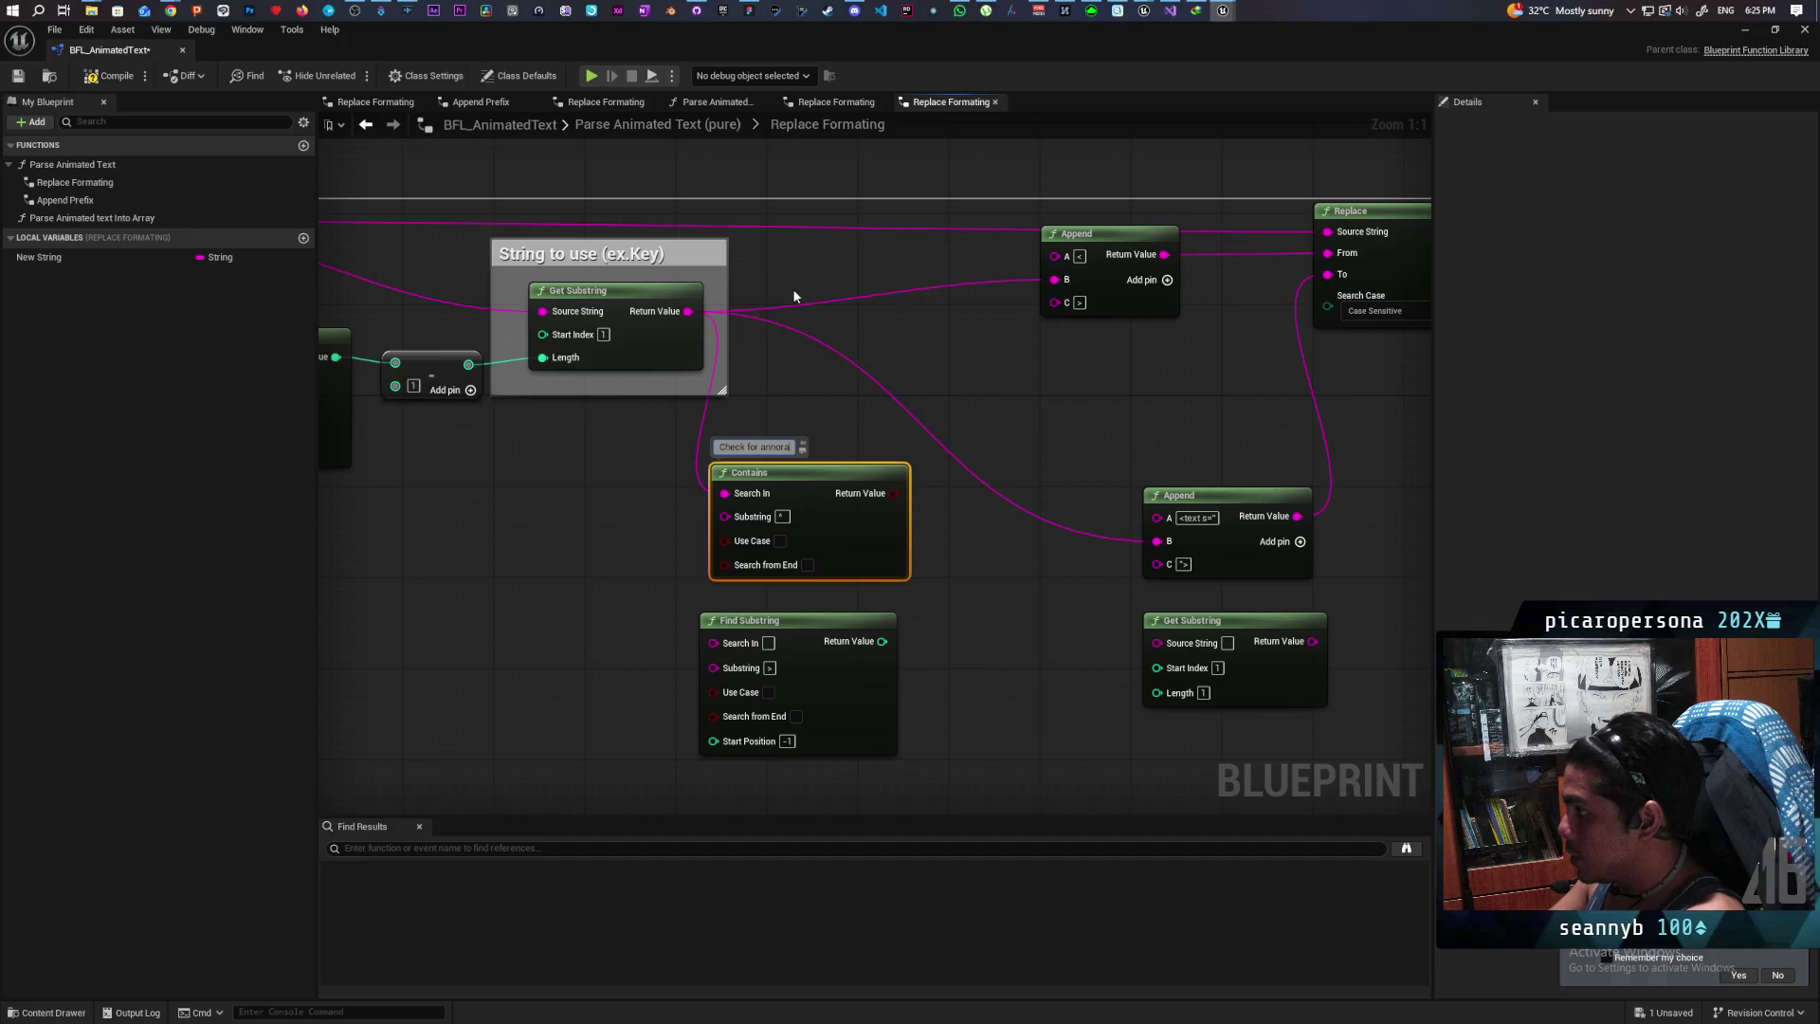
pyautogui.write('tion')
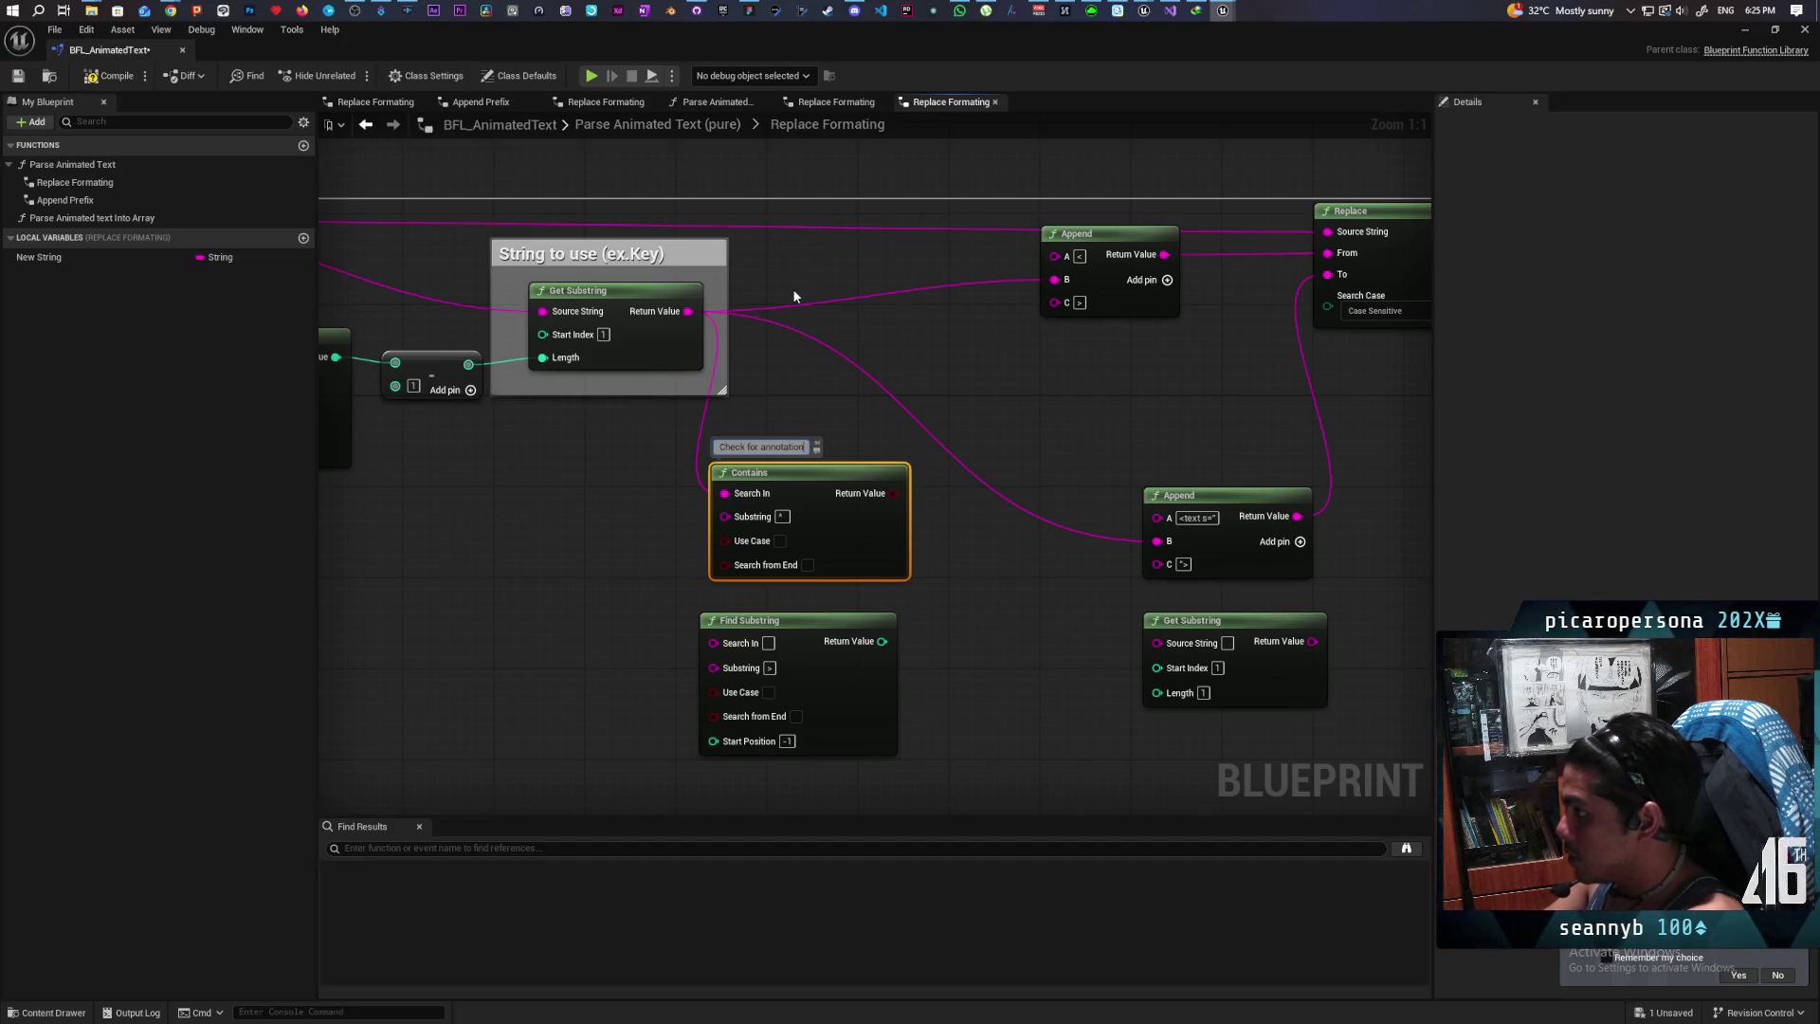
pyautogui.write('/')
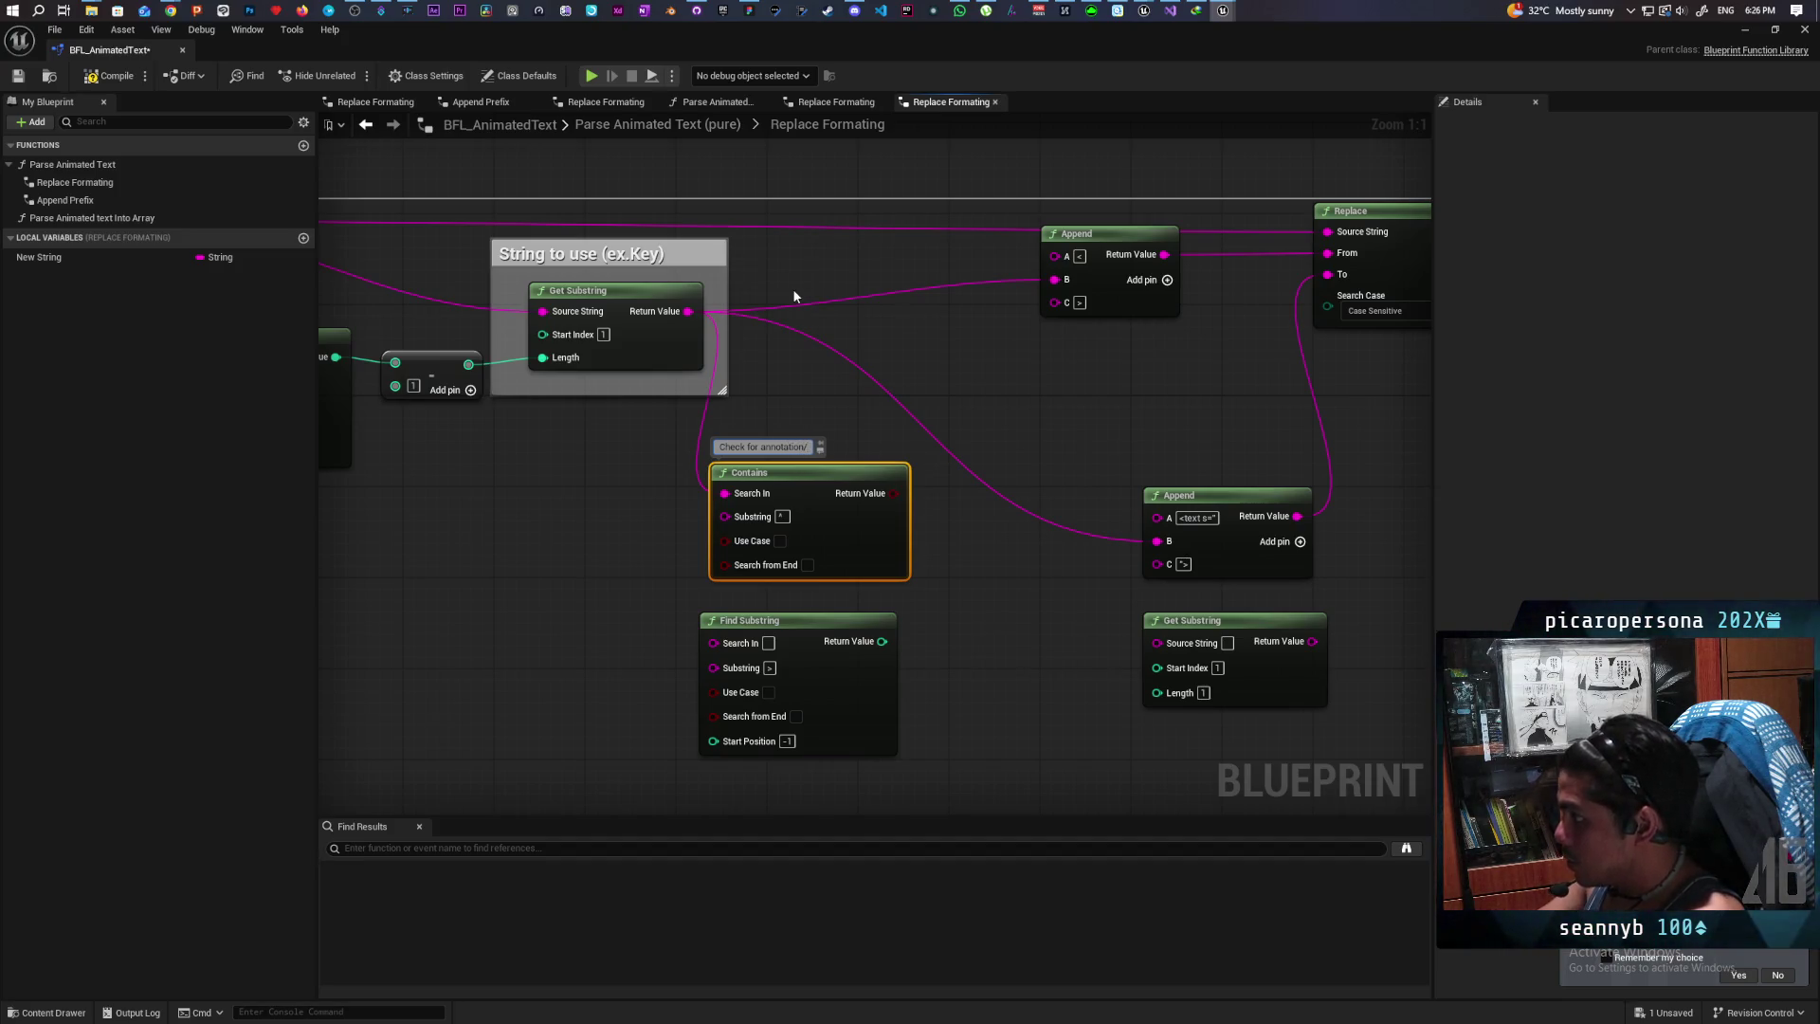
pyautogui.write('furigana')
pyautogui.click(793, 373)
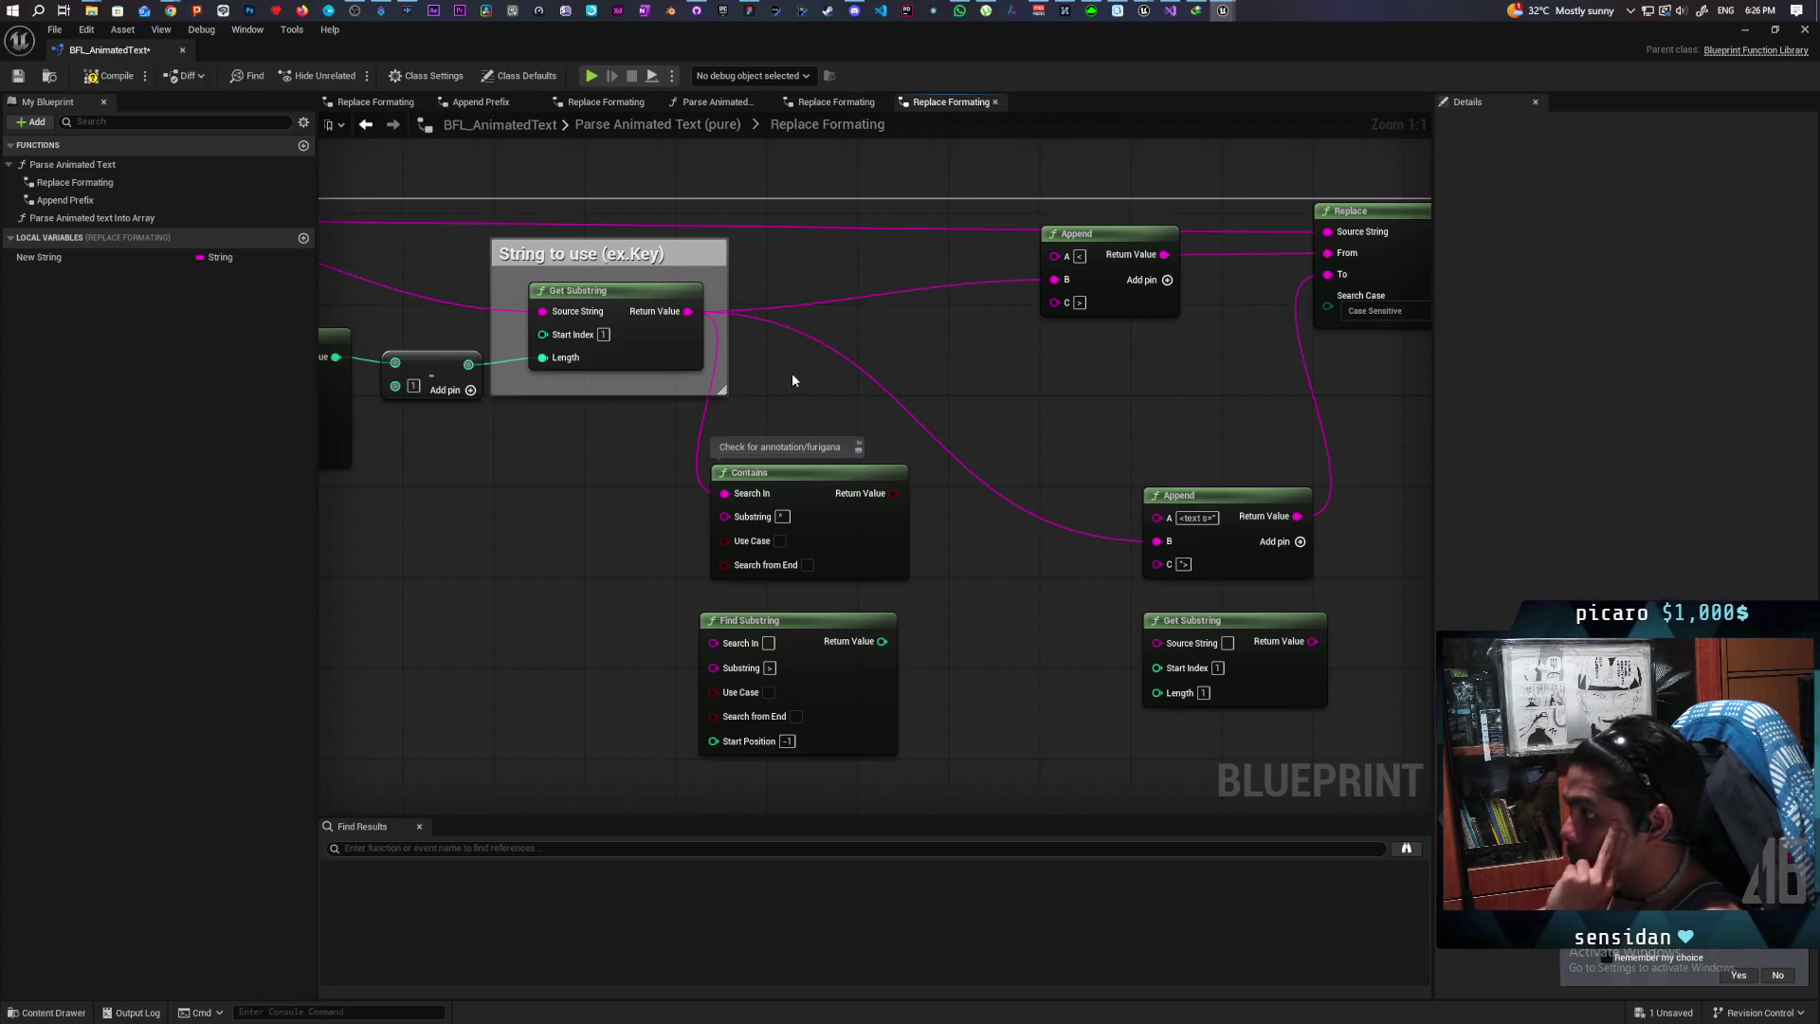
pyautogui.hotkey('ctrl', 's')
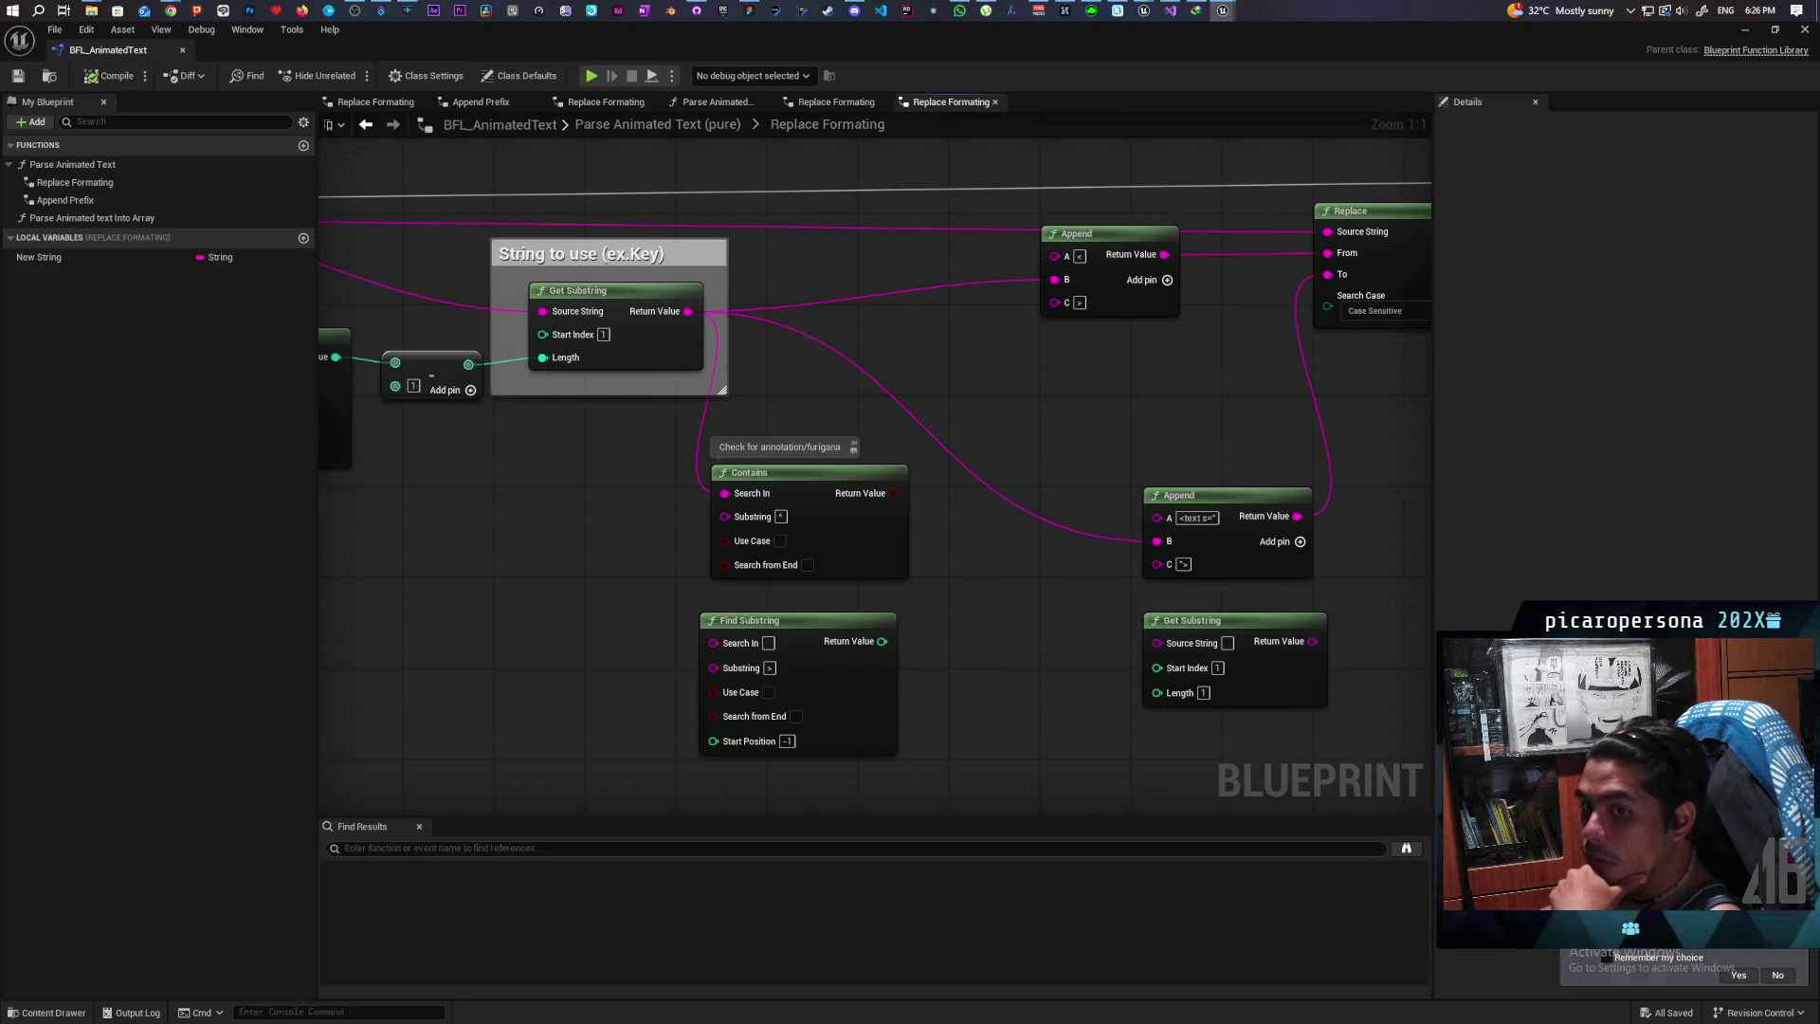
# Step: Move Contains up-left and feed its result into Pick A of a new Select String node
pyautogui.moveTo(660, 786)
pyautogui.mouseDown()
pyautogui.moveTo(882, 629)
pyautogui.moveTo(793, 630)
pyautogui.mouseUp()
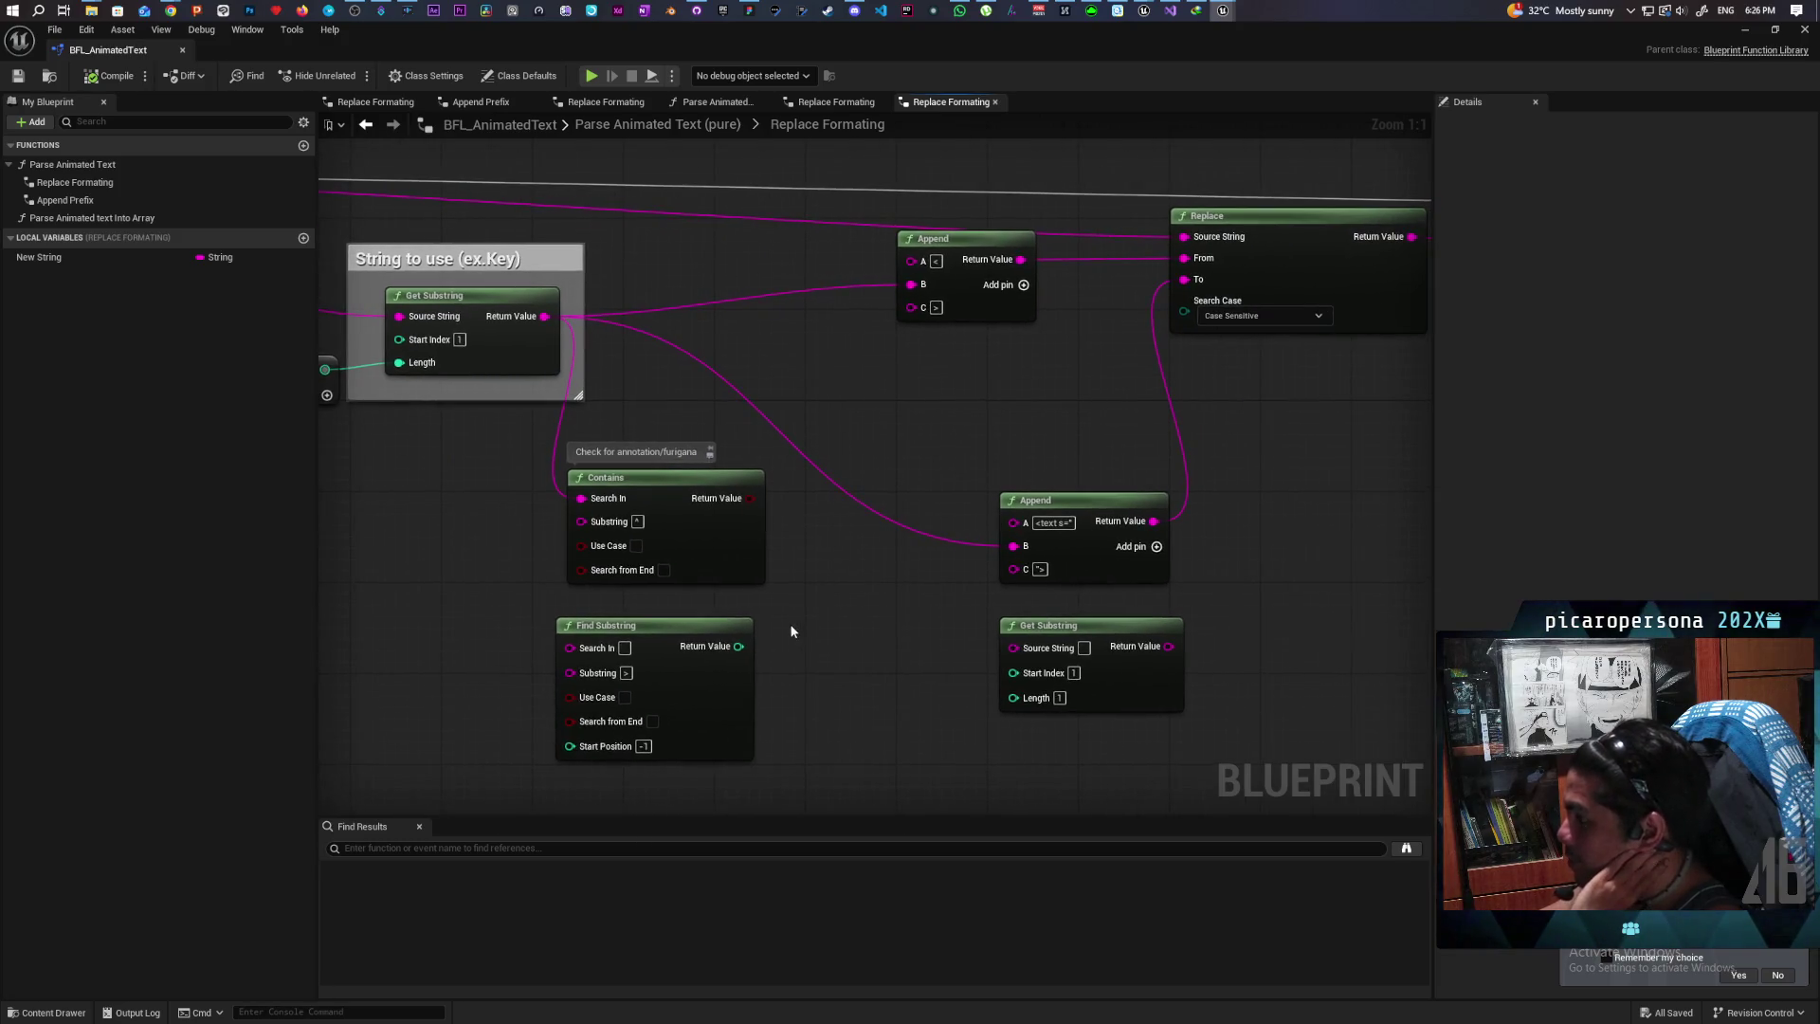
pyautogui.moveTo(714, 559); pyautogui.dragTo(525, 541)
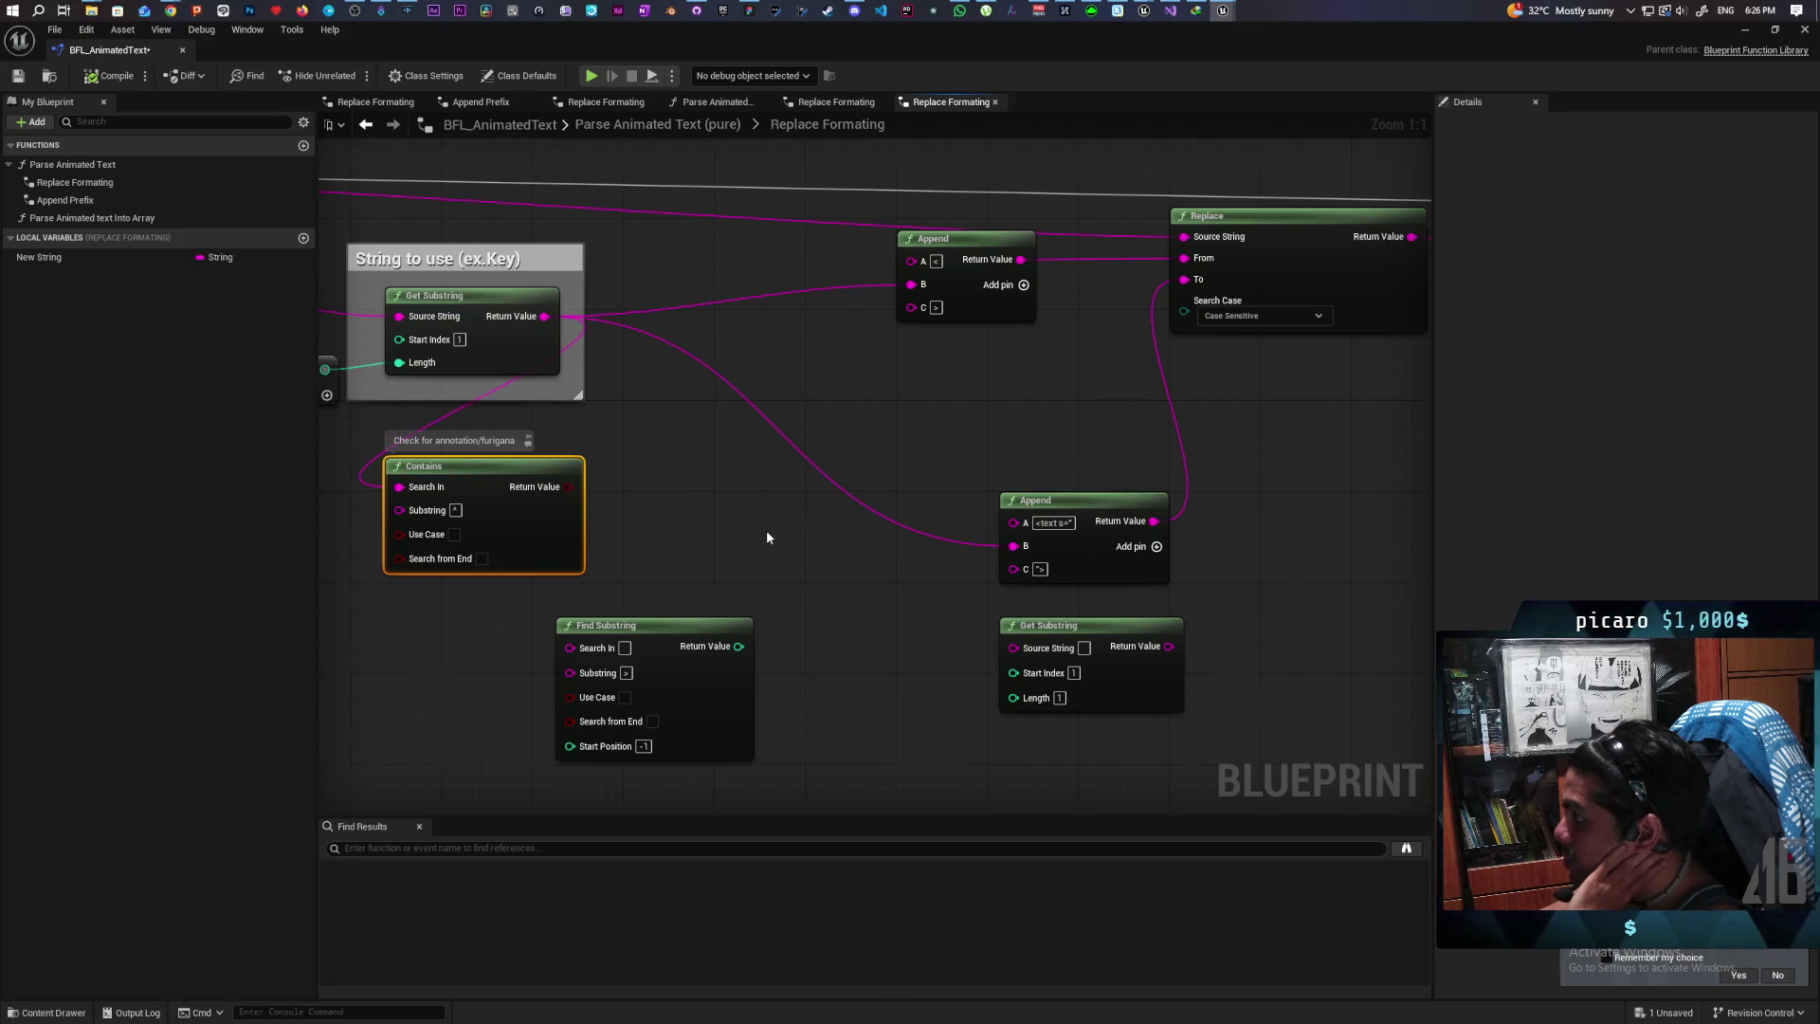
pyautogui.scroll(-3, 766, 529)
pyautogui.moveTo(674, 559)
pyautogui.mouseDown()
pyautogui.moveTo(614, 577)
pyautogui.moveTo(785, 555)
pyautogui.mouseUp()
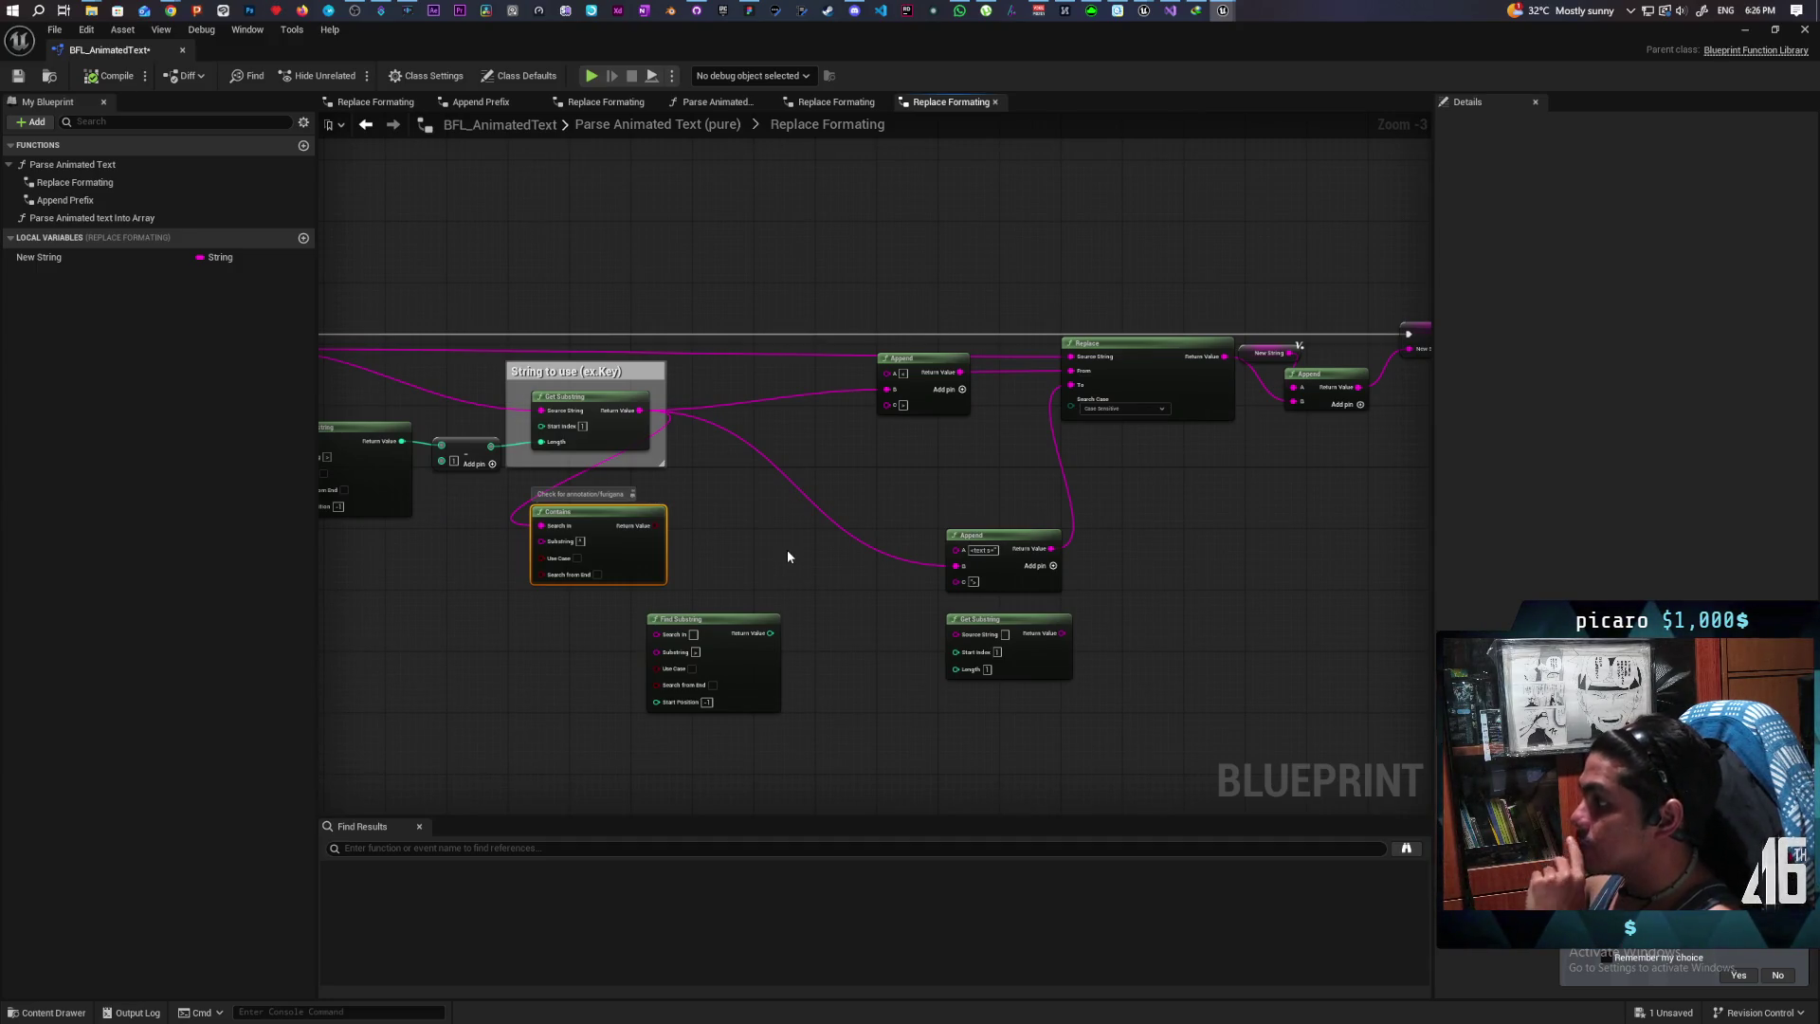
pyautogui.scroll(3, 788, 557)
pyautogui.moveTo(598, 514); pyautogui.dragTo(675, 510)
pyautogui.write('selec')
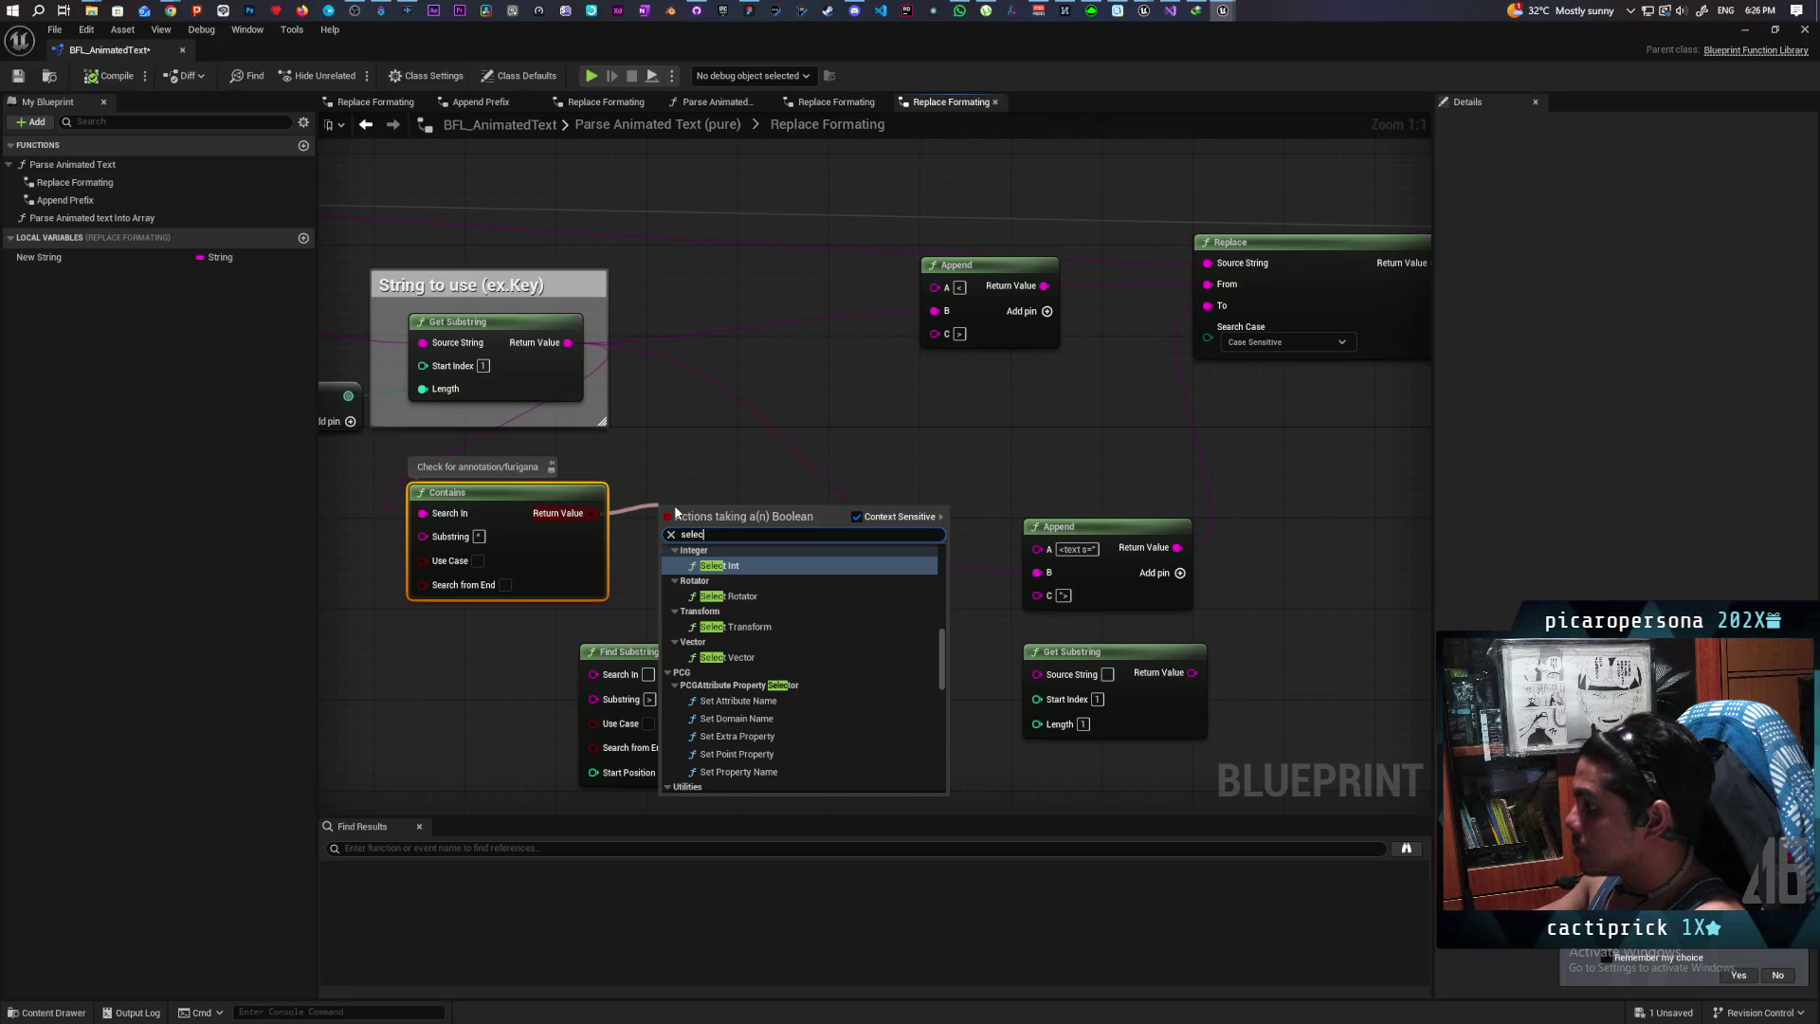
pyautogui.write(' string')
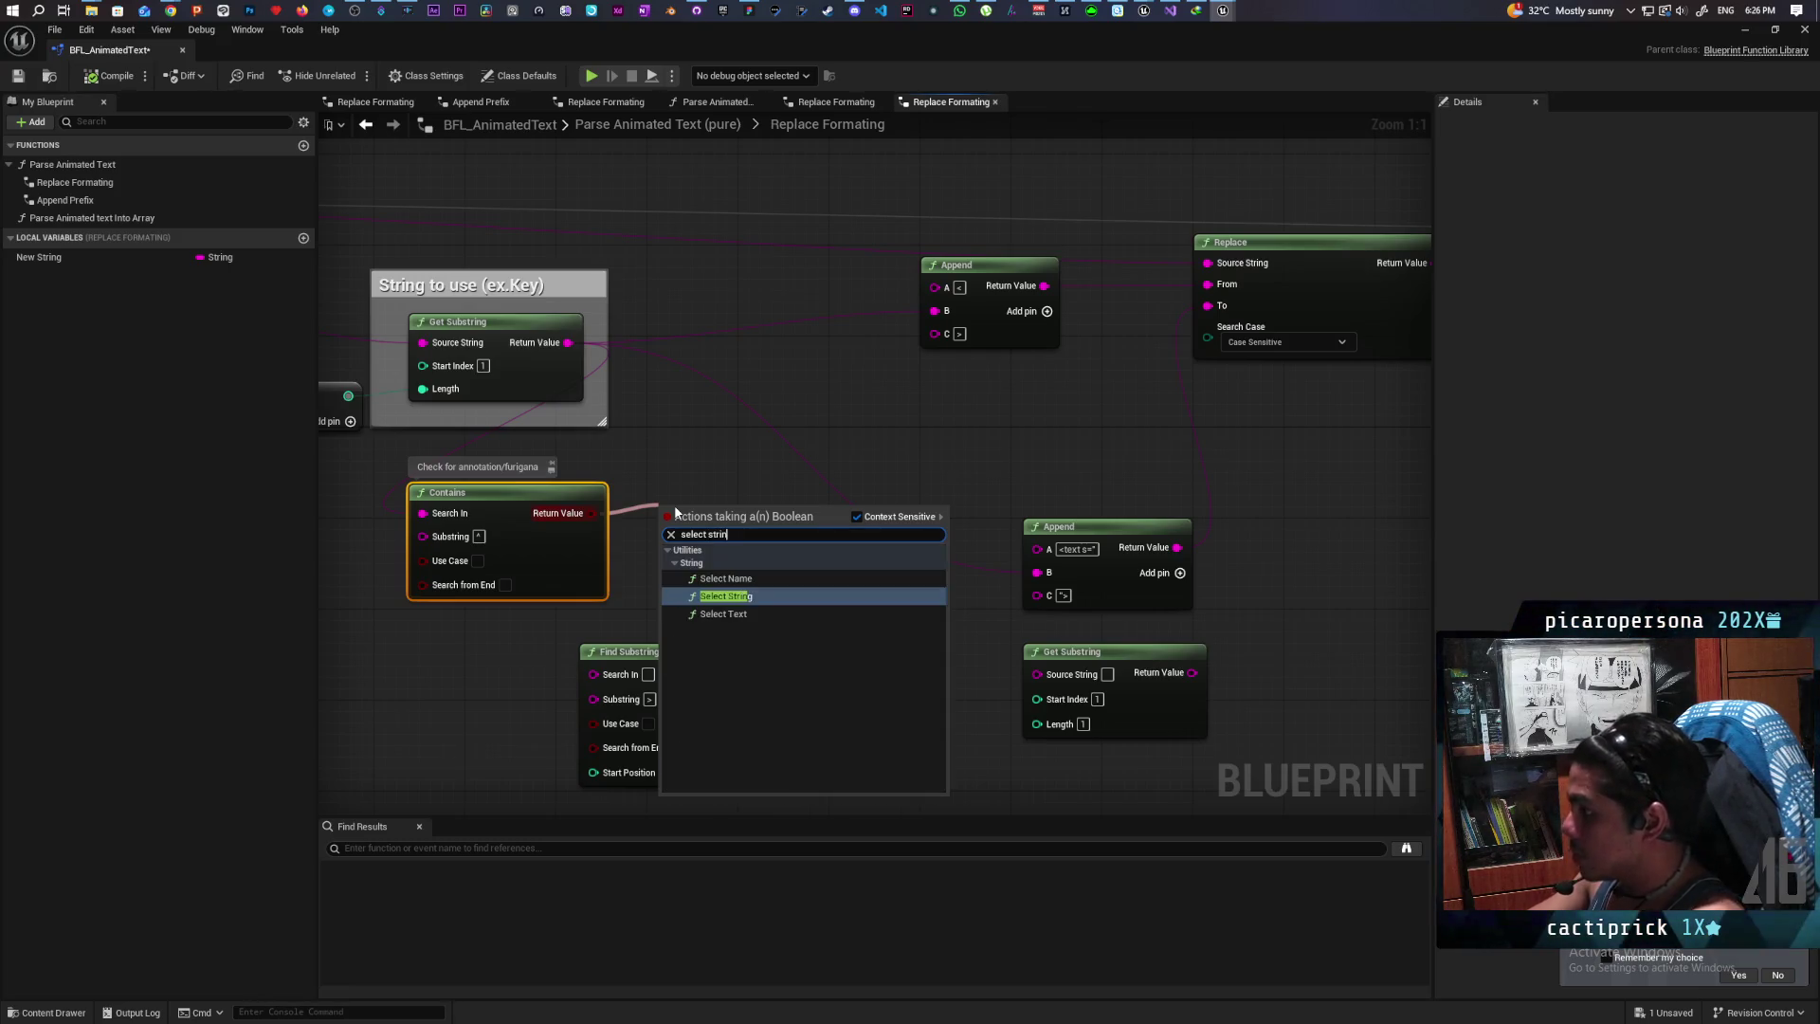
pyautogui.press('Return')
pyautogui.moveTo(718, 514); pyautogui.dragTo(710, 480)
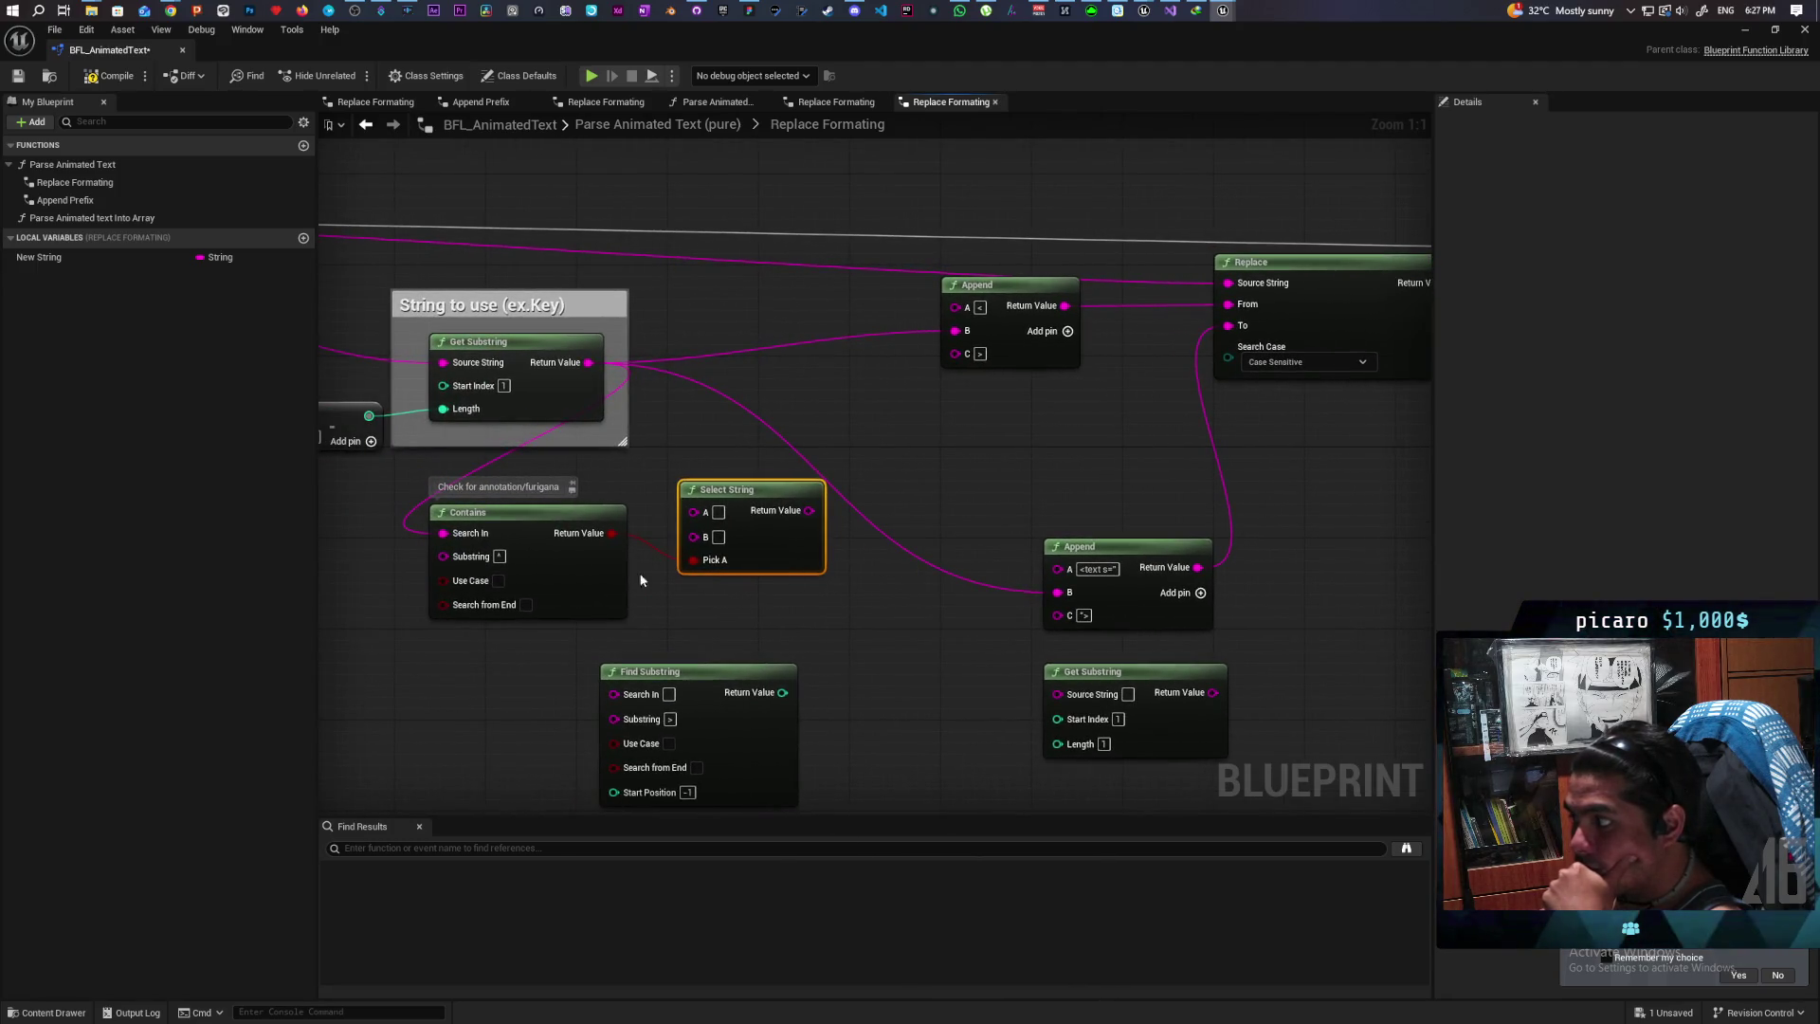
# Step: Nudge Contains up, raise the lower Append node beside the chain, and delete the Select String node
pyautogui.click(586, 572)
pyautogui.moveTo(586, 572); pyautogui.dragTo(584, 560)
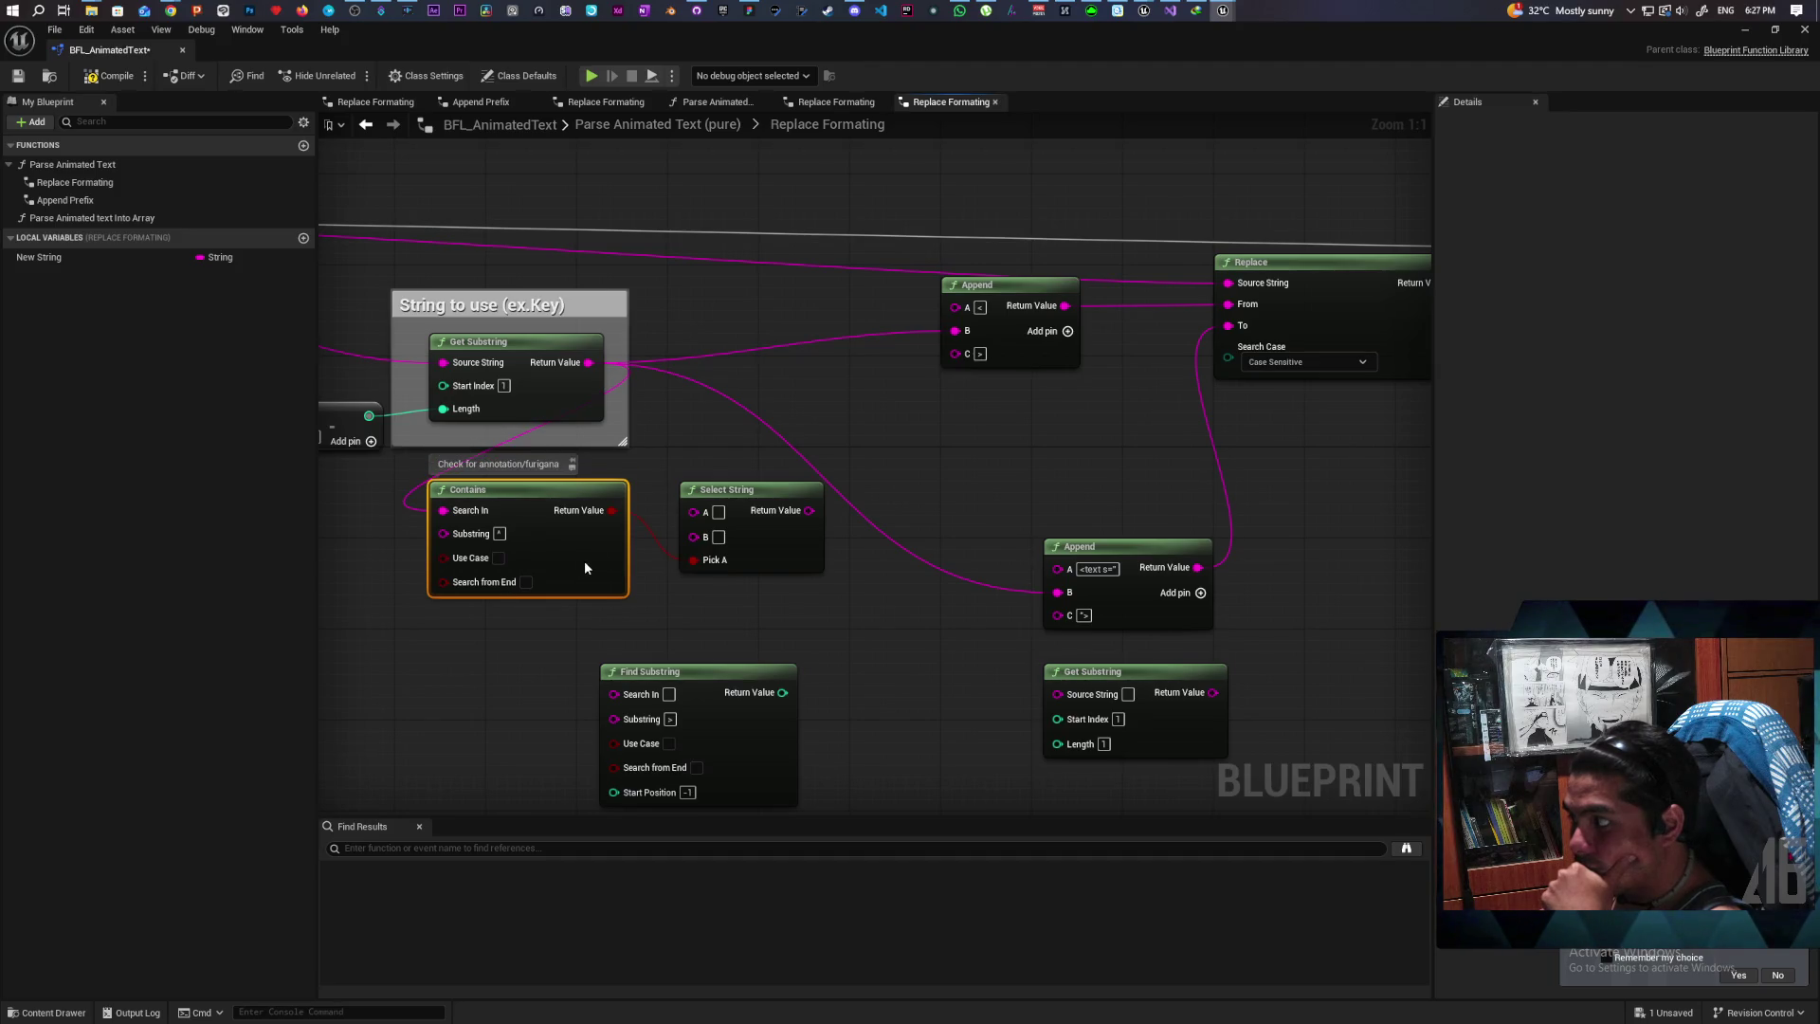
pyautogui.moveTo(488, 630); pyautogui.dragTo(577, 517)
pyautogui.moveTo(834, 617); pyautogui.dragTo(715, 629)
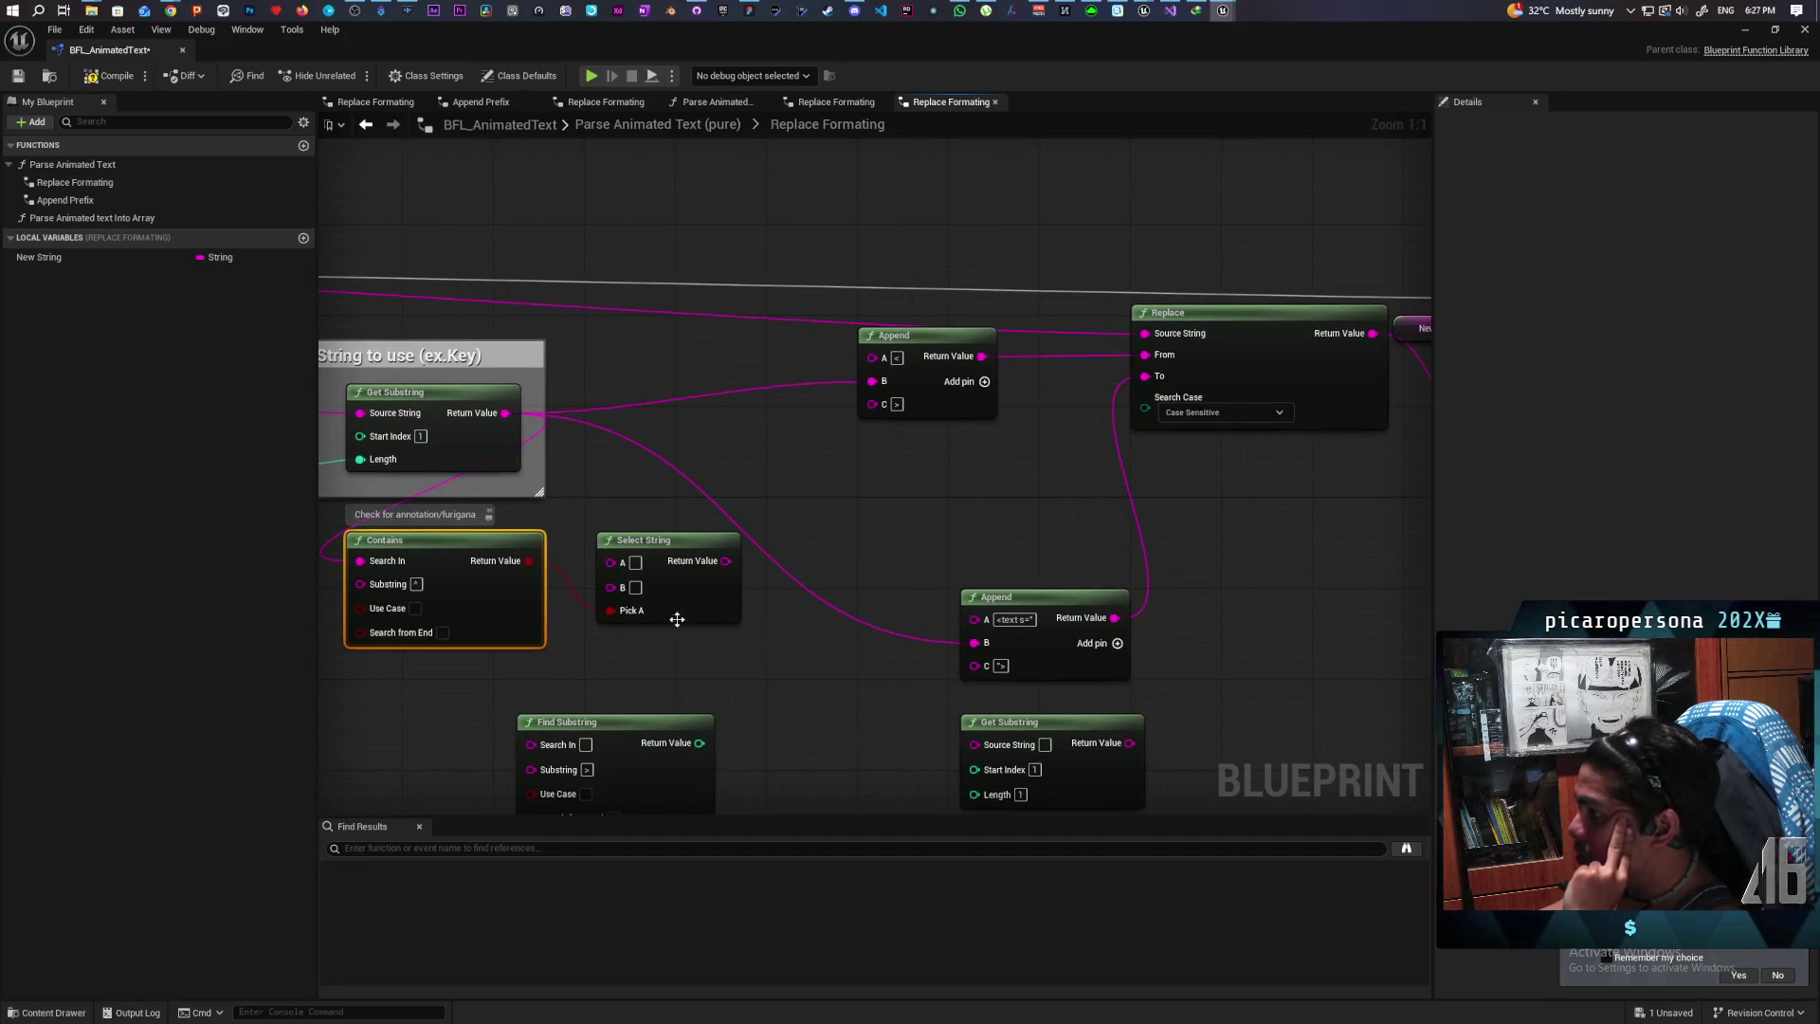
pyautogui.moveTo(722, 634); pyautogui.dragTo(641, 630)
pyautogui.scroll(-3, 654, 607)
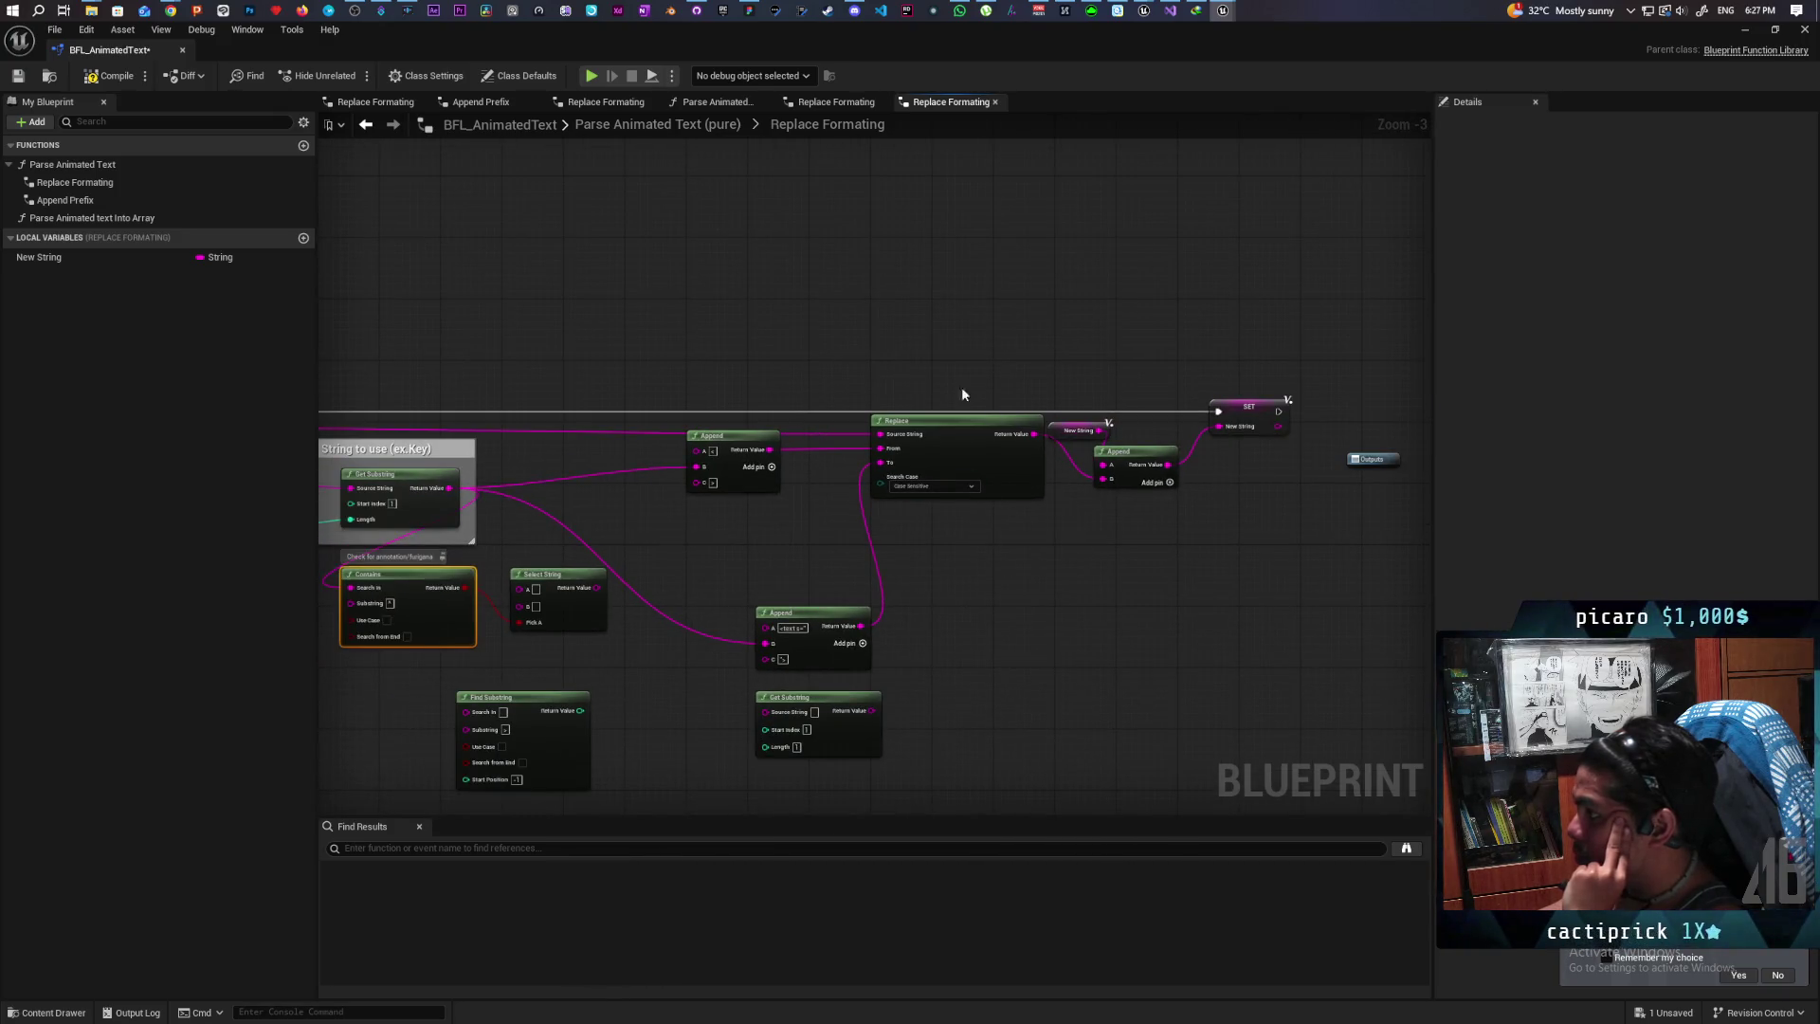
pyautogui.moveTo(808, 614); pyautogui.dragTo(754, 536)
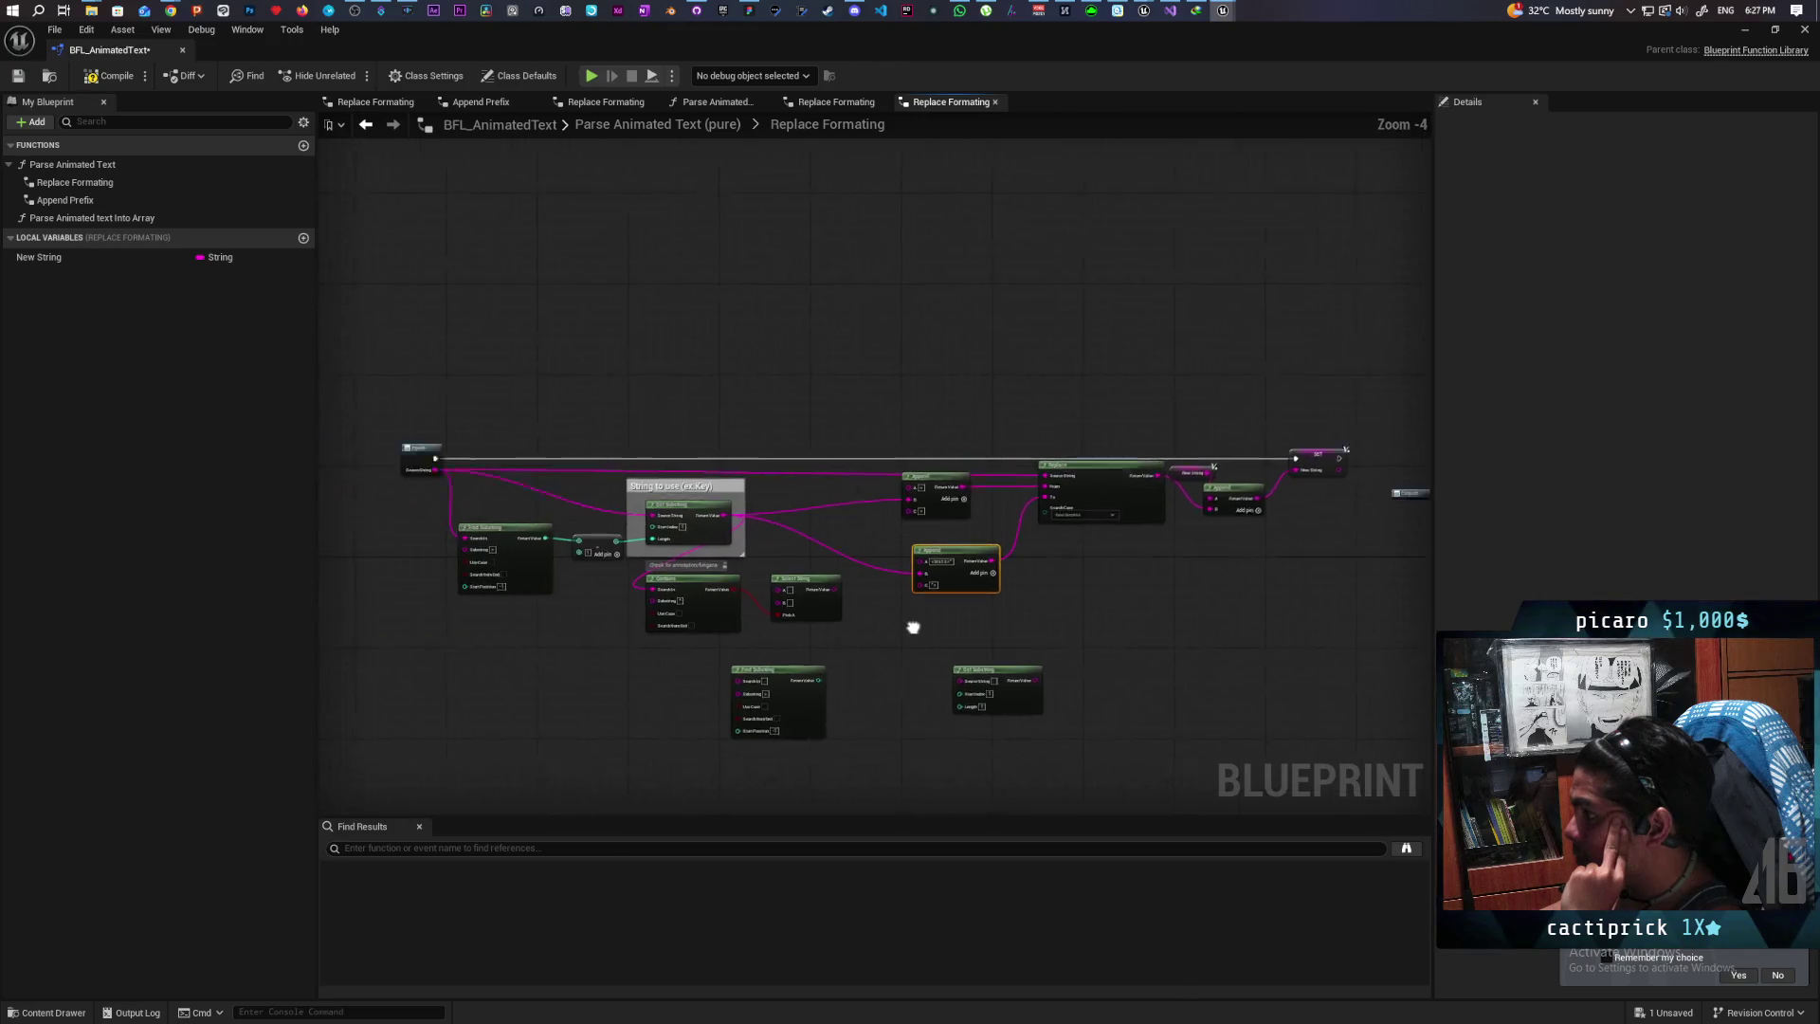
pyautogui.scroll(3, 768, 667)
pyautogui.moveTo(769, 668); pyautogui.dragTo(650, 698)
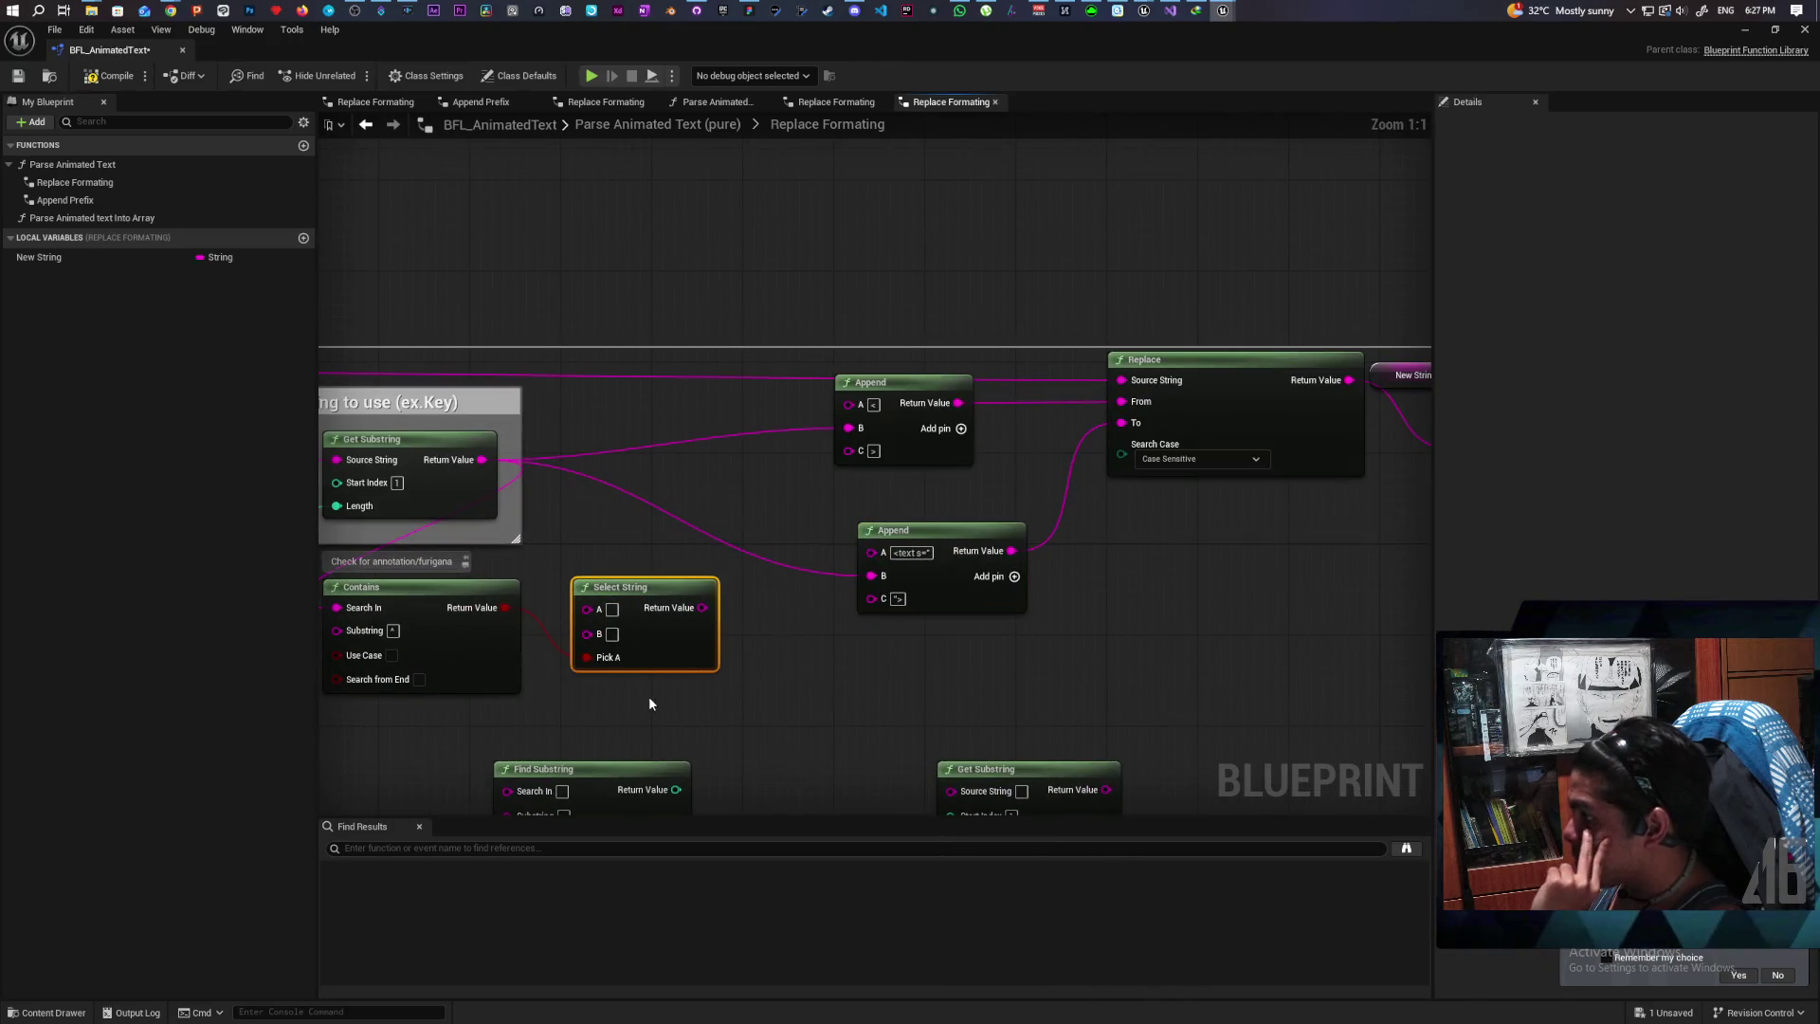
pyautogui.press('Delete')
# Step: Add a Branch with Contains as its Condition and route the main exec wire from its False output
pyautogui.click(633, 597)
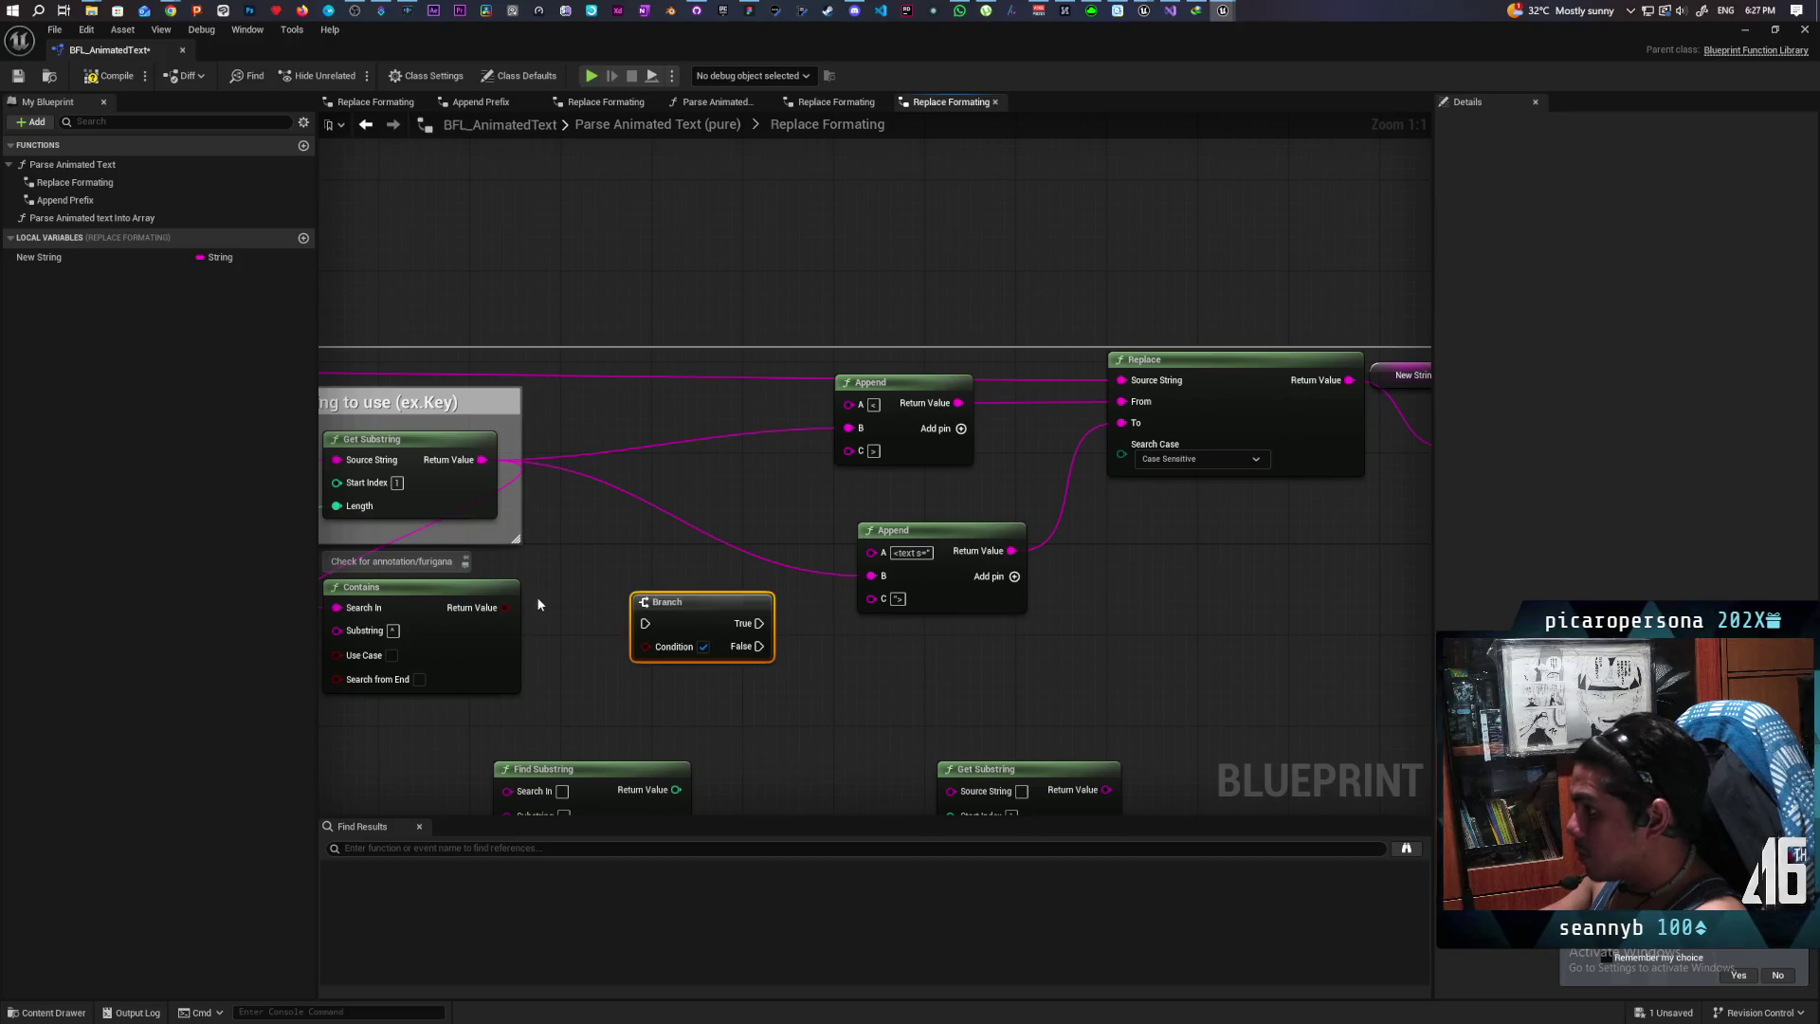
pyautogui.moveTo(506, 608)
pyautogui.mouseDown()
pyautogui.moveTo(646, 645)
pyautogui.moveTo(639, 305)
pyautogui.mouseUp()
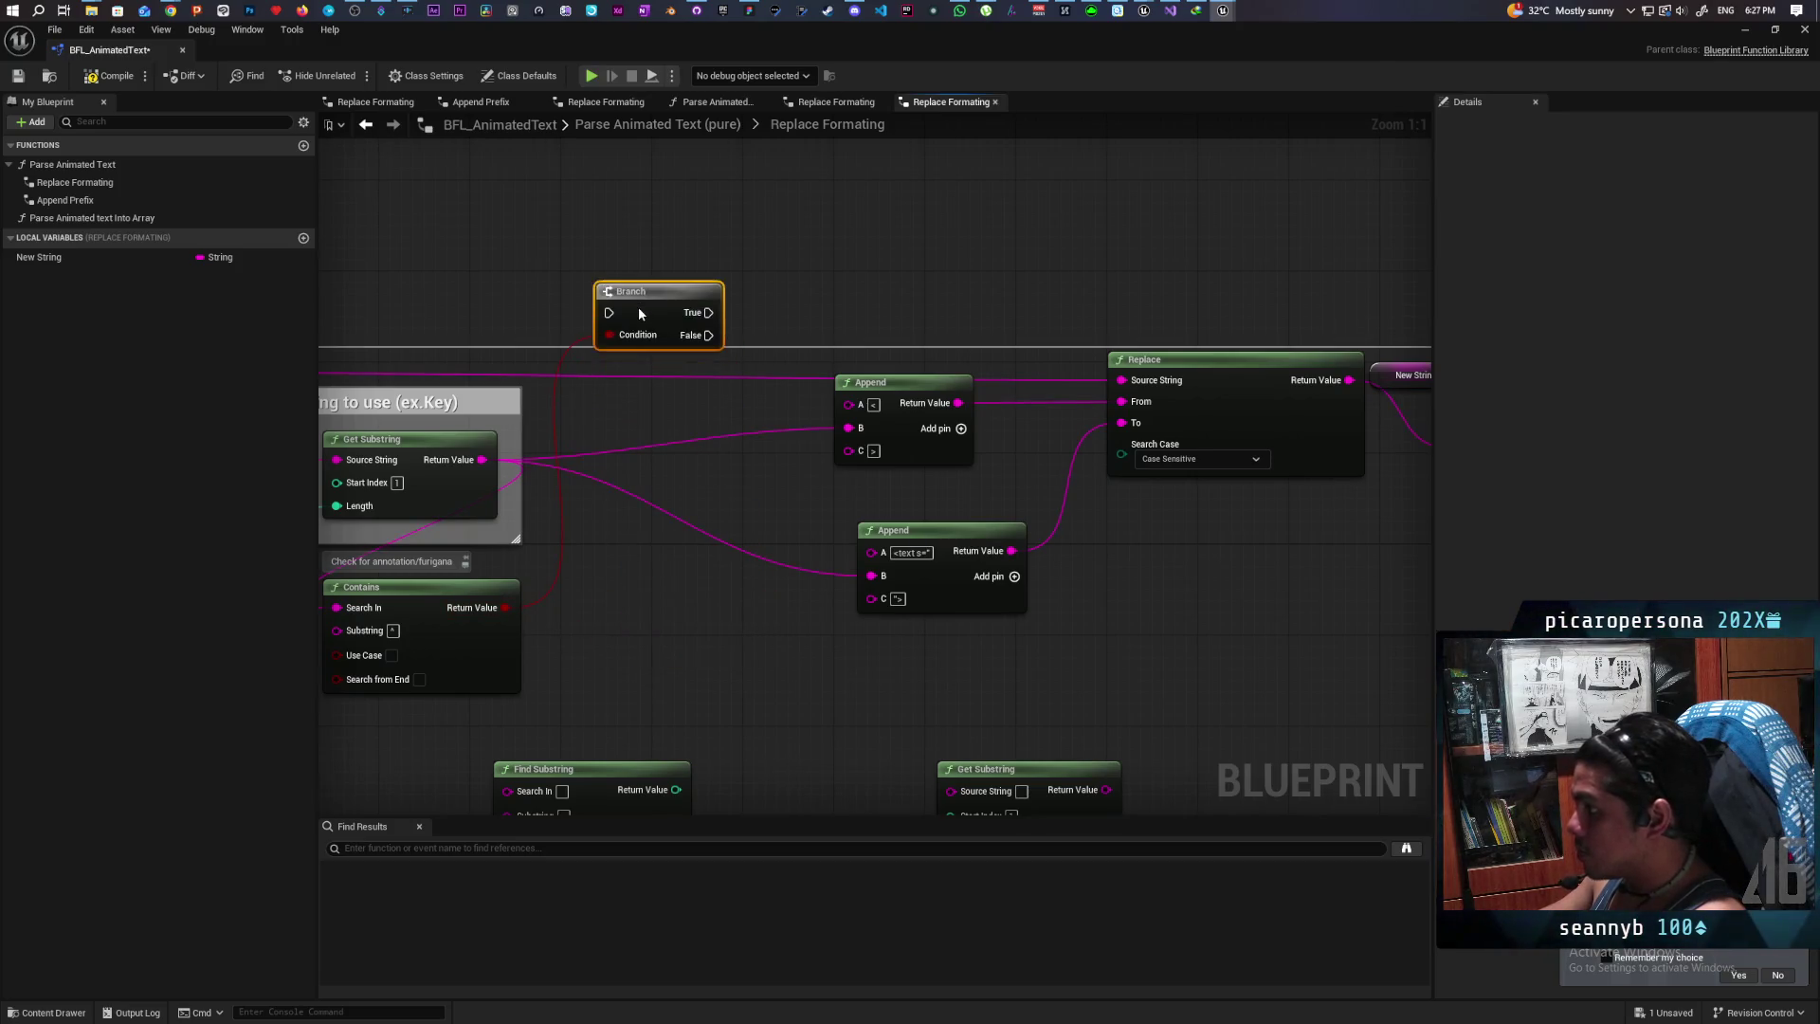
pyautogui.scroll(-3, 896, 381)
pyautogui.moveTo(896, 381); pyautogui.dragTo(844, 375)
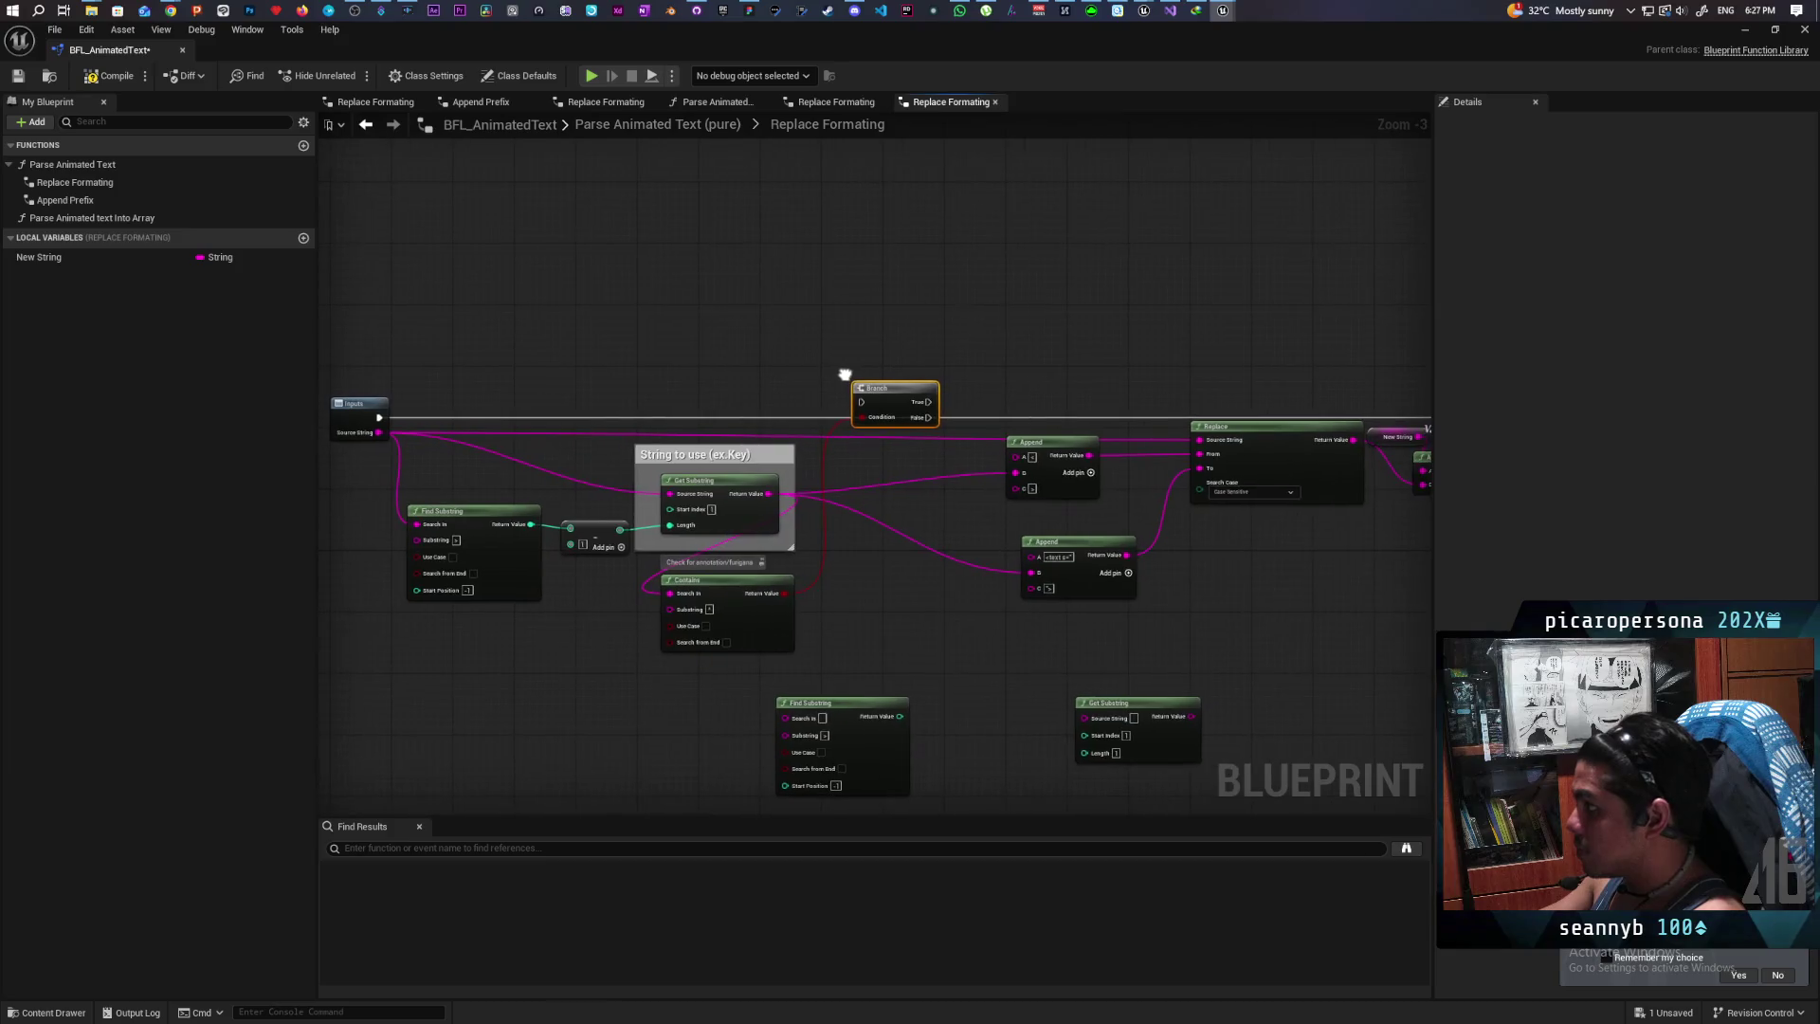
pyautogui.moveTo(380, 417)
pyautogui.mouseDown()
pyautogui.moveTo(984, 407)
pyautogui.moveTo(929, 418)
pyautogui.mouseUp()
# Step: Wire the Inputs exec into the Branch, level Inputs with it, and select the New String, Append and SET nodes
pyautogui.moveTo(954, 516)
pyautogui.mouseDown()
pyautogui.moveTo(837, 496)
pyautogui.moveTo(650, 565)
pyautogui.moveTo(691, 541)
pyautogui.moveTo(891, 578)
pyautogui.mouseUp()
pyautogui.moveTo(329, 492); pyautogui.dragTo(825, 482)
pyautogui.moveTo(865, 556)
pyautogui.mouseDown()
pyautogui.moveTo(711, 548)
pyautogui.moveTo(882, 427)
pyautogui.mouseUp()
pyautogui.moveTo(400, 391); pyautogui.dragTo(409, 380)
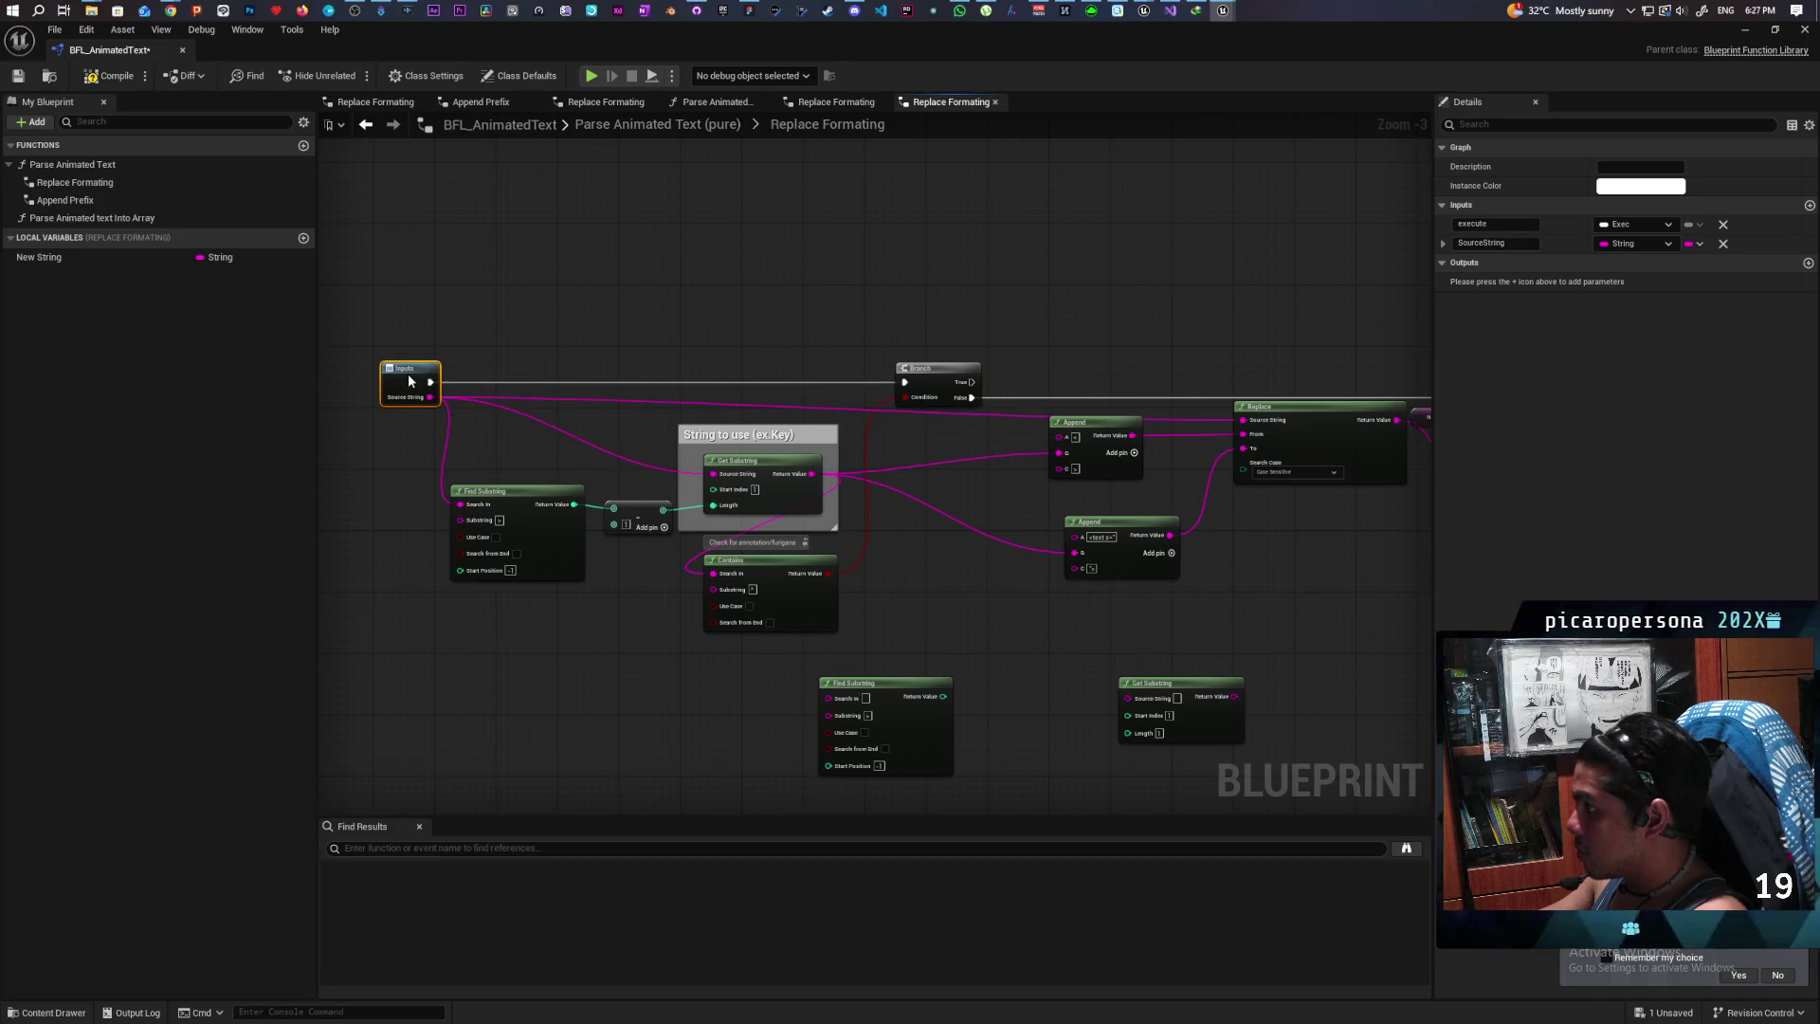
pyautogui.scroll(2, 930, 666)
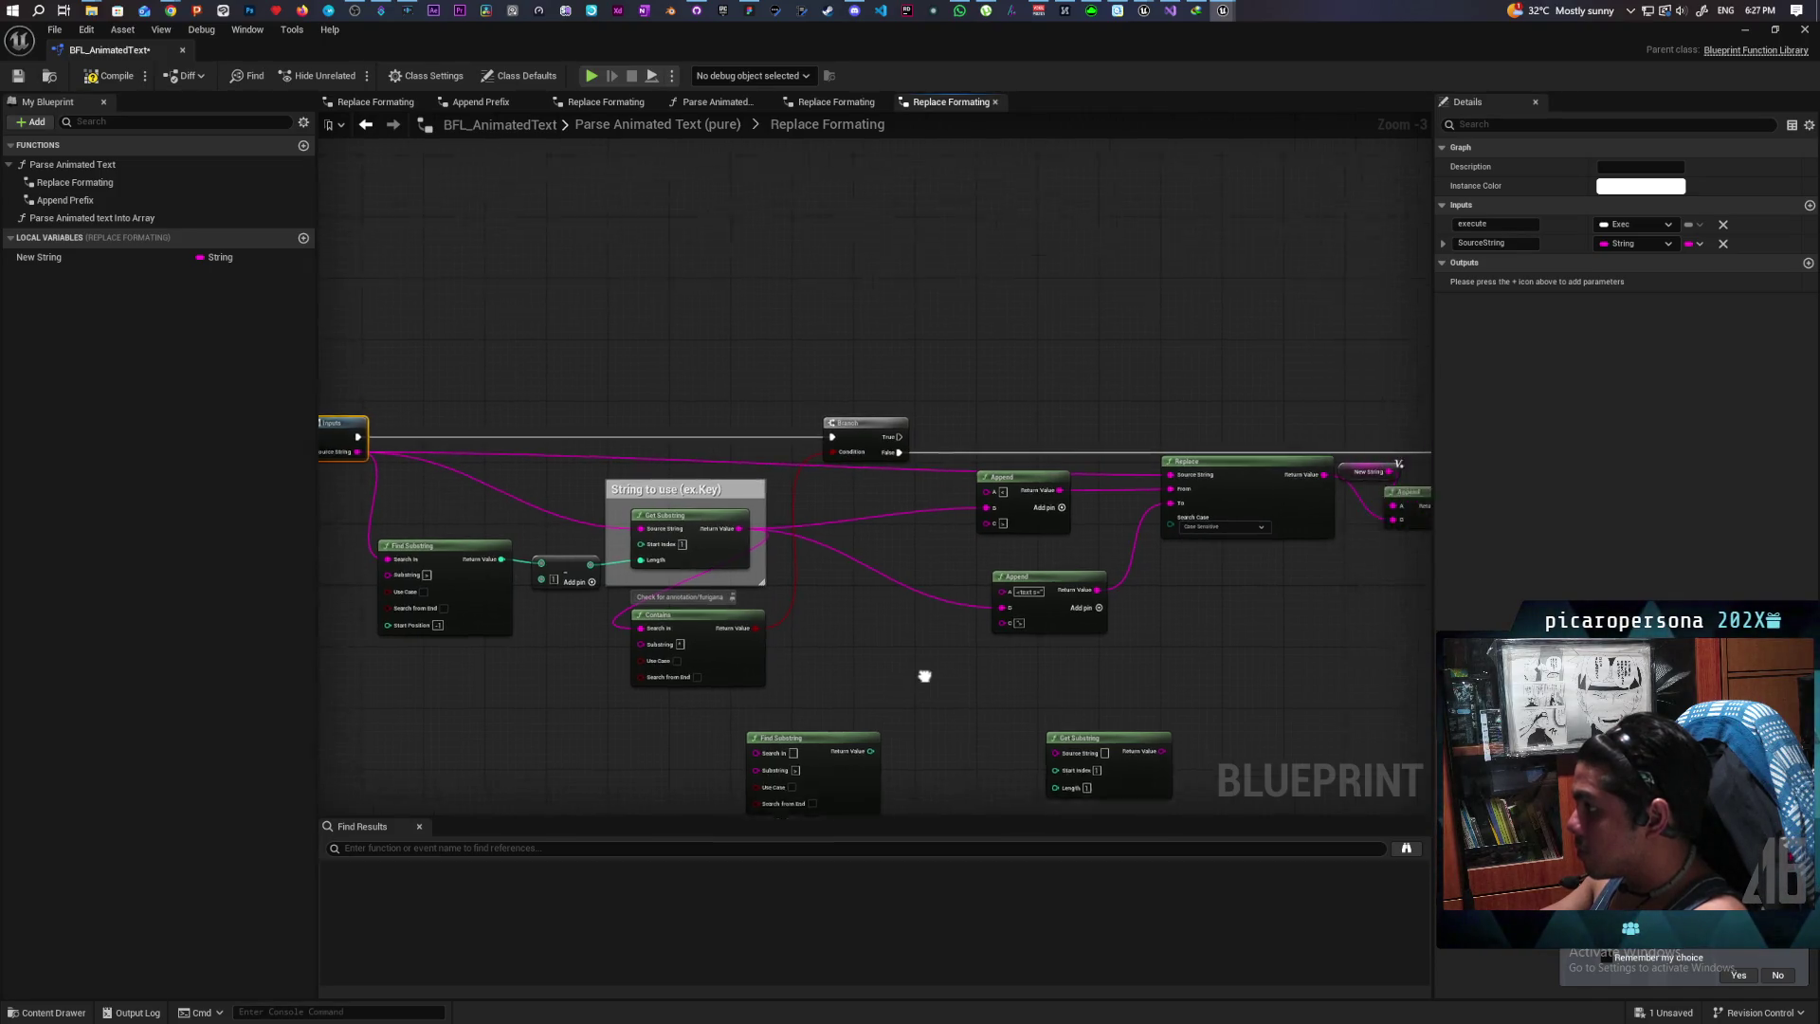
pyautogui.scroll(1, 901, 548)
pyautogui.moveTo(900, 548)
pyautogui.mouseDown()
pyautogui.moveTo(798, 454)
pyautogui.moveTo(776, 401)
pyautogui.moveTo(841, 349)
pyautogui.moveTo(825, 411)
pyautogui.moveTo(870, 580)
pyautogui.mouseUp()
pyautogui.scroll(-4, 910, 622)
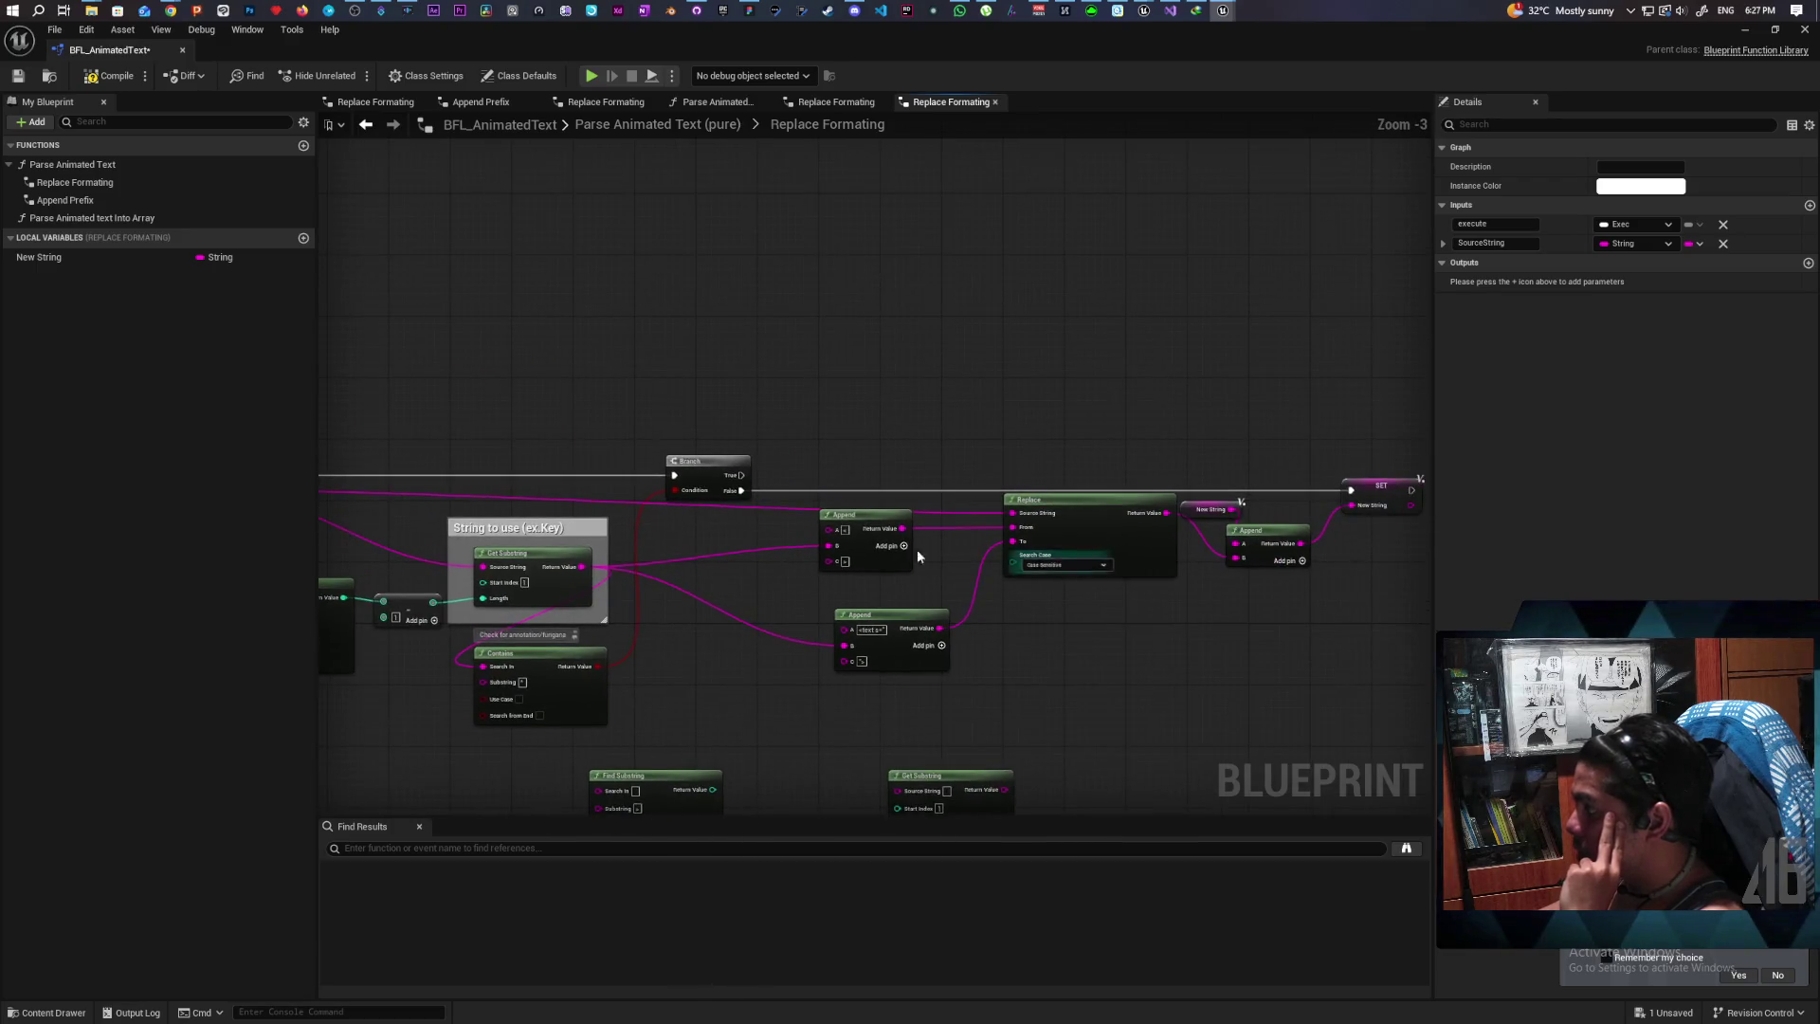
pyautogui.moveTo(798, 580)
pyautogui.mouseDown()
pyautogui.moveTo(748, 476)
pyautogui.moveTo(1113, 577)
pyautogui.mouseUp()
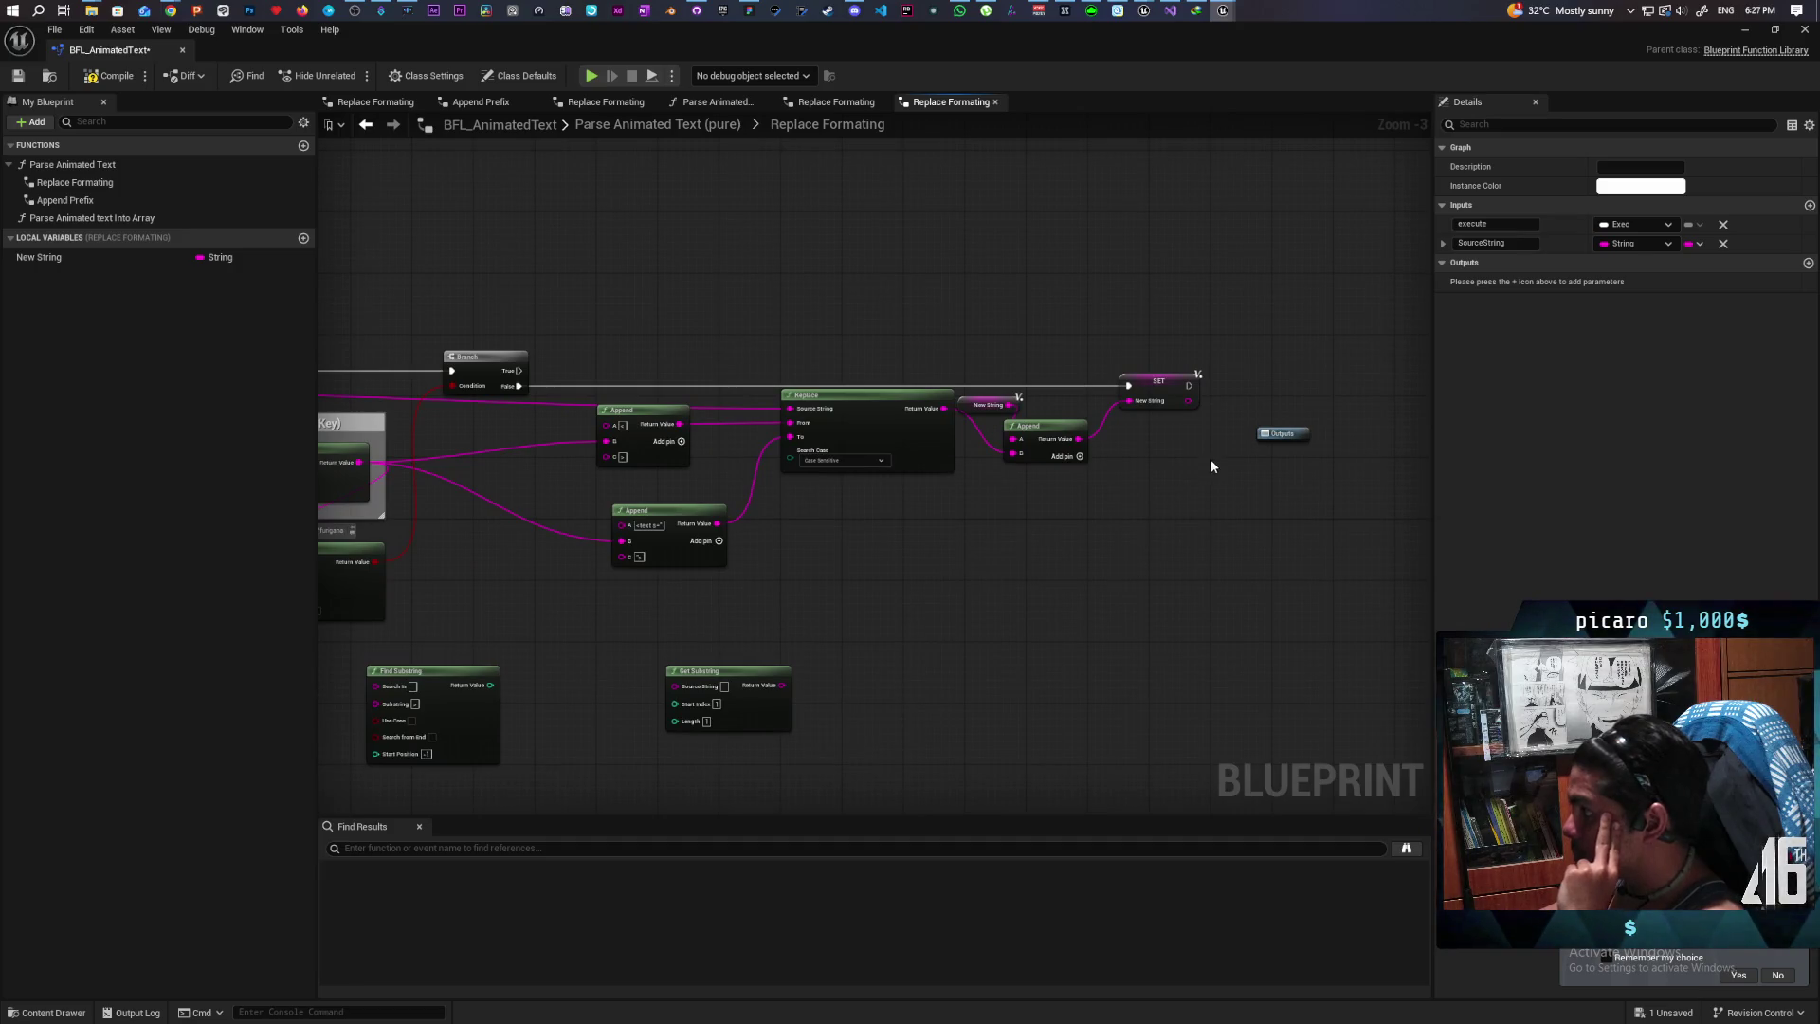
pyautogui.moveTo(997, 339)
pyautogui.mouseDown()
pyautogui.moveTo(1173, 488)
pyautogui.moveTo(1111, 553)
pyautogui.mouseUp()
pyautogui.moveTo(899, 575)
pyautogui.mouseDown()
pyautogui.moveTo(1158, 577)
pyautogui.moveTo(1183, 638)
pyautogui.moveTo(1150, 658)
pyautogui.moveTo(1240, 637)
pyautogui.moveTo(1160, 652)
pyautogui.mouseUp()
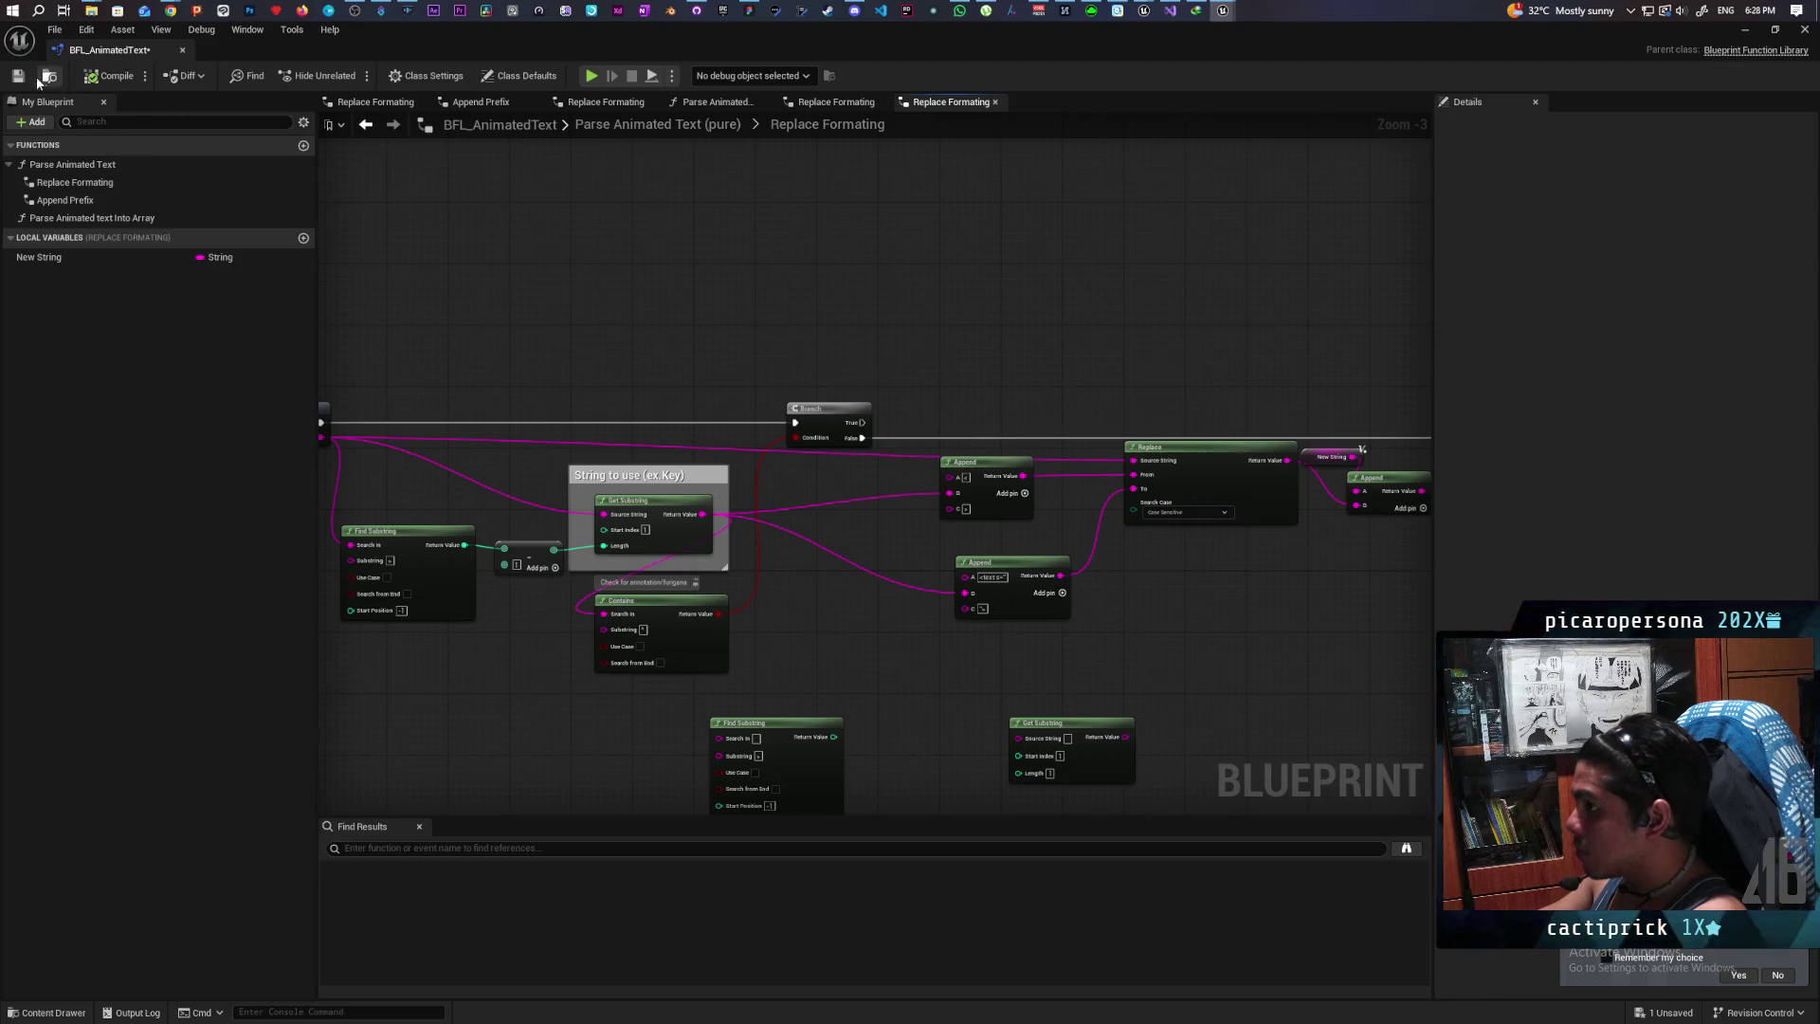
# Step: Move the Contains node right and the Find Substring node up and right
pyautogui.scroll(3, 873, 366)
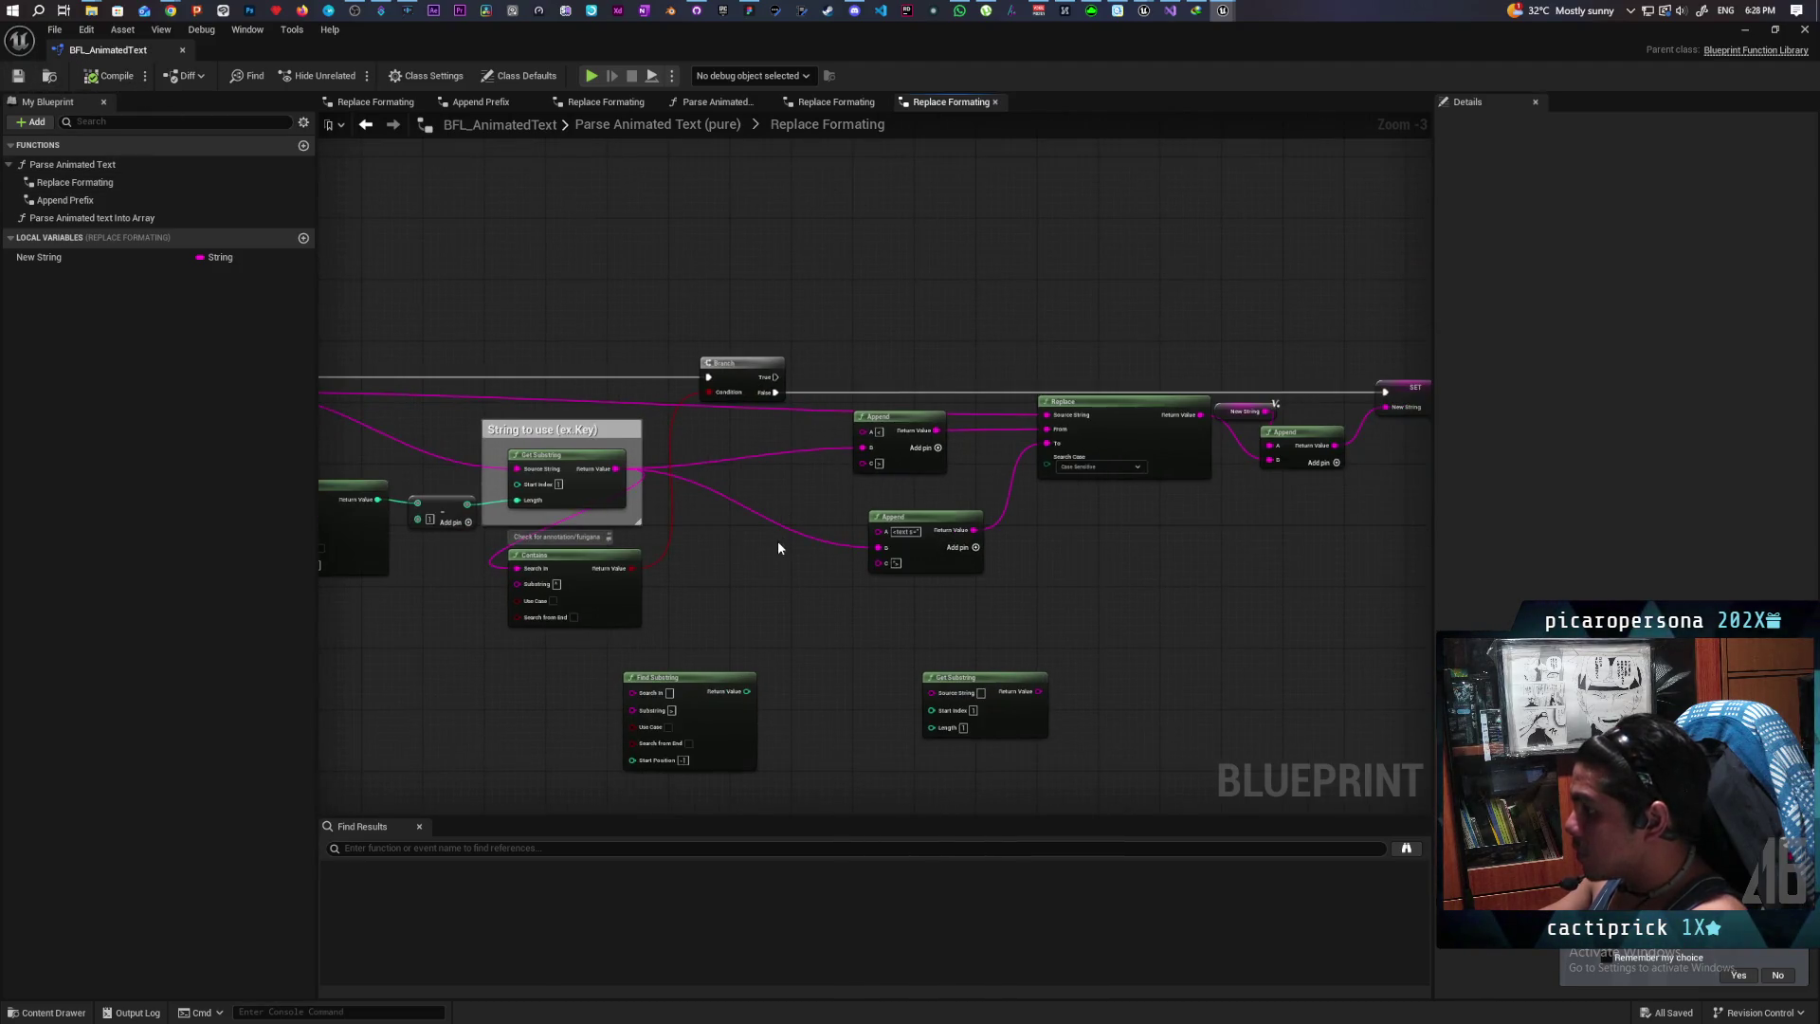
pyautogui.moveTo(762, 560); pyautogui.dragTo(978, 570)
pyautogui.moveTo(731, 624)
pyautogui.mouseDown()
pyautogui.moveTo(924, 597)
pyautogui.moveTo(946, 622)
pyautogui.moveTo(889, 624)
pyautogui.moveTo(729, 492)
pyautogui.mouseUp()
pyautogui.moveTo(776, 661); pyautogui.dragTo(887, 640)
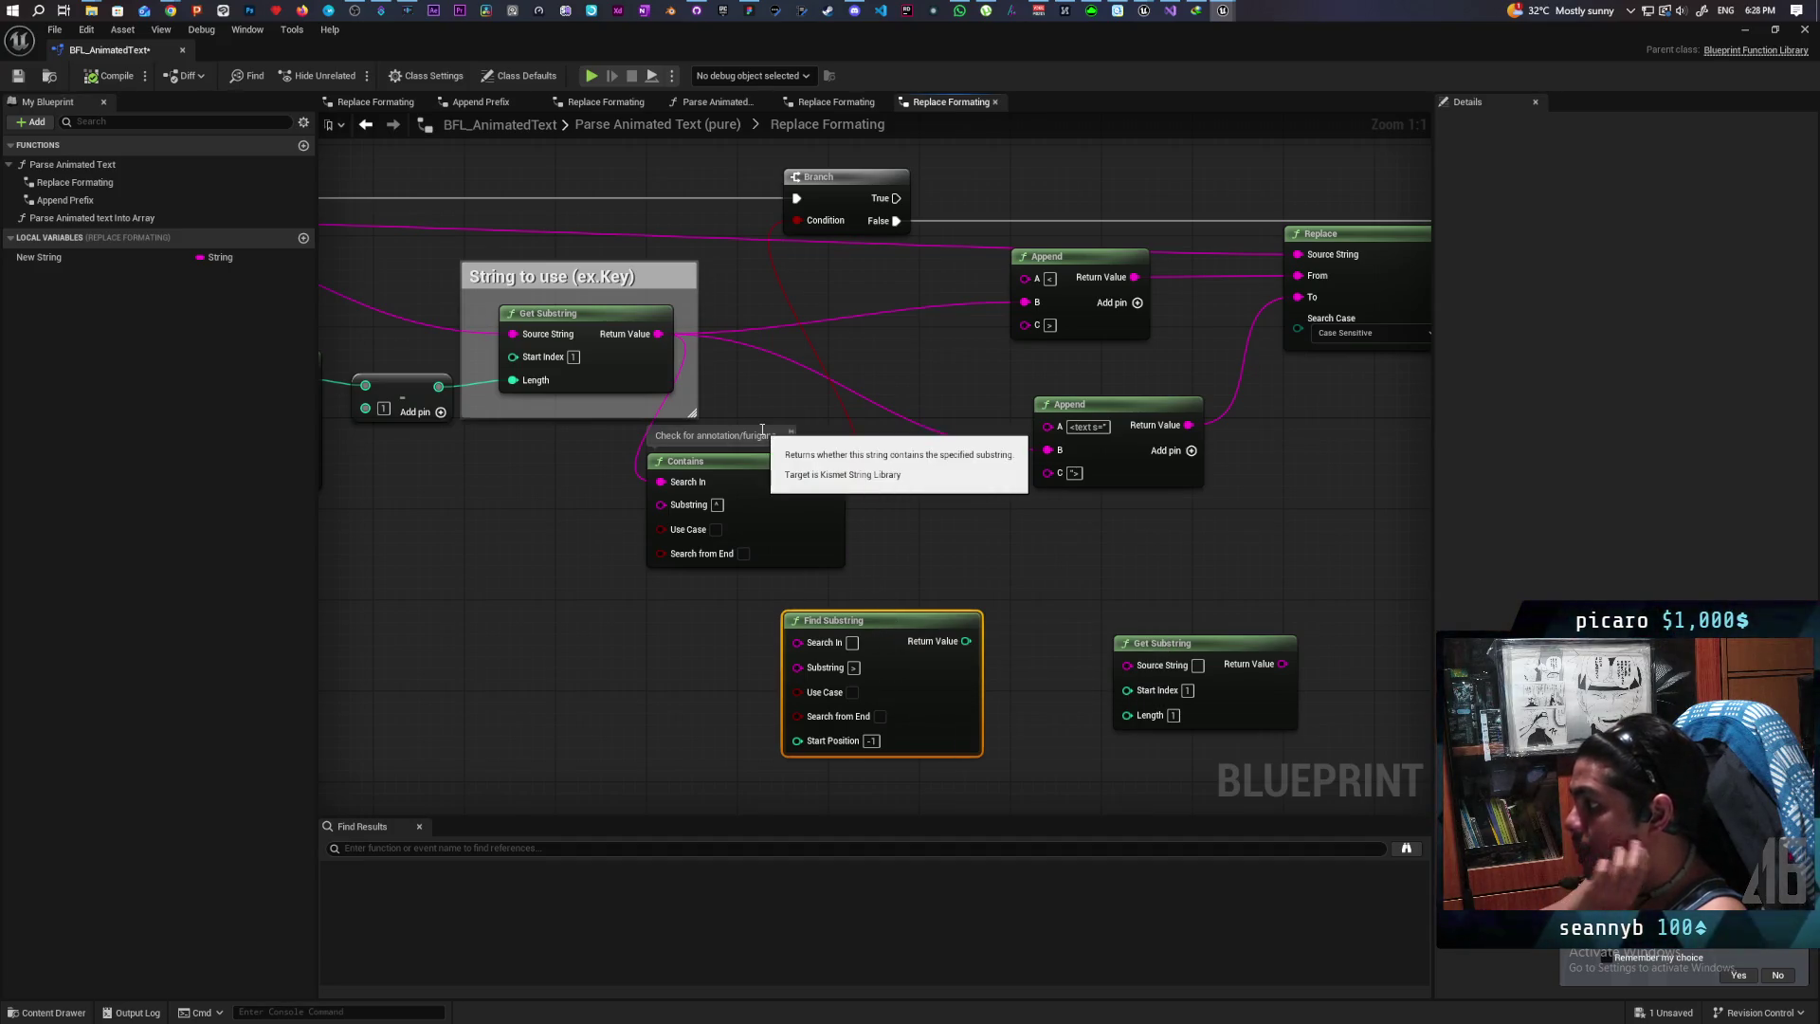
pyautogui.moveTo(601, 448)
pyautogui.mouseDown()
pyautogui.moveTo(1012, 516)
pyautogui.moveTo(621, 482)
pyautogui.mouseUp()
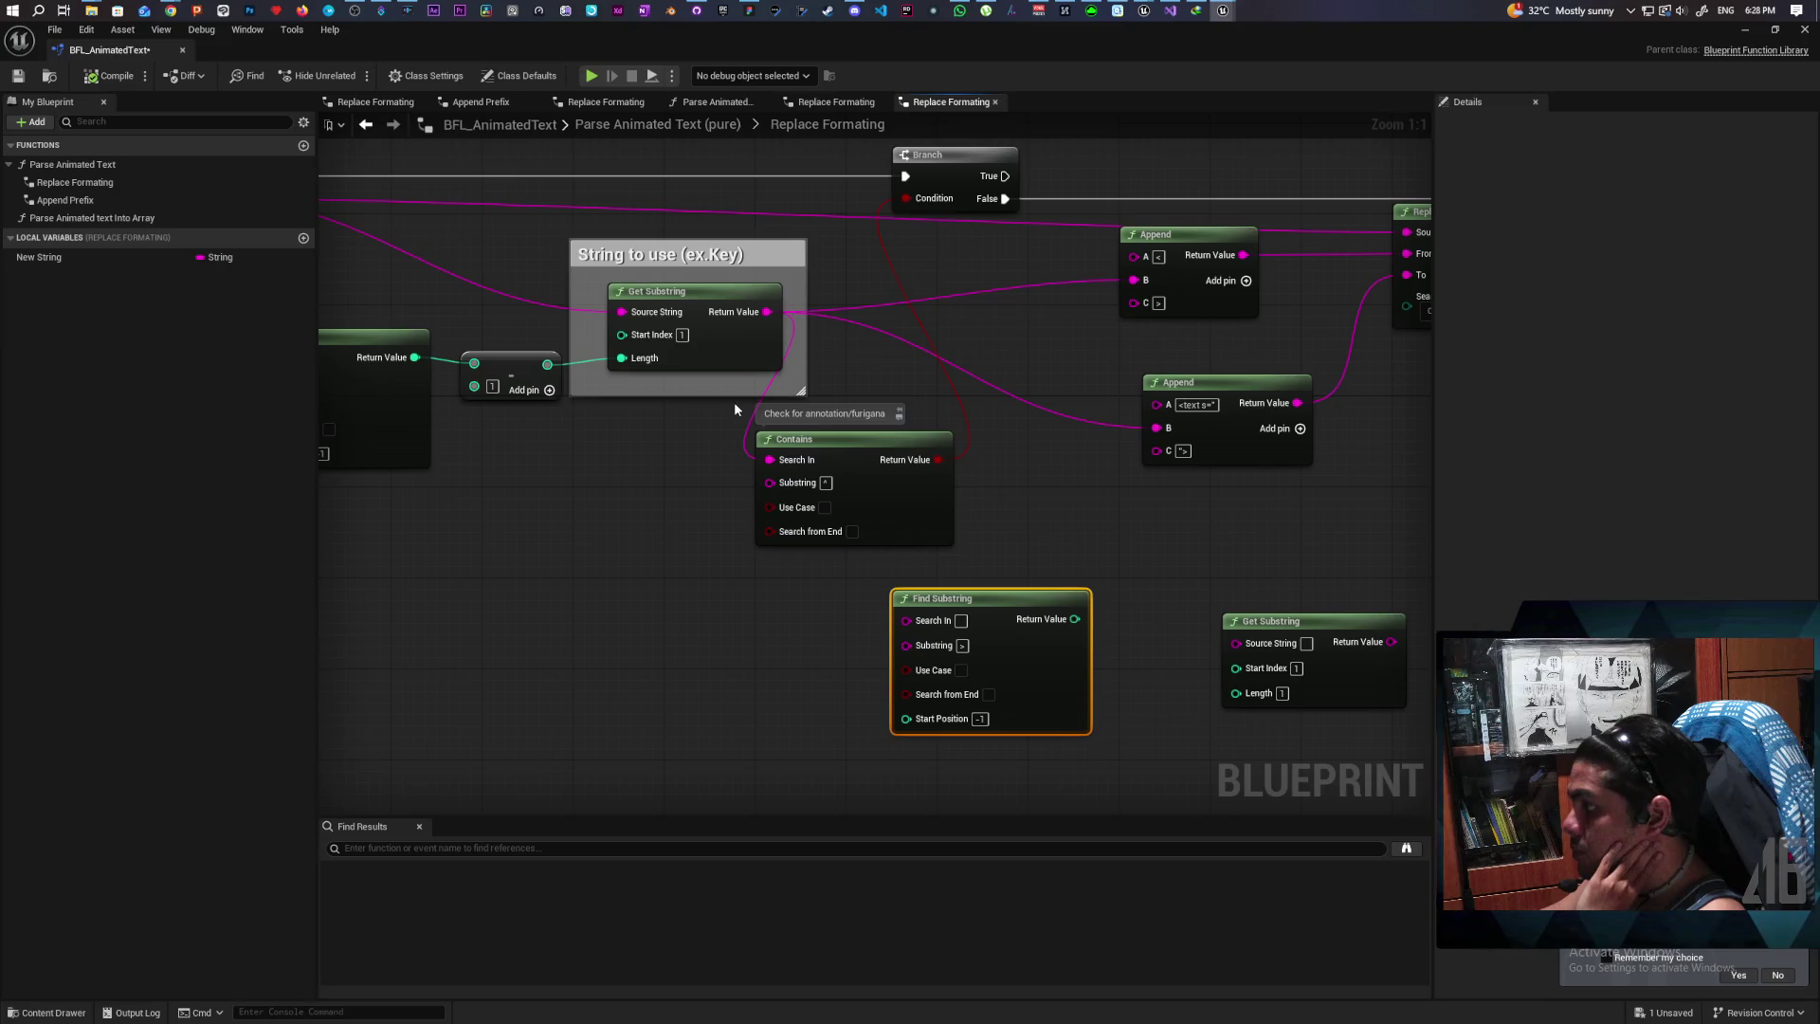
# Step: Wire Get Substring's result into Find Substring's Search In and move Find Substring above the Branch
pyautogui.moveTo(767, 312)
pyautogui.mouseDown()
pyautogui.moveTo(868, 603)
pyautogui.moveTo(908, 625)
pyautogui.mouseUp()
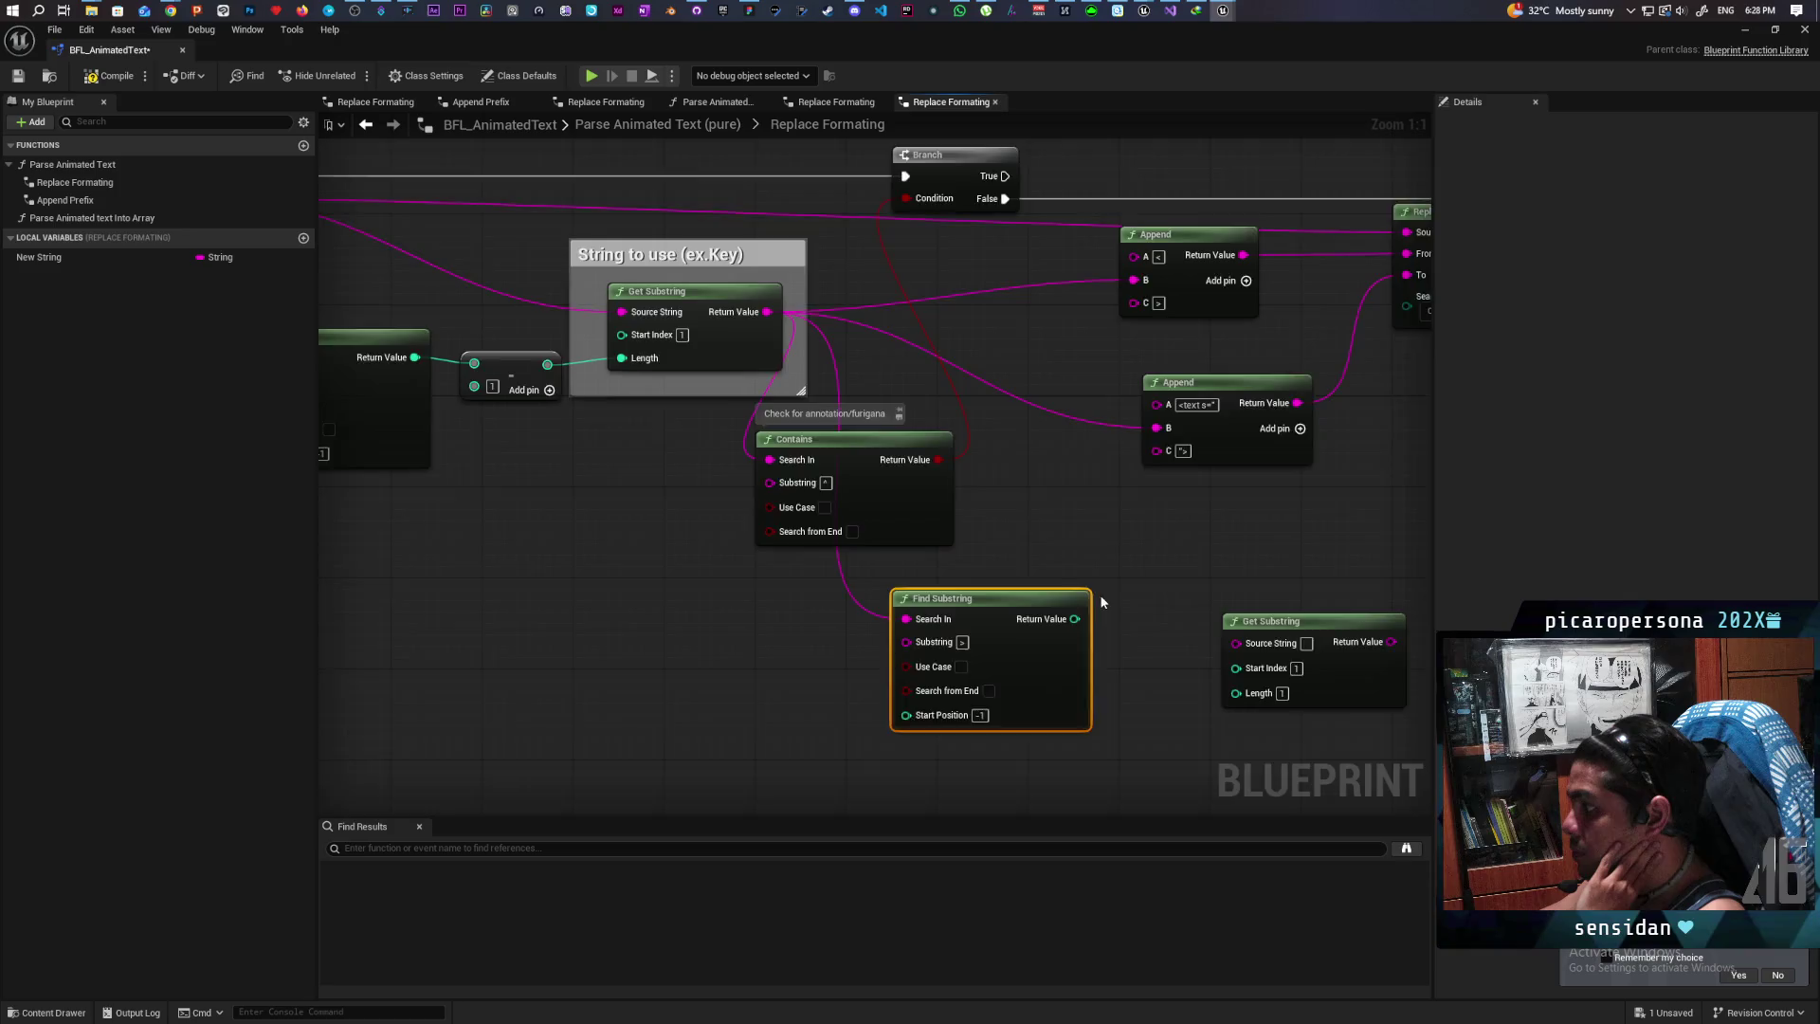
pyautogui.moveTo(1104, 593); pyautogui.dragTo(946, 681)
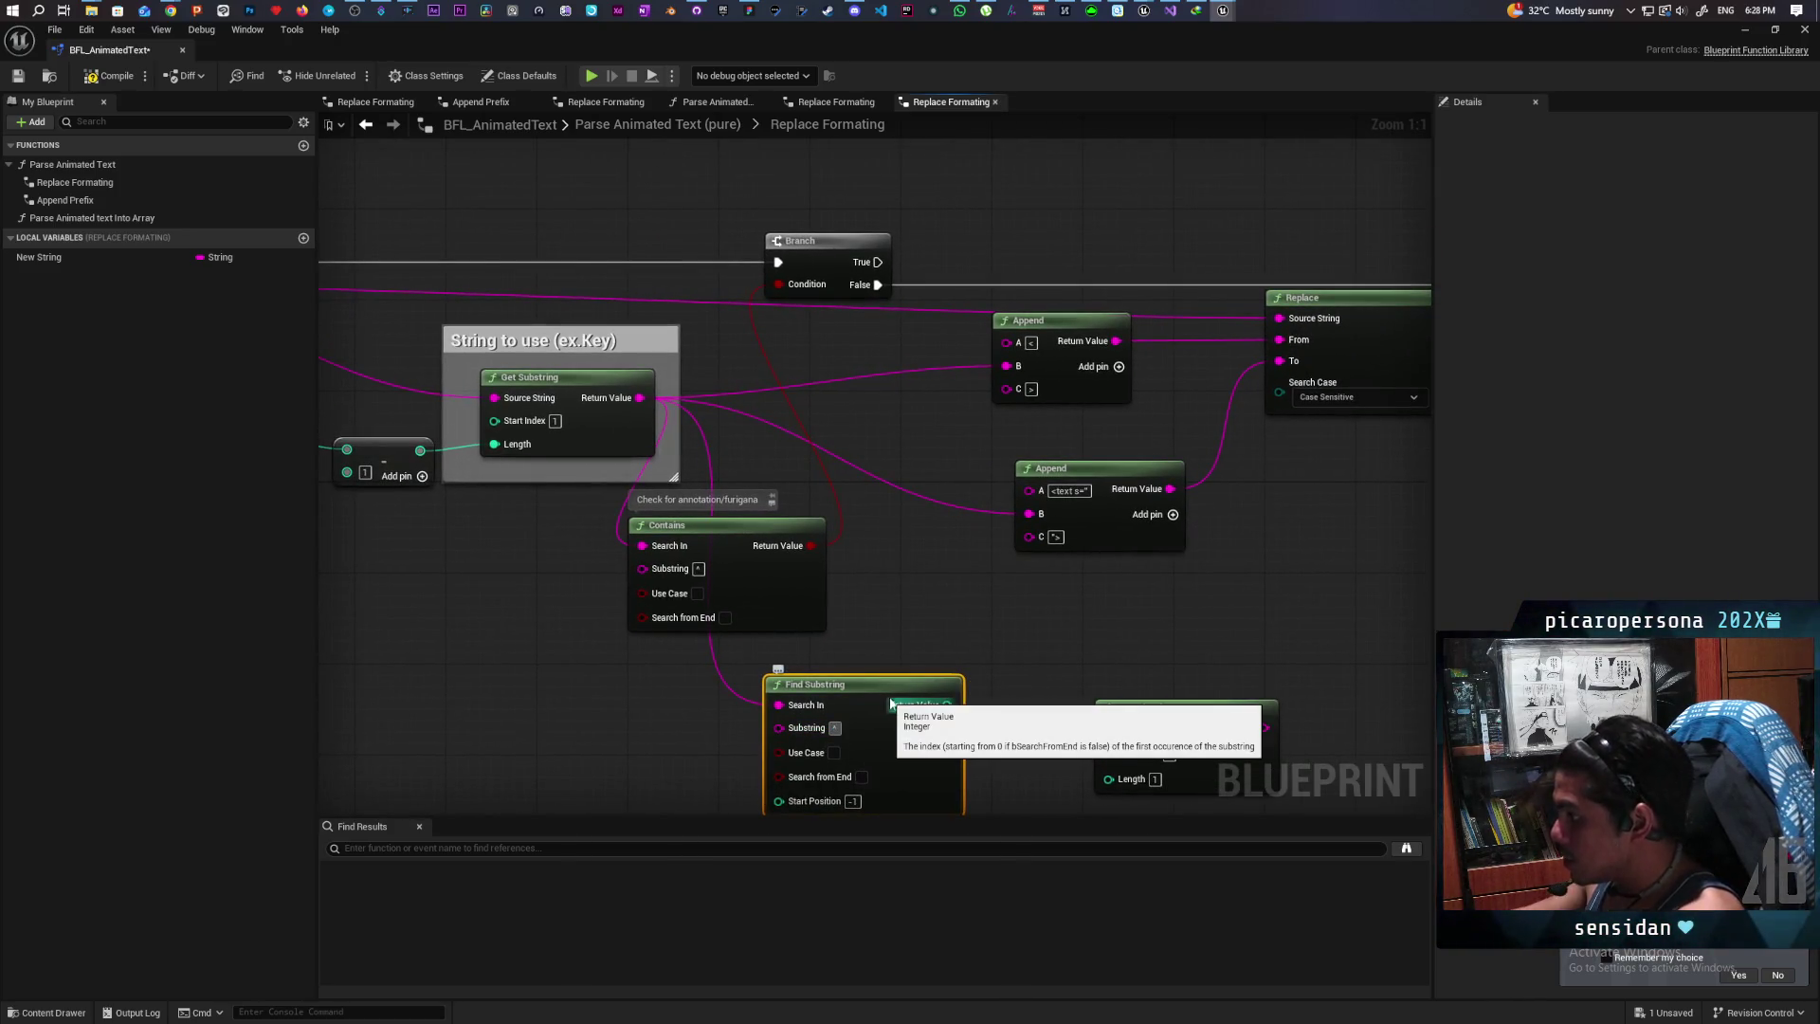
pyautogui.click(988, 612)
pyautogui.moveTo(885, 707)
pyautogui.mouseDown()
pyautogui.moveTo(937, 577)
pyautogui.moveTo(878, 232)
pyautogui.moveTo(912, 357)
pyautogui.moveTo(884, 368)
pyautogui.mouseUp()
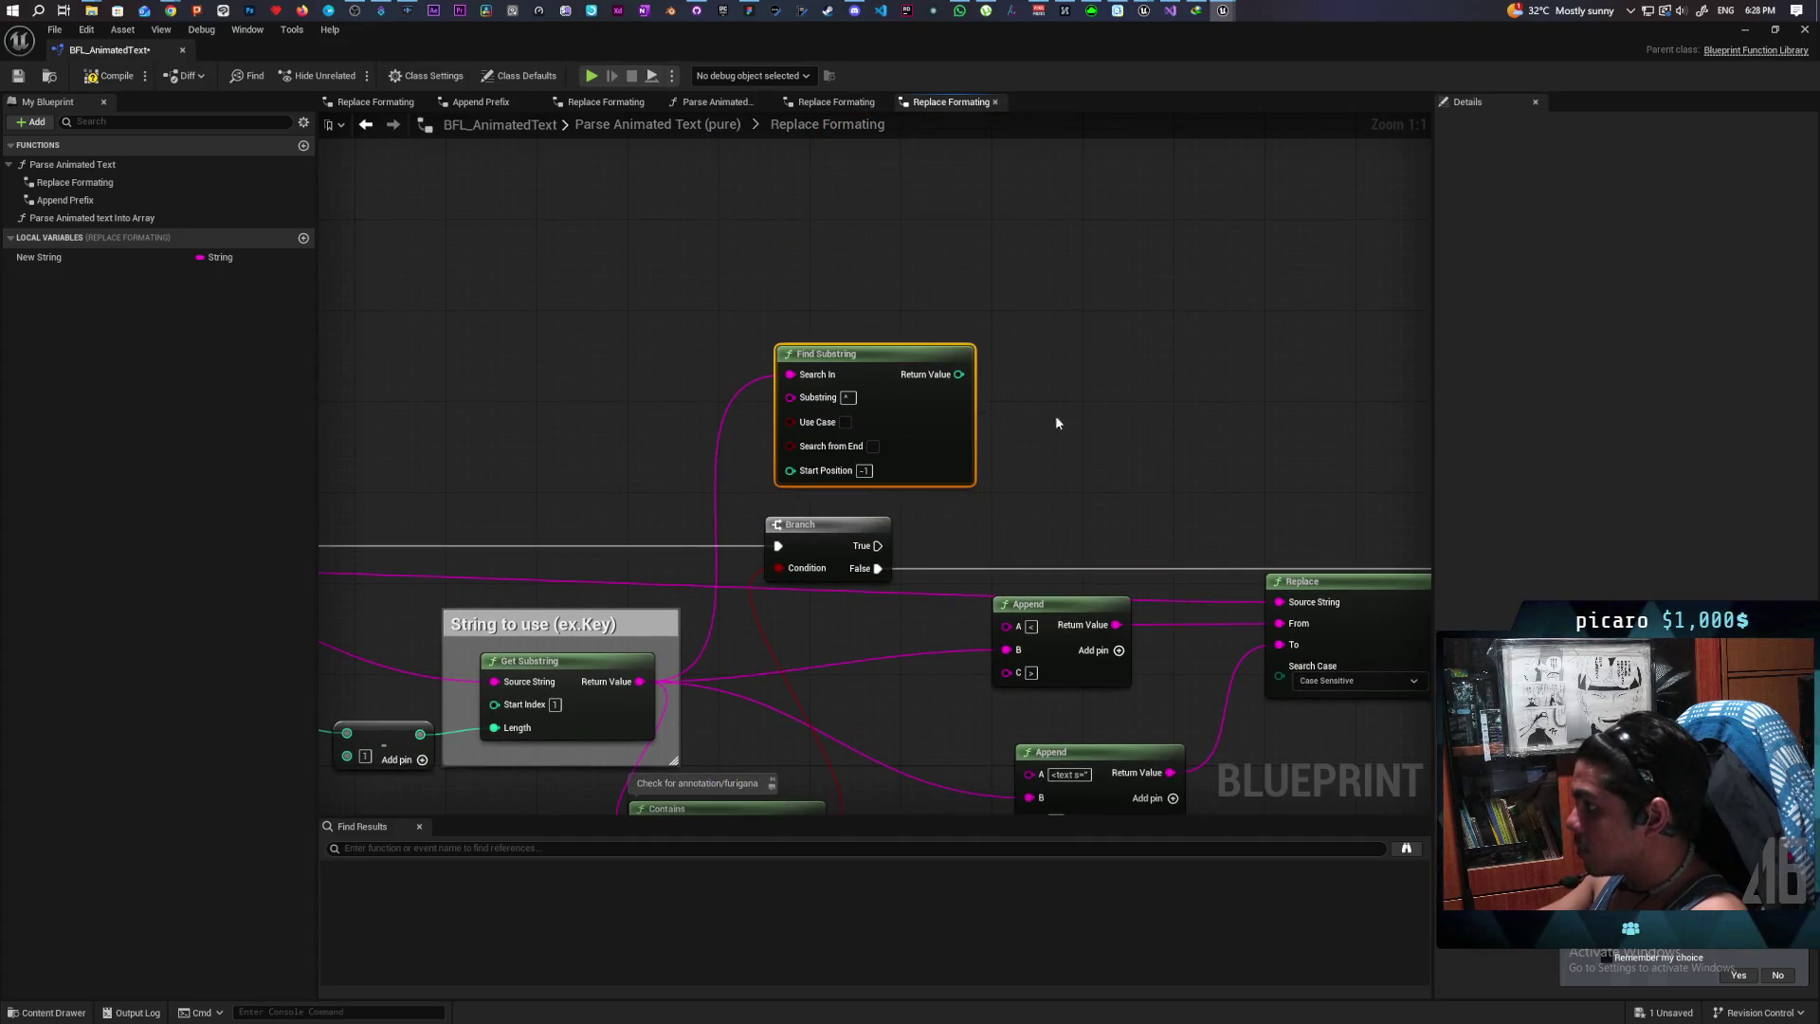
pyautogui.scroll(-3, 1028, 411)
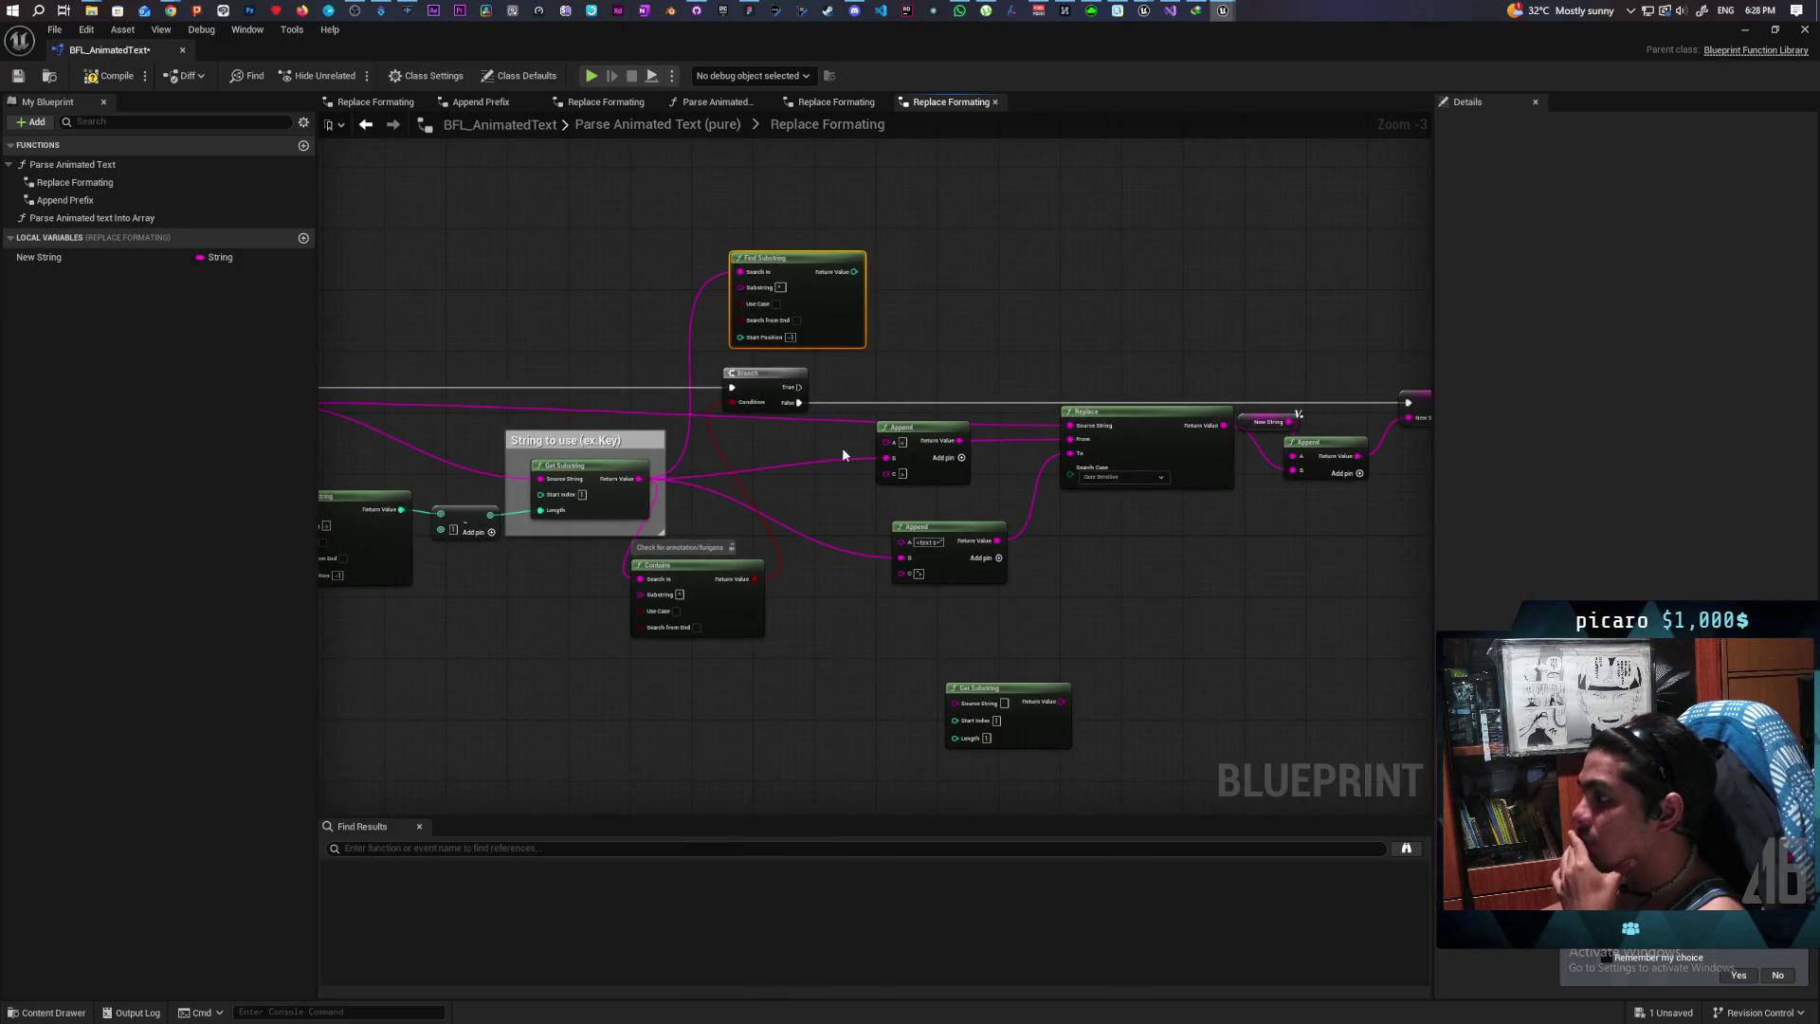
pyautogui.scroll(2, 804, 352)
pyautogui.moveTo(838, 512); pyautogui.dragTo(1127, 412)
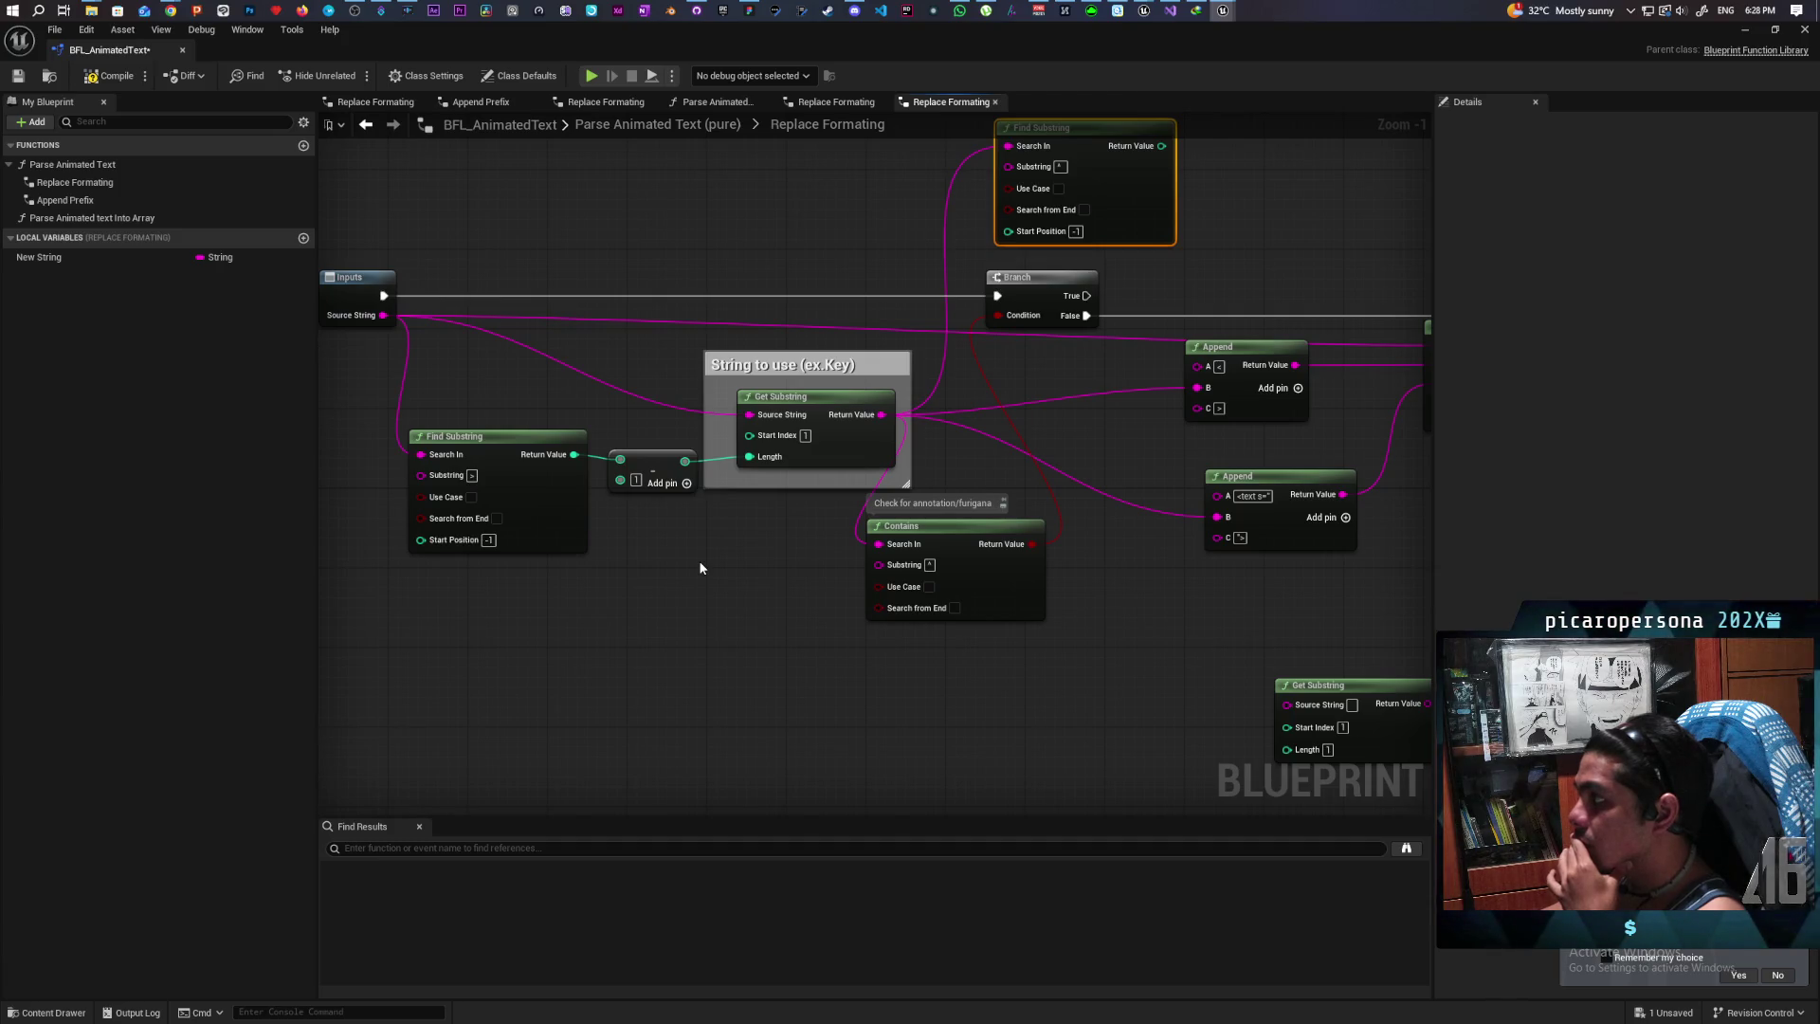
pyautogui.moveTo(699, 568)
pyautogui.mouseDown()
pyautogui.moveTo(579, 665)
pyautogui.moveTo(755, 657)
pyautogui.mouseUp()
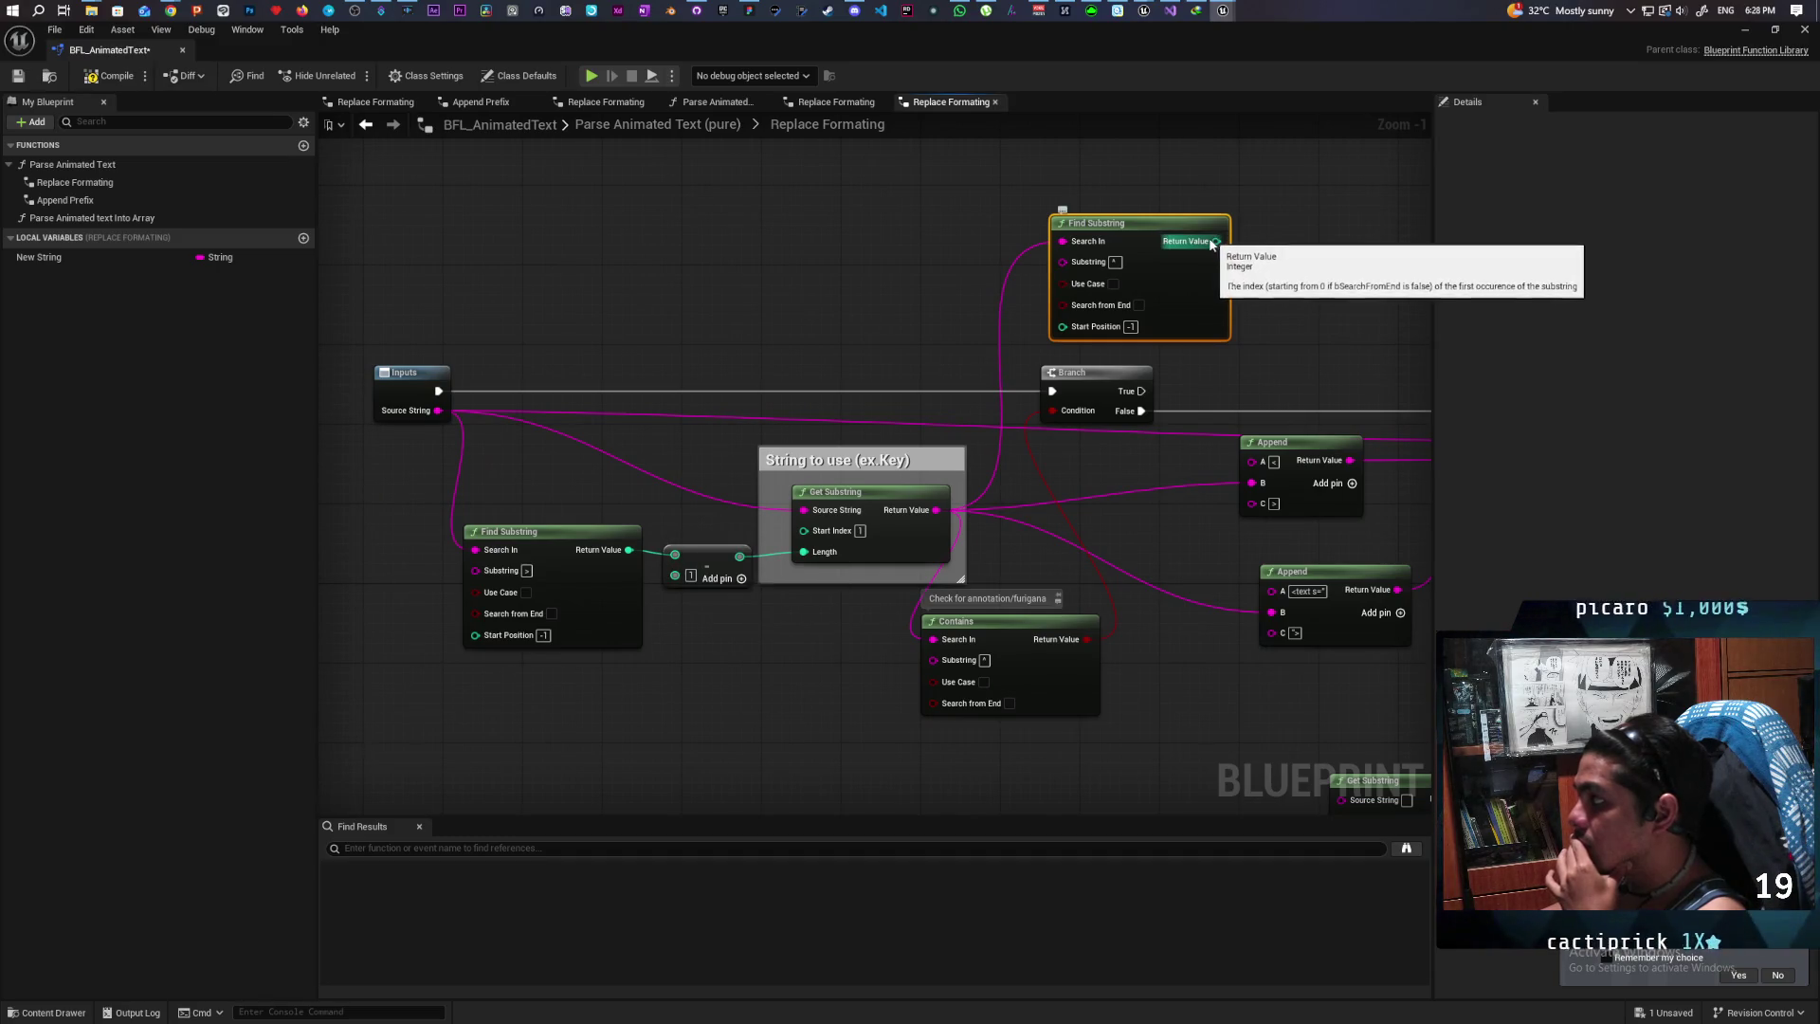
pyautogui.moveTo(1224, 379); pyautogui.dragTo(1059, 390)
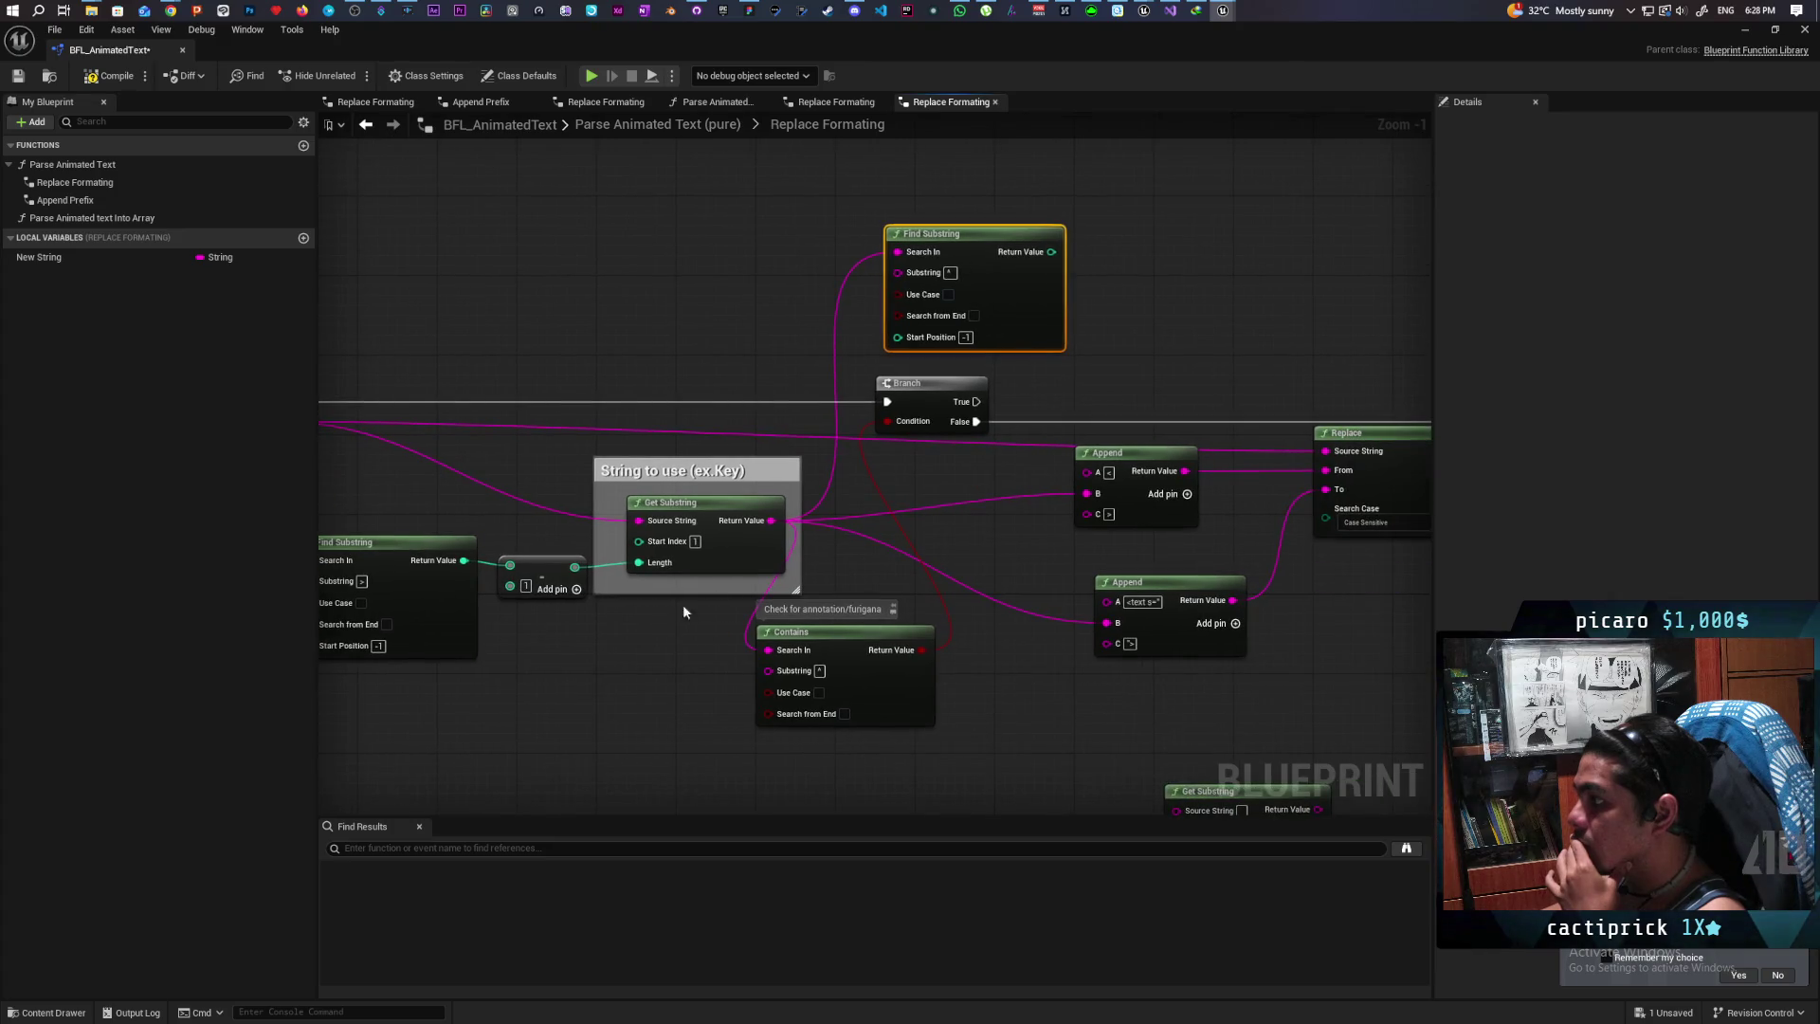
pyautogui.scroll(1, 753, 651)
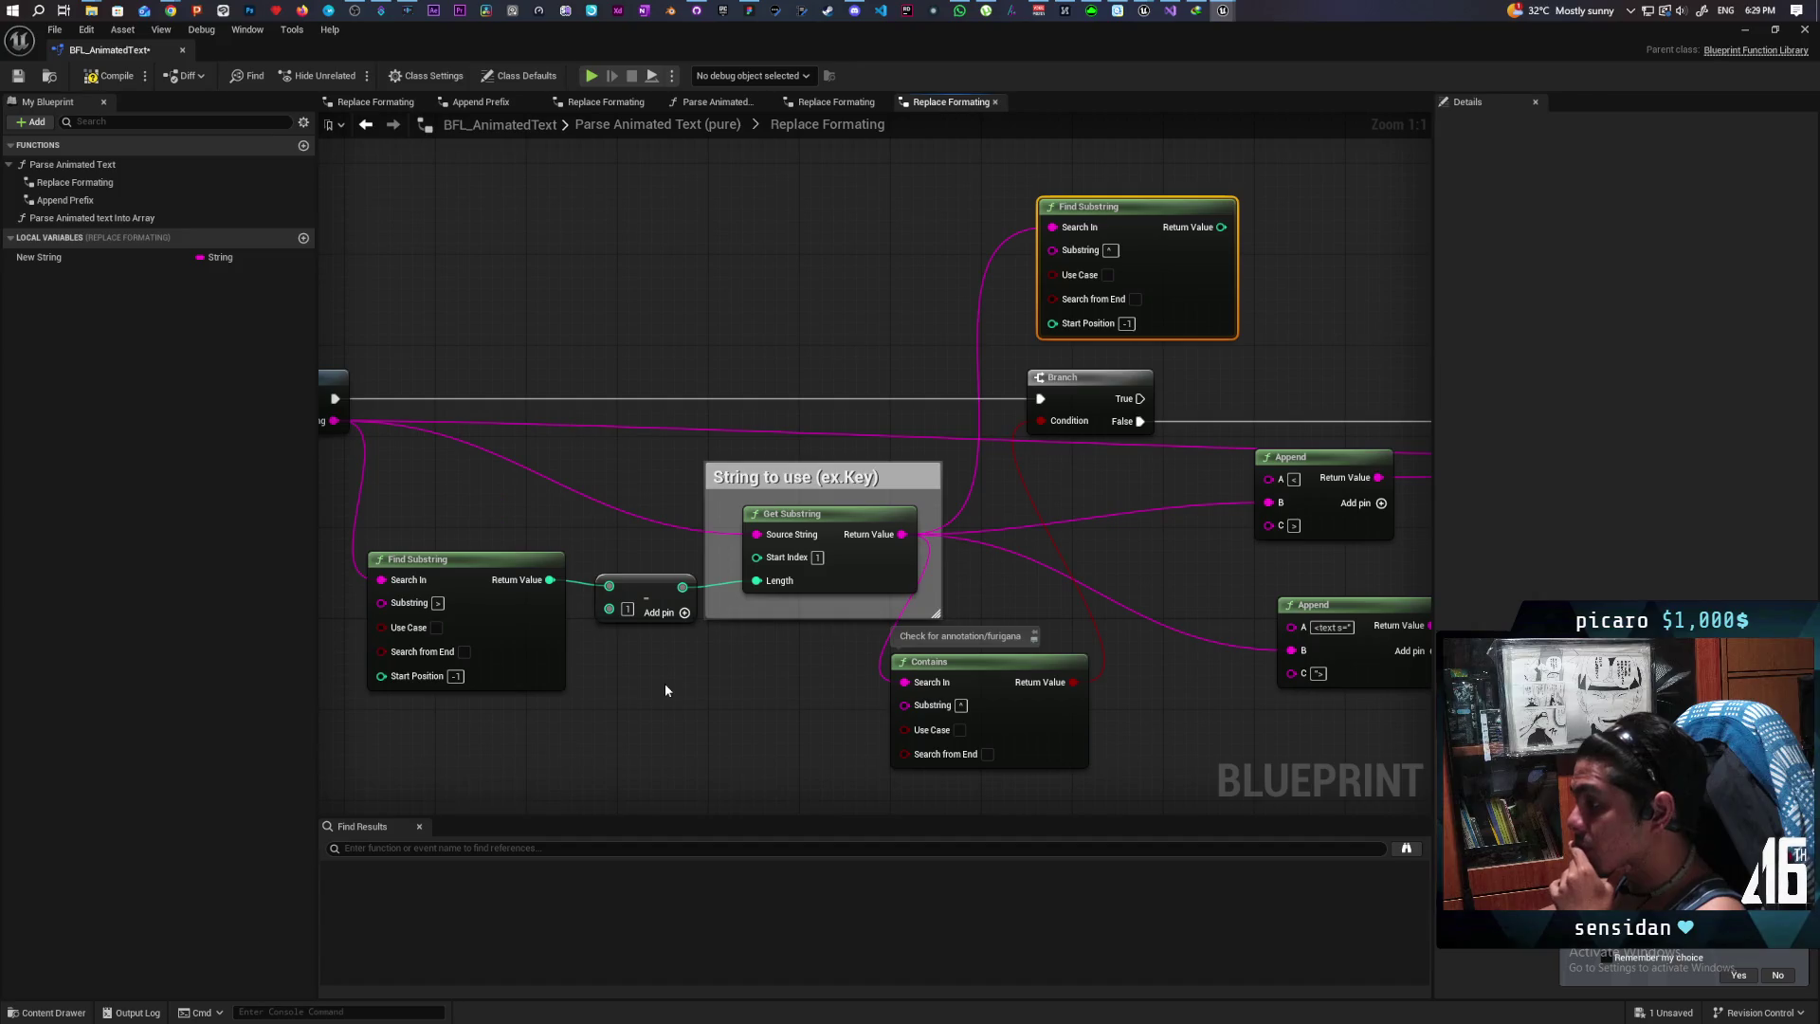
# Step: Select the Get Substring node and survey the whole node network
pyautogui.click(861, 581)
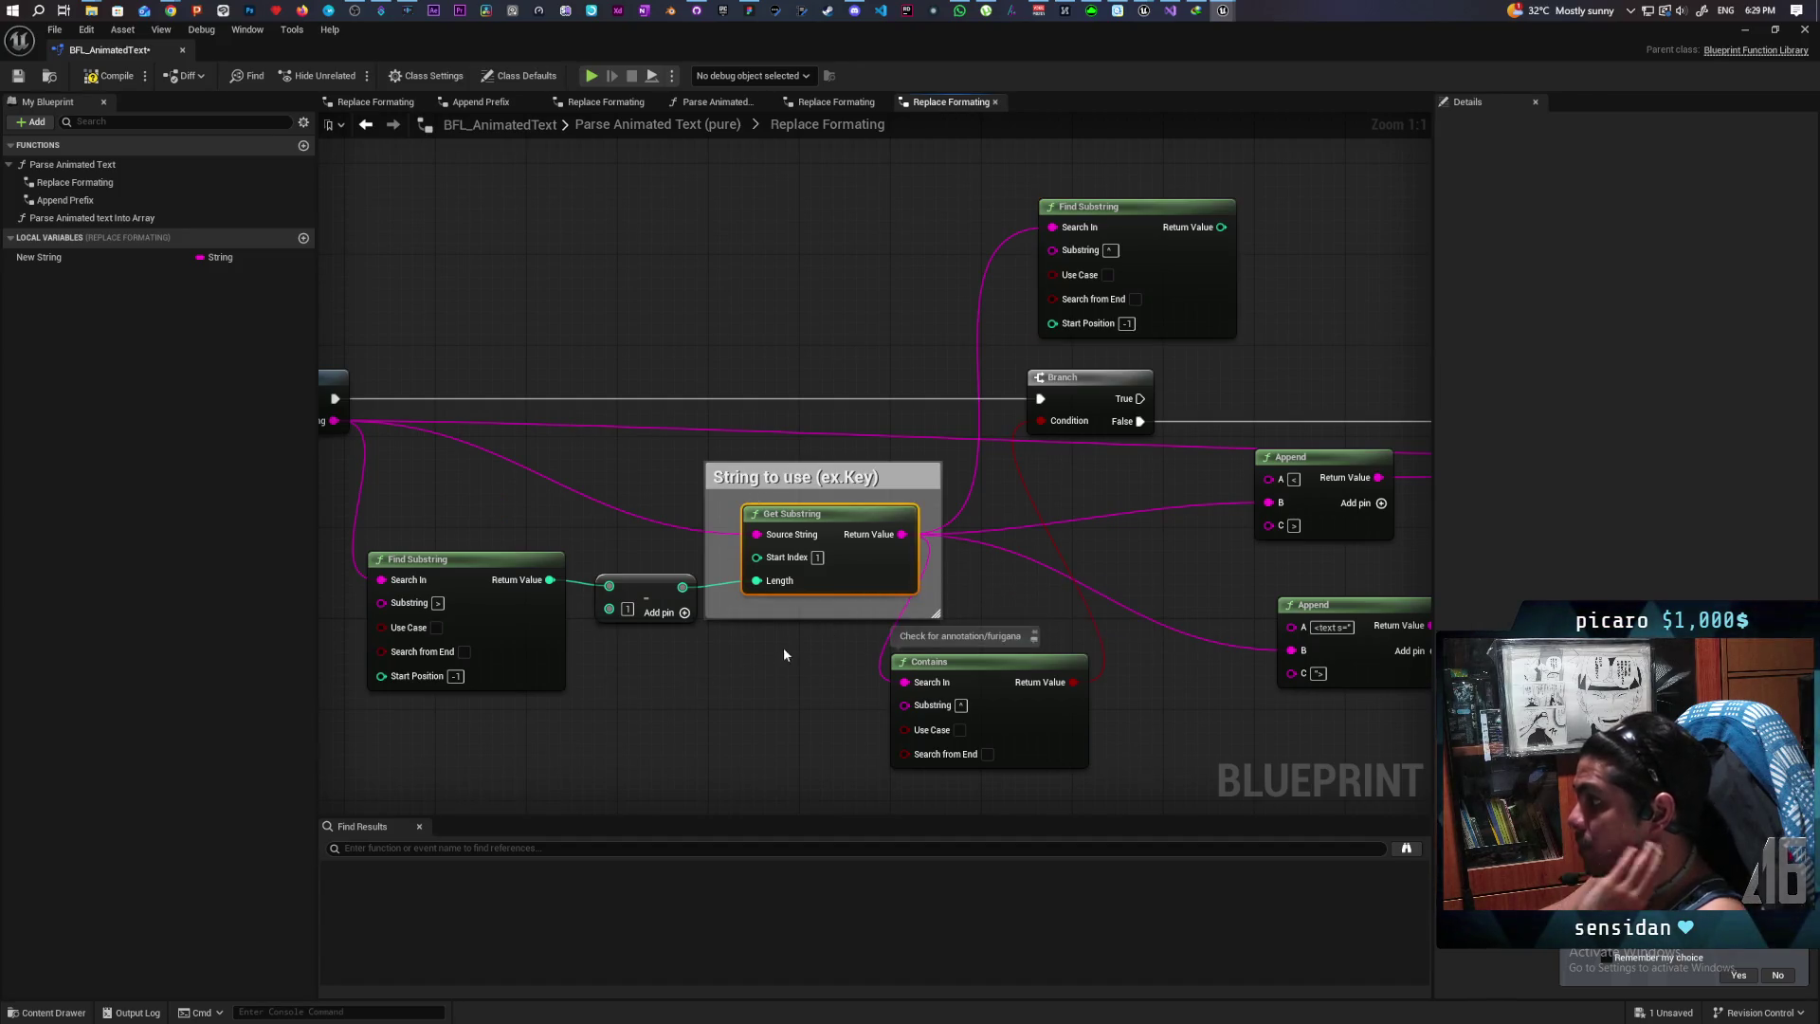
pyautogui.moveTo(786, 646); pyautogui.dragTo(512, 507)
pyautogui.moveTo(777, 658)
pyautogui.mouseDown()
pyautogui.moveTo(983, 723)
pyautogui.moveTo(825, 693)
pyautogui.mouseUp()
pyautogui.scroll(-1, 736, 685)
pyautogui.scroll(1, 735, 685)
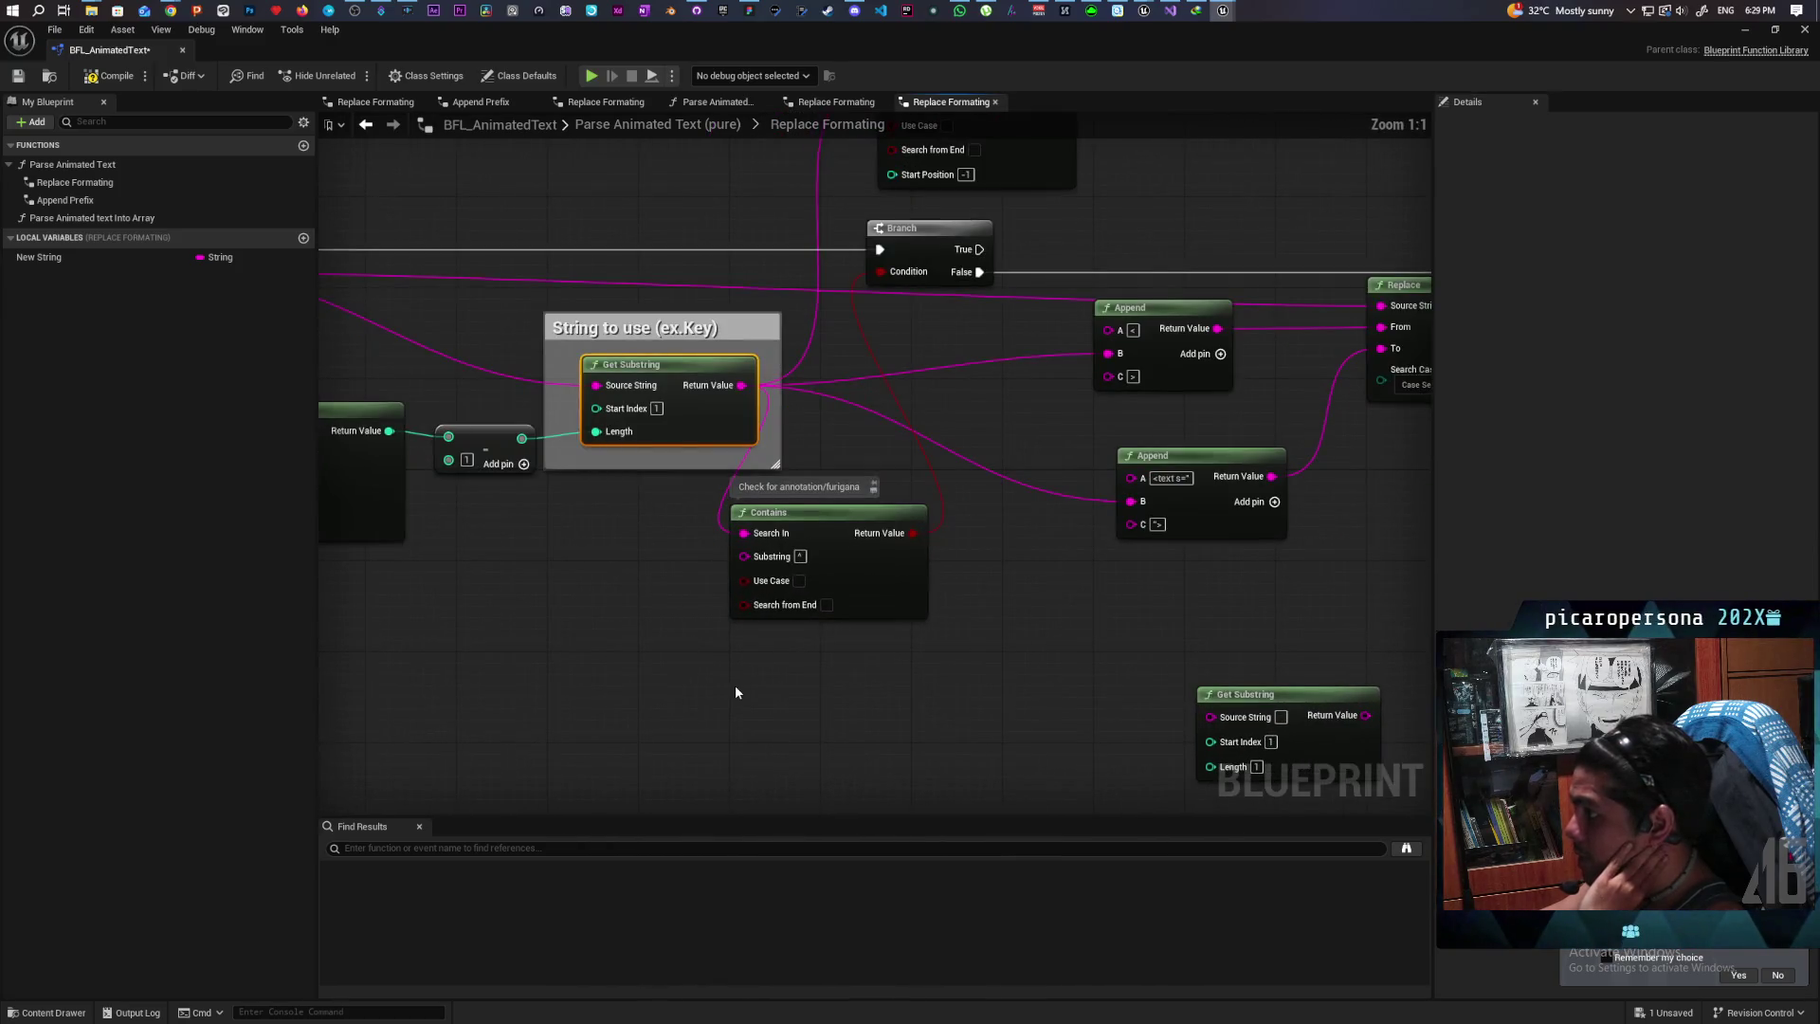
pyautogui.scroll(-2, 578, 668)
pyautogui.moveTo(575, 668); pyautogui.dragTo(666, 701)
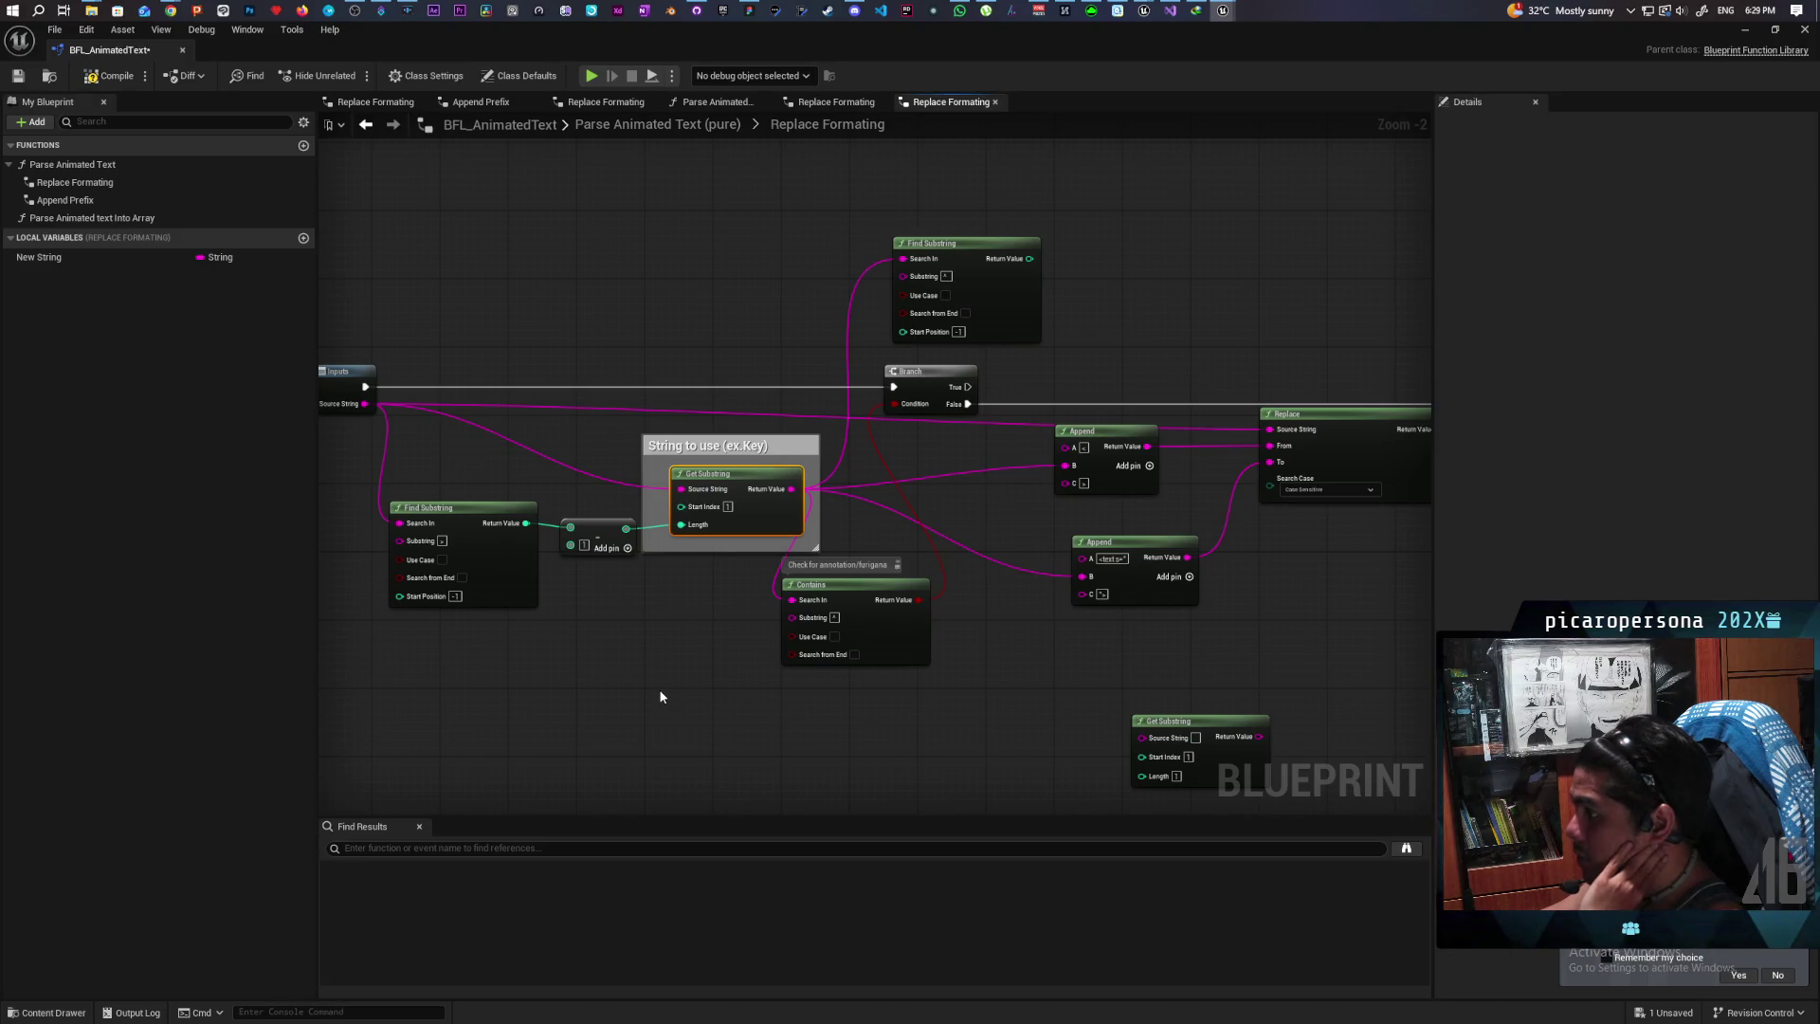
pyautogui.moveTo(568, 690)
pyautogui.mouseDown()
pyautogui.moveTo(853, 682)
pyautogui.moveTo(595, 698)
pyautogui.mouseUp()
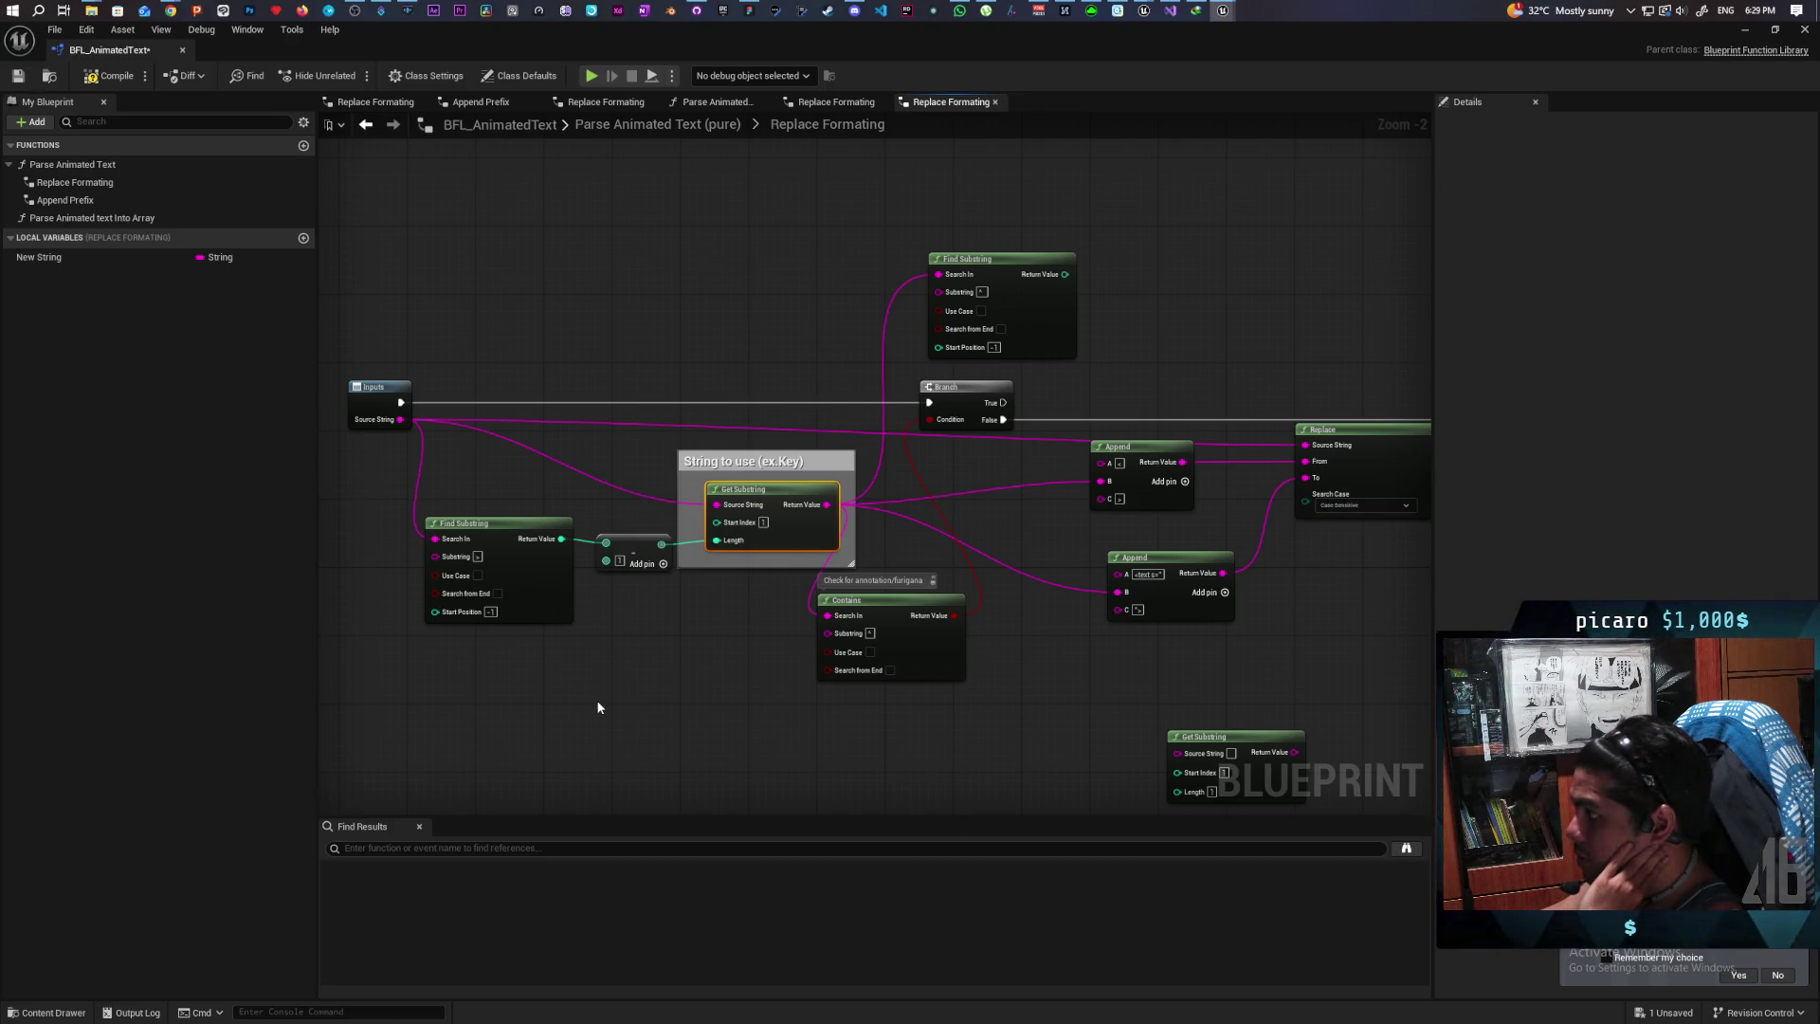
# Step: Switch to the other Replace Formatting tab and center the full node network
pyautogui.click(840, 103)
pyautogui.scroll(-4, 842, 453)
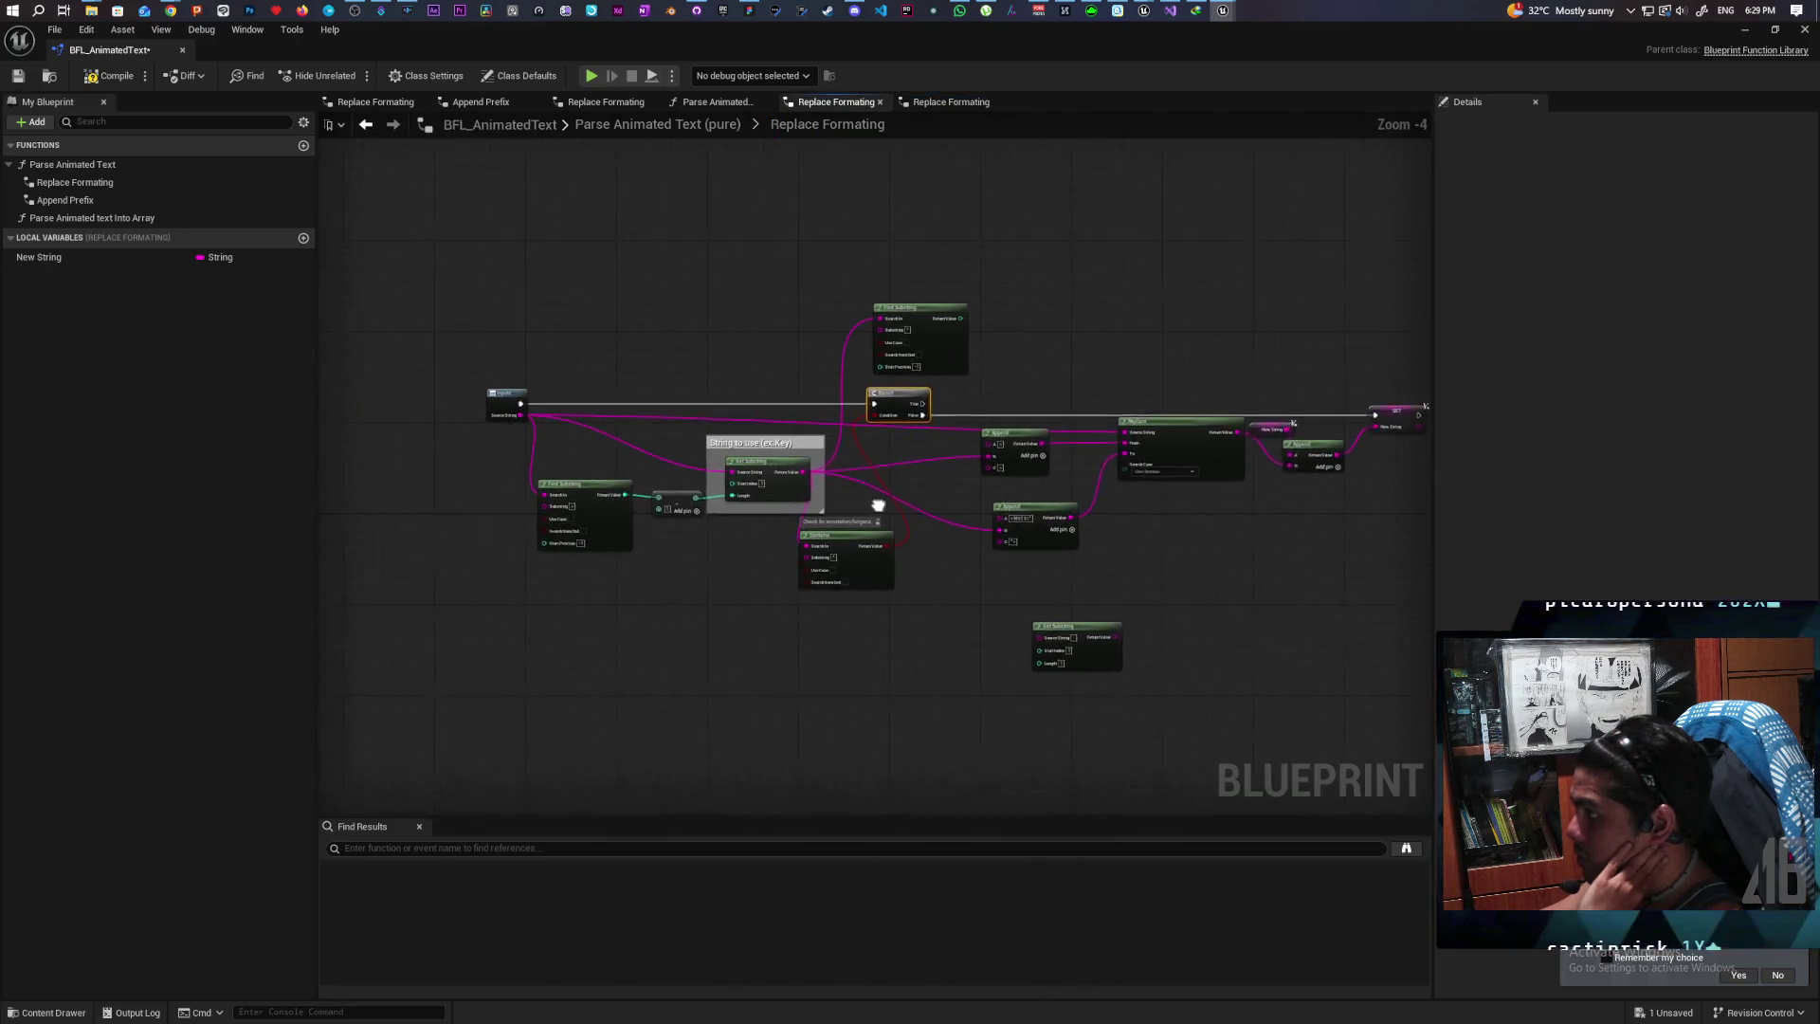
pyautogui.moveTo(932, 497); pyautogui.dragTo(757, 495)
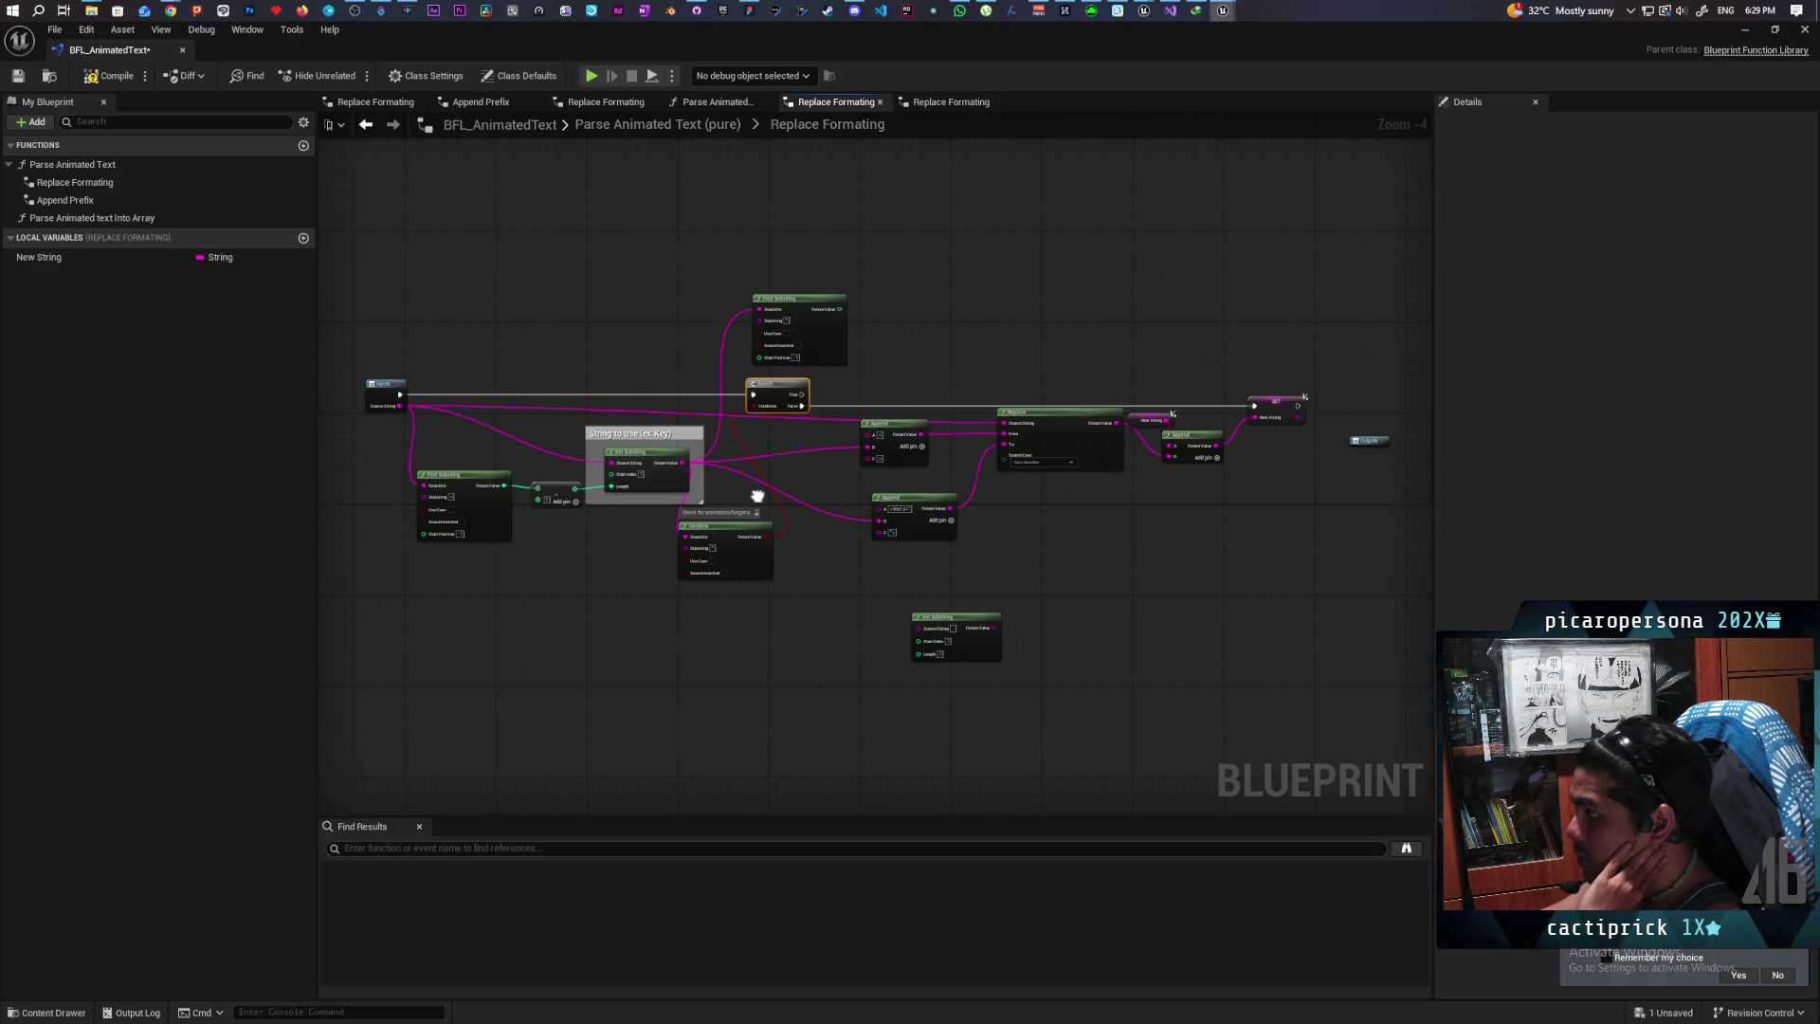
pyautogui.click(970, 103)
pyautogui.click(880, 101)
pyautogui.click(739, 102)
pyautogui.scroll(1, 906, 663)
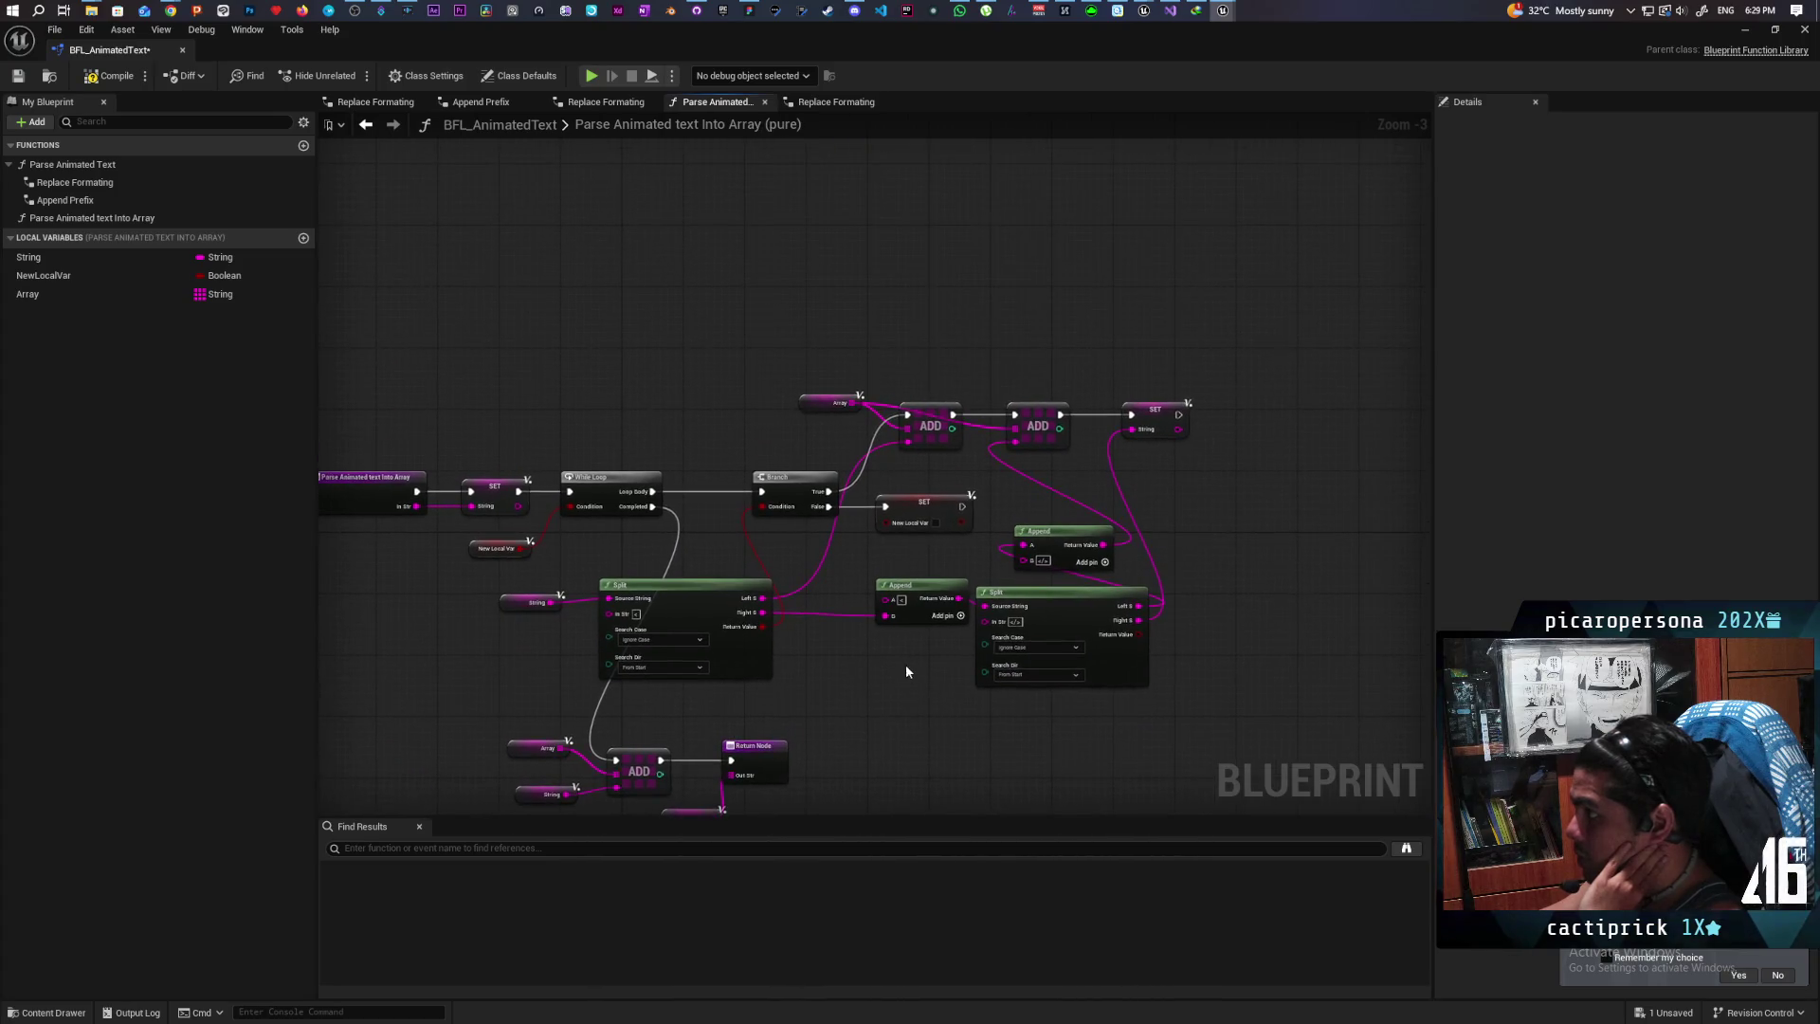
pyautogui.scroll(1, 910, 663)
pyautogui.moveTo(910, 663)
pyautogui.mouseDown()
pyautogui.moveTo(829, 622)
pyautogui.moveTo(794, 539)
pyautogui.moveTo(815, 560)
pyautogui.moveTo(1032, 540)
pyautogui.moveTo(836, 615)
pyautogui.mouseUp()
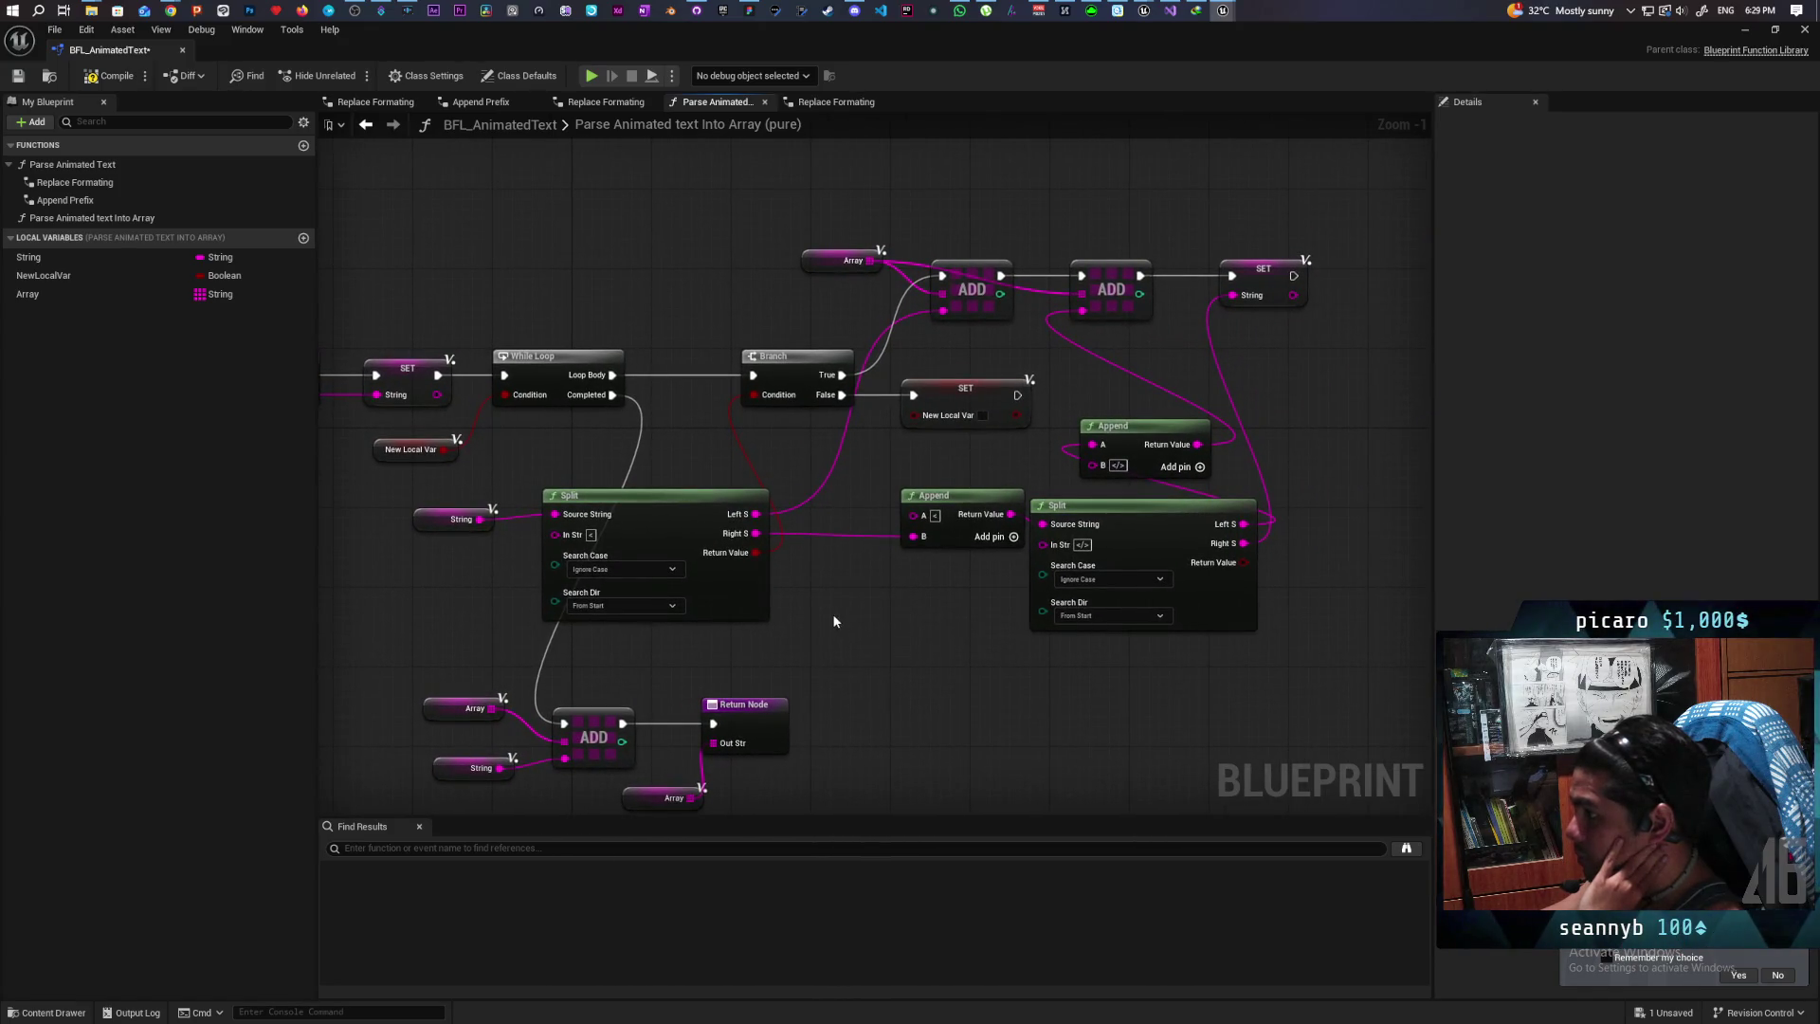
pyautogui.moveTo(807, 609)
pyautogui.mouseDown()
pyautogui.moveTo(1015, 575)
pyautogui.moveTo(873, 593)
pyautogui.moveTo(859, 616)
pyautogui.mouseUp()
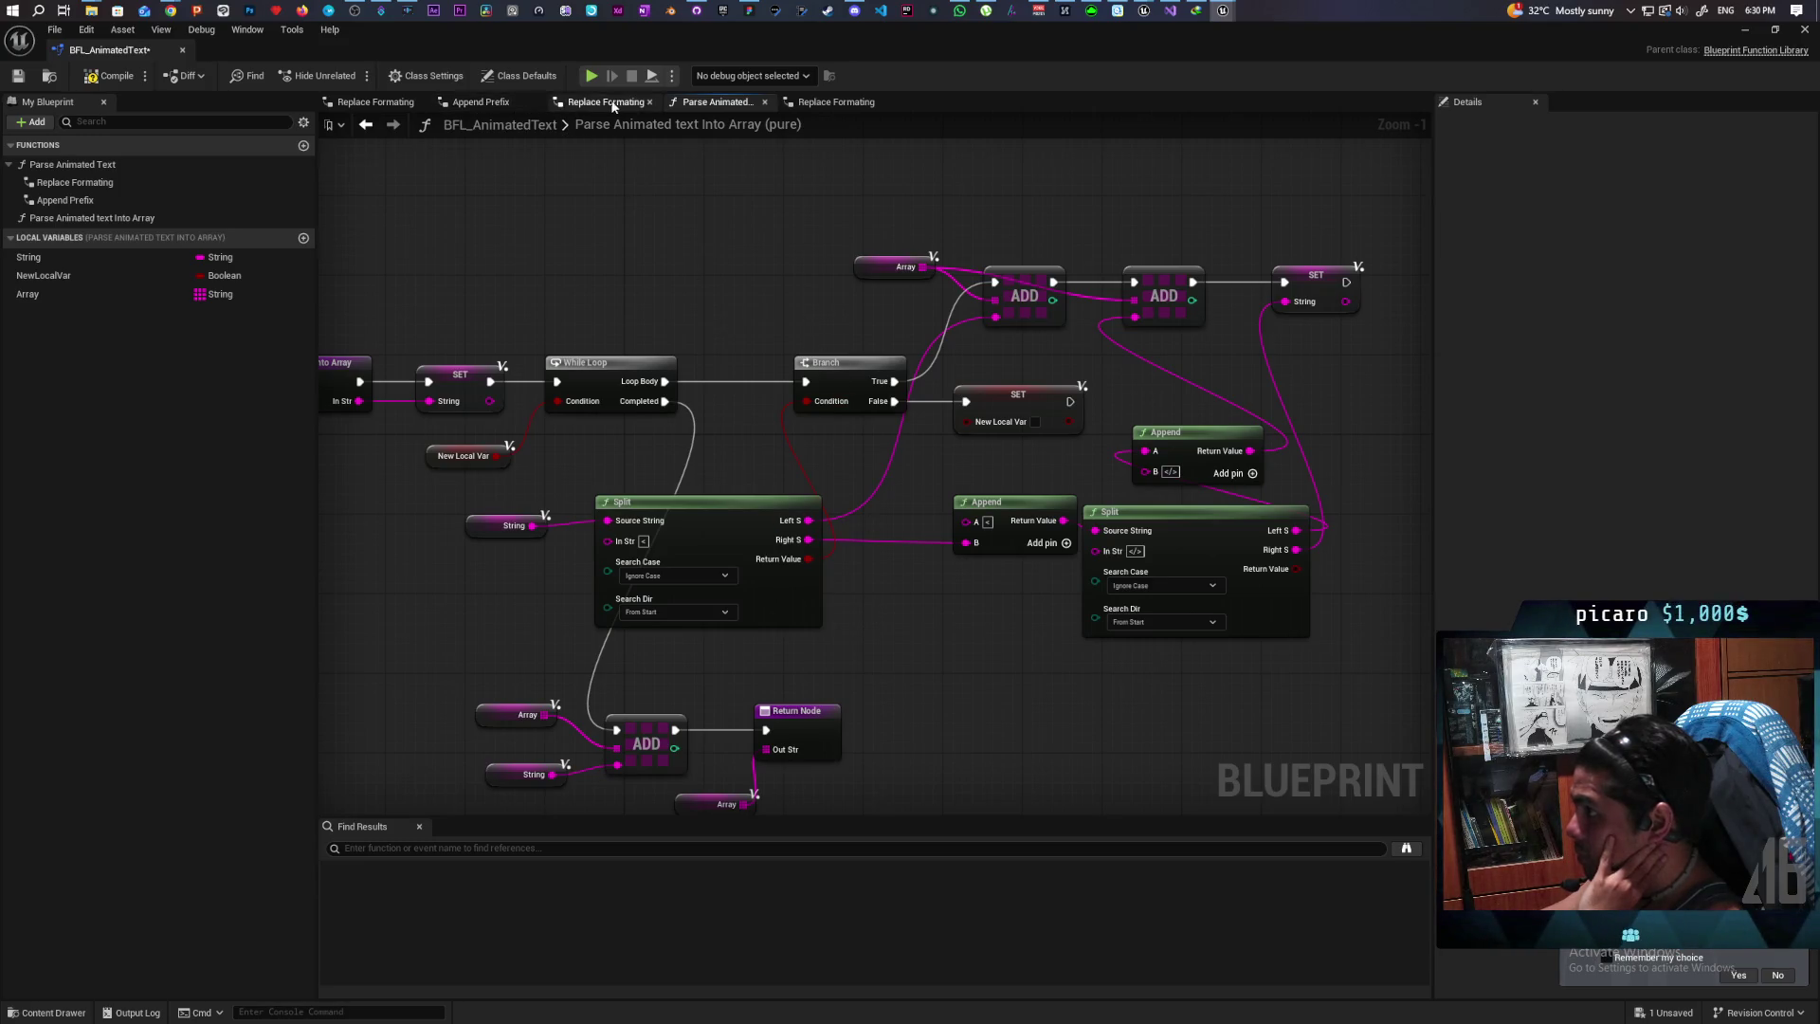
pyautogui.doubleClick(134, 167)
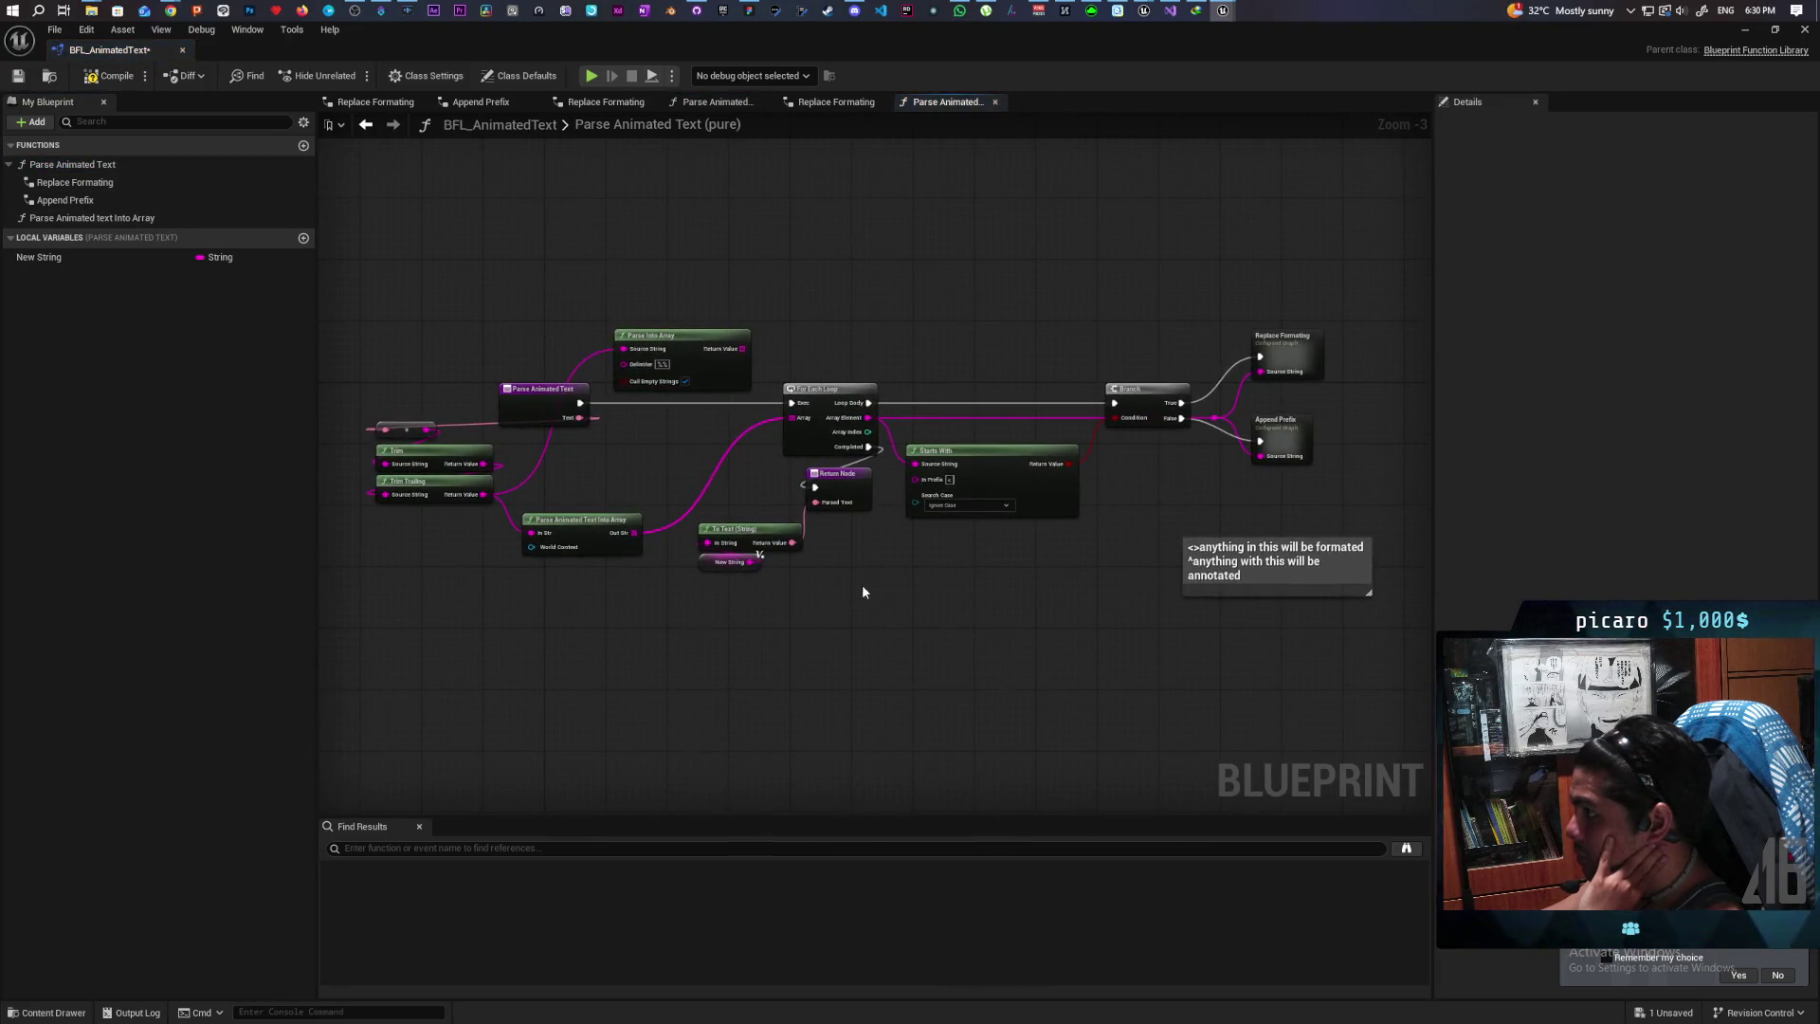
# Step: Bring the Parse Into Array node into view and open the Replace Formating collapsed graph
pyautogui.scroll(3, 851, 587)
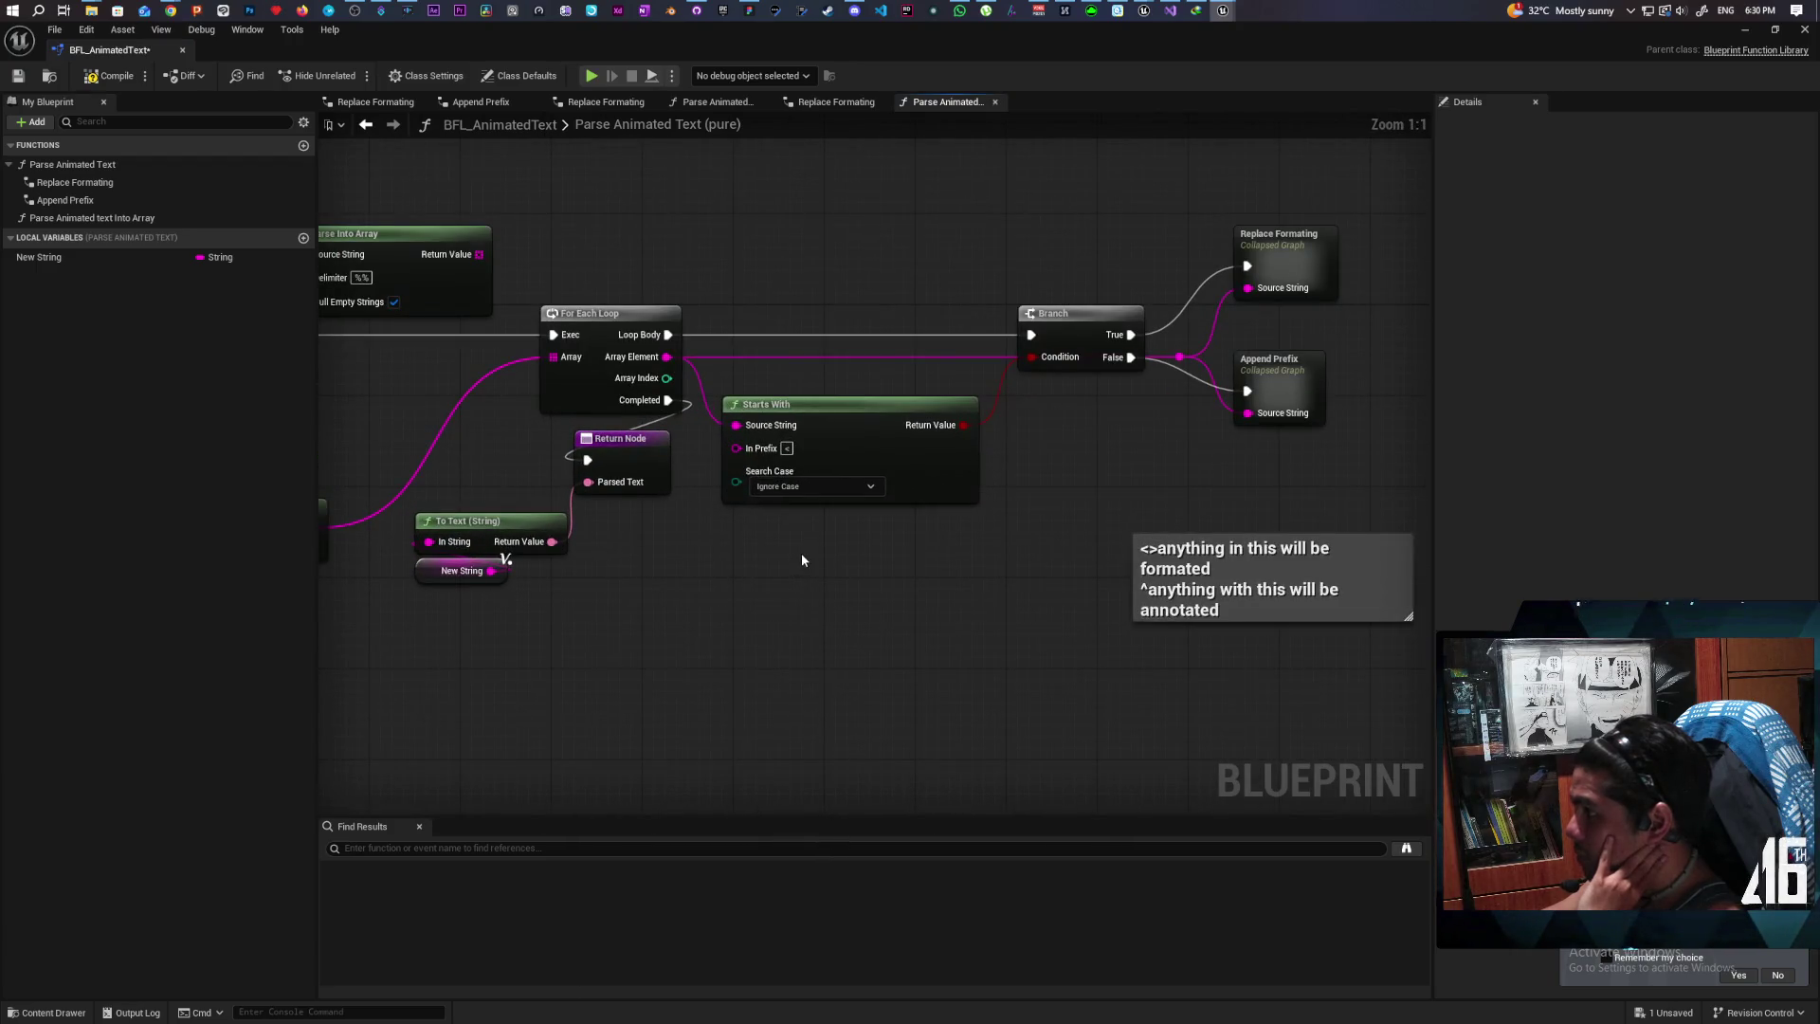
pyautogui.moveTo(804, 550)
pyautogui.mouseDown()
pyautogui.moveTo(1105, 577)
pyautogui.moveTo(784, 626)
pyautogui.moveTo(1077, 606)
pyautogui.moveTo(796, 624)
pyautogui.mouseUp()
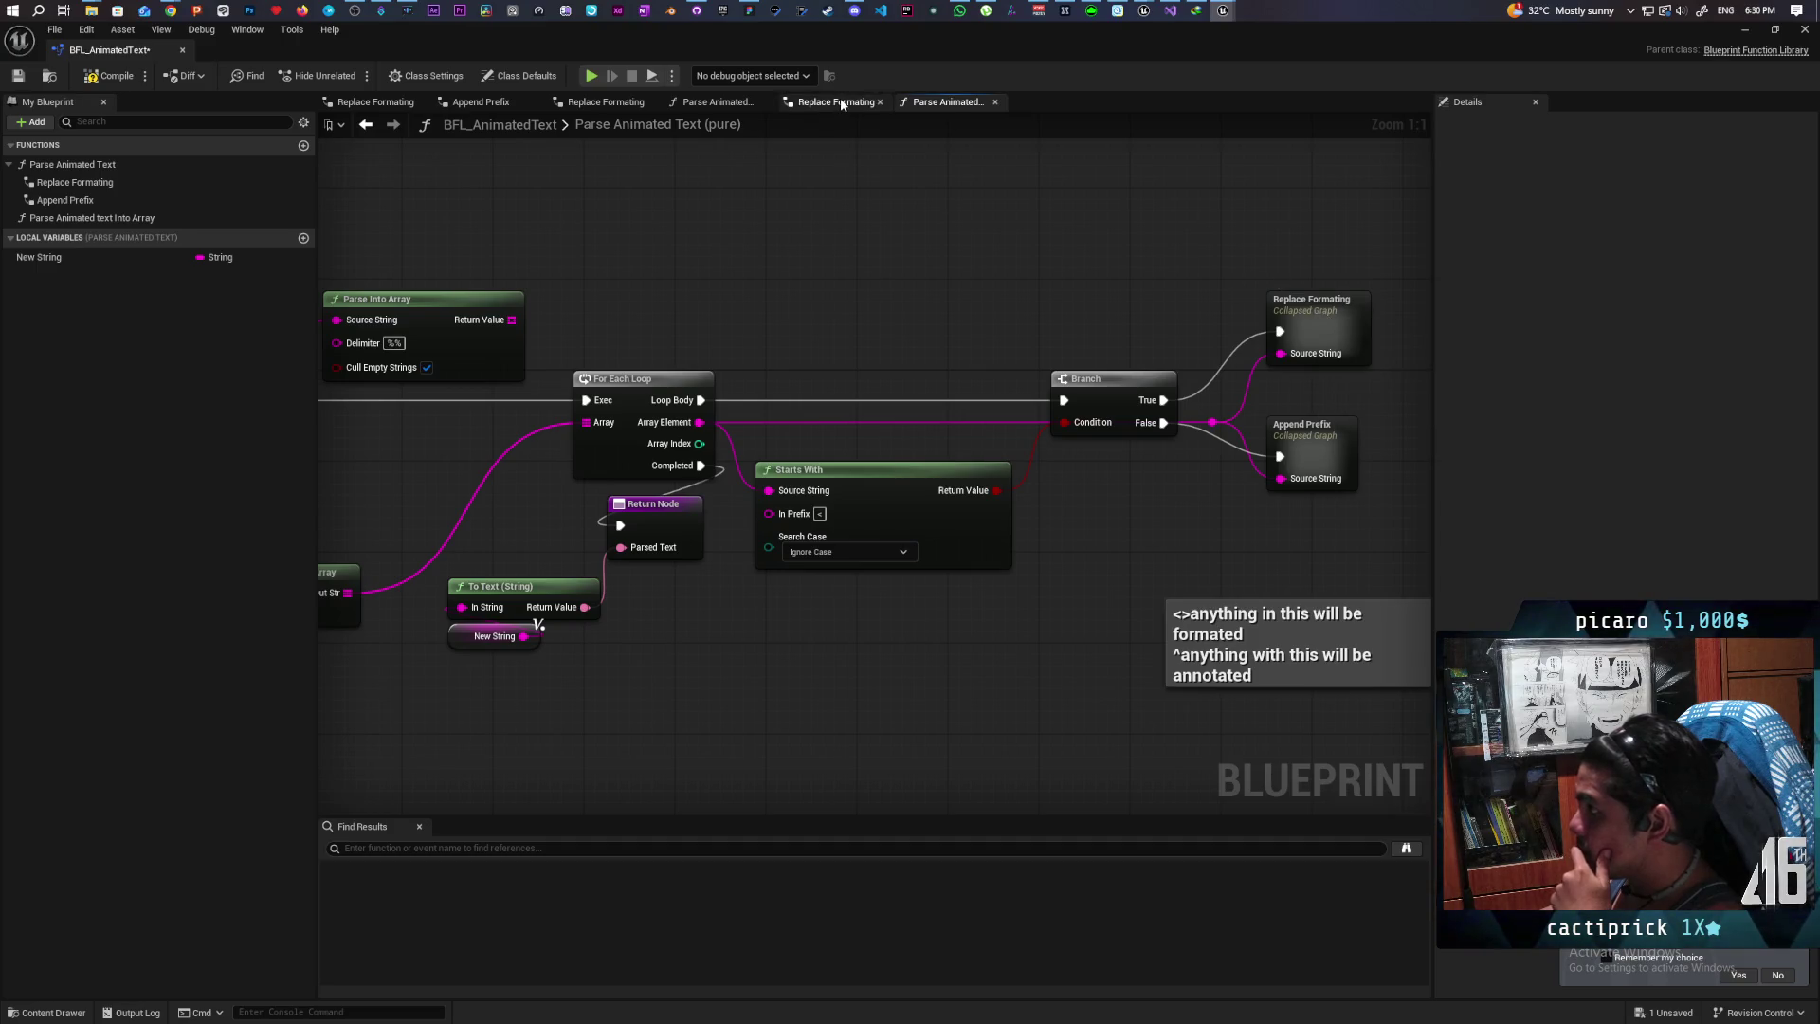
pyautogui.moveTo(841, 105); pyautogui.dragTo(957, 102)
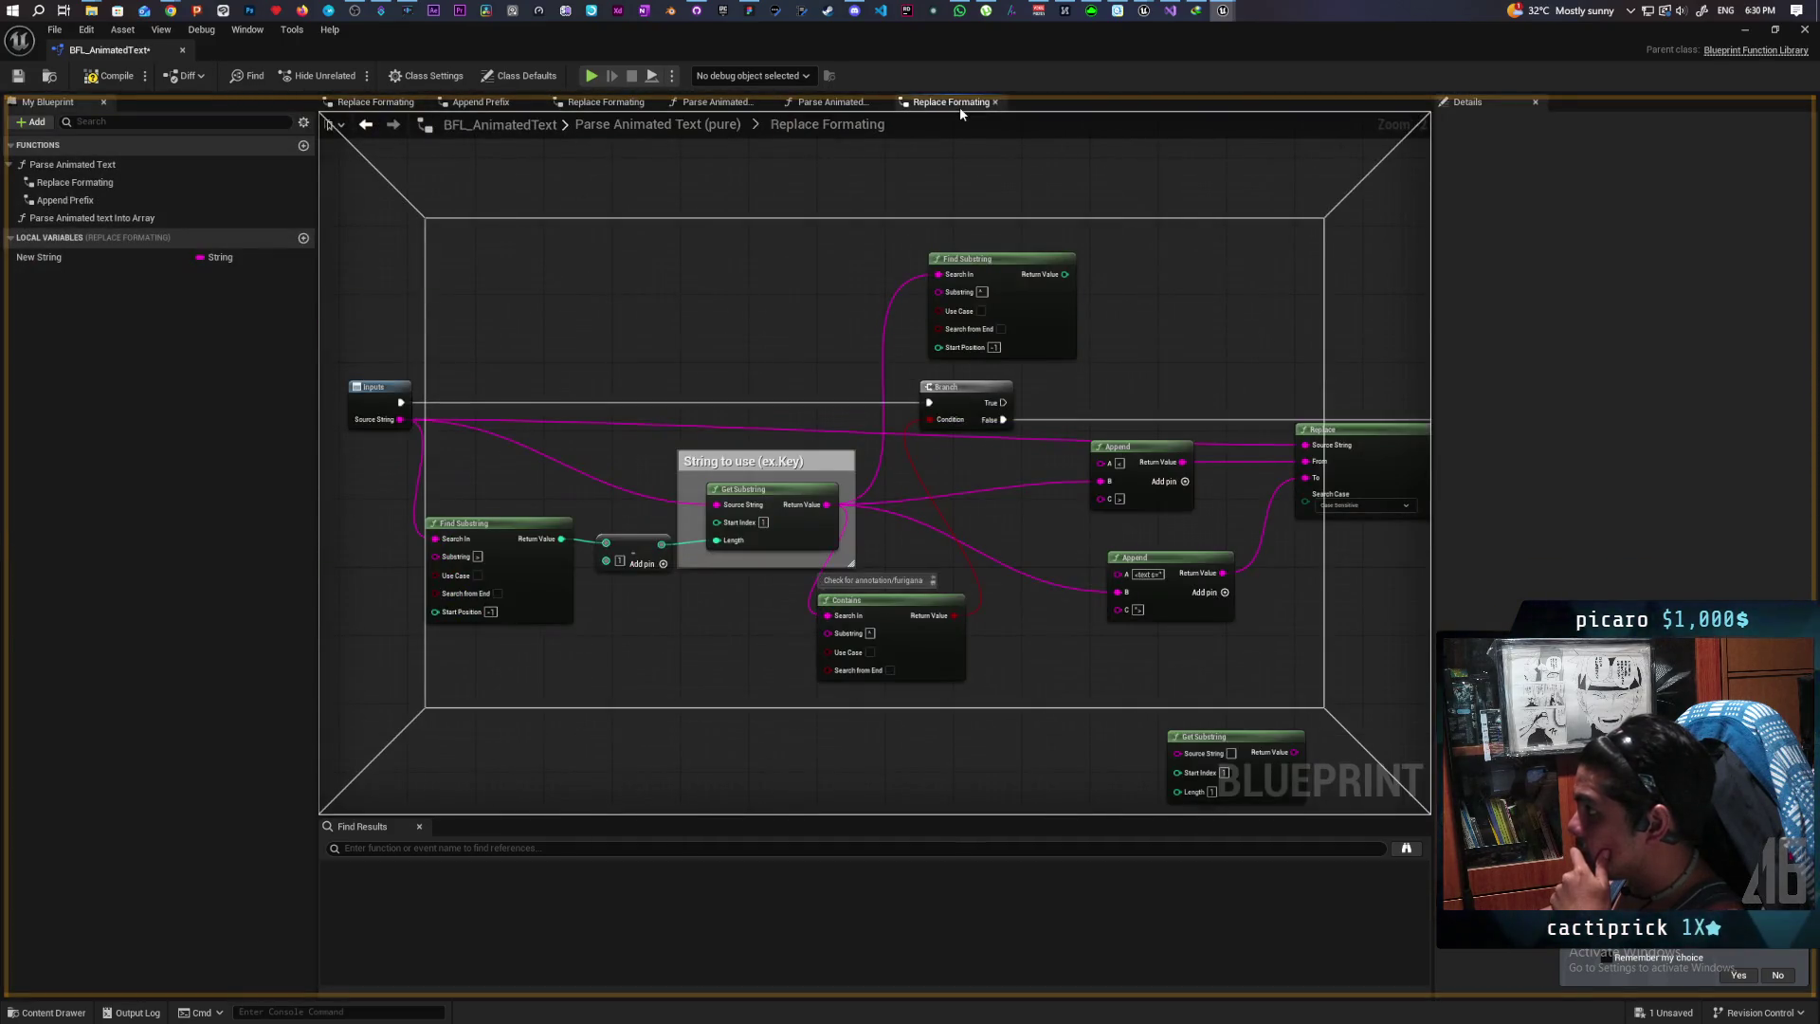
pyautogui.moveTo(1191, 362); pyautogui.dragTo(1306, 349)
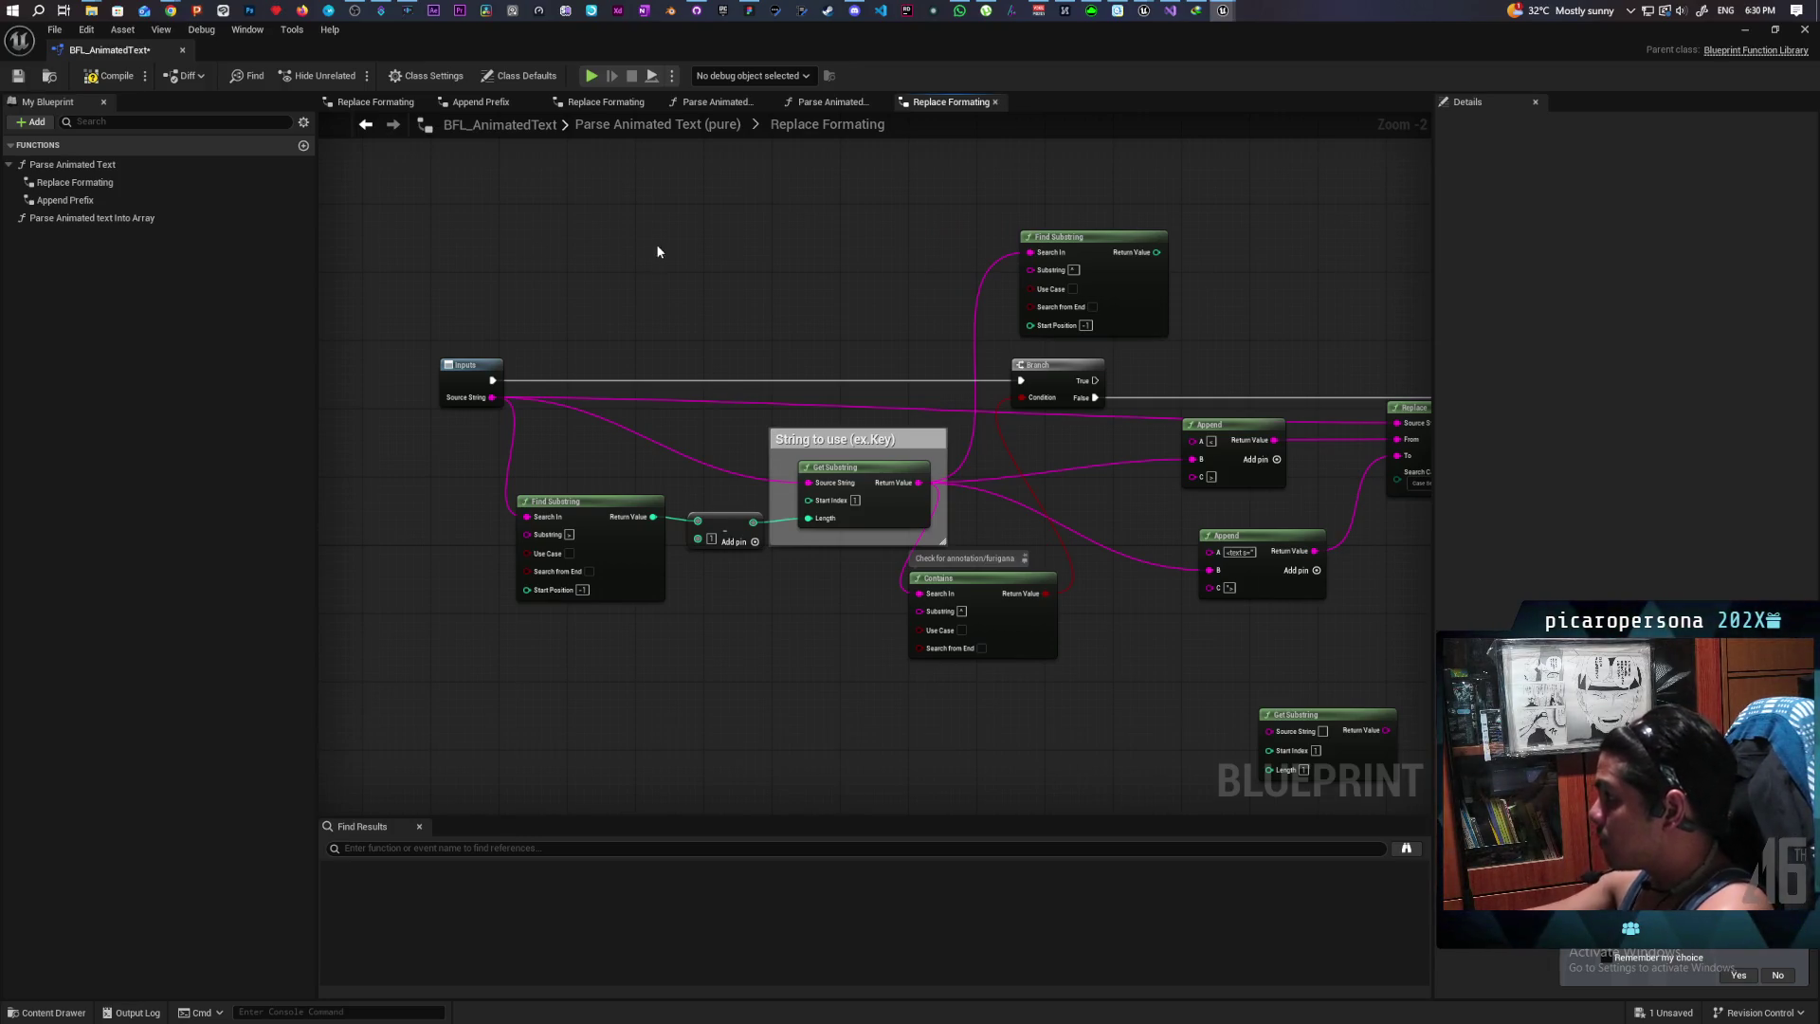
pyautogui.scroll(-1, 654, 251)
pyautogui.moveTo(679, 248); pyautogui.dragTo(602, 265)
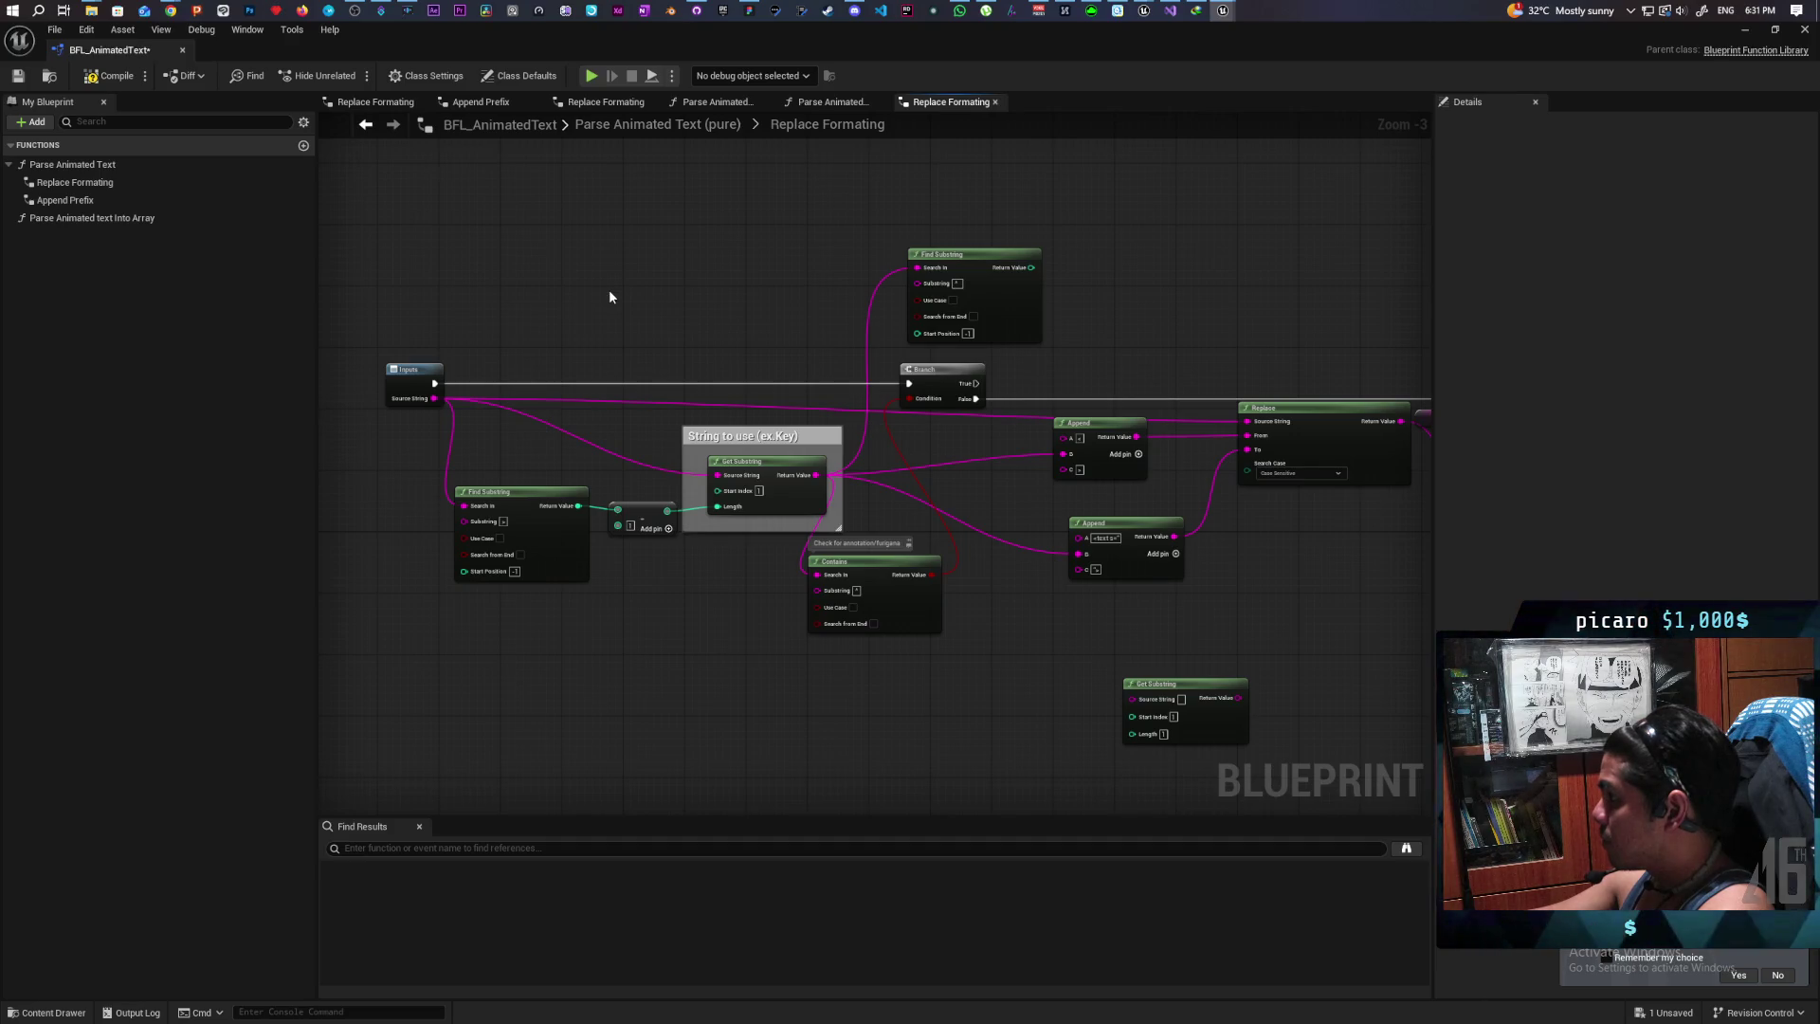
pyautogui.scroll(2, 610, 297)
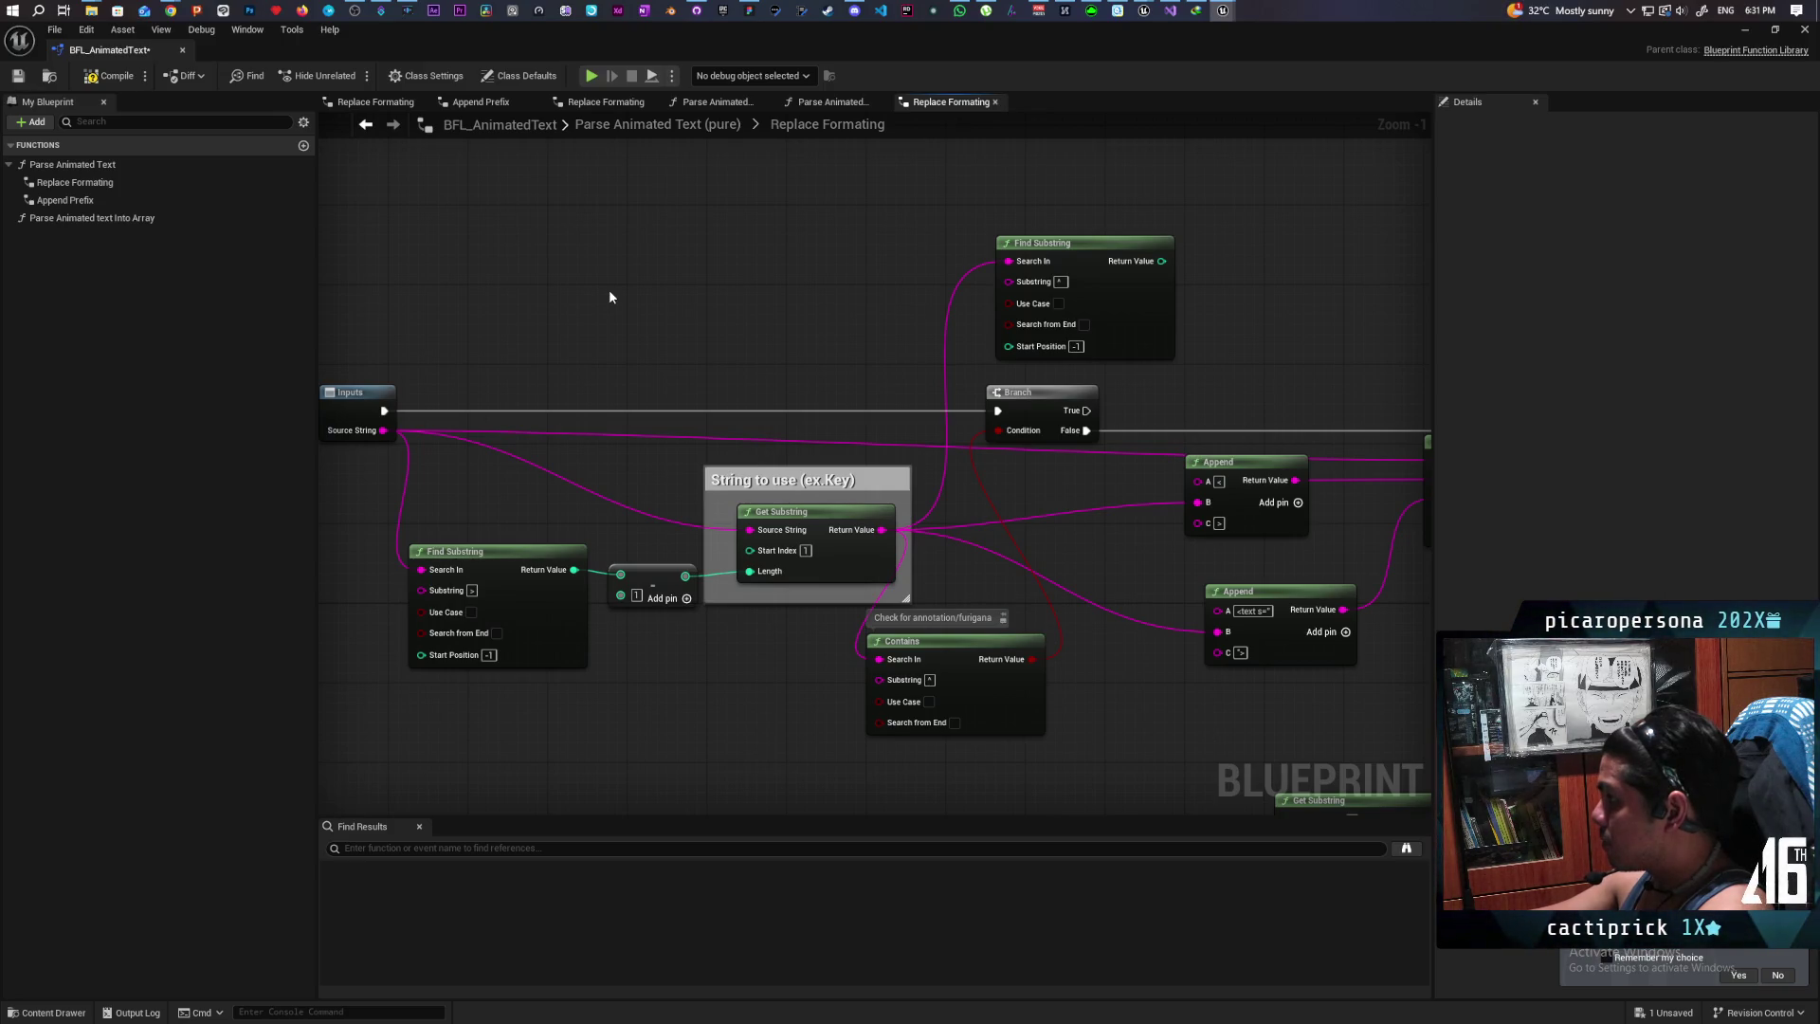
pyautogui.moveTo(715, 317)
pyautogui.mouseDown()
pyautogui.moveTo(520, 304)
pyautogui.moveTo(544, 231)
pyautogui.moveTo(573, 276)
pyautogui.moveTo(791, 319)
pyautogui.moveTo(322, 312)
pyautogui.moveTo(370, 313)
pyautogui.mouseUp()
# Step: Pan across the Replace Formating graph and inspect the Find Substring node's description
pyautogui.moveTo(998, 526); pyautogui.dragTo(993, 526)
pyautogui.moveTo(1125, 630)
pyautogui.mouseDown()
pyautogui.moveTo(999, 568)
pyautogui.moveTo(967, 525)
pyautogui.mouseUp()
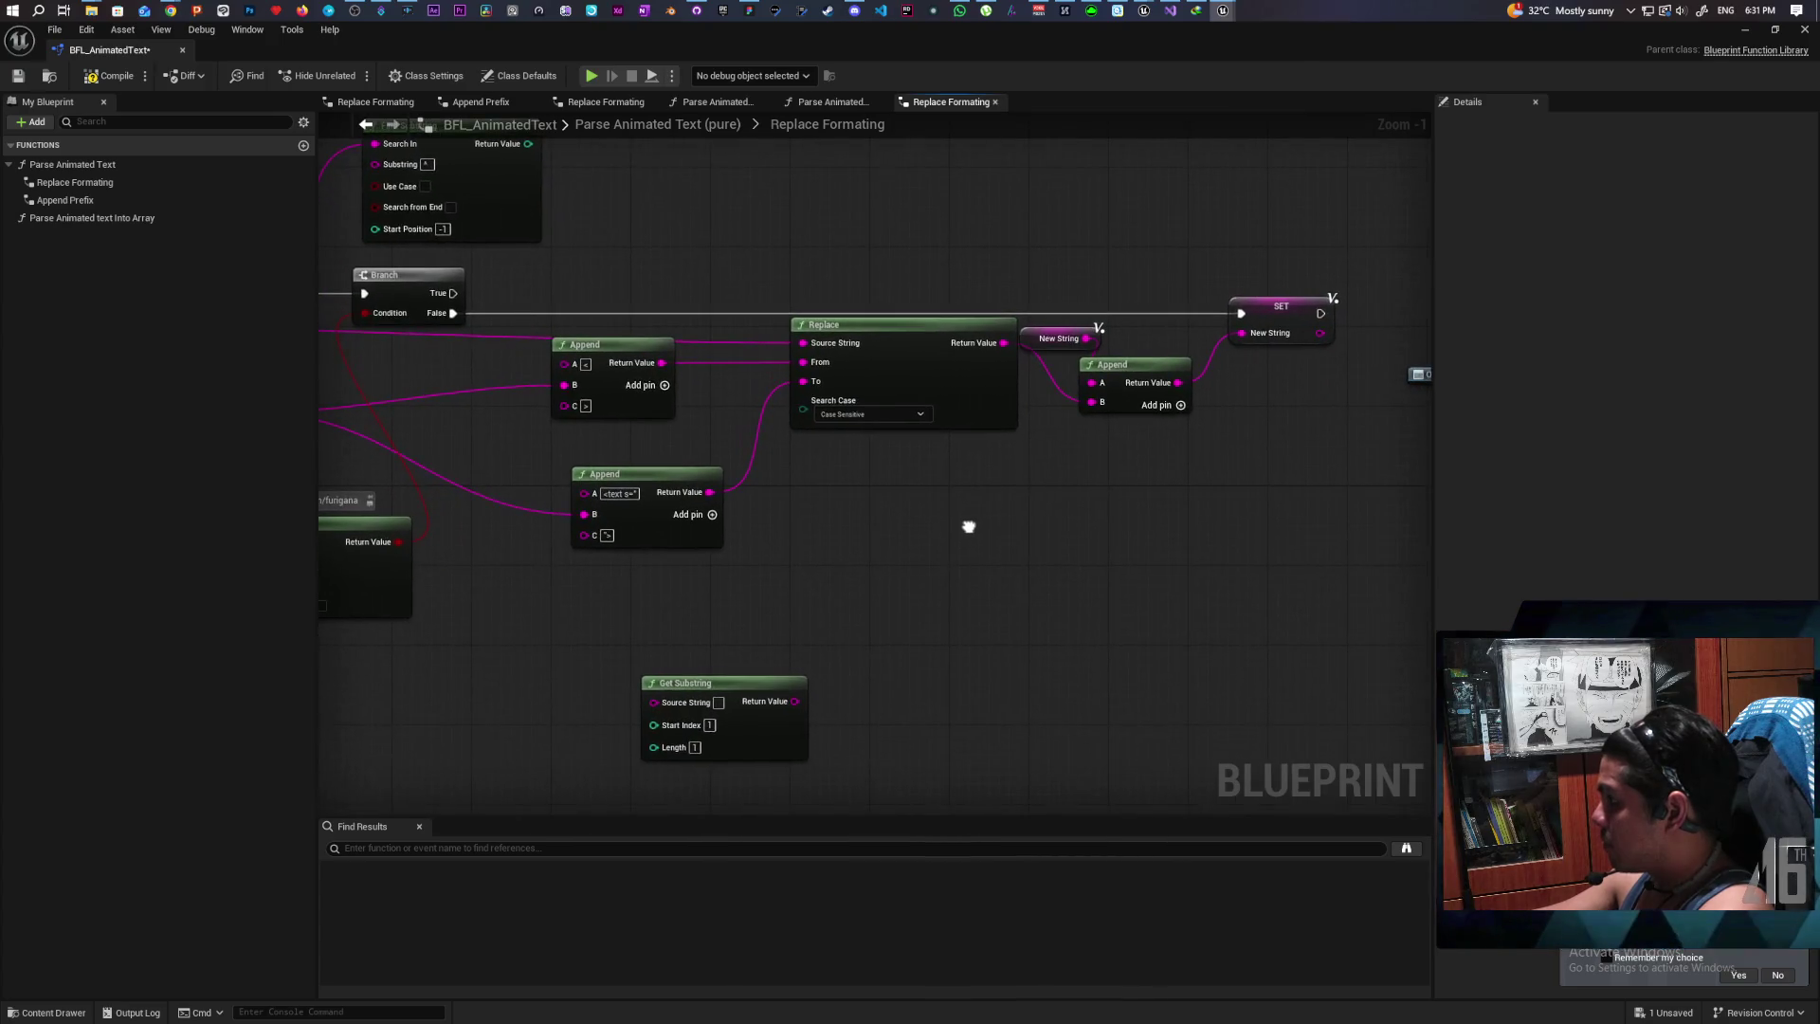
pyautogui.moveTo(821, 557); pyautogui.dragTo(975, 560)
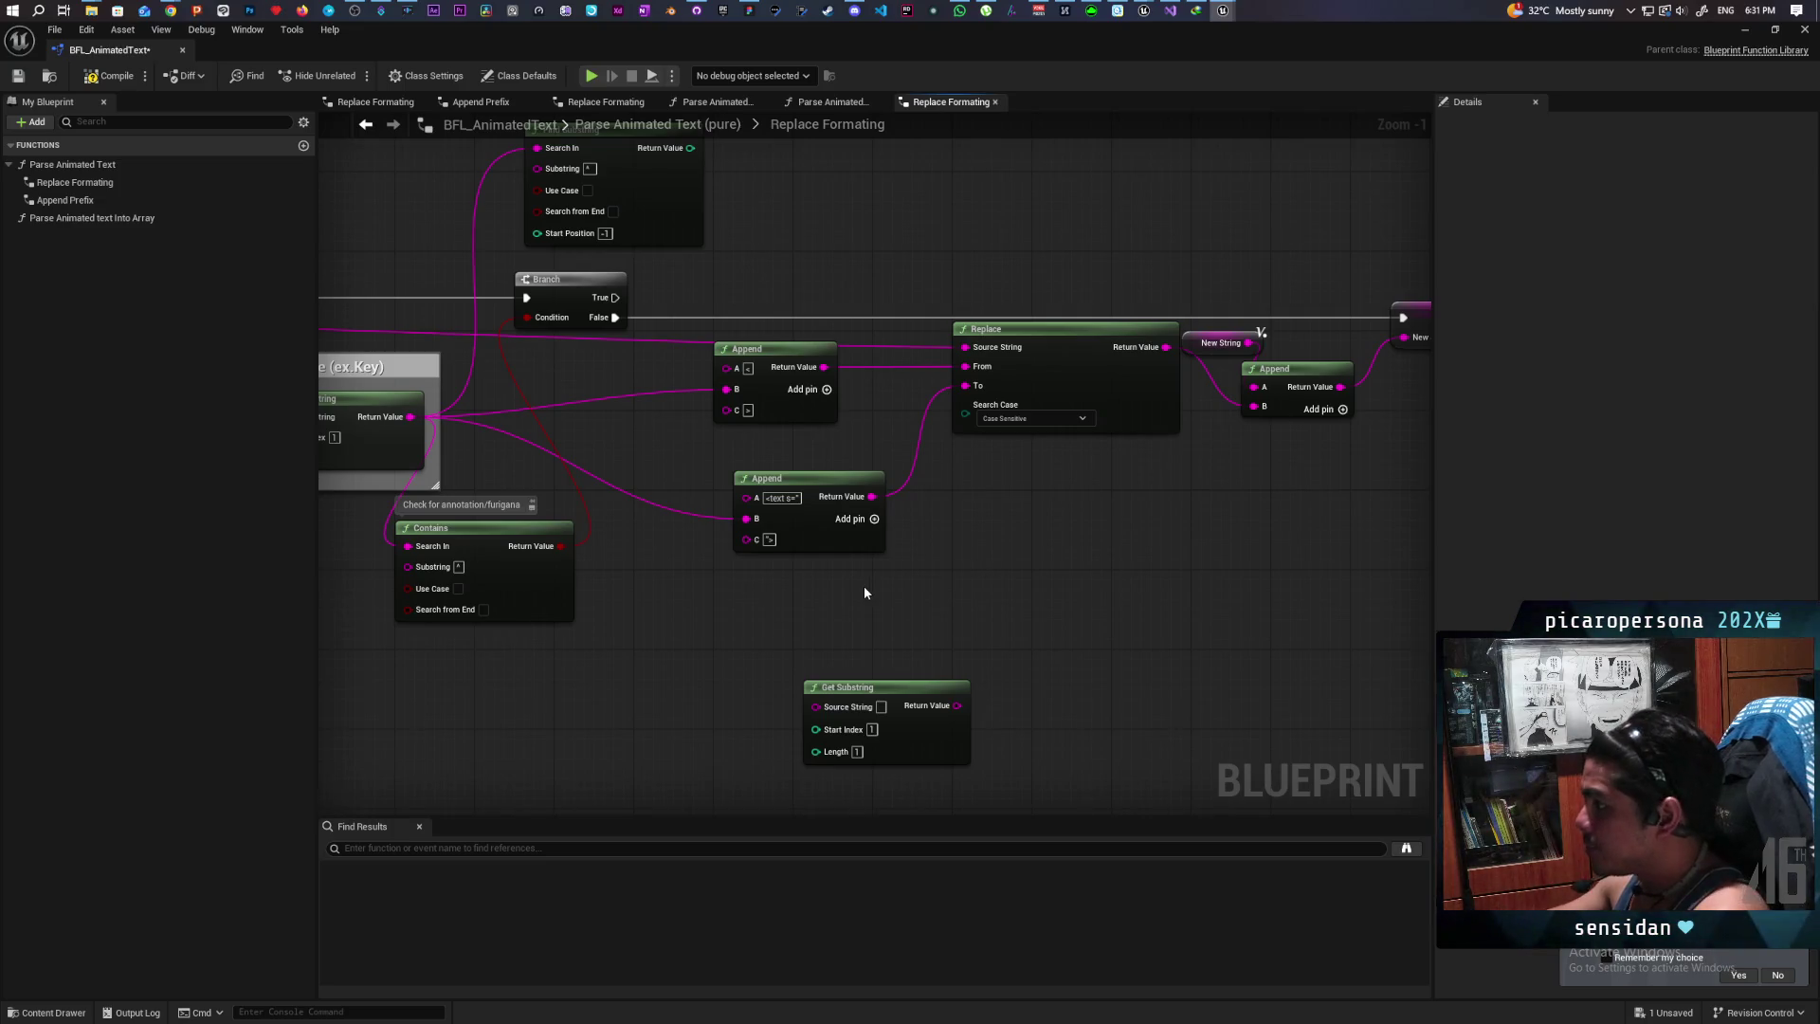
pyautogui.moveTo(863, 586); pyautogui.dragTo(1230, 719)
pyautogui.moveTo(701, 461); pyautogui.dragTo(770, 385)
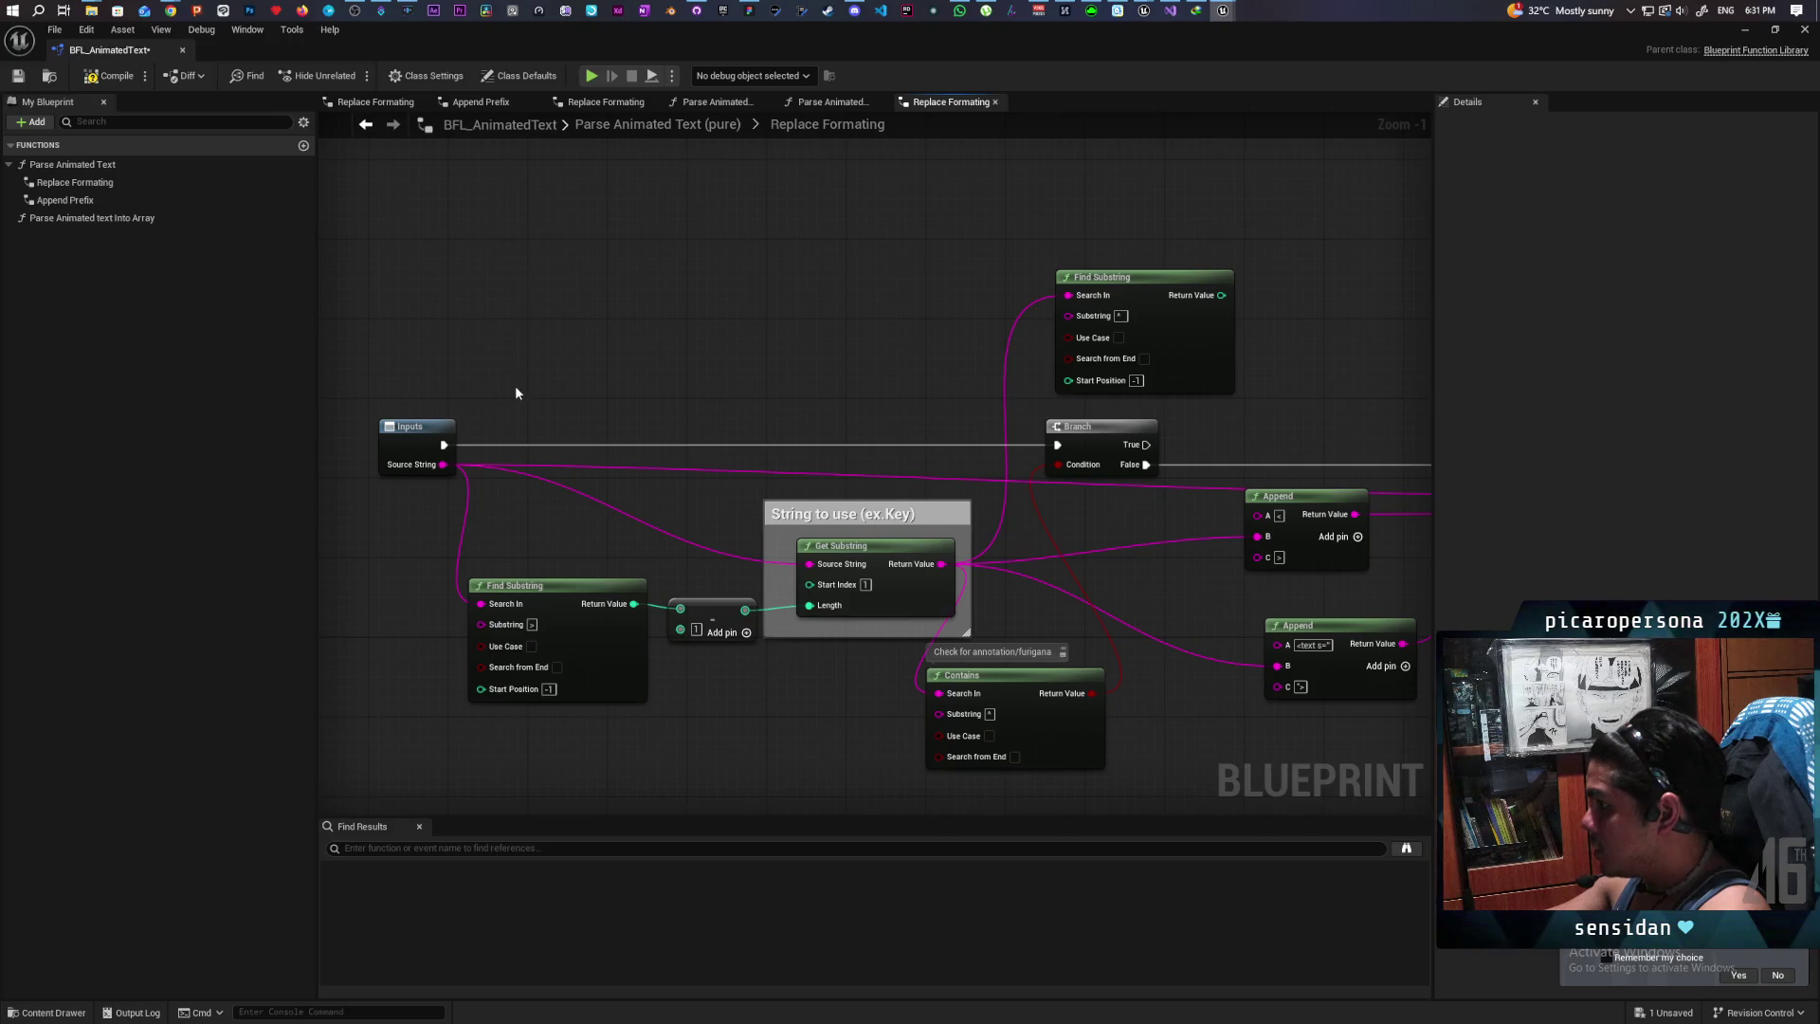
pyautogui.scroll(-4, 720, 378)
pyautogui.scroll(2, 724, 353)
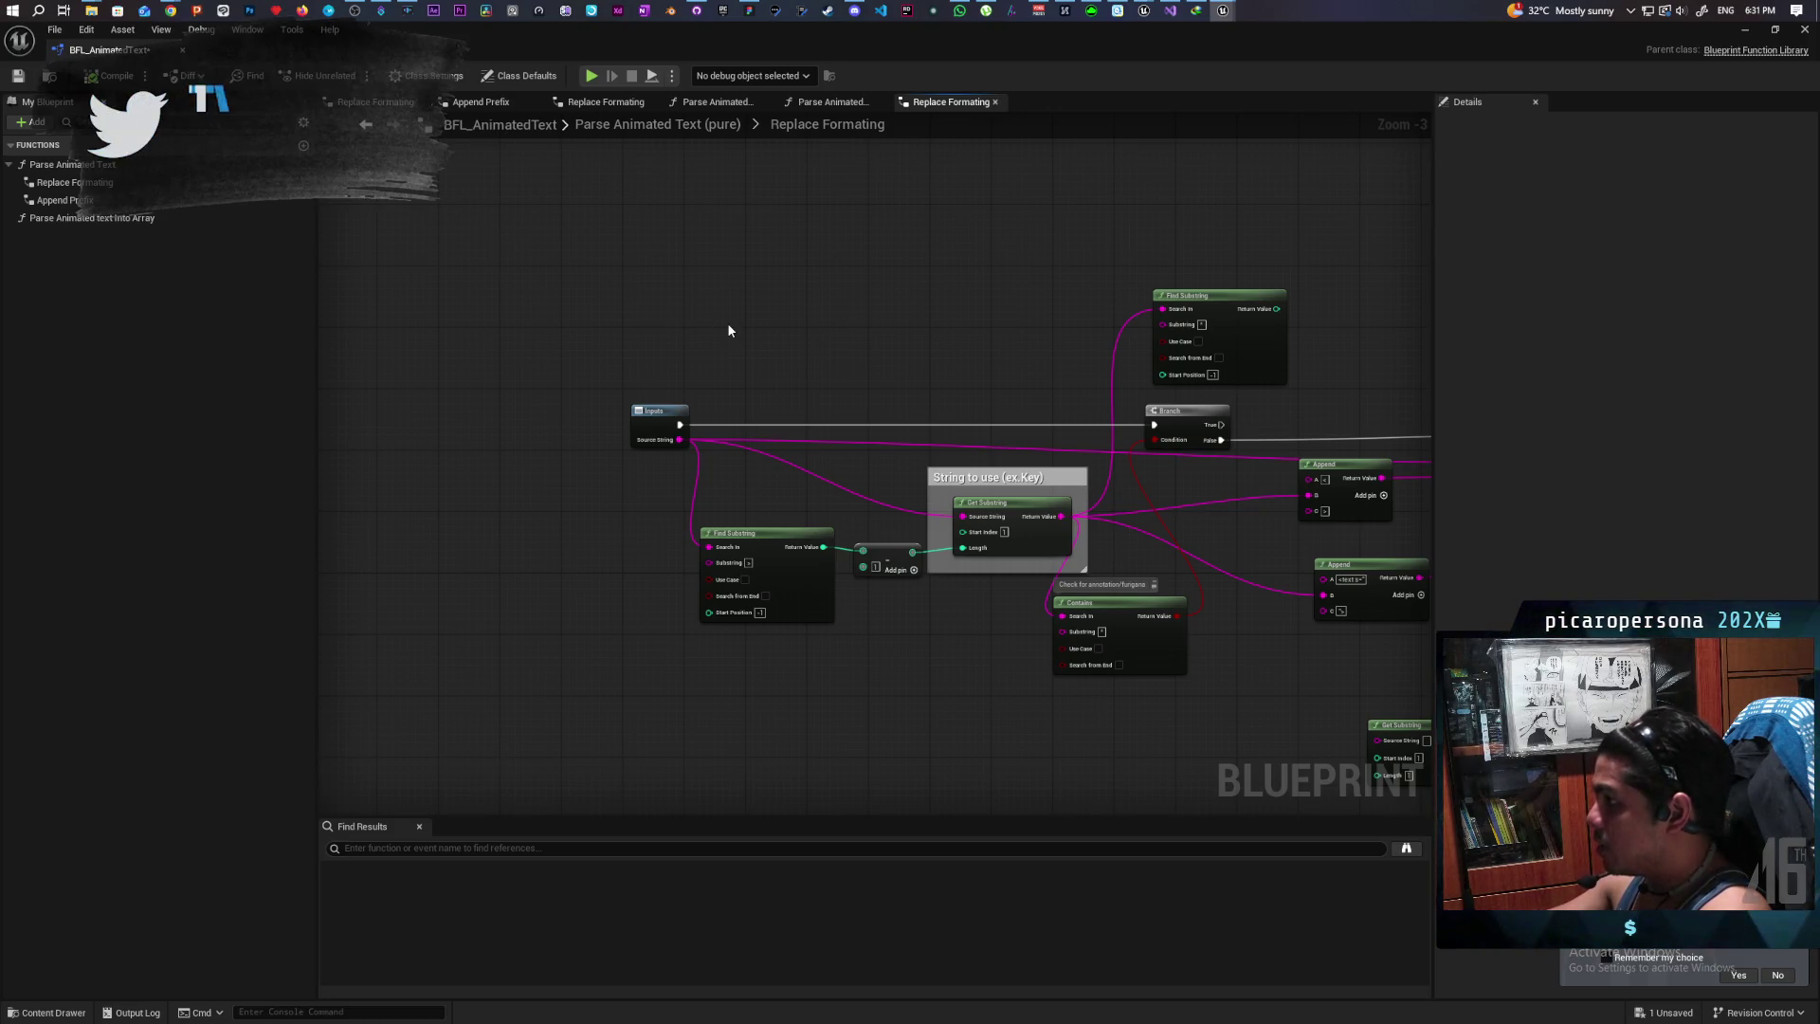
pyautogui.click(765, 565)
pyautogui.click(766, 378)
# Step: Save BFL_AnimatedText and float its editor as a separate window over the level view
pyautogui.click(18, 75)
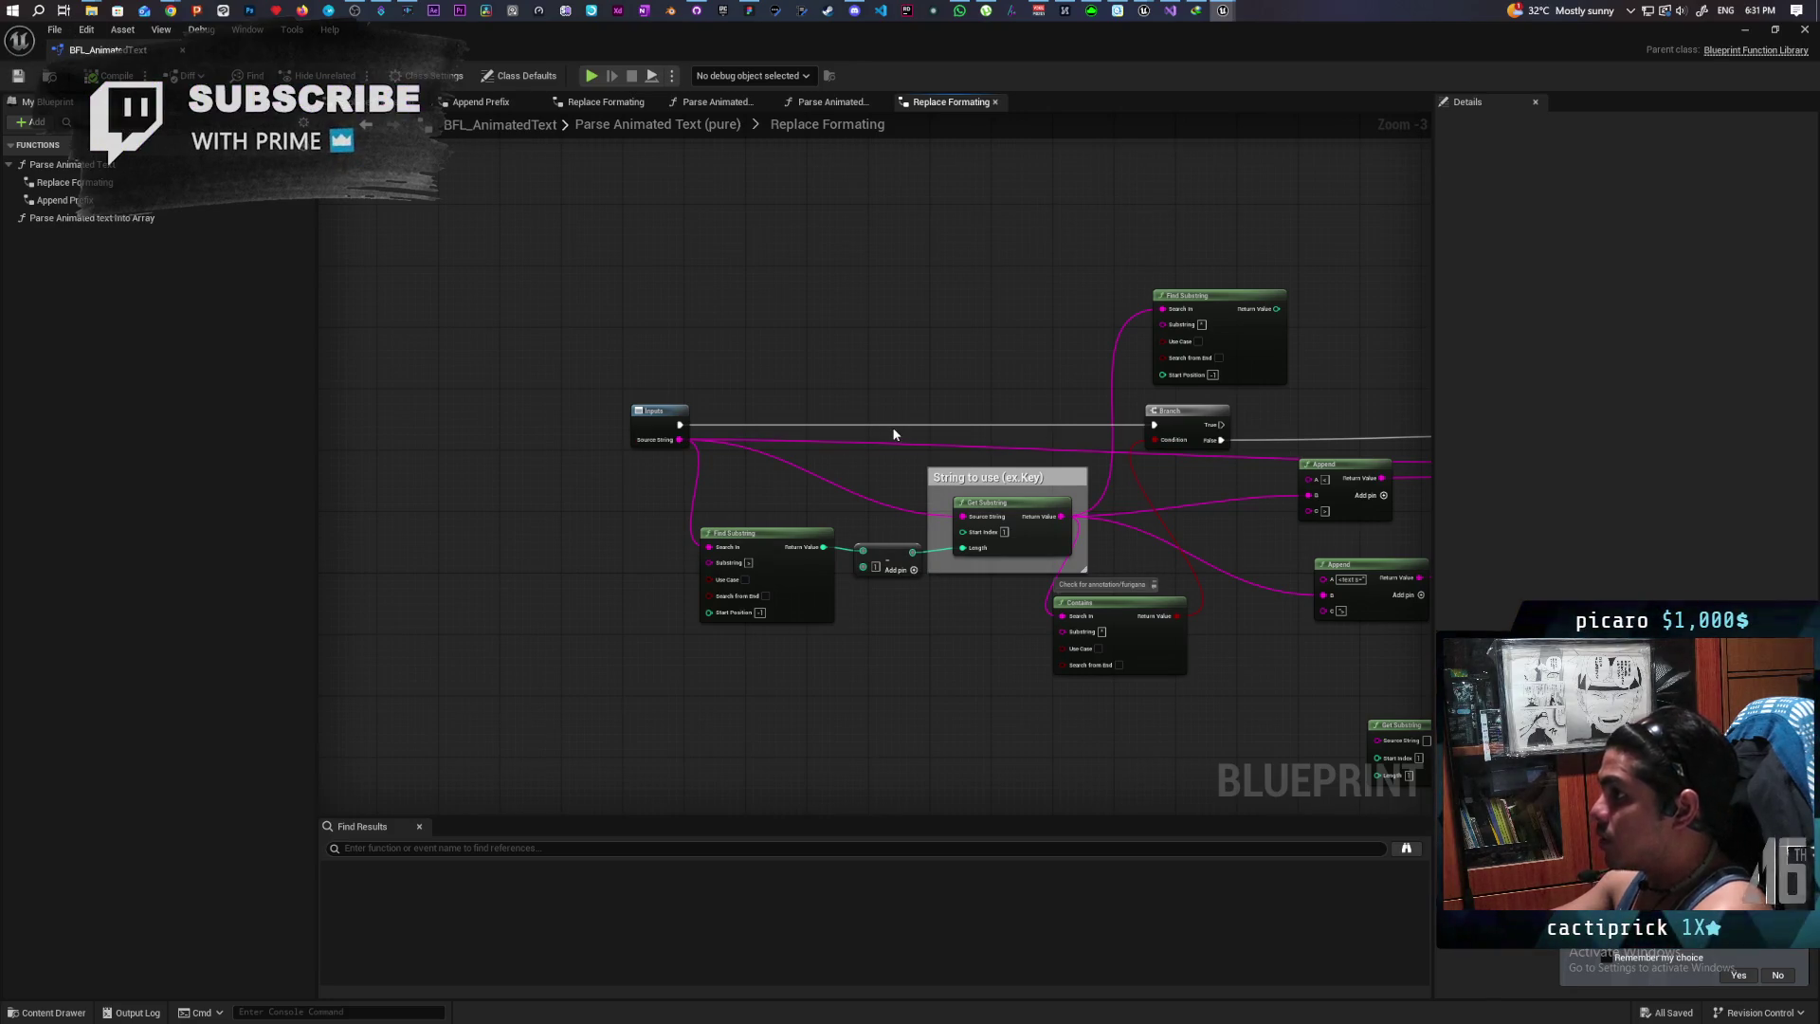
pyautogui.moveTo(881, 43)
pyautogui.mouseDown()
pyautogui.moveTo(613, 648)
pyautogui.moveTo(734, 255)
pyautogui.mouseUp()
pyautogui.doubleClick(743, 245)
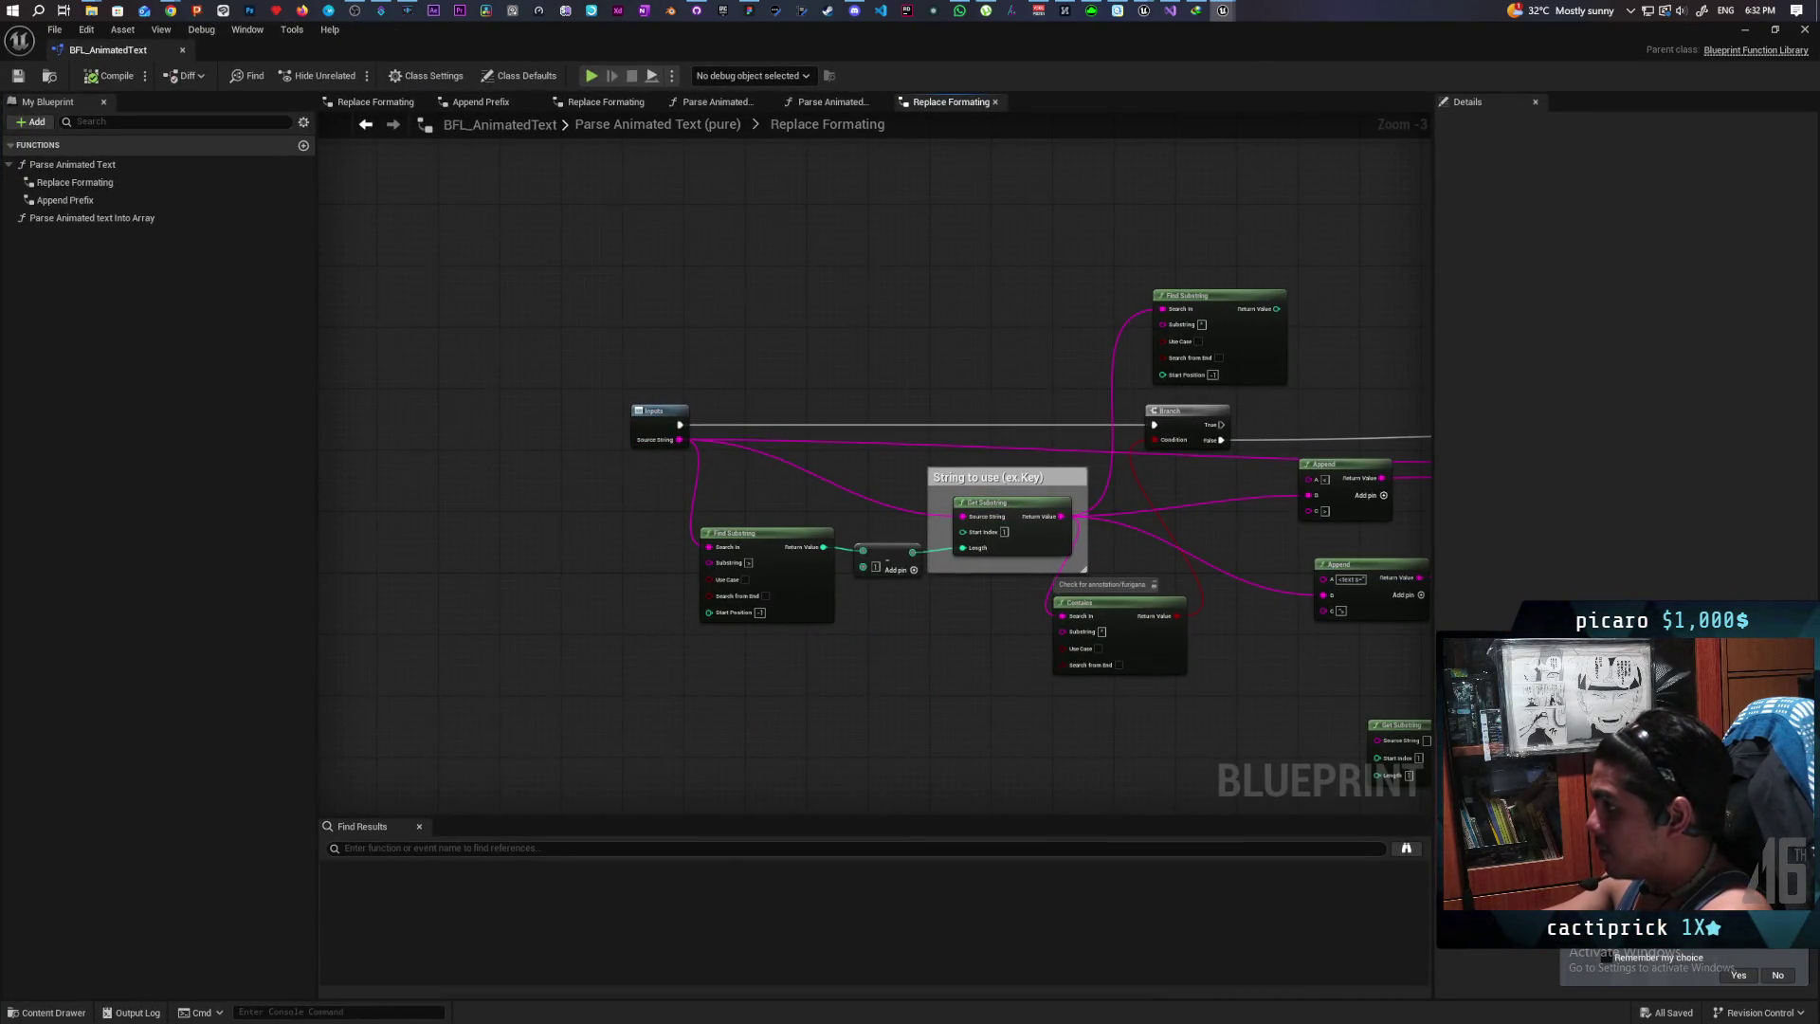
pyautogui.scroll(-3, 816, 349)
pyautogui.scroll(2, 817, 352)
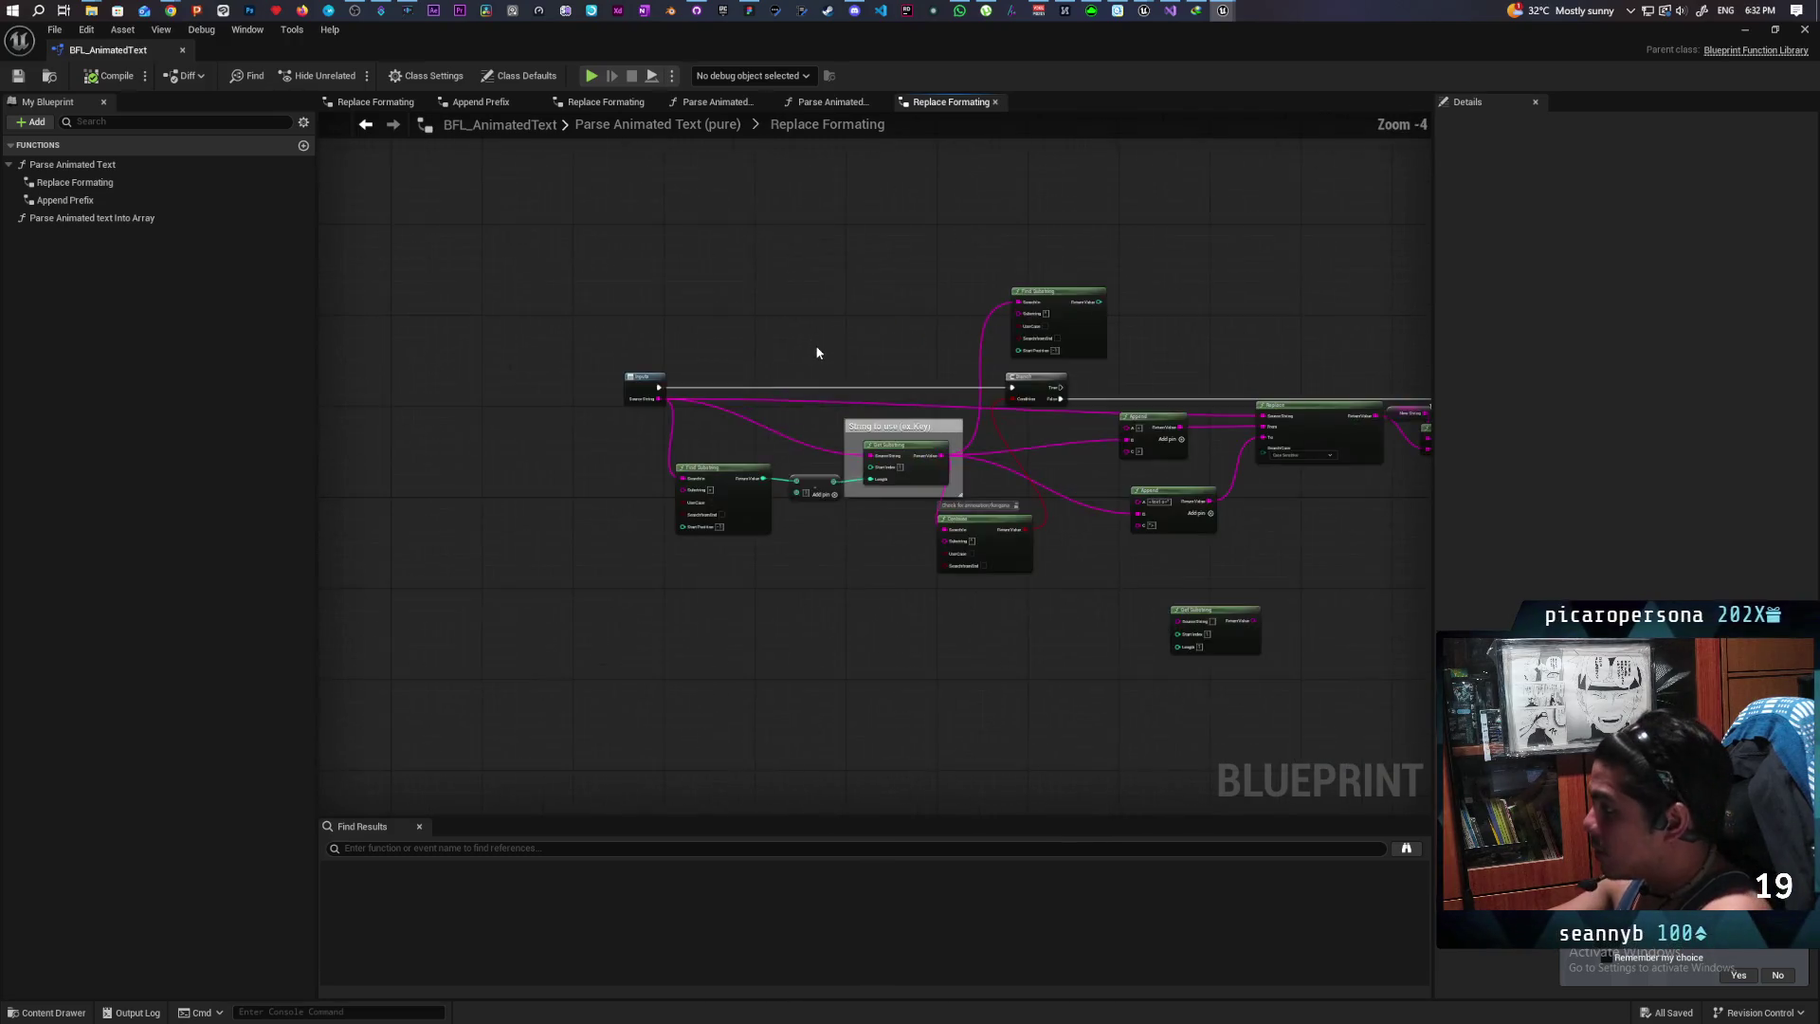
pyautogui.scroll(3, 816, 352)
pyautogui.scroll(-1, 894, 350)
pyautogui.moveTo(894, 350)
pyautogui.mouseDown()
pyautogui.moveTo(679, 281)
pyautogui.moveTo(621, 283)
pyautogui.moveTo(848, 282)
pyautogui.mouseUp()
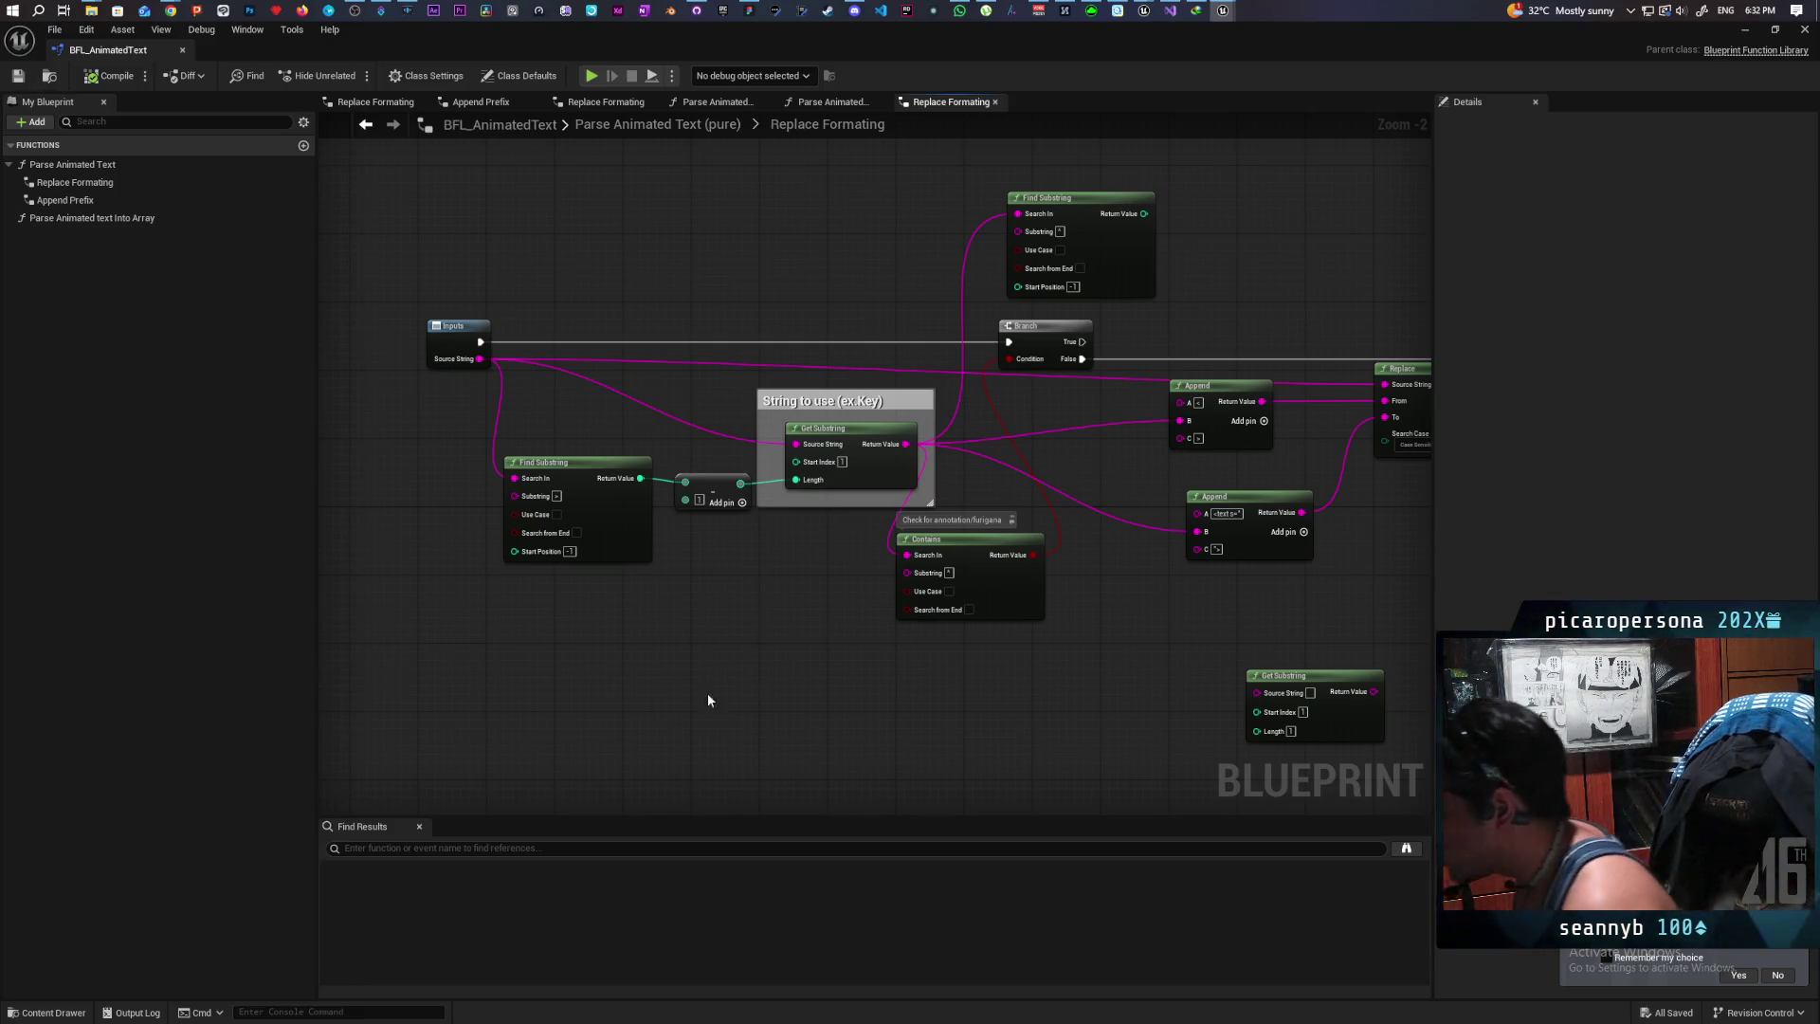
pyautogui.doubleClick(1637, 46)
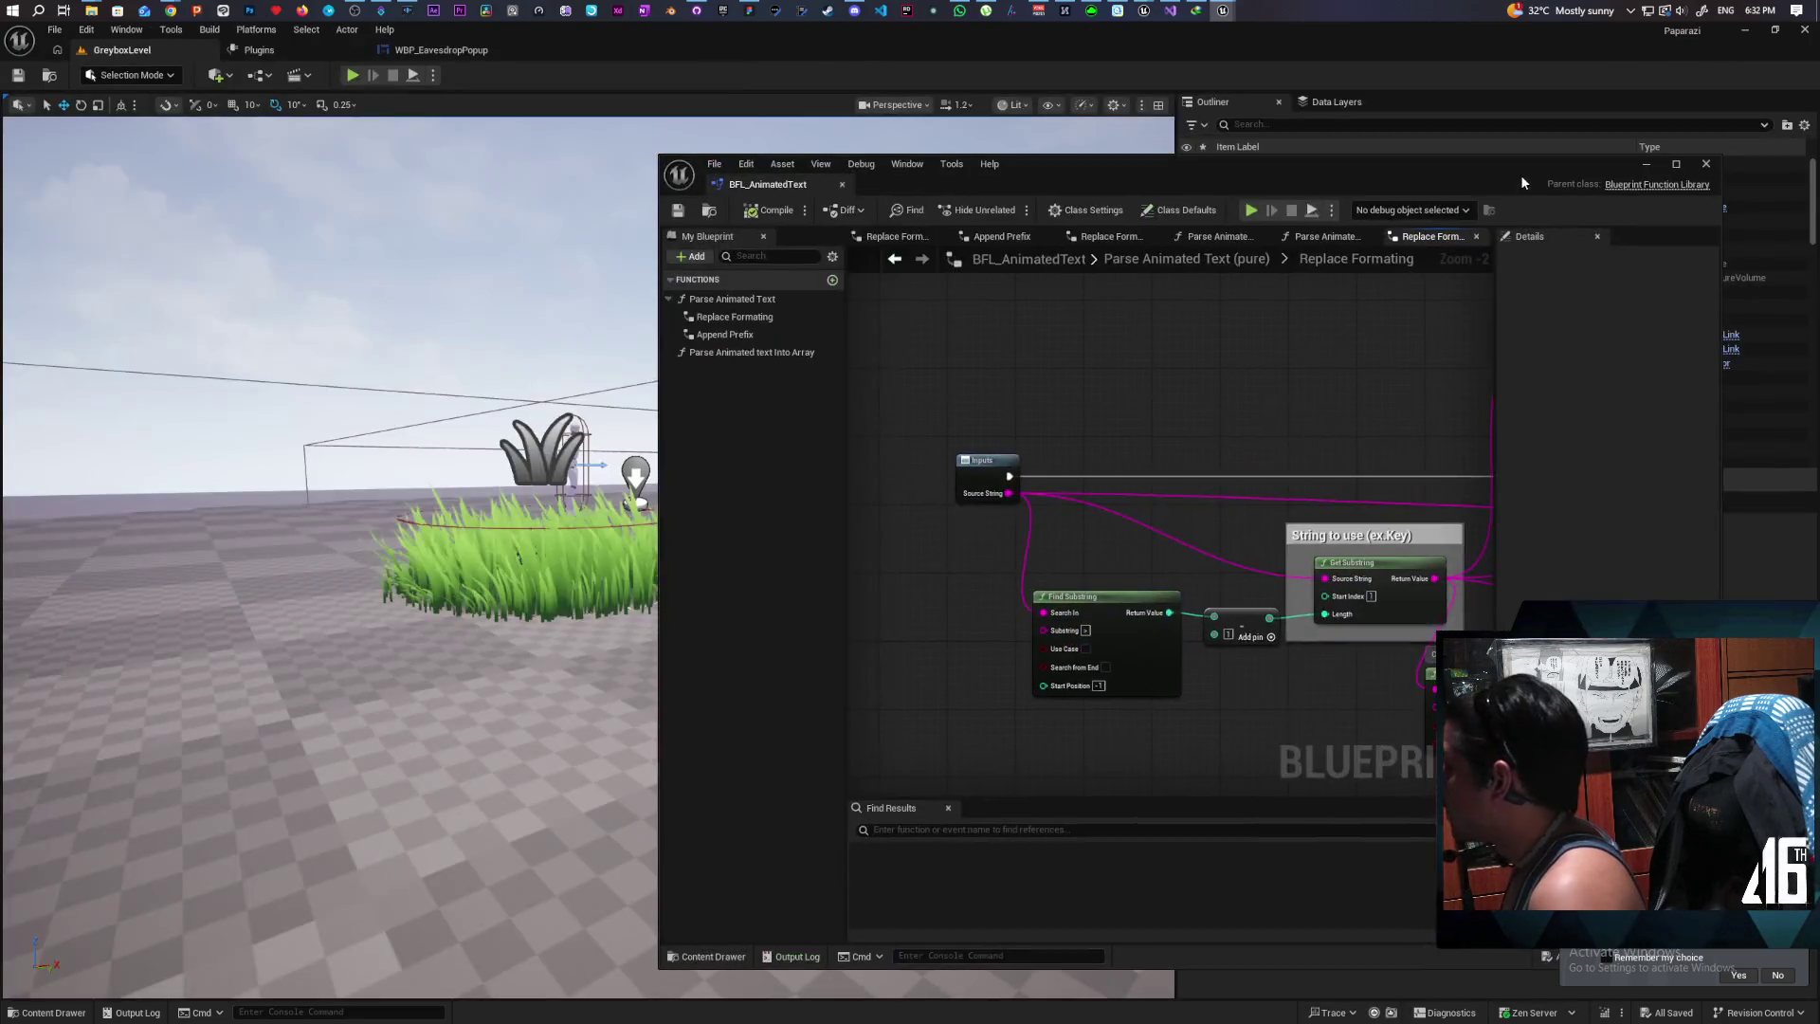
# Step: Dock the BFL_AnimatedText editor back and build the Paparazi project in Visual Studio
pyautogui.moveTo(735, 183); pyautogui.dragTo(532, 55)
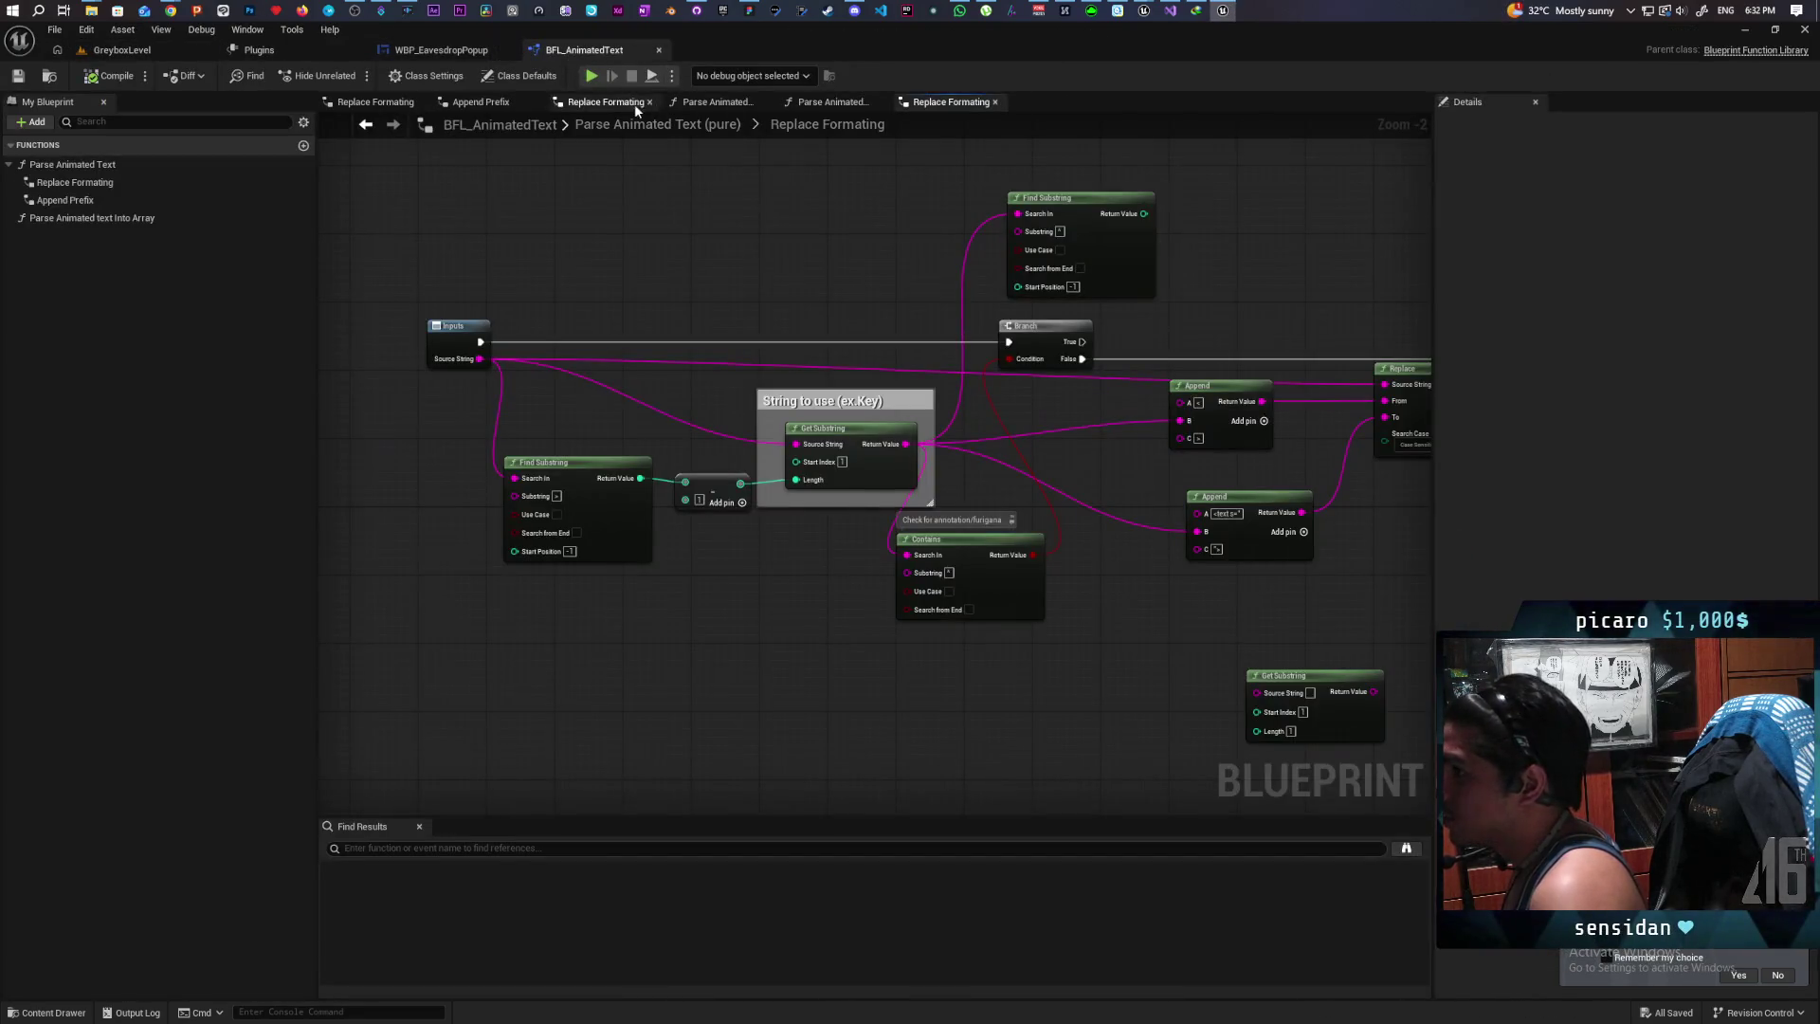
pyautogui.hotkey('alt', 'Tab')
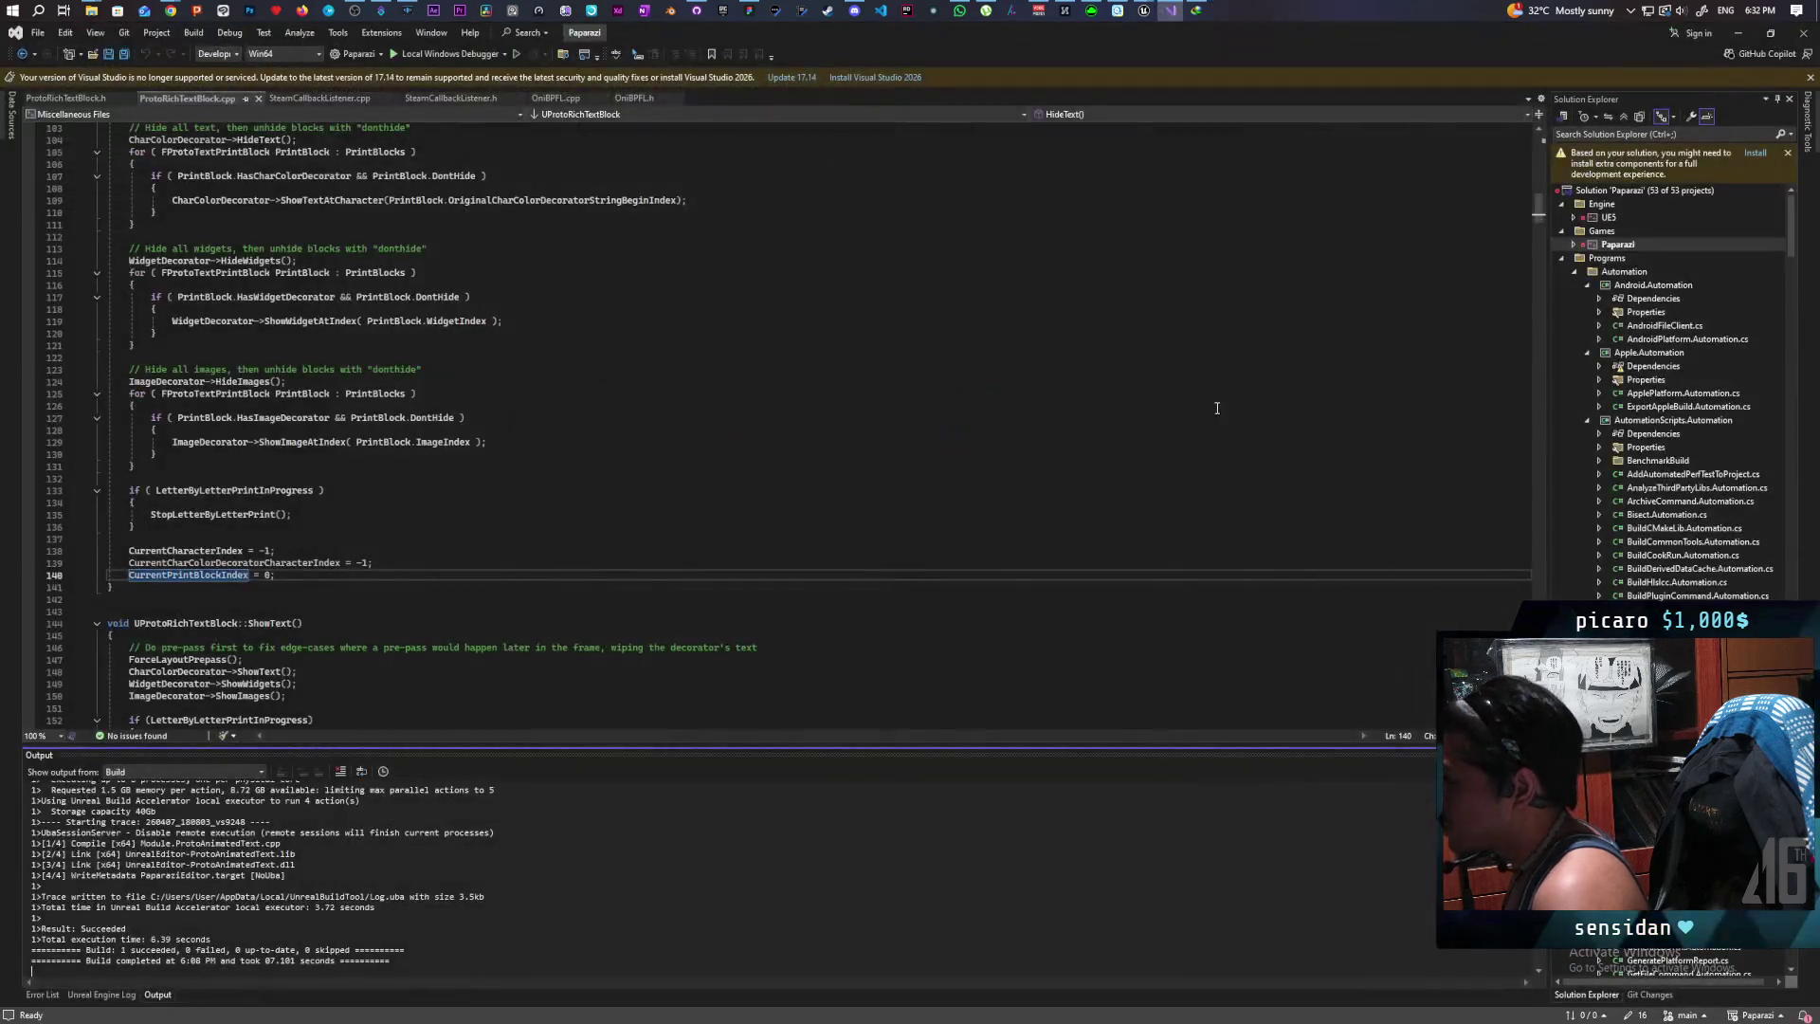
pyautogui.click(517, 54)
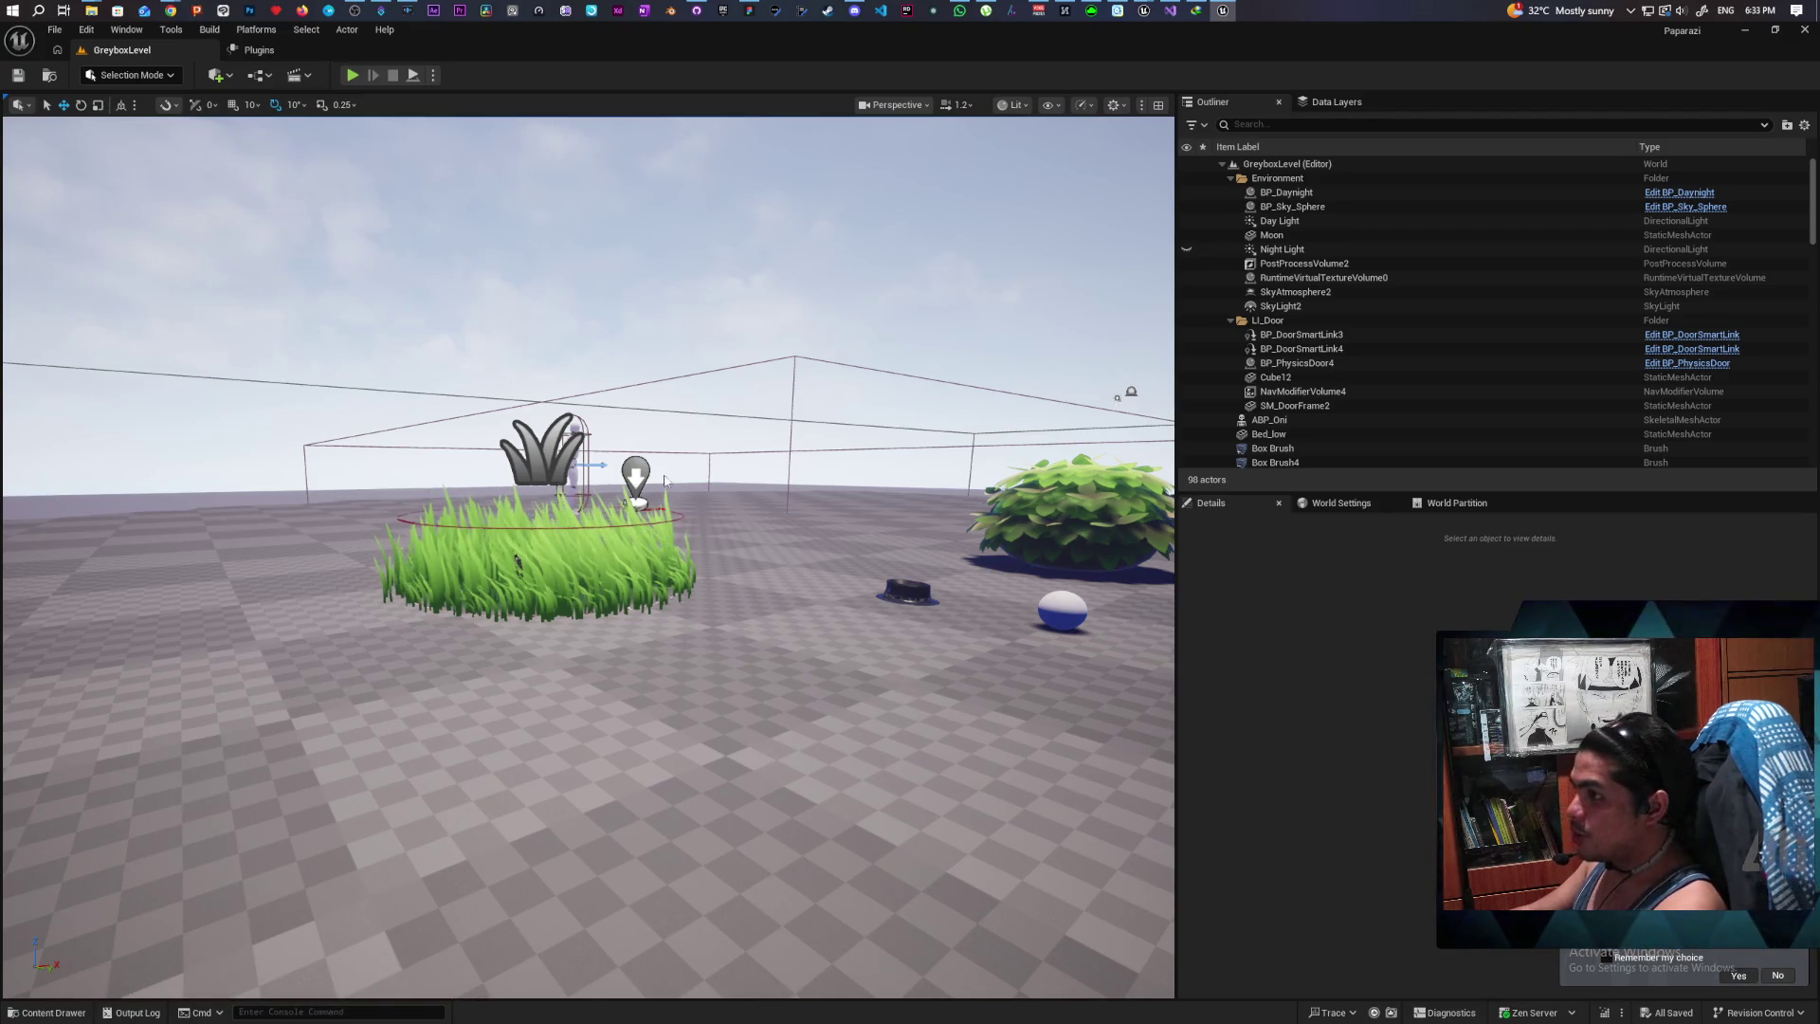
# Step: Return to BFL_AnimatedText and center the Contains and Get Substring nodes of Replace Formatting
pyautogui.hotkey('alt', 'Tab')
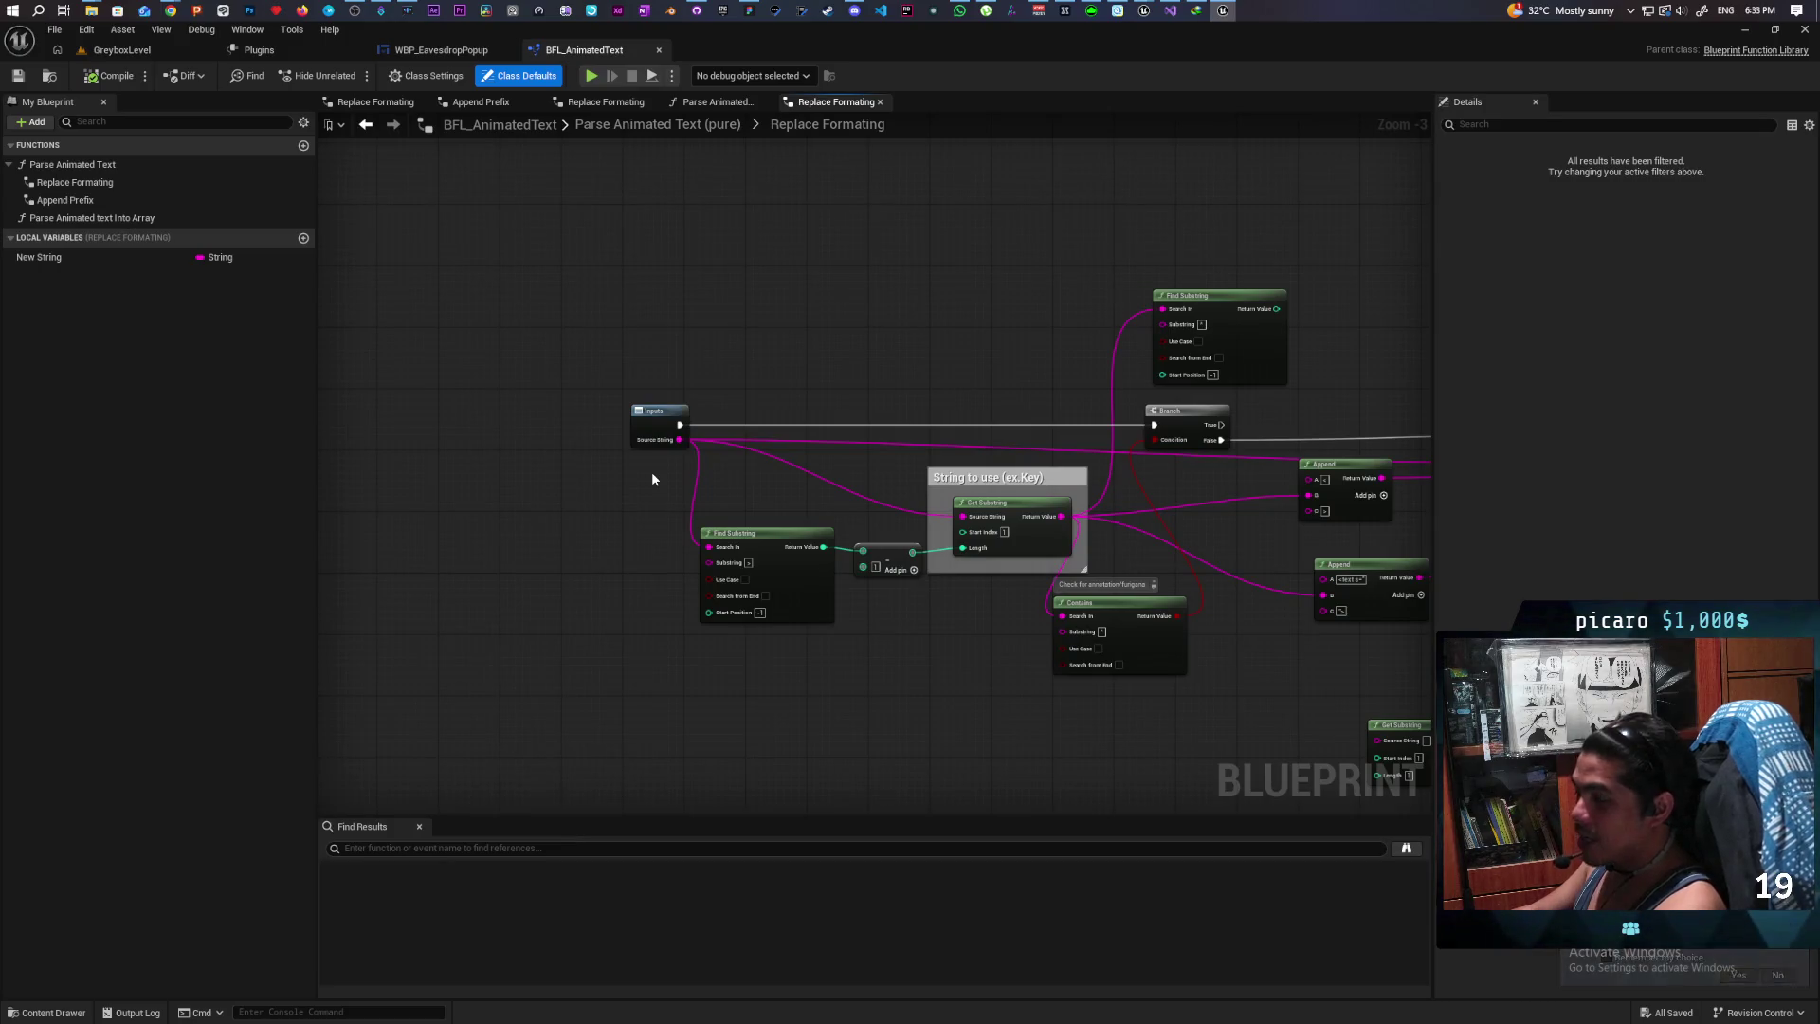
pyautogui.moveTo(919, 370); pyautogui.dragTo(497, 345)
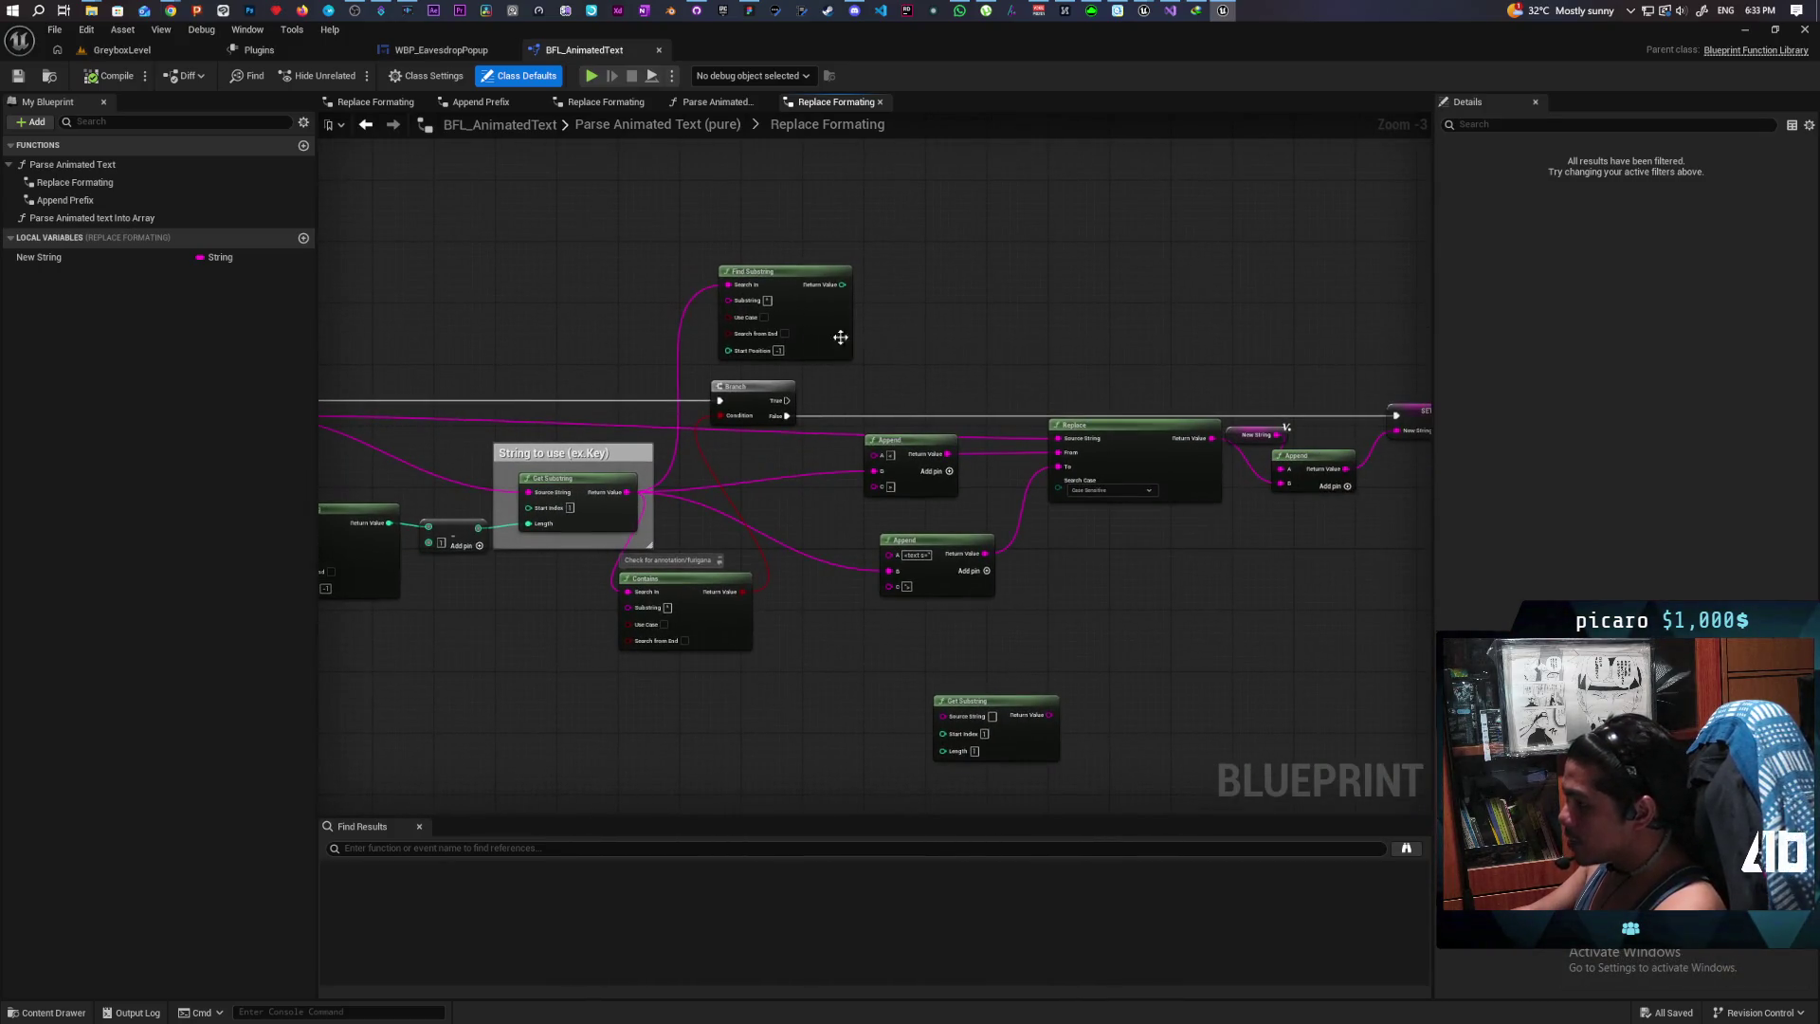
pyautogui.moveTo(817, 339); pyautogui.dragTo(837, 323)
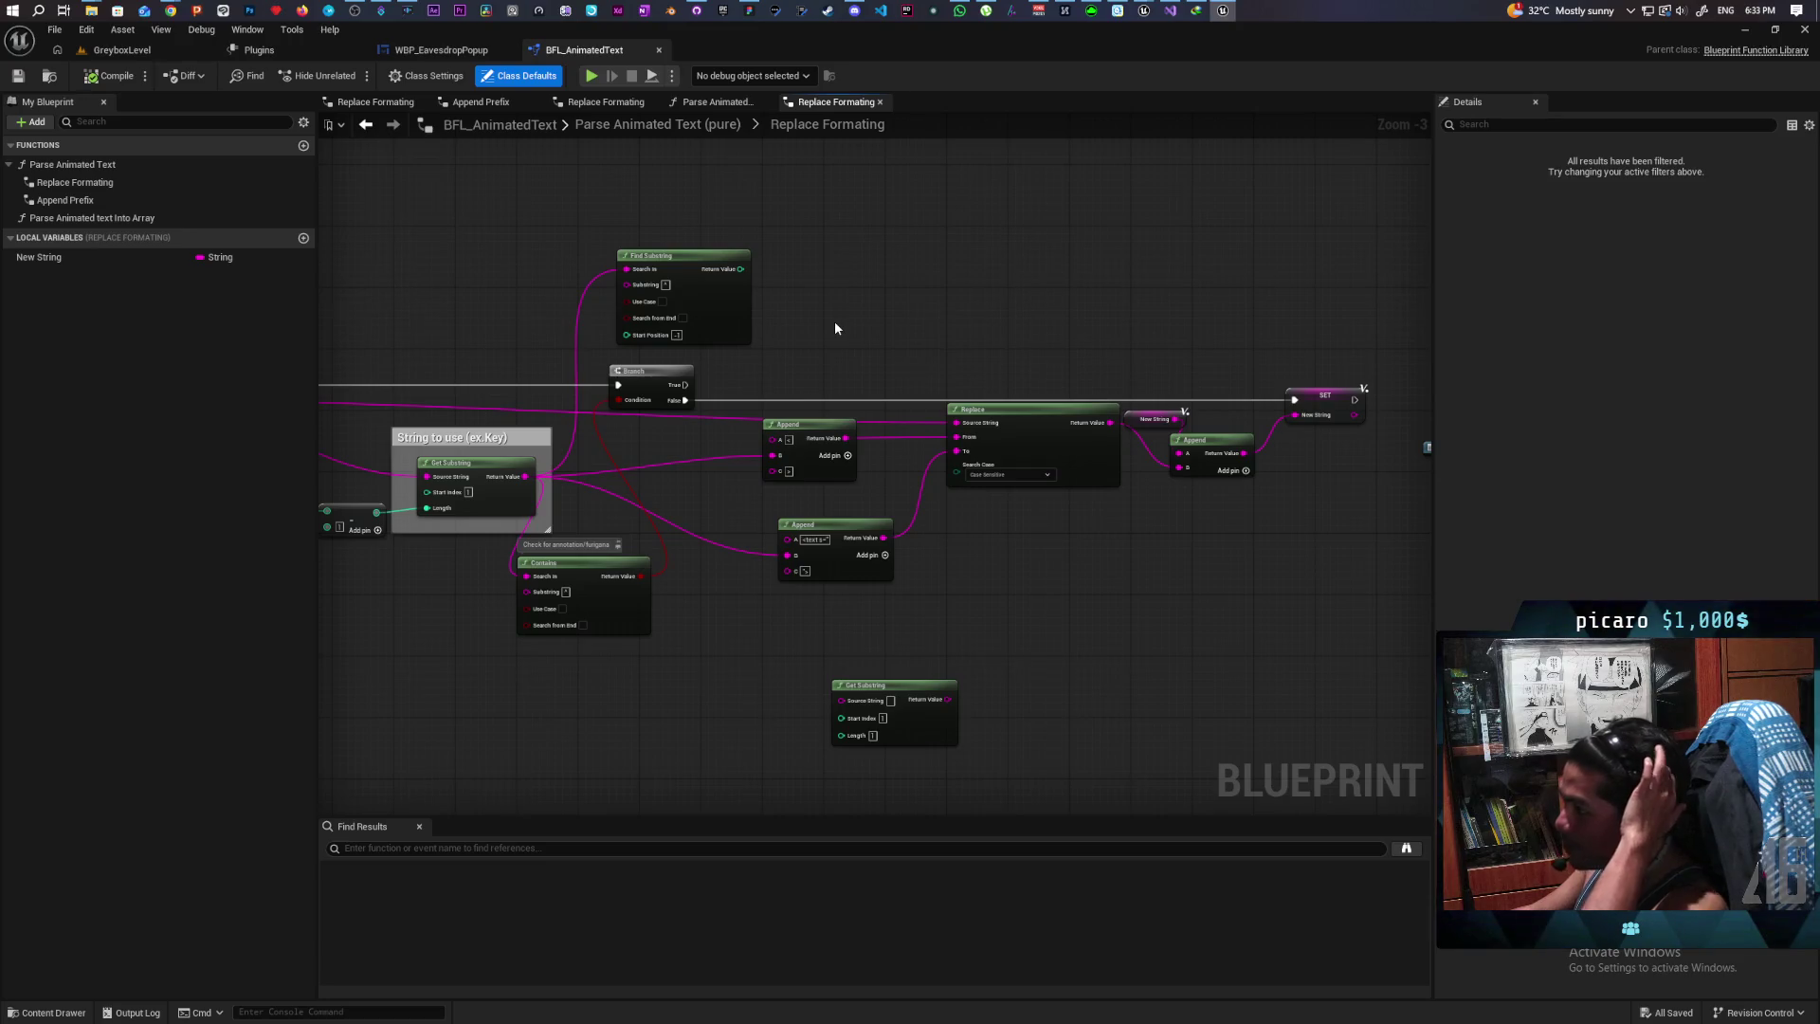
pyautogui.moveTo(834, 328)
pyautogui.mouseDown()
pyautogui.moveTo(1133, 284)
pyautogui.moveTo(793, 263)
pyautogui.moveTo(1162, 268)
pyautogui.mouseUp()
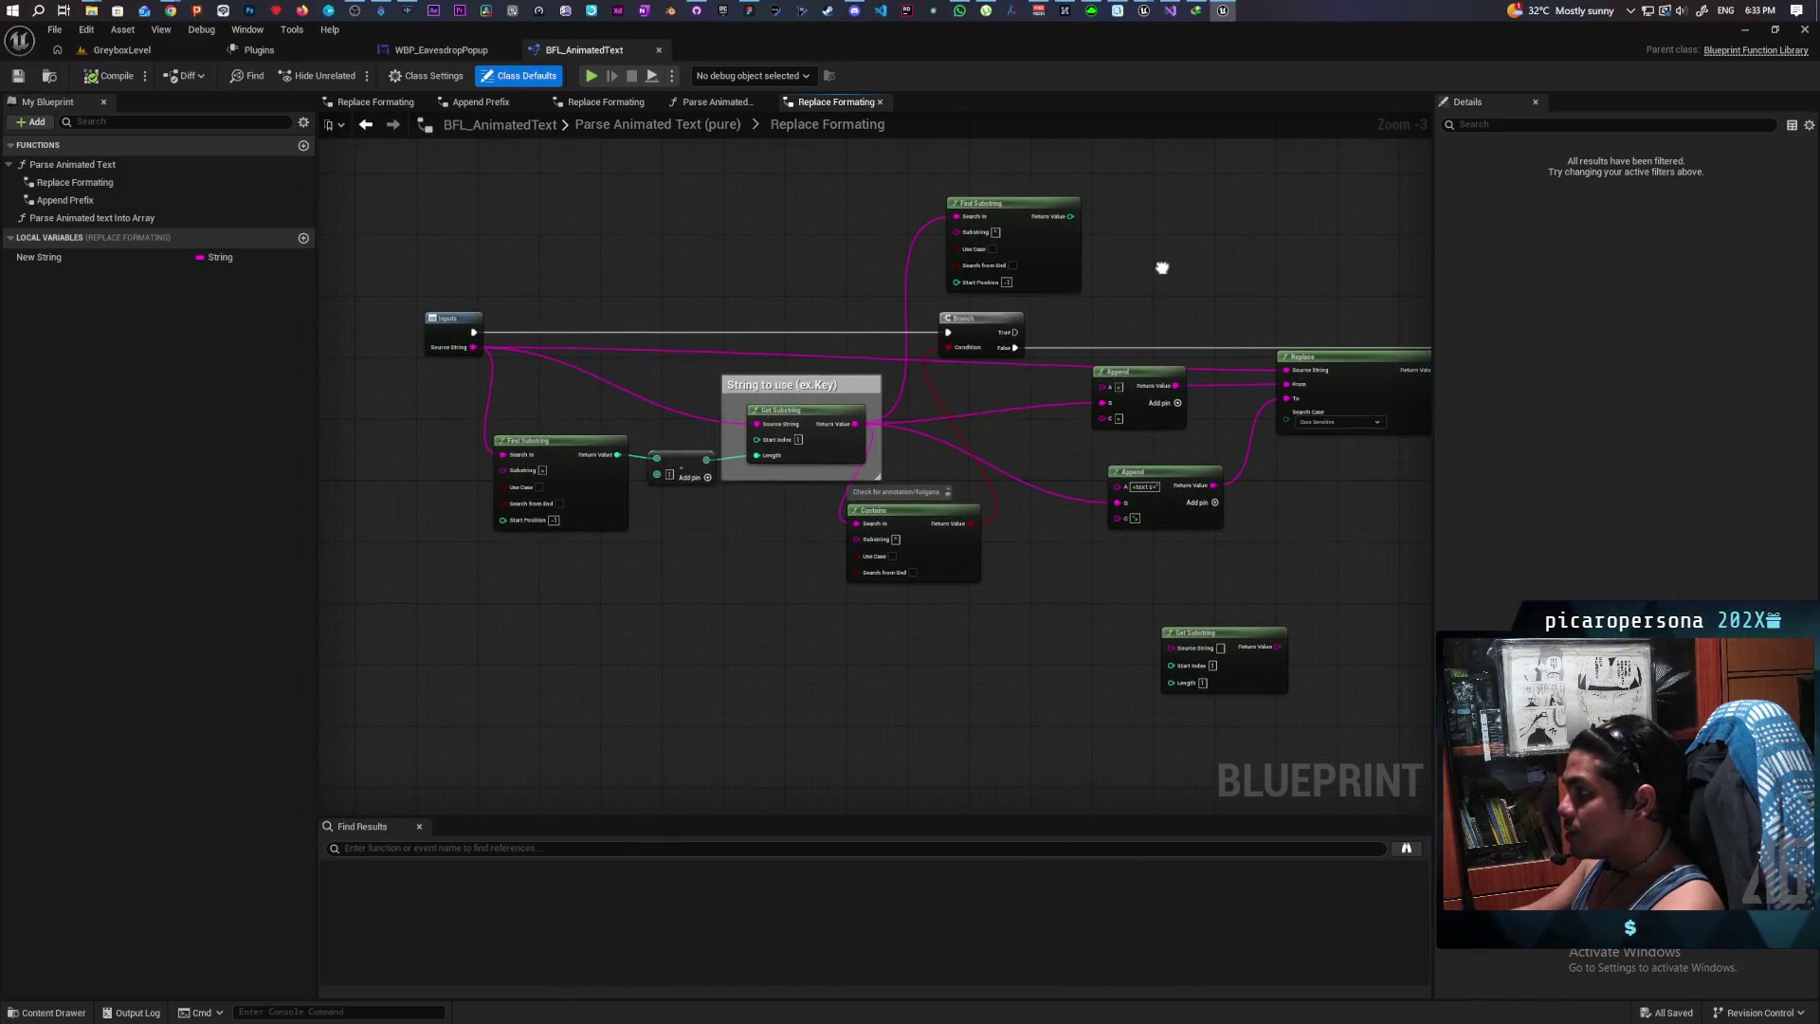
pyautogui.scroll(3, 1048, 528)
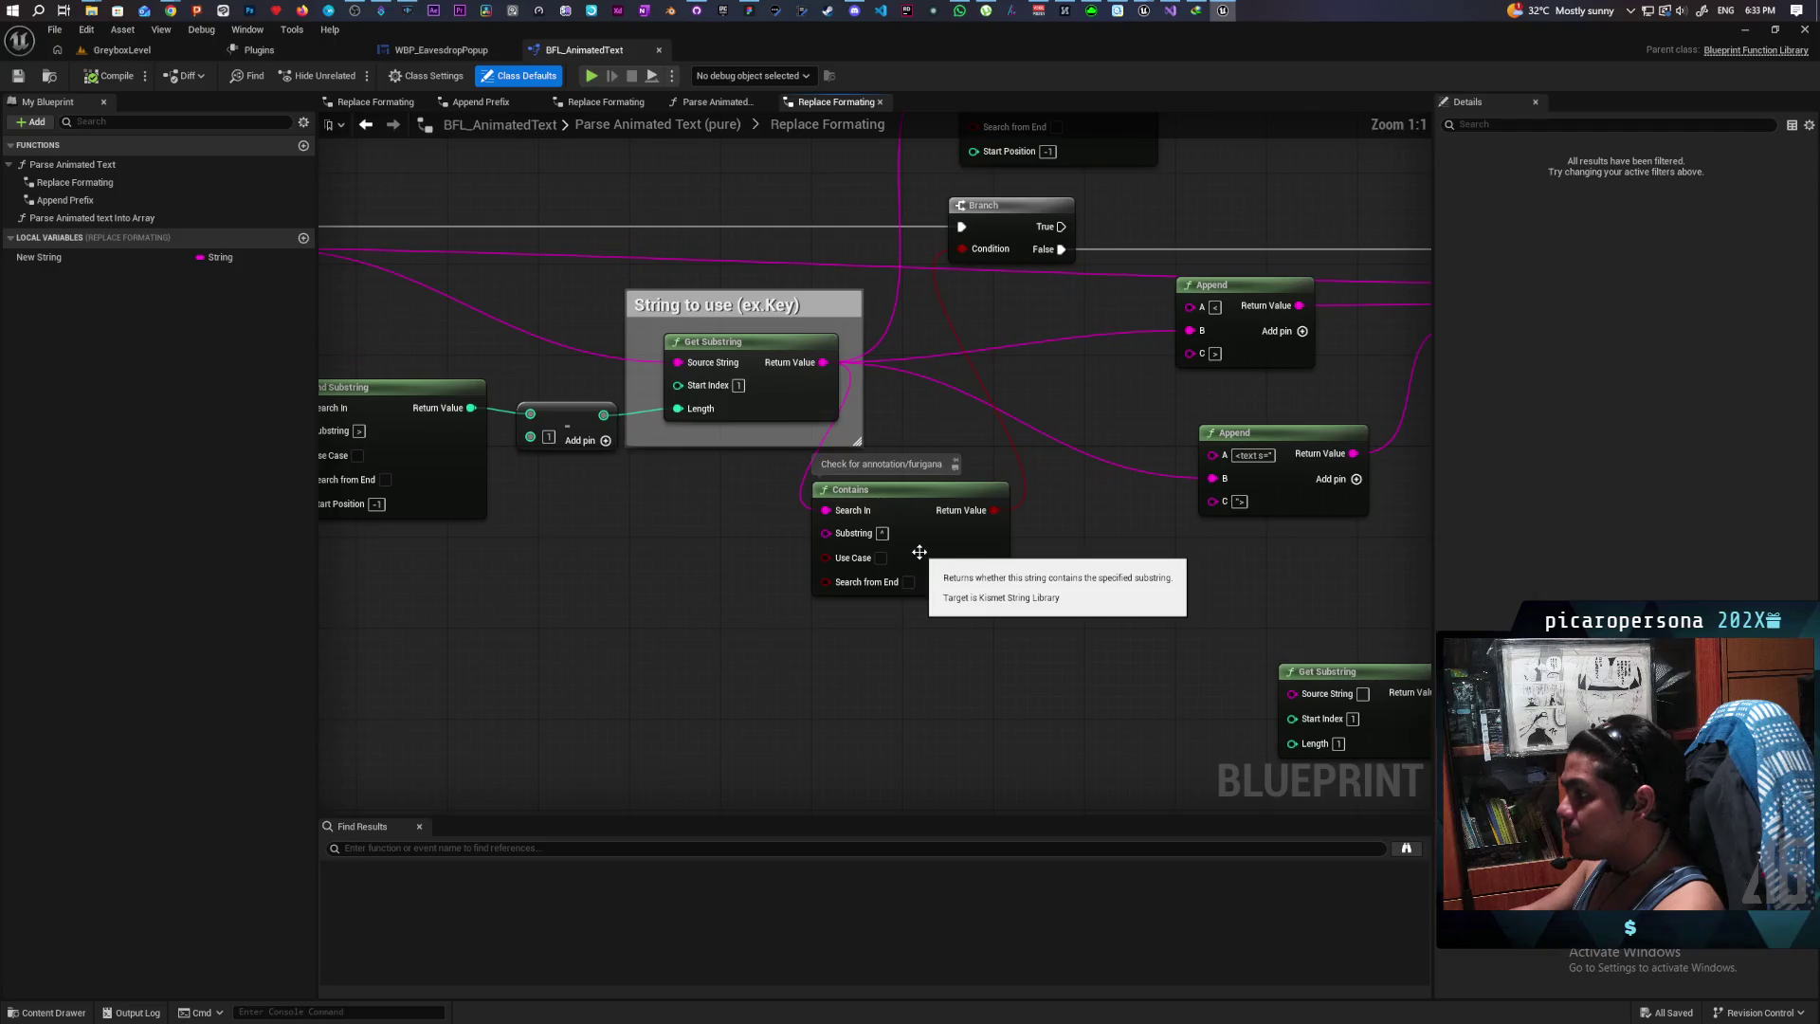
pyautogui.moveTo(1094, 548)
pyautogui.mouseDown()
pyautogui.moveTo(1231, 561)
pyautogui.moveTo(736, 597)
pyautogui.moveTo(752, 588)
pyautogui.mouseUp()
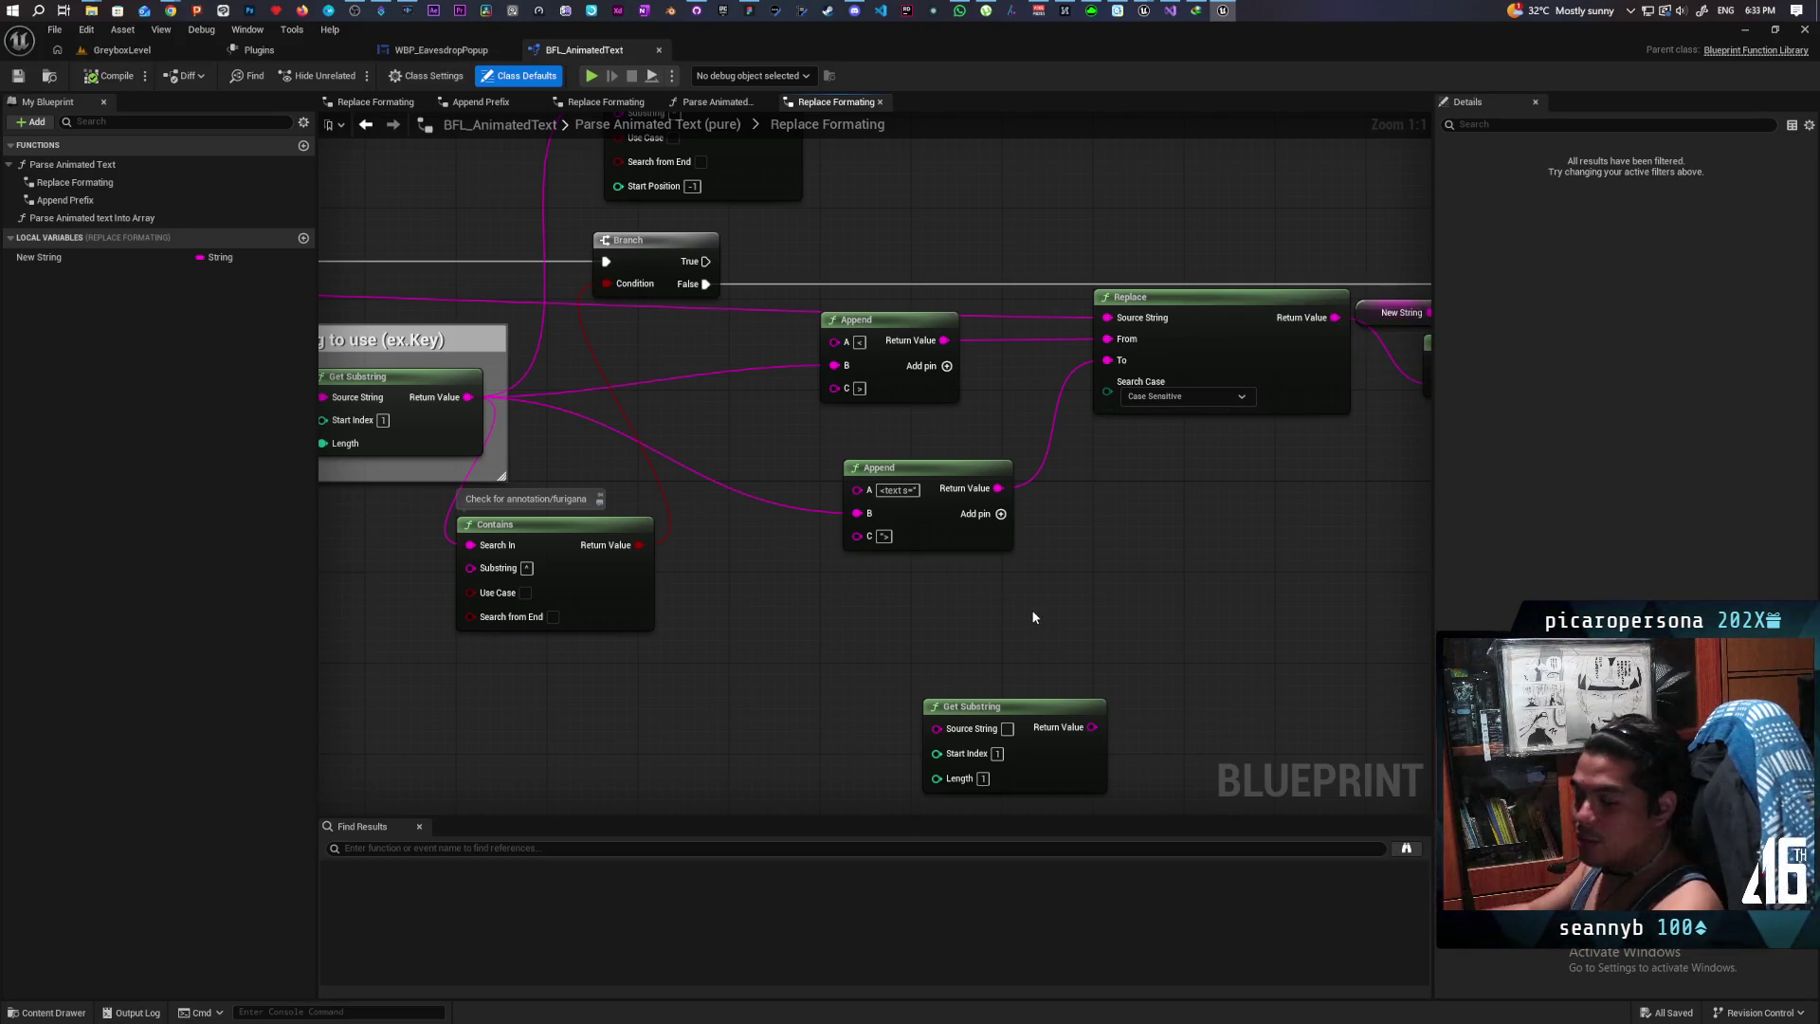
# Step: Pan and zoom out to see the lower Append, Get Substring and Find Substring nodes
pyautogui.moveTo(1036, 618); pyautogui.dragTo(1059, 527)
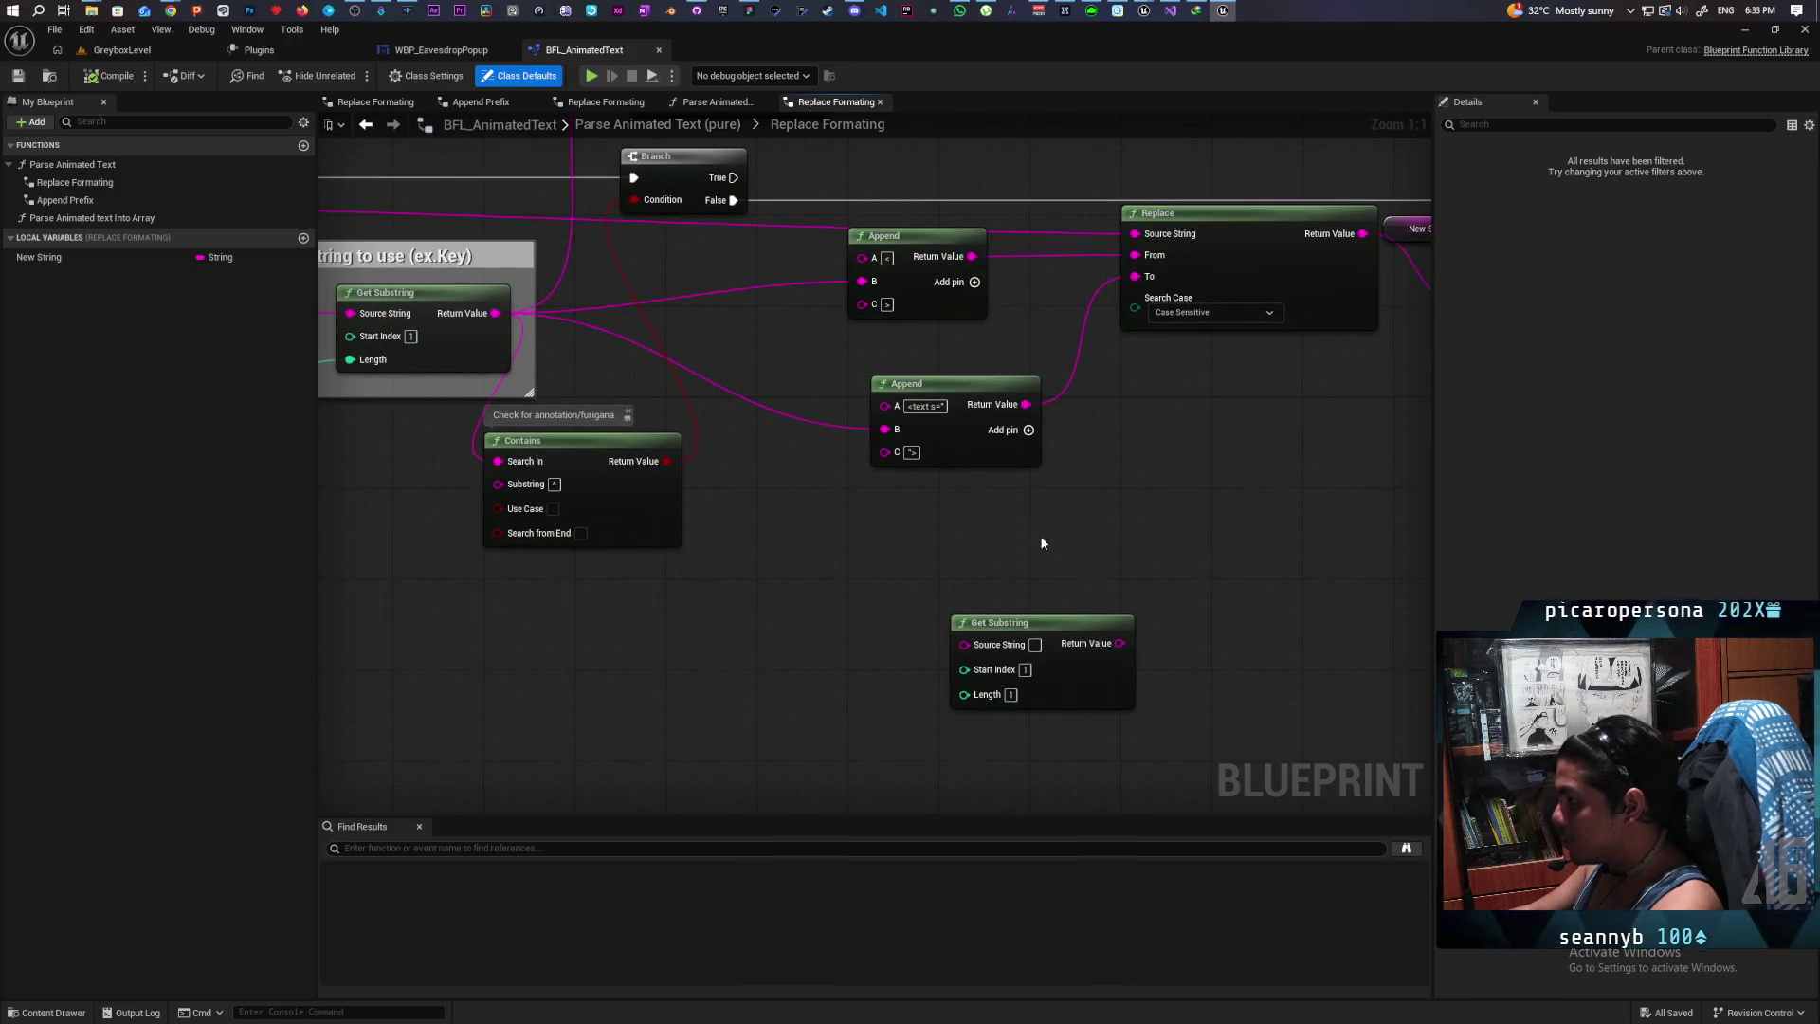
pyautogui.scroll(-3, 929, 550)
pyautogui.moveTo(849, 552)
pyautogui.mouseDown()
pyautogui.moveTo(898, 637)
pyautogui.moveTo(895, 620)
pyautogui.mouseUp()
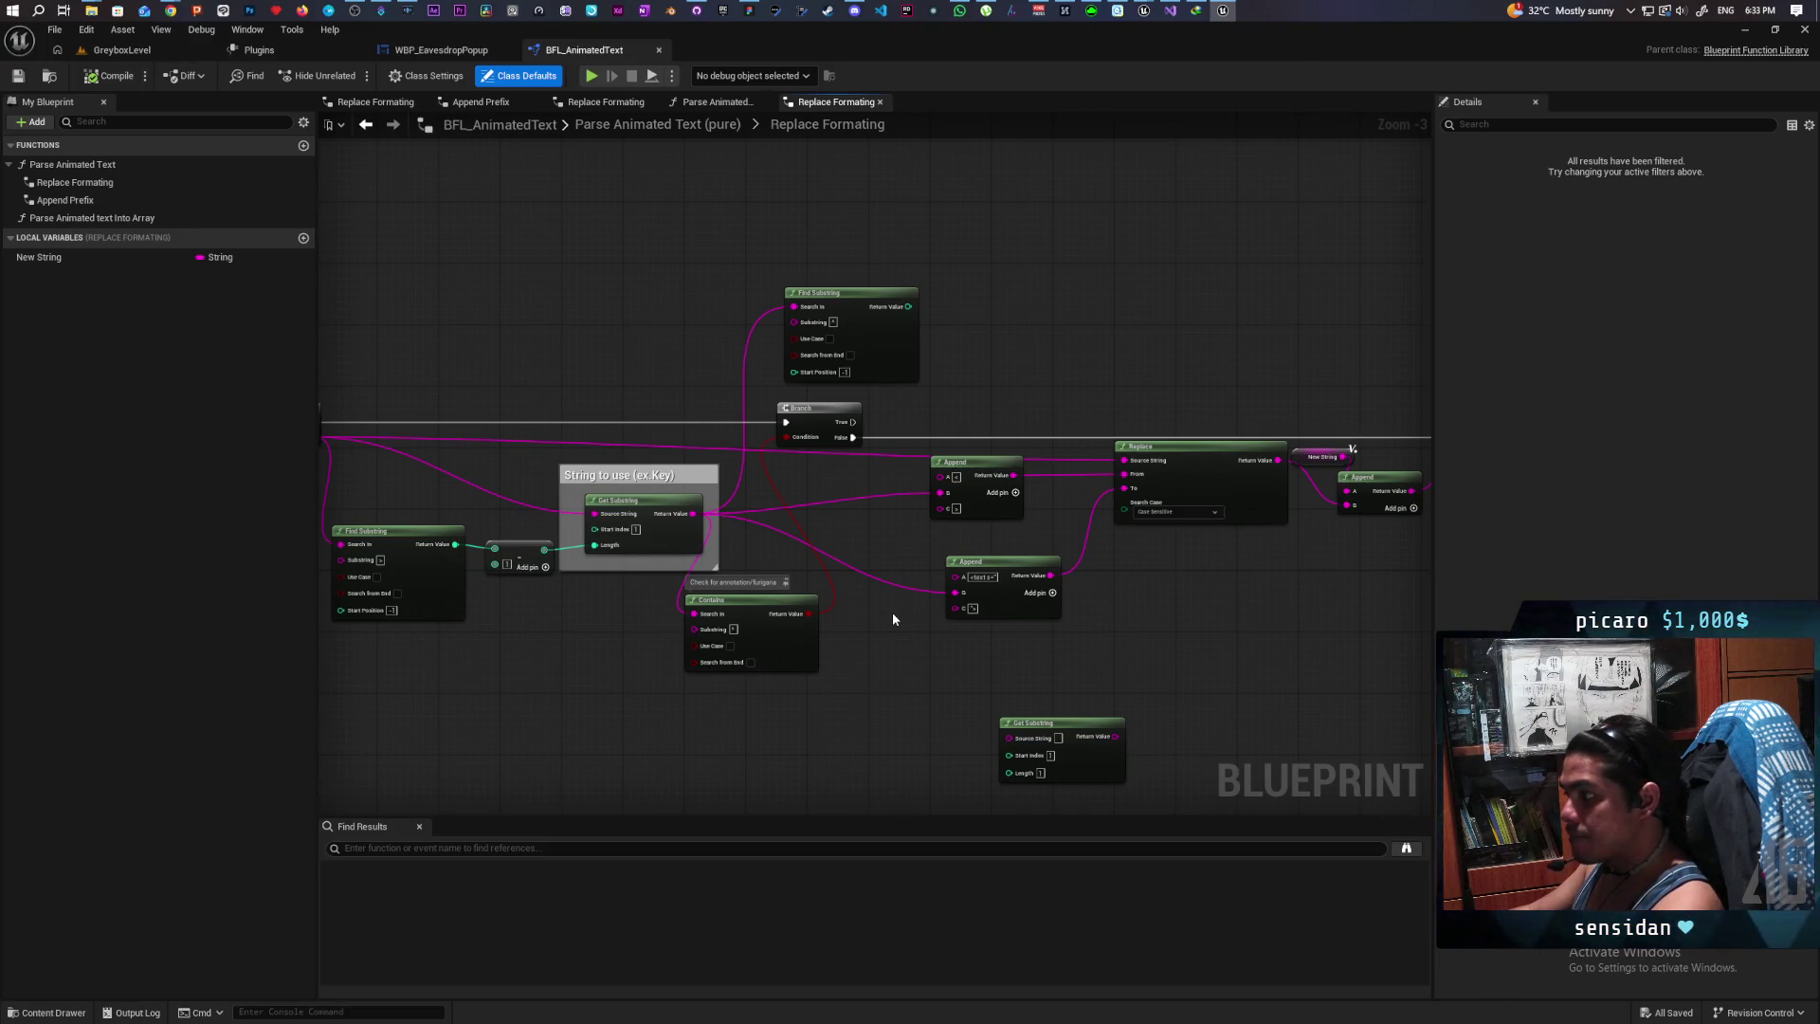
pyautogui.scroll(1, 957, 597)
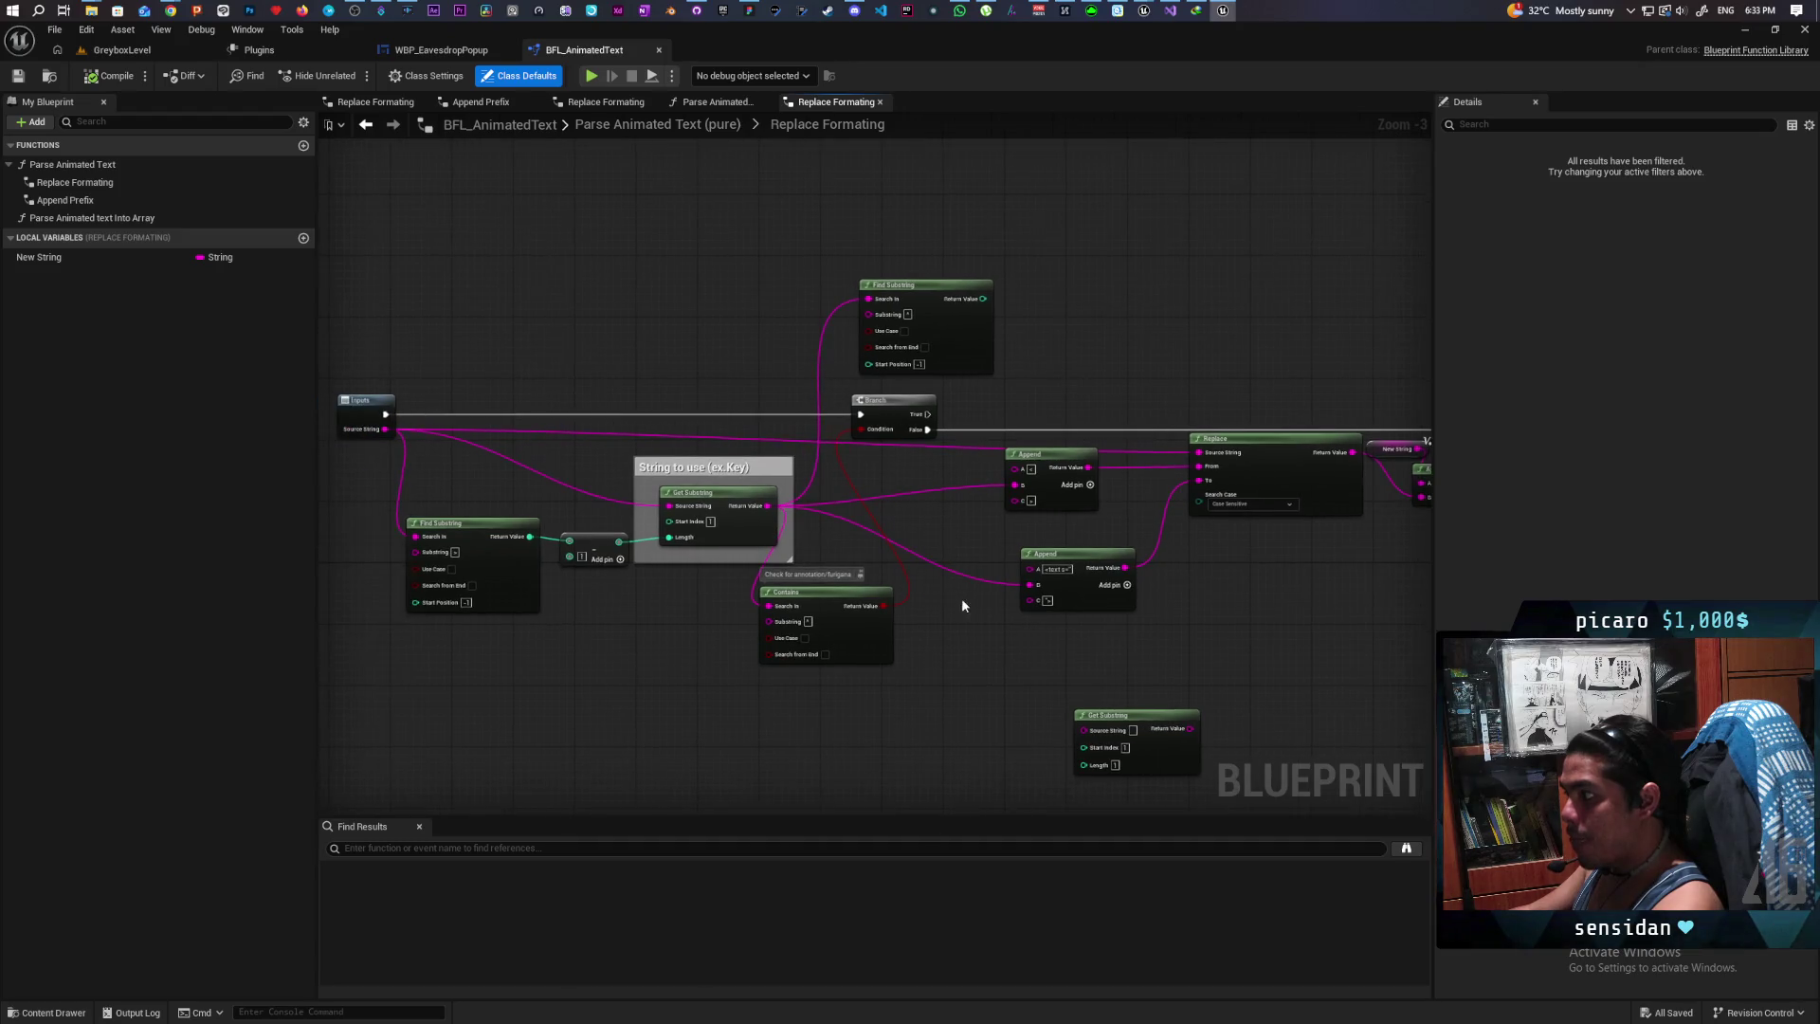
pyautogui.scroll(1, 941, 588)
pyautogui.scroll(1, 942, 590)
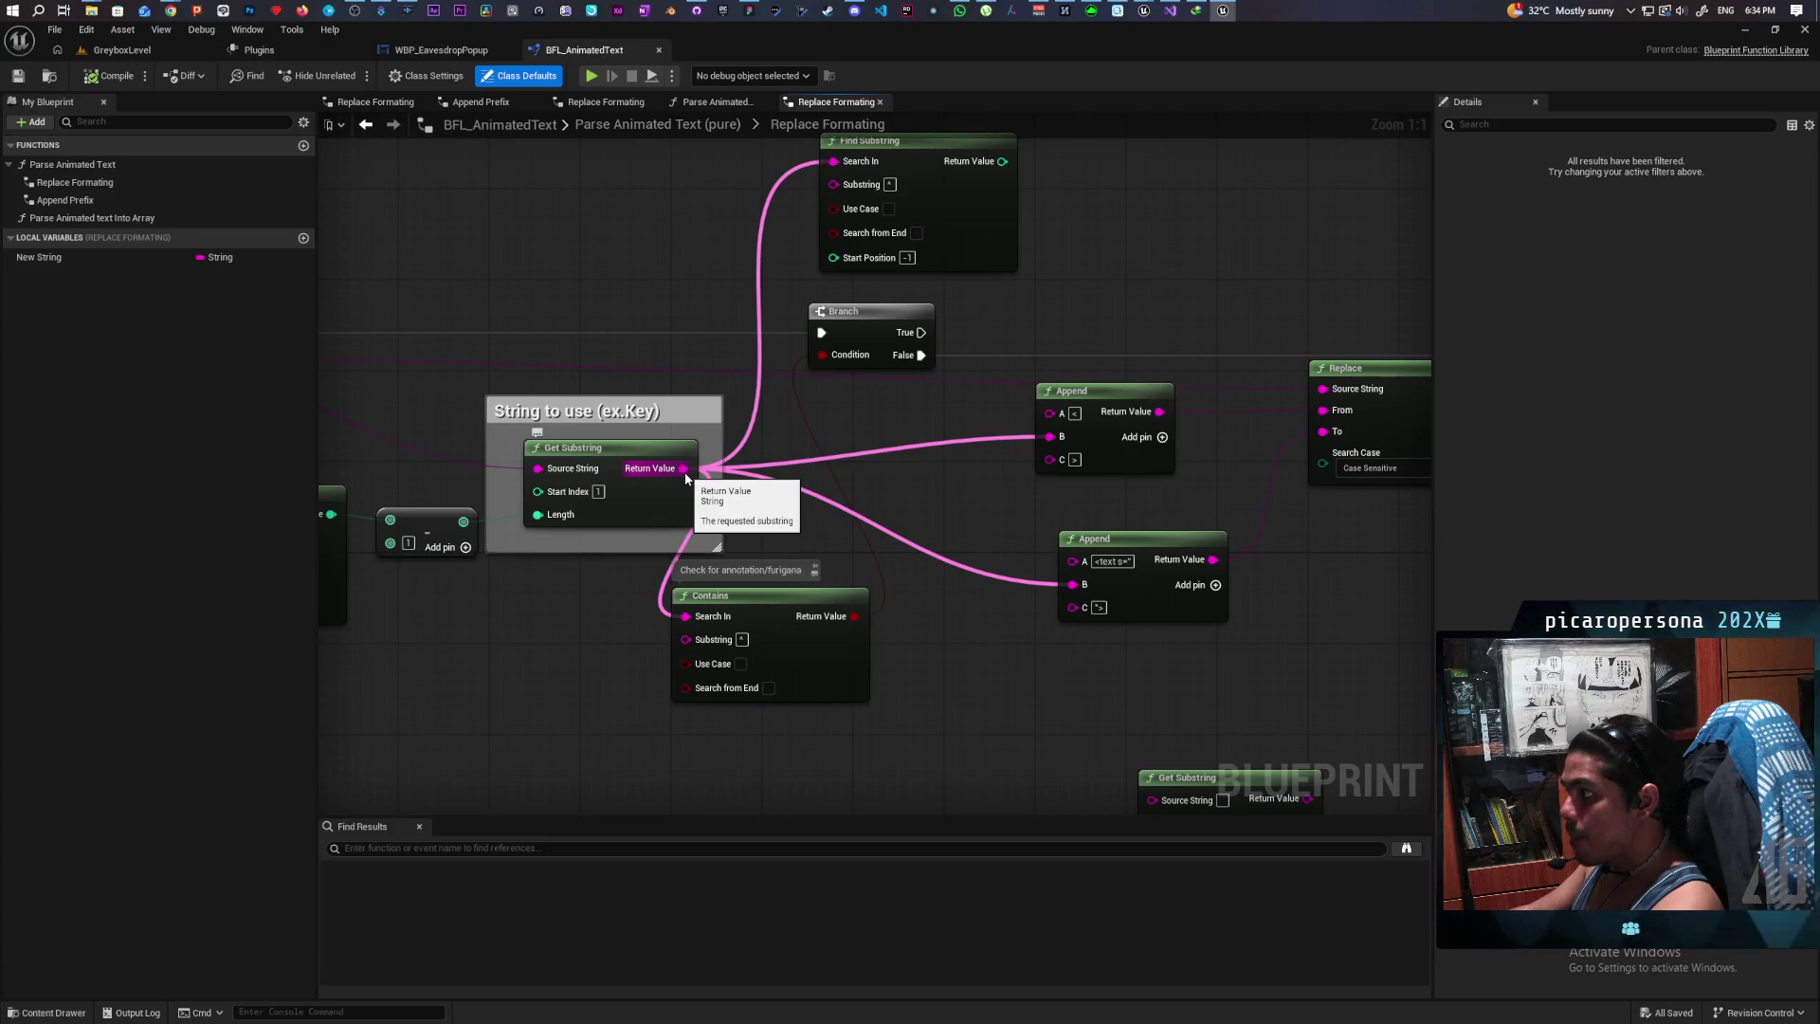
pyautogui.moveTo(756, 523)
pyautogui.mouseDown()
pyautogui.moveTo(958, 520)
pyautogui.moveTo(919, 539)
pyautogui.mouseUp()
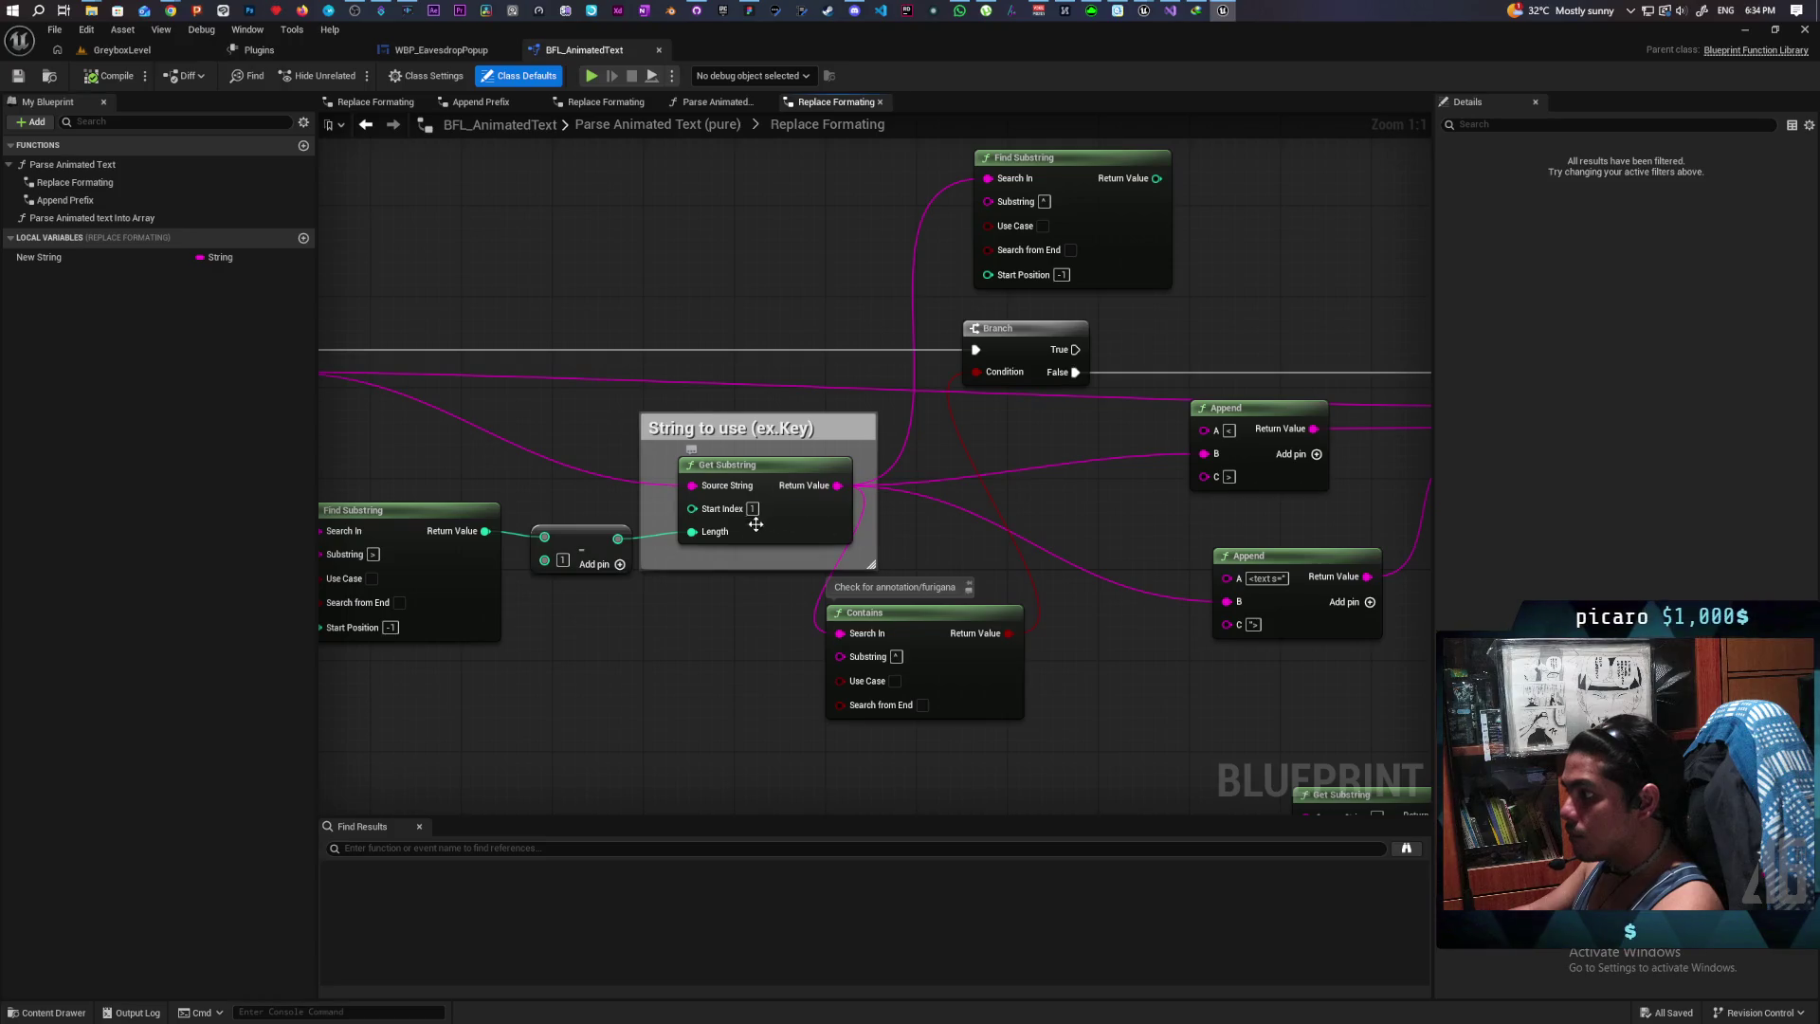
pyautogui.moveTo(663, 613)
pyautogui.mouseDown()
pyautogui.moveTo(776, 610)
pyautogui.moveTo(700, 613)
pyautogui.moveTo(589, 507)
pyautogui.moveTo(646, 500)
pyautogui.moveTo(654, 536)
pyautogui.moveTo(618, 500)
pyautogui.moveTo(677, 576)
pyautogui.moveTo(739, 606)
pyautogui.moveTo(793, 582)
pyautogui.moveTo(756, 565)
pyautogui.moveTo(682, 622)
pyautogui.mouseUp()
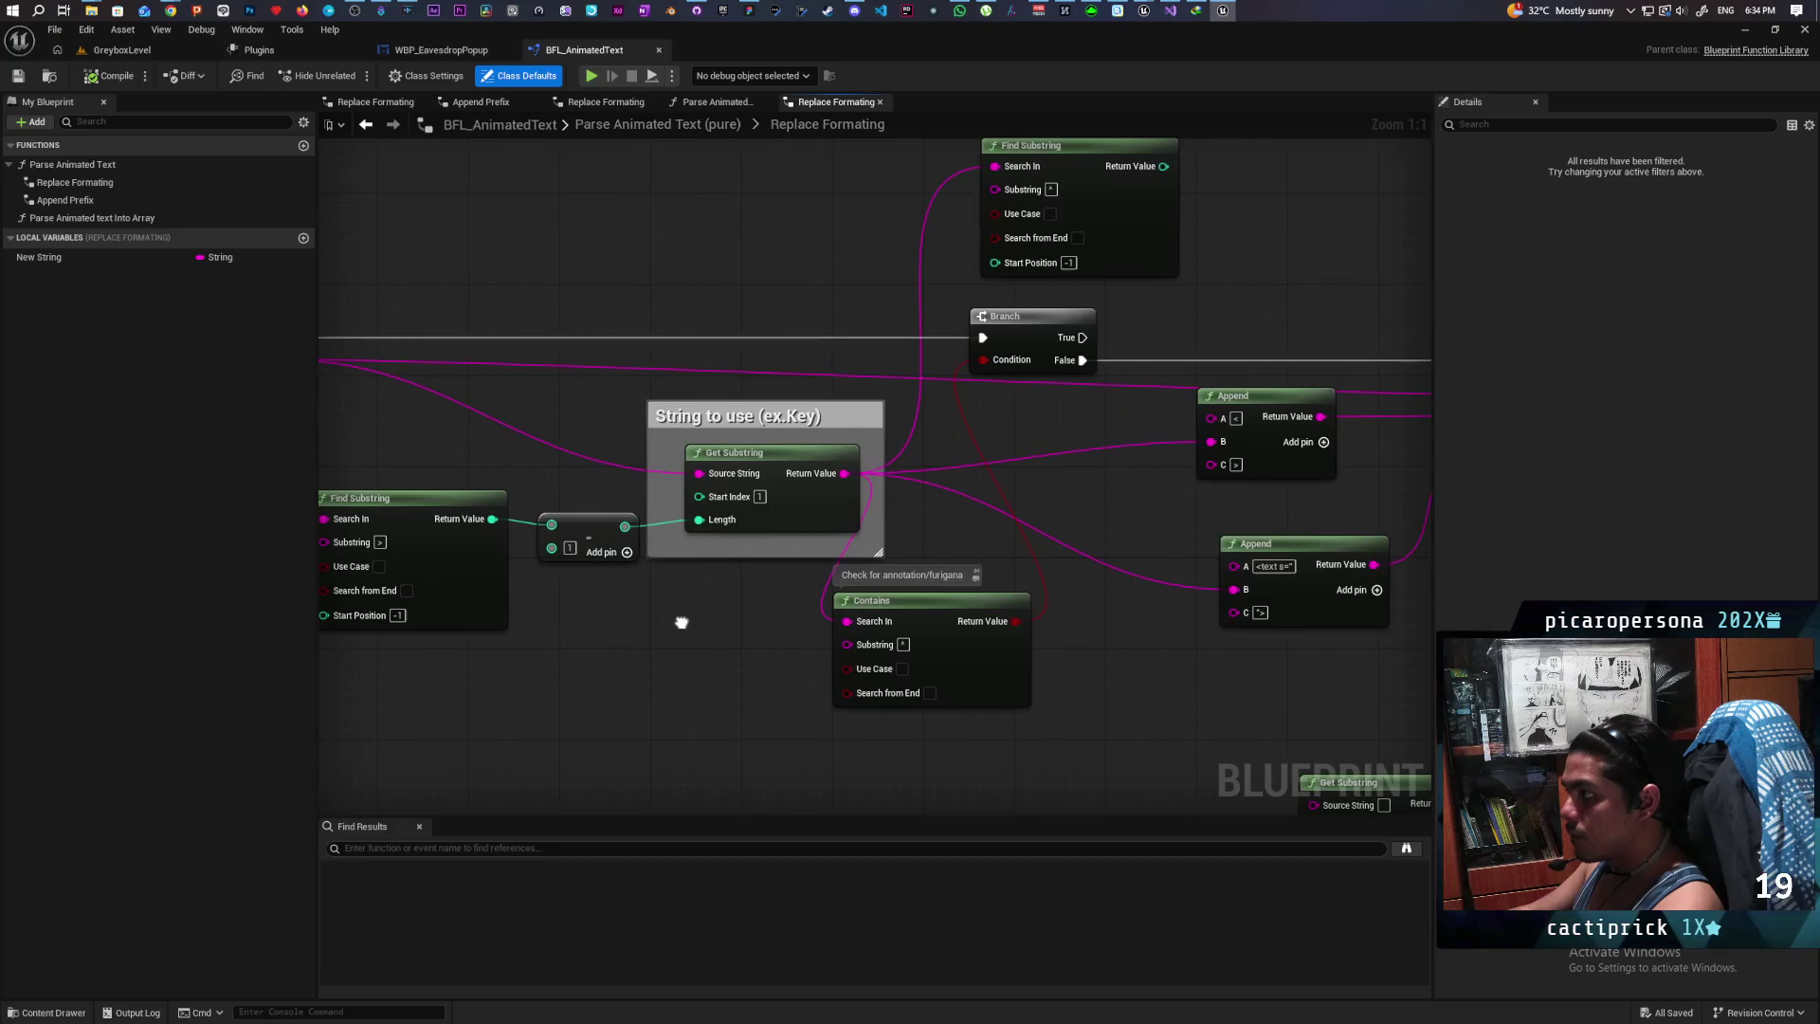
pyautogui.moveTo(906, 621); pyautogui.dragTo(796, 624)
pyautogui.scroll(-1, 796, 623)
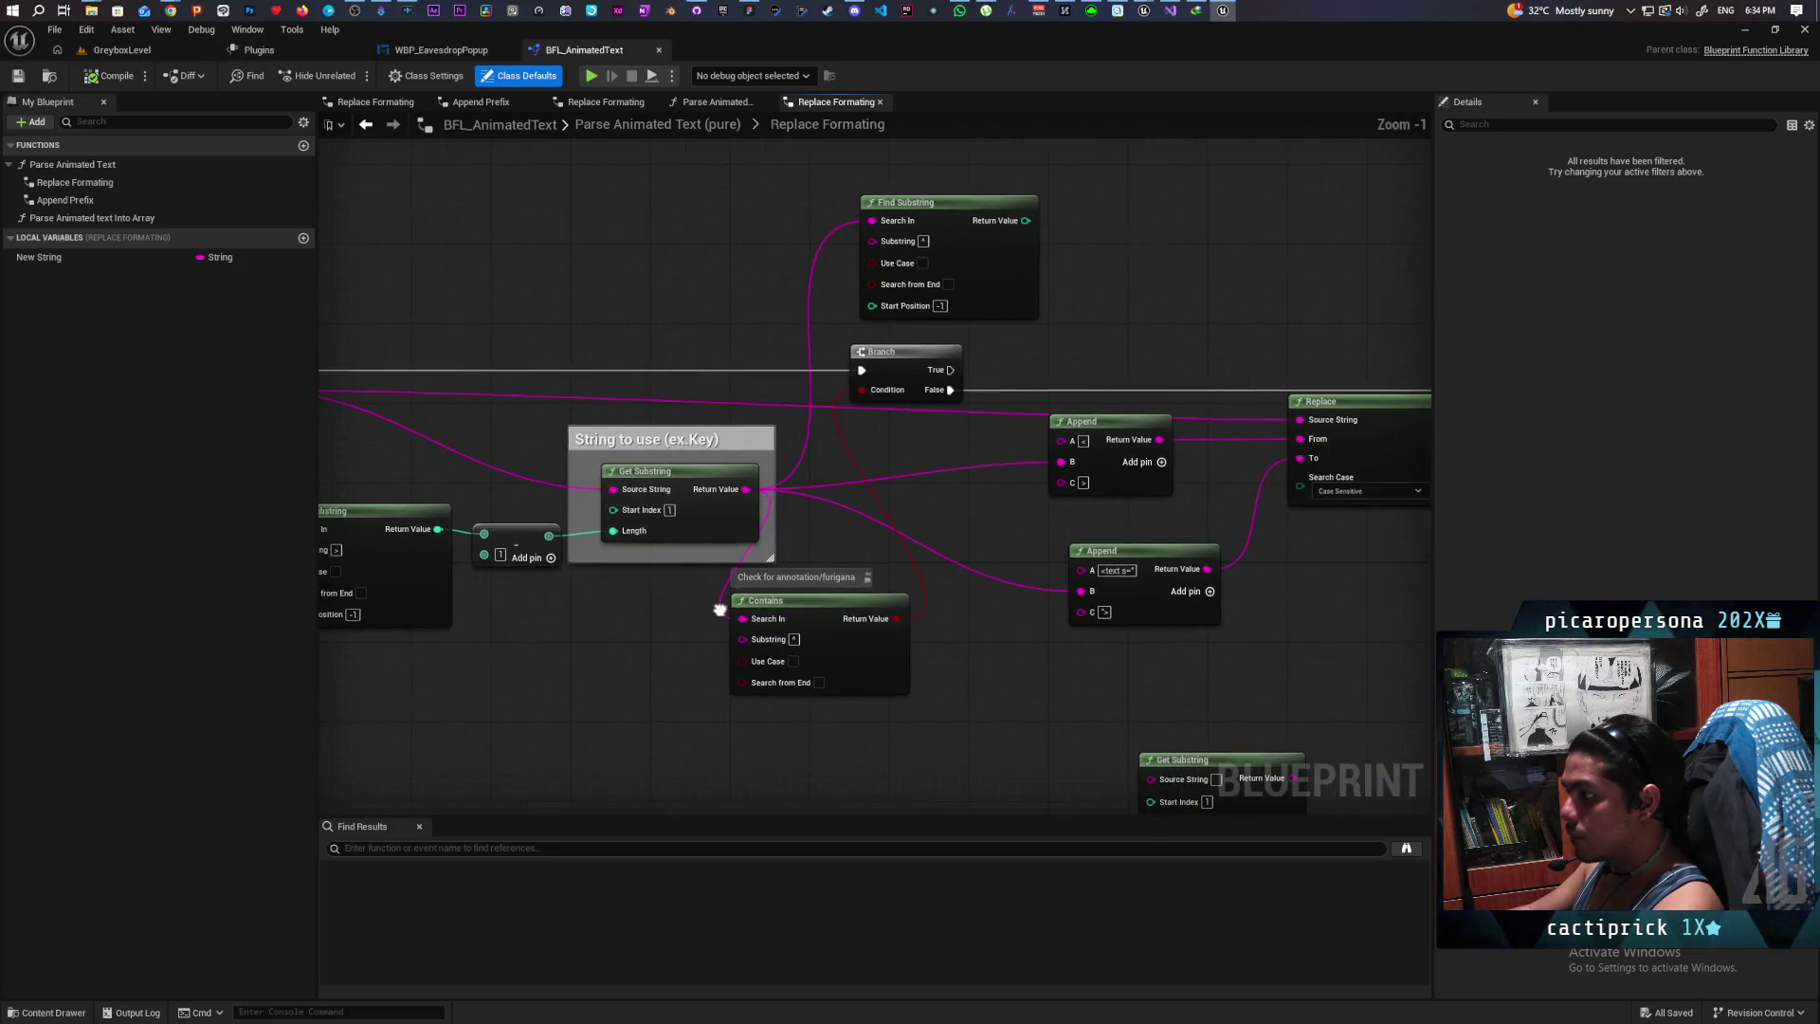
# Step: Move the spare Get Substring beside Find Substring and drive its Length through a copied math node
pyautogui.moveTo(1196, 754); pyautogui.dragTo(1197, 196)
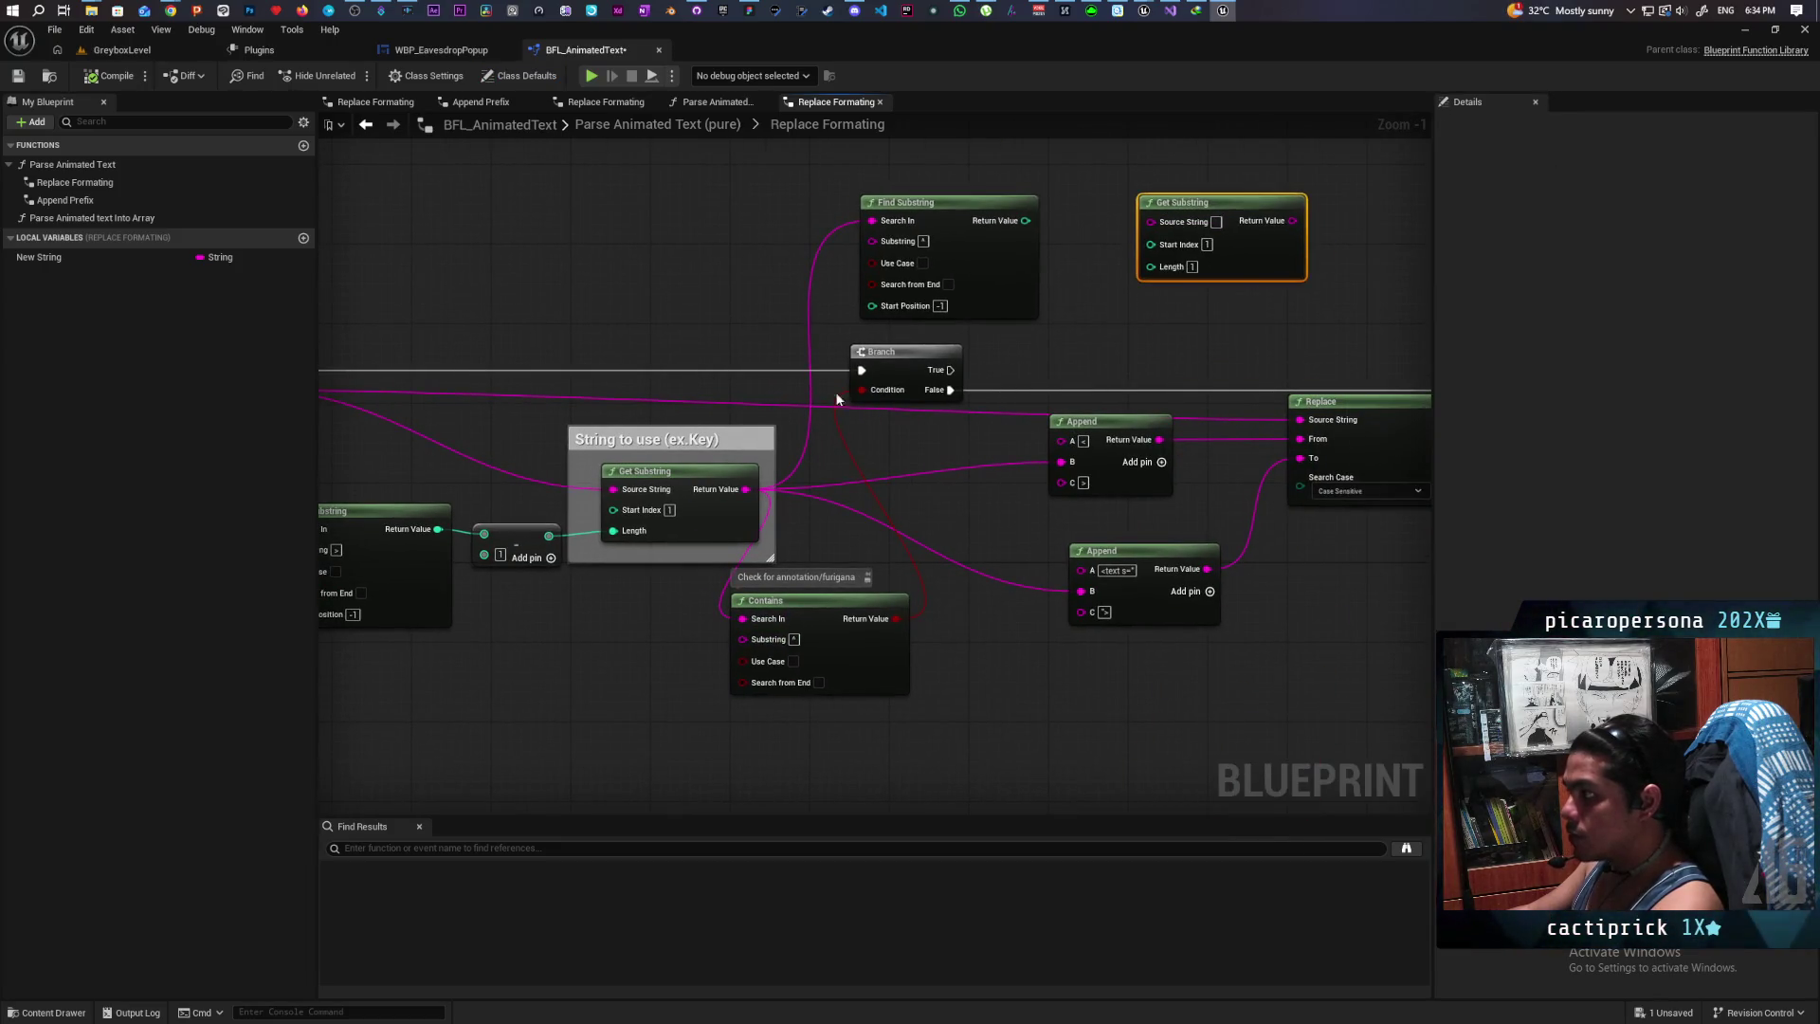
pyautogui.click(516, 539)
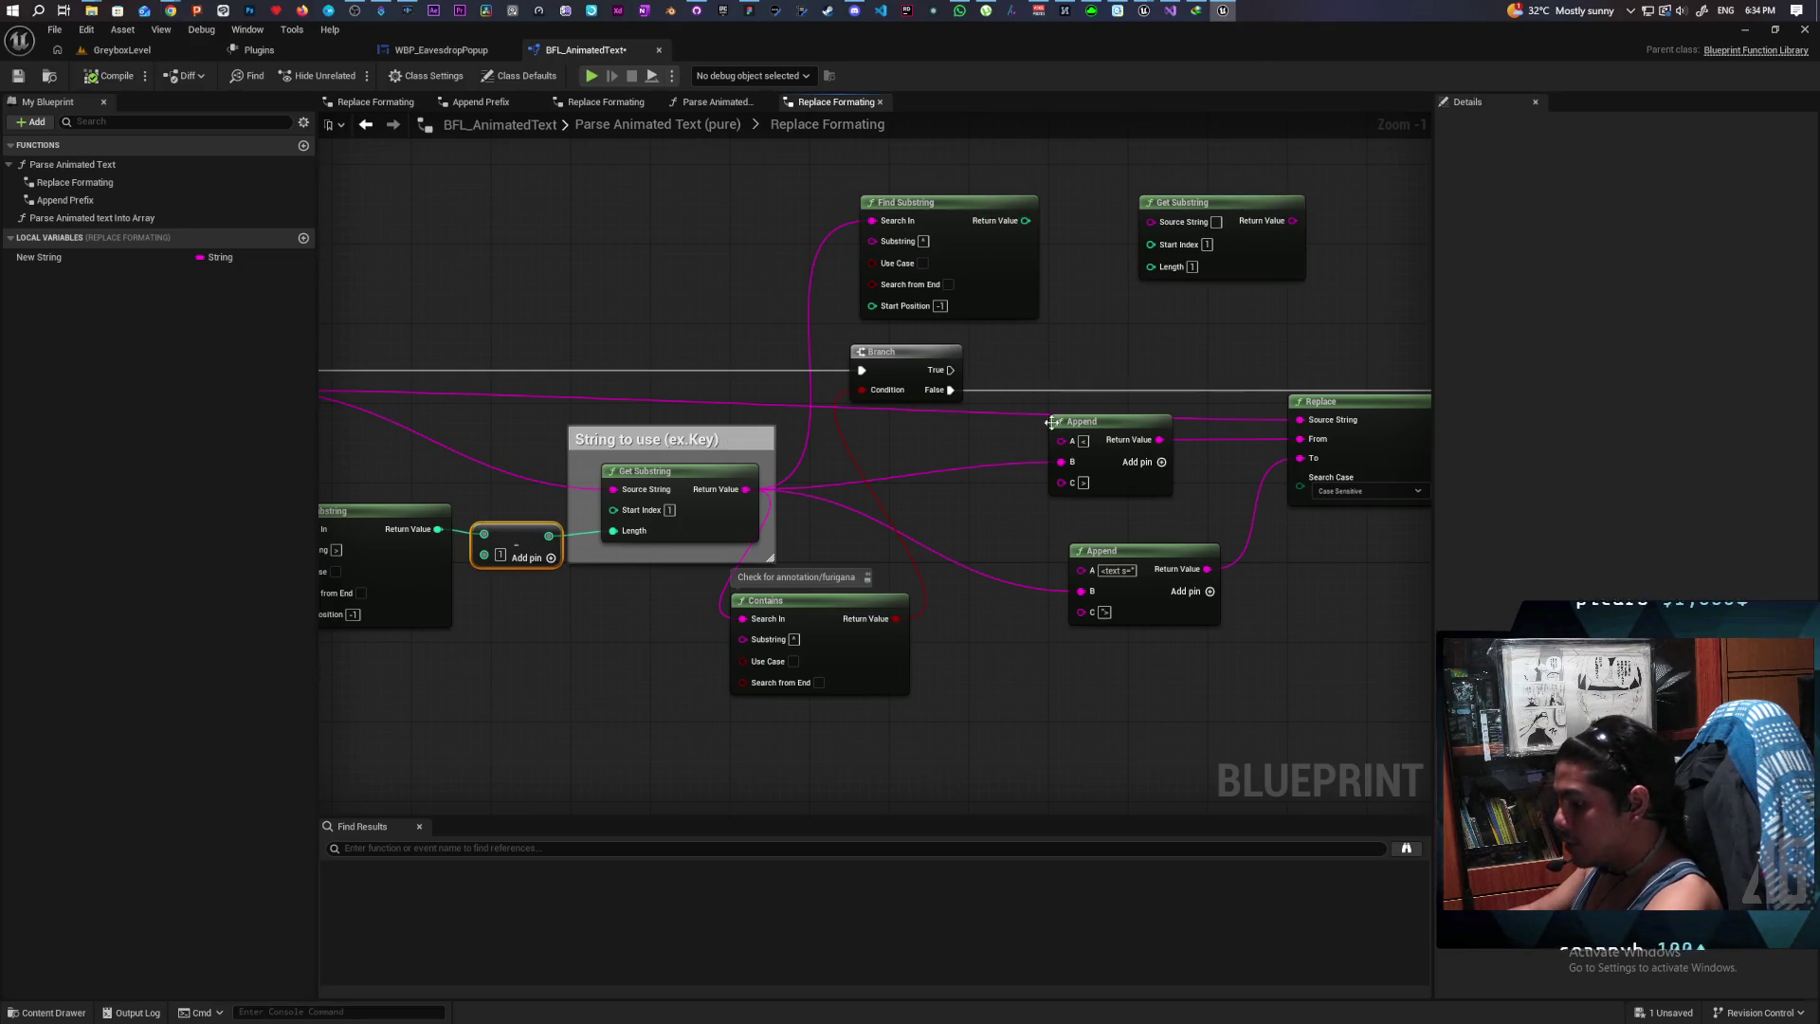
pyautogui.hotkey('ctrl', 'c')
pyautogui.hotkey('ctrl', 'v')
pyautogui.moveTo(1026, 220)
pyautogui.mouseDown()
pyautogui.moveTo(1065, 297)
pyautogui.moveTo(1141, 289)
pyautogui.moveTo(1151, 267)
pyautogui.mouseUp()
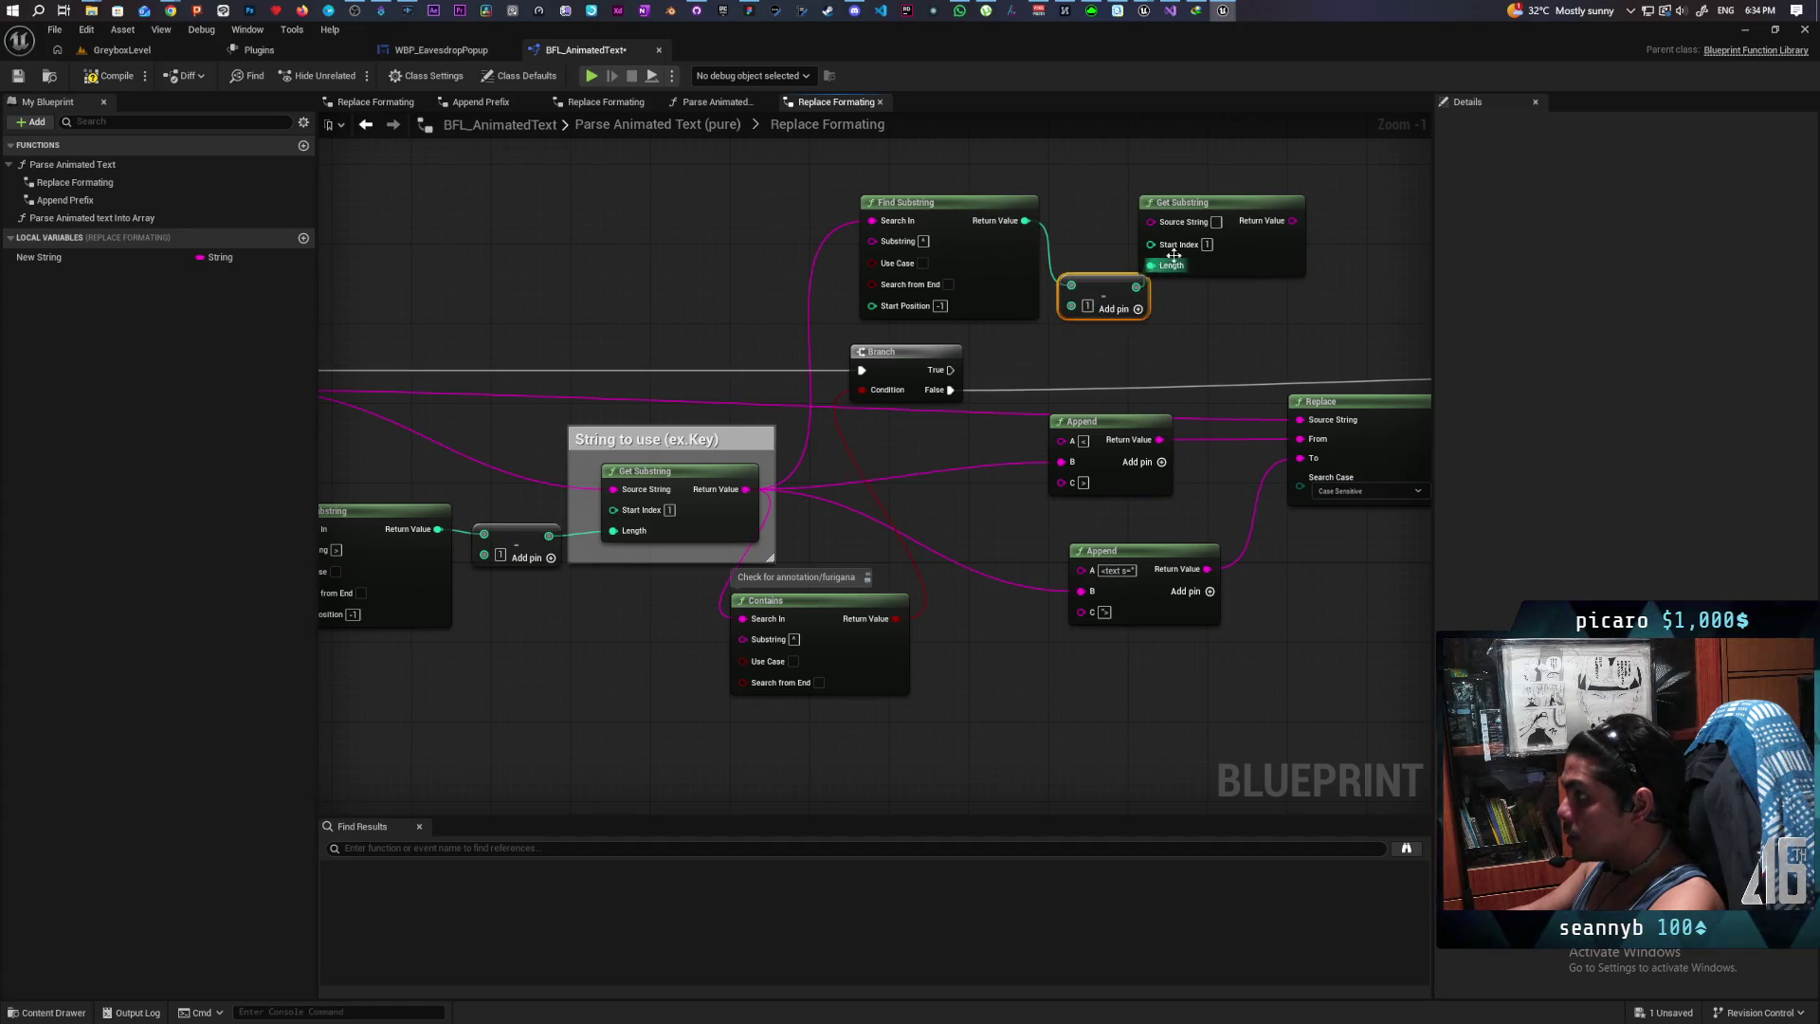
pyautogui.moveTo(1192, 205); pyautogui.dragTo(1210, 196)
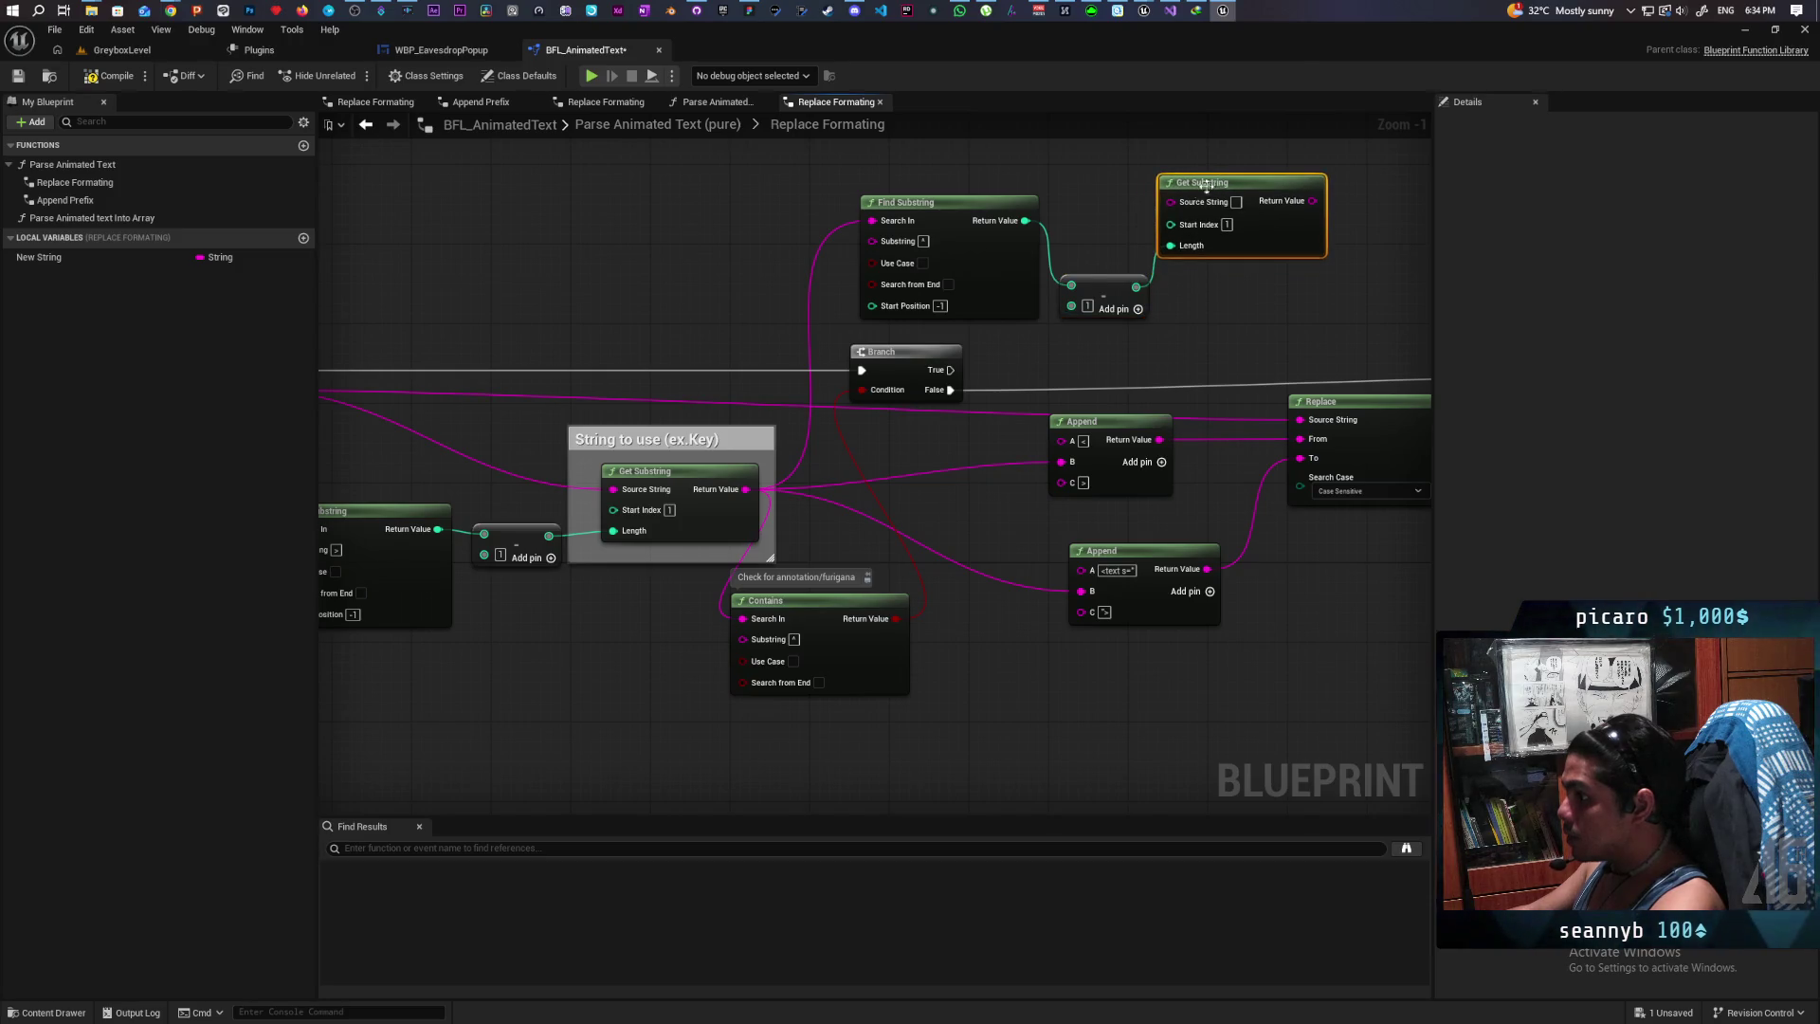
# Step: Wire the key substring's Return Value into the upper Get Substring's Source String
pyautogui.moveTo(823, 324)
pyautogui.mouseDown()
pyautogui.moveTo(939, 305)
pyautogui.moveTo(944, 332)
pyautogui.mouseUp()
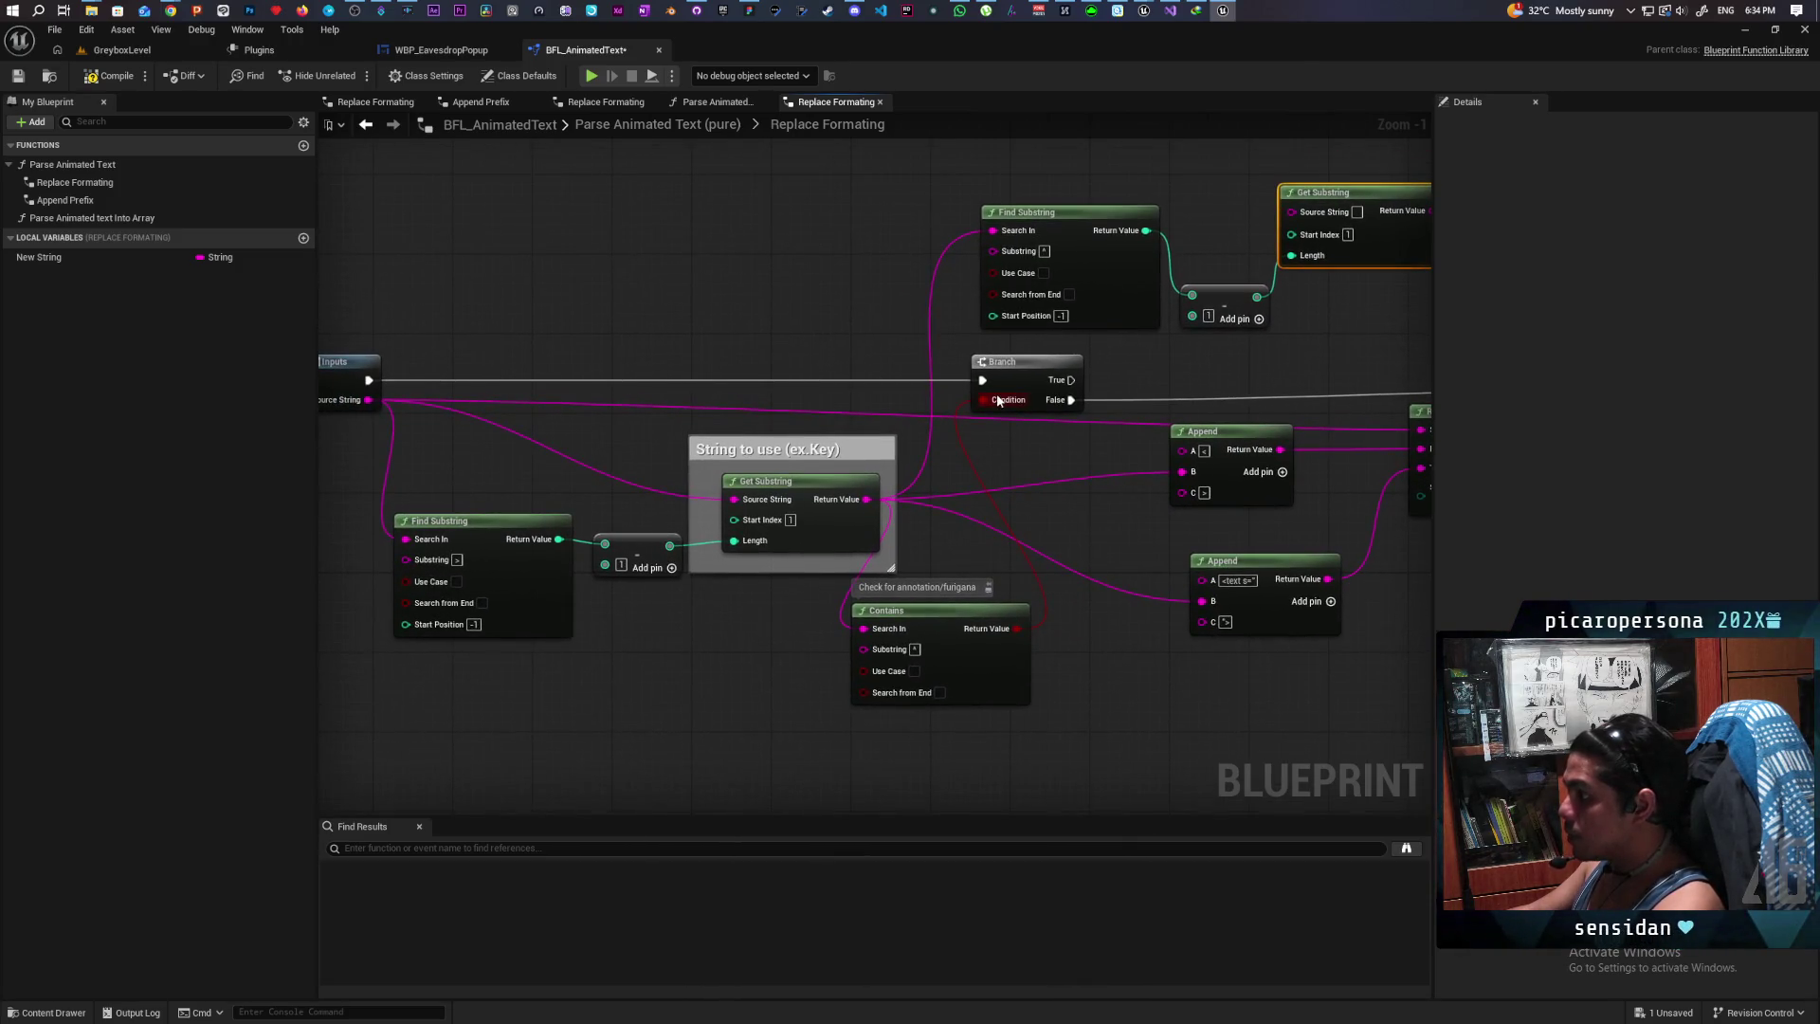
pyautogui.moveTo(1083, 425); pyautogui.dragTo(1020, 458)
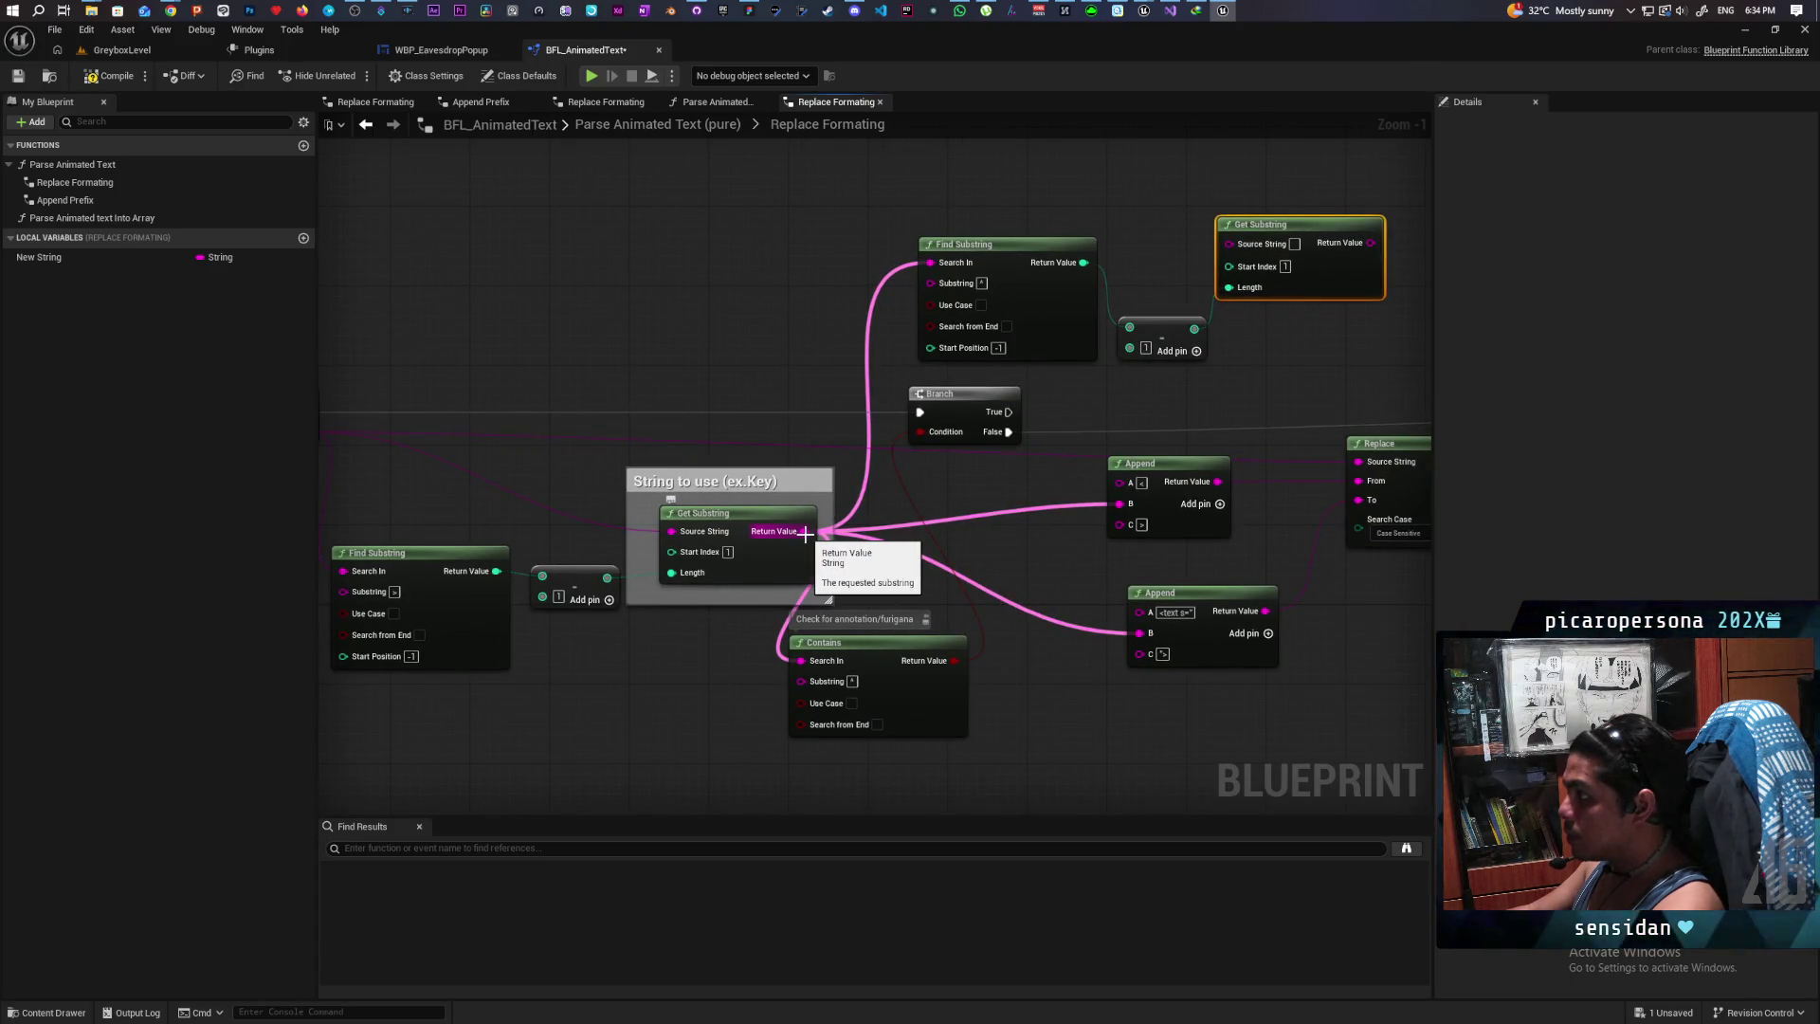
pyautogui.moveTo(805, 534); pyautogui.dragTo(1235, 251)
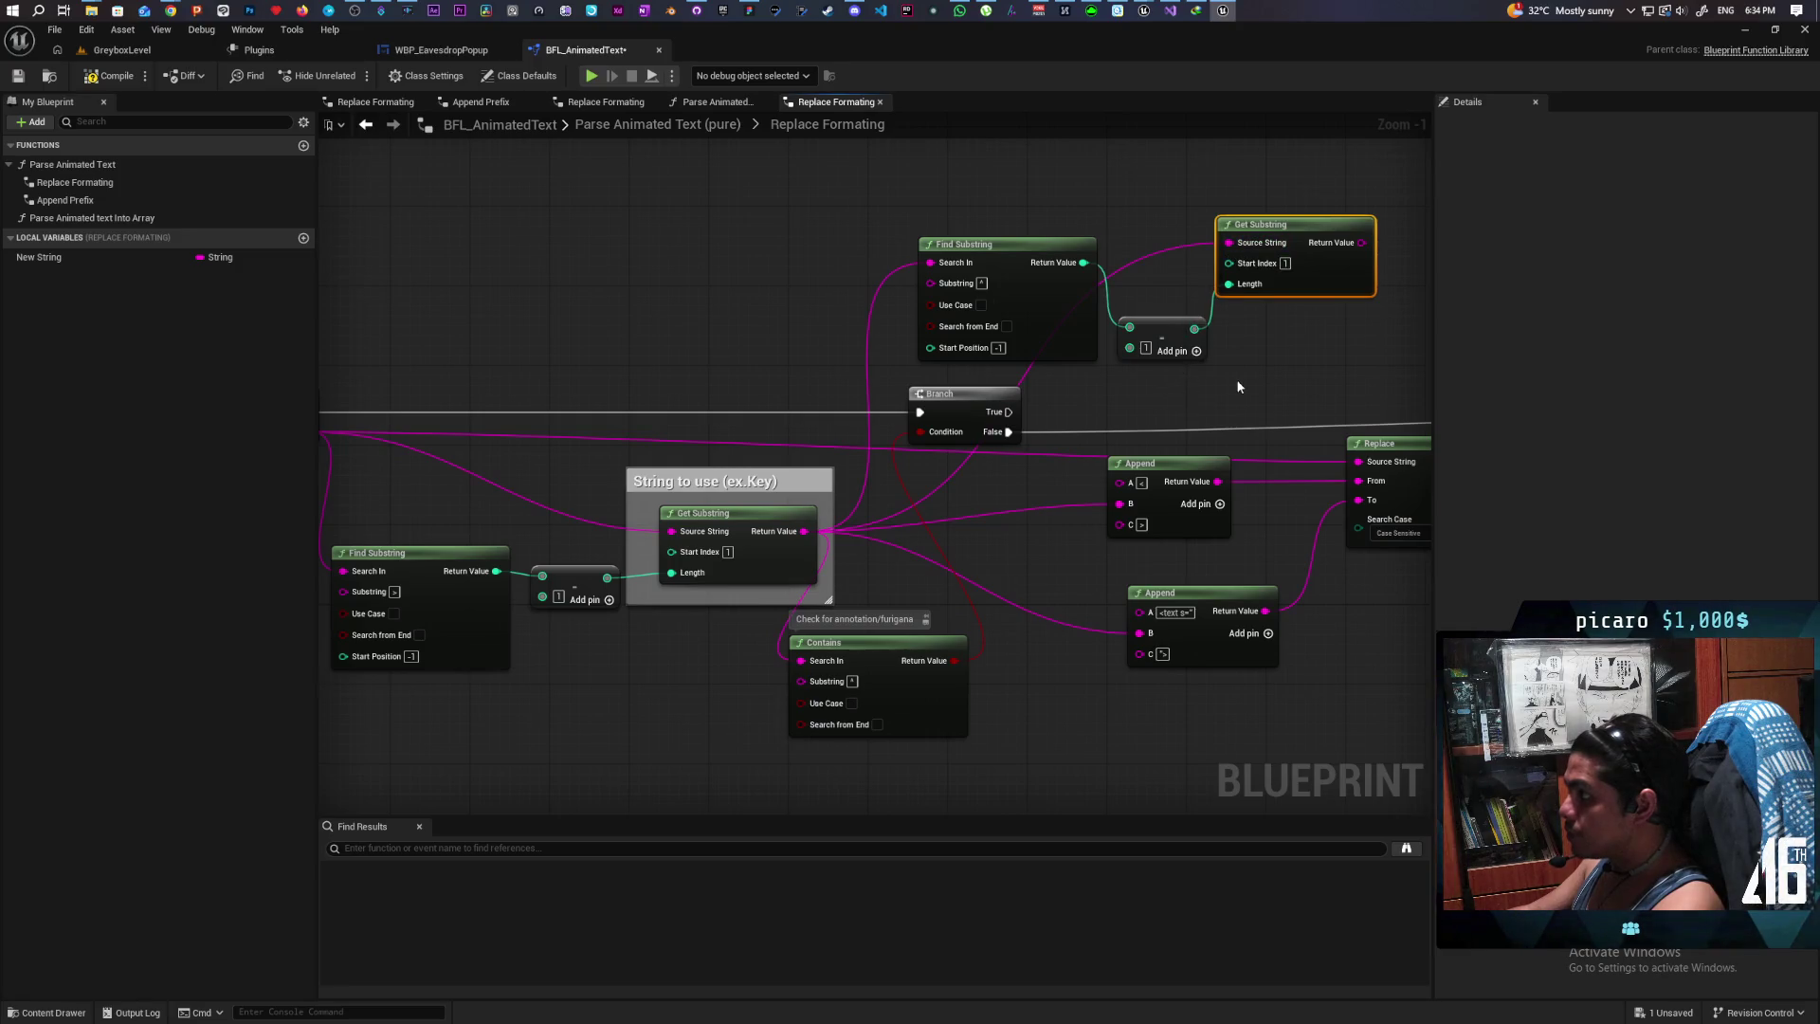
pyautogui.moveTo(1238, 386); pyautogui.dragTo(1159, 405)
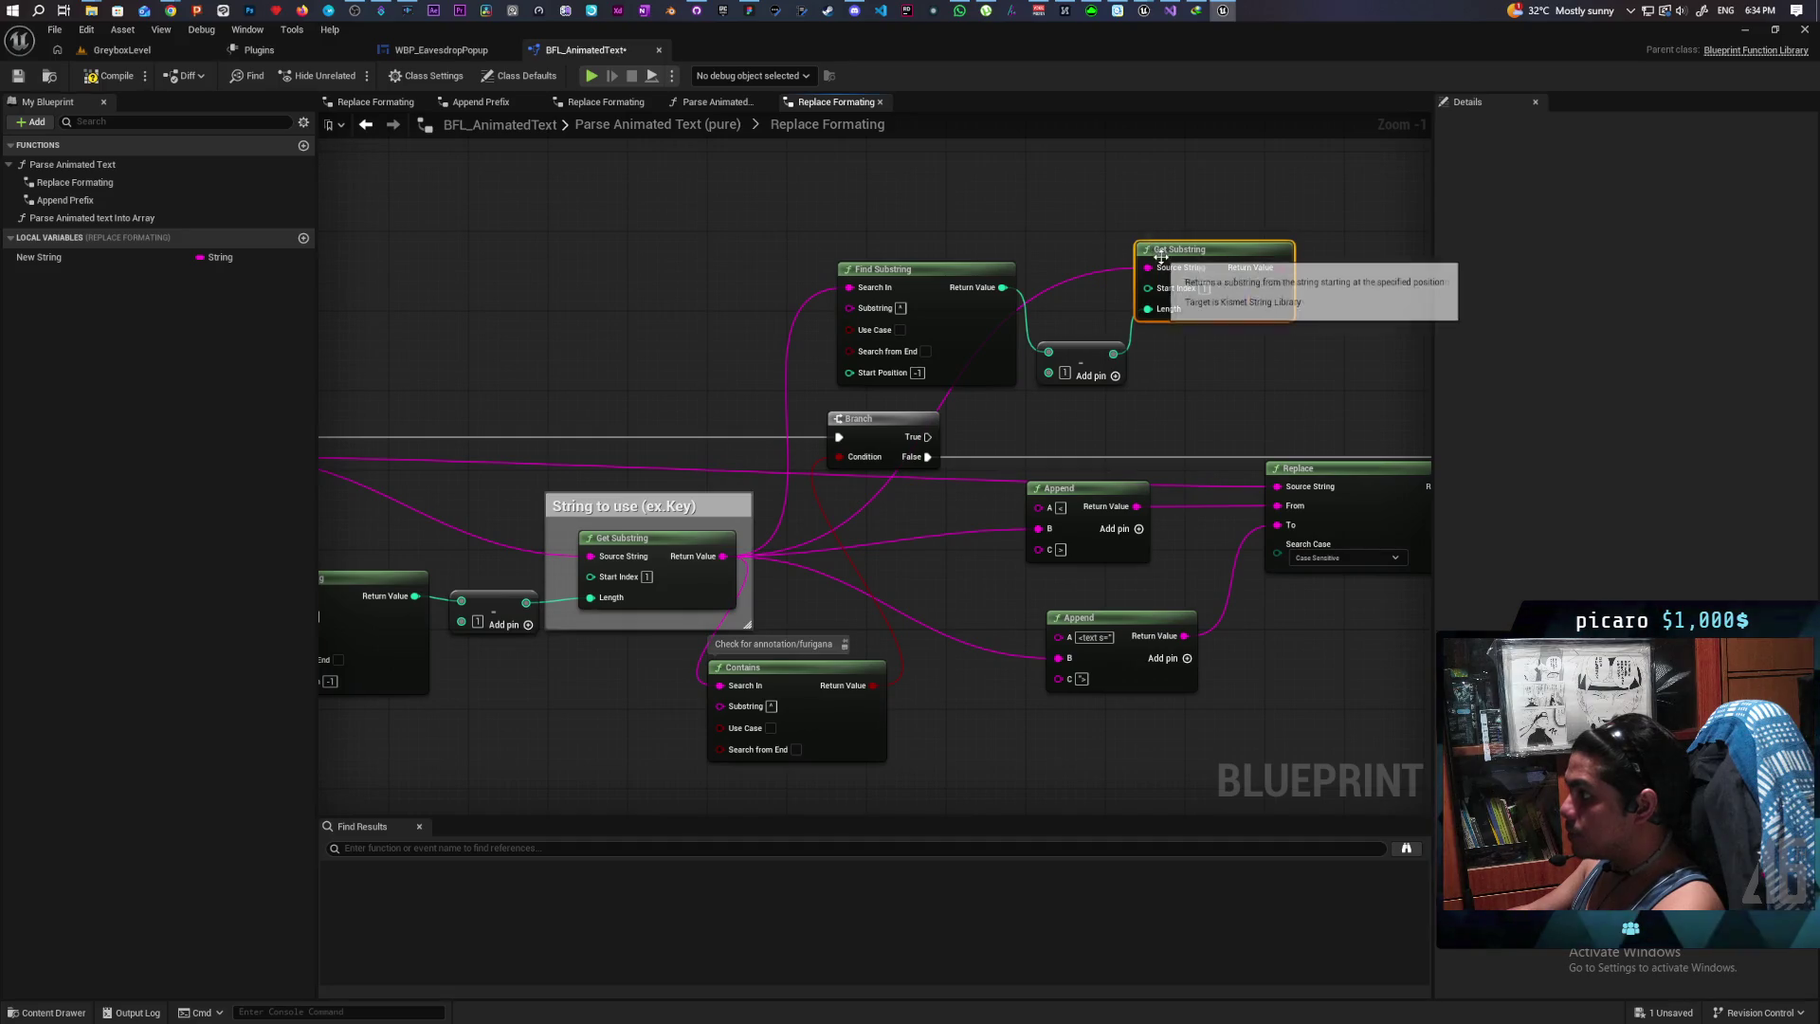
# Step: Comment the upper Get Substring node with 'Get Style if available'
pyautogui.click(1154, 228)
pyautogui.write('Get')
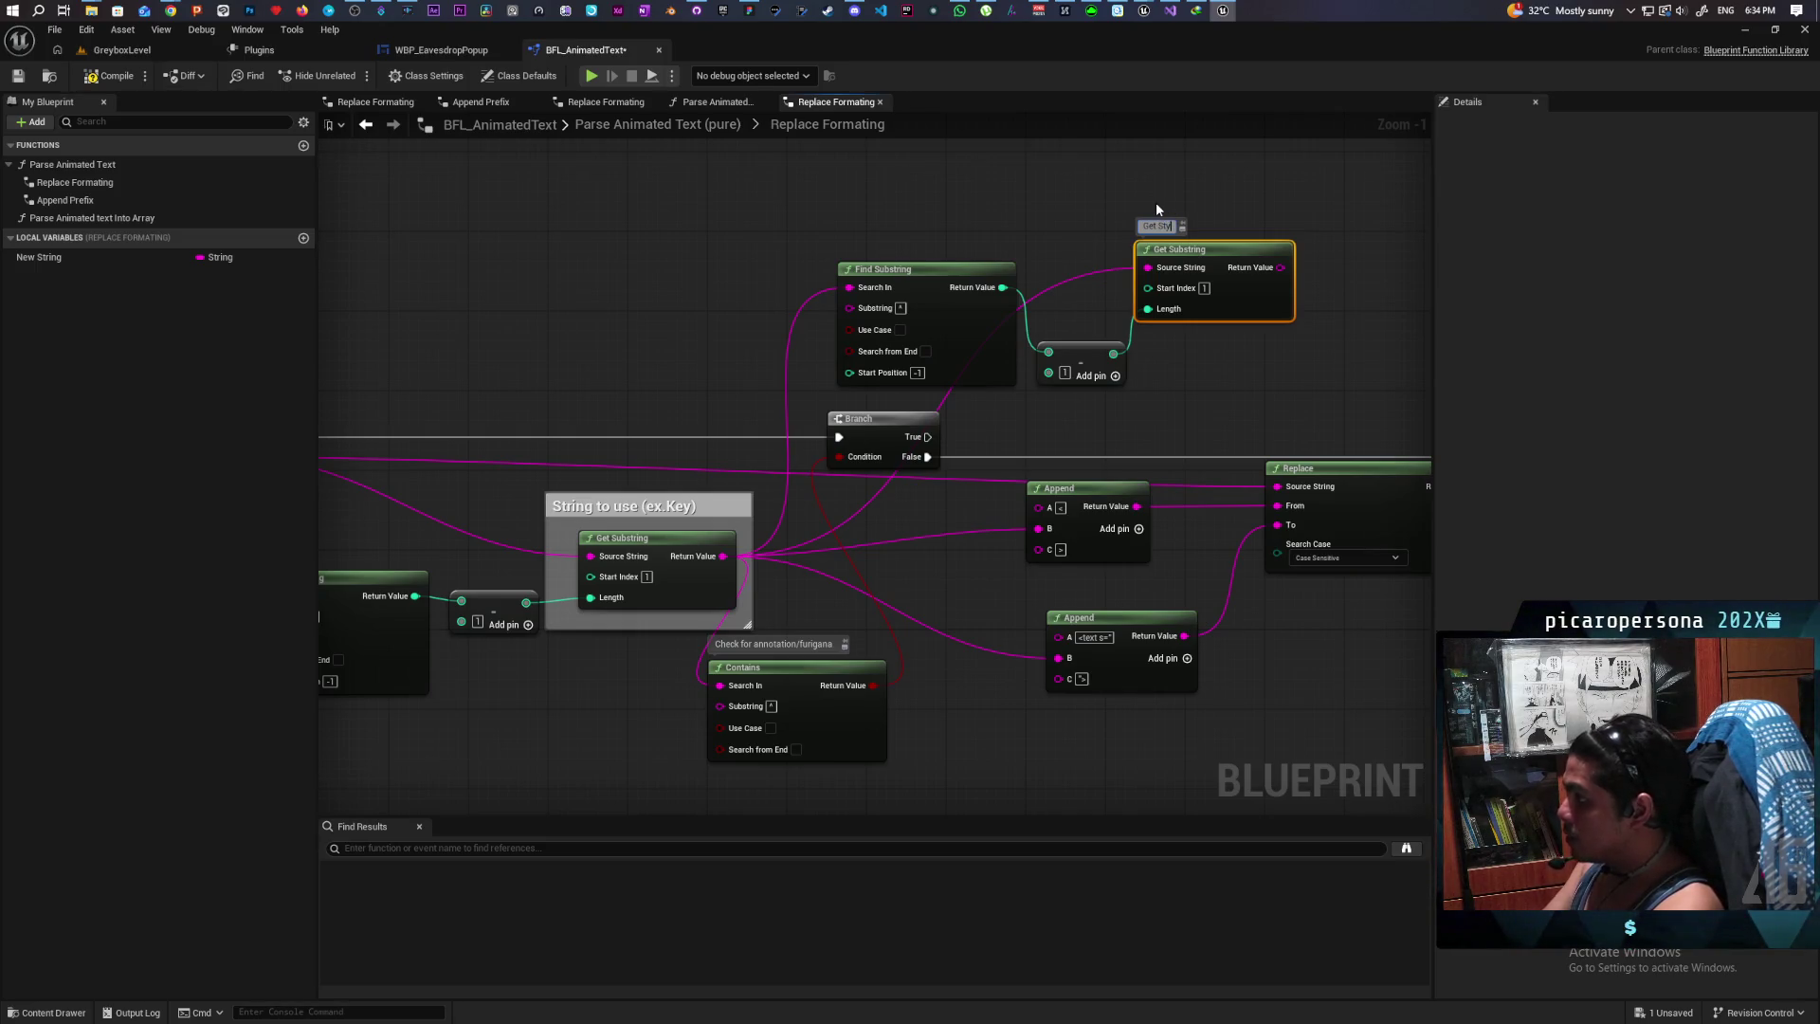
pyautogui.write(' Style if available')
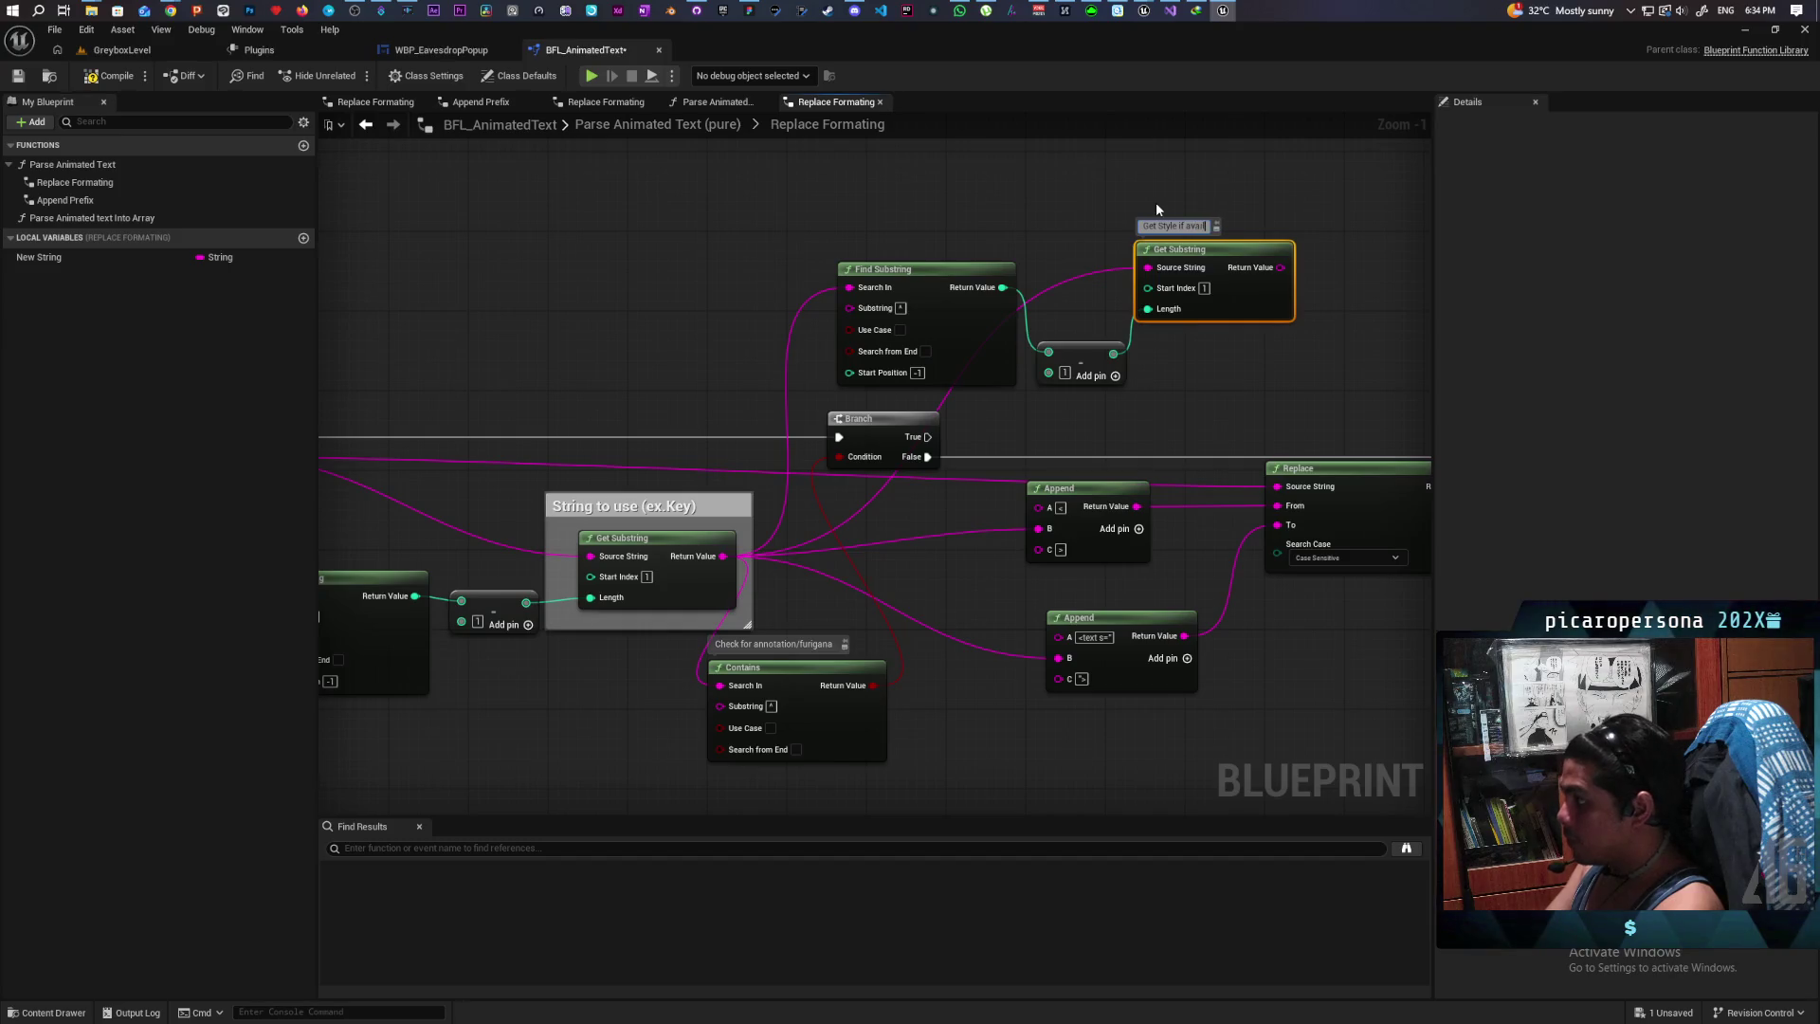
pyautogui.click(1157, 205)
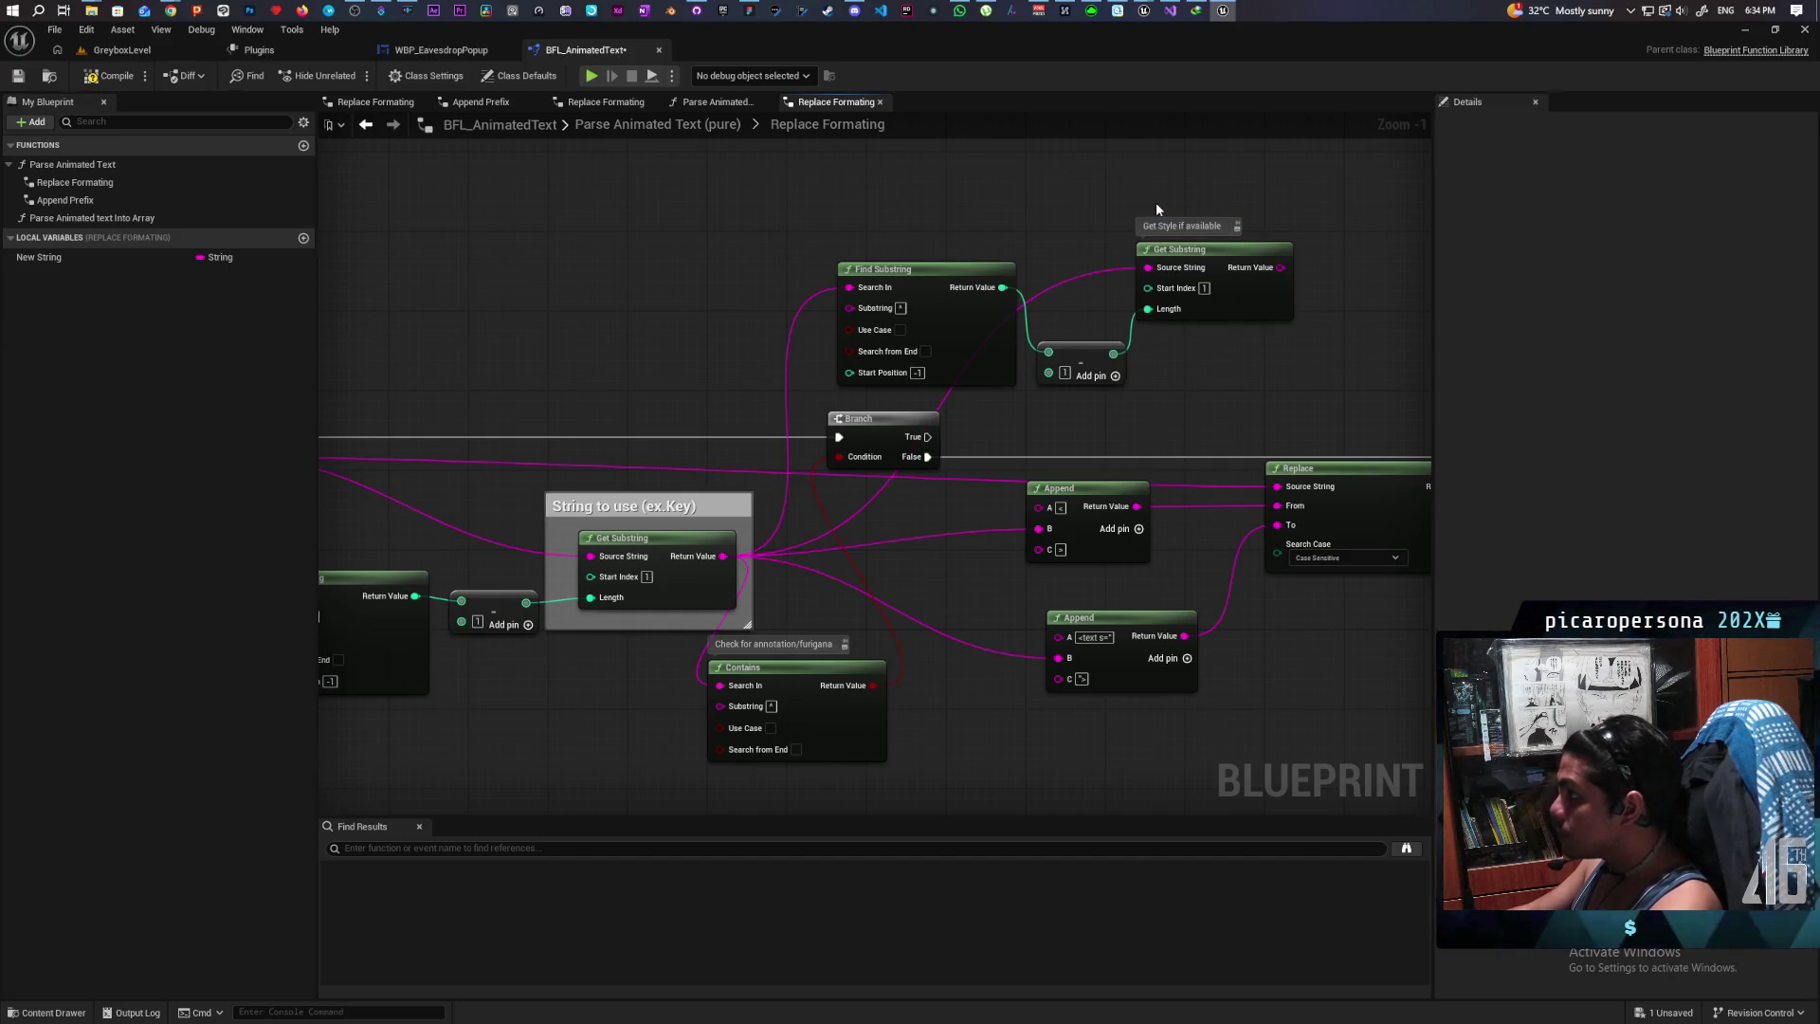
pyautogui.moveTo(1157, 202); pyautogui.dragTo(1111, 217)
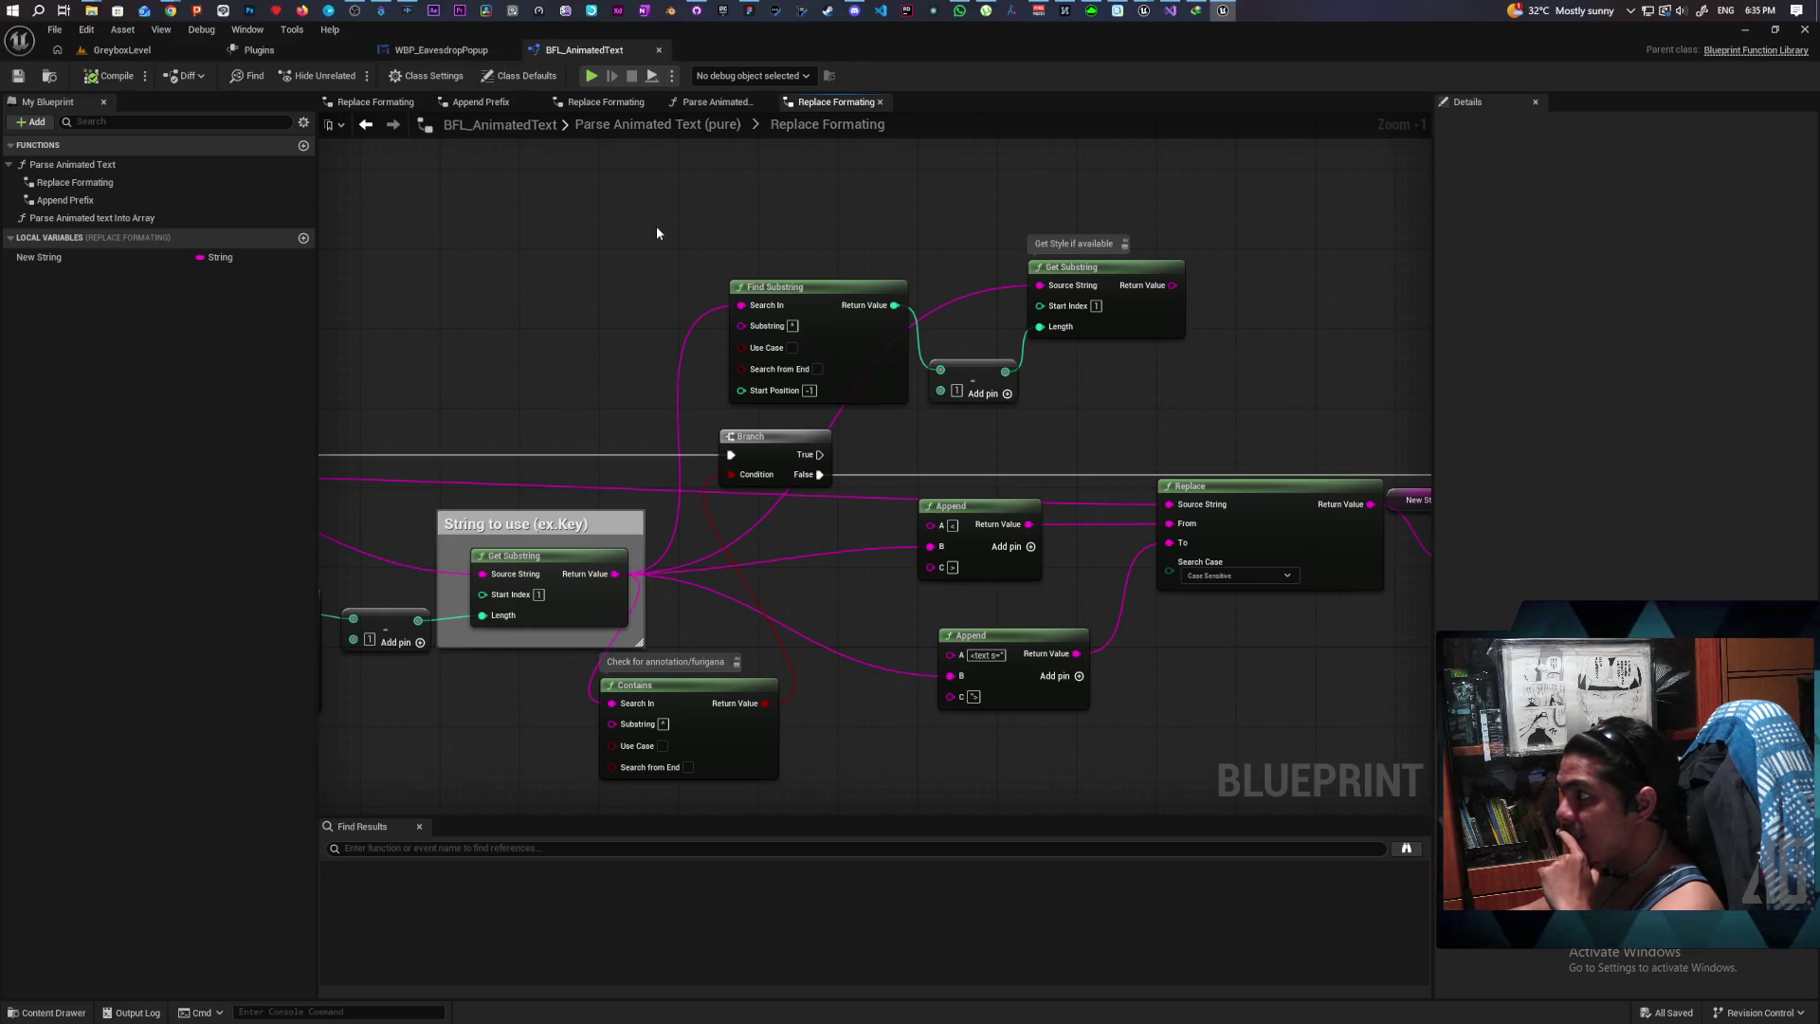
# Step: Add a Trim Trailing node fed by the upper Get Substring's Return Value
pyautogui.scroll(2, 1014, 423)
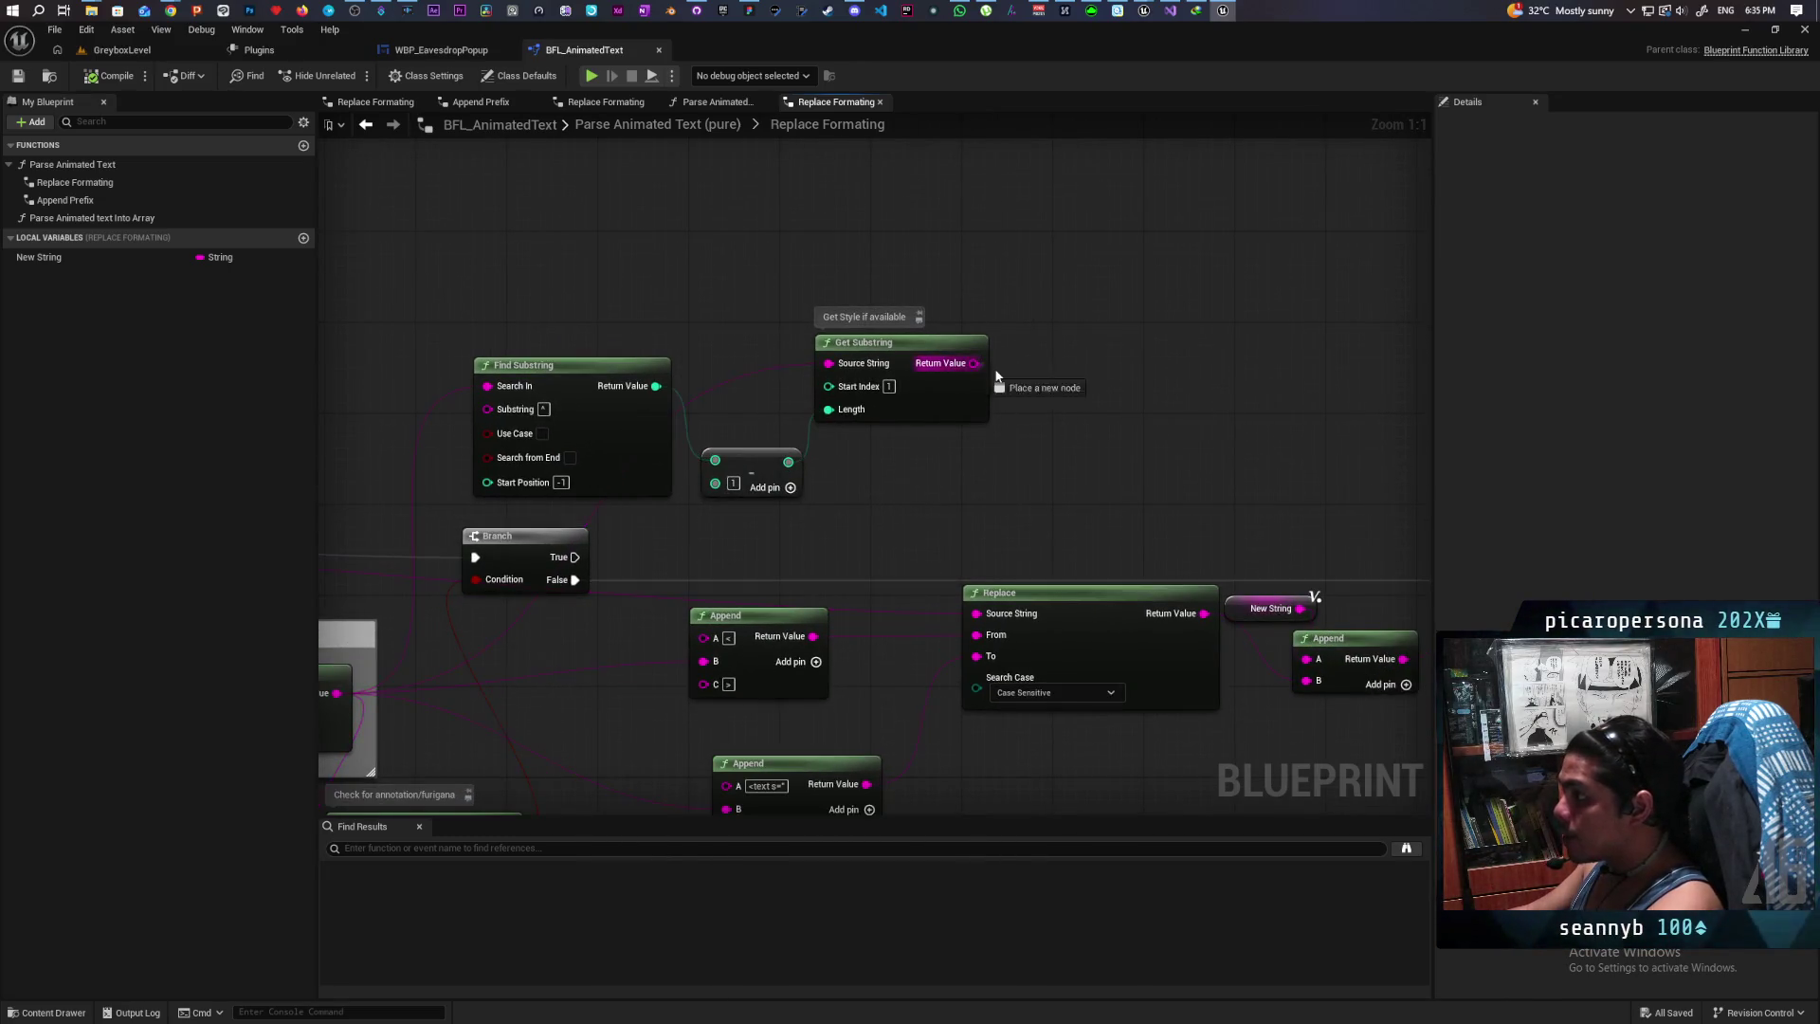
pyautogui.moveTo(977, 364); pyautogui.dragTo(1037, 361)
pyautogui.write('trim')
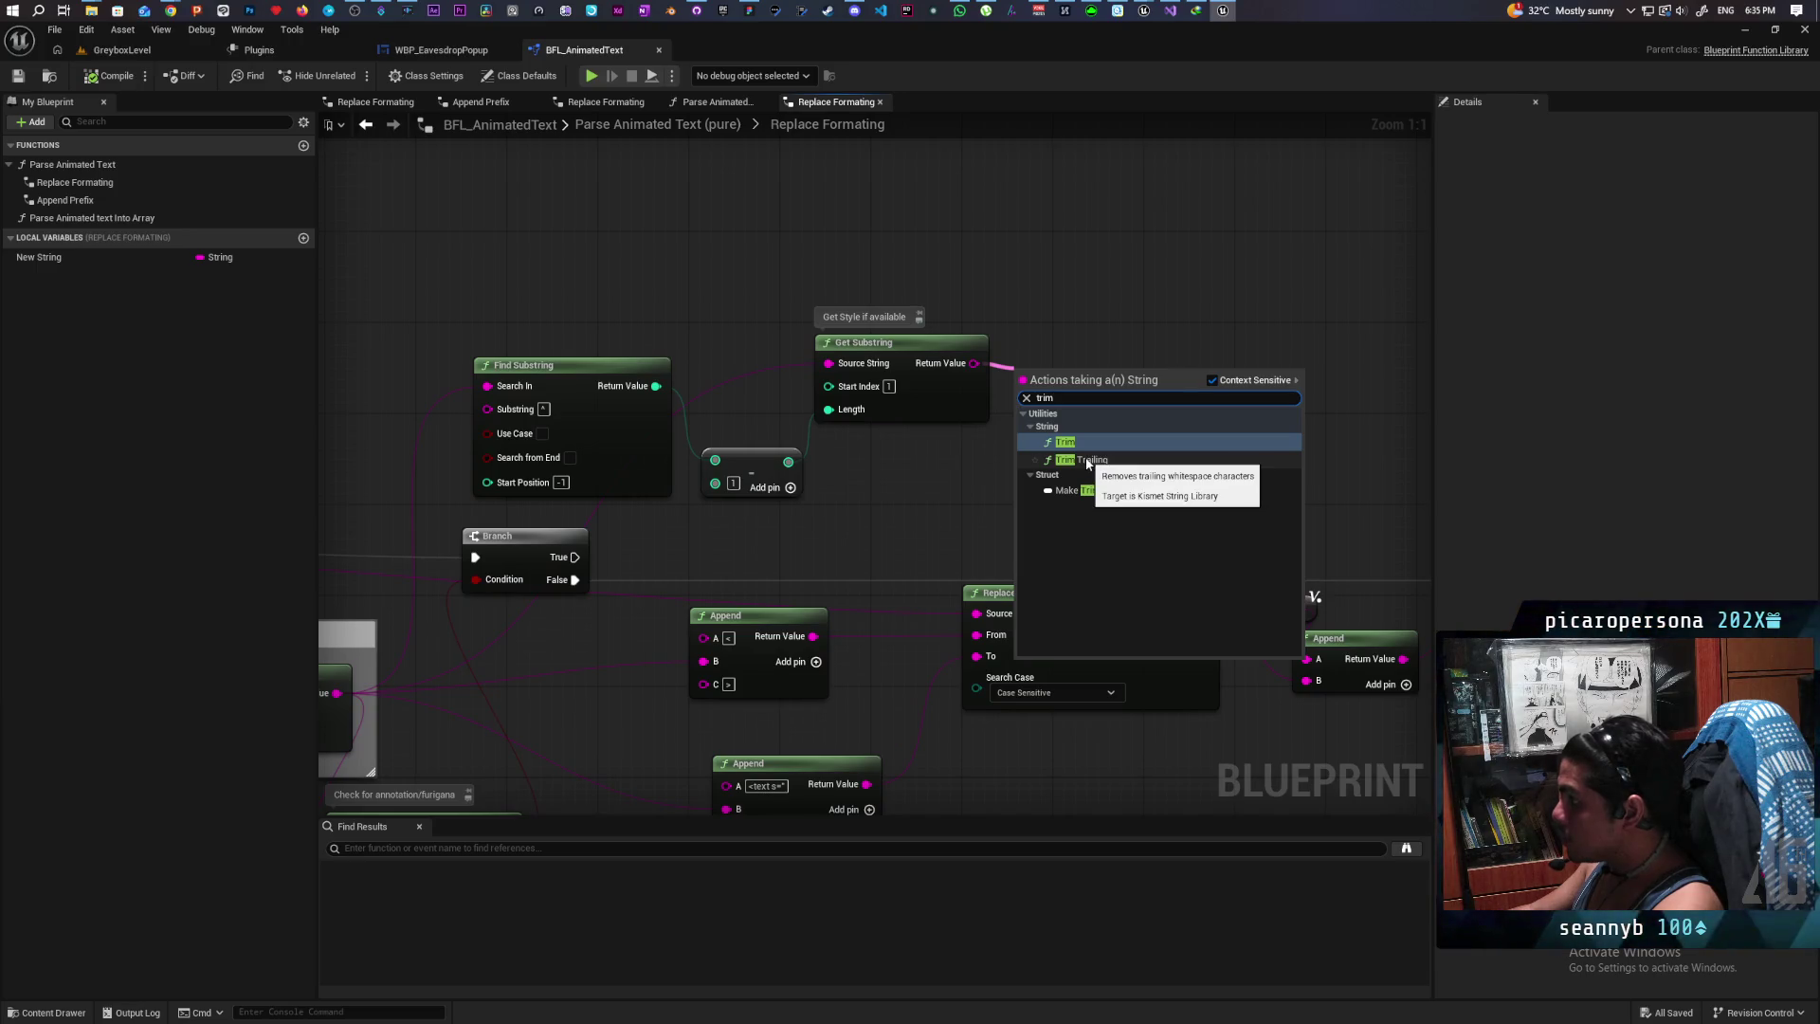
pyautogui.click(1088, 462)
pyautogui.moveTo(1059, 379); pyautogui.dragTo(1059, 347)
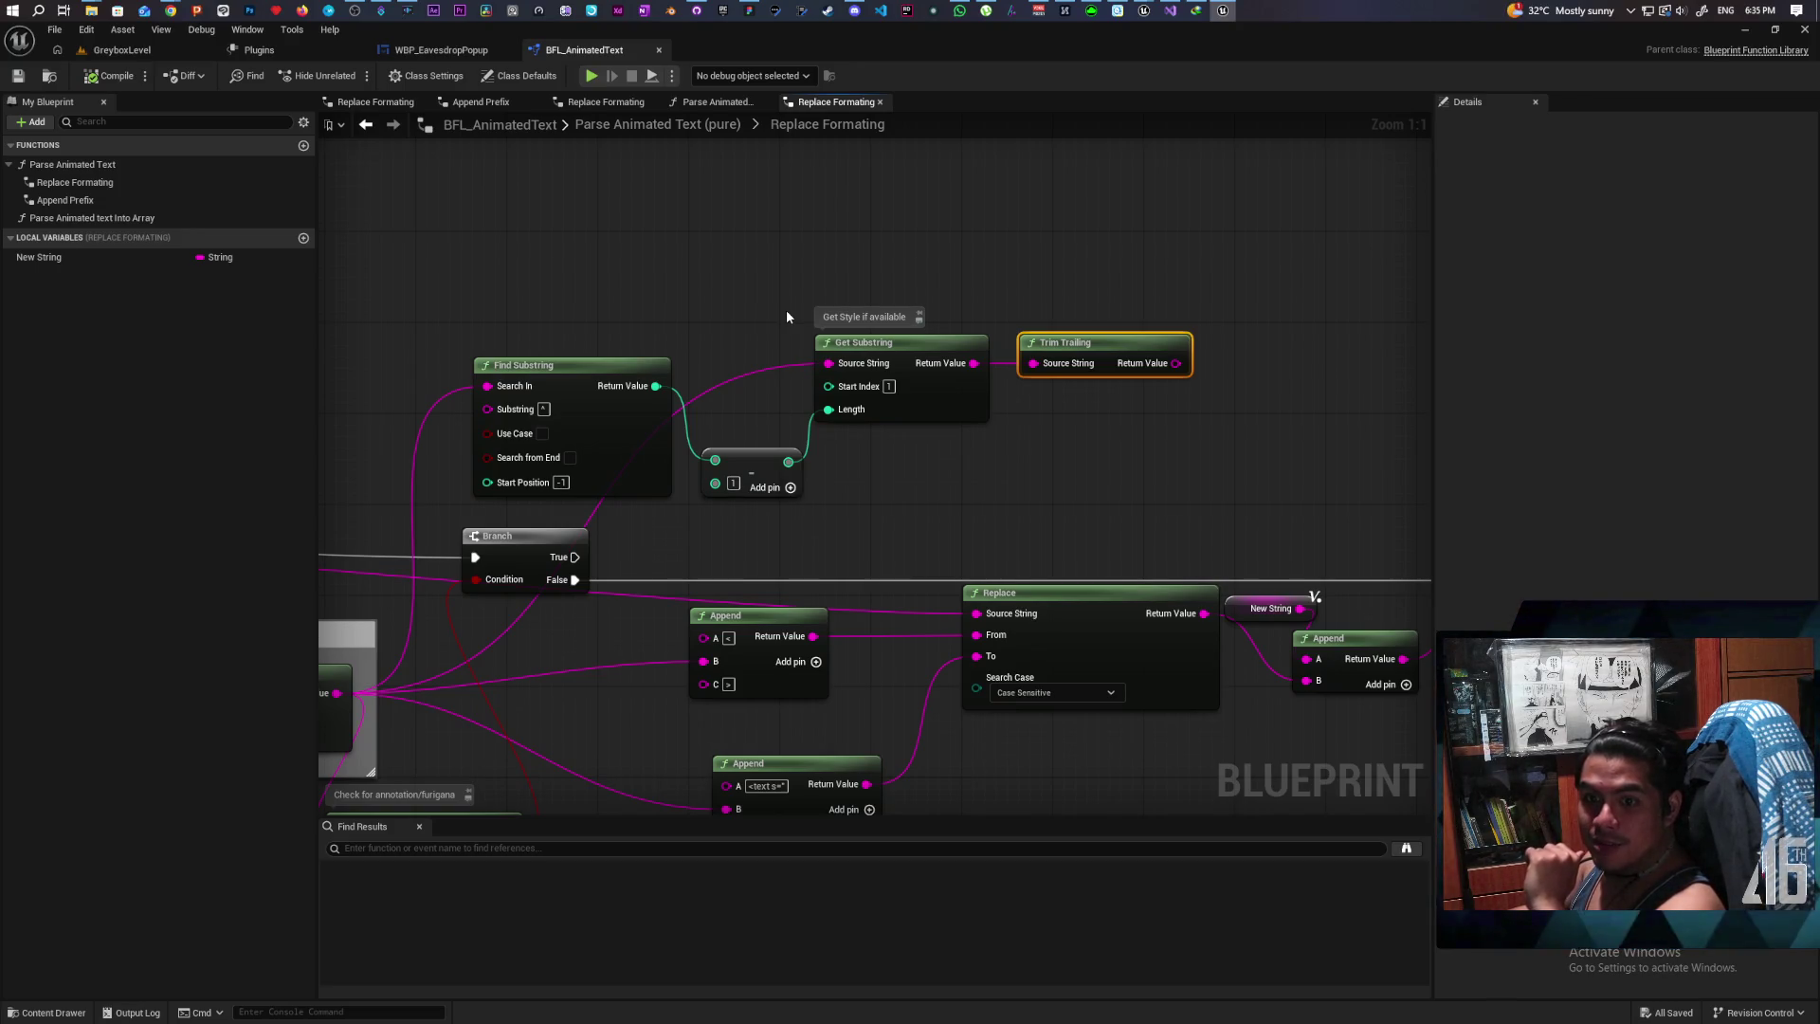
# Step: Move the Find Substring, math, Get Substring and Trim Trailing nodes further left
pyautogui.moveTo(1041, 450)
pyautogui.mouseDown()
pyautogui.moveTo(930, 412)
pyautogui.moveTo(1158, 385)
pyautogui.moveTo(876, 380)
pyautogui.moveTo(819, 337)
pyautogui.mouseUp()
pyautogui.click(819, 337)
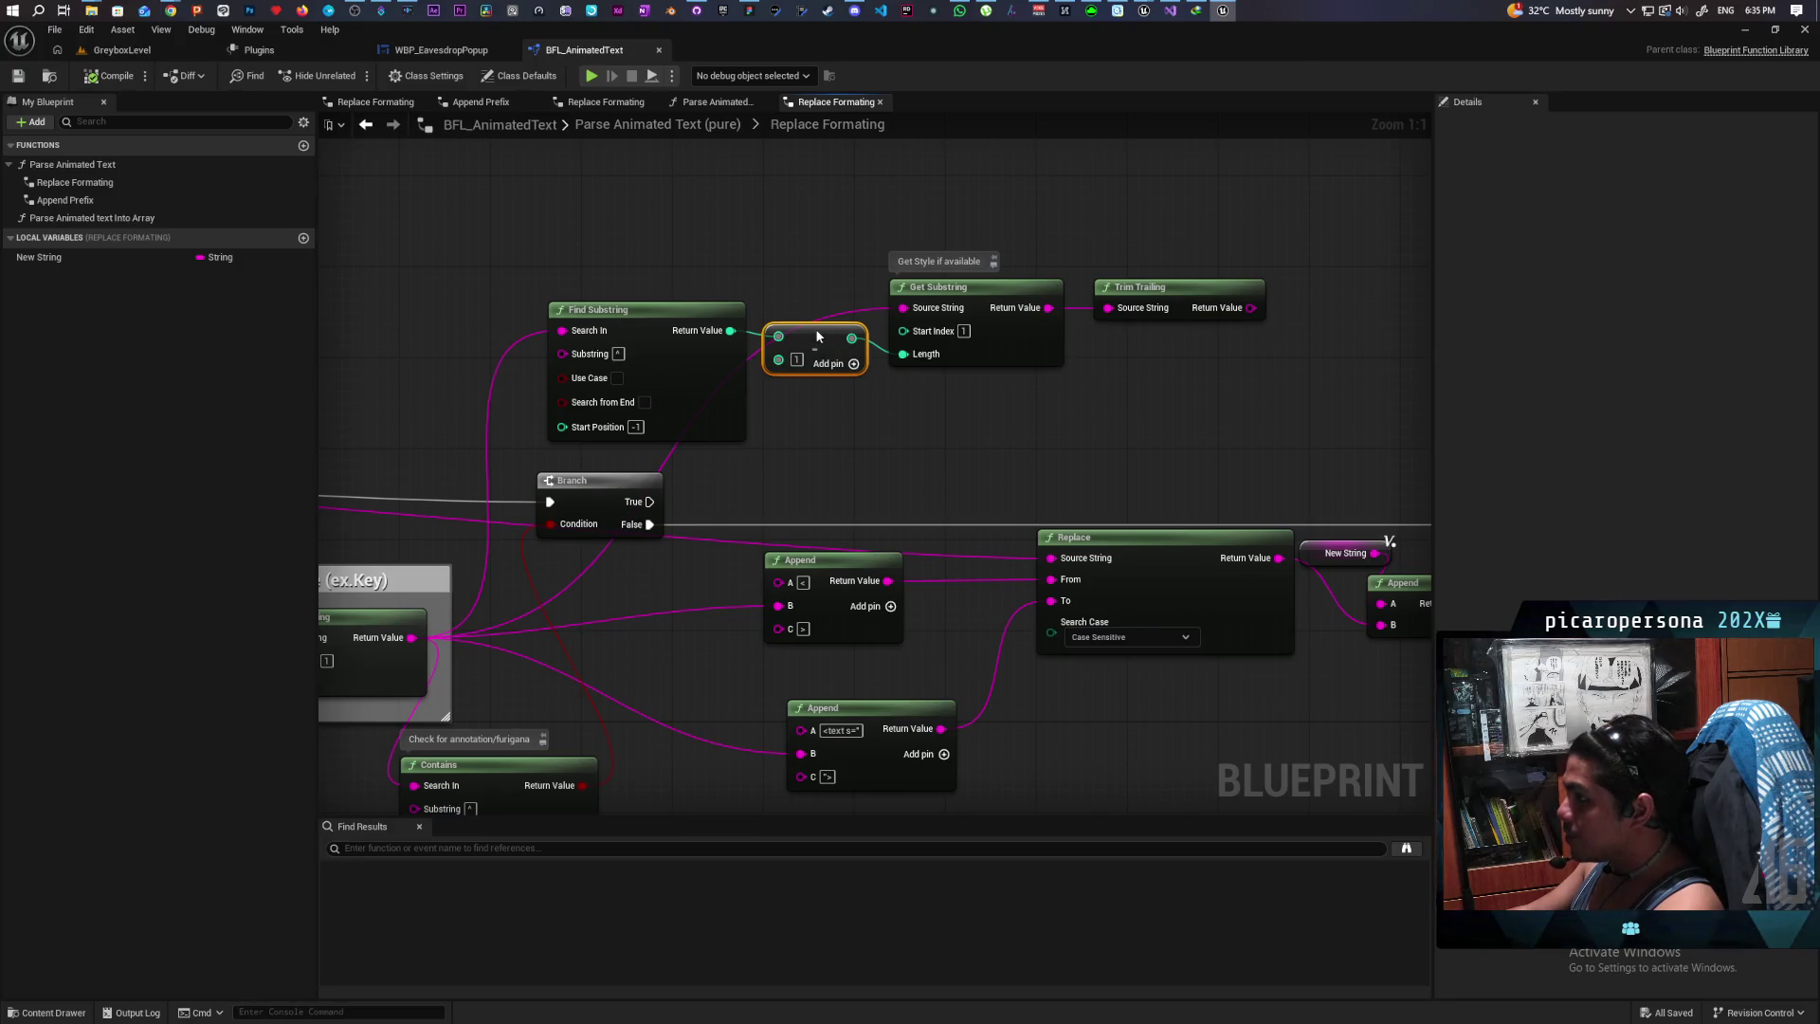
pyautogui.scroll(-2, 815, 328)
pyautogui.scroll(-3, 1120, 449)
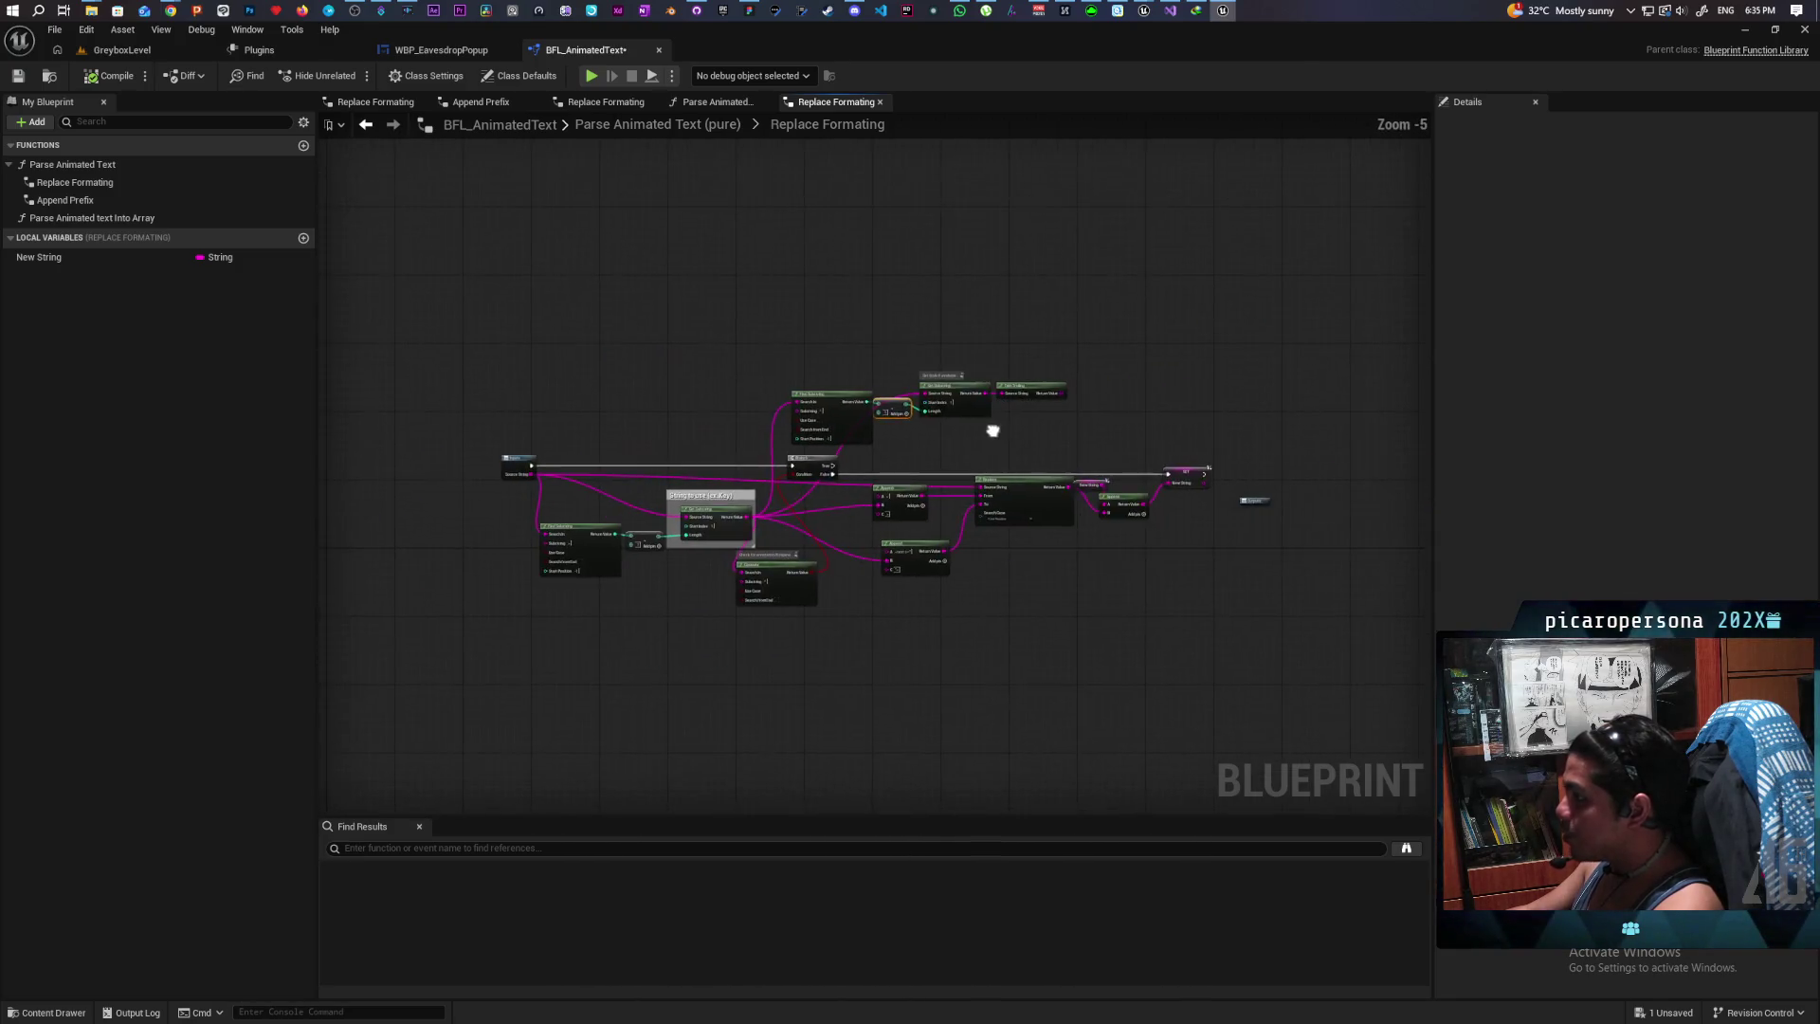
pyautogui.scroll(2, 1000, 430)
pyautogui.moveTo(634, 312); pyautogui.dragTo(1152, 405)
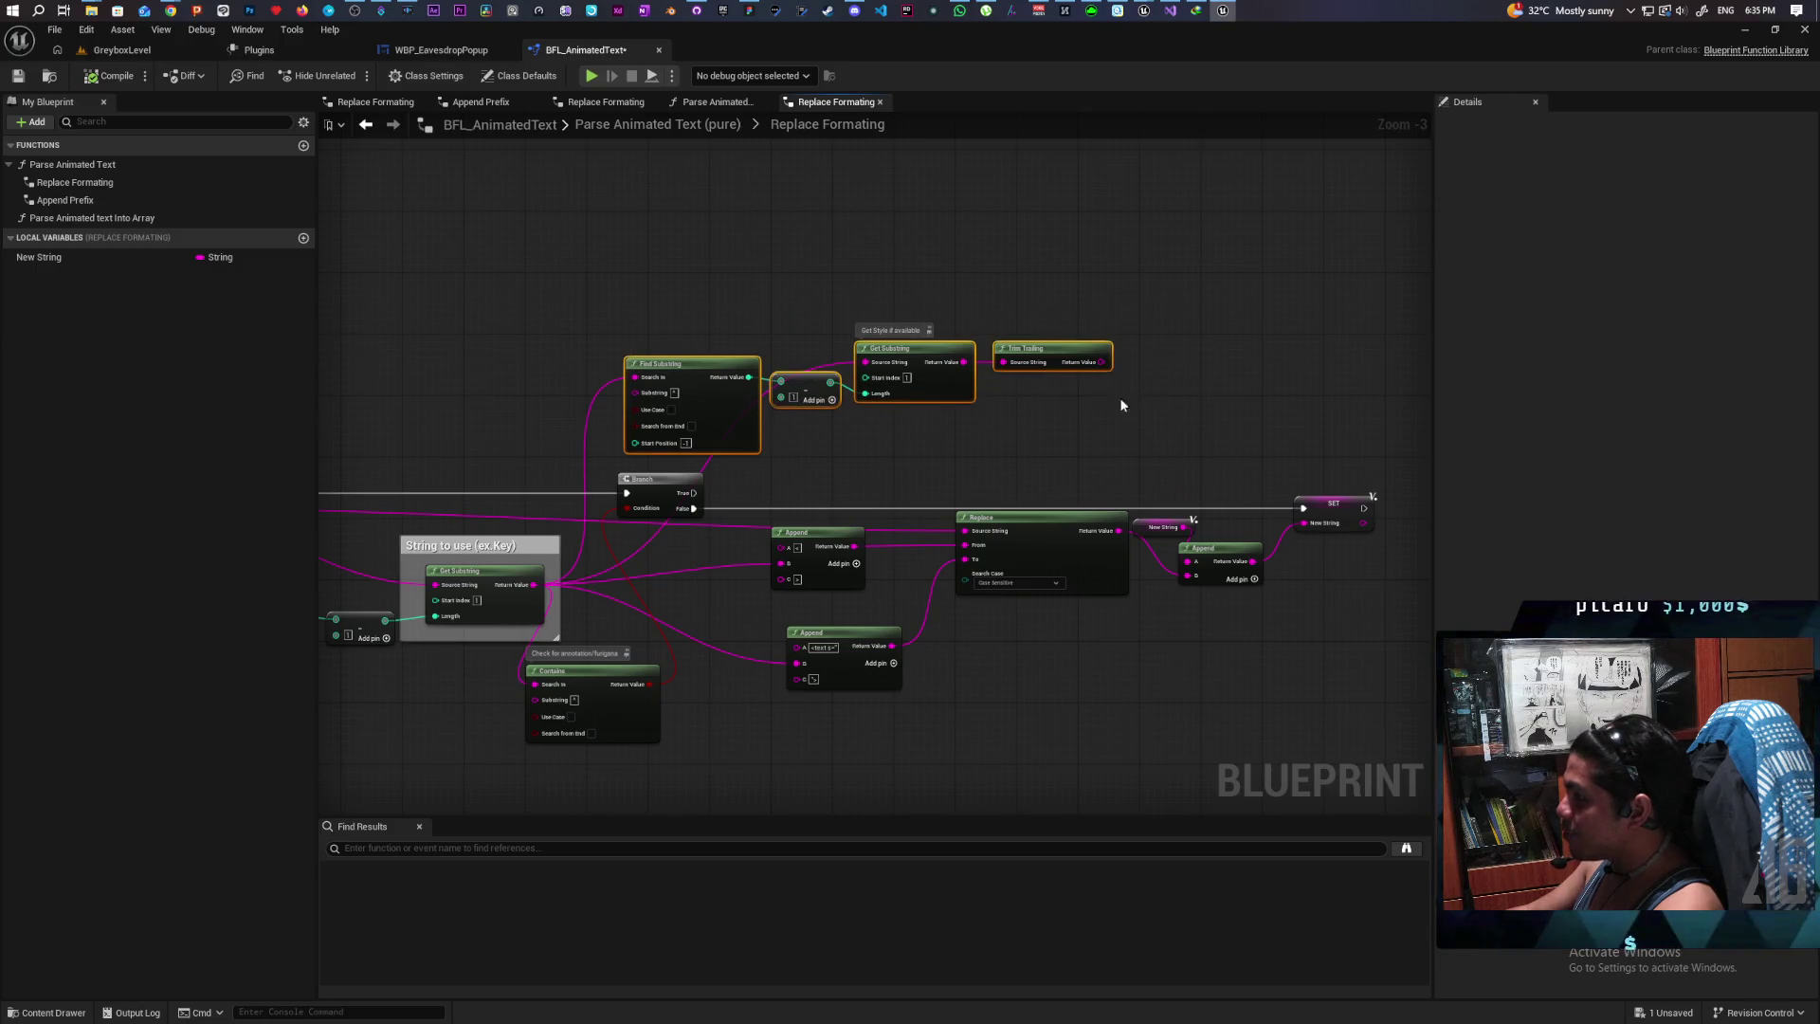
pyautogui.moveTo(916, 355); pyautogui.dragTo(759, 353)
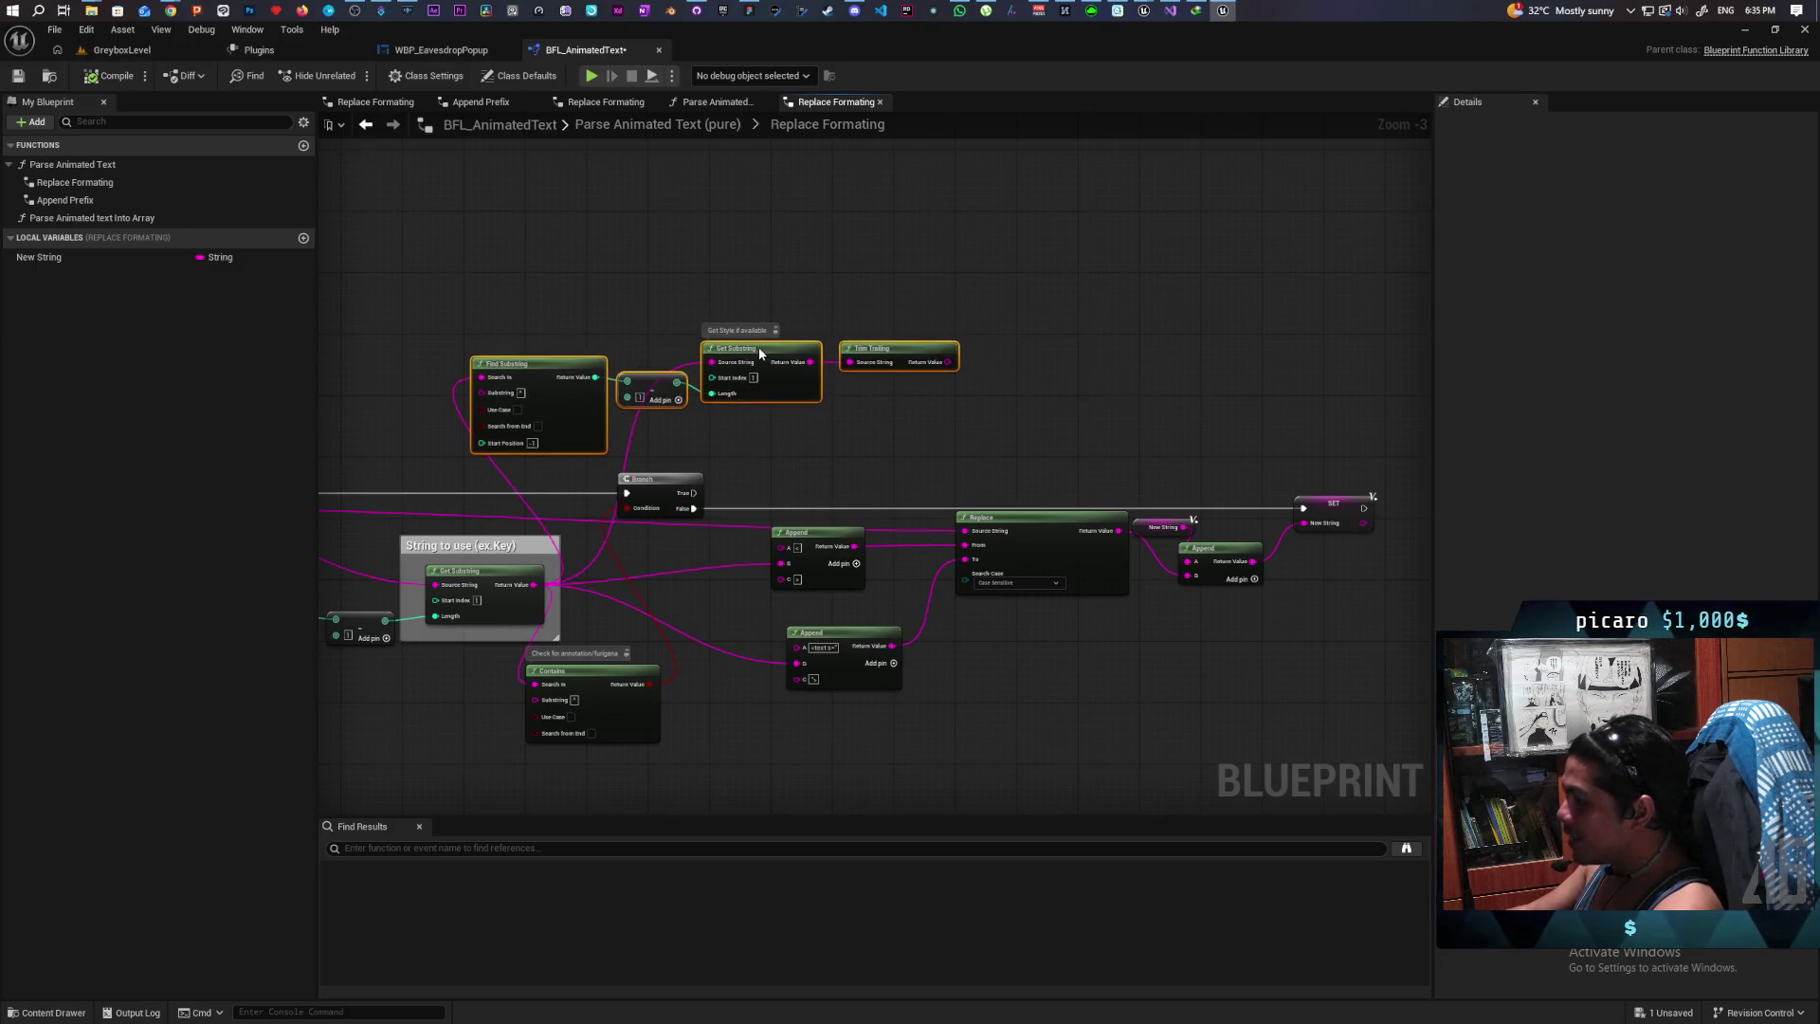
pyautogui.click(777, 448)
pyautogui.moveTo(777, 448); pyautogui.dragTo(912, 465)
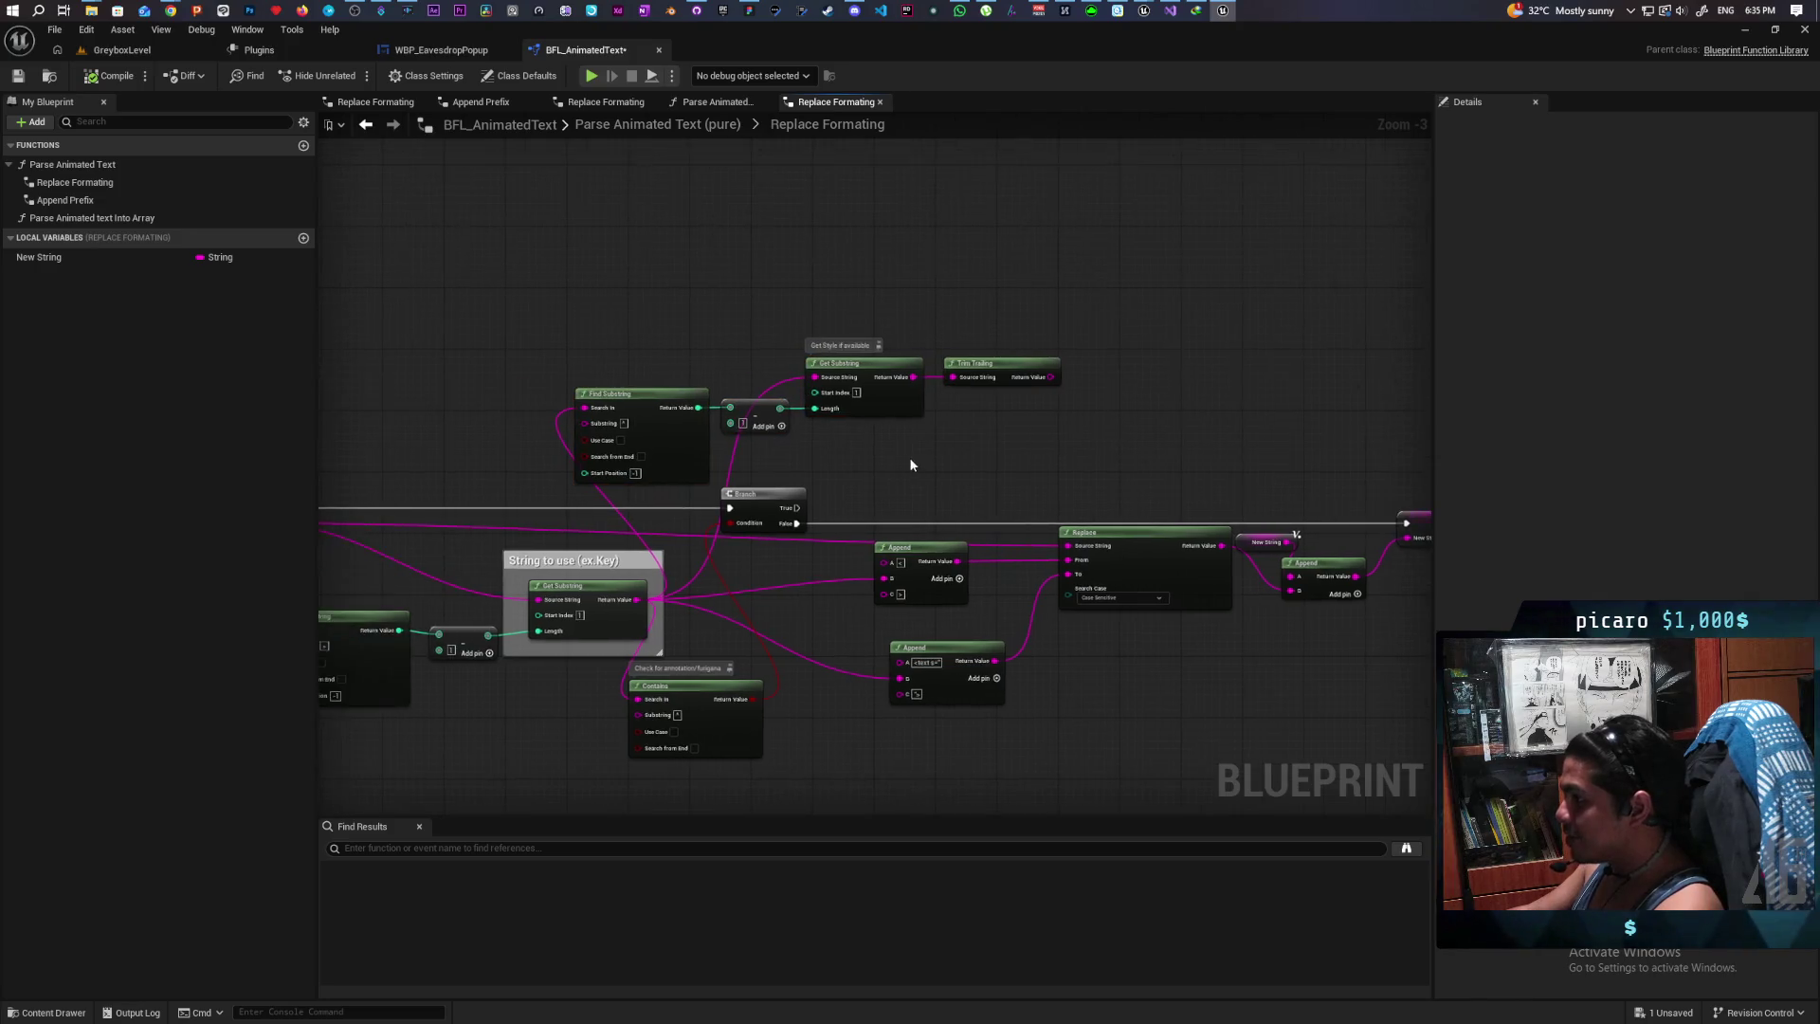
pyautogui.scroll(2, 995, 459)
pyautogui.moveTo(876, 389); pyautogui.dragTo(828, 453)
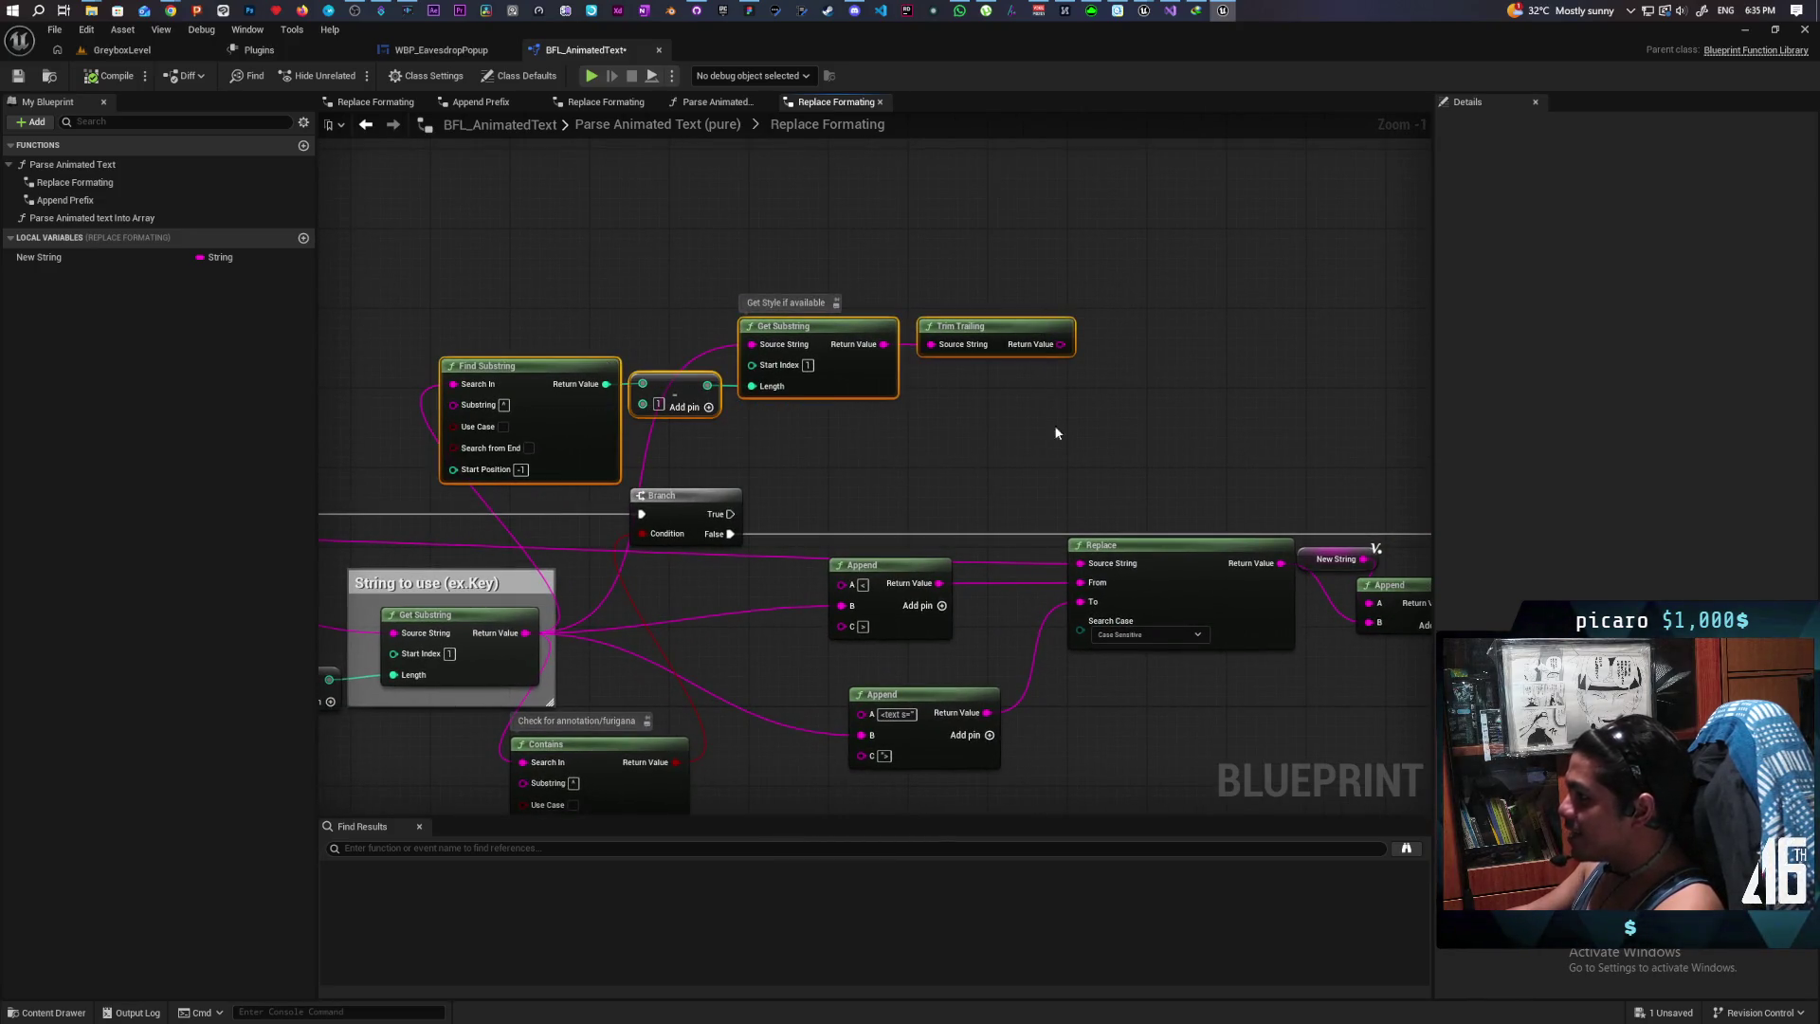
# Step: Add an Is Empty node testing Trim Trailing's result and place it below the chain
pyautogui.moveTo(530, 295)
pyautogui.mouseDown()
pyautogui.moveTo(654, 383)
pyautogui.moveTo(1012, 418)
pyautogui.moveTo(835, 399)
pyautogui.mouseUp()
pyautogui.click(1020, 436)
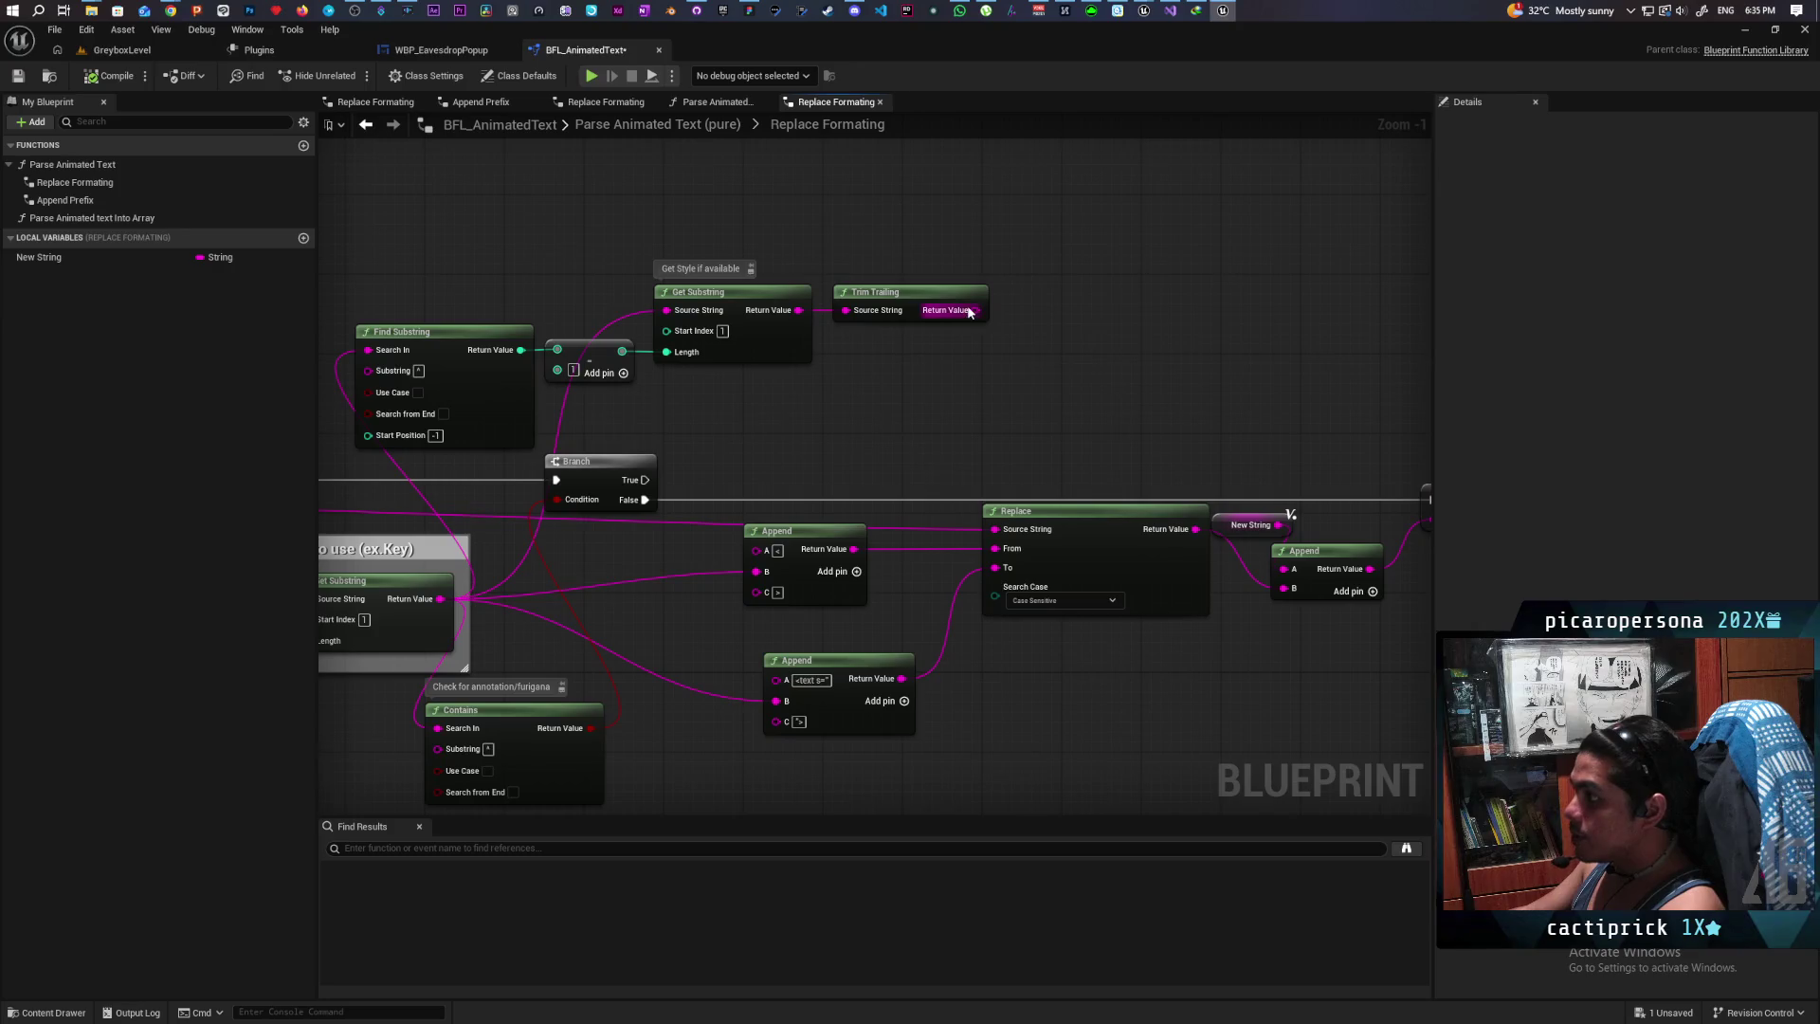
pyautogui.moveTo(969, 311); pyautogui.dragTo(950, 382)
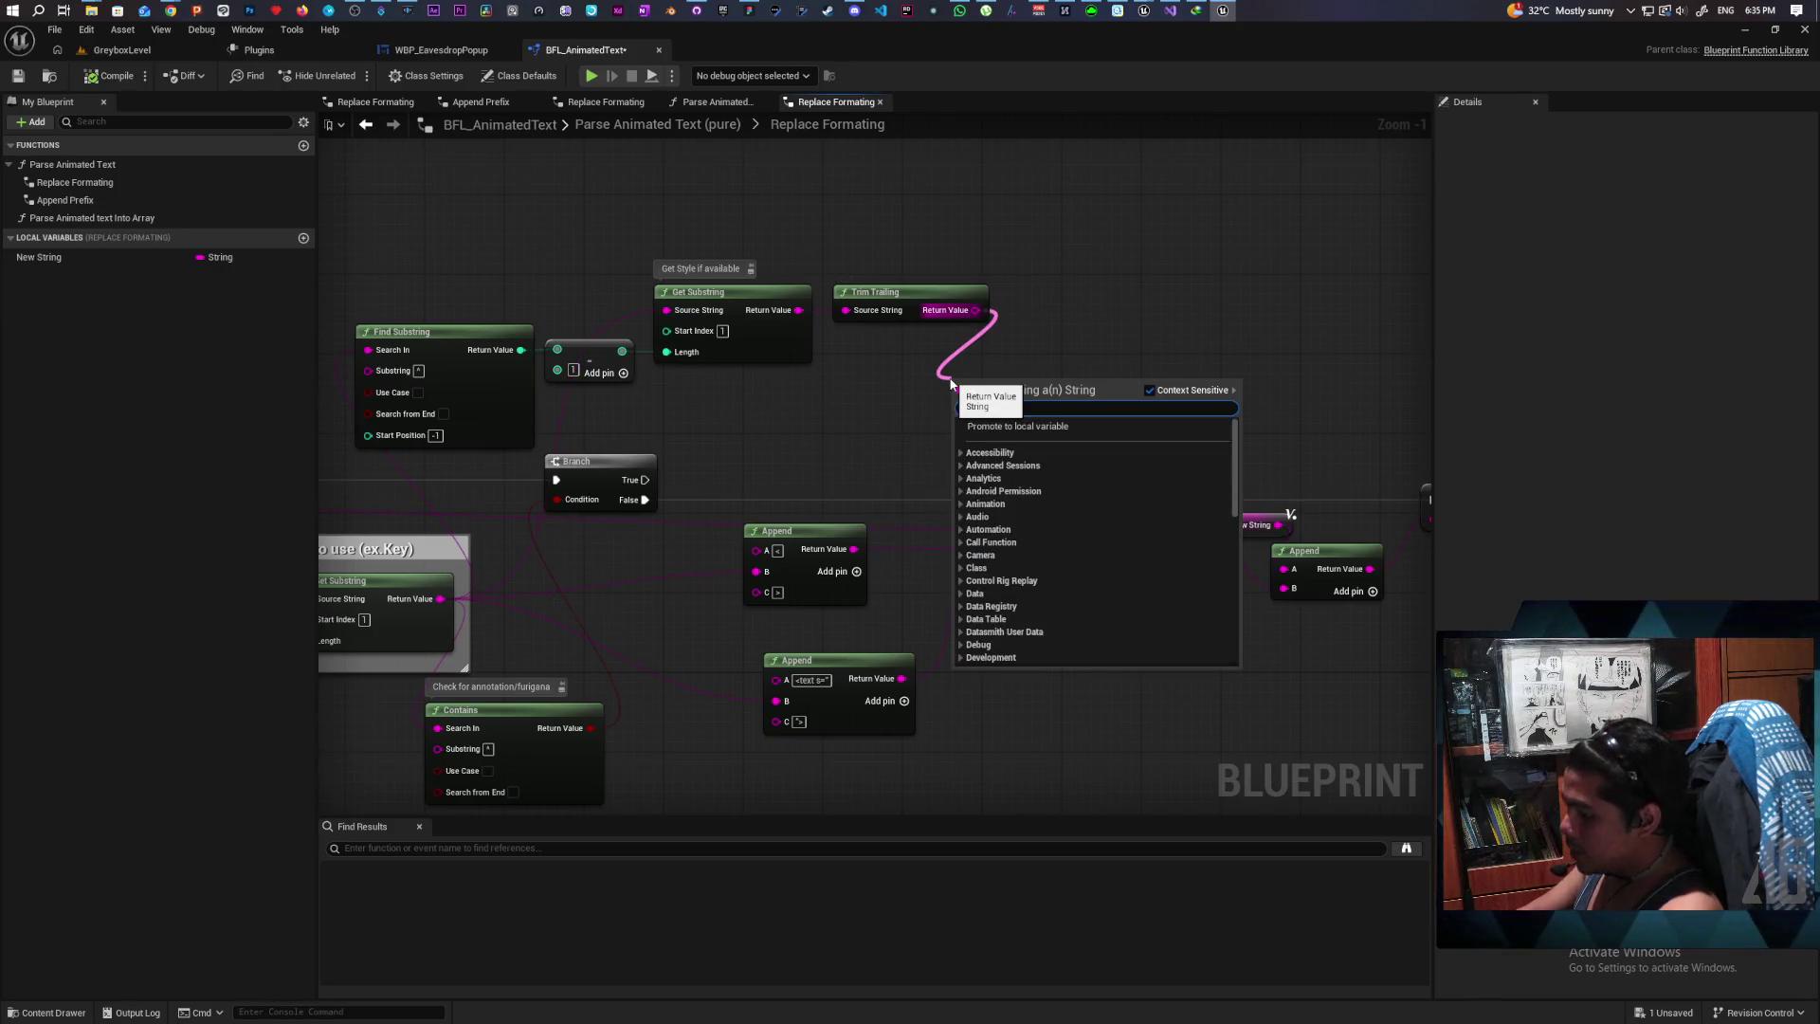
pyautogui.write('is empty')
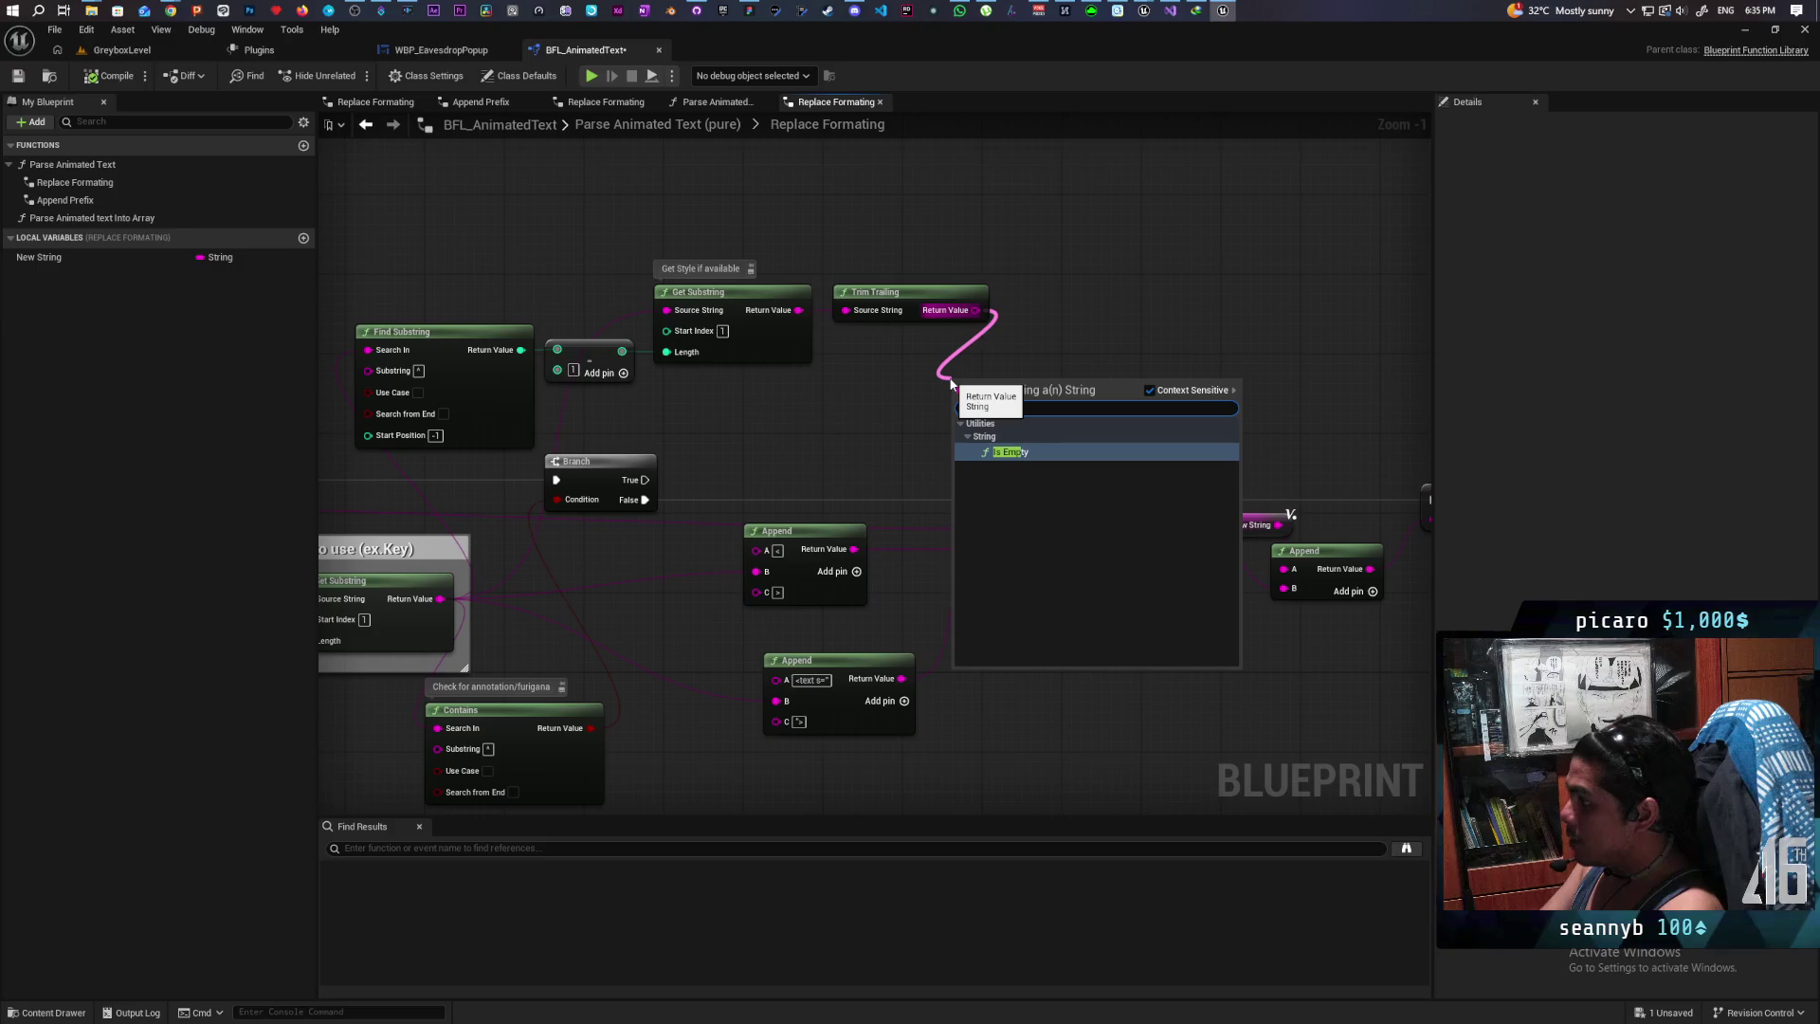
pyautogui.press('Return')
pyautogui.moveTo(950, 380); pyautogui.dragTo(702, 431)
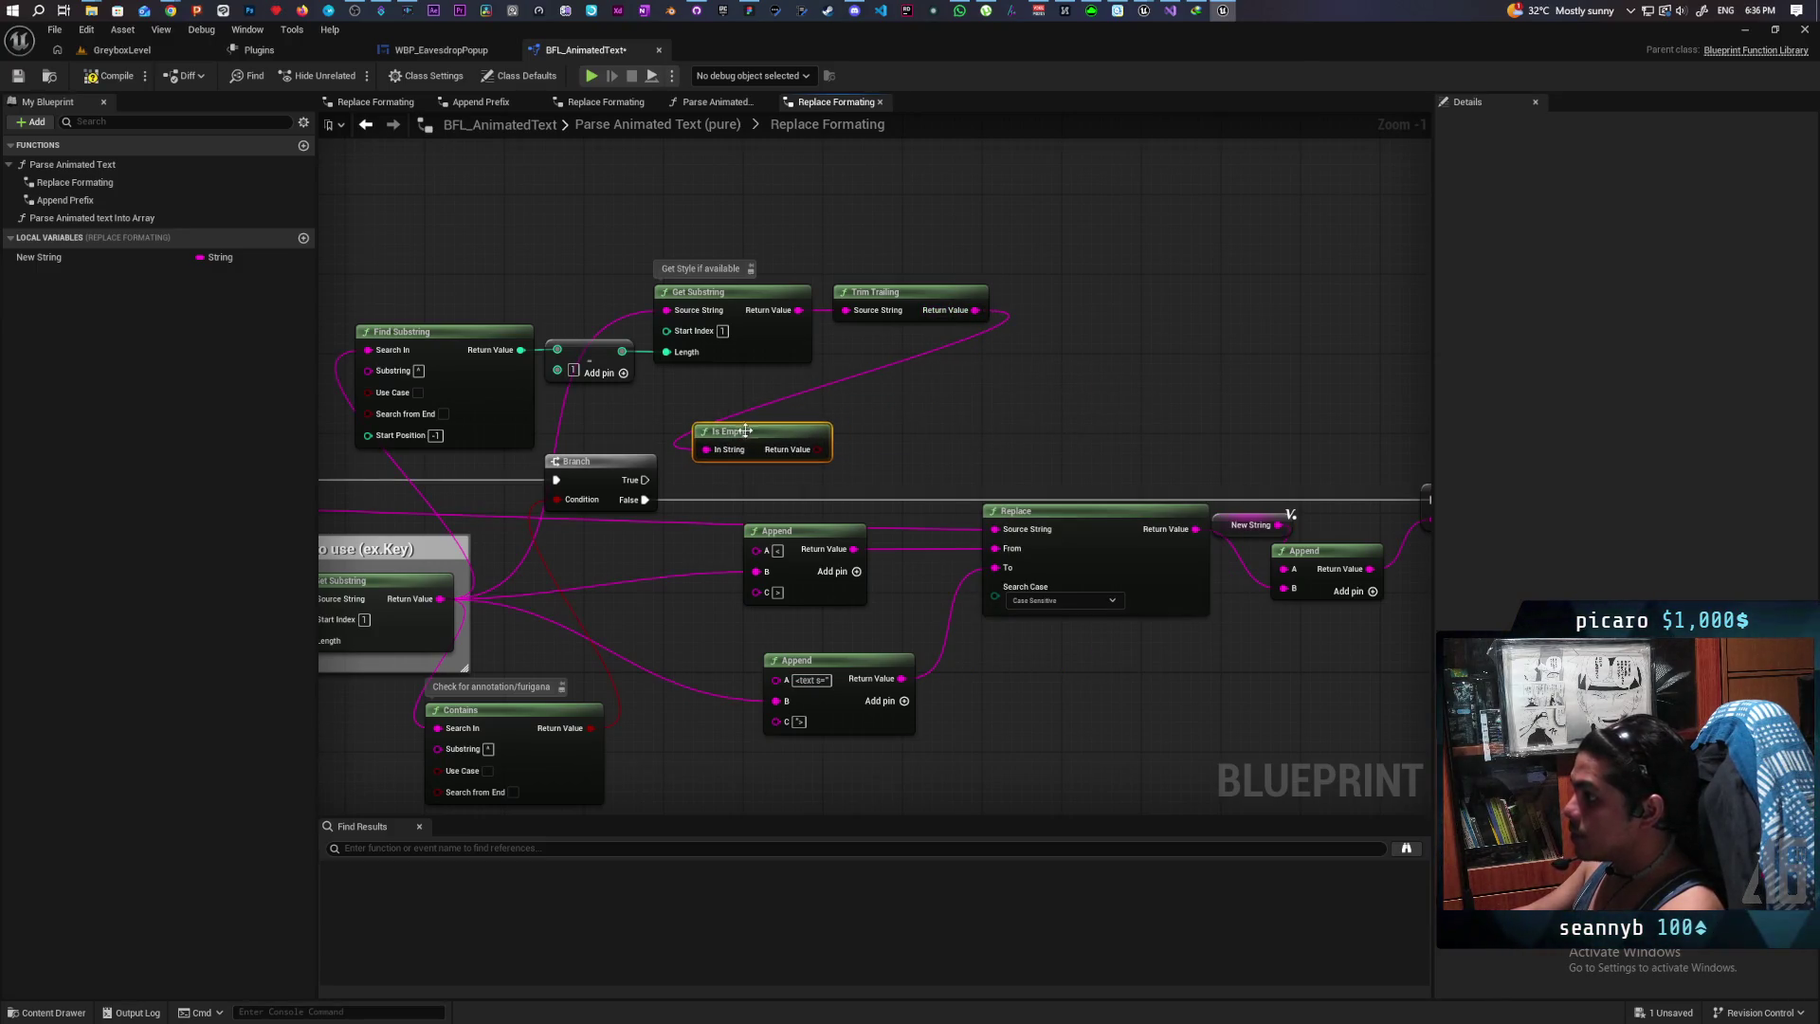
# Step: Add a second Branch conditioned on Is Empty and triggered by the first Branch's True output
pyautogui.click(895, 414)
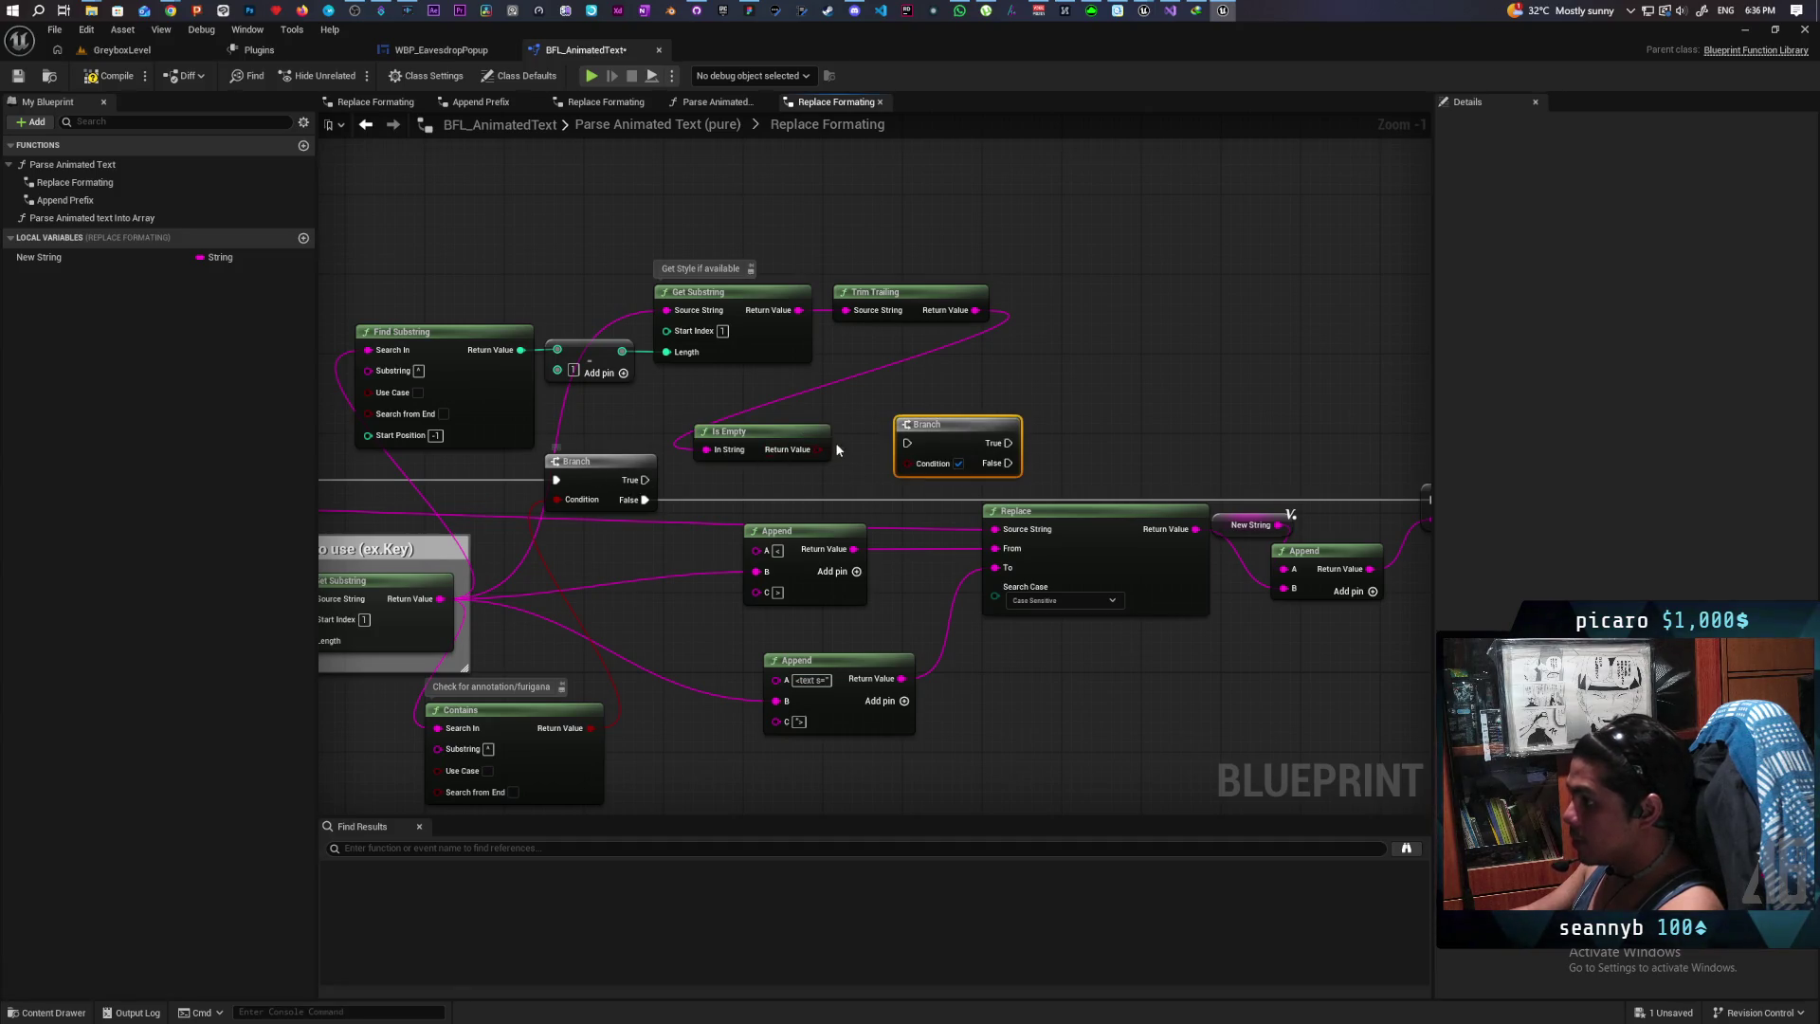
pyautogui.moveTo(821, 450)
pyautogui.mouseDown()
pyautogui.moveTo(908, 463)
pyautogui.moveTo(940, 413)
pyautogui.mouseUp()
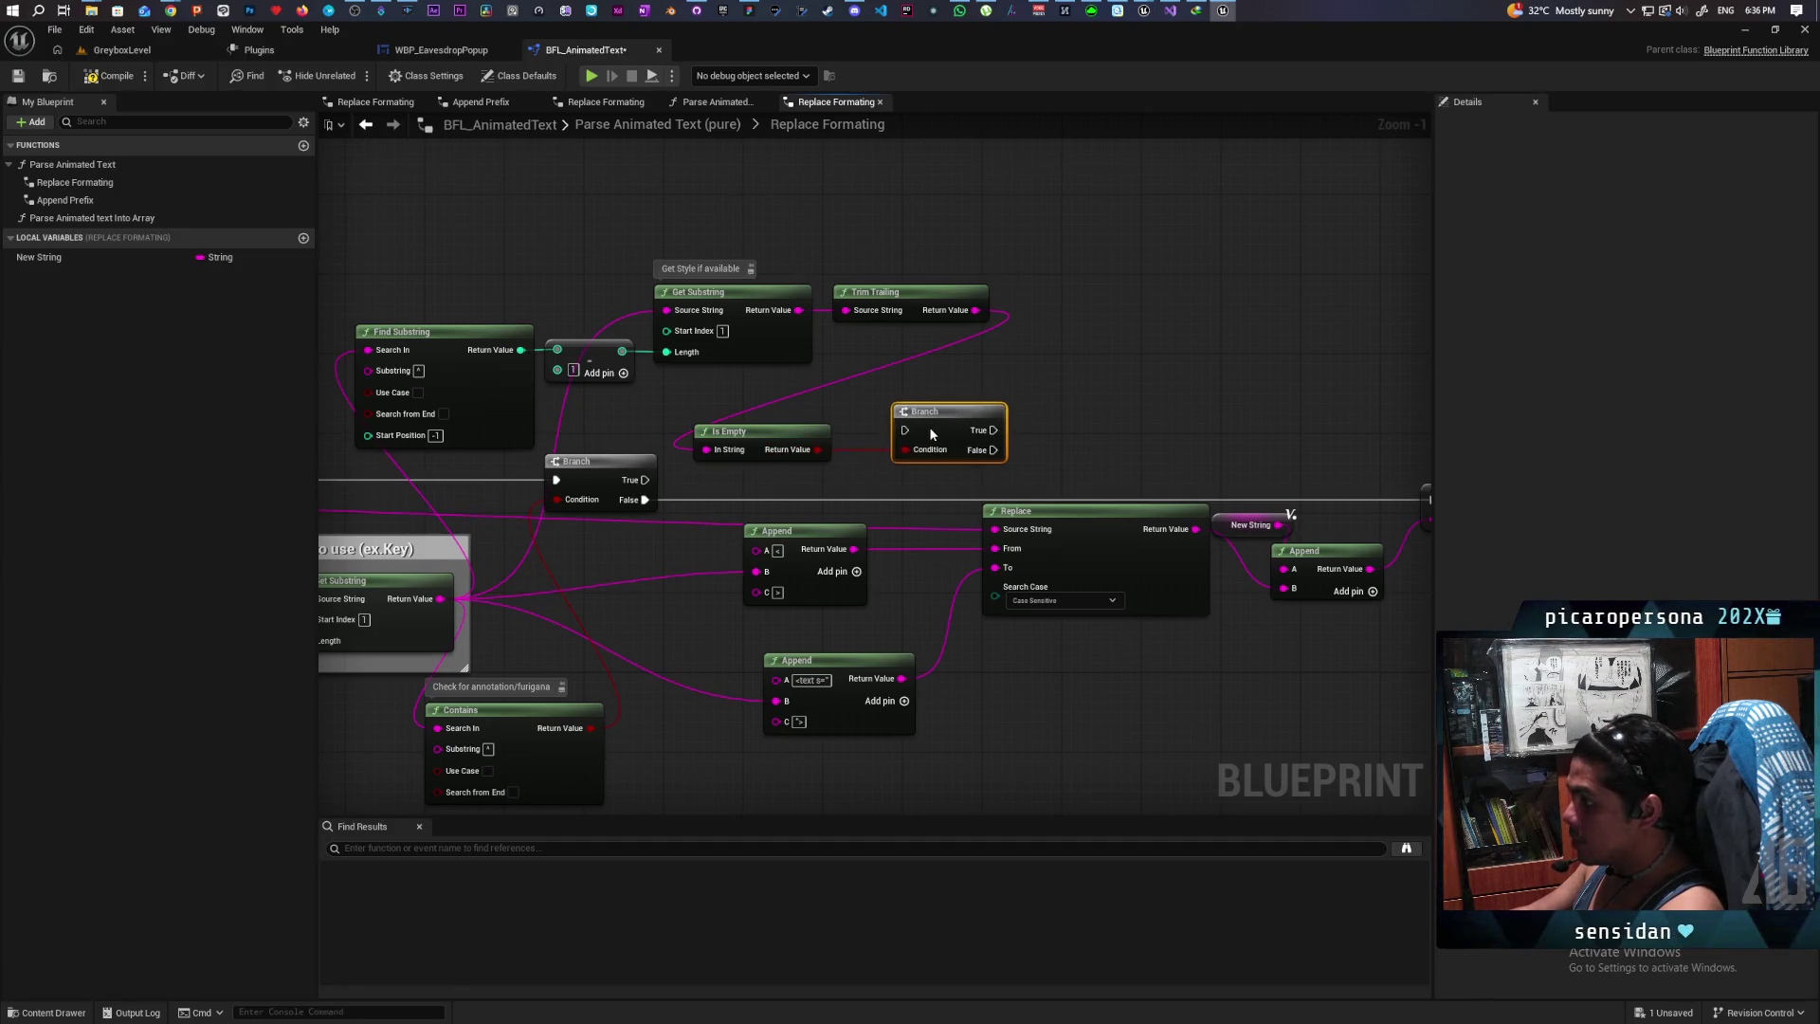
pyautogui.moveTo(625, 488); pyautogui.dragTo(906, 430)
pyautogui.moveTo(762, 453); pyautogui.dragTo(711, 433)
pyautogui.moveTo(944, 413); pyautogui.dragTo(890, 397)
pyautogui.scroll(-2, 1034, 422)
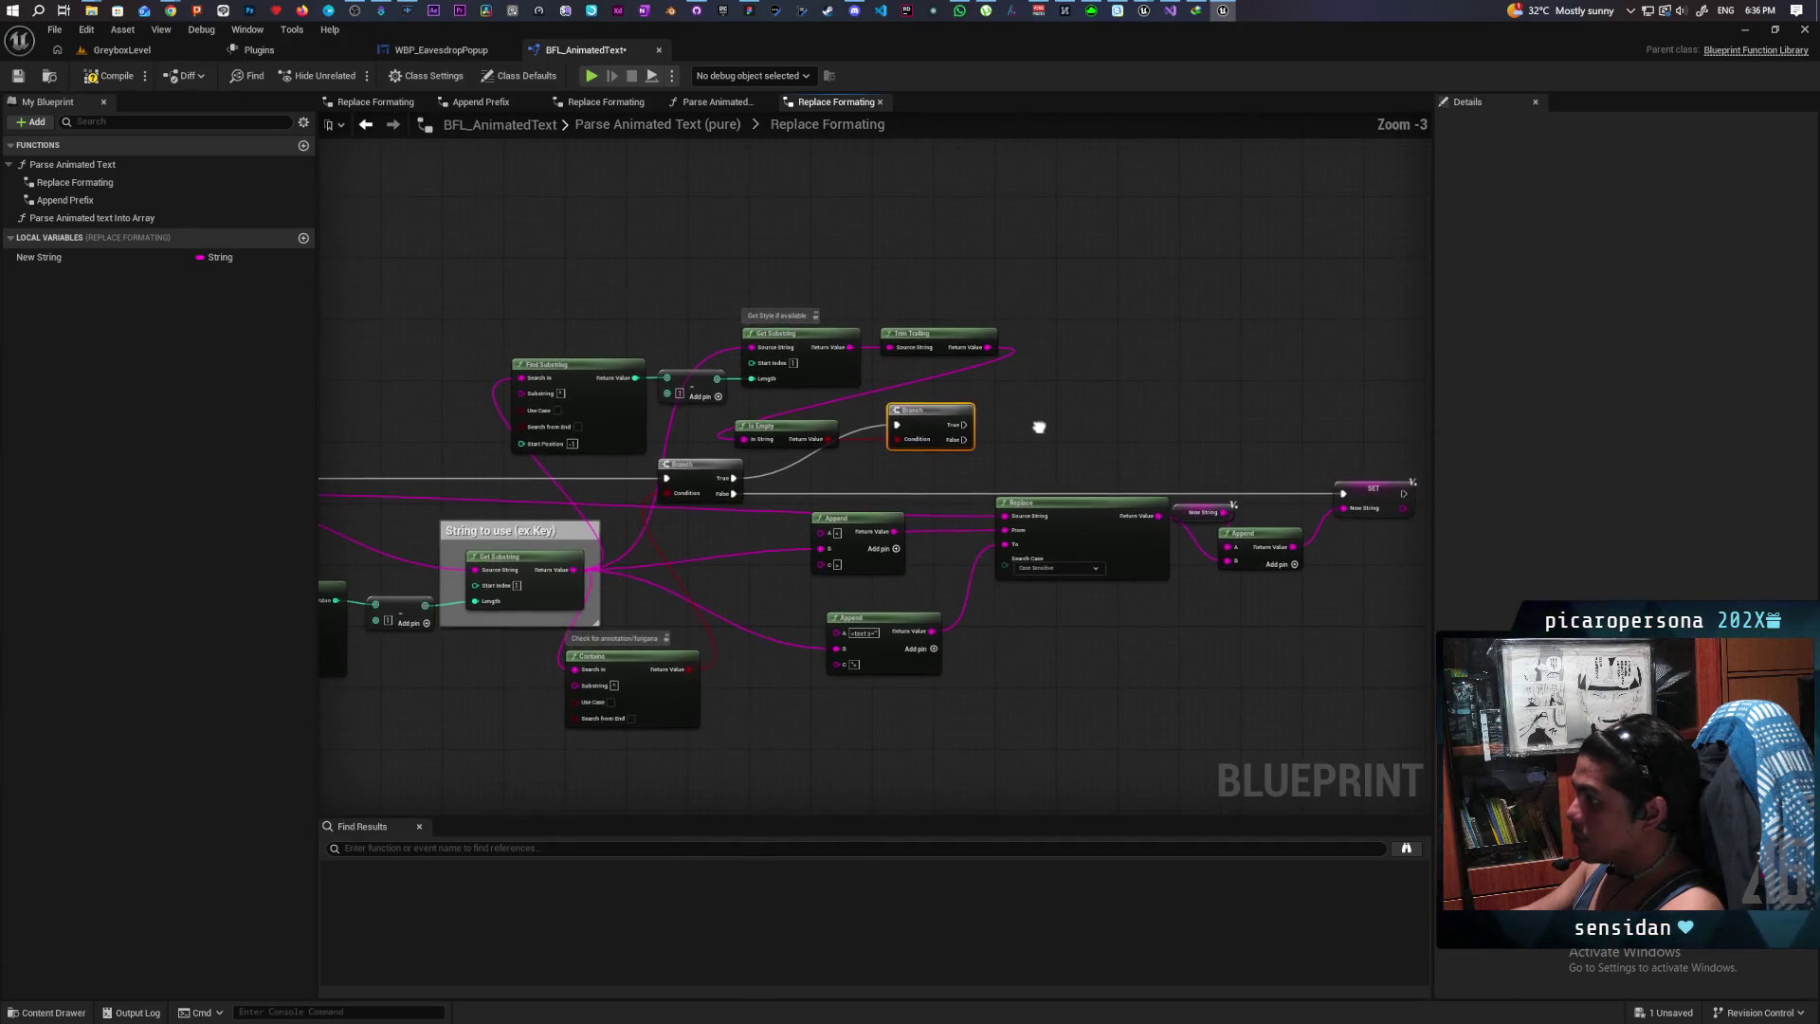
# Step: Compile and save the Blueprint
pyautogui.click(112, 79)
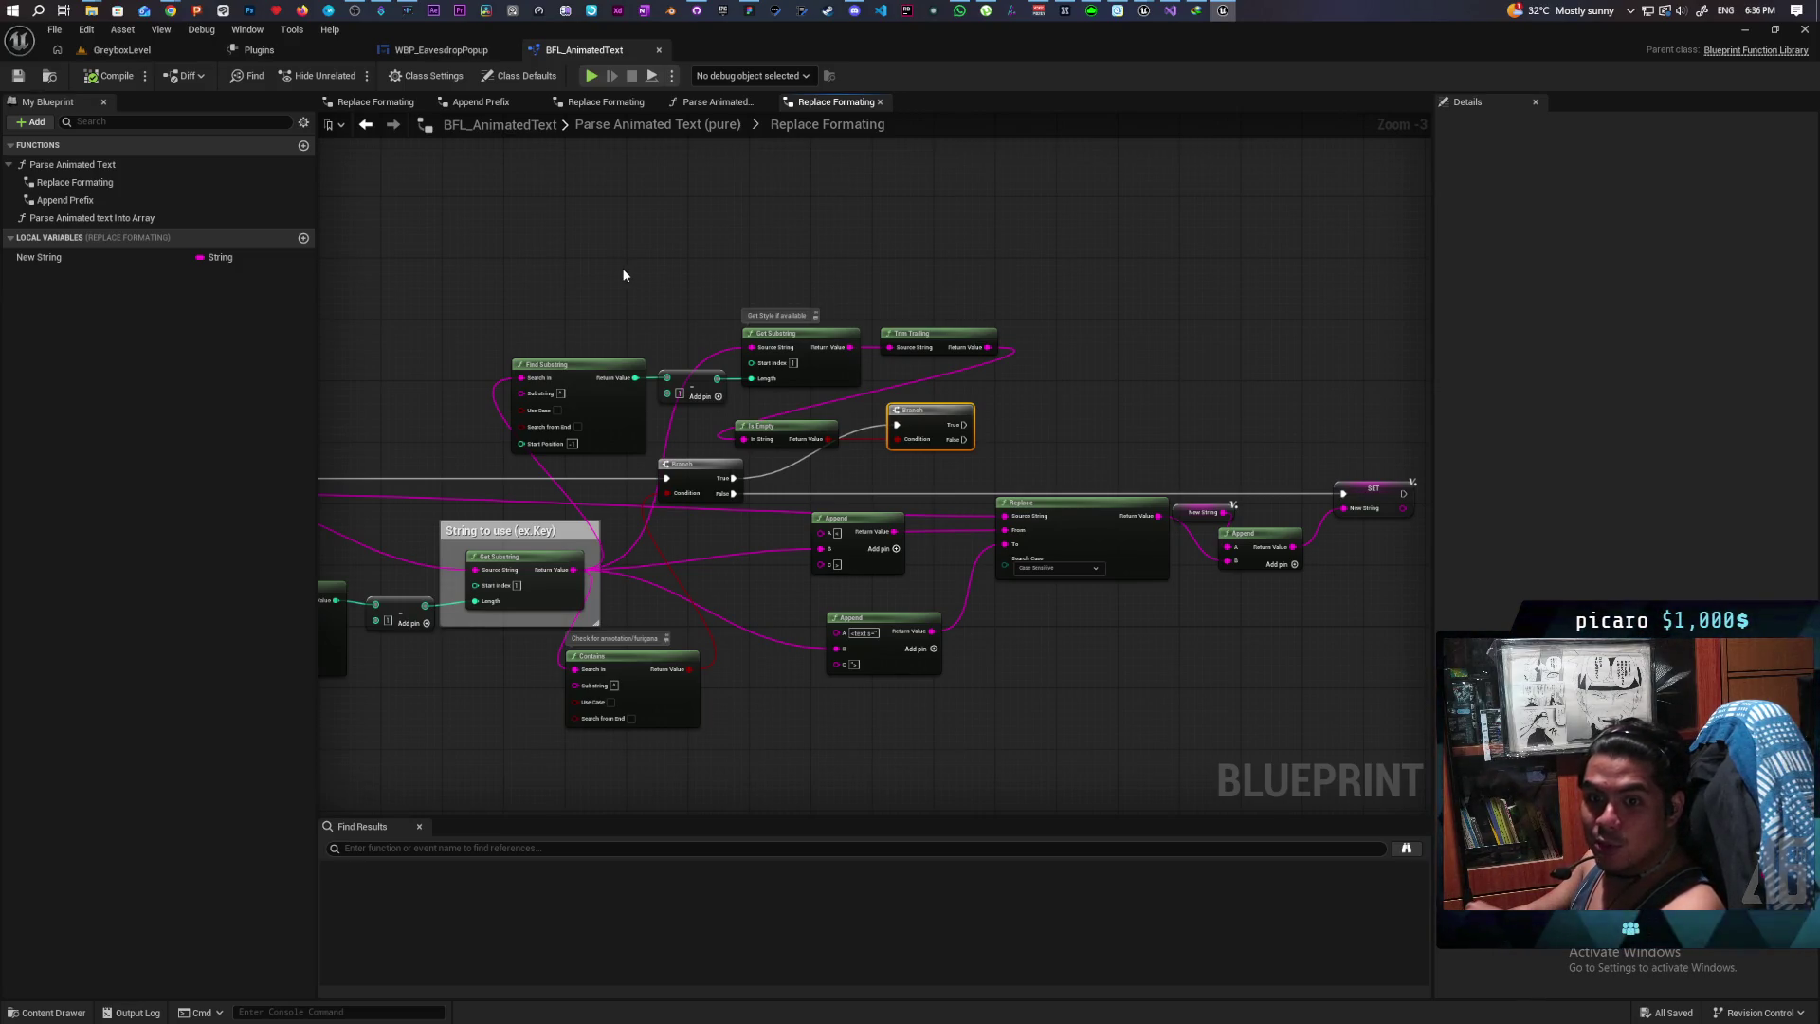
pyautogui.scroll(2, 861, 349)
pyautogui.scroll(-2, 862, 349)
# Step: Select the six style-parsing nodes, Find Substring through Branch, and move them up and left
pyautogui.moveTo(630, 337); pyautogui.dragTo(1186, 436)
pyautogui.scroll(2, 1139, 400)
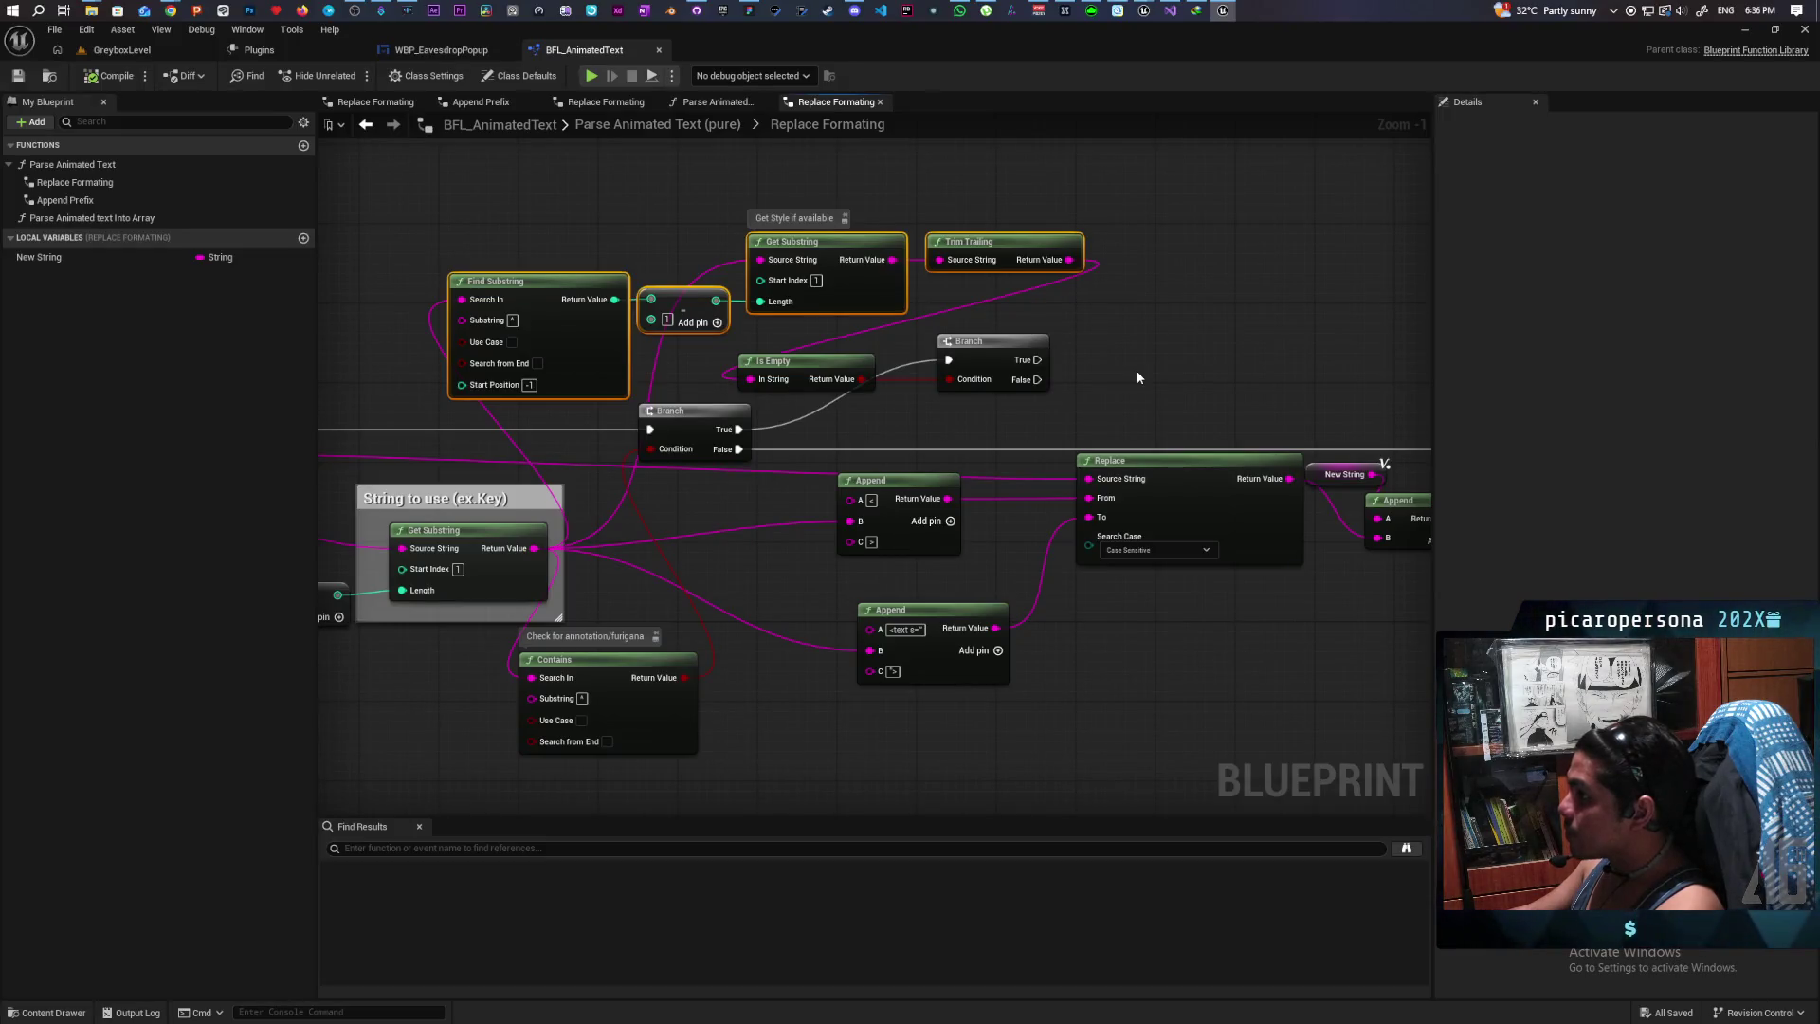
pyautogui.moveTo(1139, 377)
pyautogui.mouseDown()
pyautogui.moveTo(1329, 360)
pyautogui.moveTo(1332, 378)
pyautogui.moveTo(1441, 373)
pyautogui.moveTo(1397, 372)
pyautogui.mouseUp()
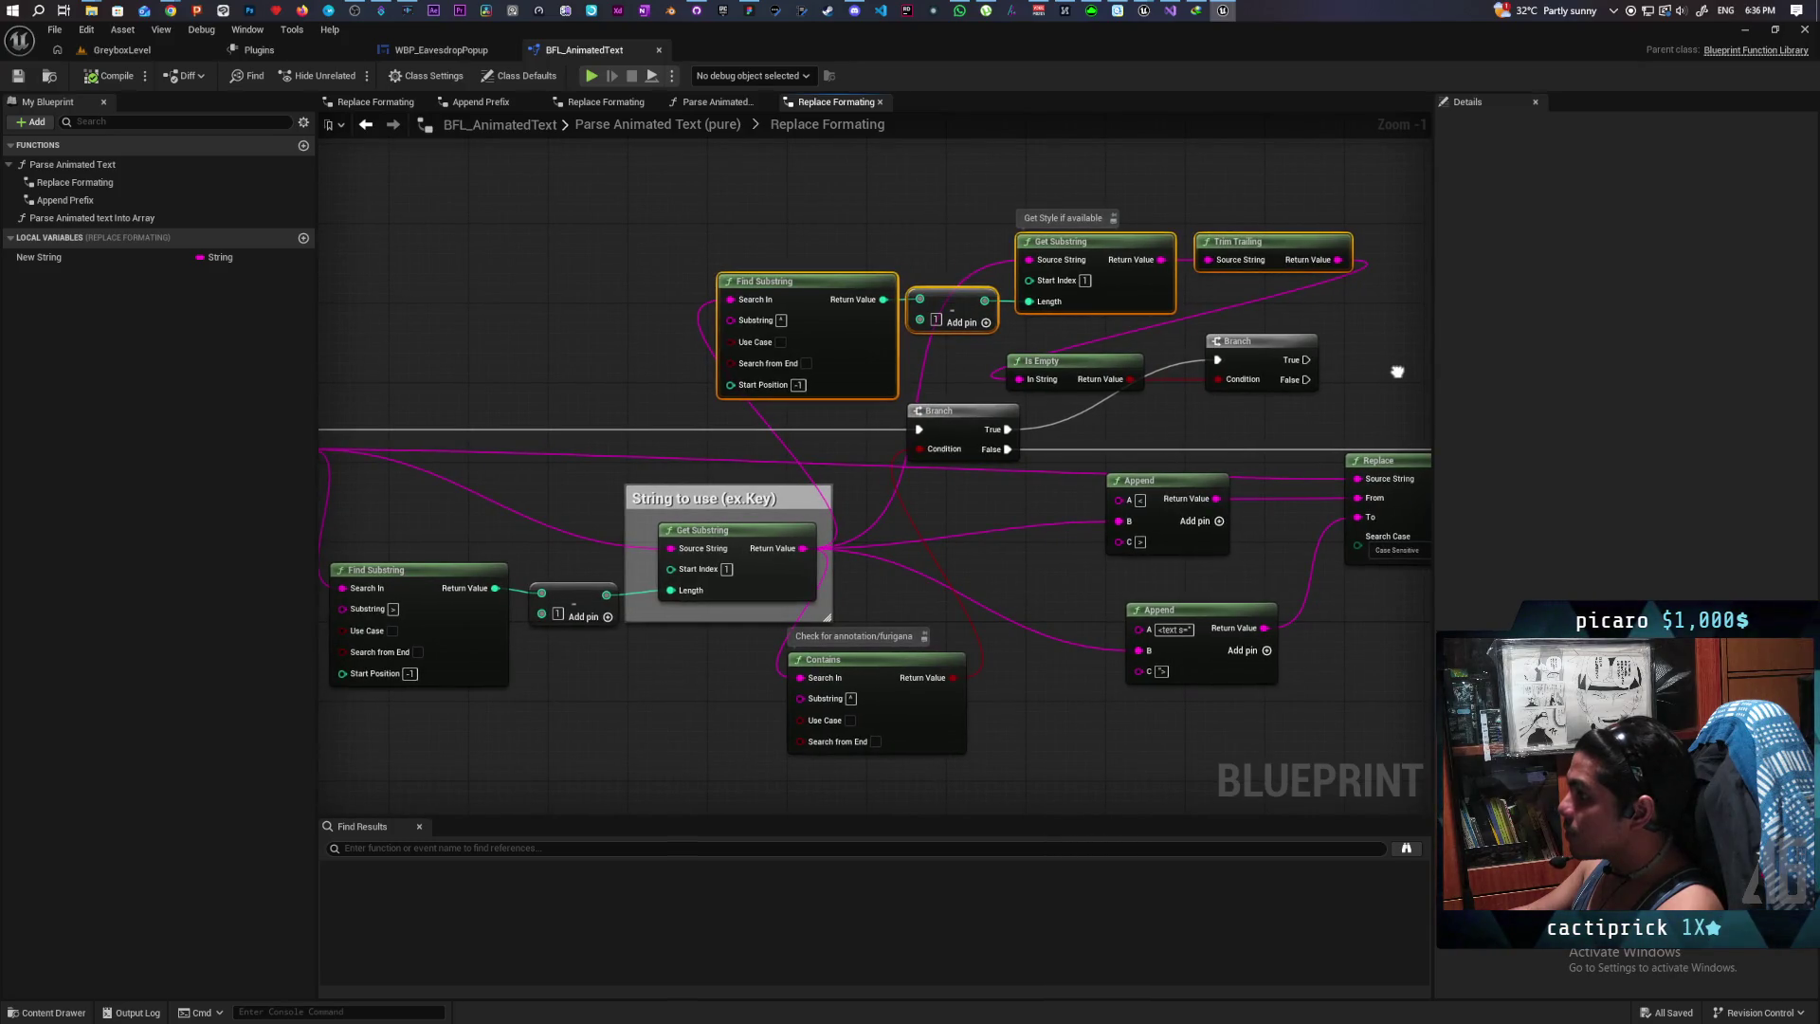
pyautogui.moveTo(1397, 372); pyautogui.dragTo(1243, 371)
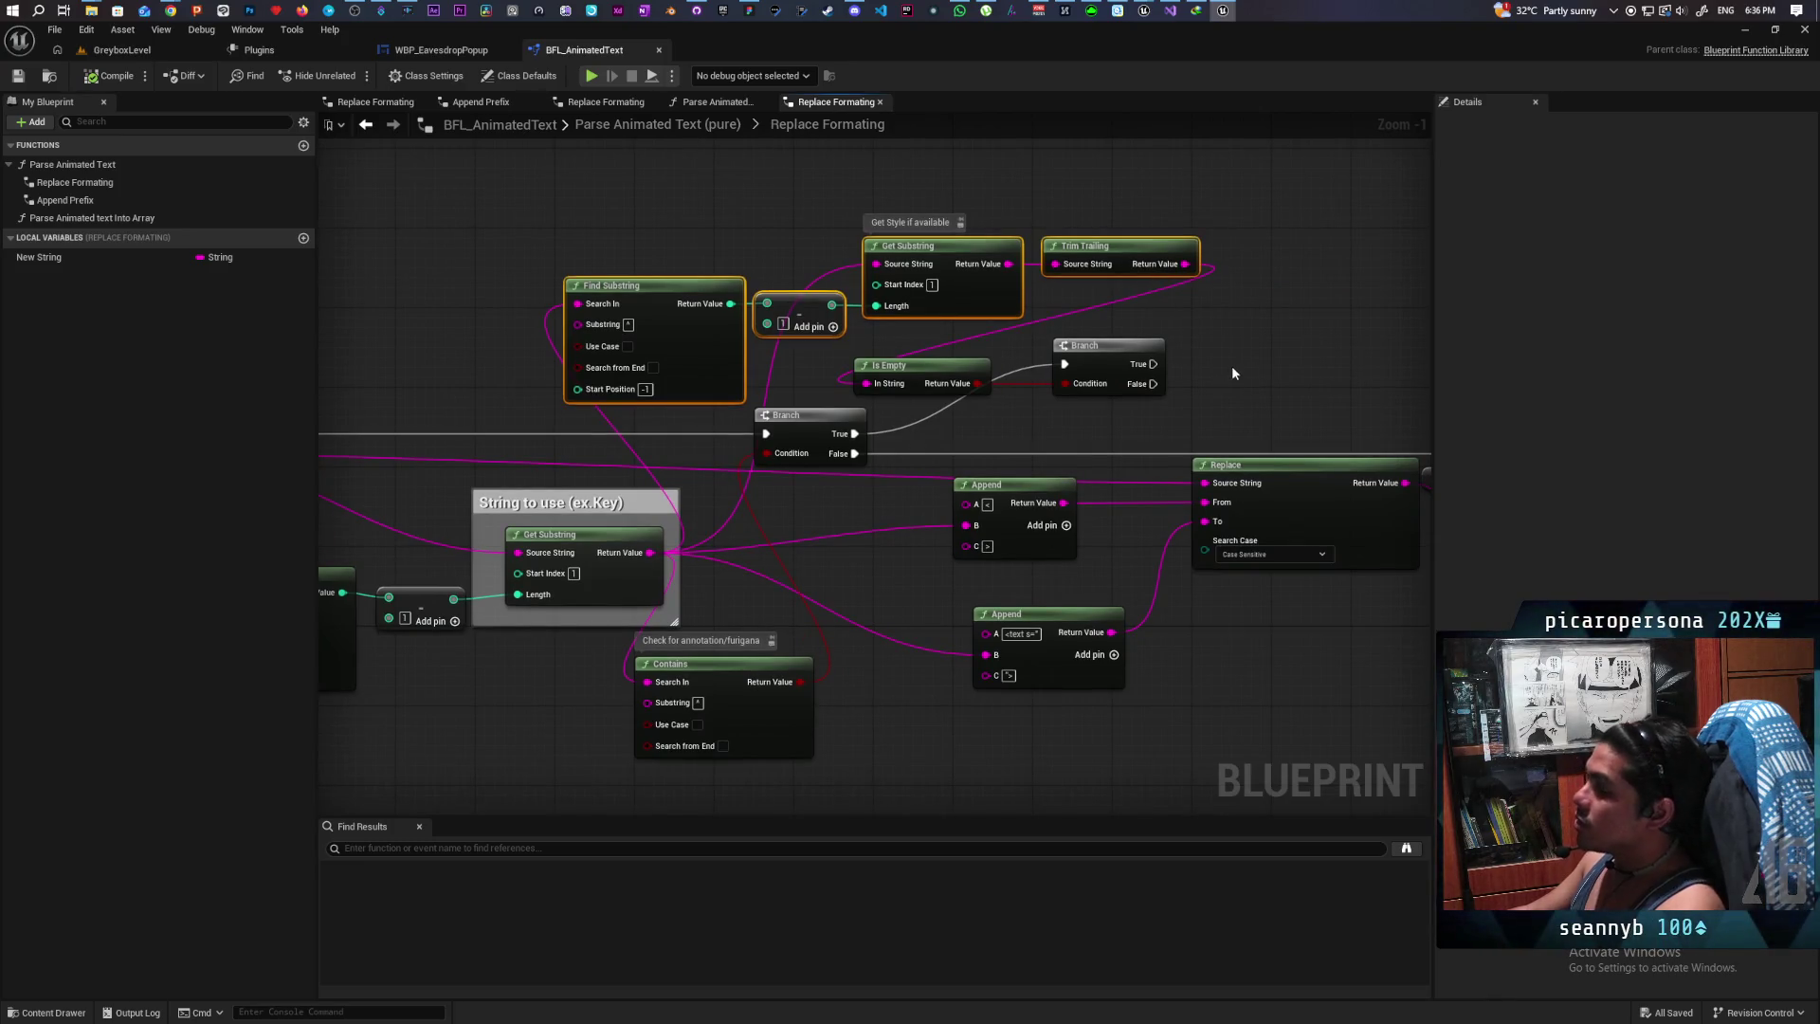
pyautogui.moveTo(1203, 400); pyautogui.dragTo(1100, 369)
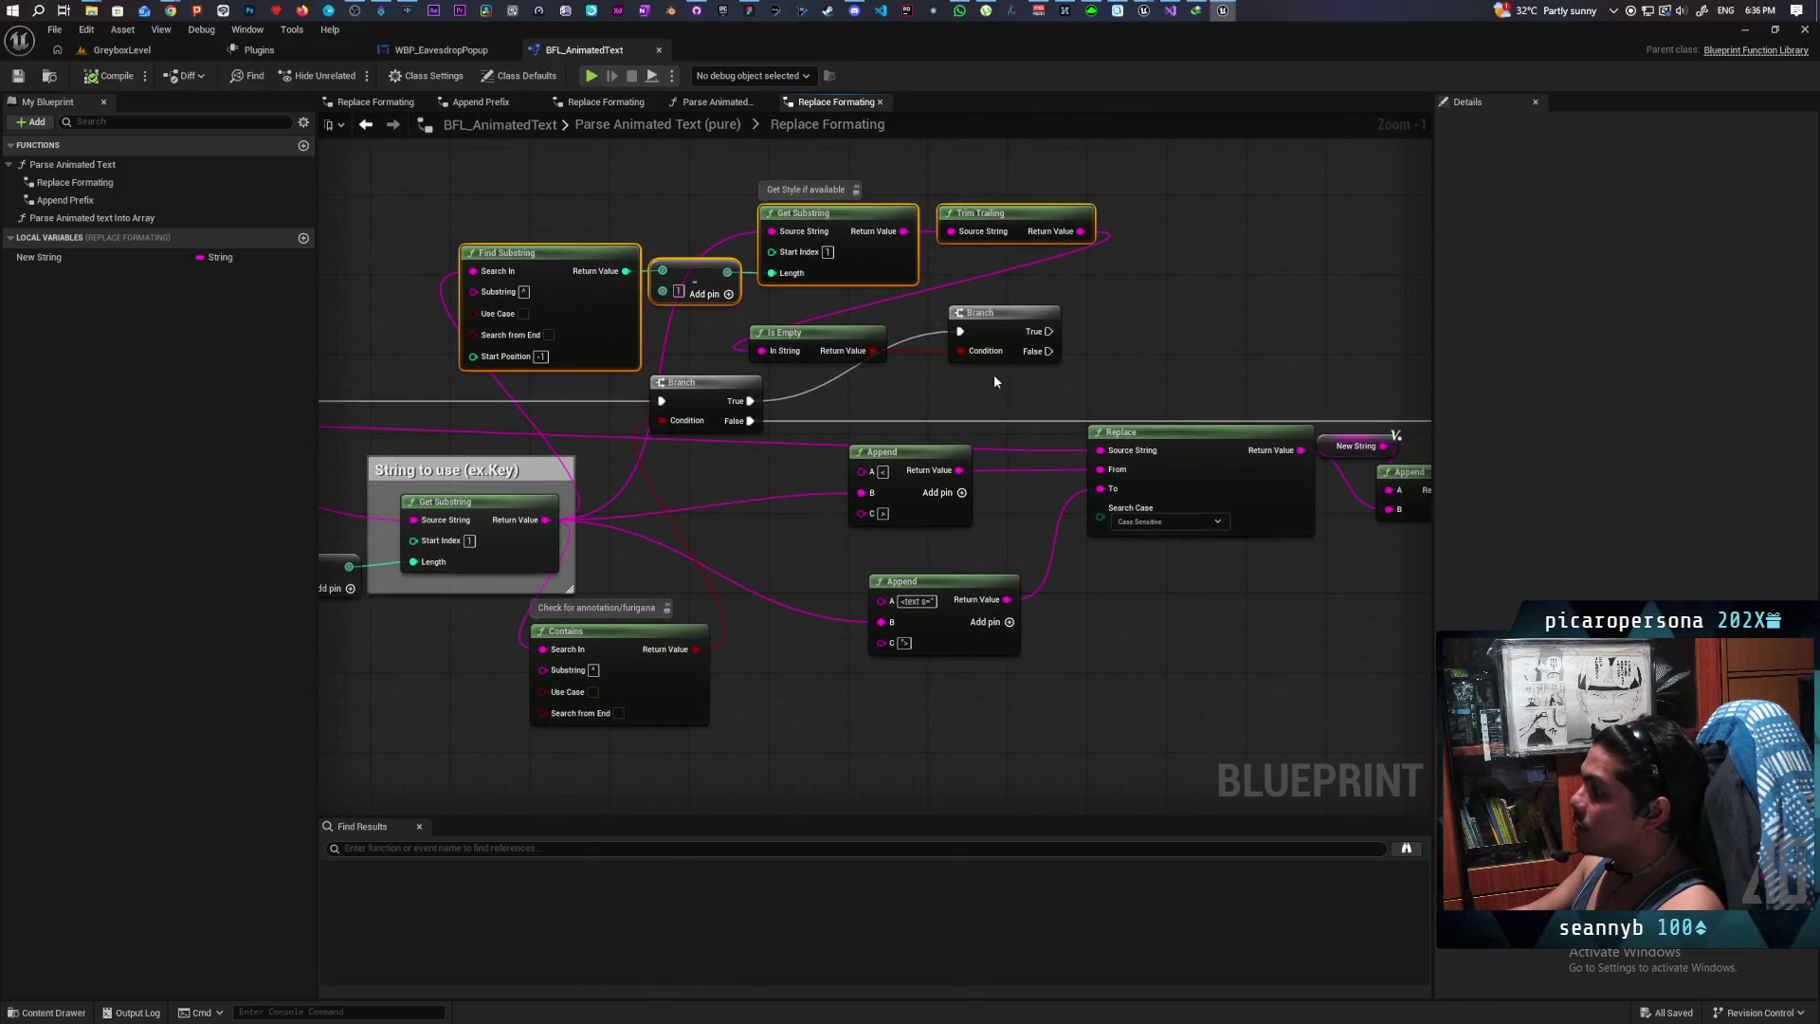
pyautogui.moveTo(982, 380); pyautogui.dragTo(1053, 402)
pyautogui.moveTo(592, 222)
pyautogui.mouseDown()
pyautogui.moveTo(1166, 419)
pyautogui.moveTo(1016, 354)
pyautogui.moveTo(940, 364)
pyautogui.moveTo(933, 313)
pyautogui.moveTo(959, 304)
pyautogui.mouseUp()
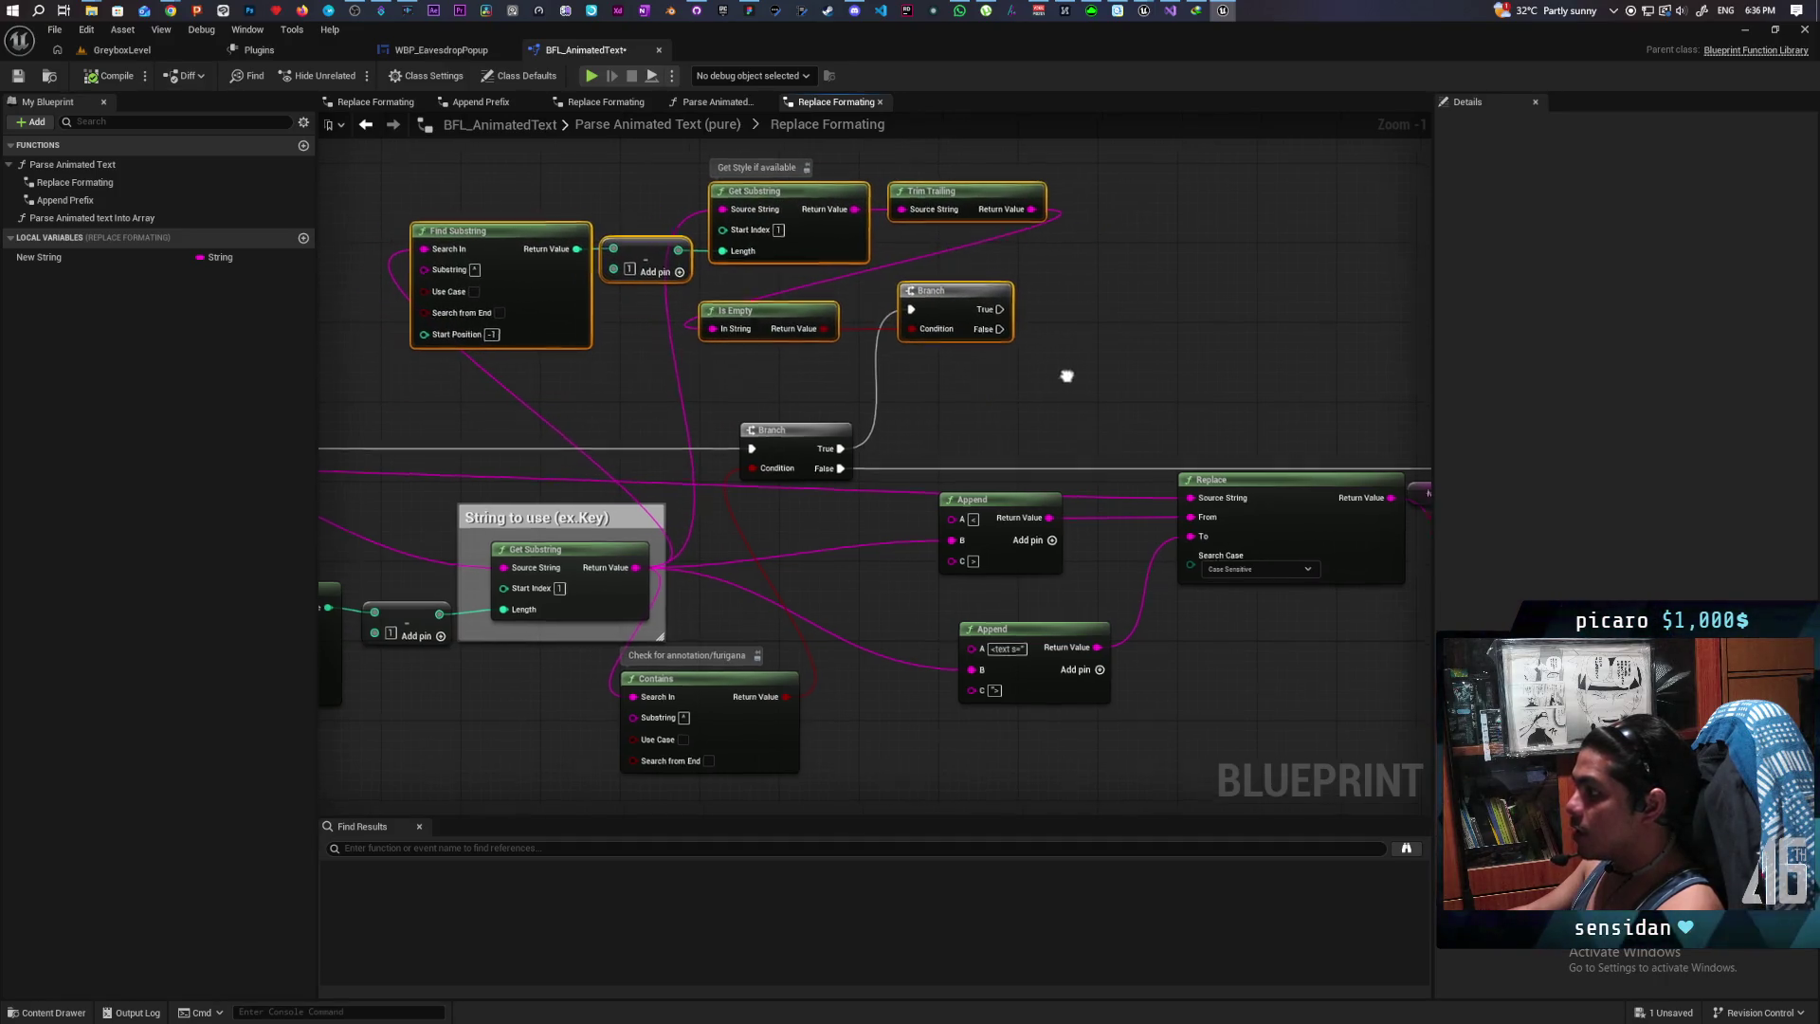
pyautogui.moveTo(1001, 566); pyautogui.dragTo(851, 537)
pyautogui.scroll(-2, 1113, 619)
pyautogui.moveTo(1113, 618); pyautogui.dragTo(908, 595)
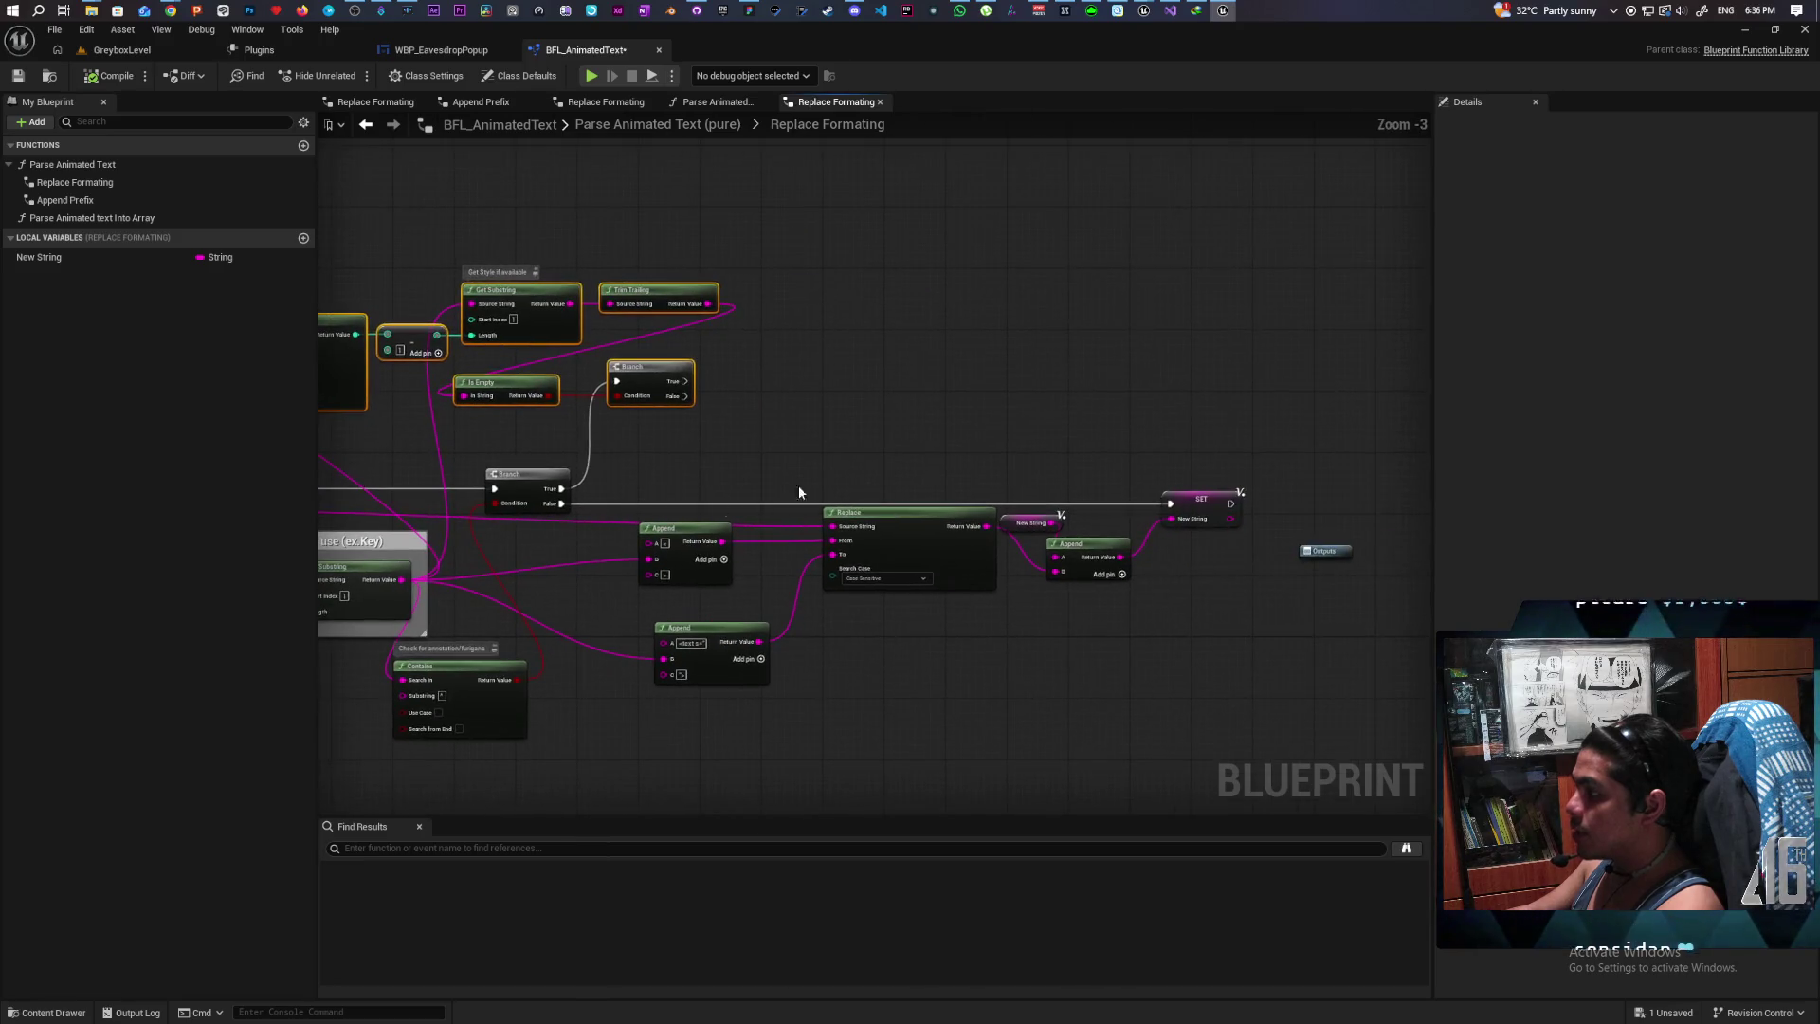
# Step: Move the upper style-parsing node group up and to the right
pyautogui.moveTo(880, 698)
pyautogui.mouseDown()
pyautogui.moveTo(1055, 654)
pyautogui.moveTo(1037, 719)
pyautogui.mouseUp()
pyautogui.scroll(1, 1054, 653)
pyautogui.scroll(-1, 1052, 650)
pyautogui.moveTo(435, 284); pyautogui.dragTo(1031, 454)
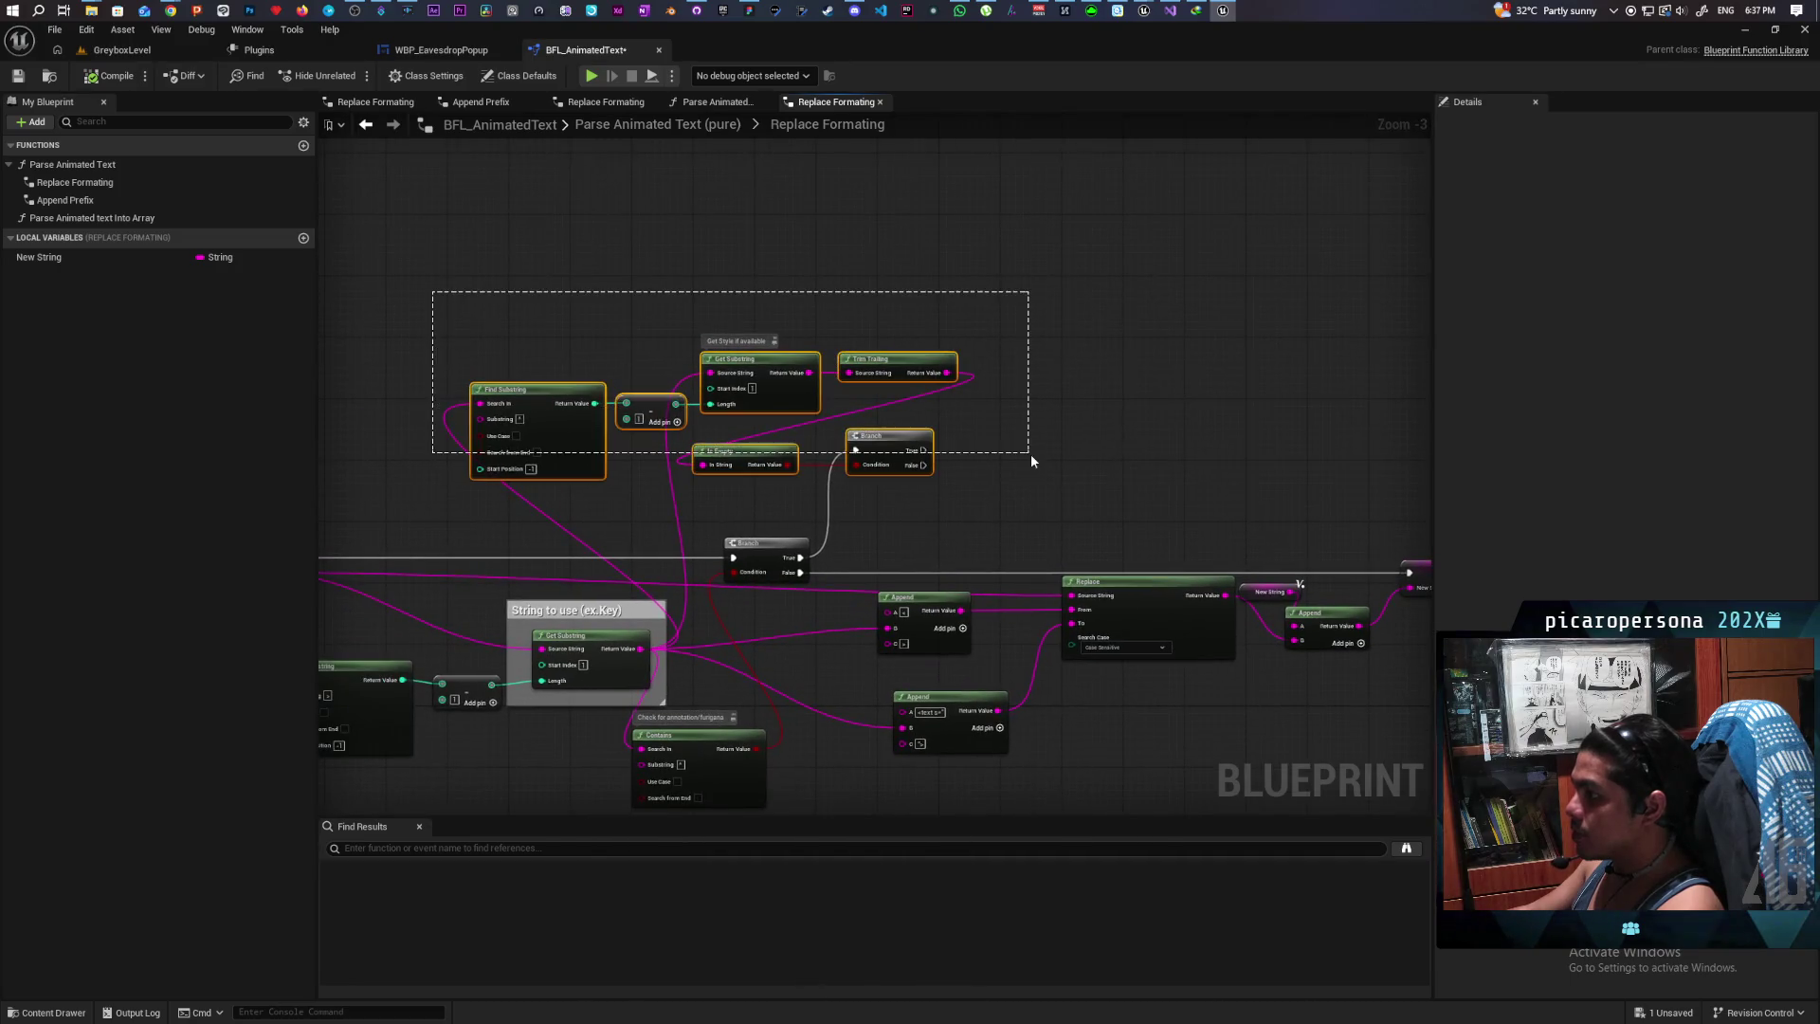
pyautogui.moveTo(815, 409)
pyautogui.mouseDown()
pyautogui.moveTo(881, 393)
pyautogui.moveTo(868, 353)
pyautogui.moveTo(887, 302)
pyautogui.mouseUp()
# Step: Duplicate the Append, Replace and SET chain into the upper area of the graph
pyautogui.moveTo(984, 485)
pyautogui.mouseDown()
pyautogui.moveTo(730, 343)
pyautogui.moveTo(1147, 660)
pyautogui.mouseUp()
pyautogui.moveTo(696, 343)
pyautogui.mouseDown()
pyautogui.moveTo(1009, 433)
pyautogui.moveTo(763, 435)
pyautogui.moveTo(1129, 723)
pyautogui.moveTo(1214, 735)
pyautogui.mouseUp()
pyautogui.hotkey('ctrl', 'c')
pyautogui.hotkey('ctrl', 'v')
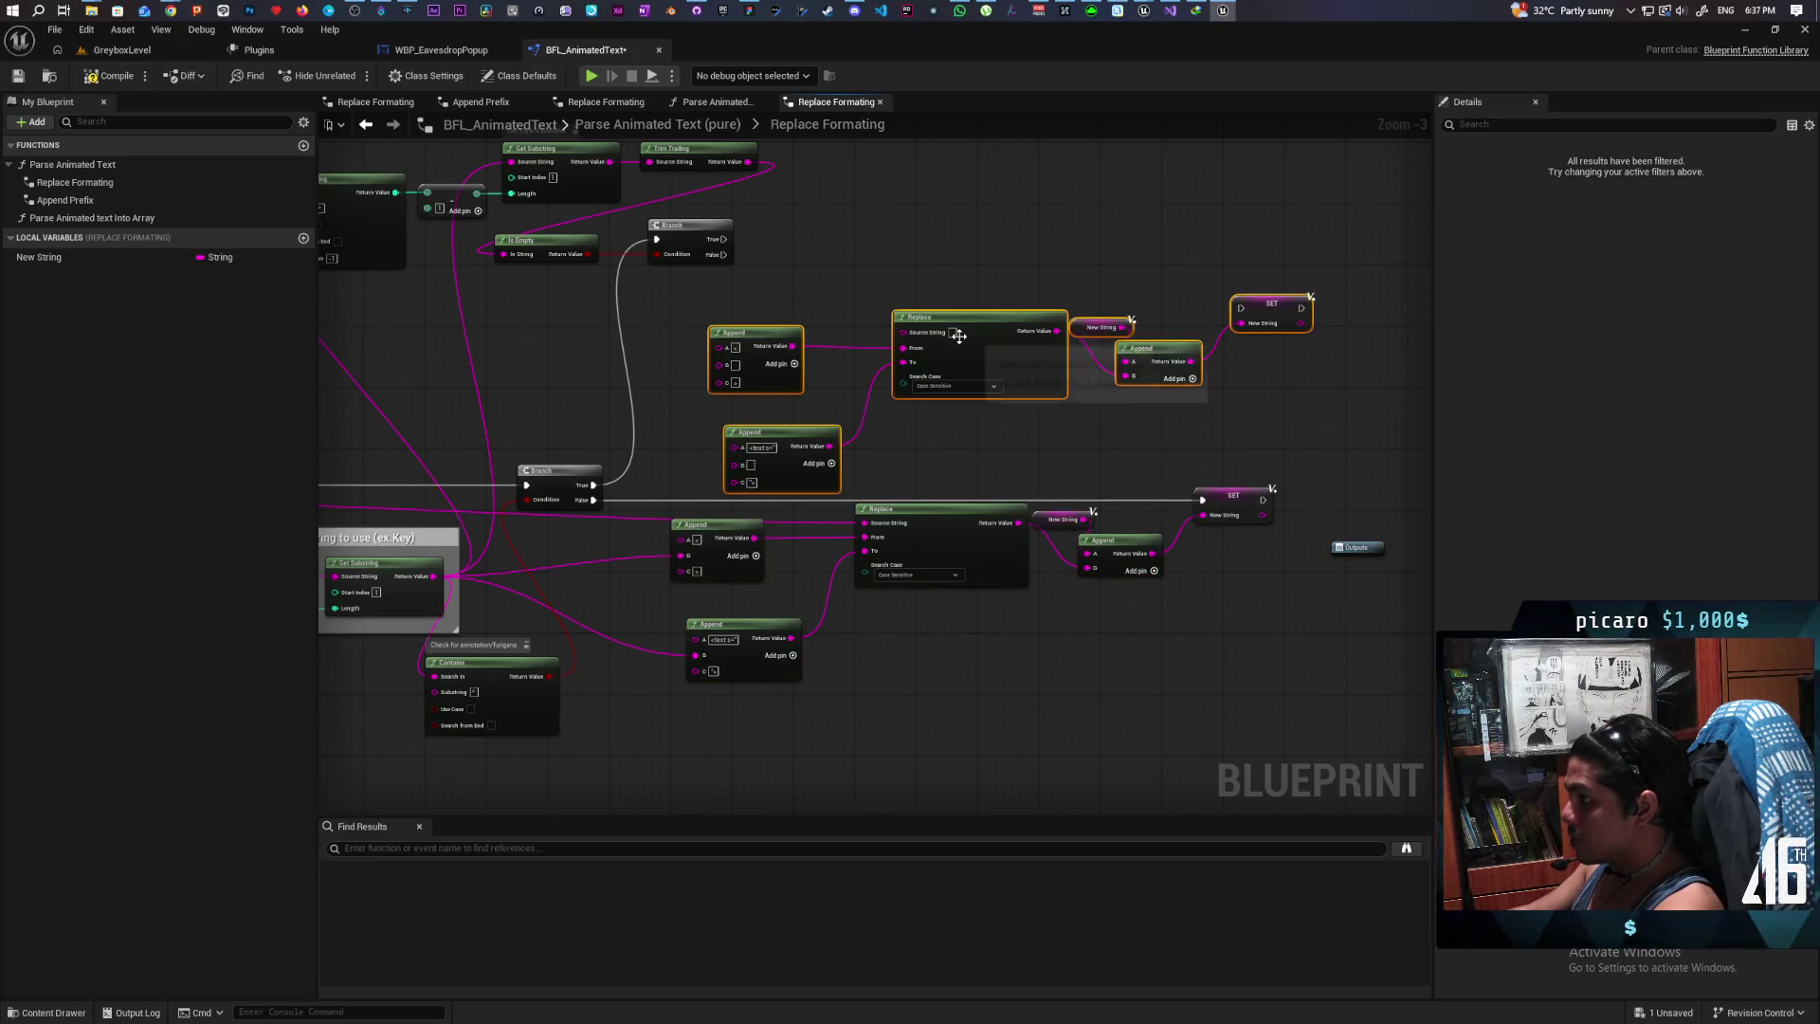
pyautogui.moveTo(702, 384); pyautogui.dragTo(922, 417)
pyautogui.moveTo(961, 284)
pyautogui.mouseDown()
pyautogui.moveTo(827, 334)
pyautogui.moveTo(1290, 366)
pyautogui.moveTo(1302, 394)
pyautogui.moveTo(1336, 389)
pyautogui.moveTo(1337, 346)
pyautogui.moveTo(1366, 327)
pyautogui.moveTo(1371, 343)
pyautogui.mouseUp()
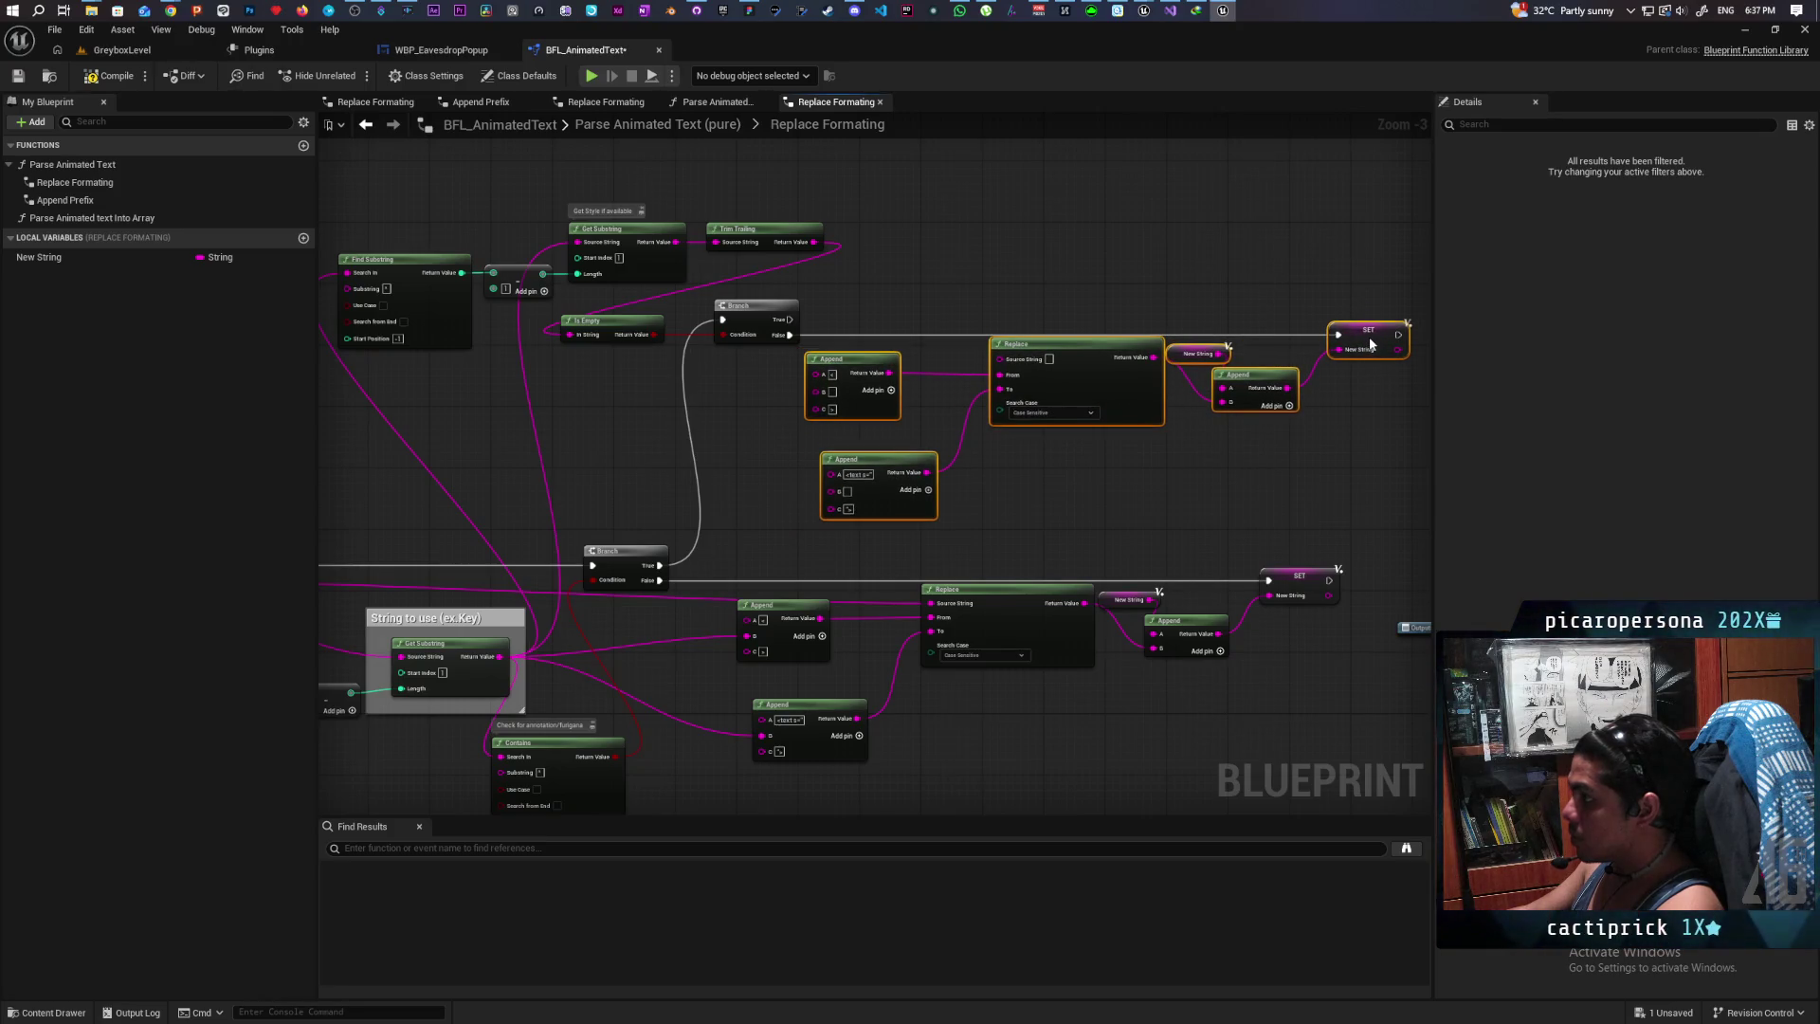
pyautogui.scroll(2, 1172, 520)
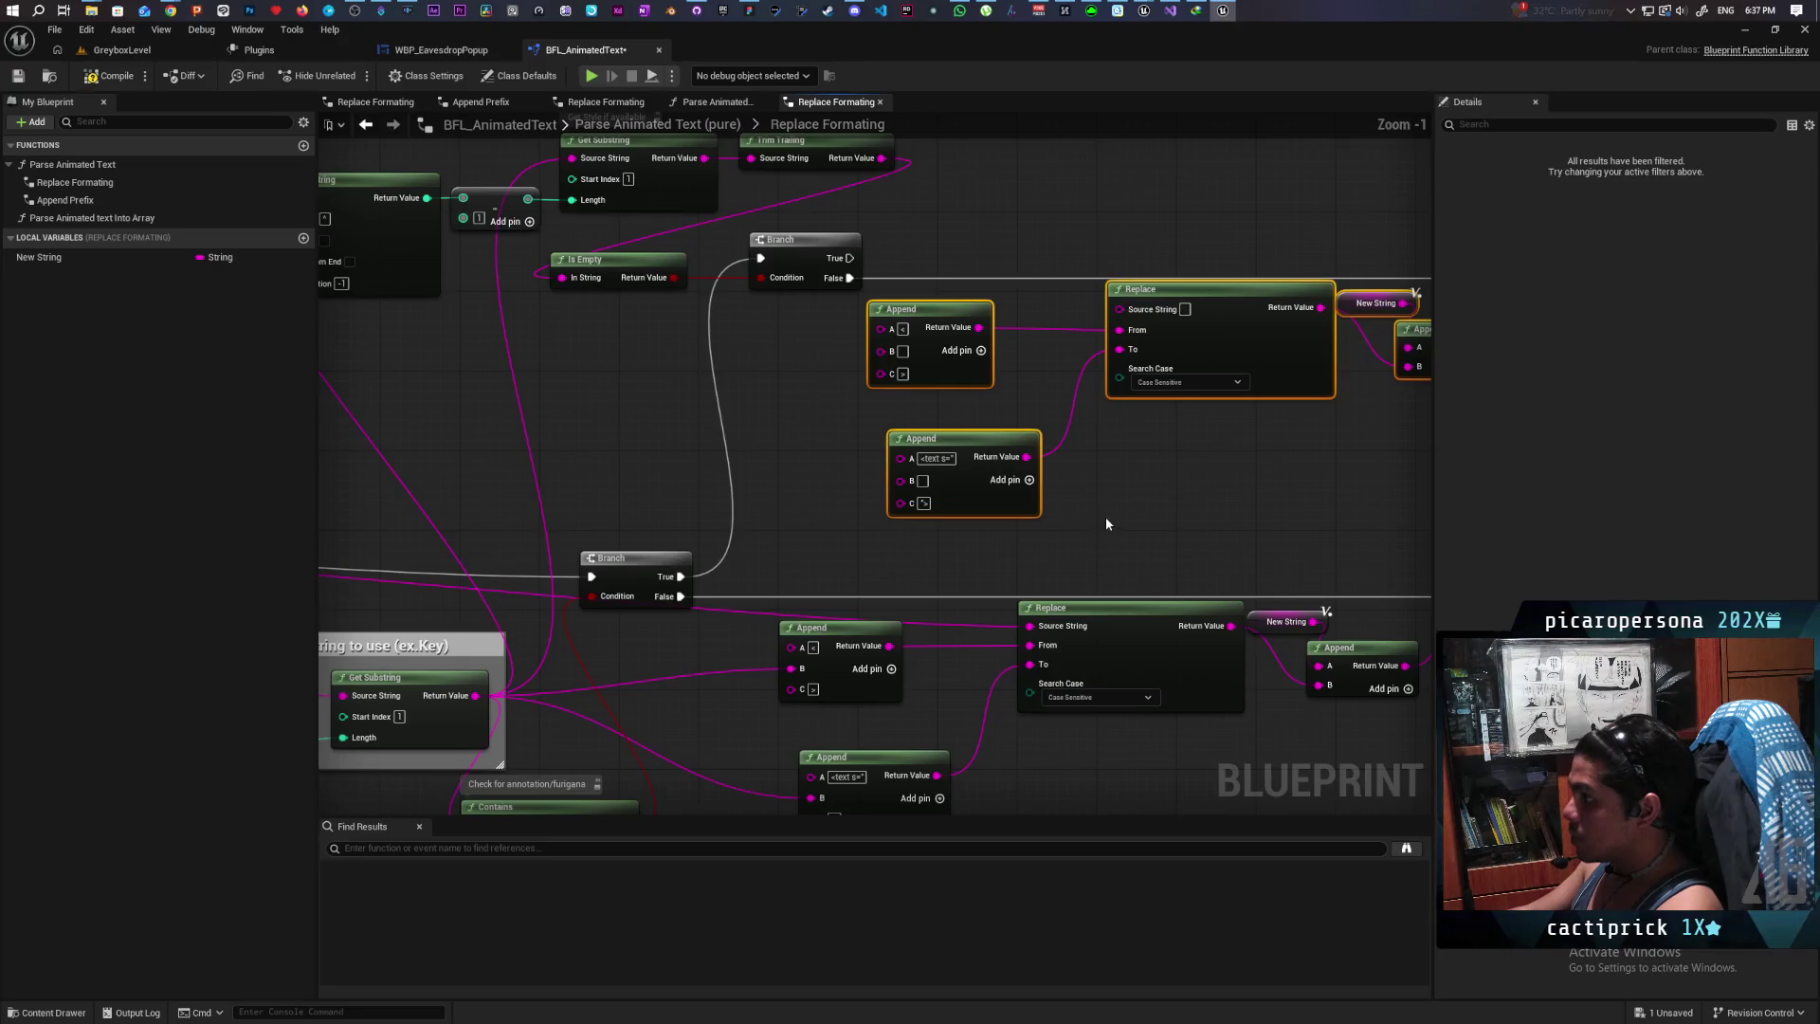
pyautogui.scroll(-2, 1111, 515)
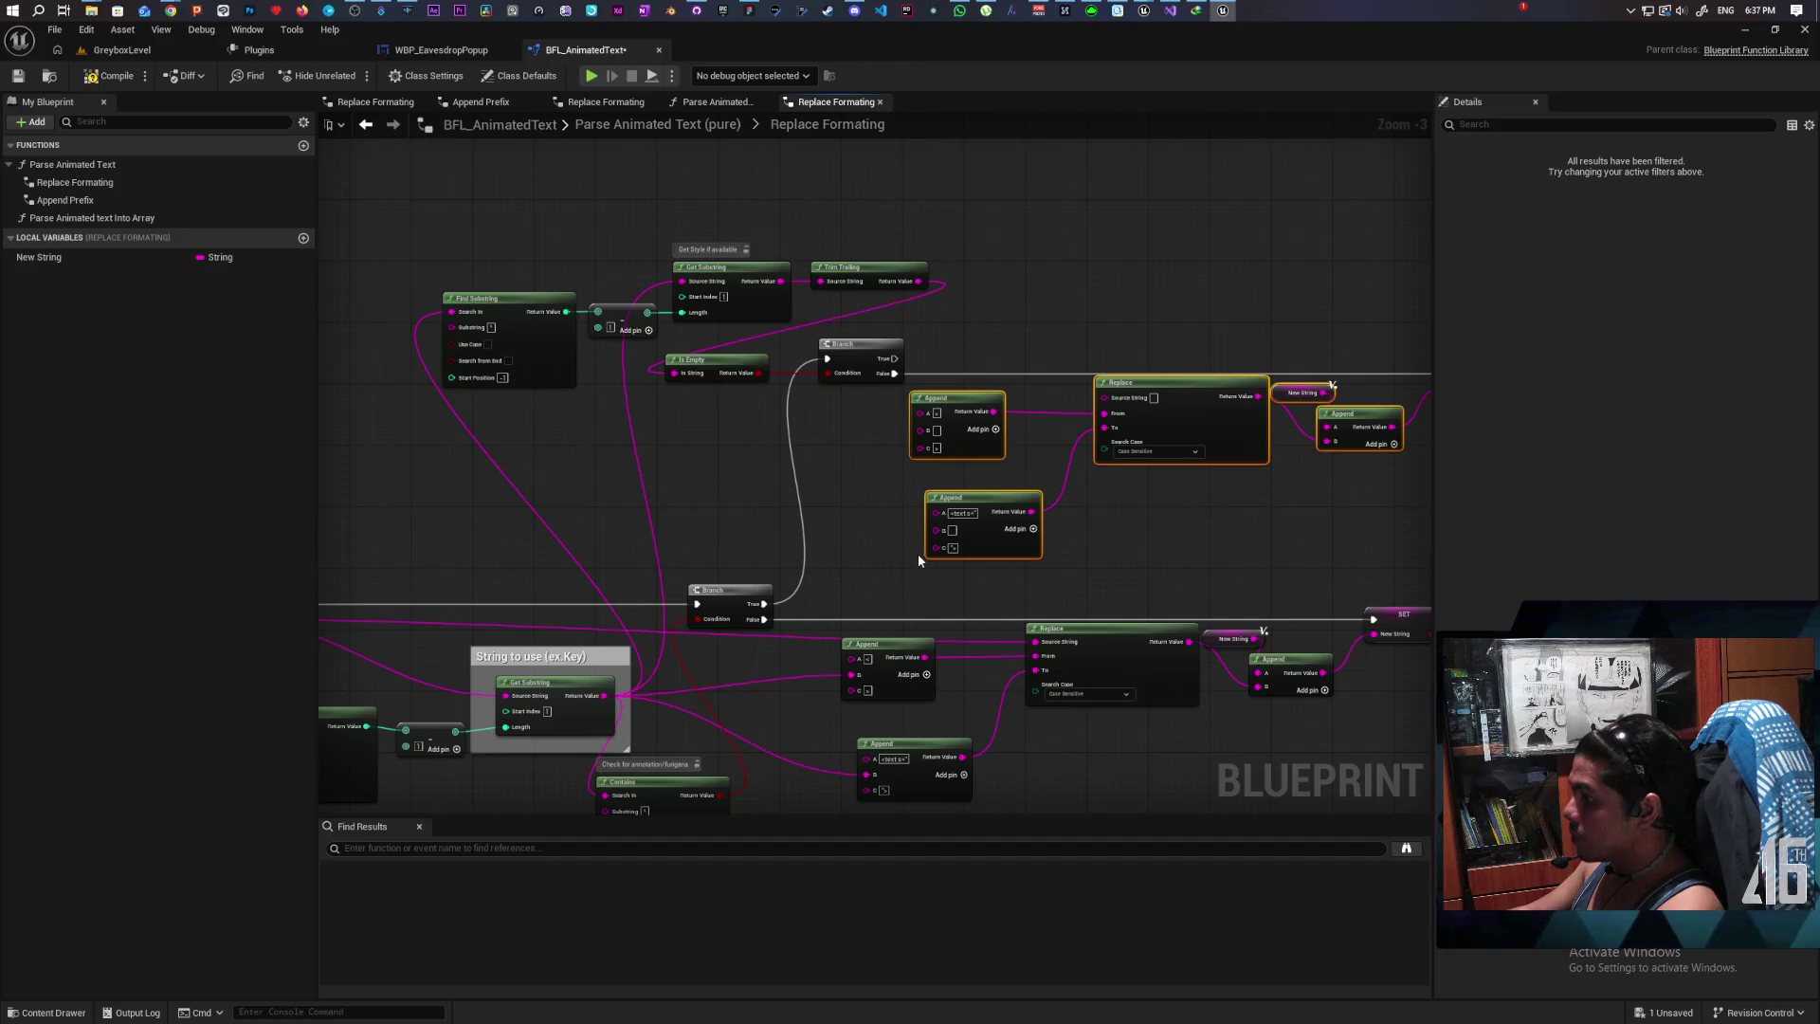
pyautogui.moveTo(855, 551); pyautogui.dragTo(875, 477)
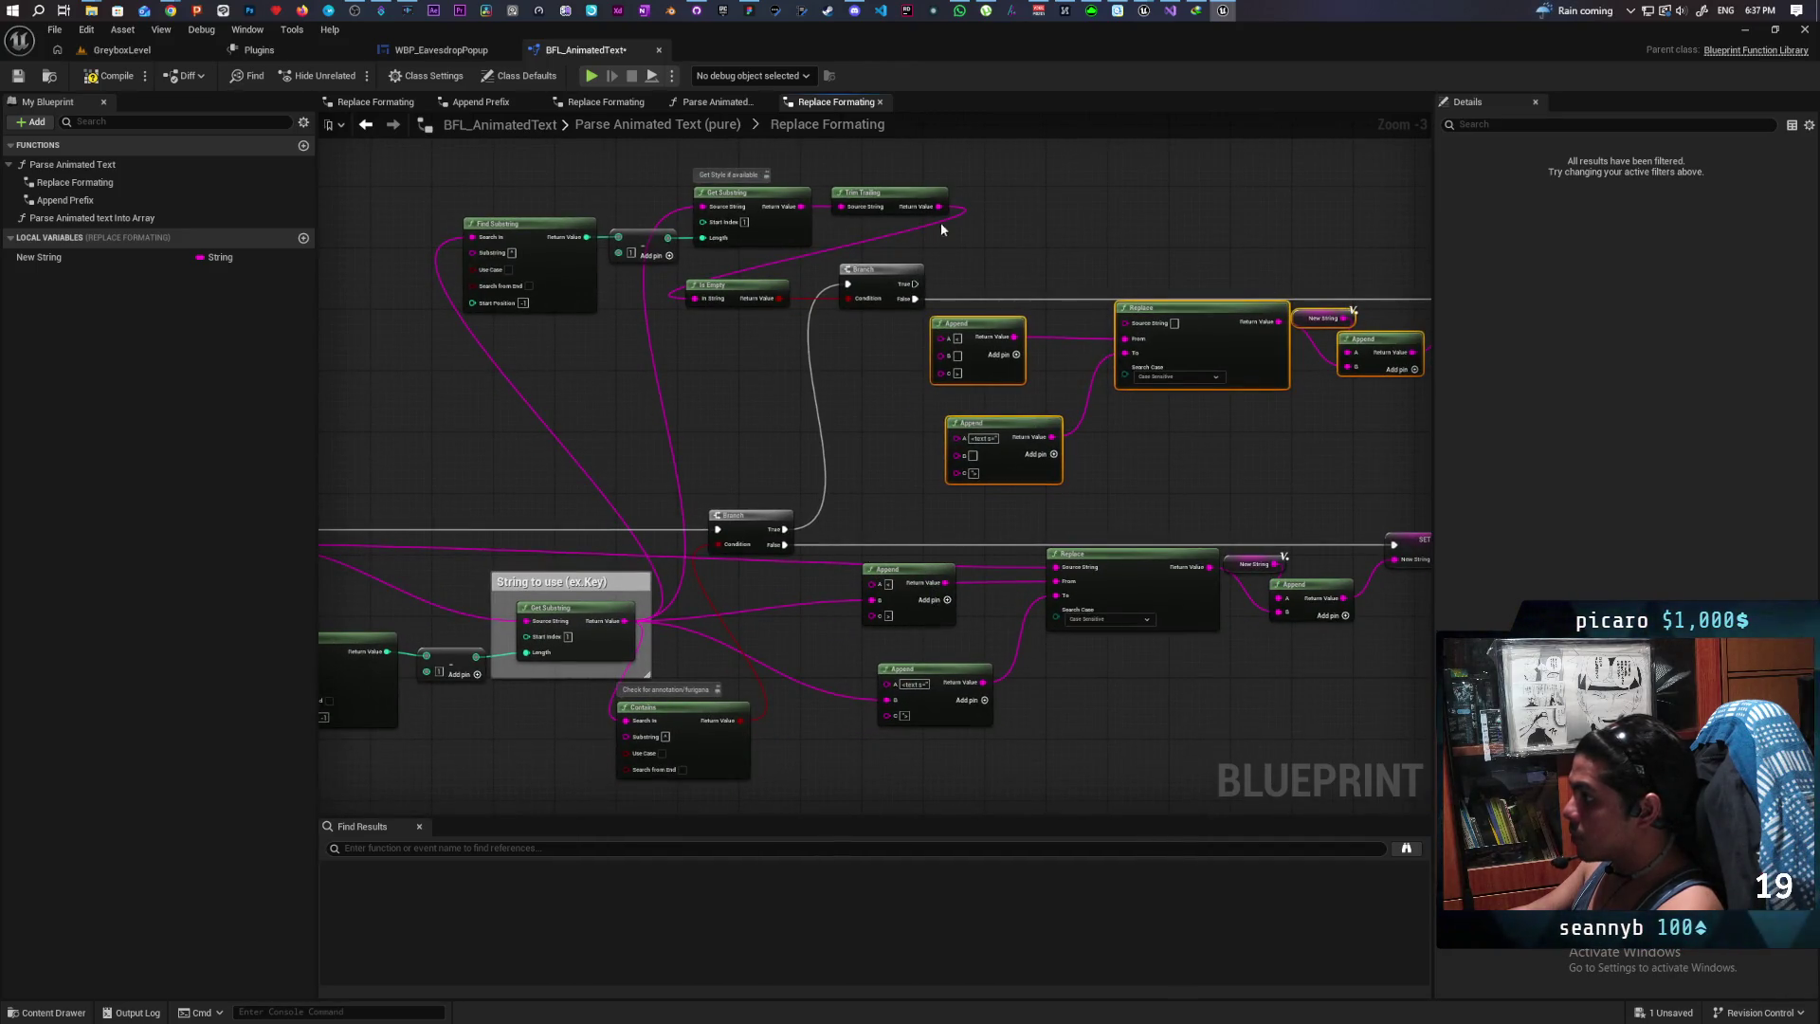
# Step: Feed Trim Trailing into both copied Append B pins and Source String into the copied Replace
pyautogui.moveTo(939, 205); pyautogui.dragTo(909, 355)
pyautogui.moveTo(944, 356); pyautogui.dragTo(945, 355)
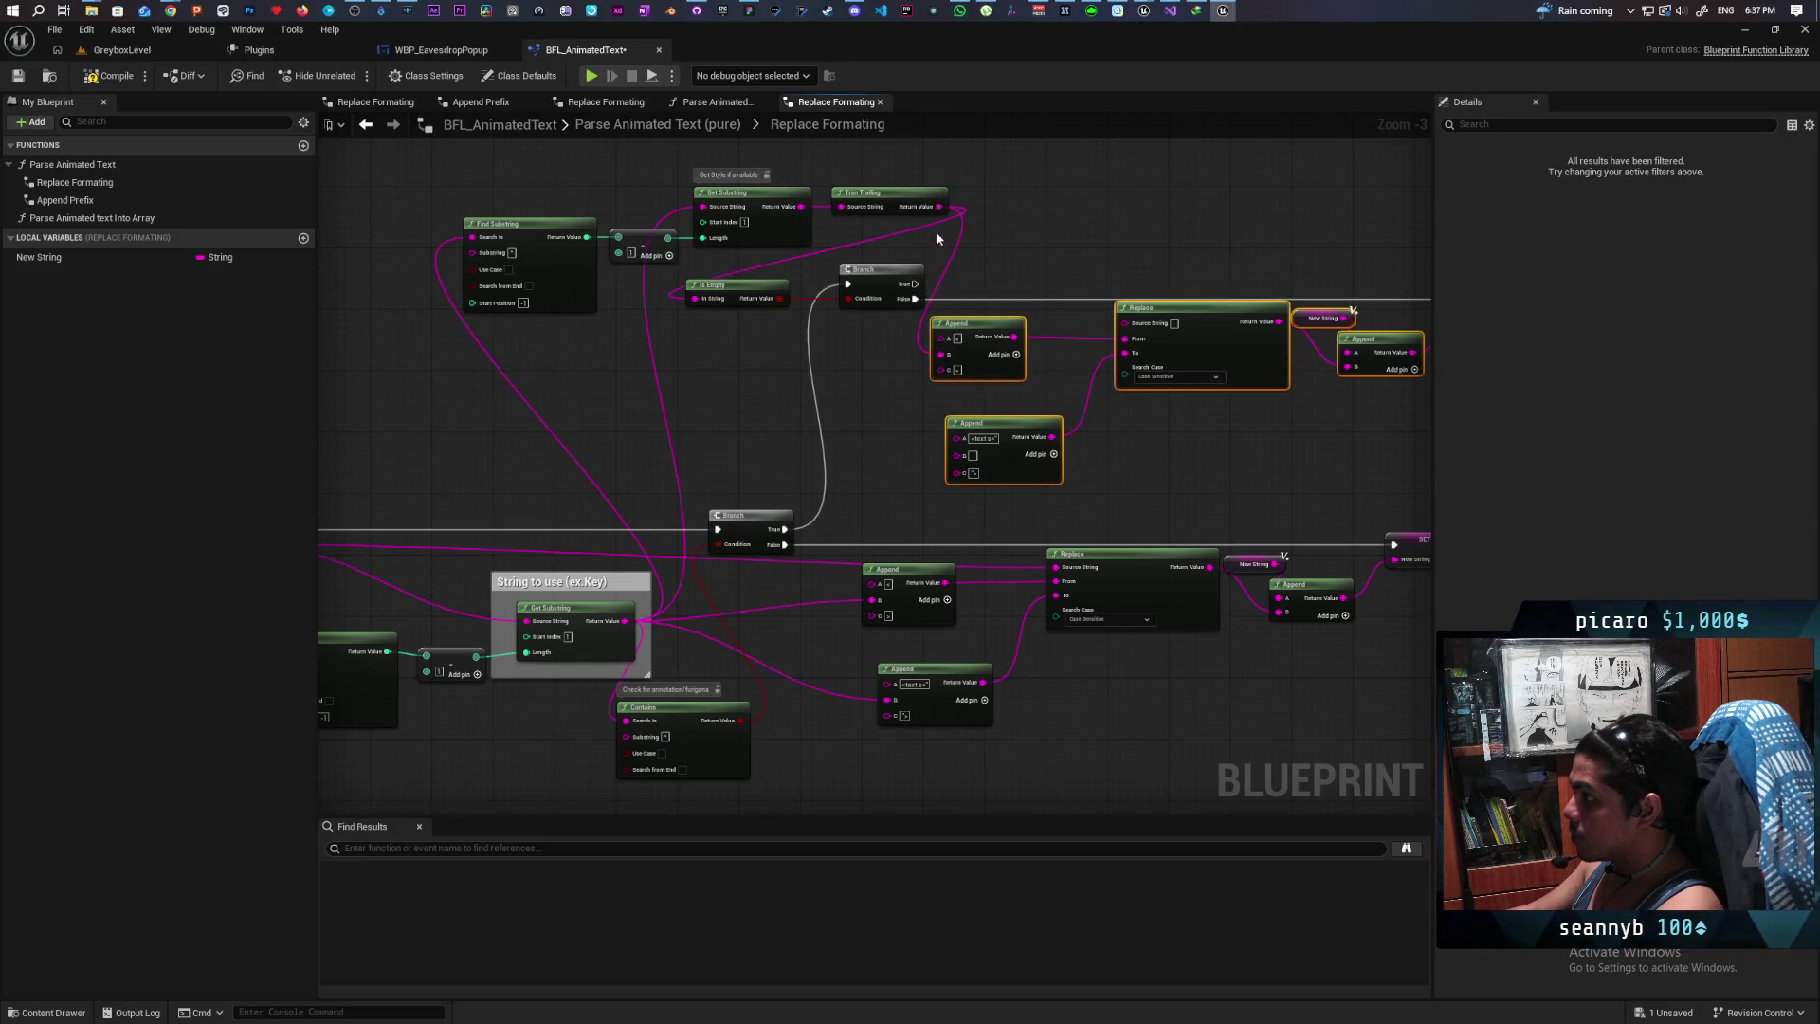
pyautogui.moveTo(938, 206); pyautogui.dragTo(957, 455)
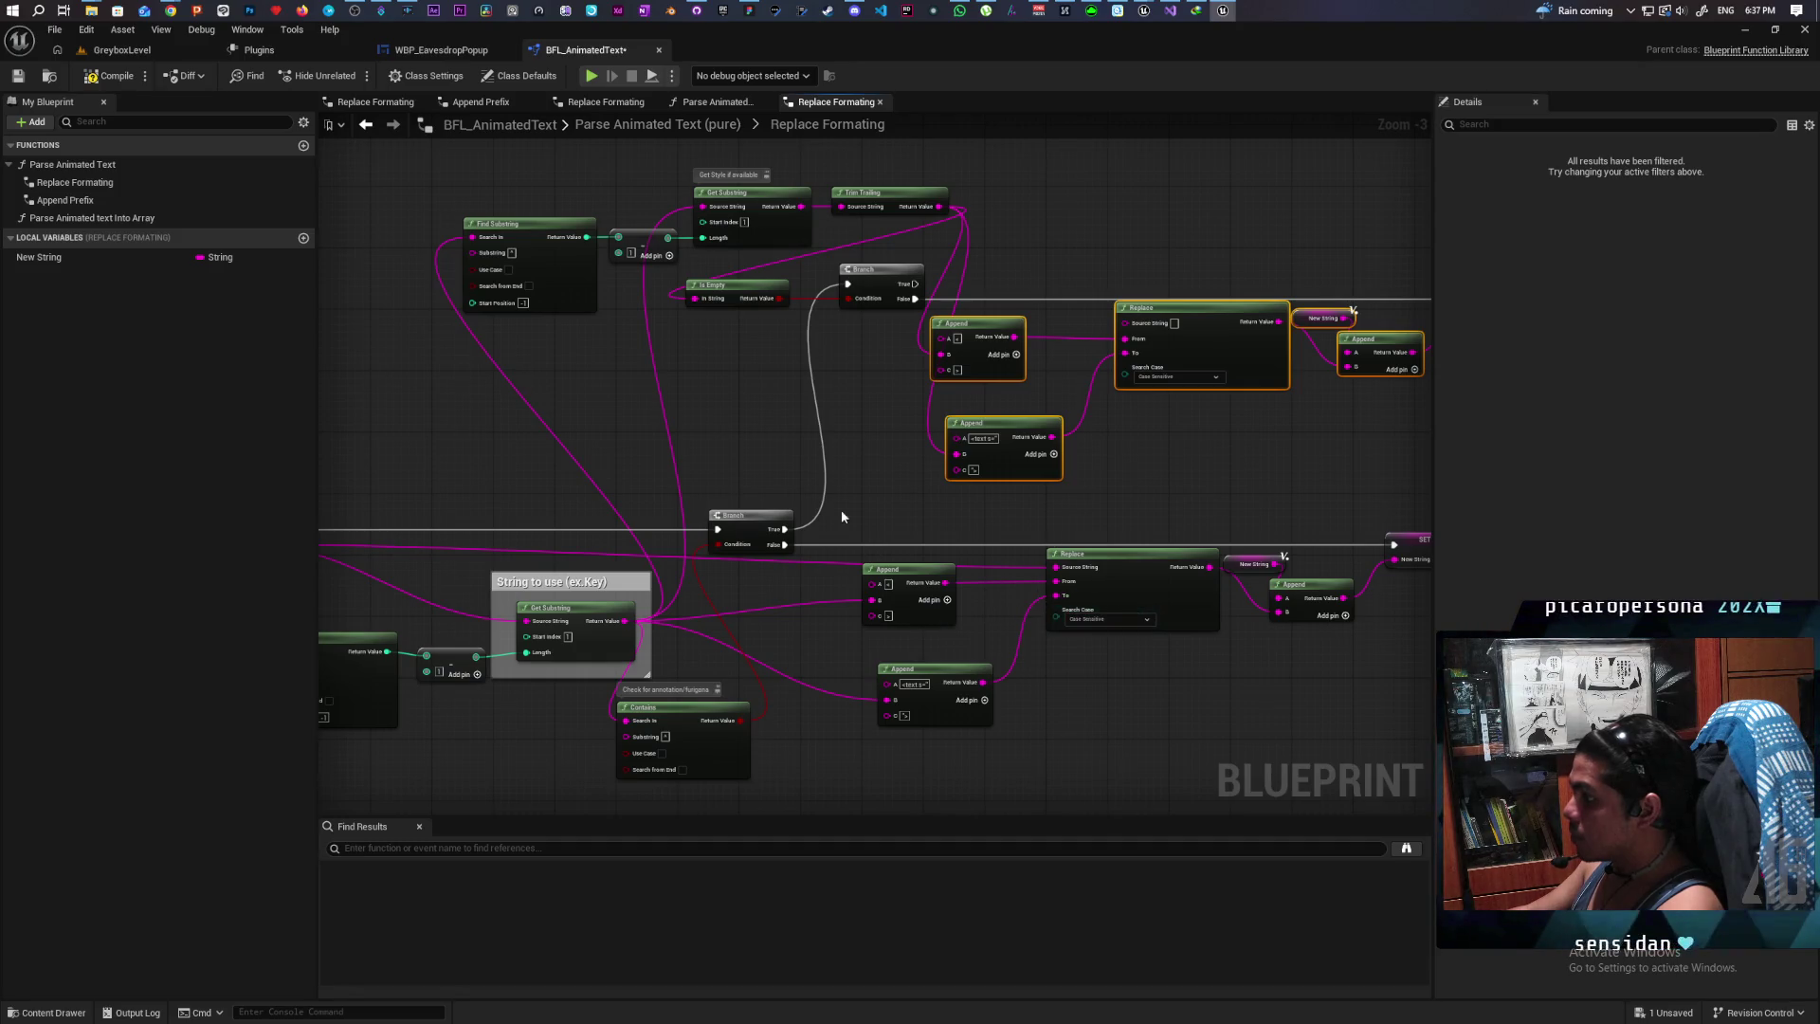
pyautogui.moveTo(789, 489); pyautogui.dragTo(1011, 466)
pyautogui.moveTo(464, 521)
pyautogui.mouseDown()
pyautogui.moveTo(1150, 301)
pyautogui.moveTo(1340, 295)
pyautogui.moveTo(1162, 459)
pyautogui.moveTo(1255, 423)
pyautogui.moveTo(1213, 481)
pyautogui.moveTo(1138, 480)
pyautogui.moveTo(1115, 502)
pyautogui.mouseUp()
# Step: Cancel the 'source string' node search without adding a node, then recentre on the duplicated chain
pyautogui.write('source s')
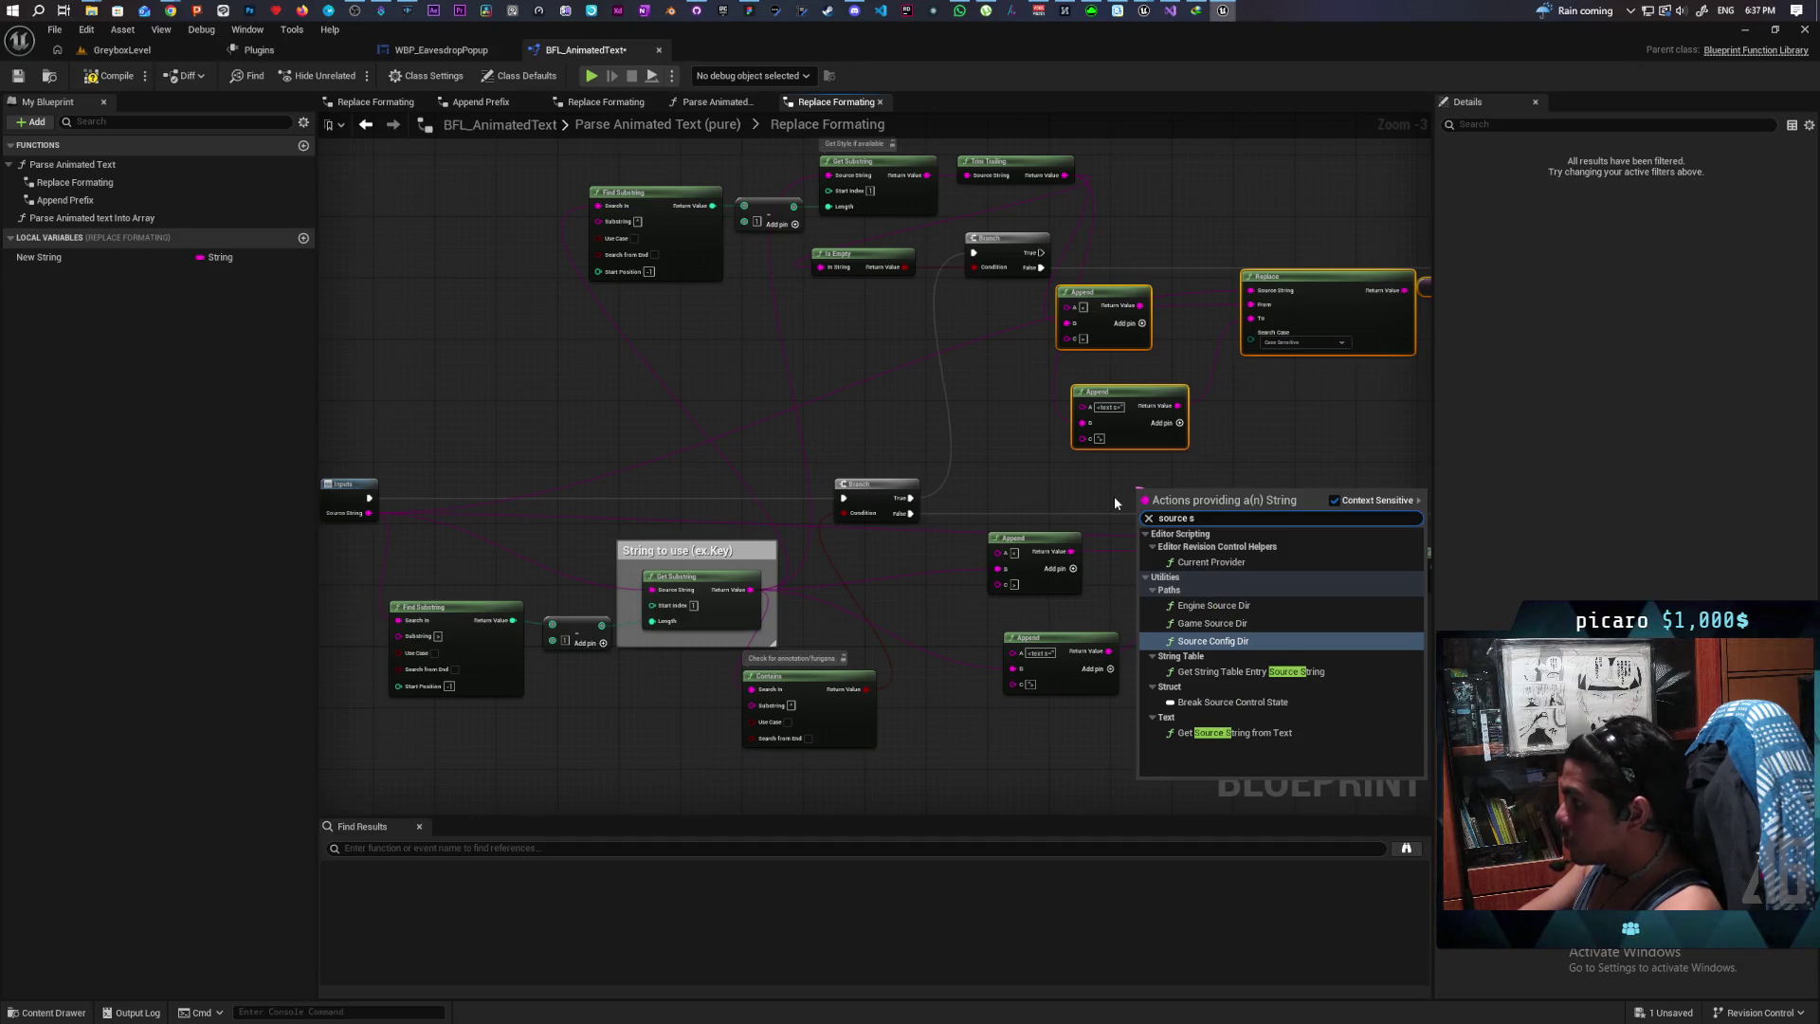
pyautogui.write('tring')
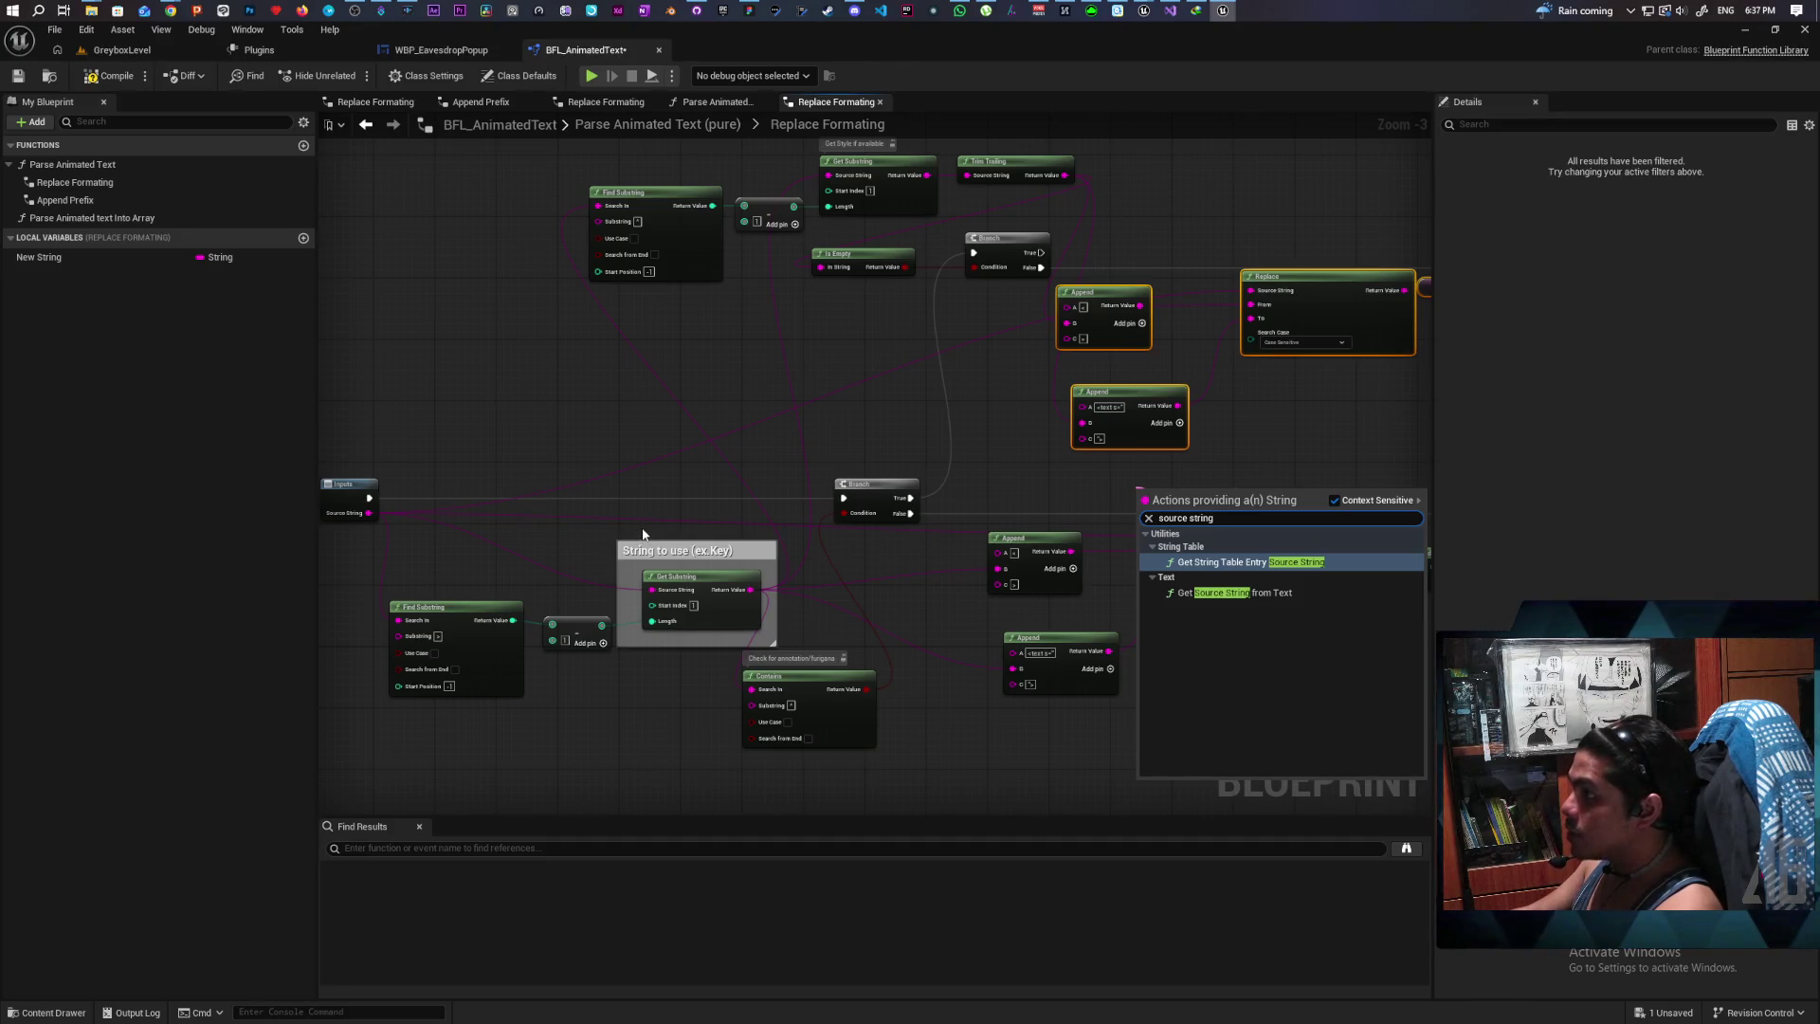
pyautogui.click(589, 442)
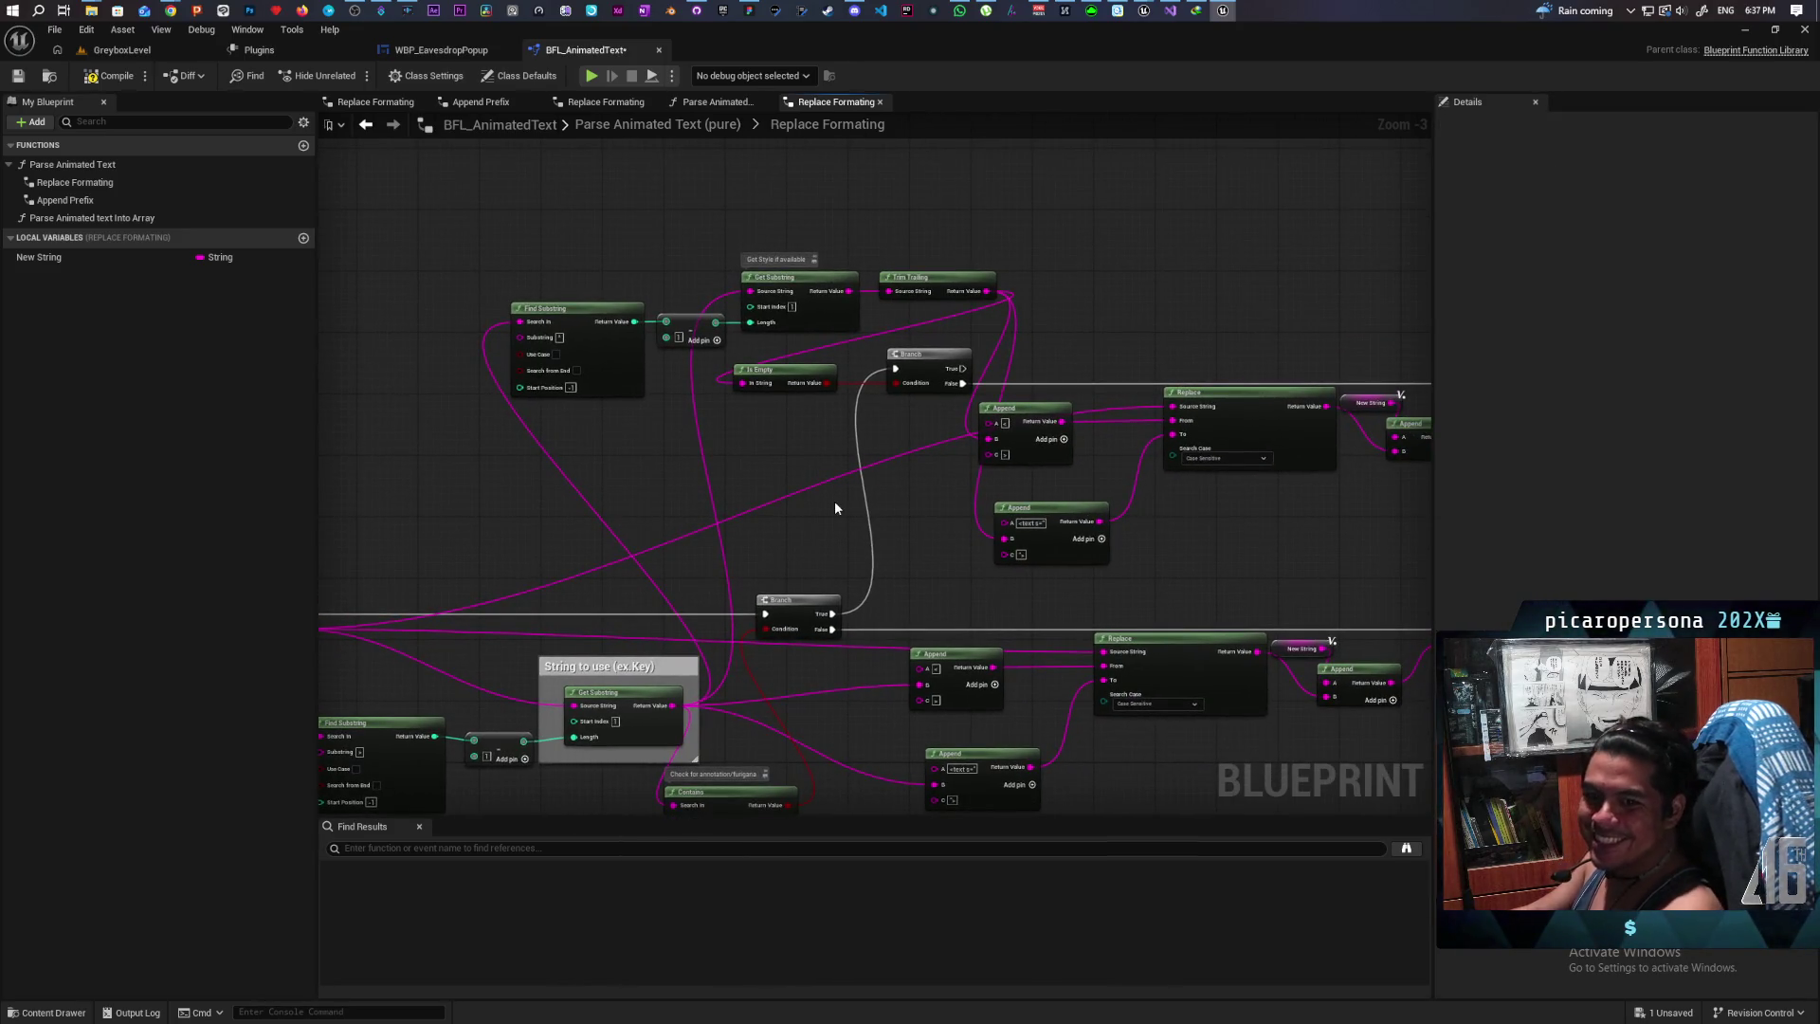
pyautogui.scroll(1, 1314, 481)
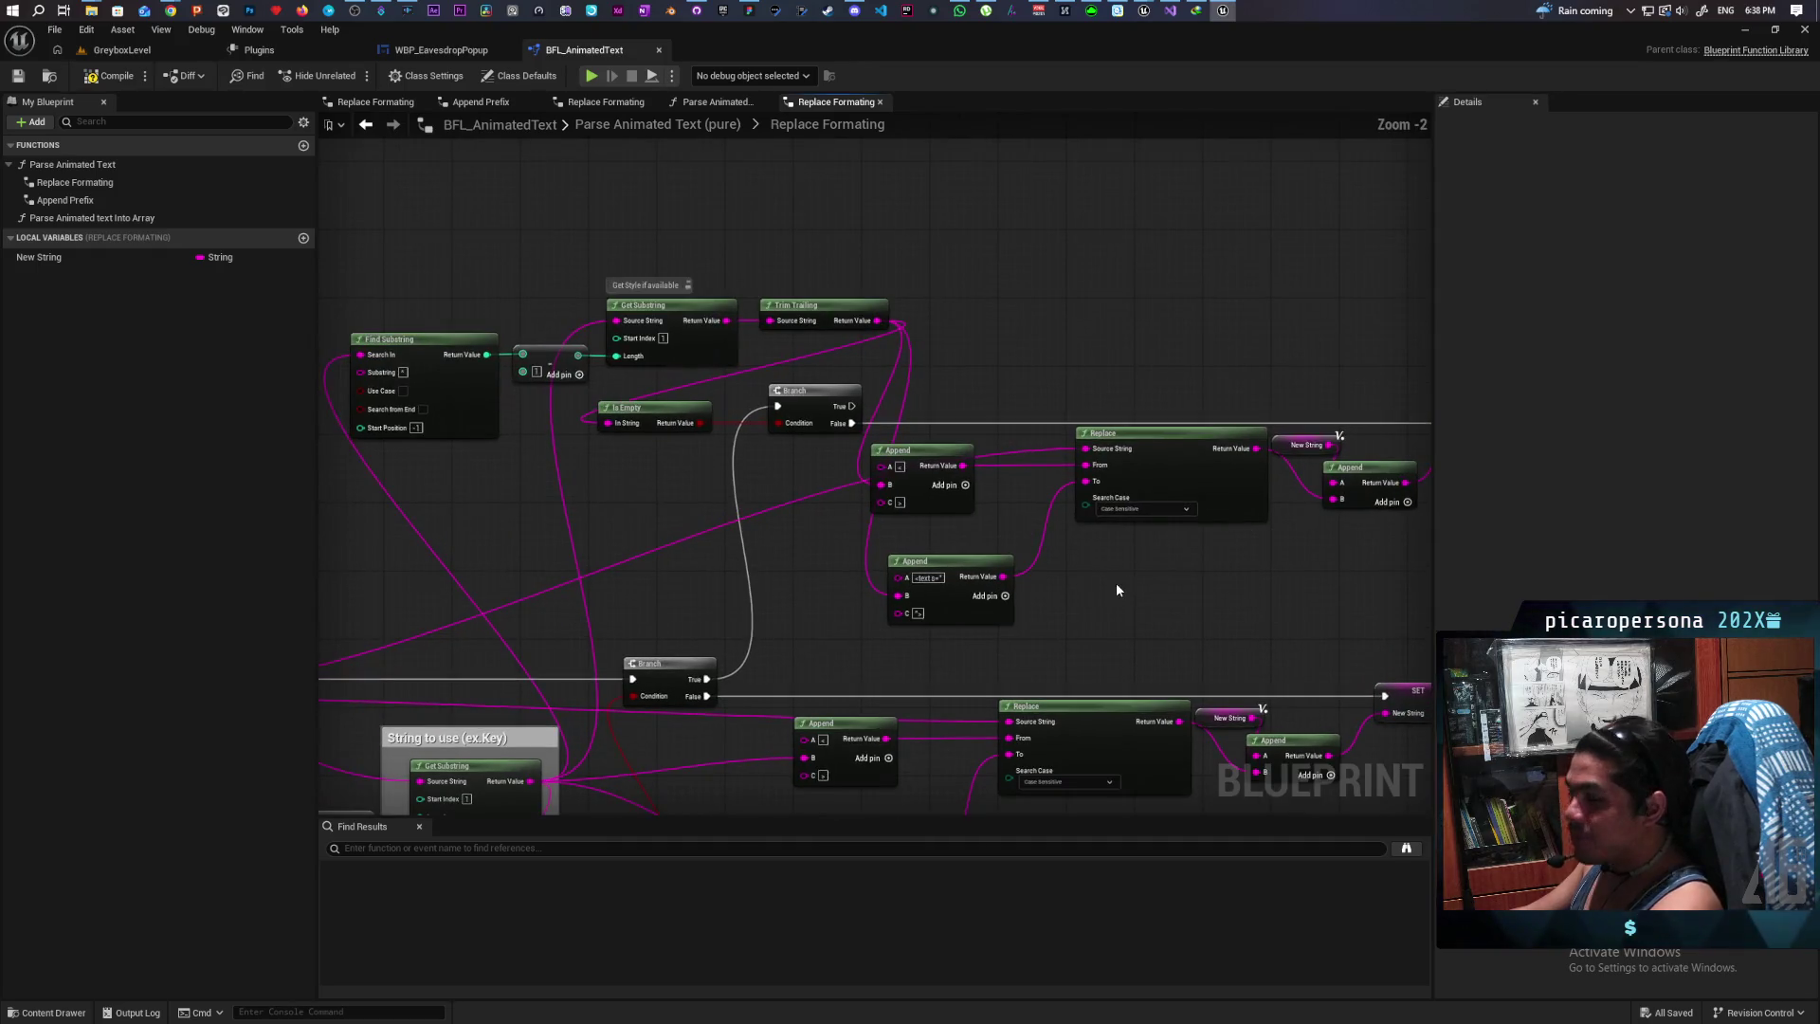
pyautogui.moveTo(1109, 569)
pyautogui.mouseDown()
pyautogui.moveTo(1052, 546)
pyautogui.moveTo(1129, 542)
pyautogui.moveTo(758, 546)
pyautogui.mouseUp()
pyautogui.moveTo(1153, 486); pyautogui.dragTo(1029, 516)
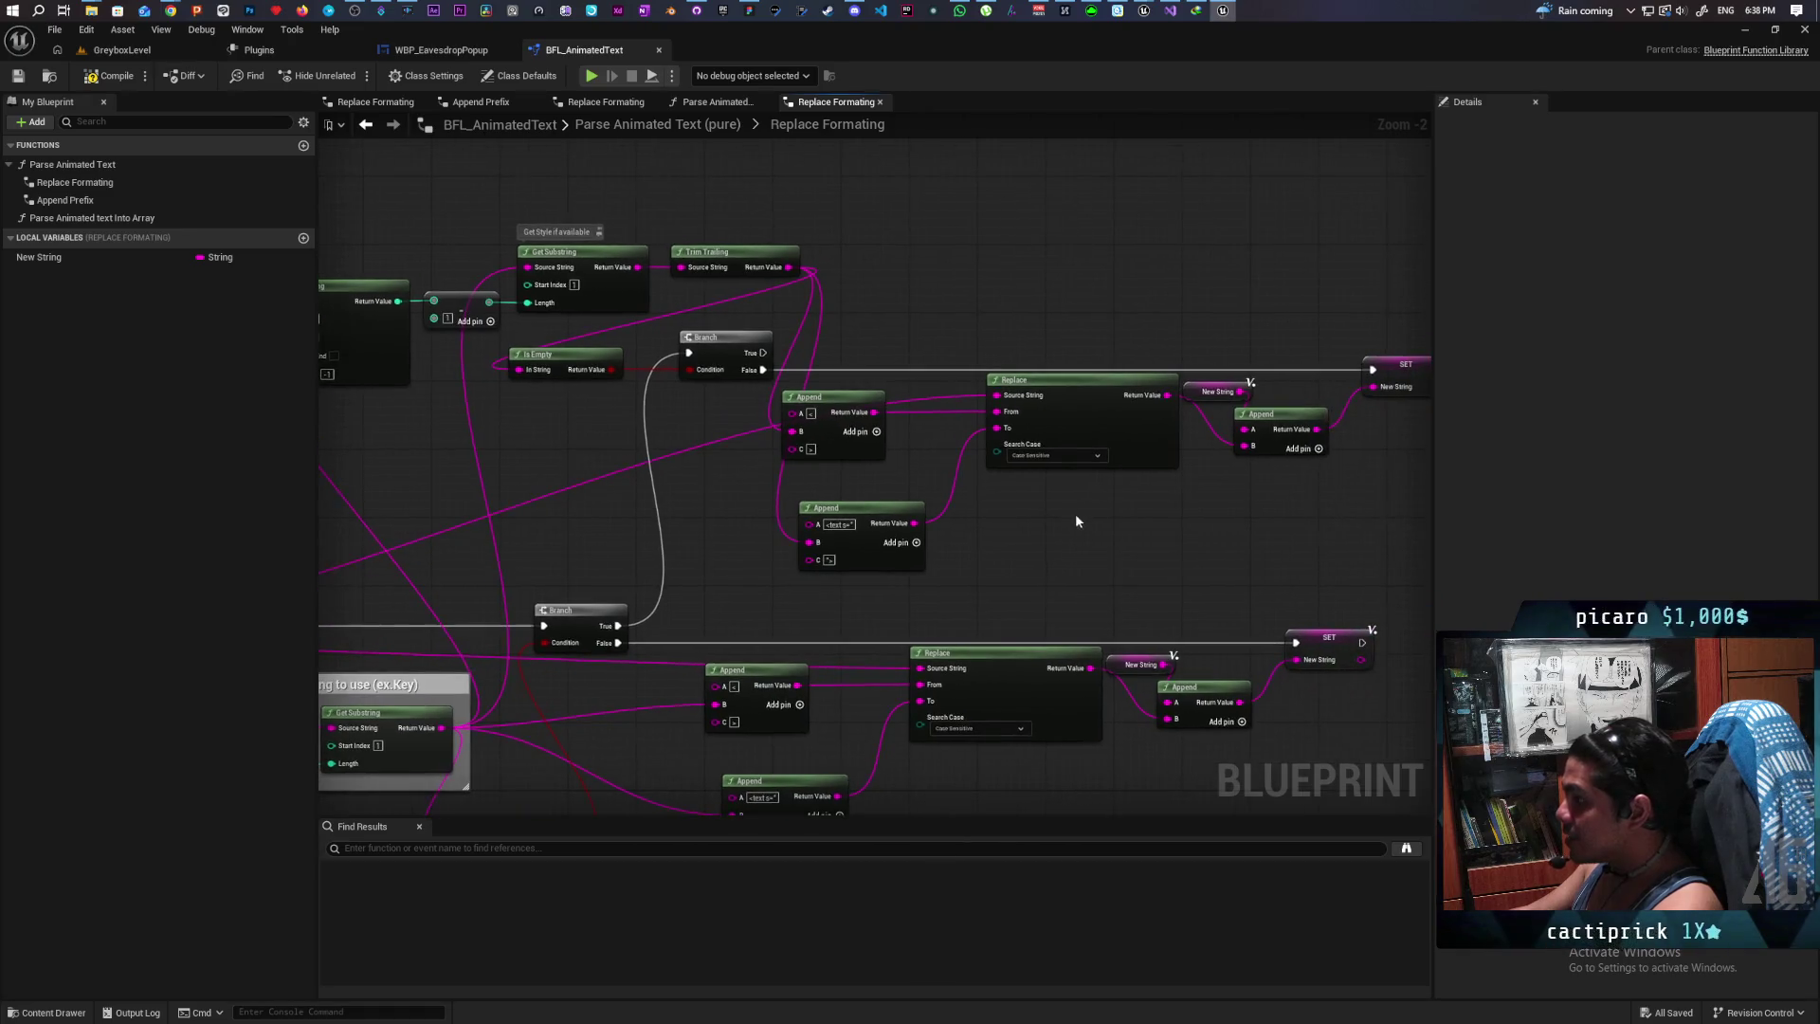
pyautogui.moveTo(1183, 512); pyautogui.dragTo(1079, 502)
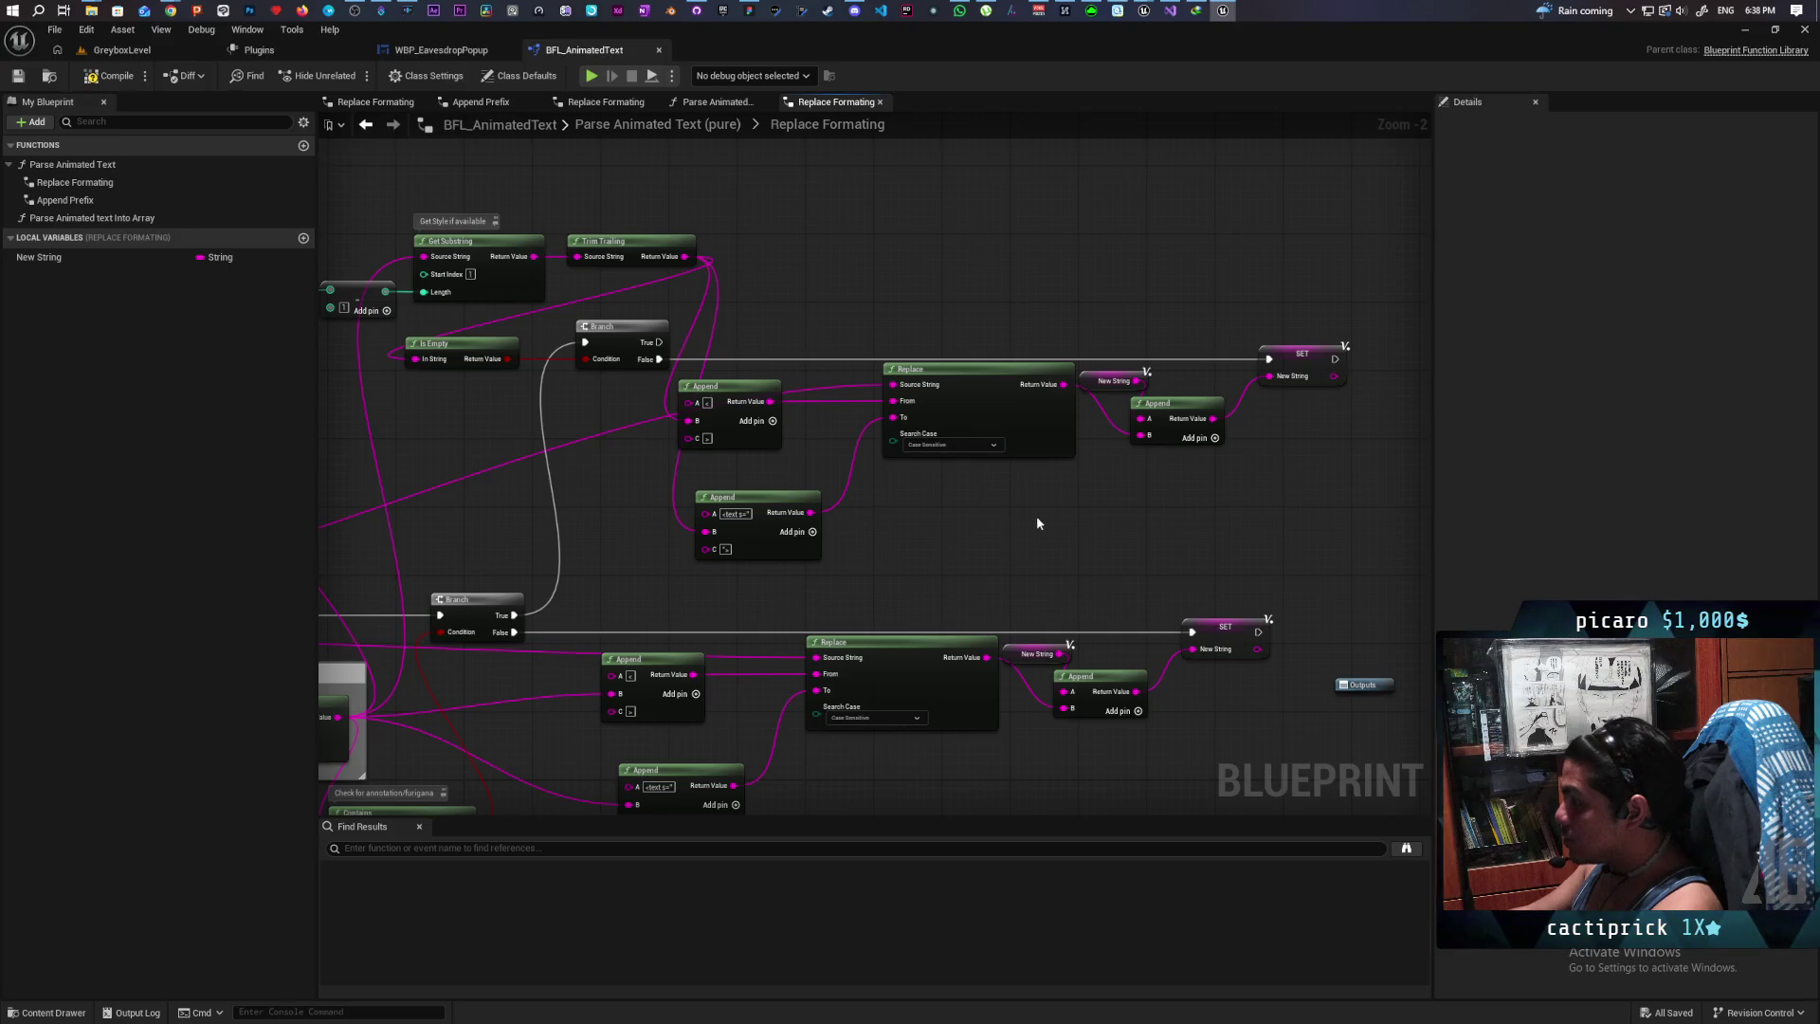
pyautogui.moveTo(598, 525)
pyautogui.mouseDown()
pyautogui.moveTo(756, 524)
pyautogui.moveTo(638, 537)
pyautogui.mouseUp()
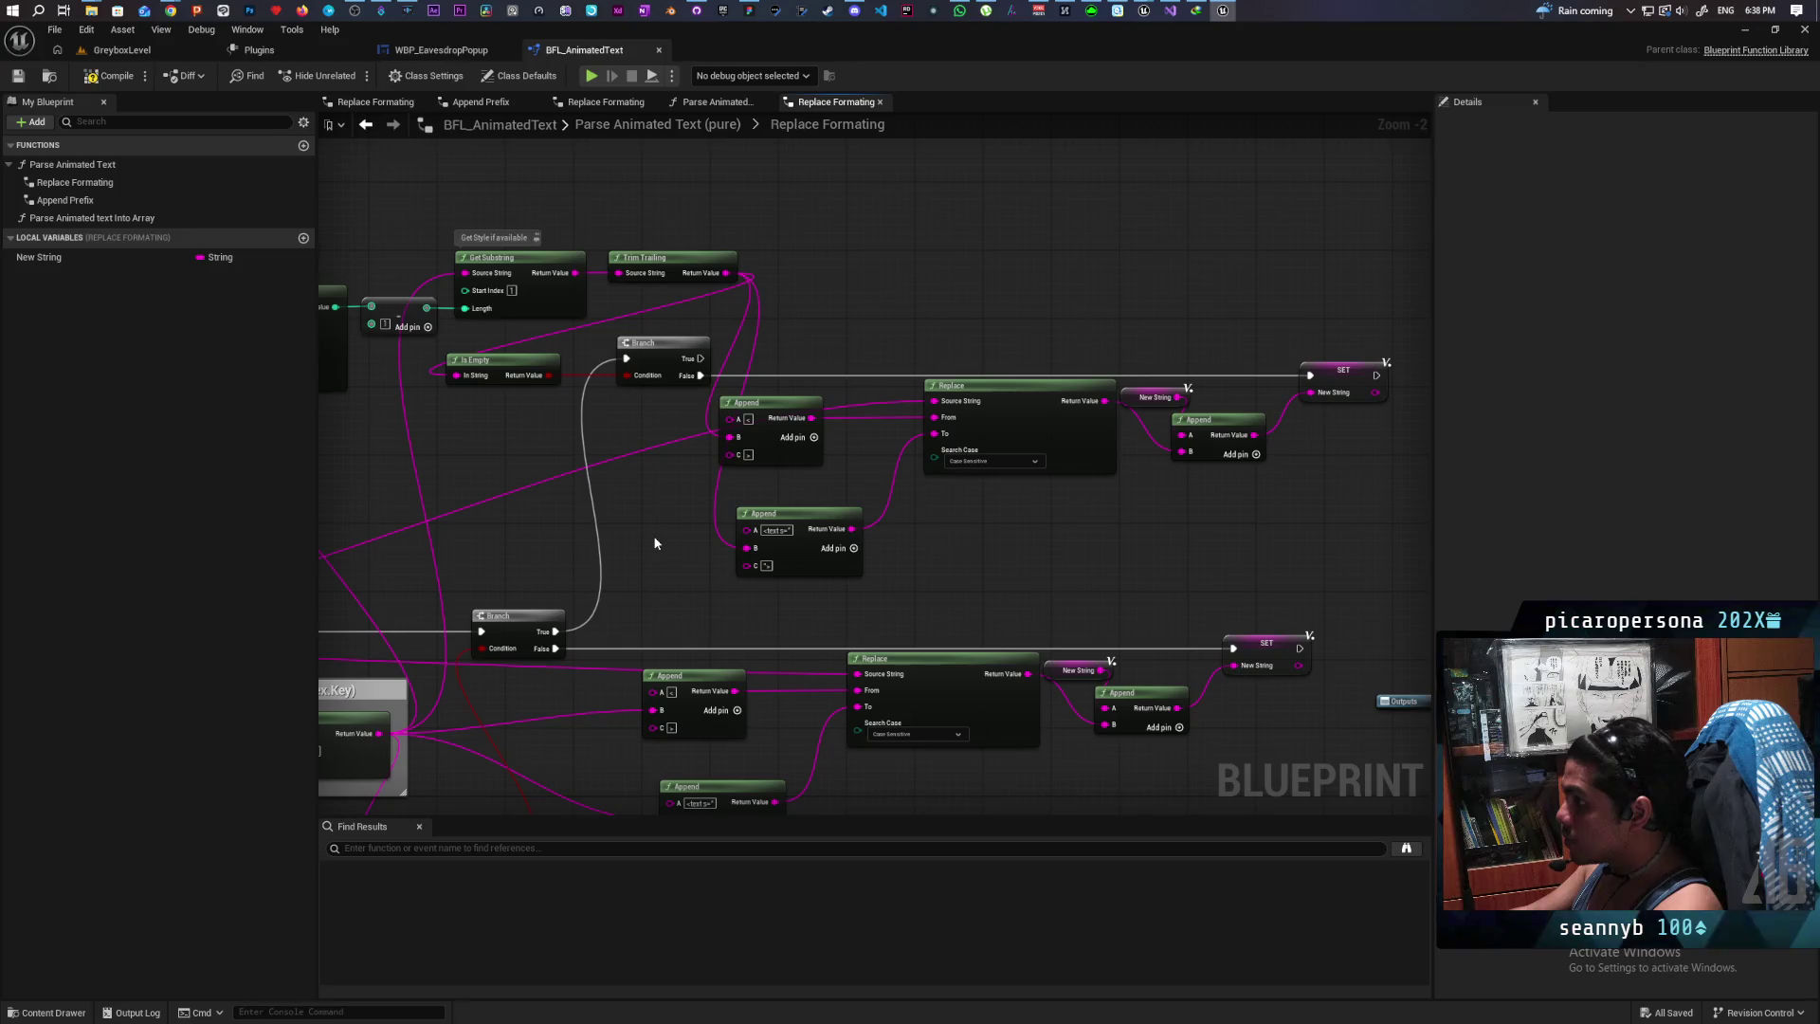
# Step: Swap the Branch False link for Branch True into the upper SET, and shift the copied chain right
pyautogui.keyDown('alt'); pyautogui.click(783, 374); pyautogui.keyUp('alt')
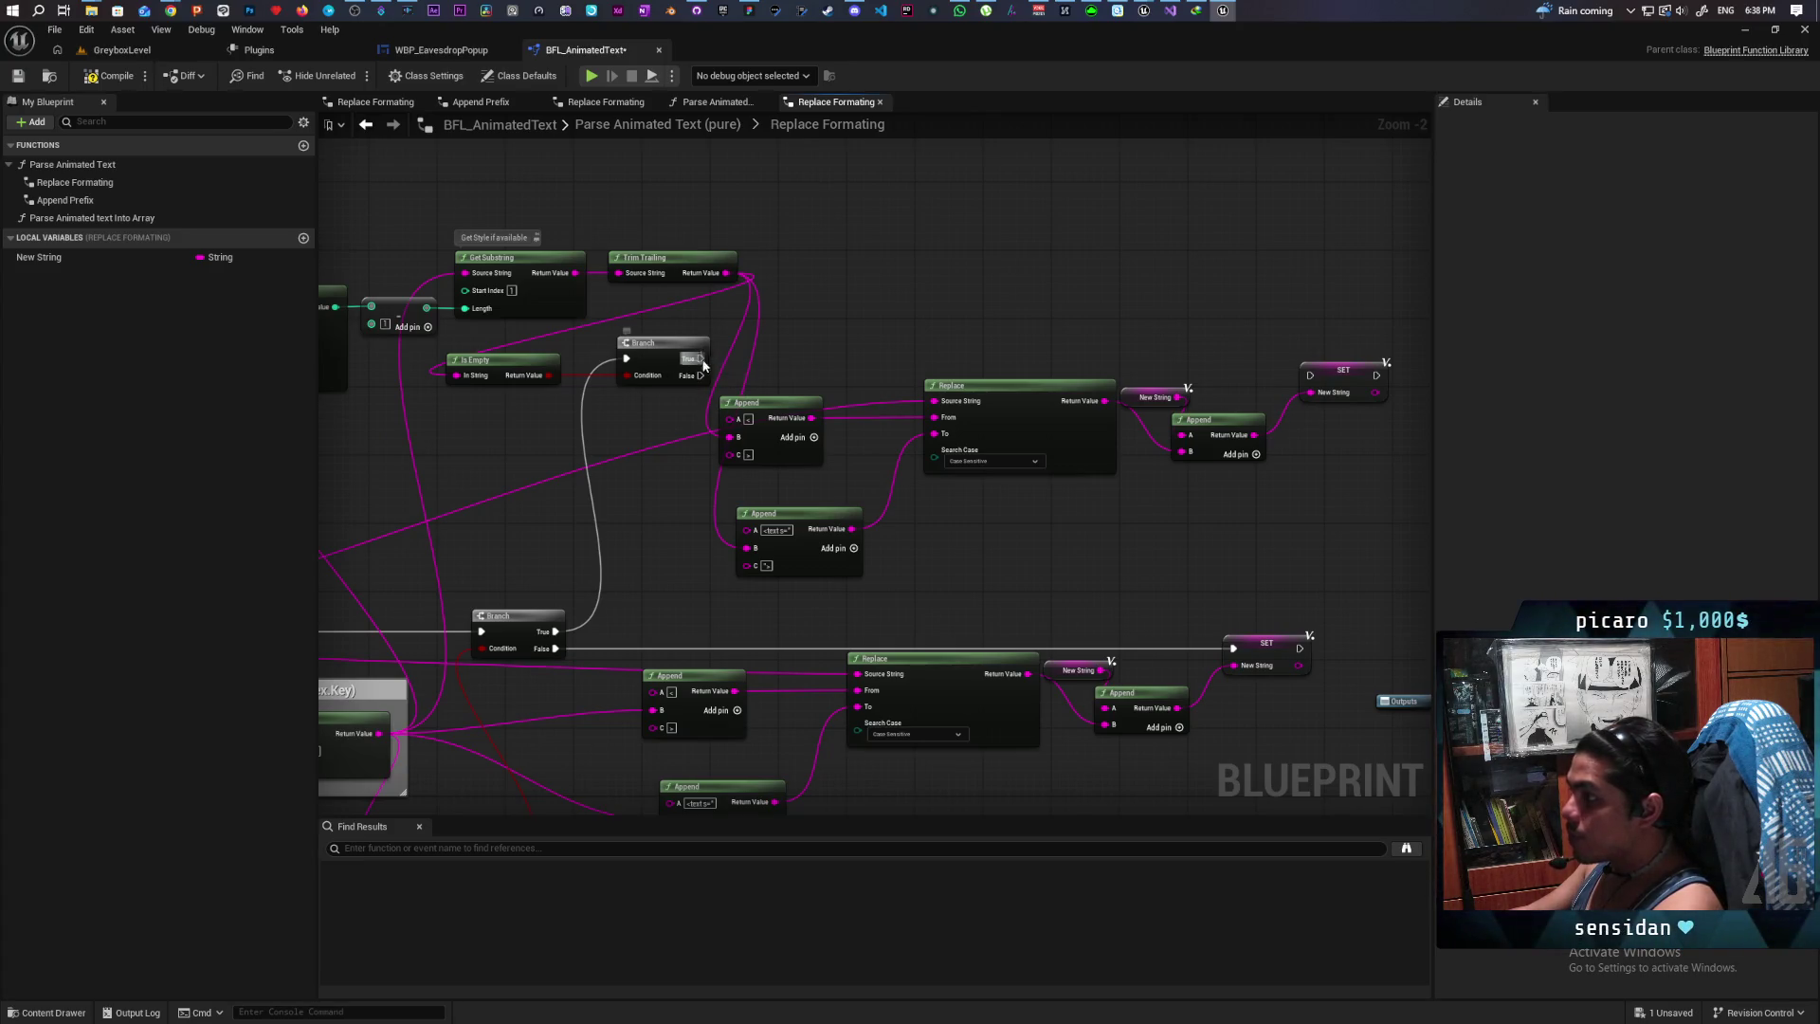
pyautogui.moveTo(699, 359)
pyautogui.mouseDown()
pyautogui.moveTo(1291, 355)
pyautogui.moveTo(1310, 376)
pyautogui.mouseUp()
pyautogui.moveTo(702, 339); pyautogui.dragTo(1322, 582)
pyautogui.moveTo(1020, 407)
pyautogui.mouseDown()
pyautogui.moveTo(1088, 407)
pyautogui.moveTo(1152, 185)
pyautogui.moveTo(1173, 293)
pyautogui.moveTo(1125, 264)
pyautogui.mouseUp()
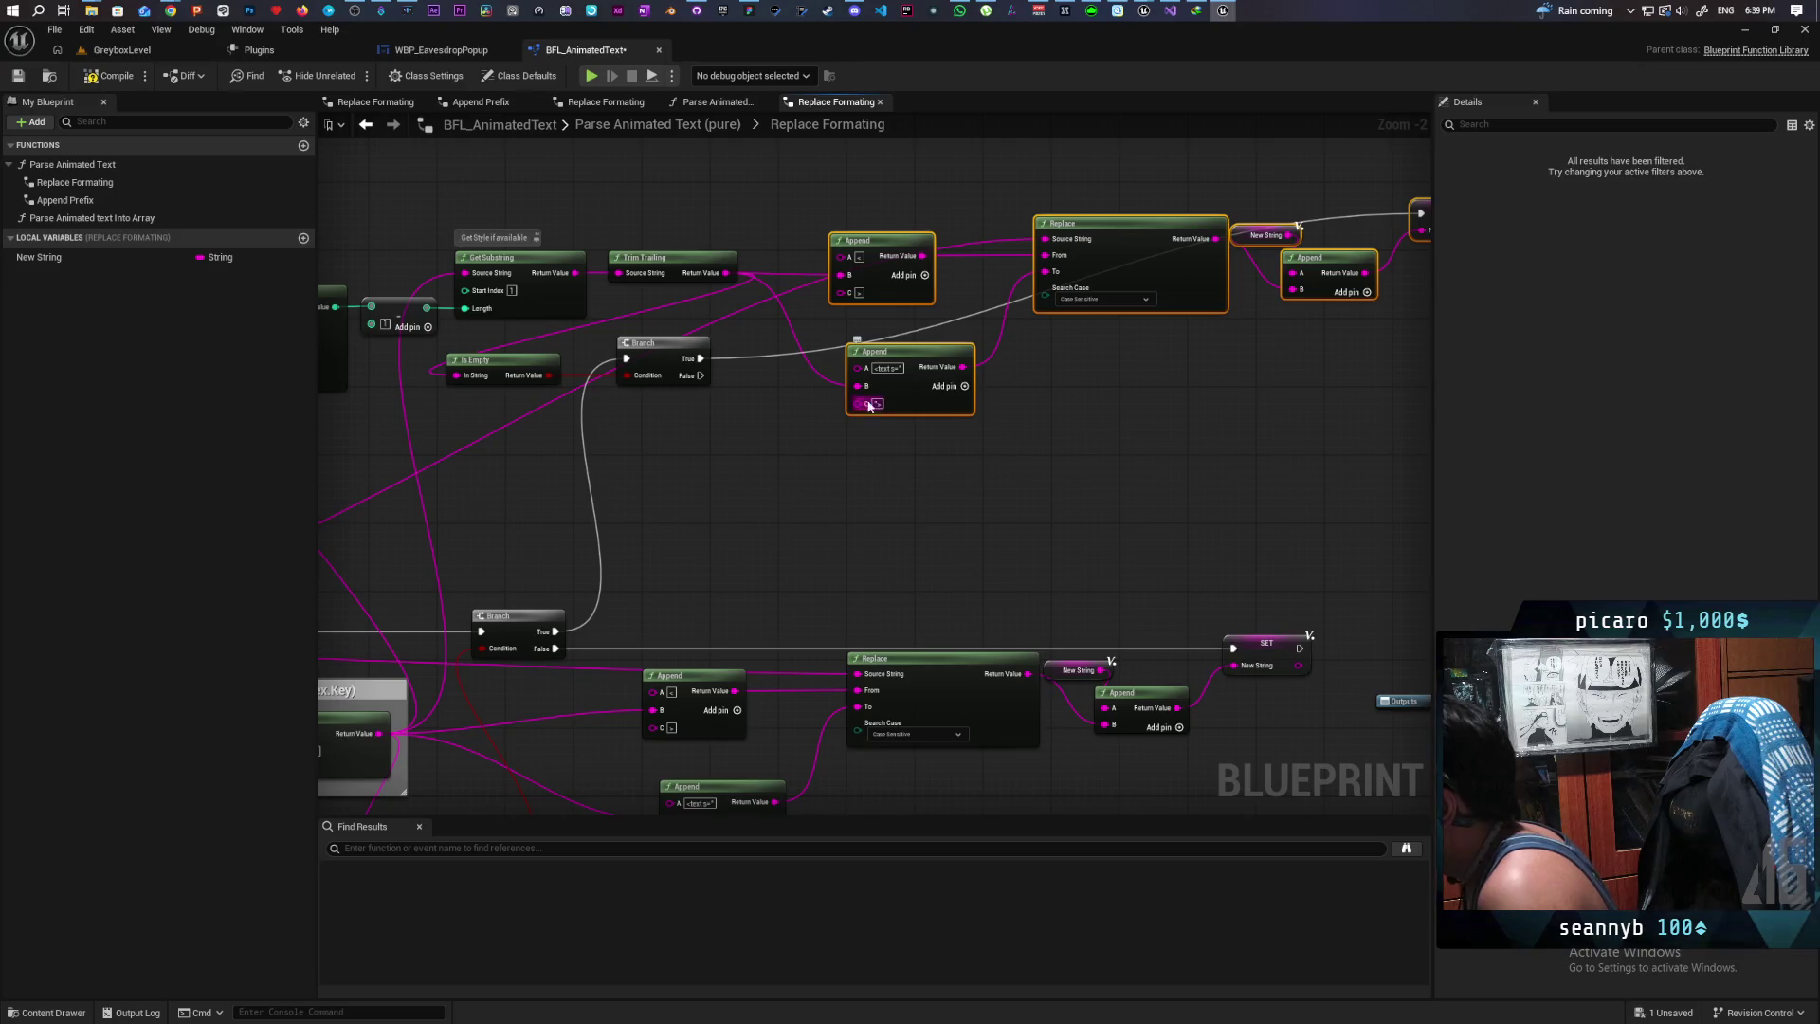
pyautogui.rightClick(856, 408)
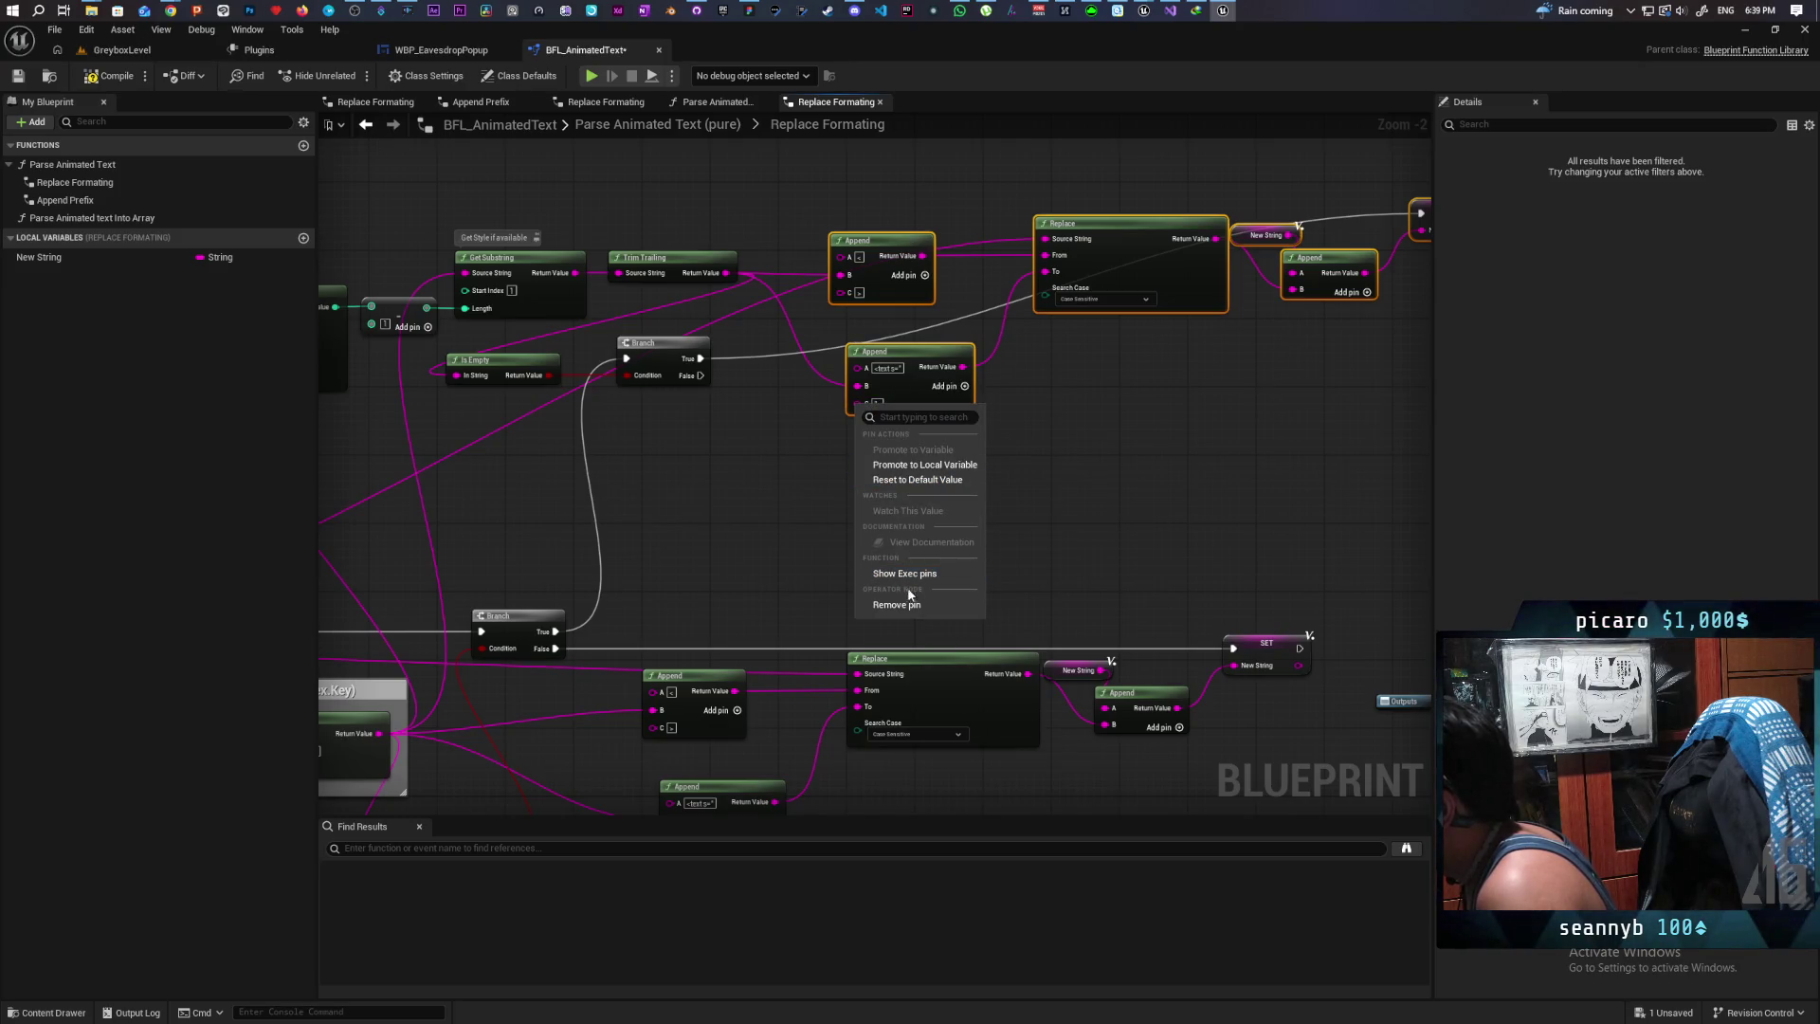
pyautogui.click(880, 419)
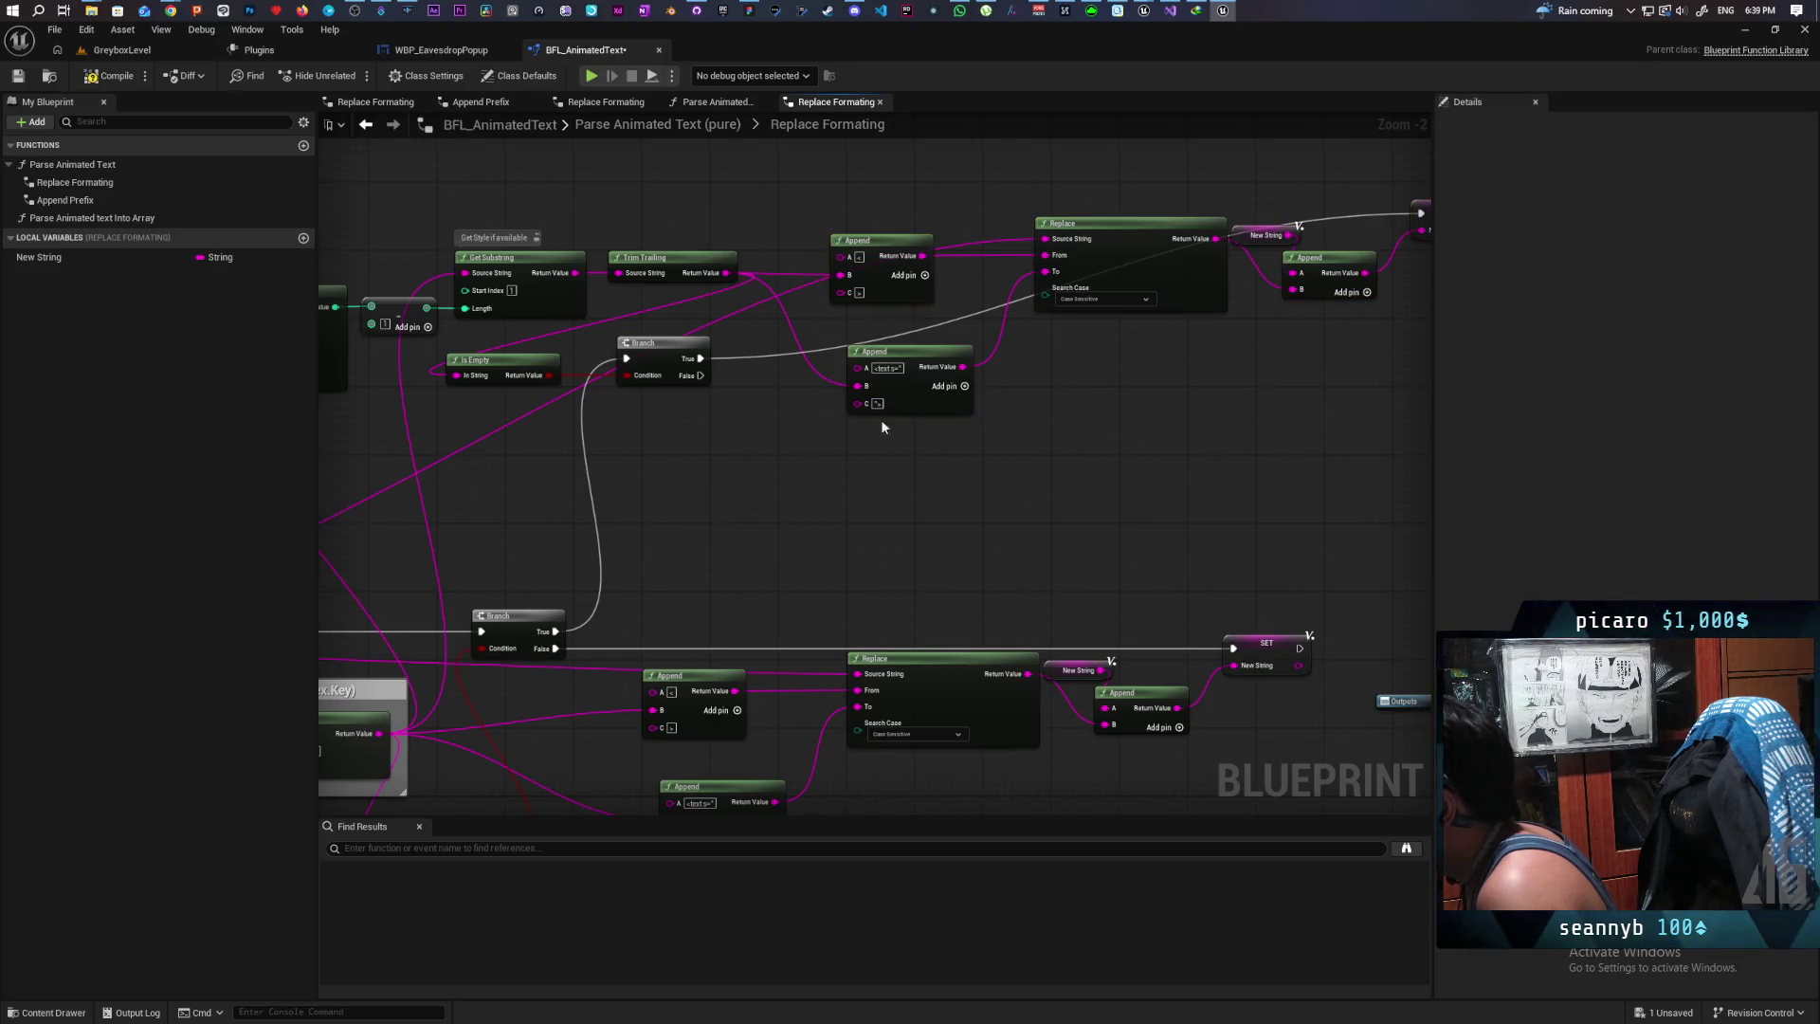
pyautogui.click(964, 387)
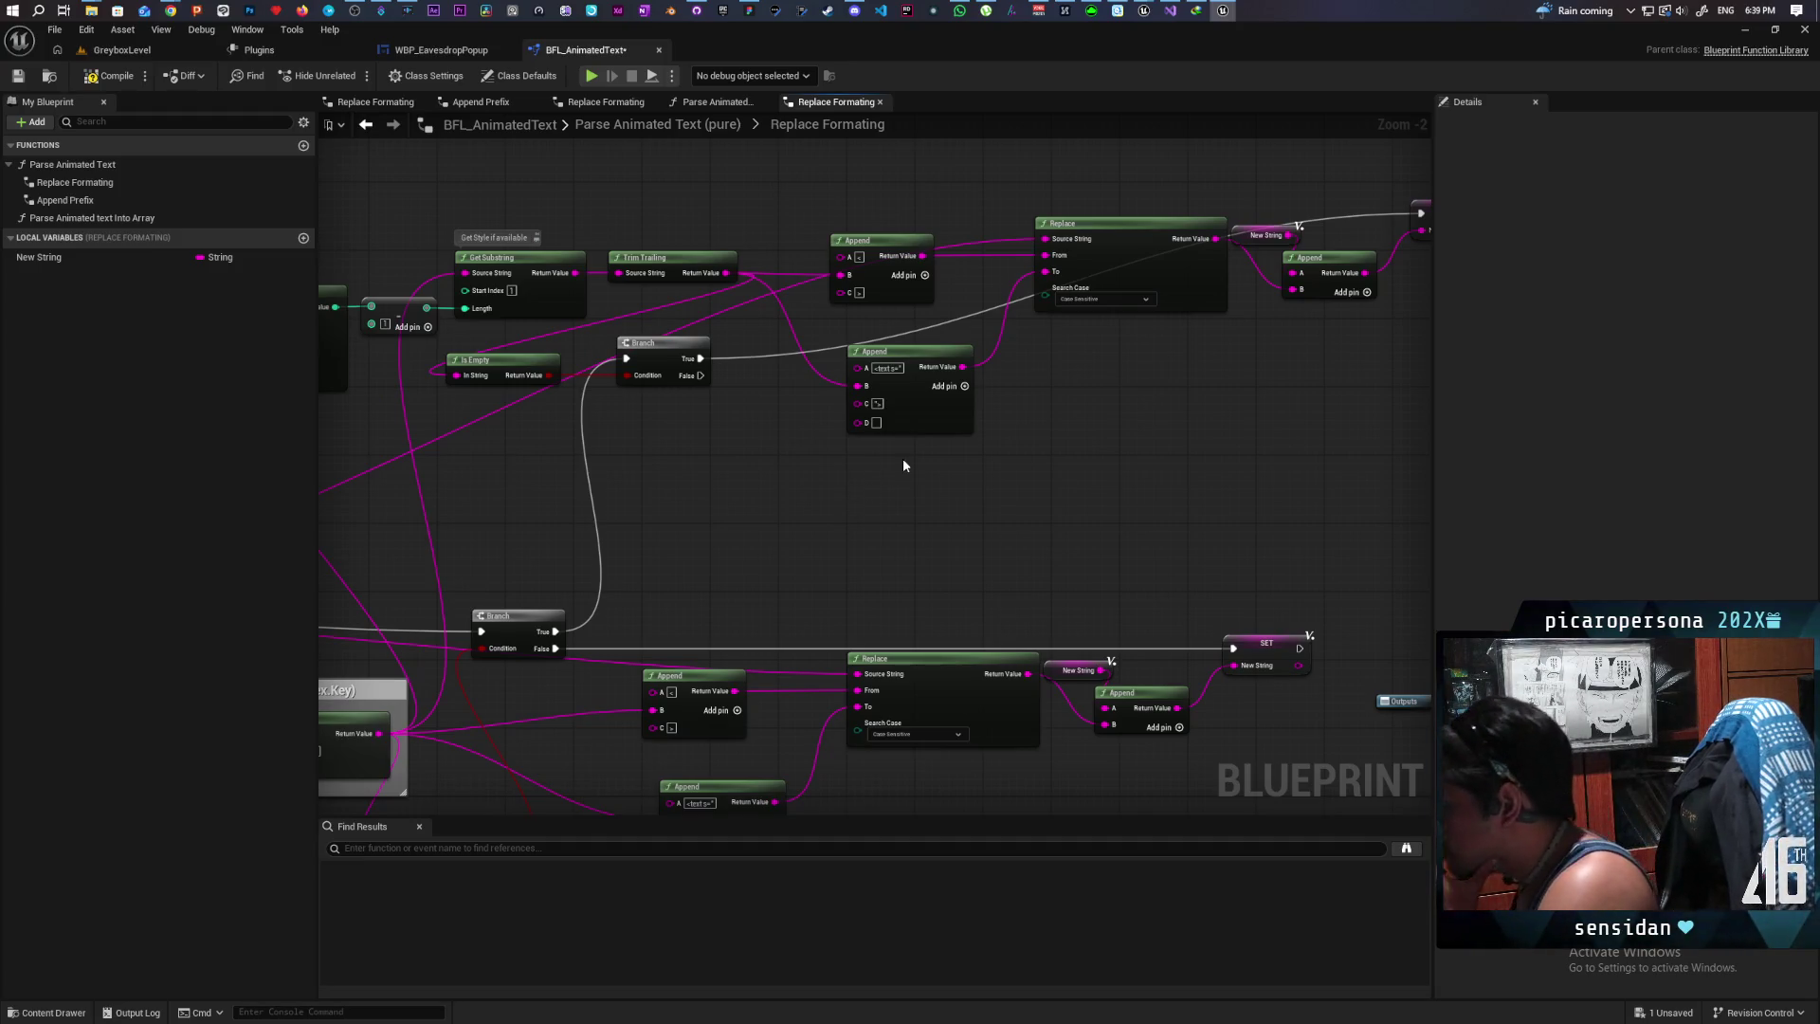
pyautogui.click(964, 386)
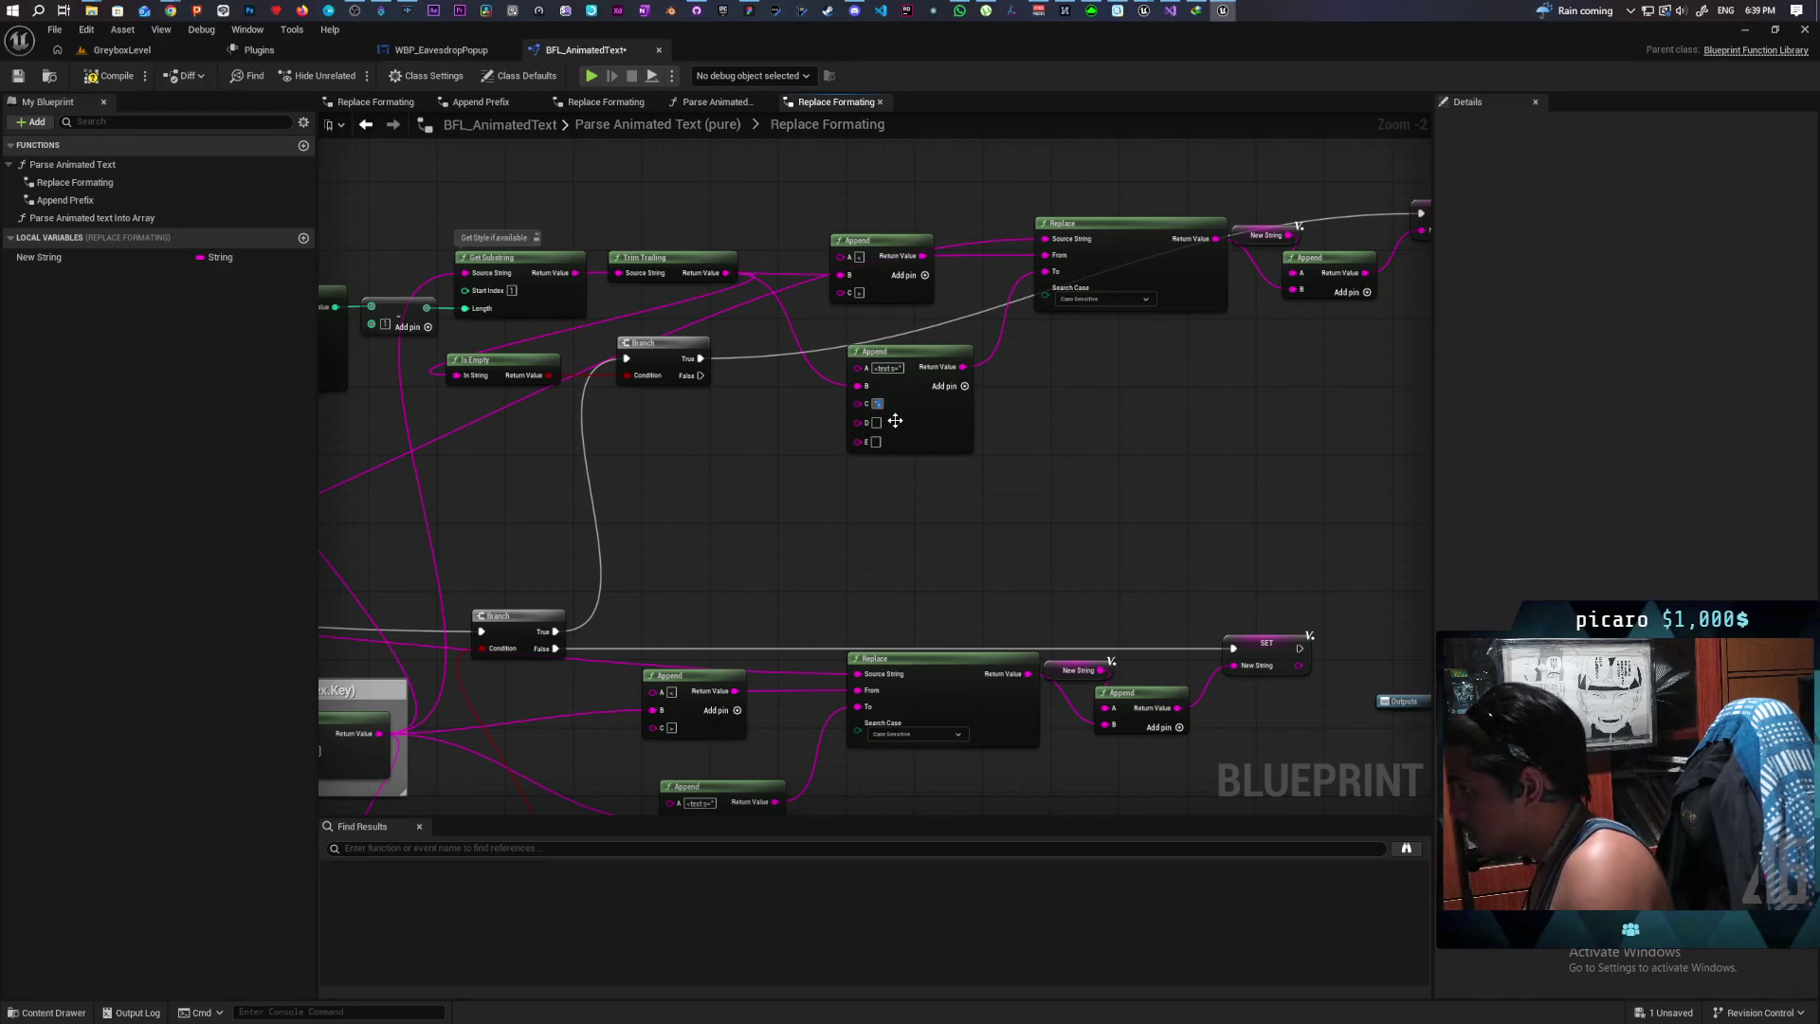
pyautogui.click(876, 405)
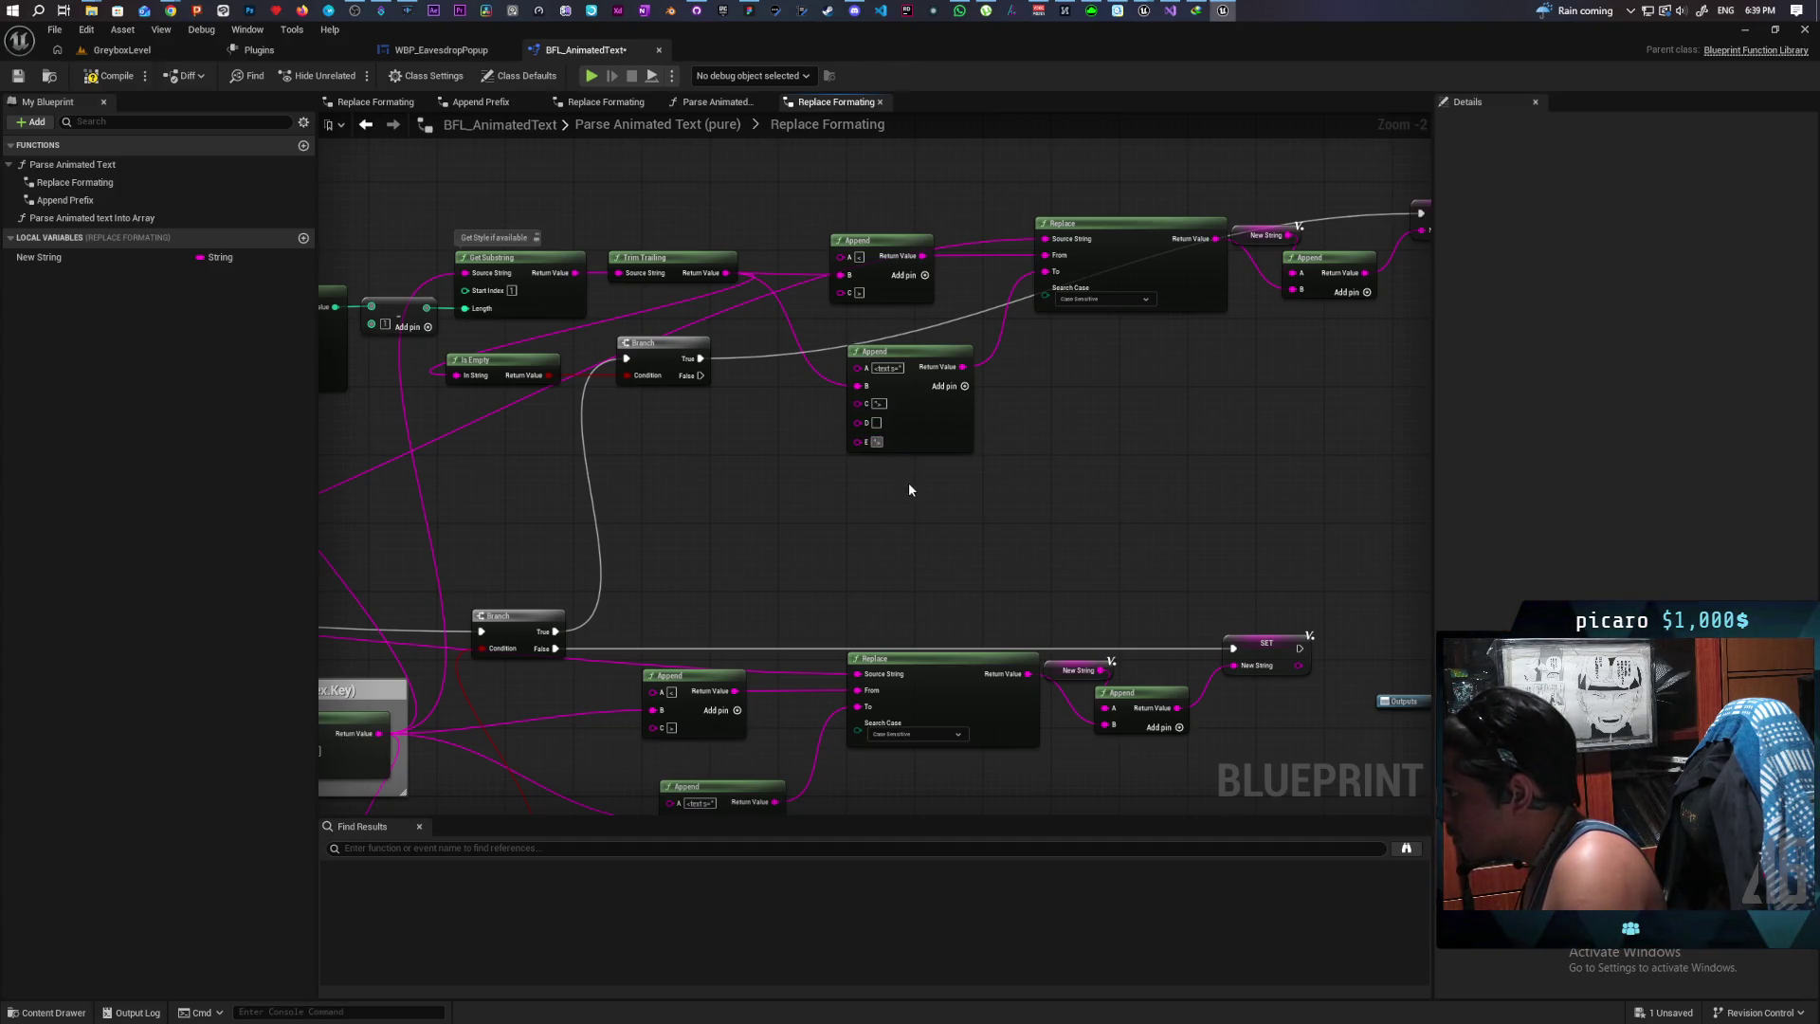
pyautogui.scroll(2, 895, 471)
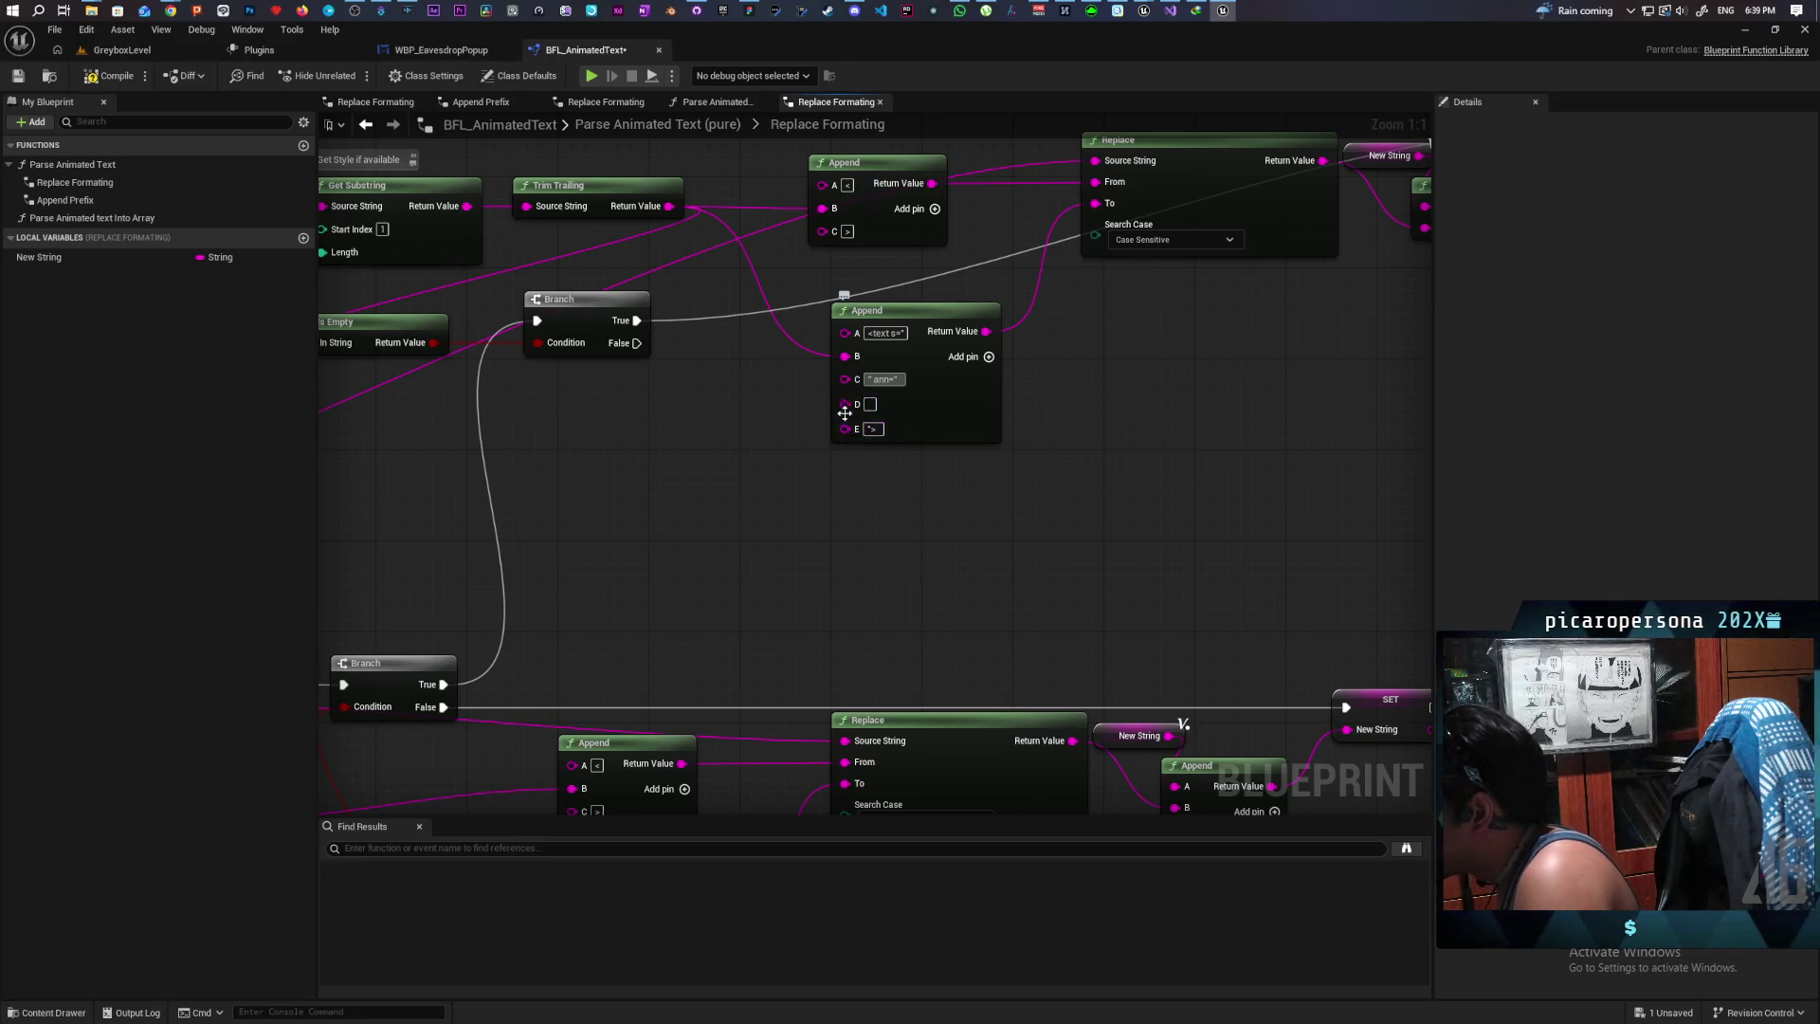
# Step: Compile BFL_AnimatedText while looking around the Replace Formatting graph's parsing nodes
pyautogui.moveTo(863, 476)
pyautogui.mouseDown()
pyautogui.moveTo(901, 597)
pyautogui.moveTo(719, 629)
pyautogui.moveTo(878, 614)
pyautogui.moveTo(837, 427)
pyautogui.moveTo(816, 426)
pyautogui.mouseUp()
pyautogui.scroll(-3, 816, 420)
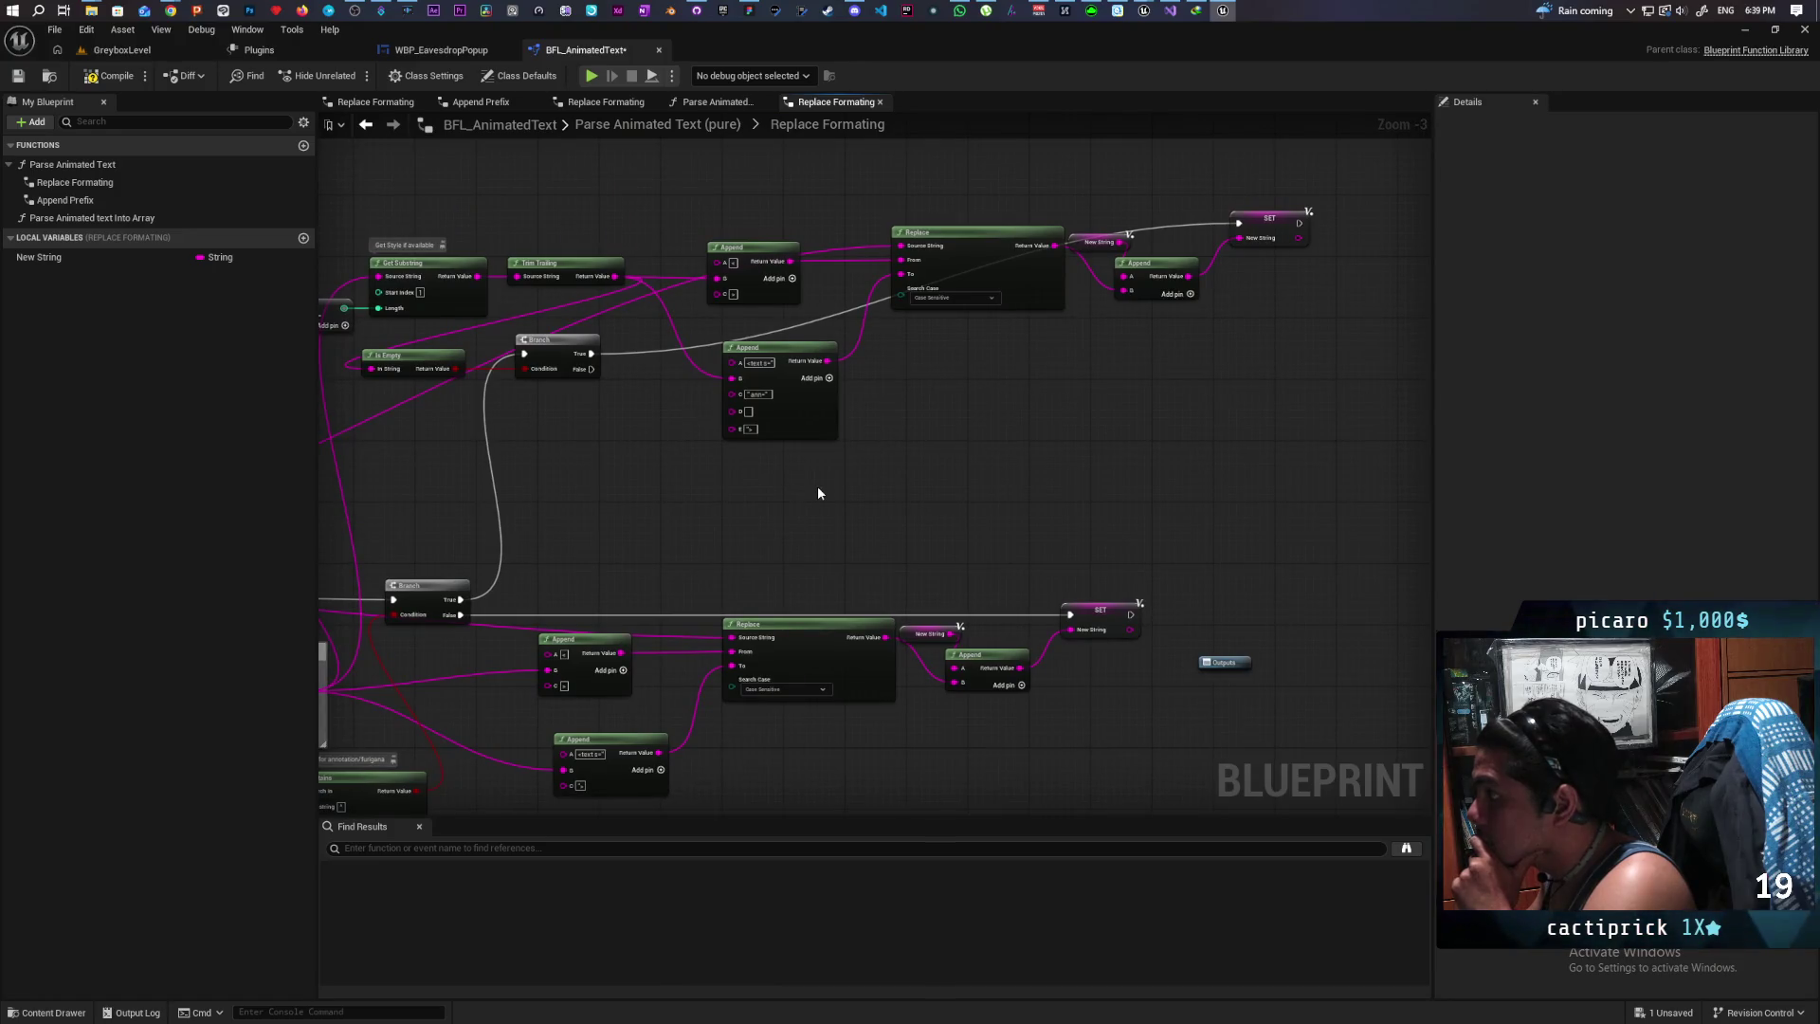
pyautogui.moveTo(774, 505)
pyautogui.mouseDown()
pyautogui.moveTo(959, 512)
pyautogui.moveTo(816, 466)
pyautogui.moveTo(958, 525)
pyautogui.mouseUp()
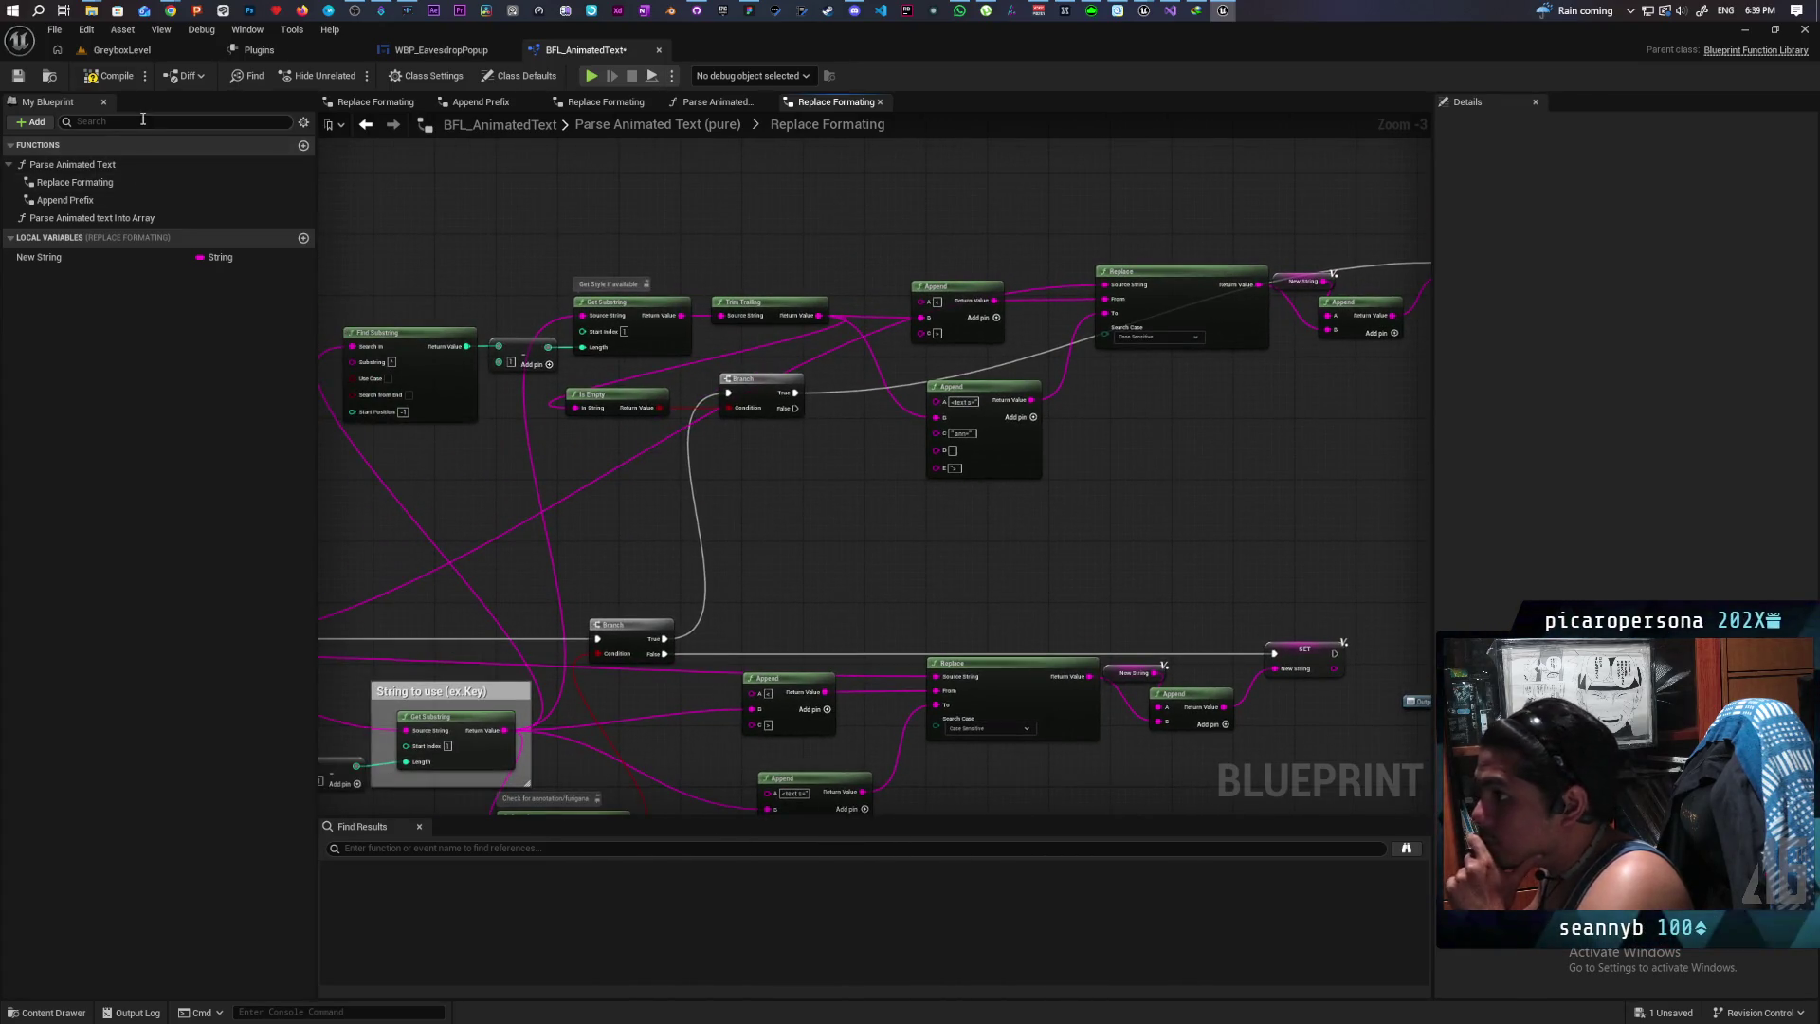
pyautogui.click(112, 79)
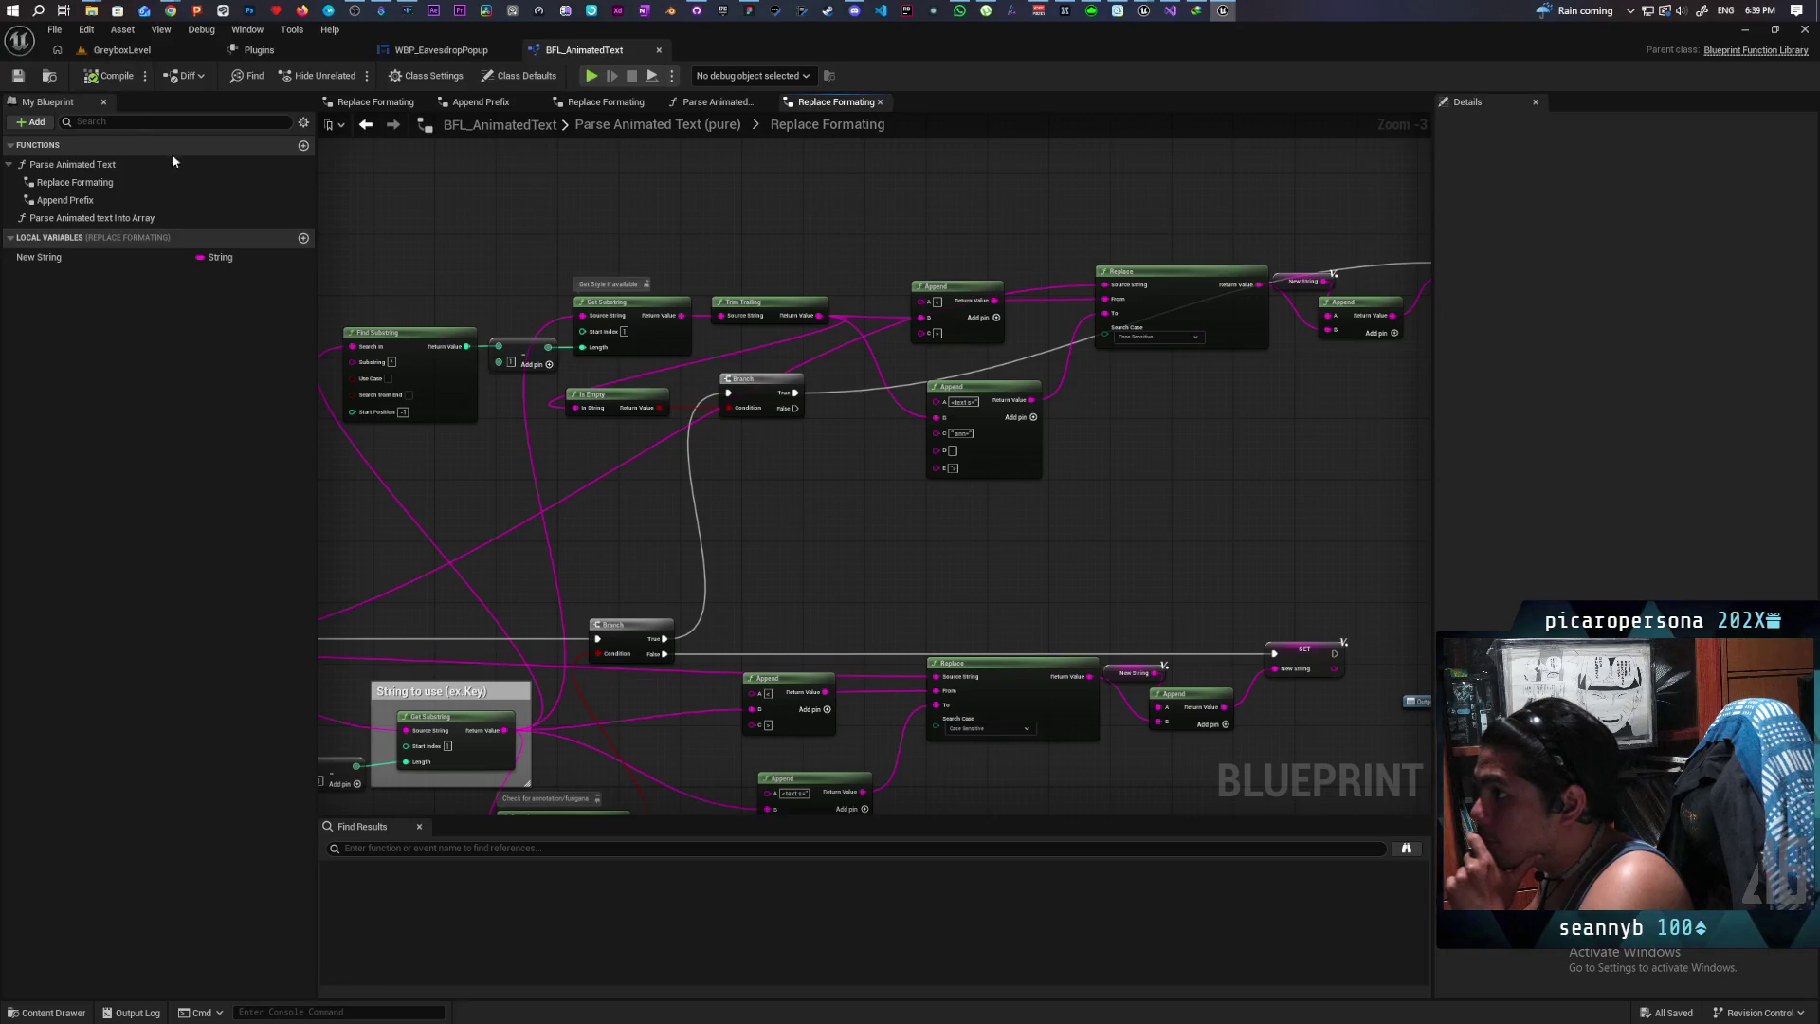
pyautogui.scroll(2, 884, 497)
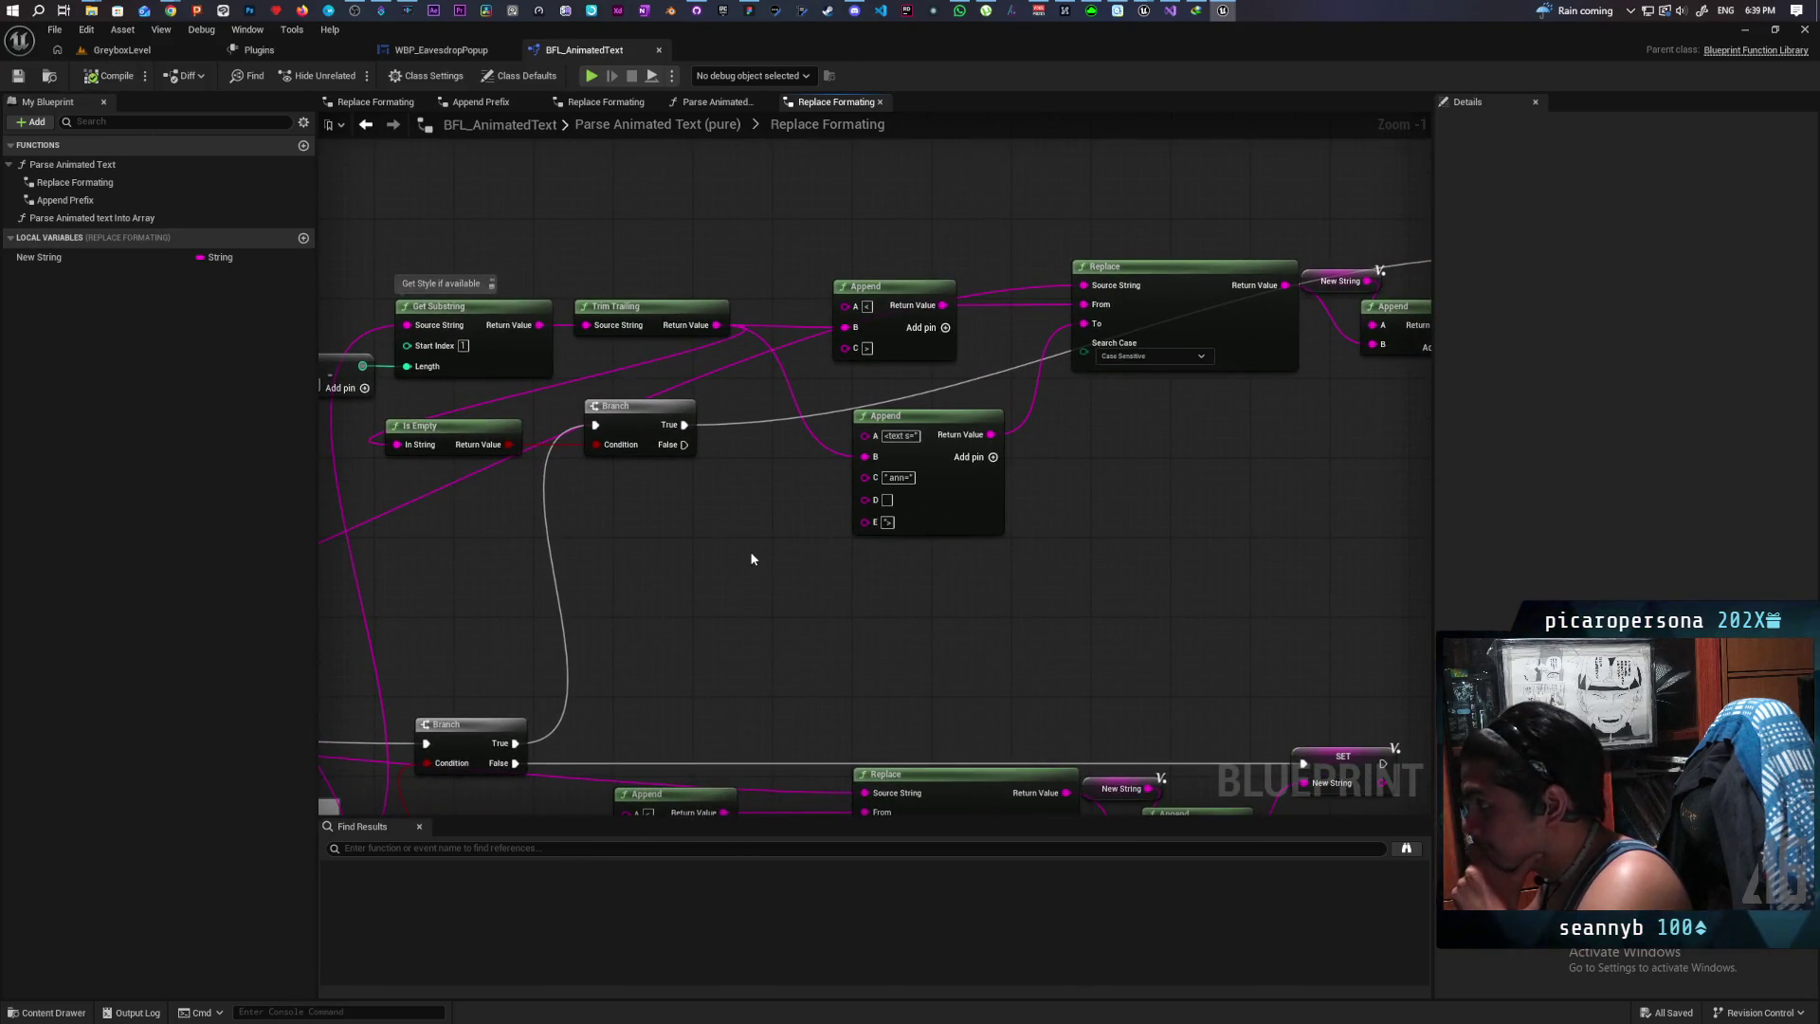
pyautogui.moveTo(755, 601); pyautogui.dragTo(805, 586)
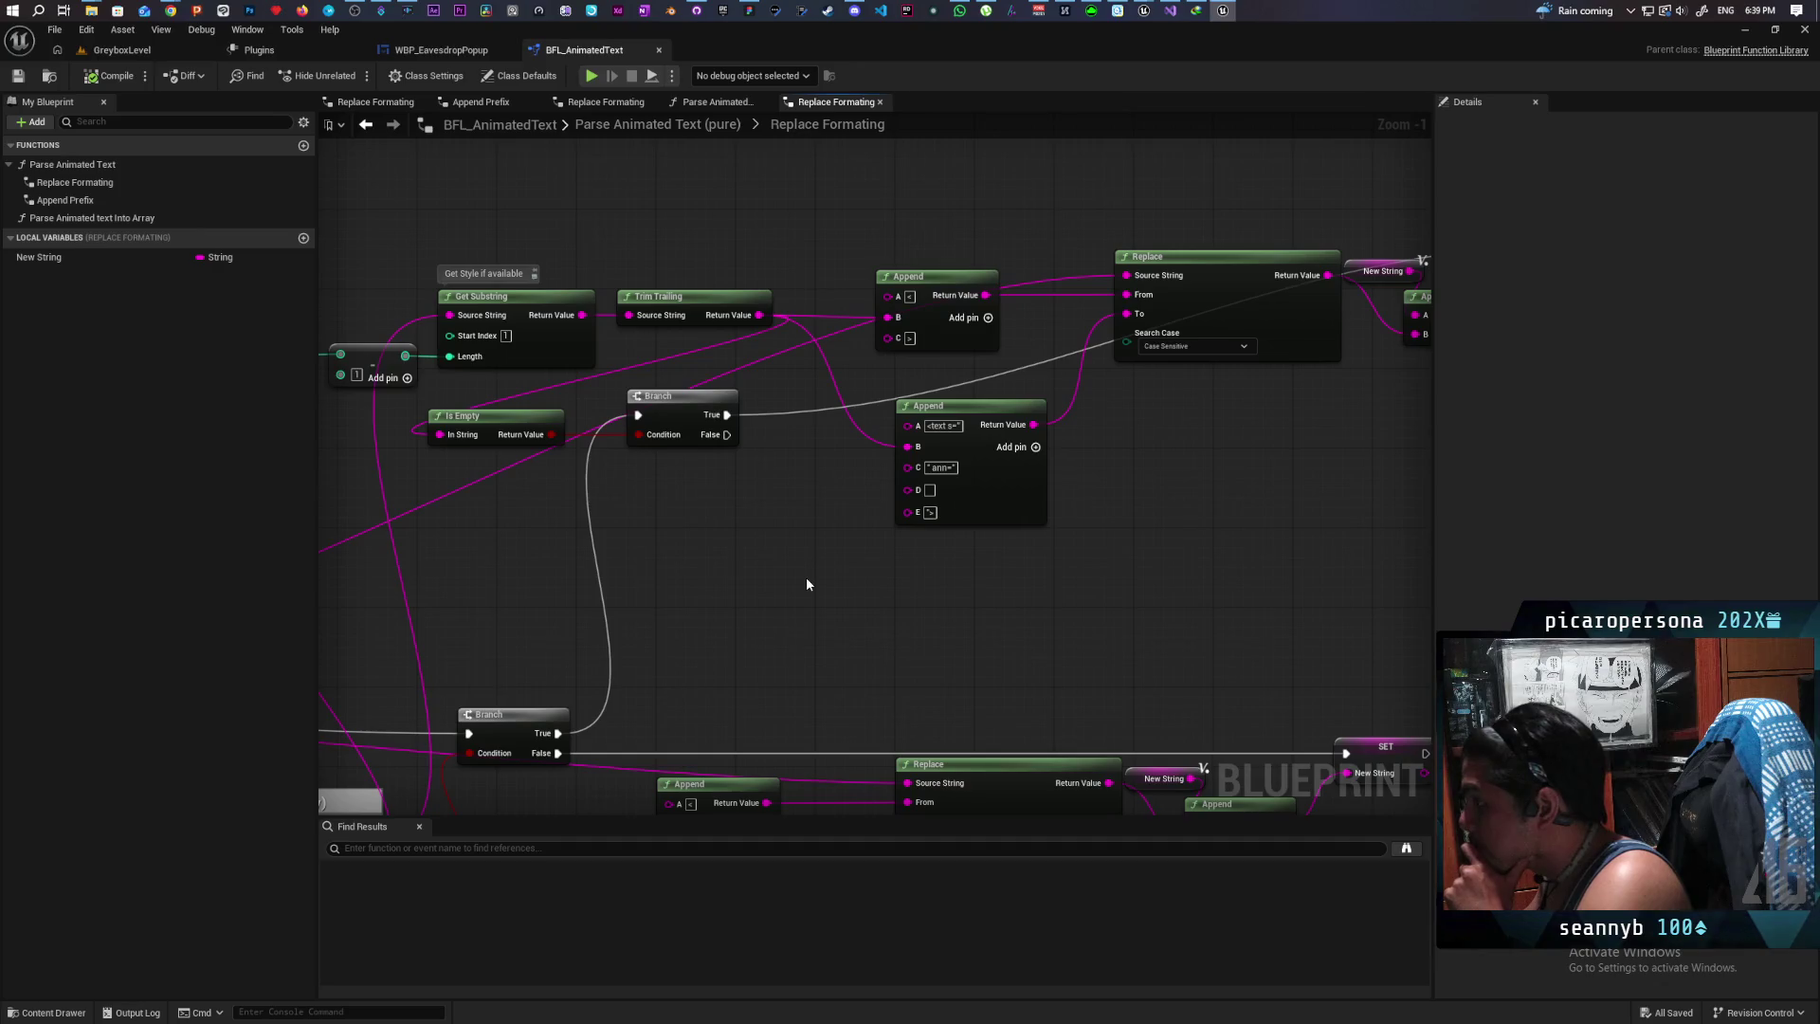
pyautogui.moveTo(848, 597); pyautogui.dragTo(822, 565)
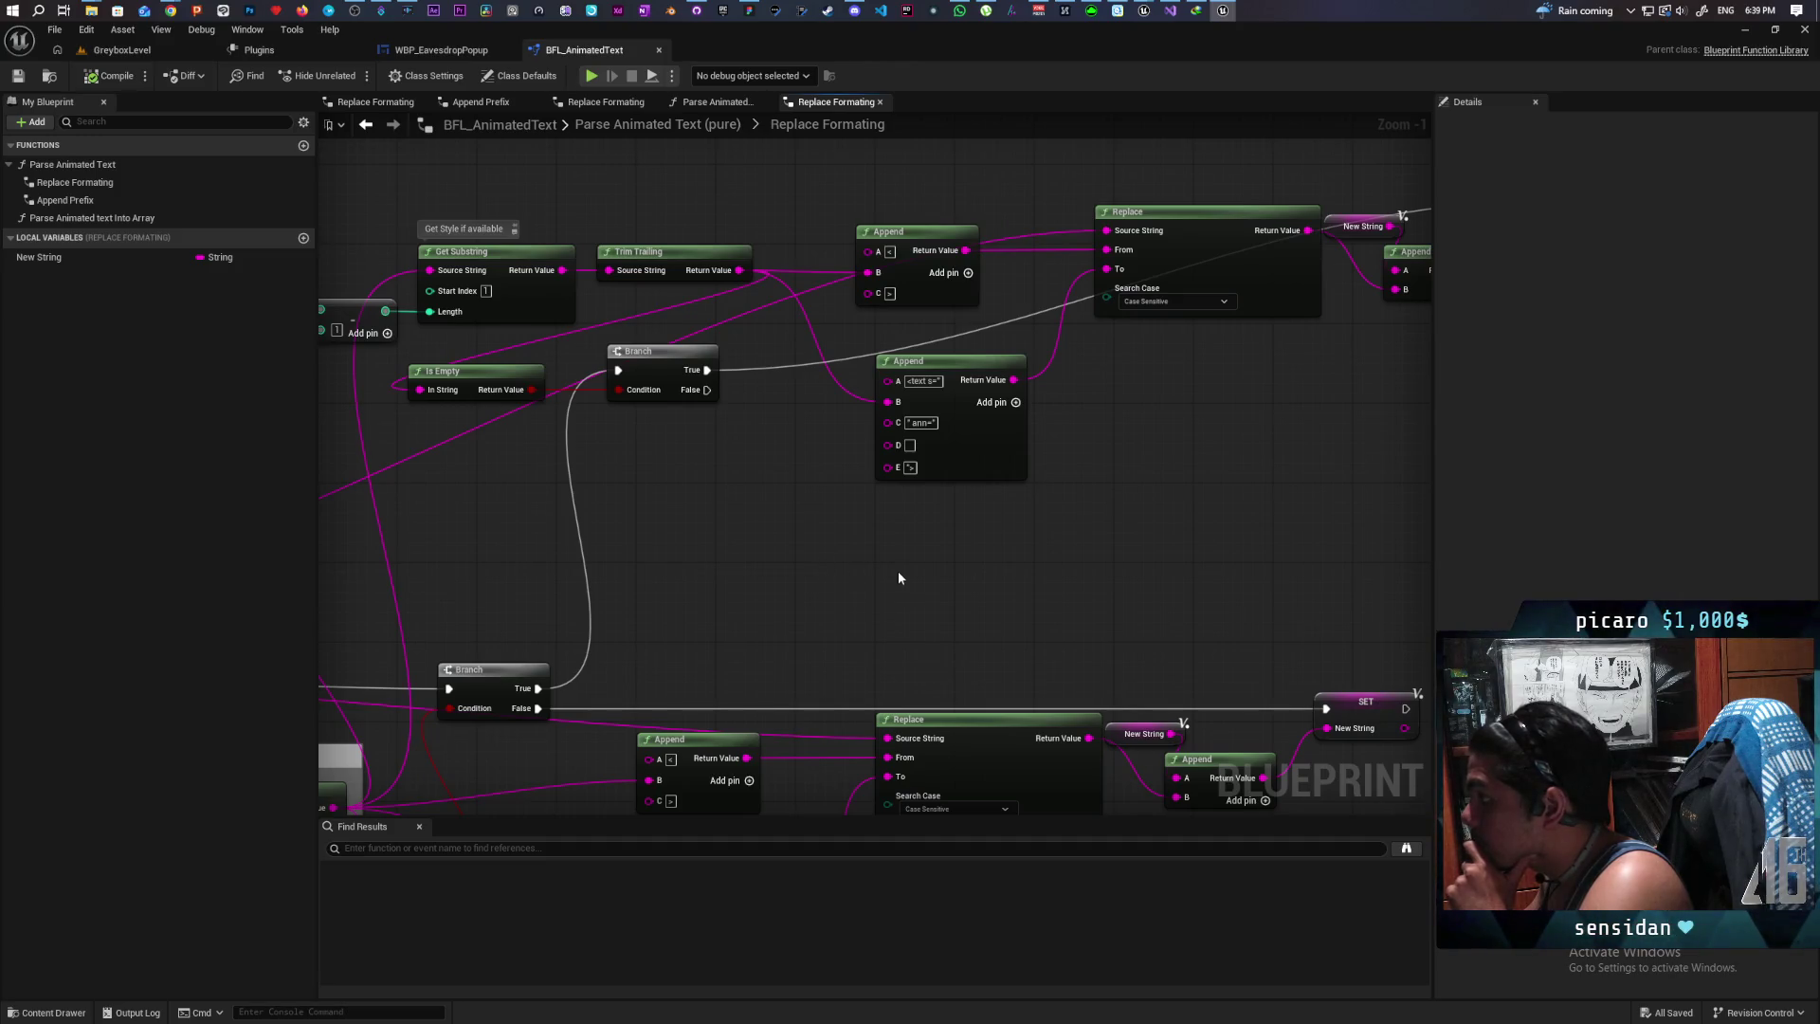
pyautogui.scroll(-1, 831, 537)
pyautogui.moveTo(768, 553)
pyautogui.mouseDown()
pyautogui.moveTo(855, 546)
pyautogui.moveTo(978, 482)
pyautogui.moveTo(965, 536)
pyautogui.moveTo(1068, 446)
pyautogui.moveTo(1199, 400)
pyautogui.moveTo(1040, 410)
pyautogui.moveTo(1170, 389)
pyautogui.moveTo(1084, 417)
pyautogui.mouseUp()
# Step: Add a Split node fed by the Inputs node's Source String and position it
pyautogui.scroll(-1, 1084, 417)
pyautogui.moveTo(415, 547)
pyautogui.mouseDown()
pyautogui.moveTo(445, 564)
pyautogui.moveTo(1076, 436)
pyautogui.mouseUp()
pyautogui.write('split')
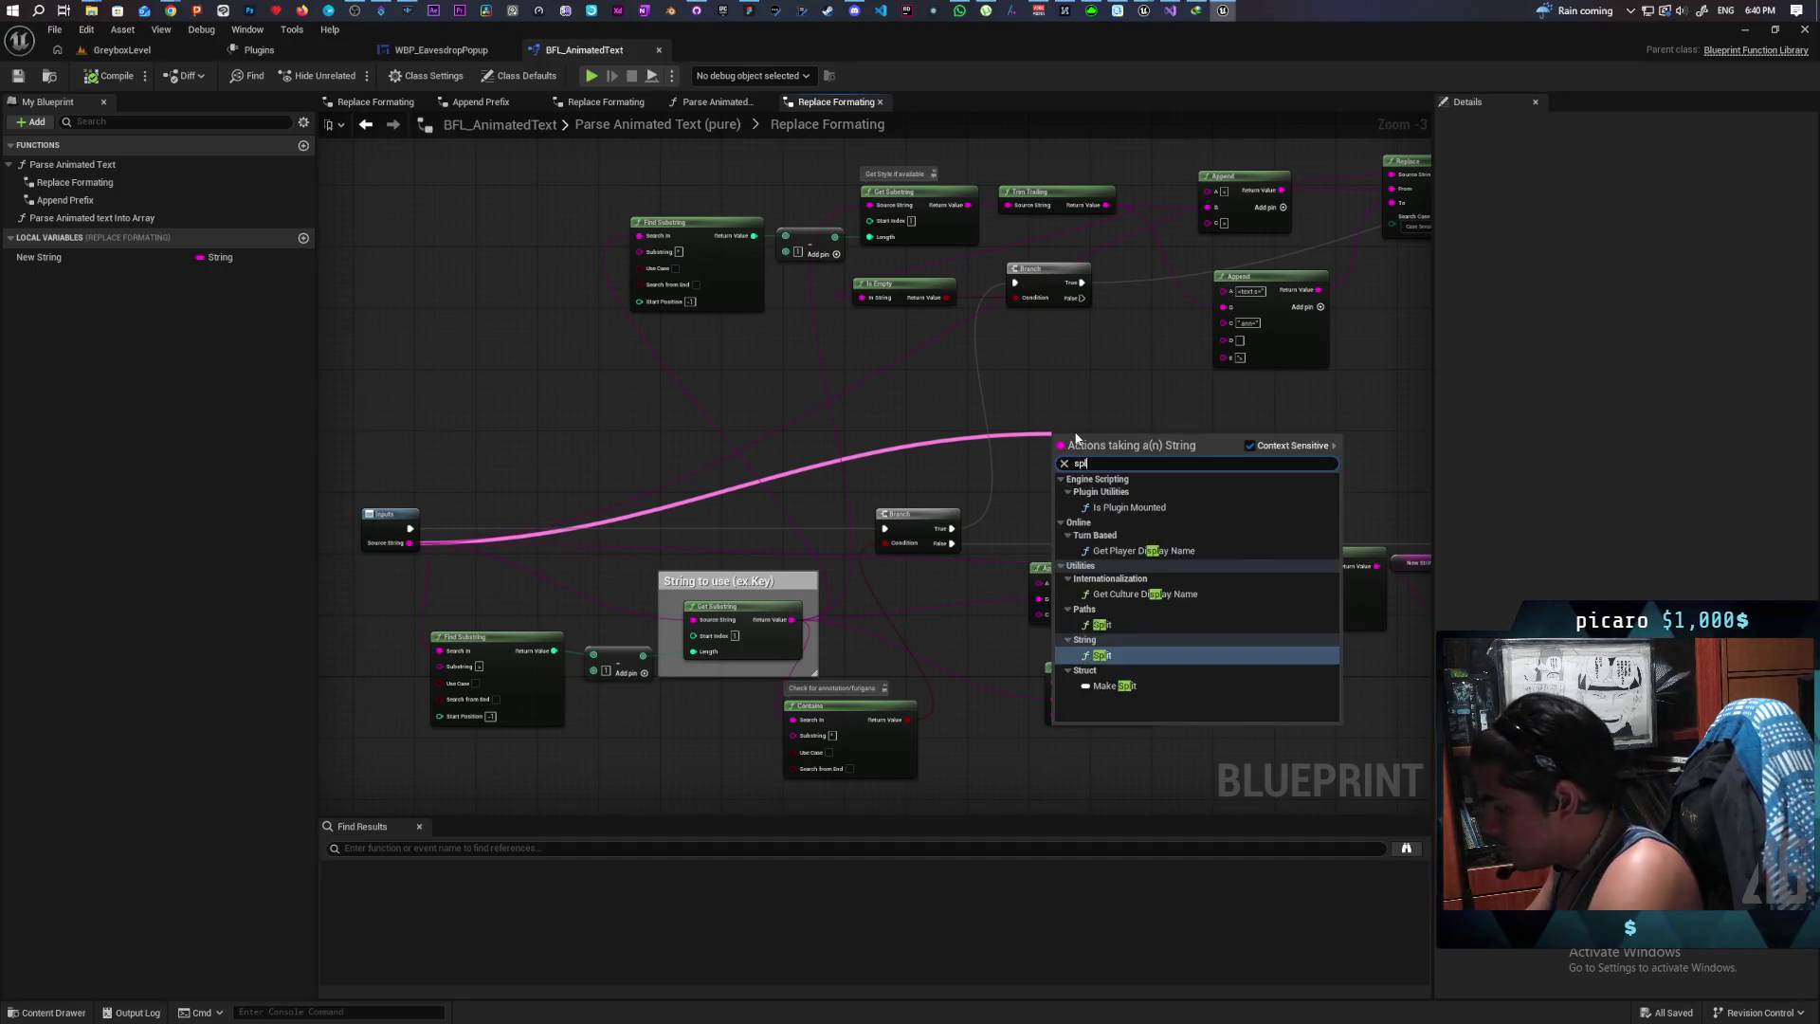
pyautogui.press('Return')
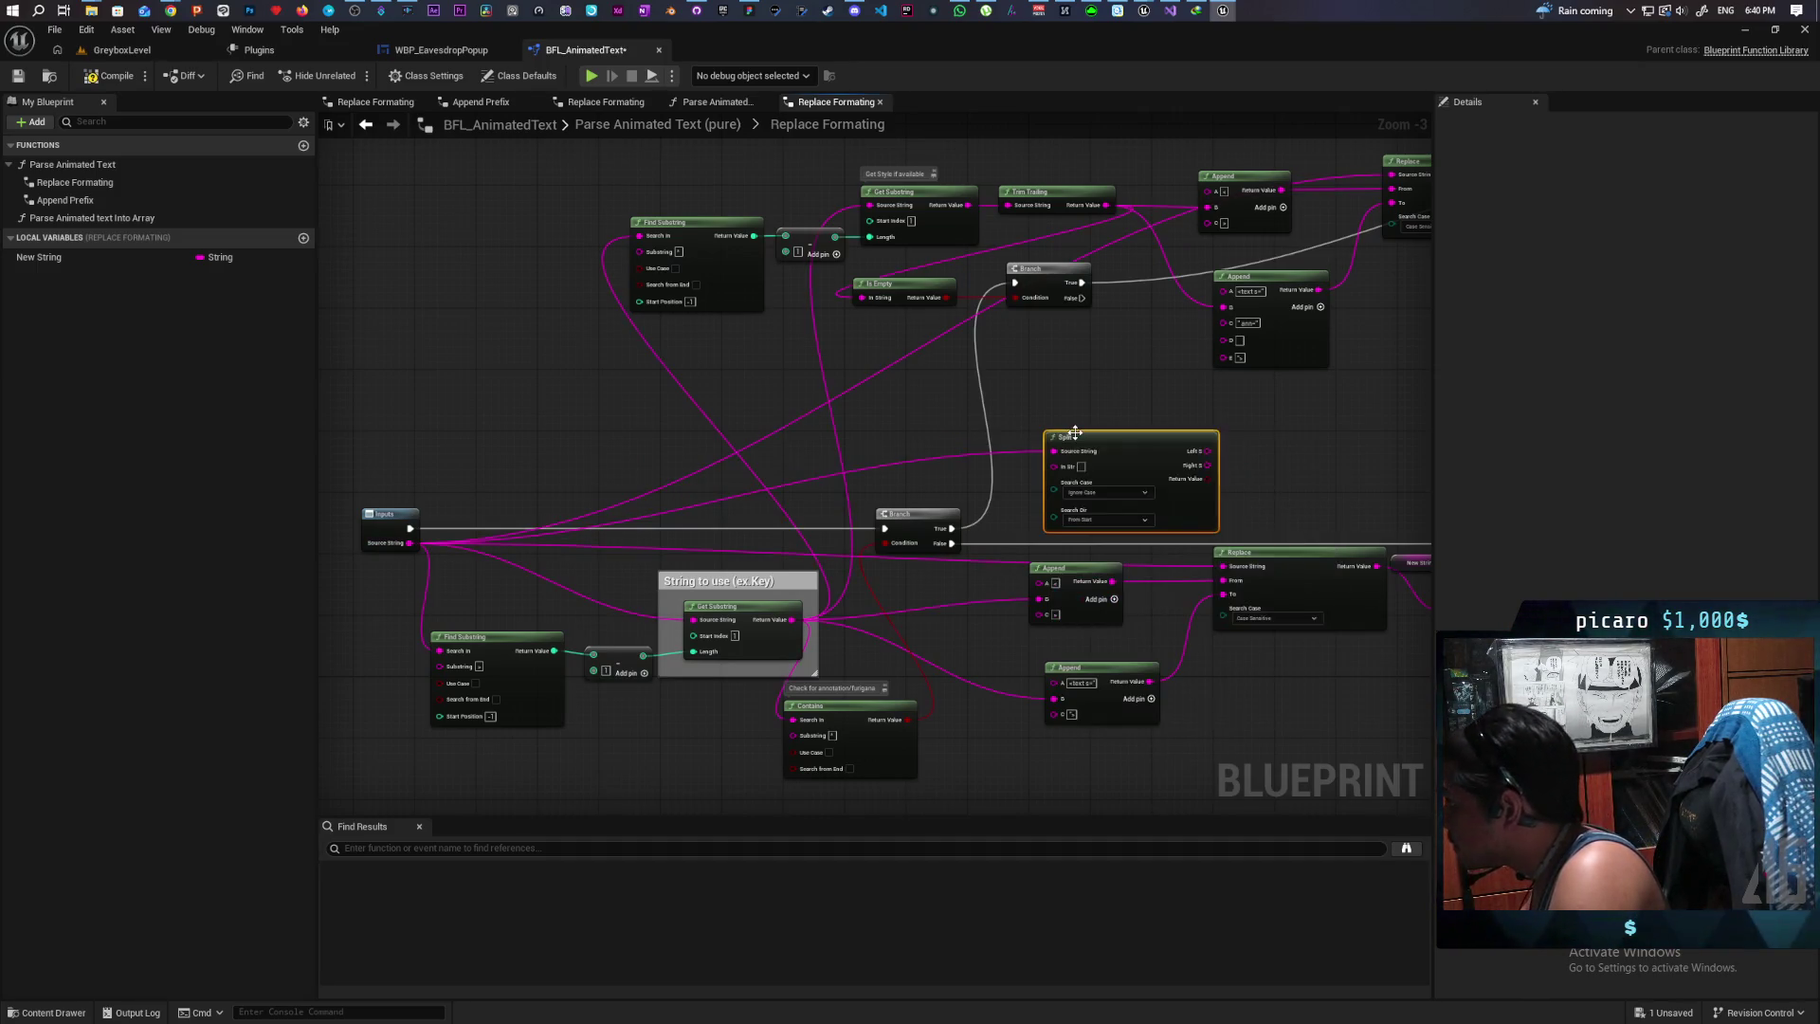
pyautogui.scroll(2, 1115, 434)
pyautogui.moveTo(1115, 434); pyautogui.dragTo(1106, 414)
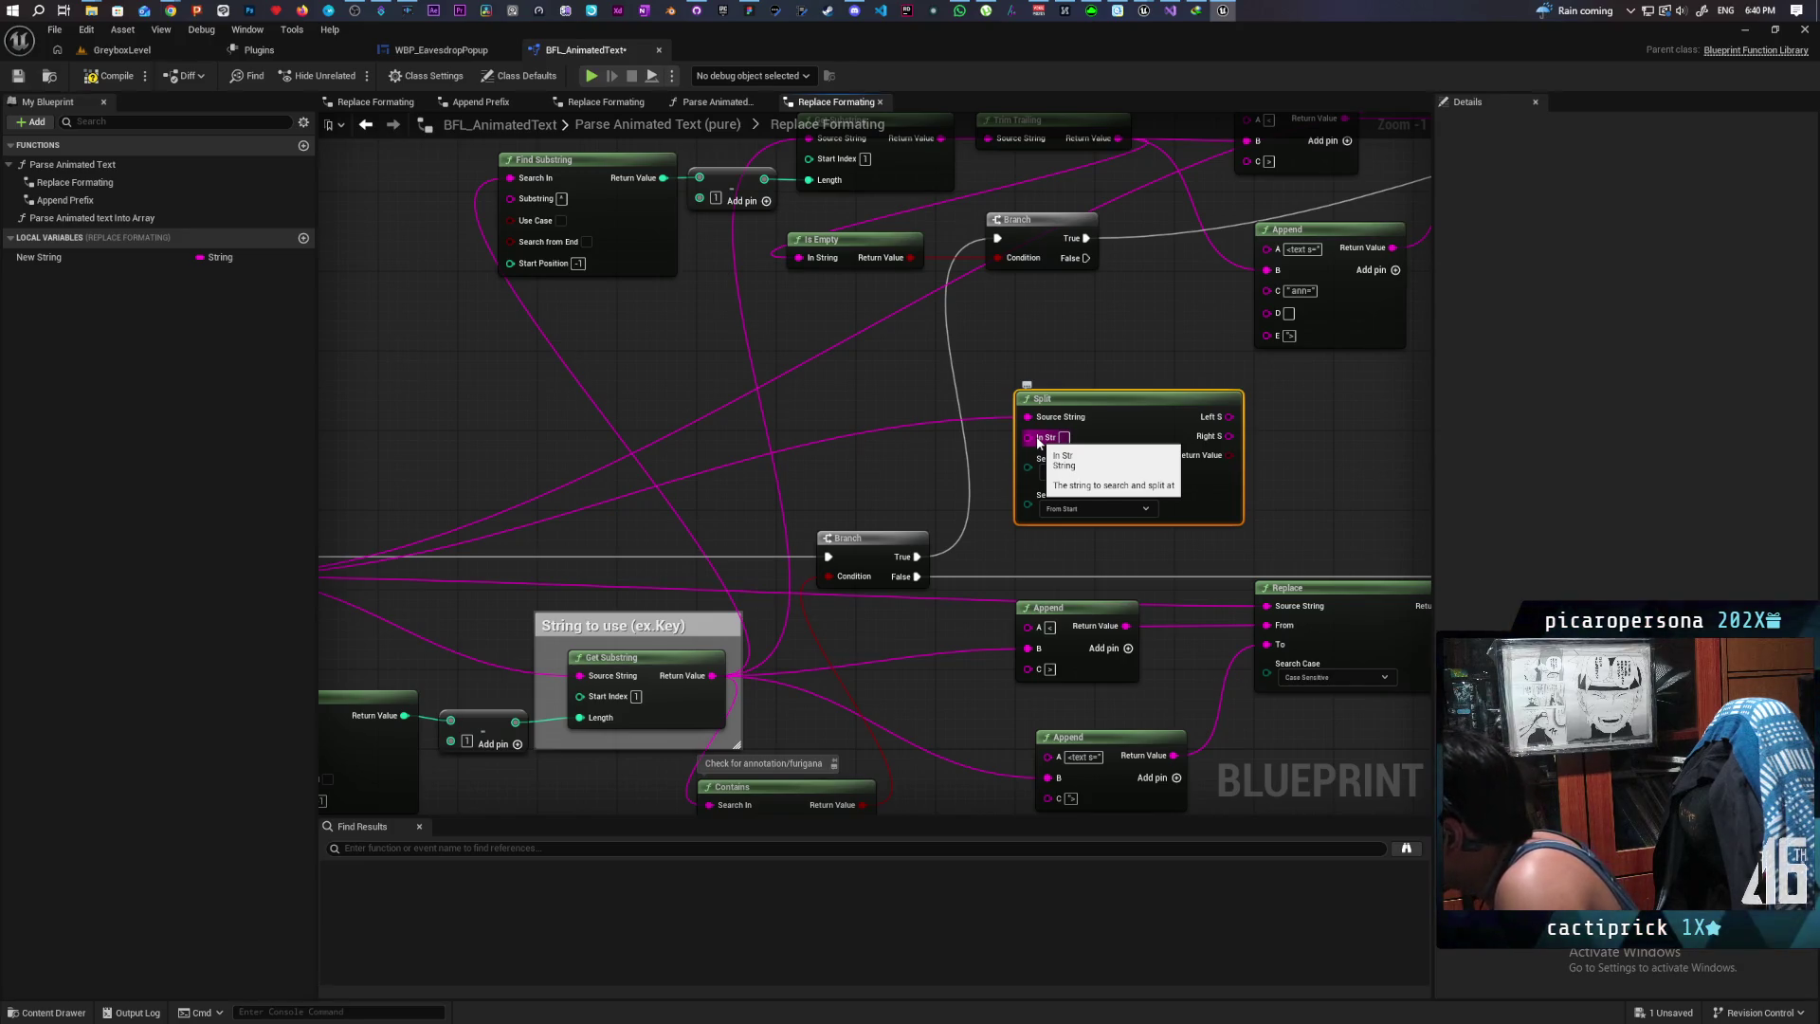
pyautogui.click(1076, 361)
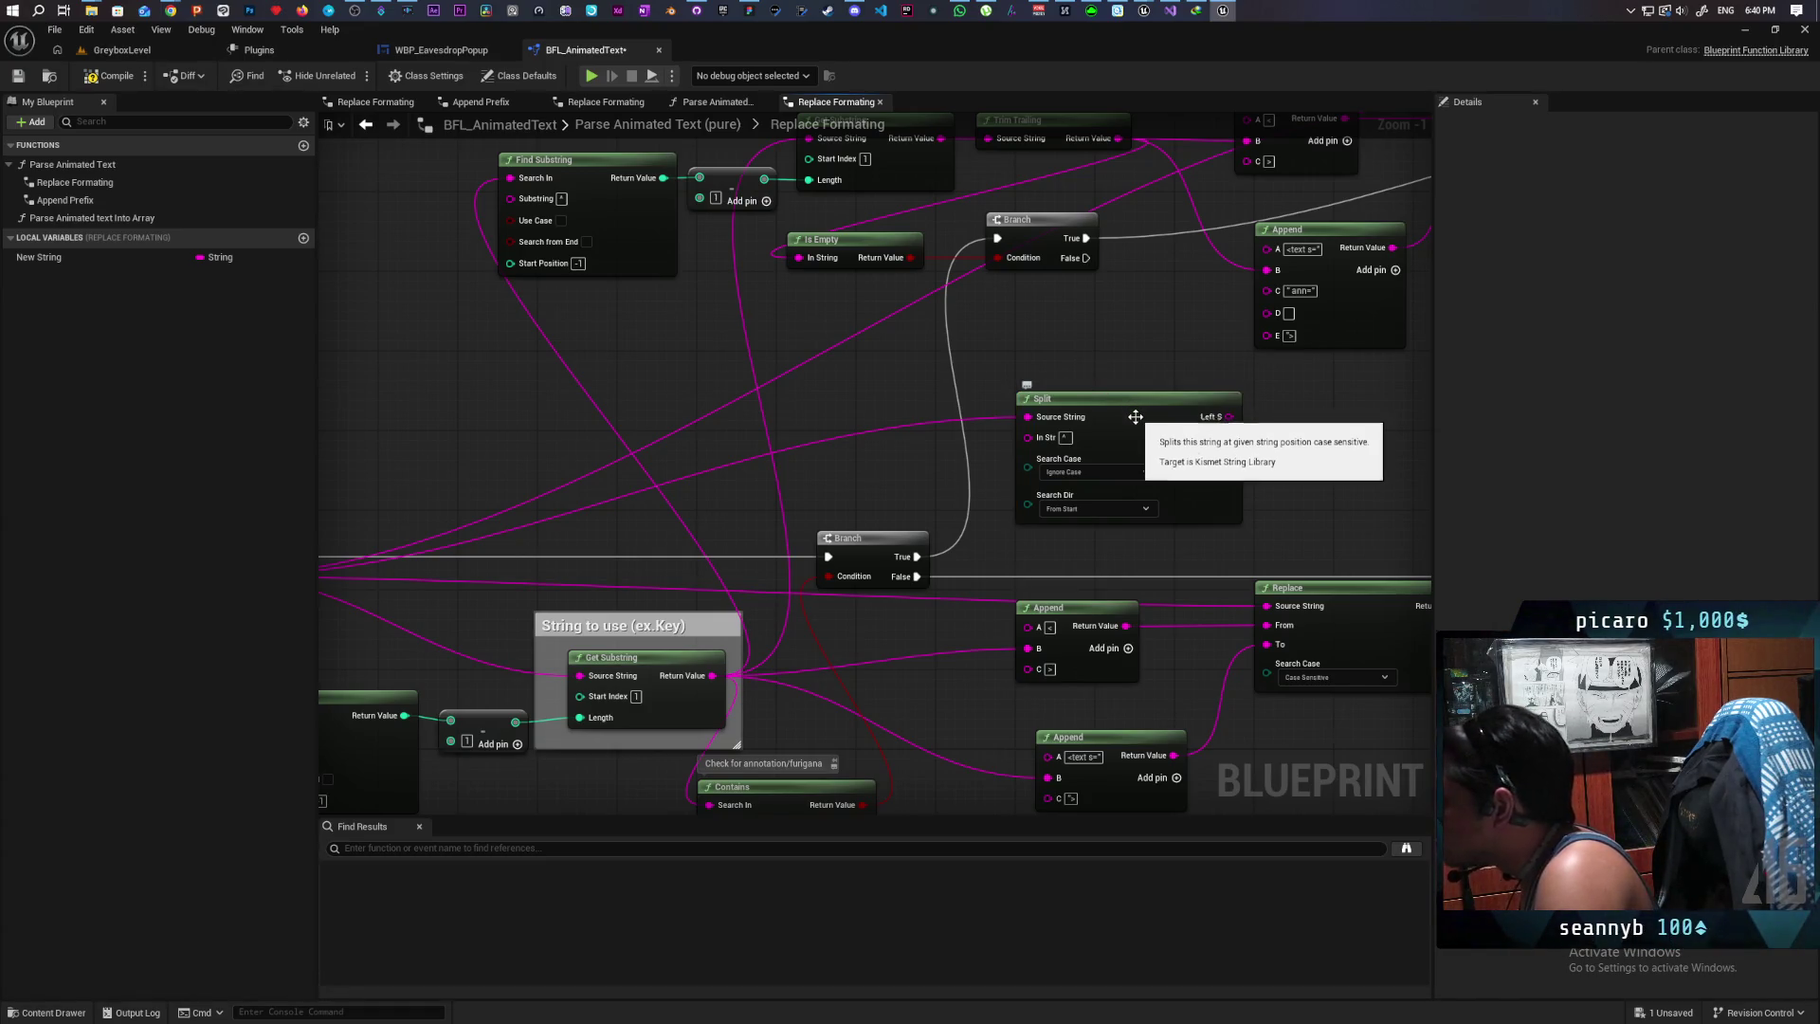
pyautogui.moveTo(1149, 409)
pyautogui.mouseDown()
pyautogui.moveTo(910, 445)
pyautogui.moveTo(855, 425)
pyautogui.moveTo(867, 453)
pyautogui.moveTo(777, 402)
pyautogui.moveTo(671, 401)
pyautogui.mouseUp()
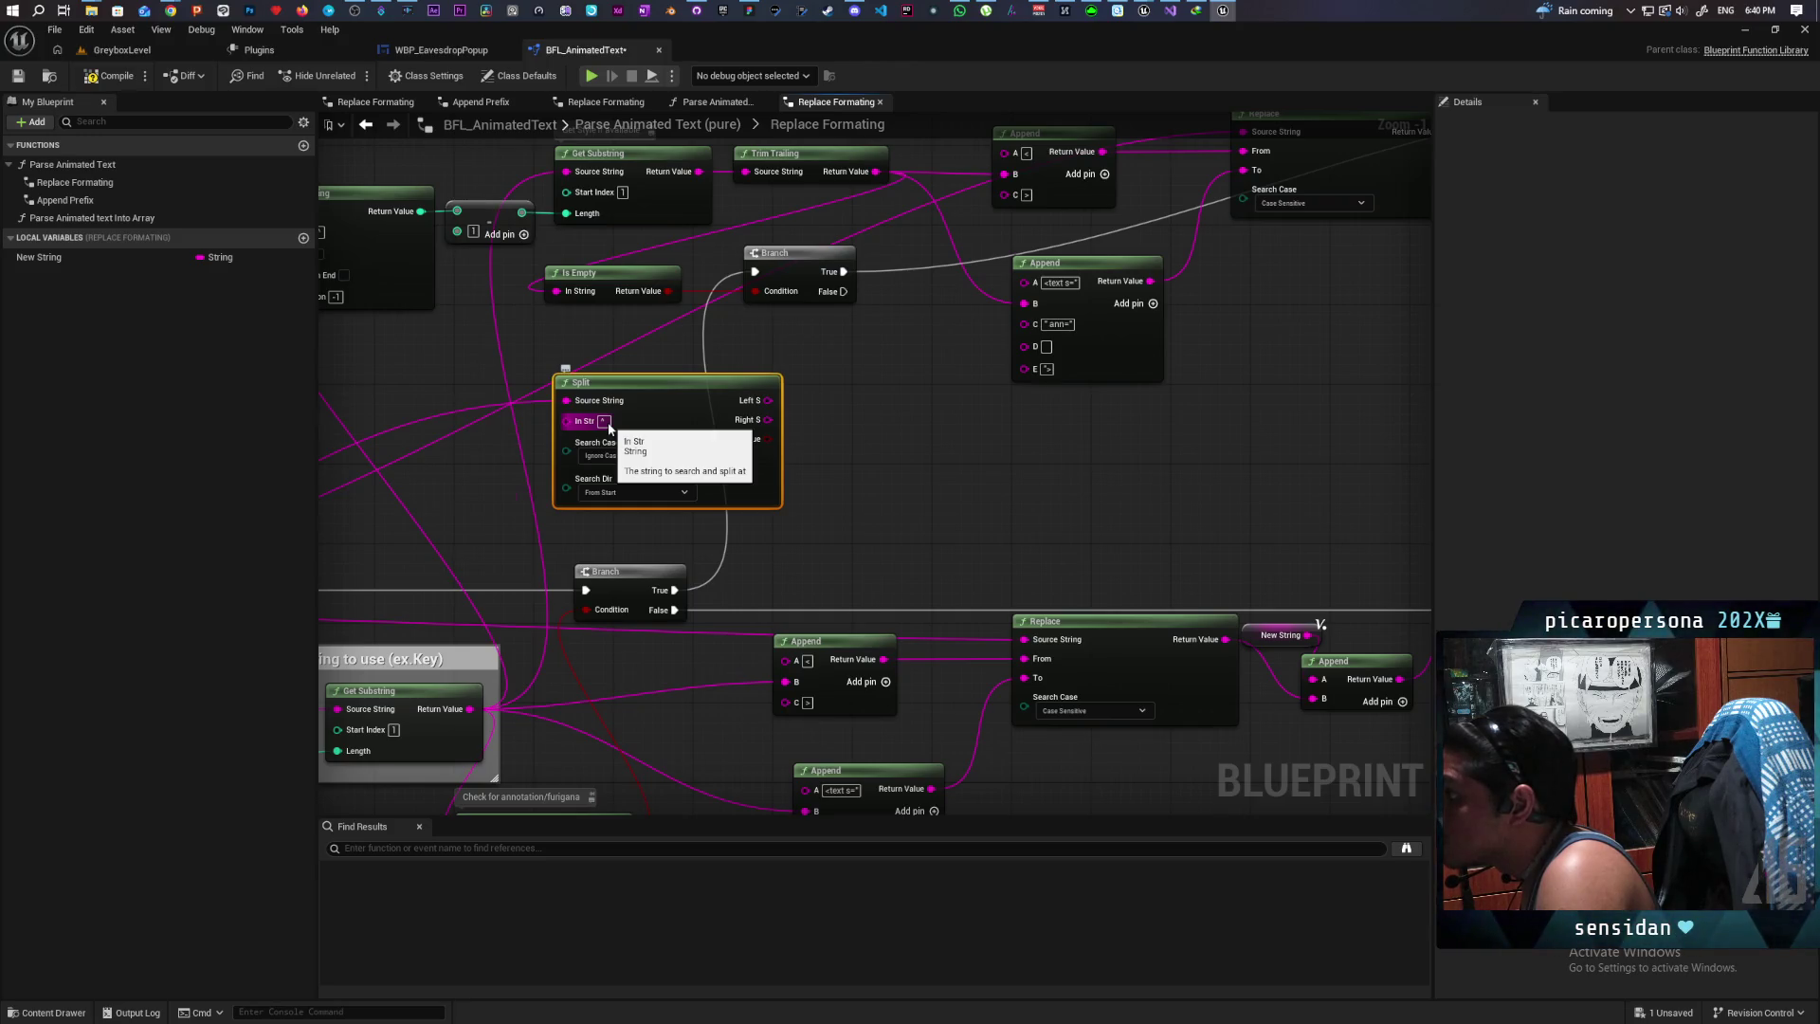
# Step: Add a second Split on the first Split's Right S, using '>' as its delimiter
pyautogui.moveTo(764, 422); pyautogui.dragTo(850, 438)
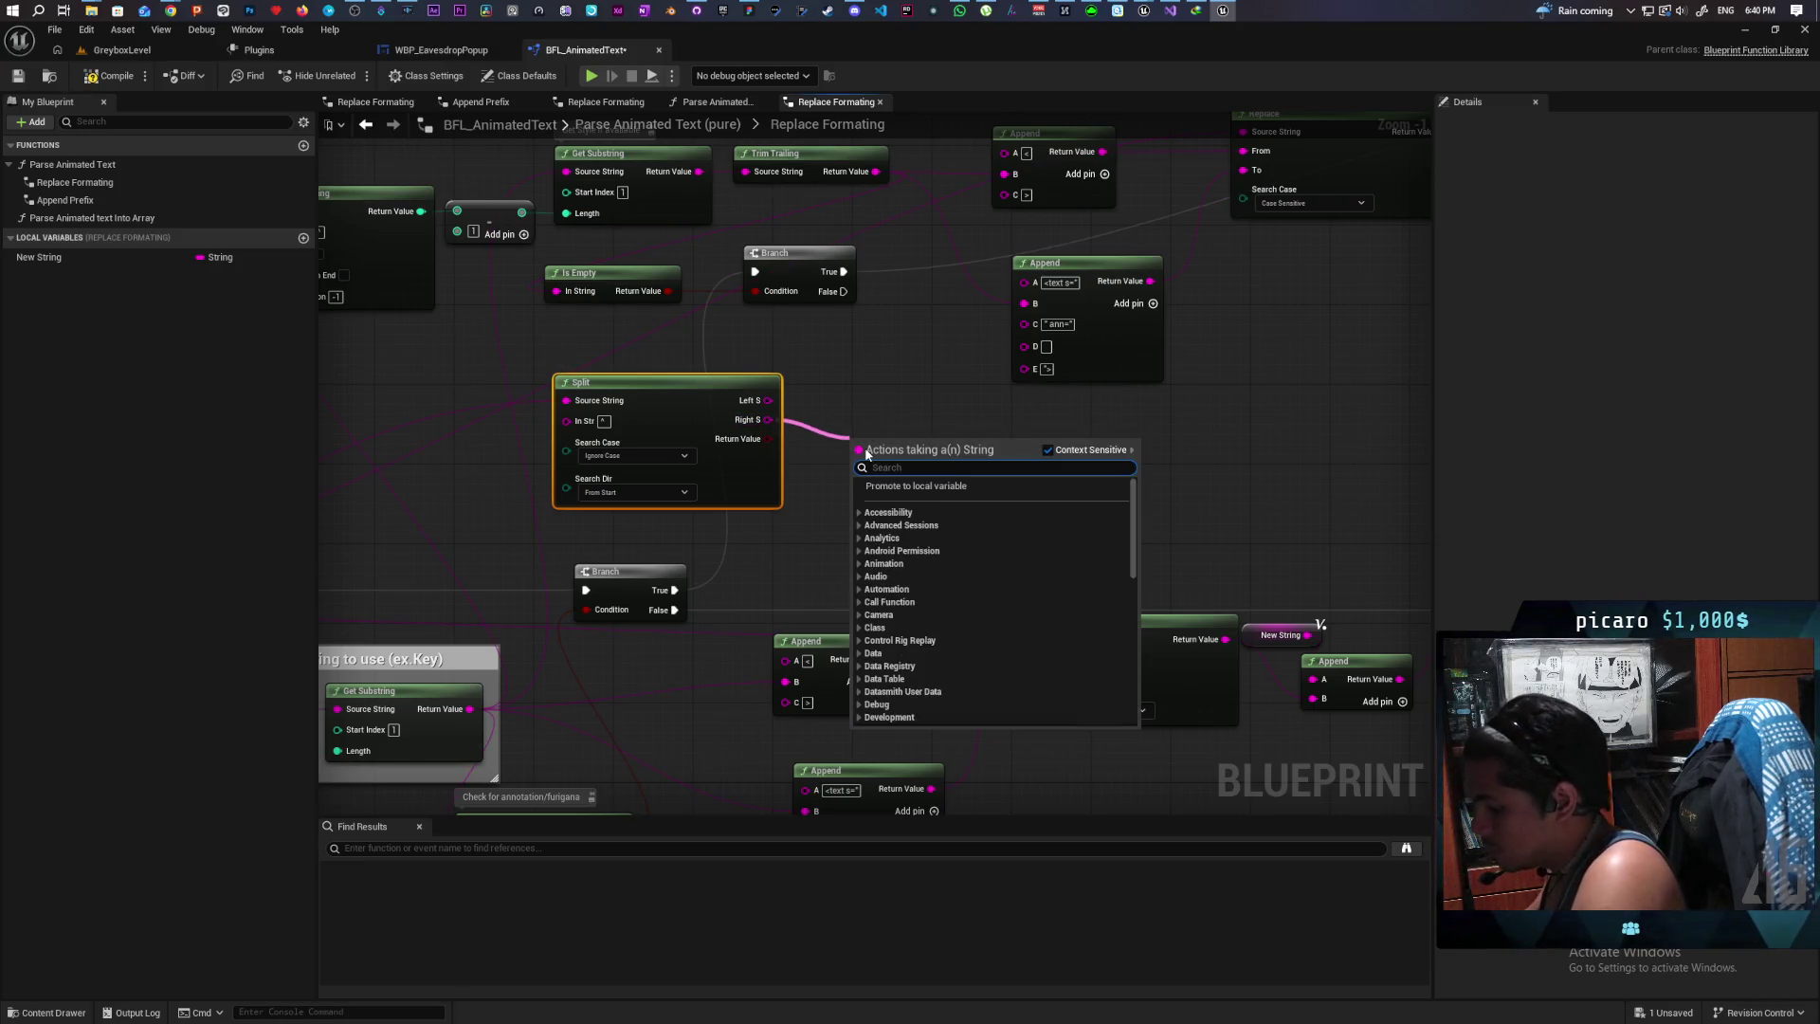
pyautogui.write('split')
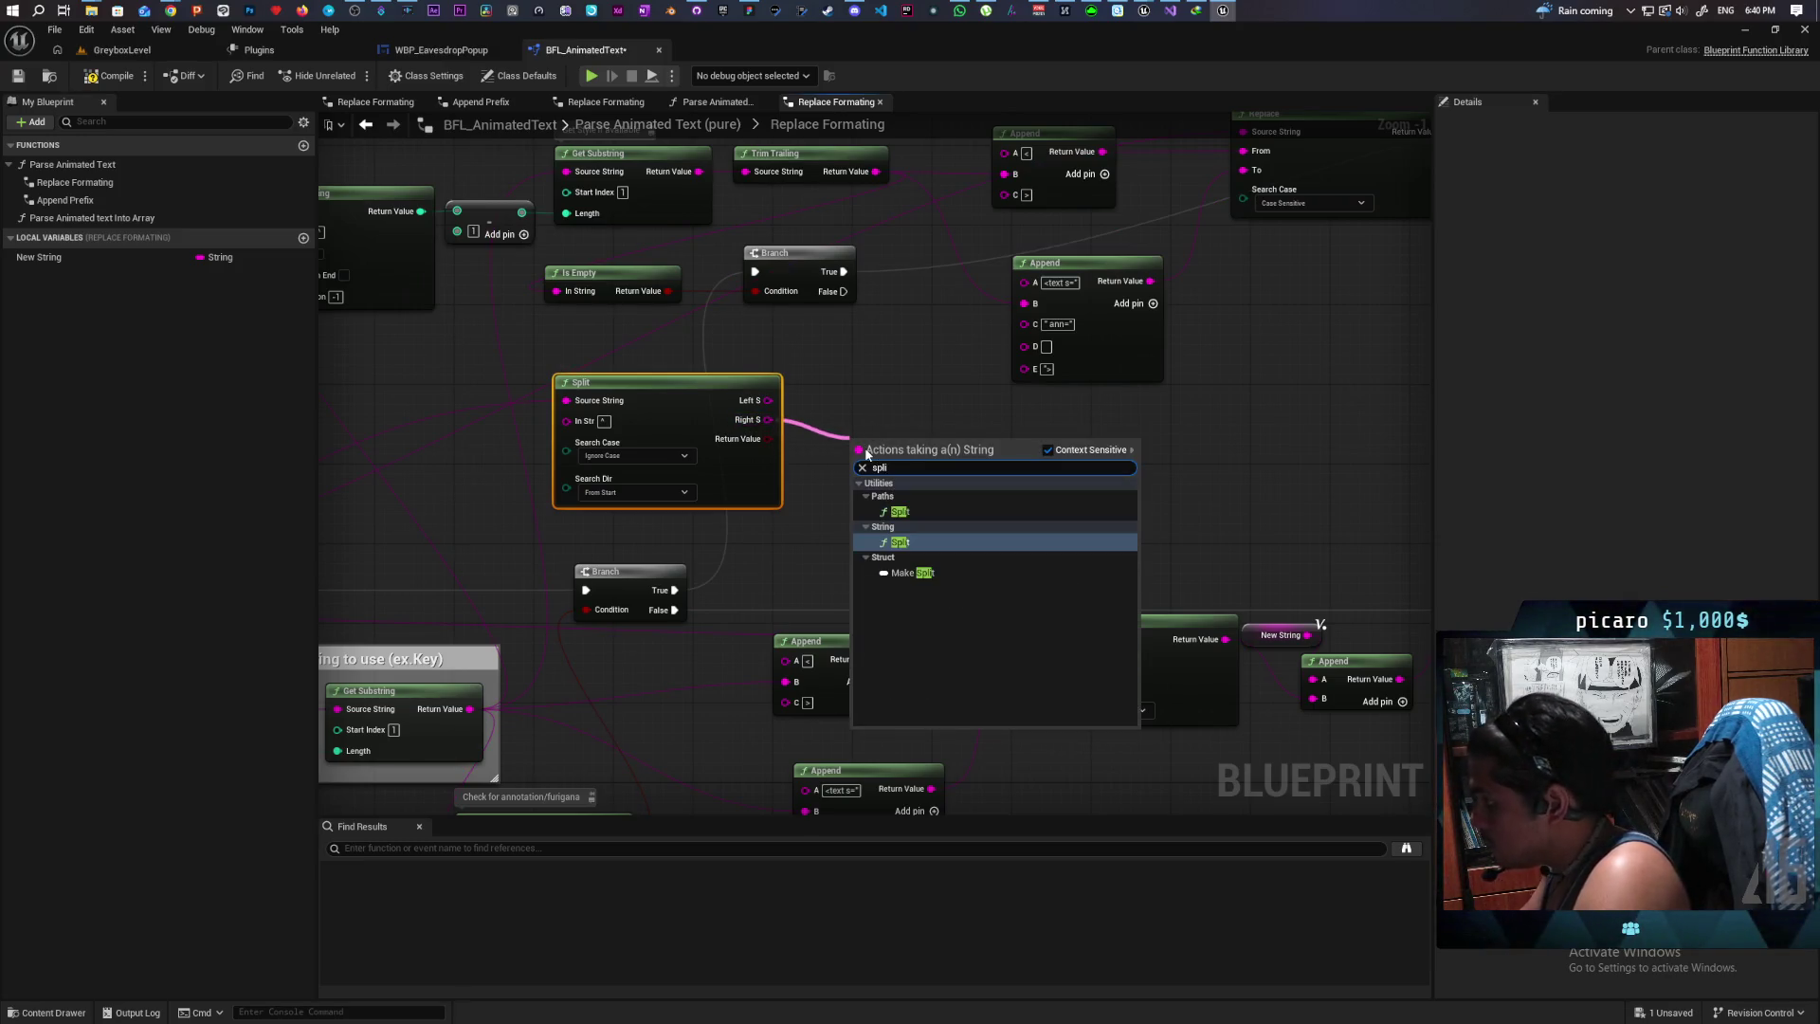
pyautogui.press('Return')
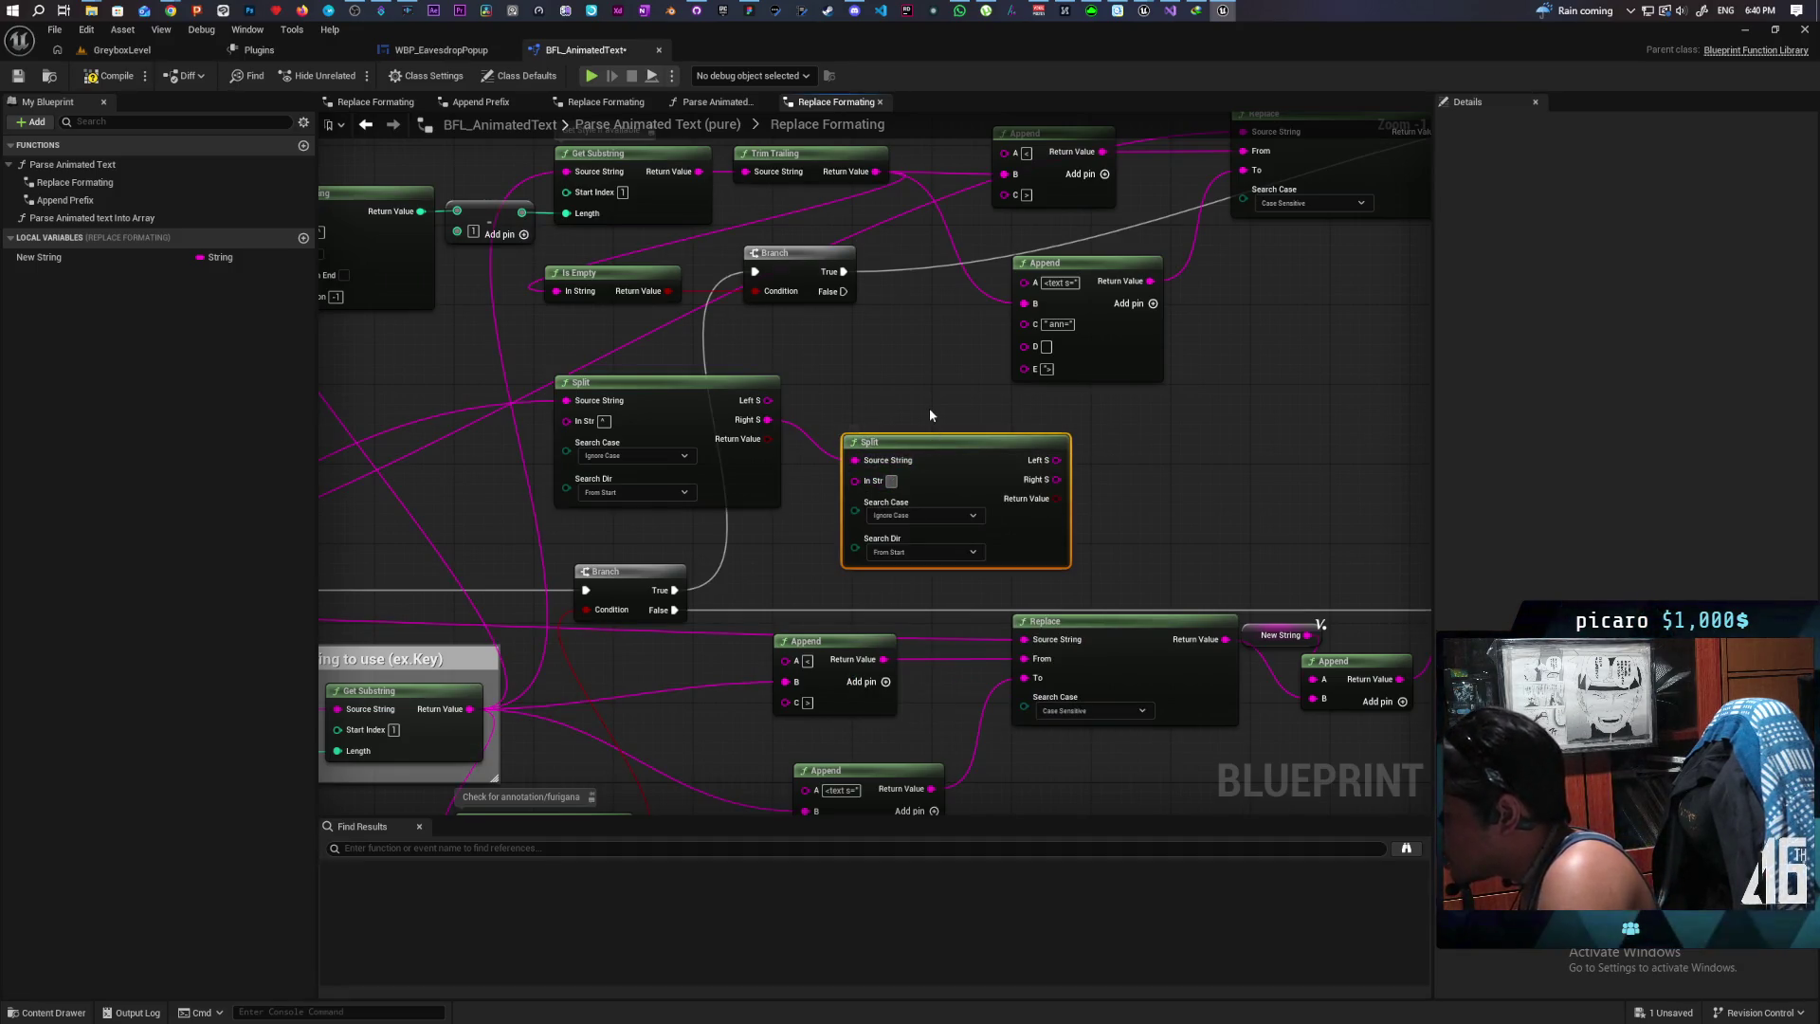
pyautogui.write('>')
pyautogui.click(930, 414)
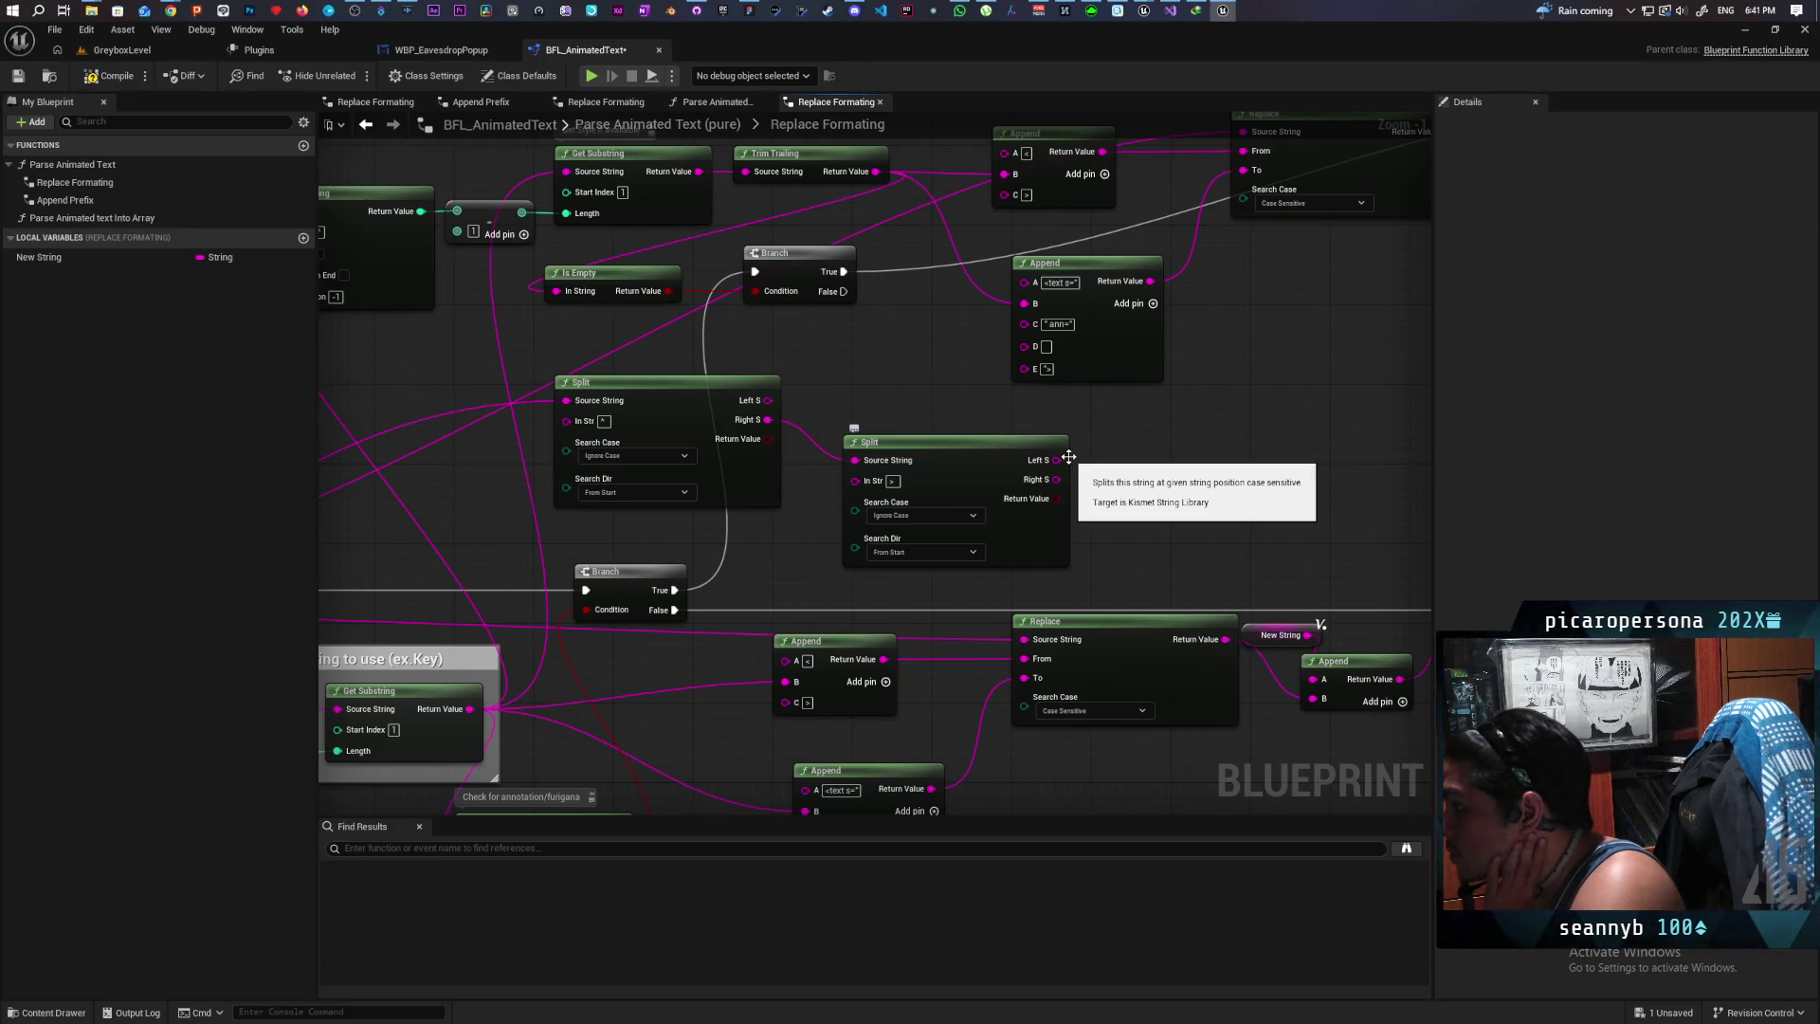
# Step: Add a Trim Trailing node on the Split's Left S and feed its Return Value into Append's D input
pyautogui.moveTo(1056, 460)
pyautogui.mouseDown()
pyautogui.moveTo(1109, 415)
pyautogui.moveTo(854, 381)
pyautogui.mouseUp()
pyautogui.write('trim')
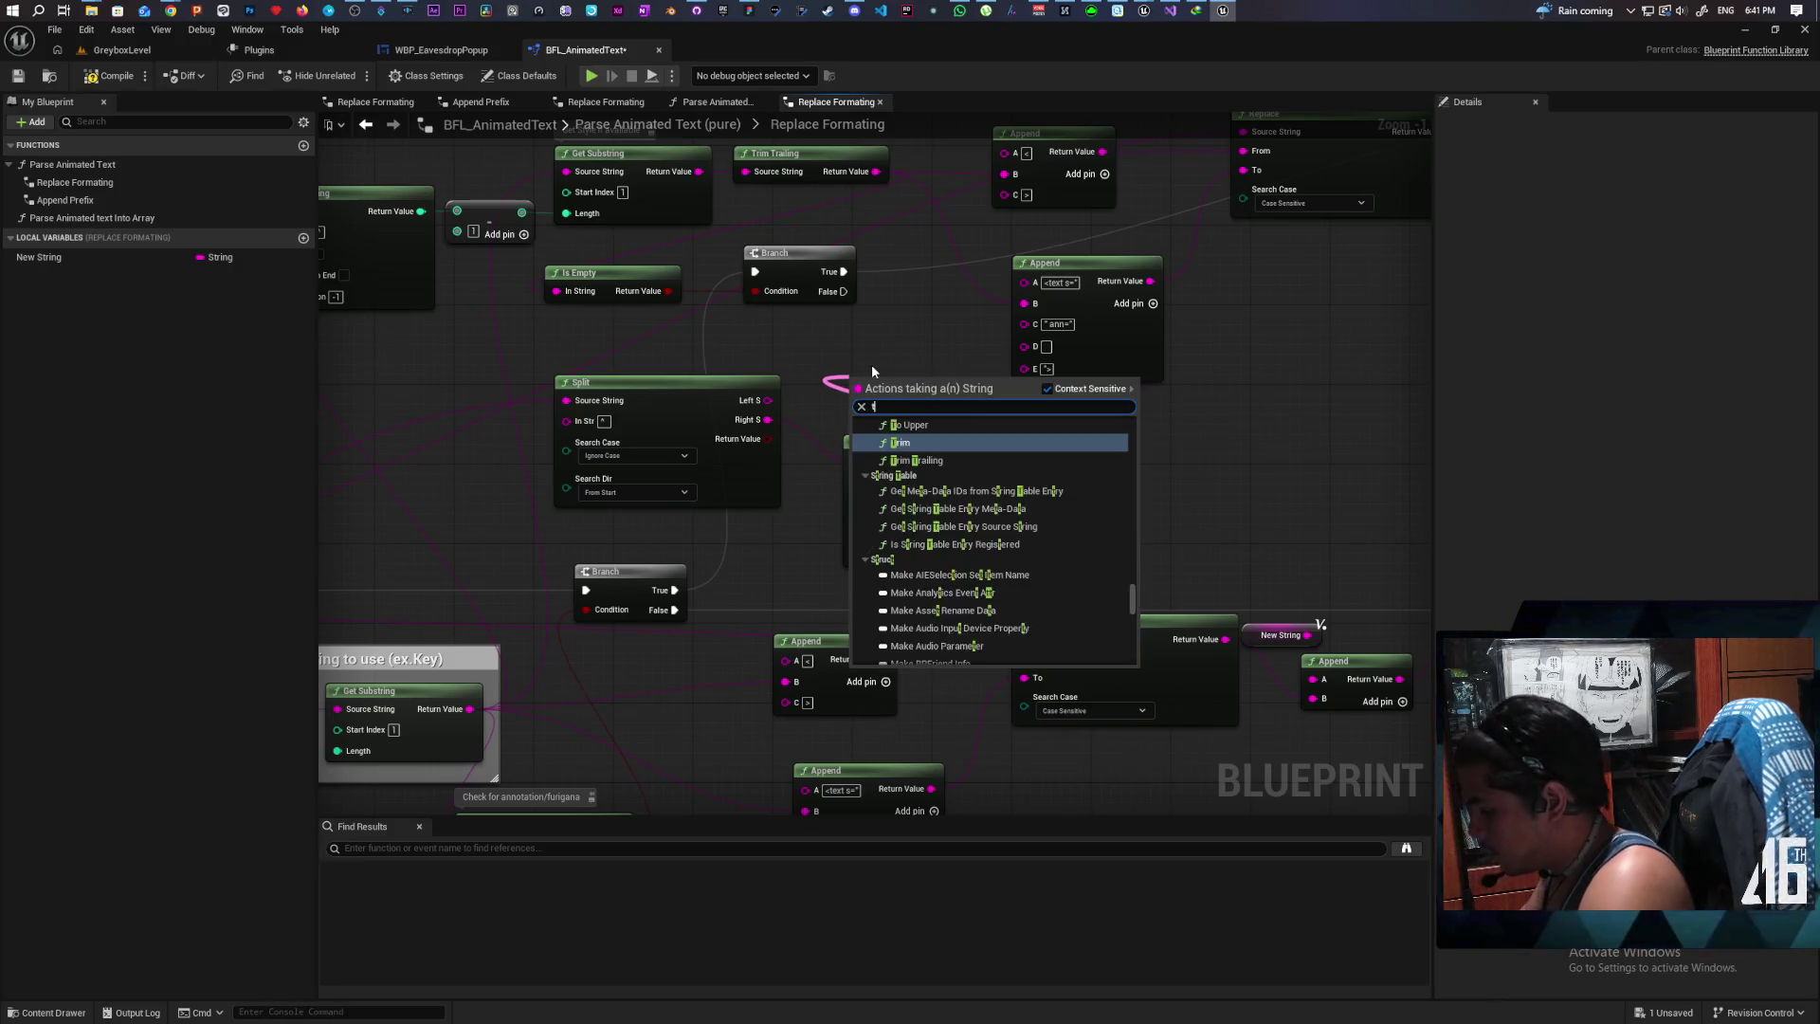
pyautogui.press('Down')
pyautogui.press('Return')
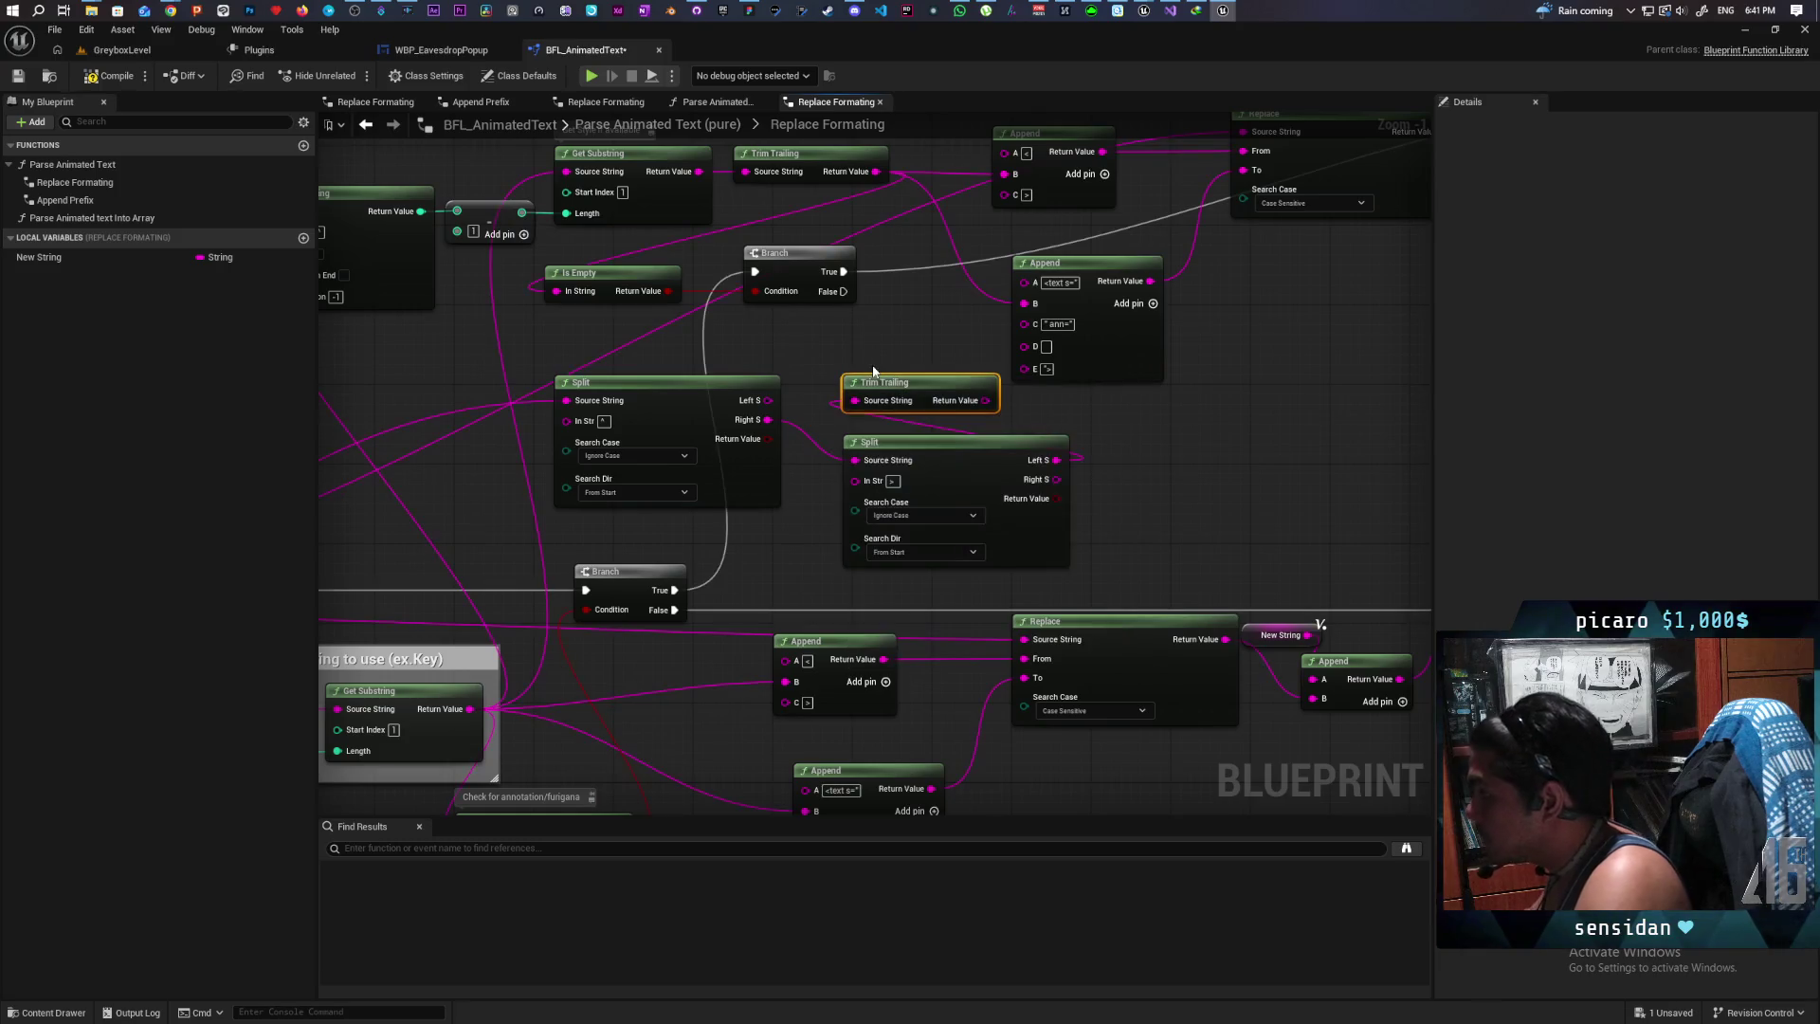
pyautogui.moveTo(984, 401); pyautogui.dragTo(1024, 345)
pyautogui.scroll(-3, 963, 410)
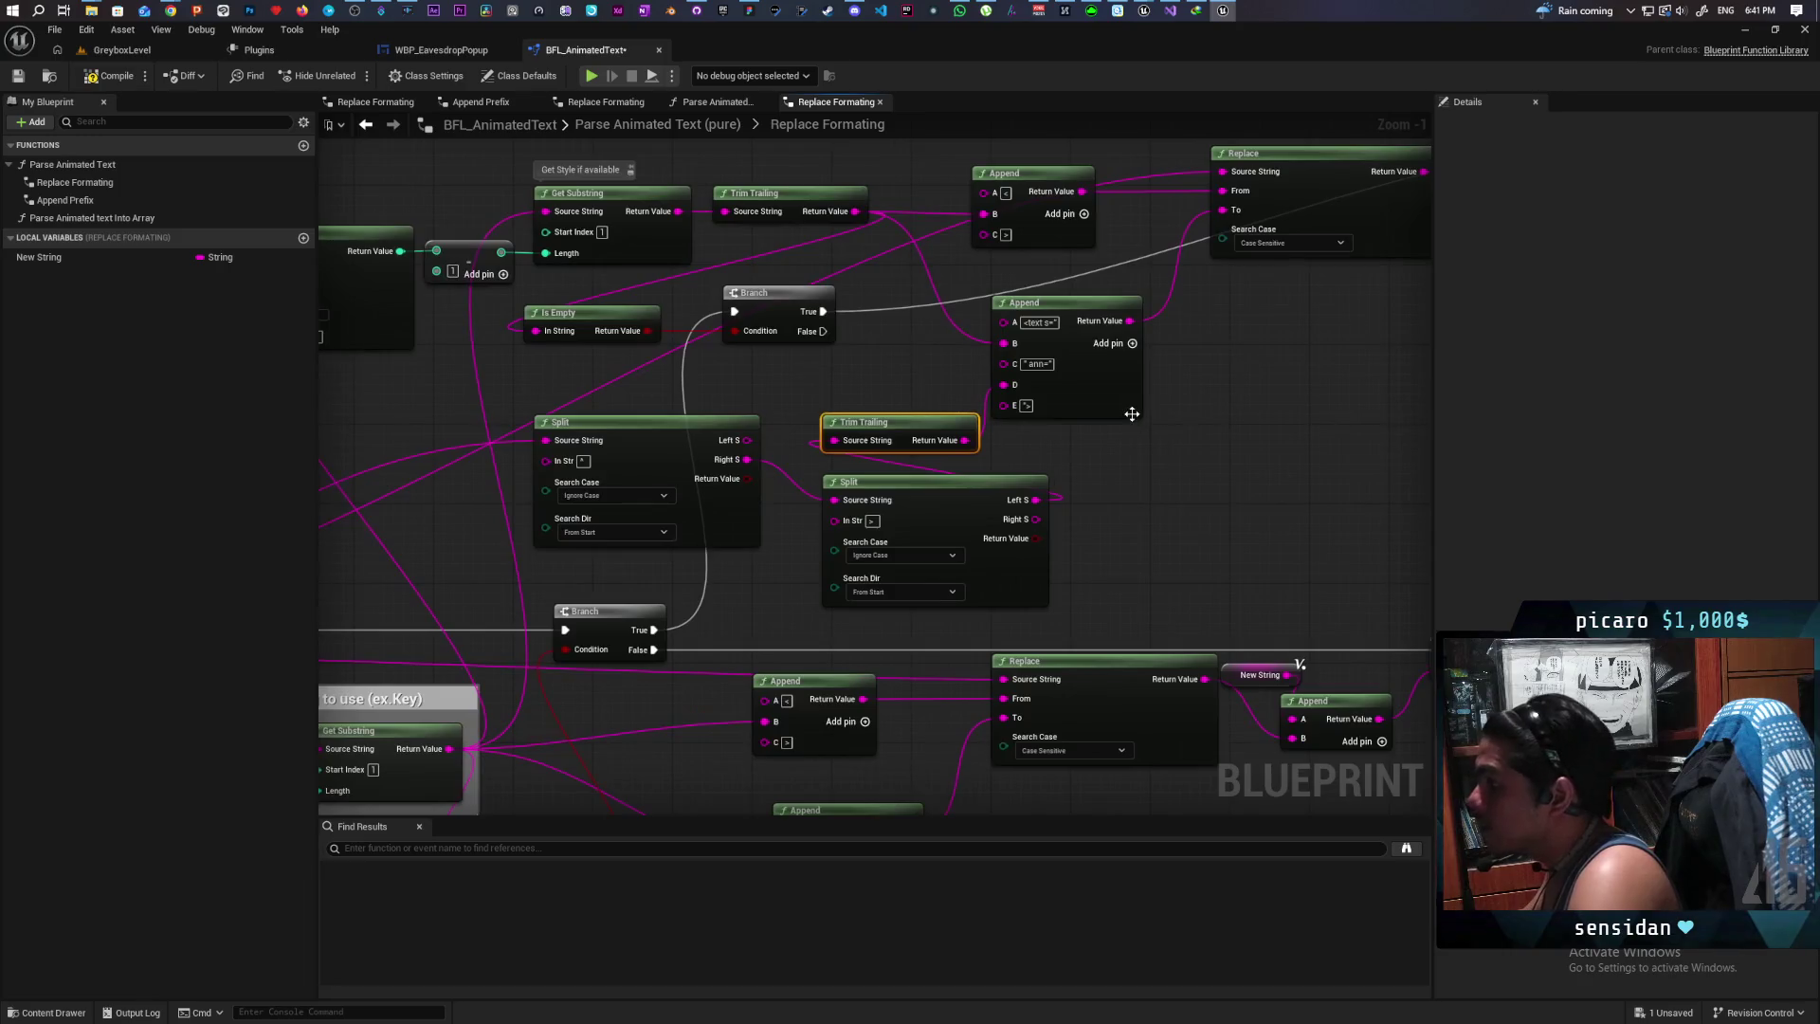
pyautogui.scroll(2, 1103, 456)
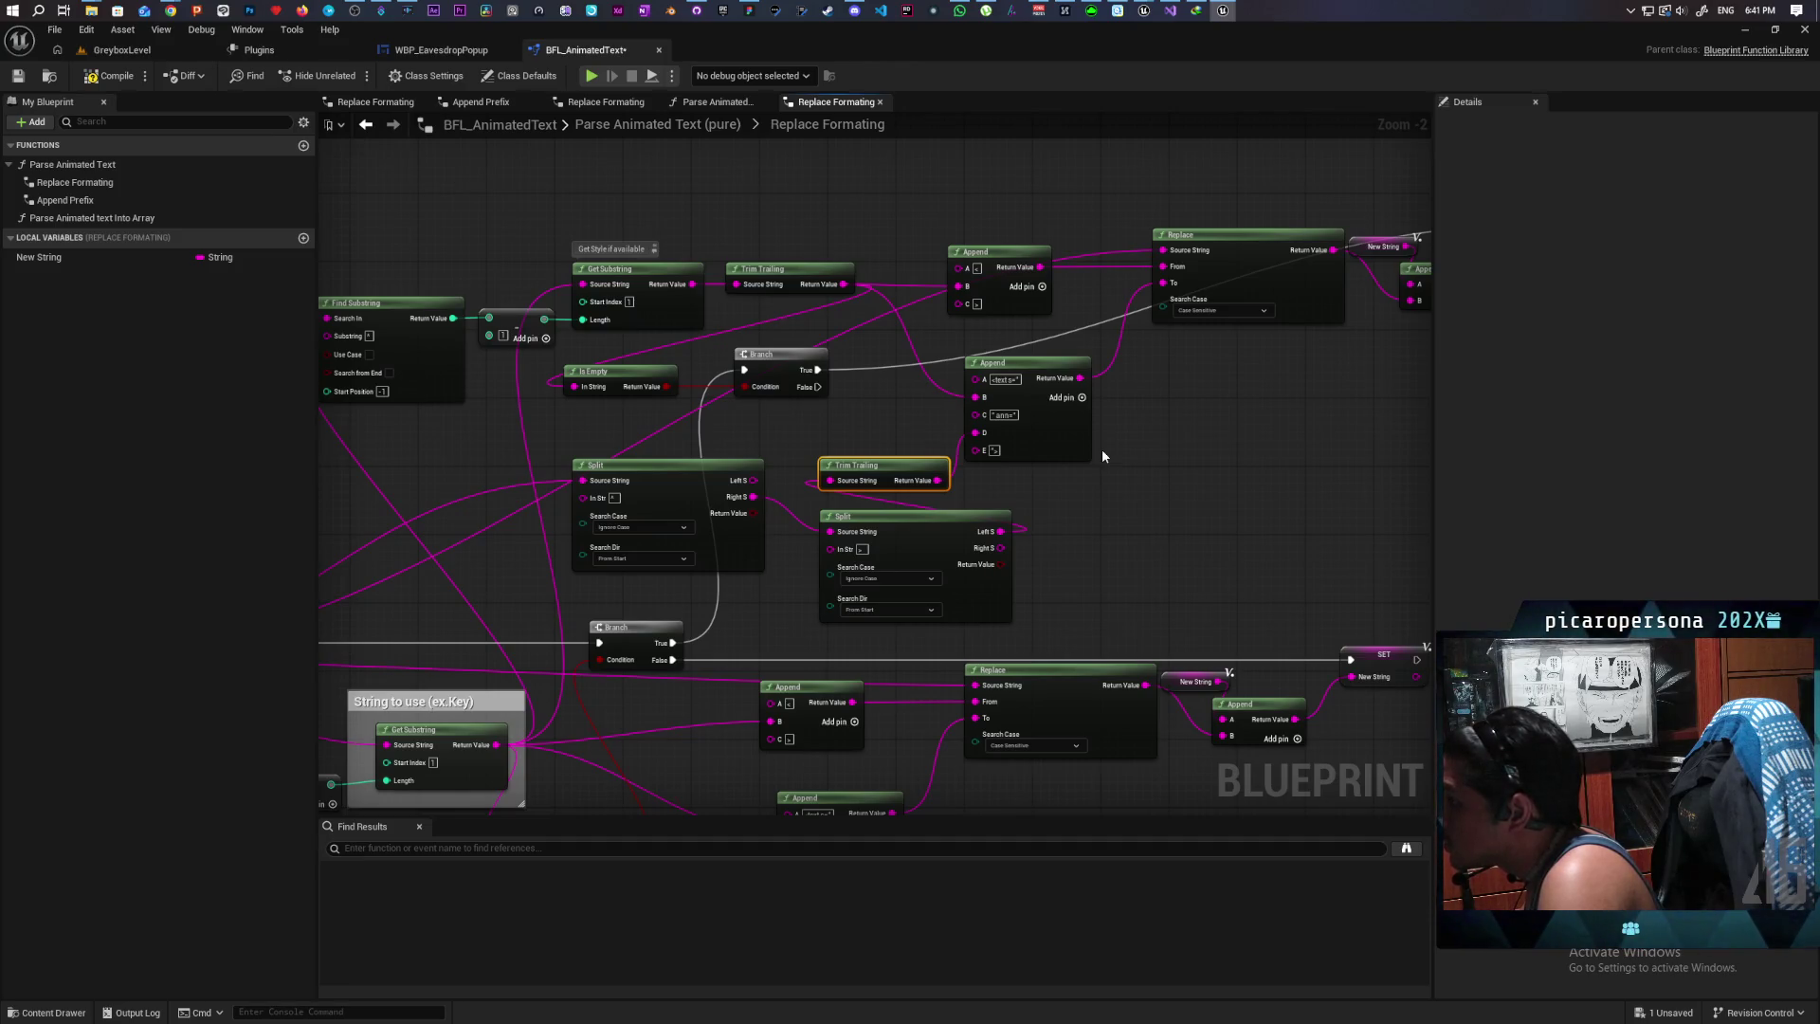
pyautogui.moveTo(1232, 479)
pyautogui.mouseDown()
pyautogui.moveTo(975, 508)
pyautogui.moveTo(1040, 497)
pyautogui.mouseUp()
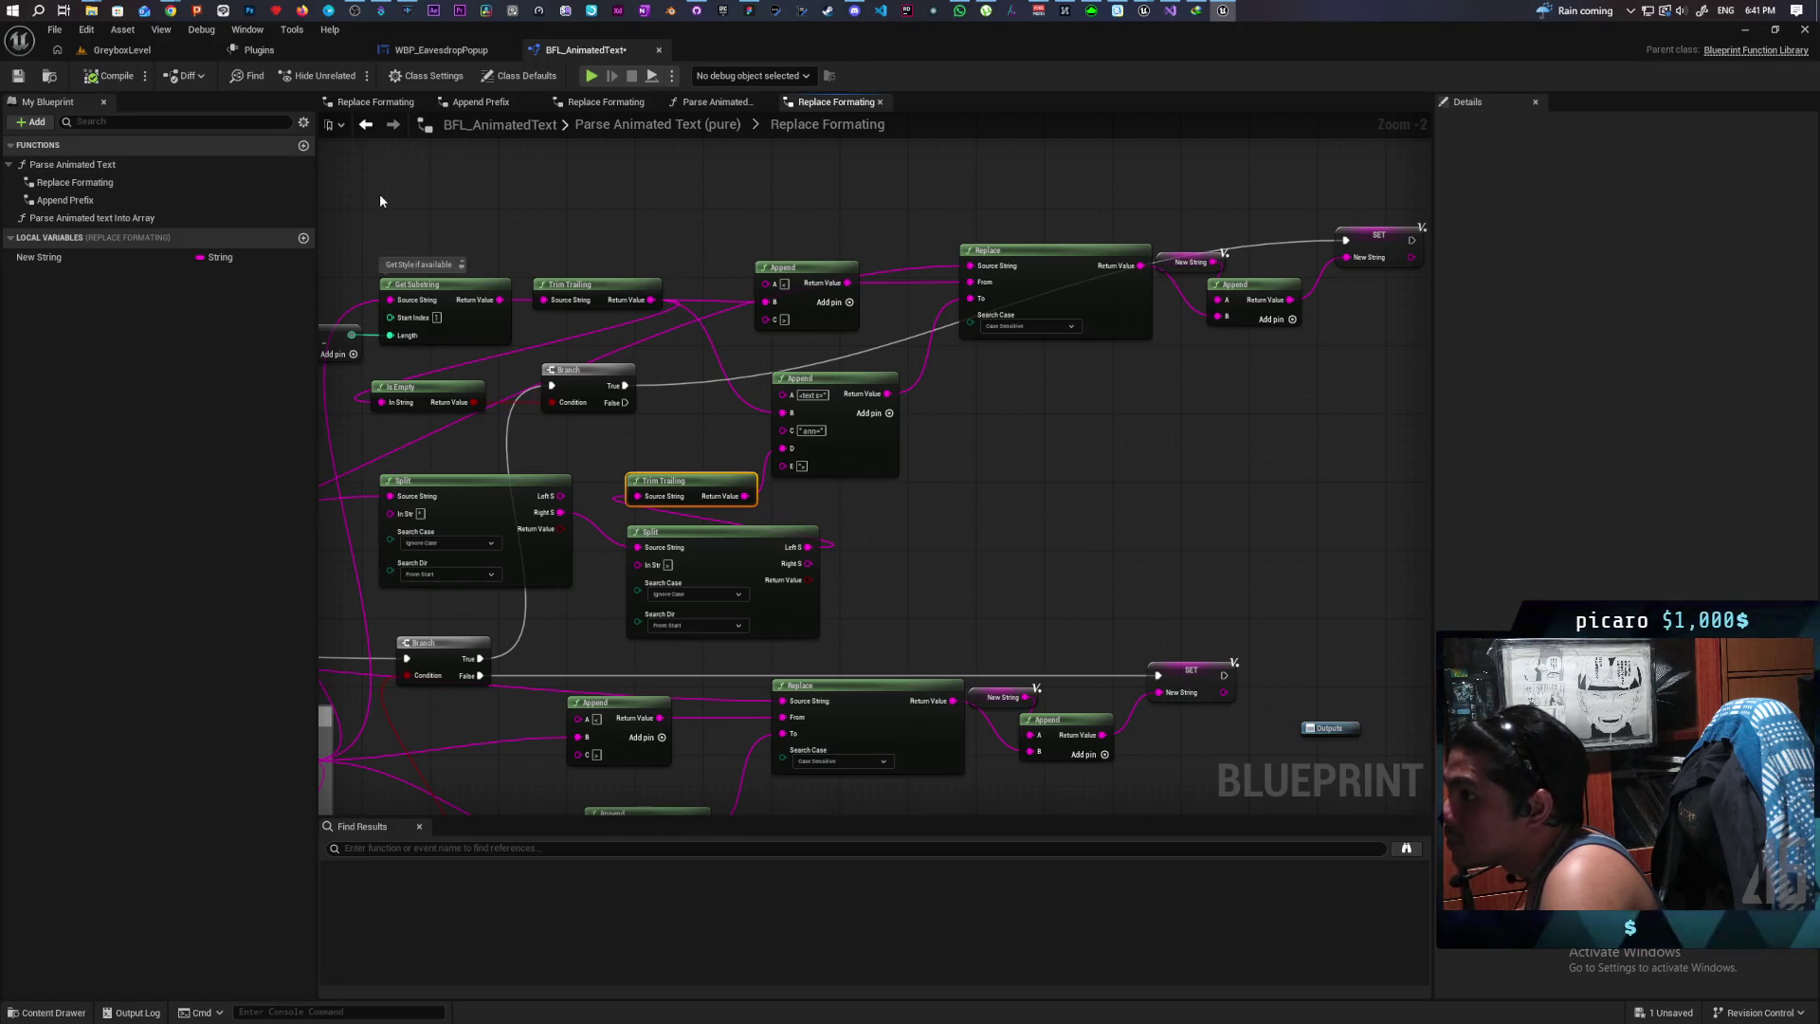
pyautogui.click(434, 53)
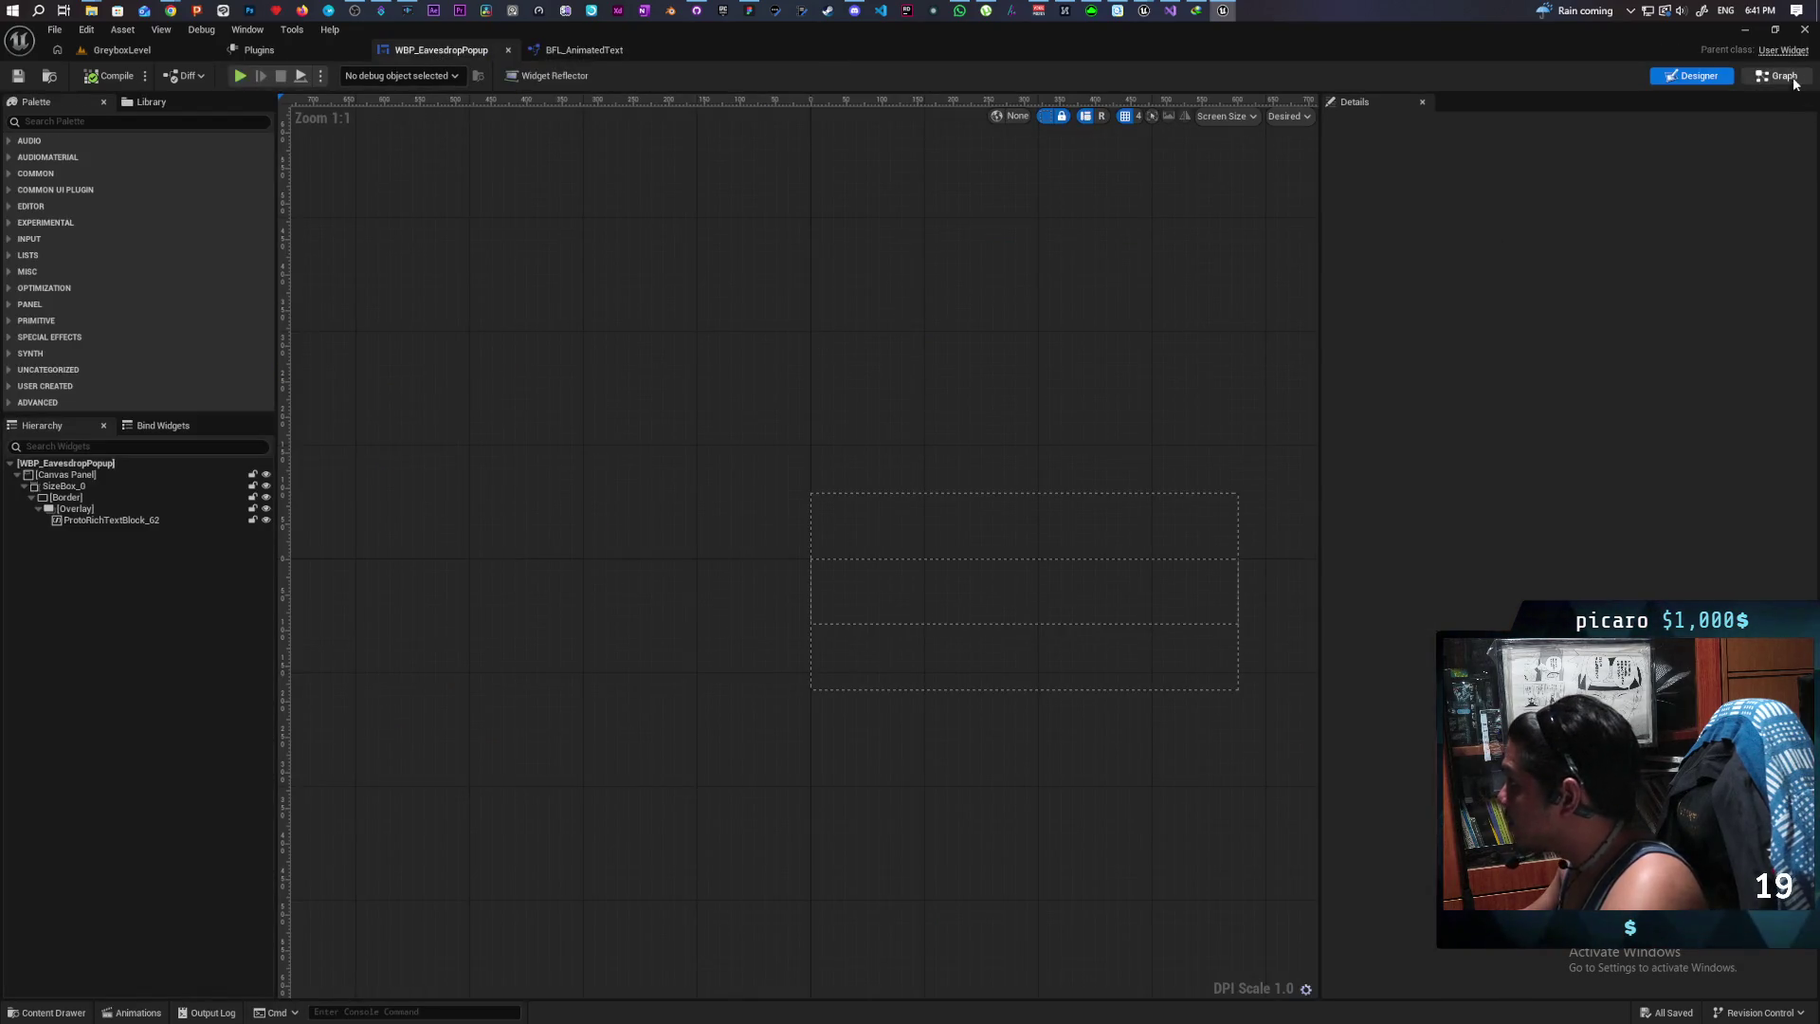
# Step: Connect Parsed Text to Set Text's In Text in the popup graph, then open BP_NPC via BP_NPC6
pyautogui.hotkey('ctrl', 'shift', 'g')
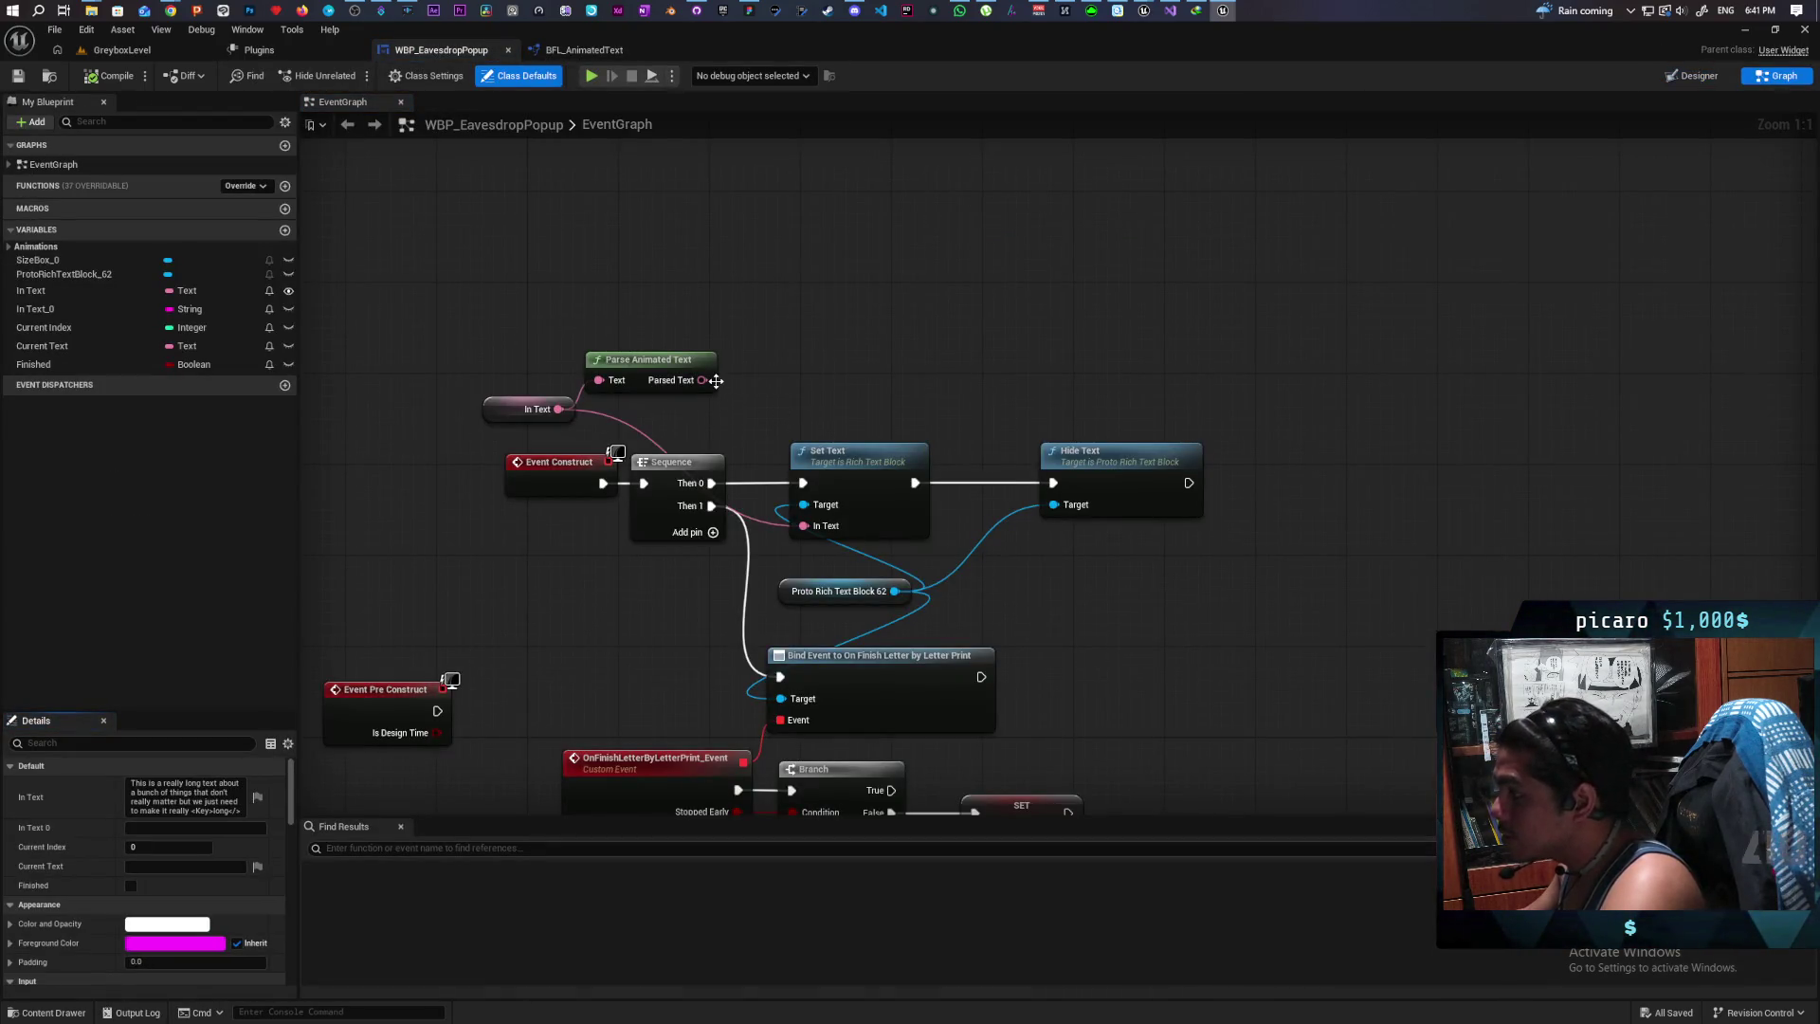
pyautogui.moveTo(706, 384); pyautogui.dragTo(803, 525)
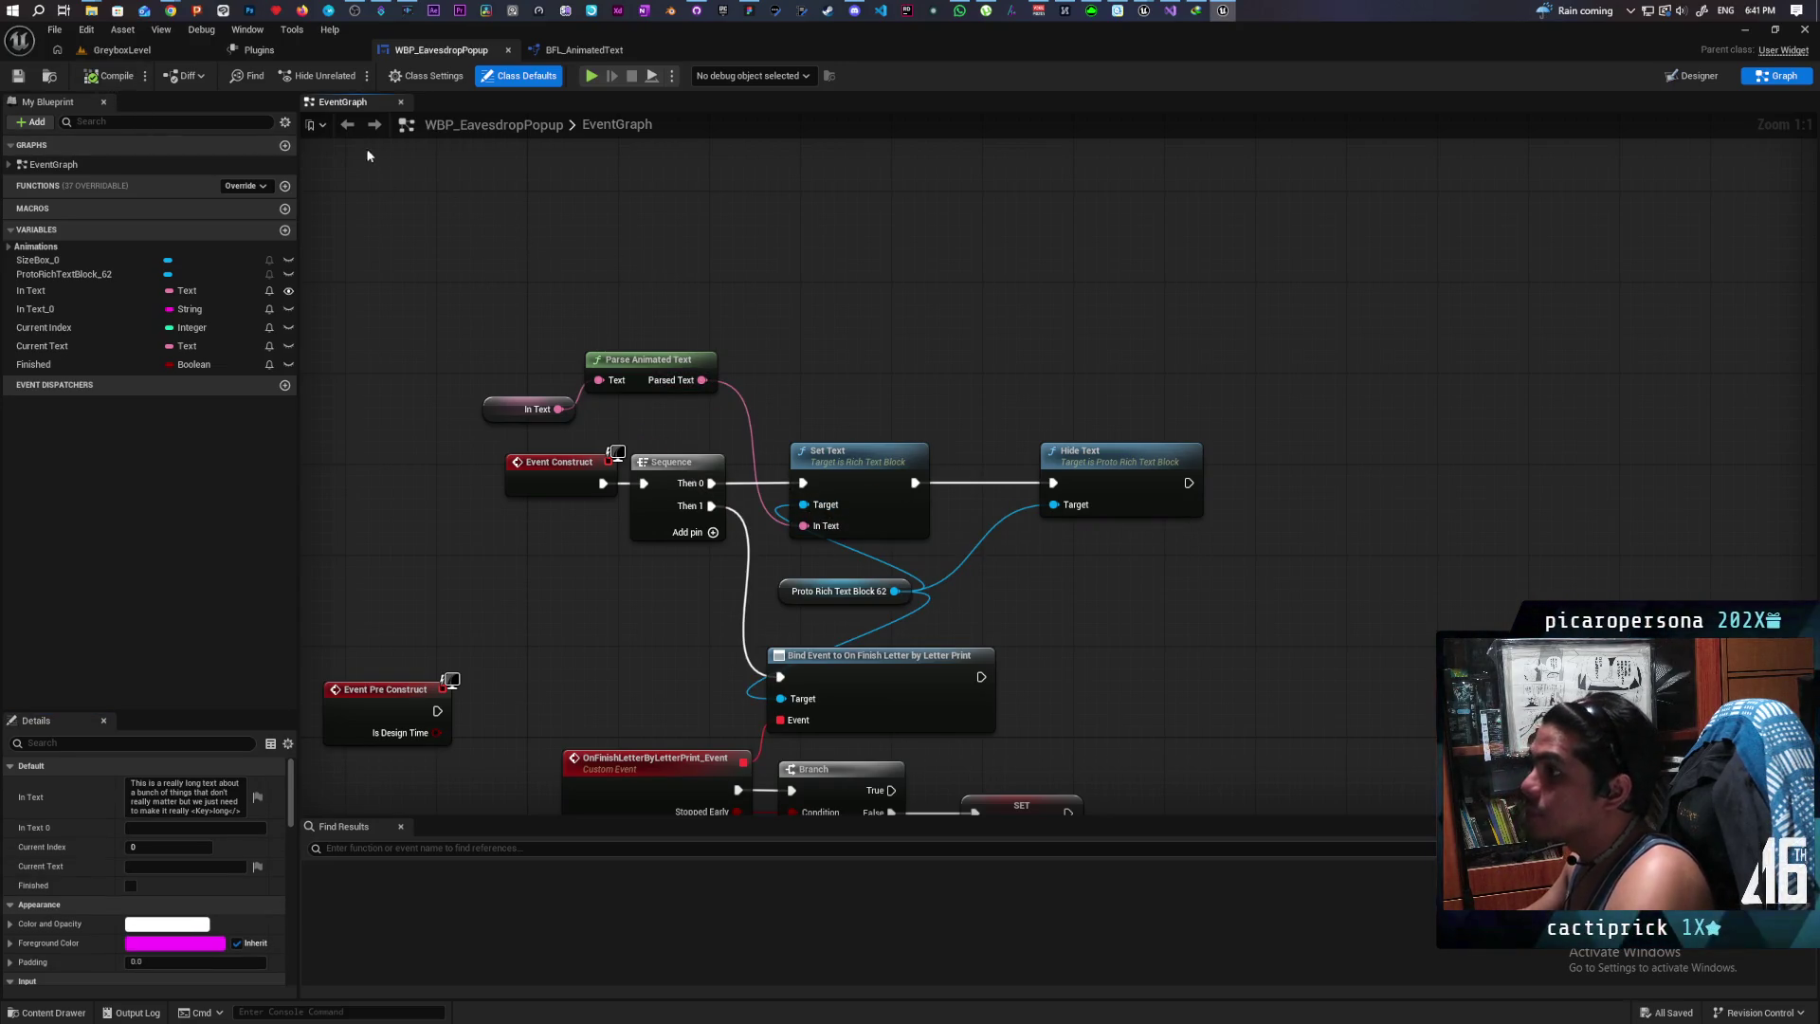
pyautogui.click(47, 1012)
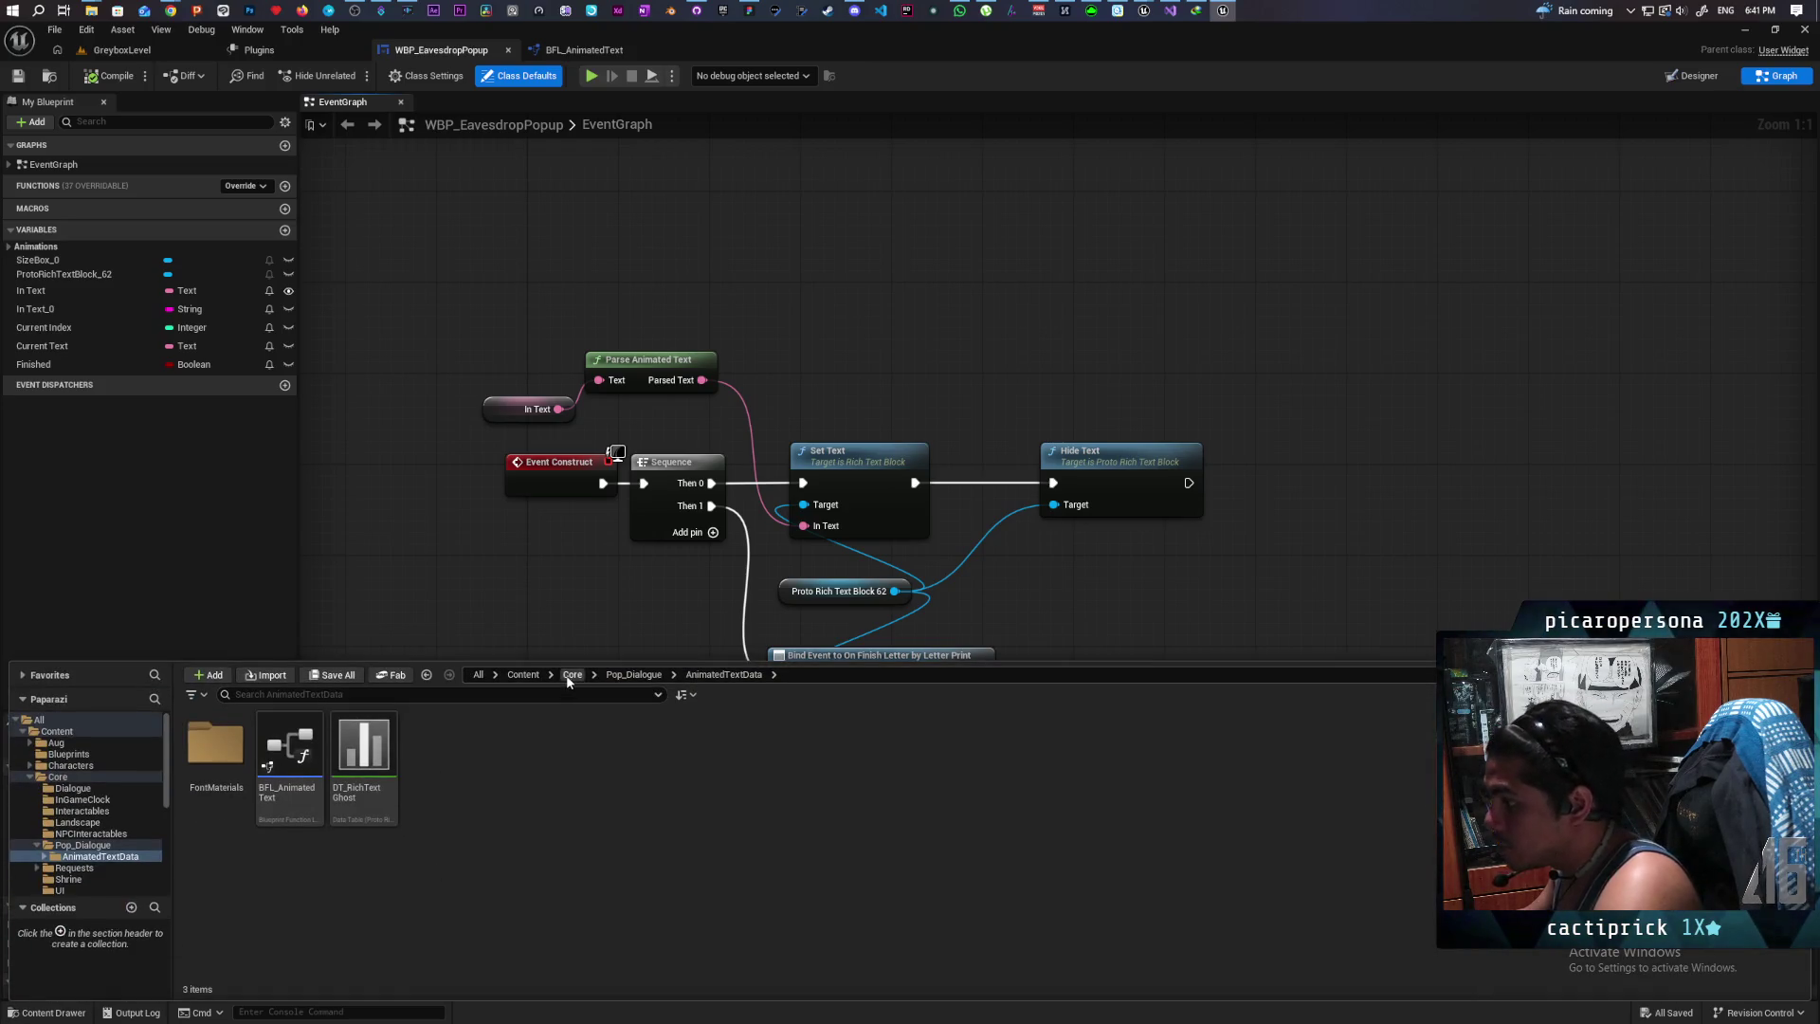
pyautogui.click(121, 49)
pyautogui.scroll(-5, 519, 567)
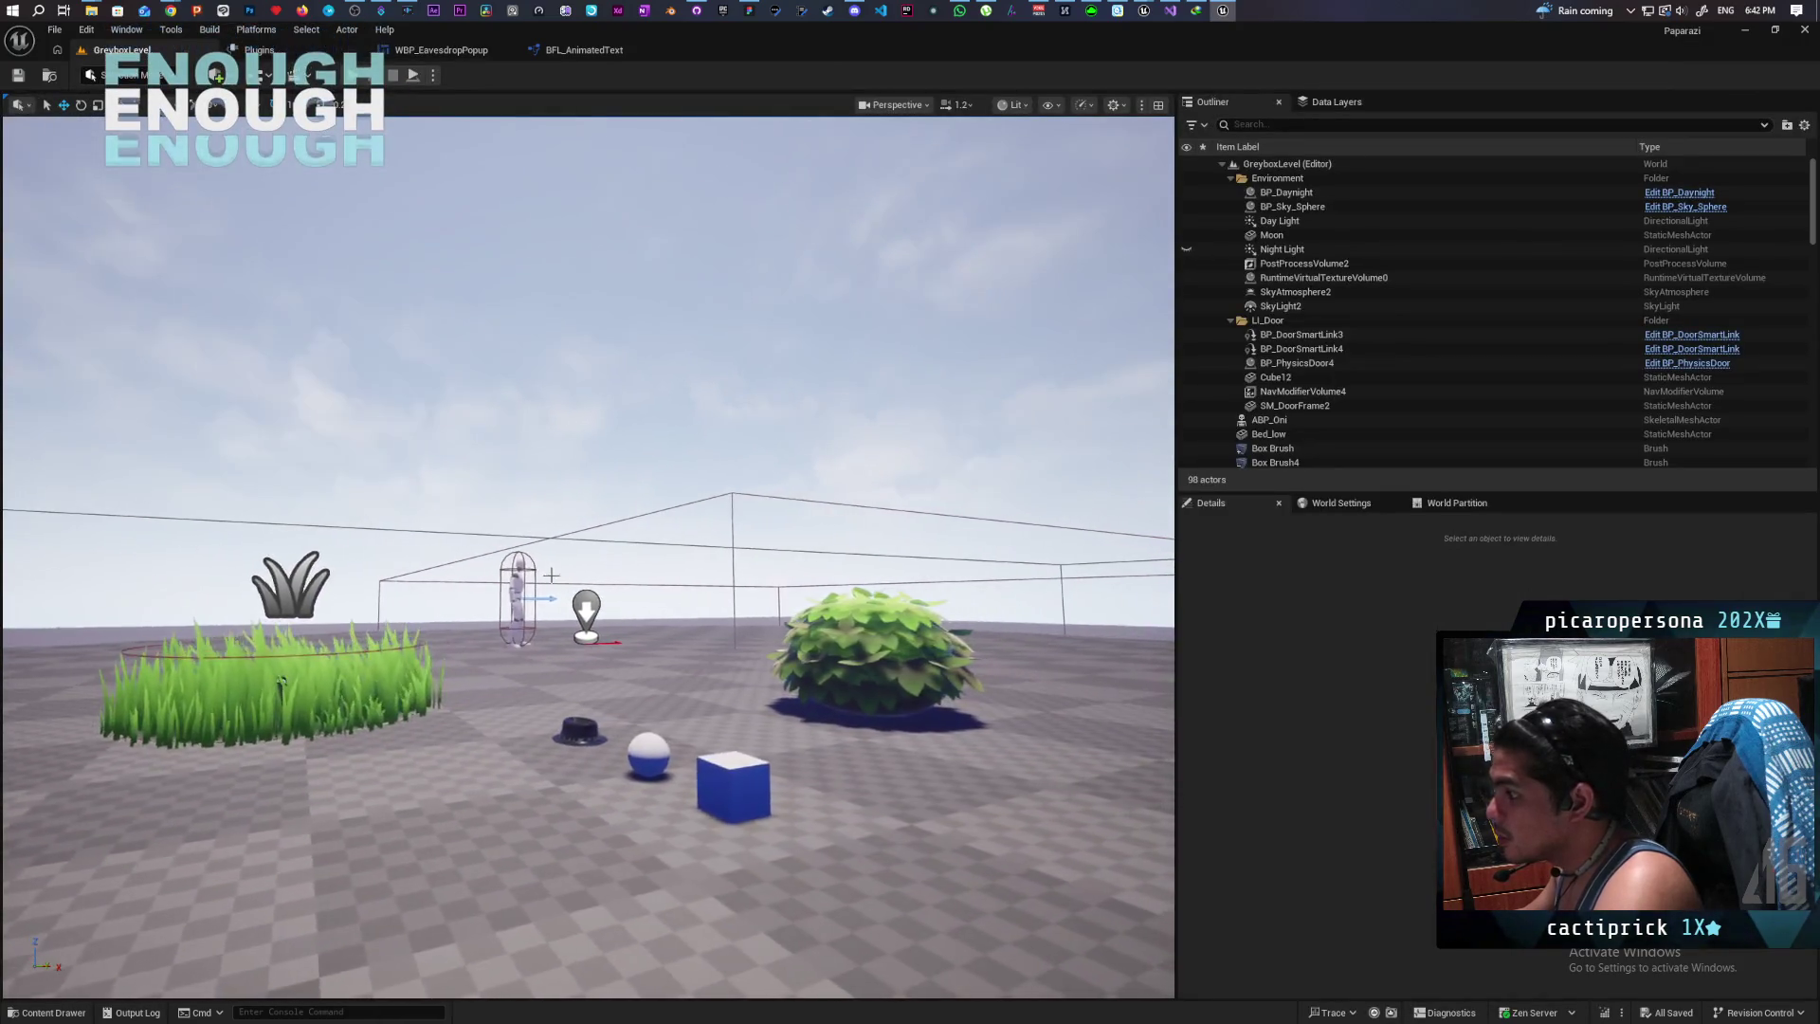
pyautogui.click(519, 567)
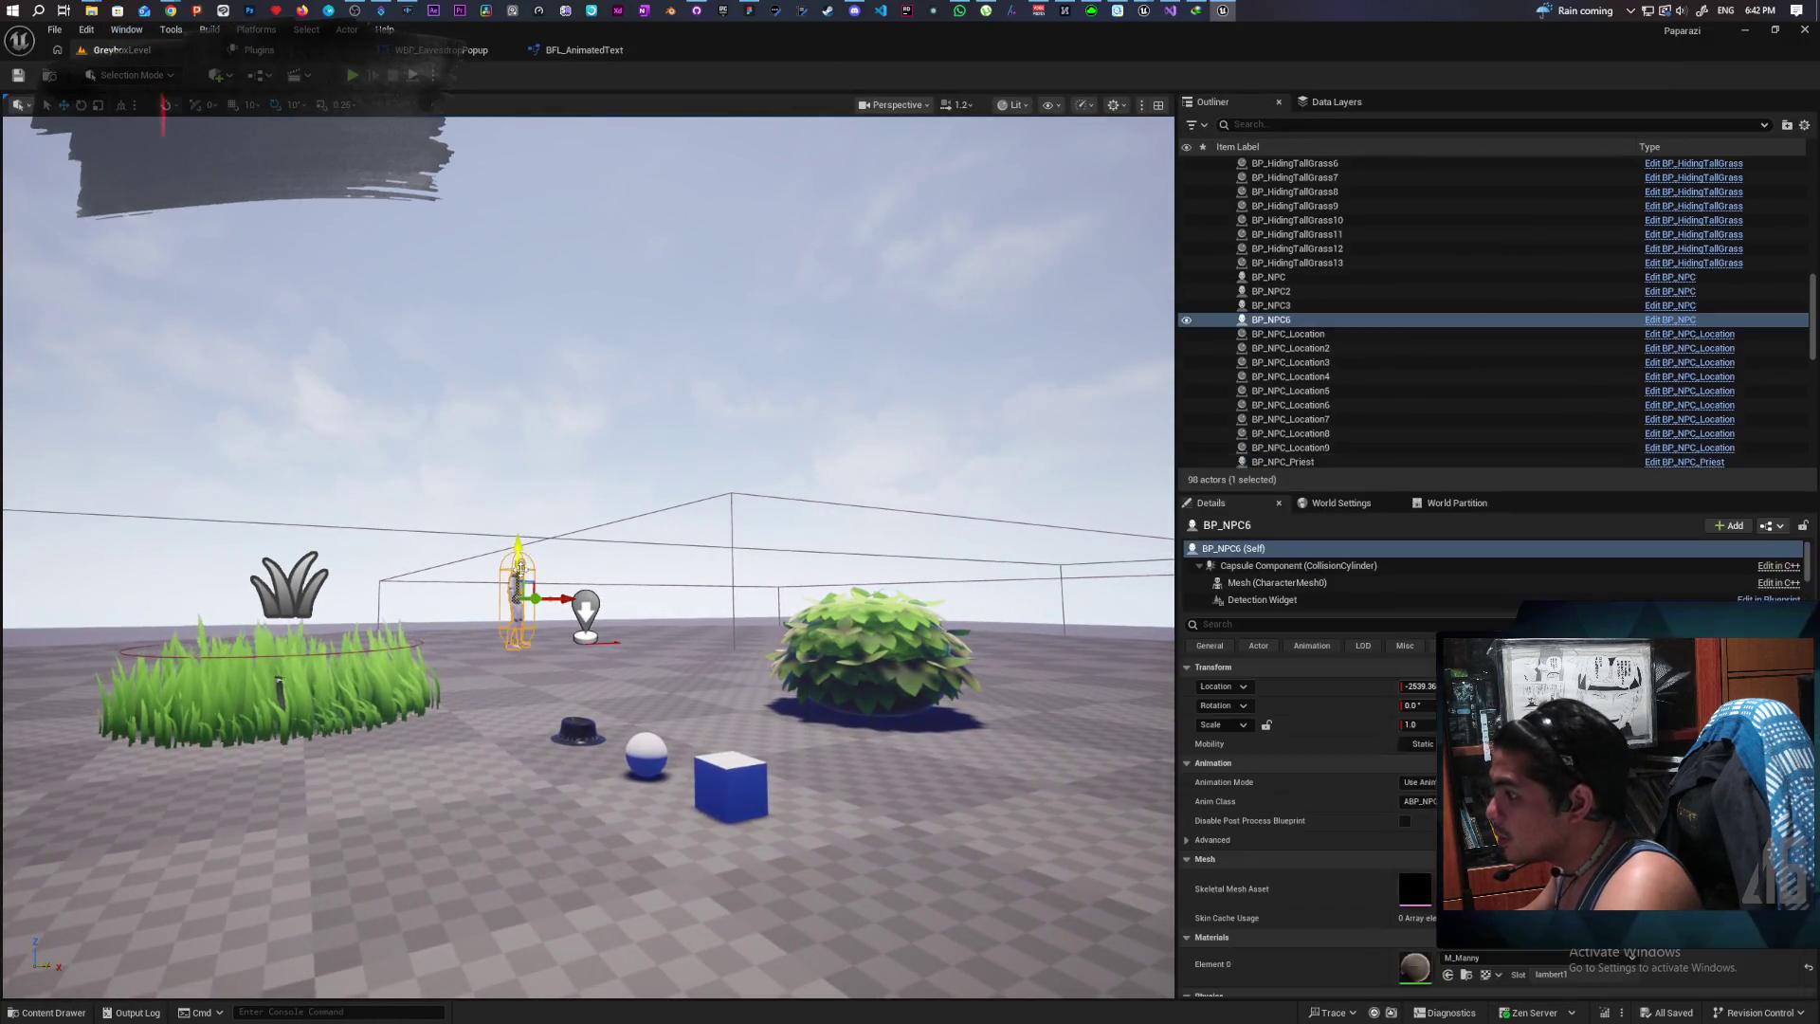
pyautogui.click(1659, 336)
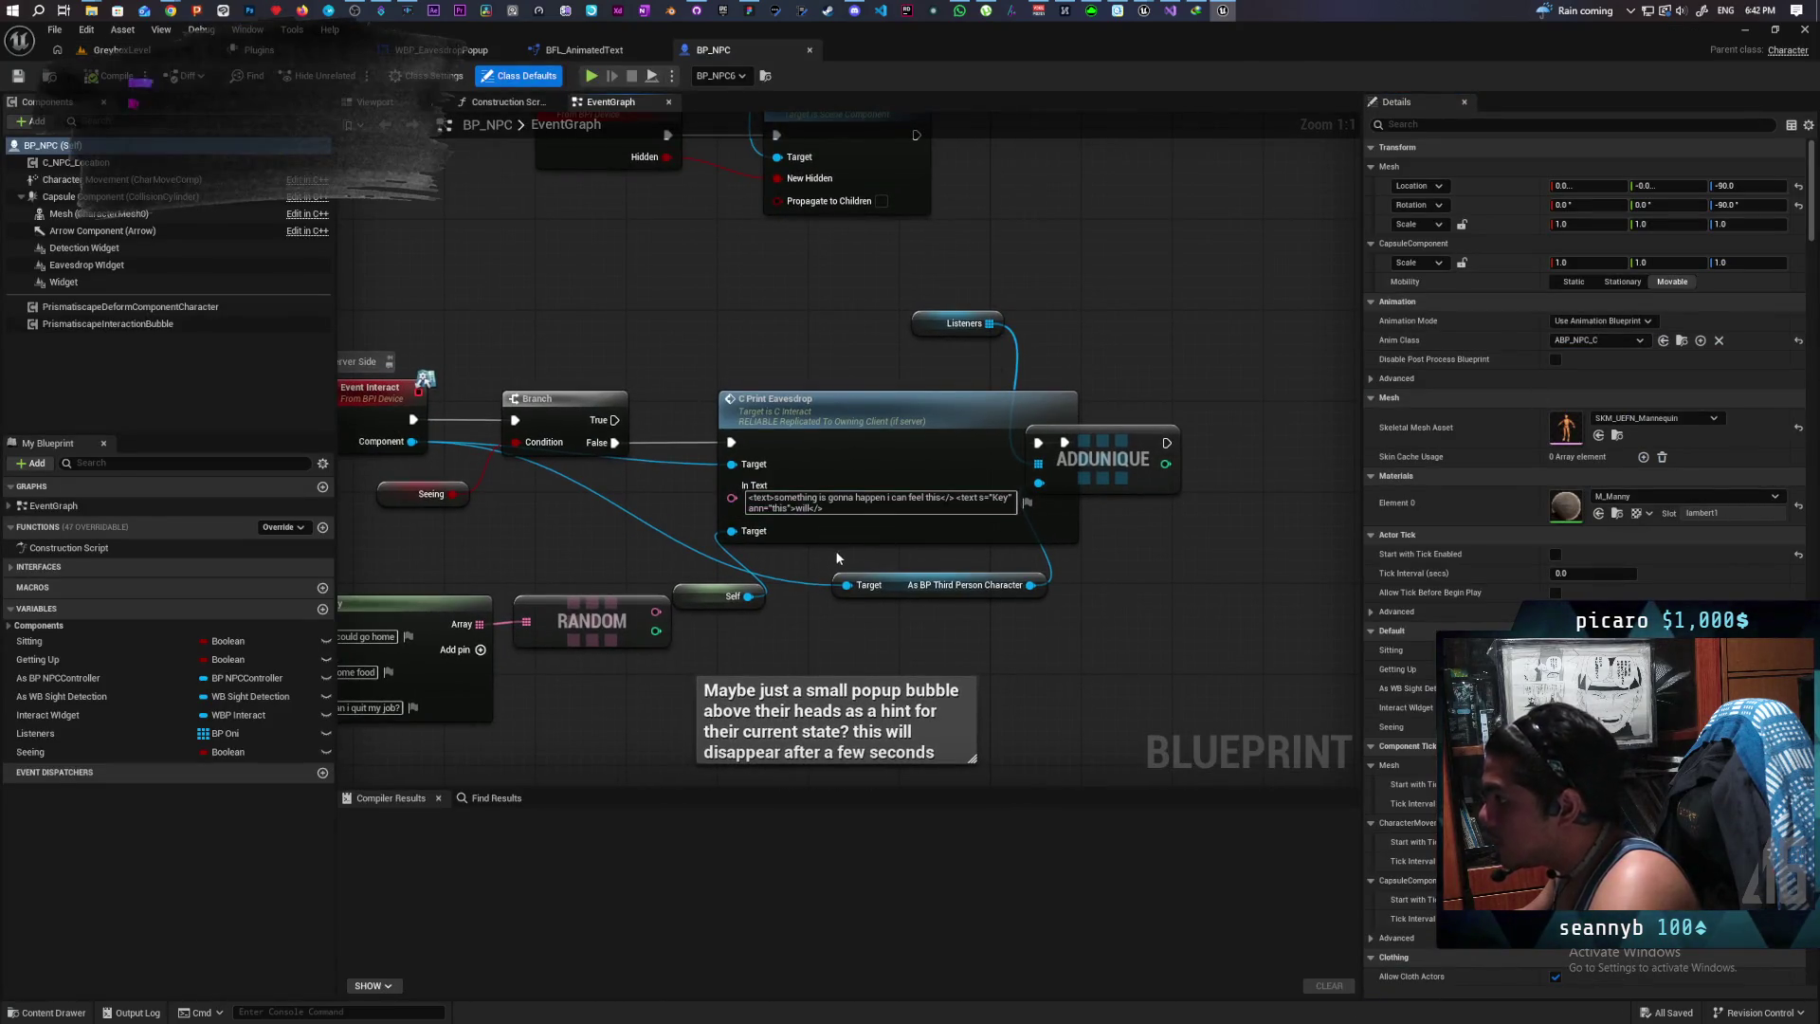
# Step: Clean up Print Eavesdrop's In Text, removing the stray tags and markup after 'this'
pyautogui.click(780, 499)
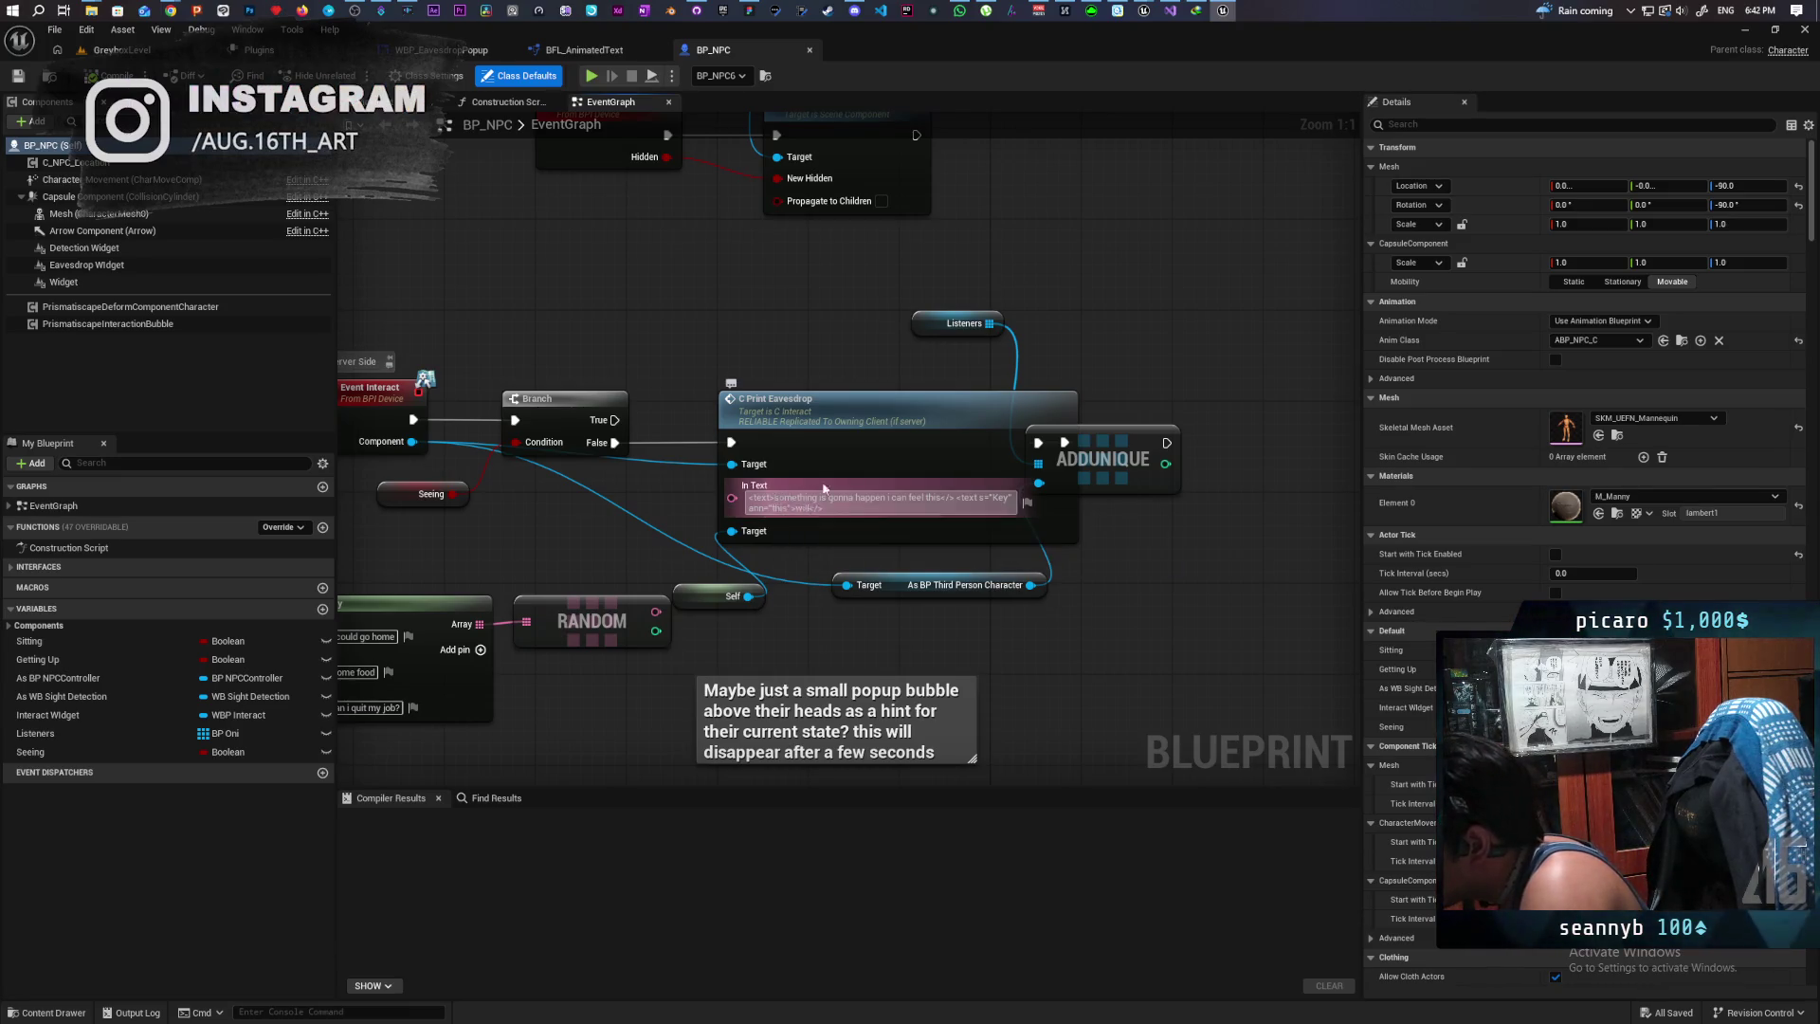
pyautogui.press('BackSpace')
pyautogui.press('BackSpace')
pyautogui.press('BackSpace')
pyautogui.press('BackSpace')
pyautogui.press('BackSpace')
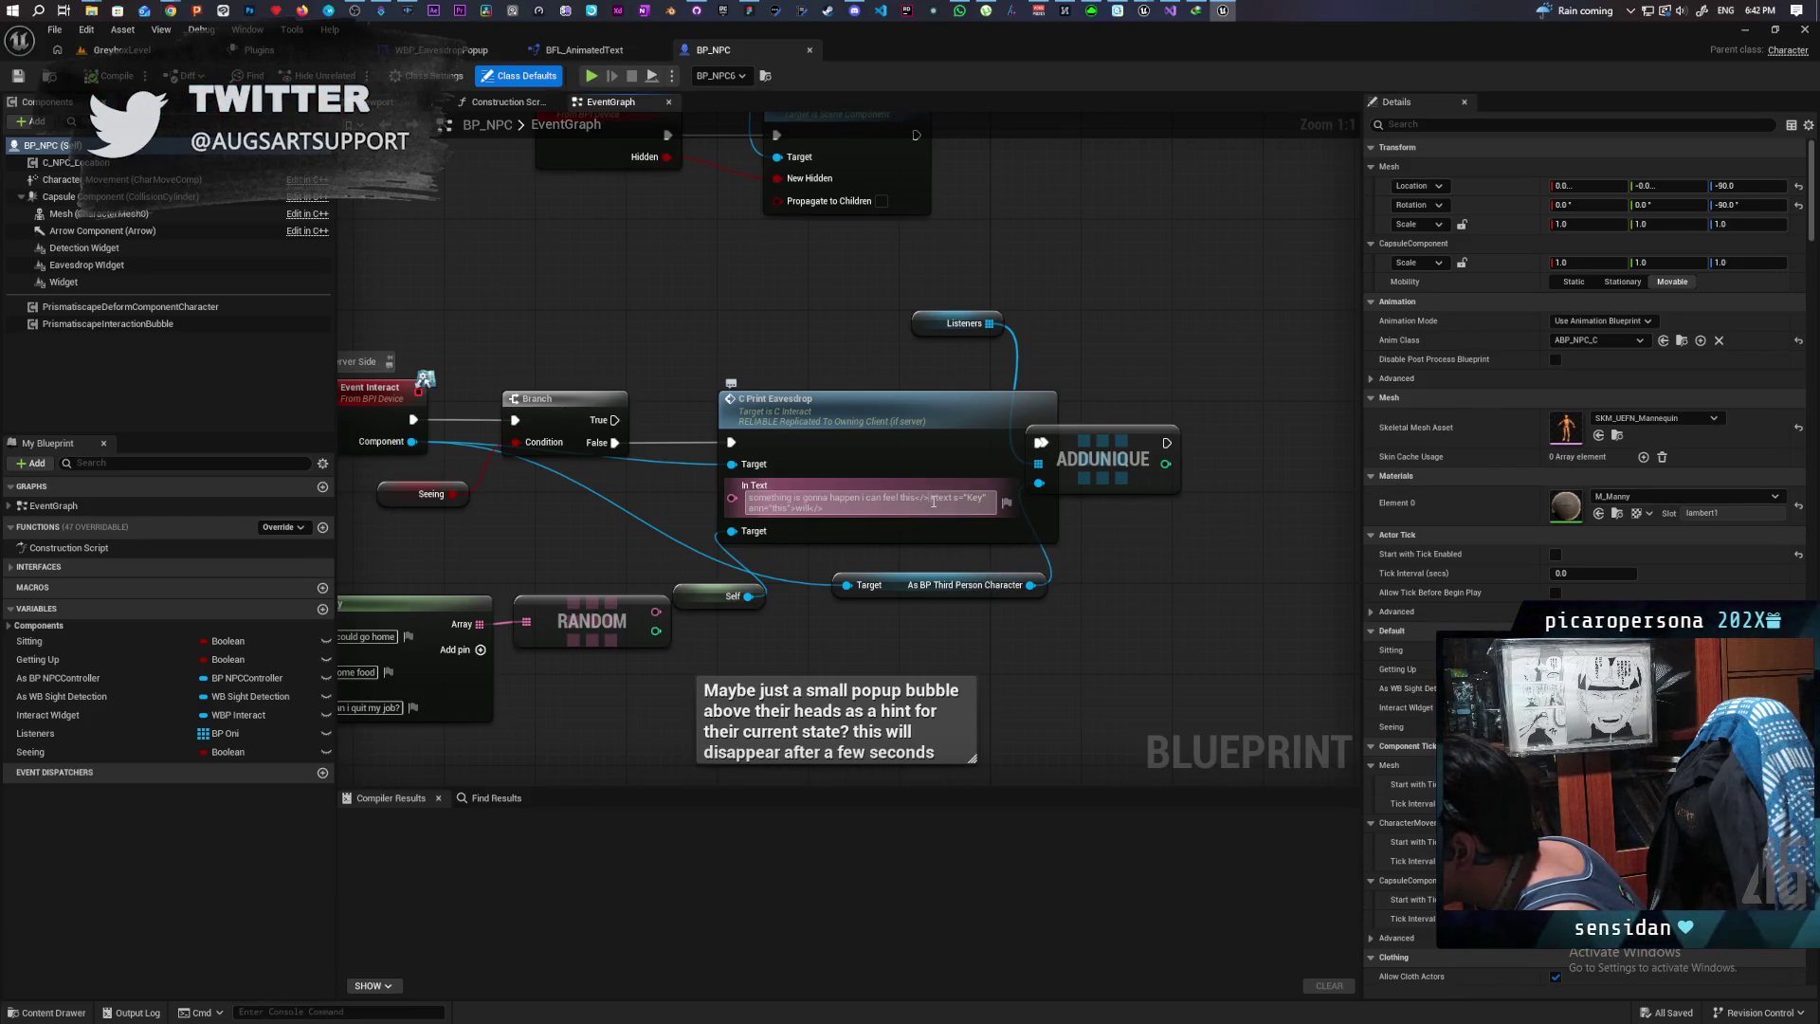
pyautogui.press('BackSpace')
pyautogui.press('BackSpace')
pyautogui.press('BackSpace')
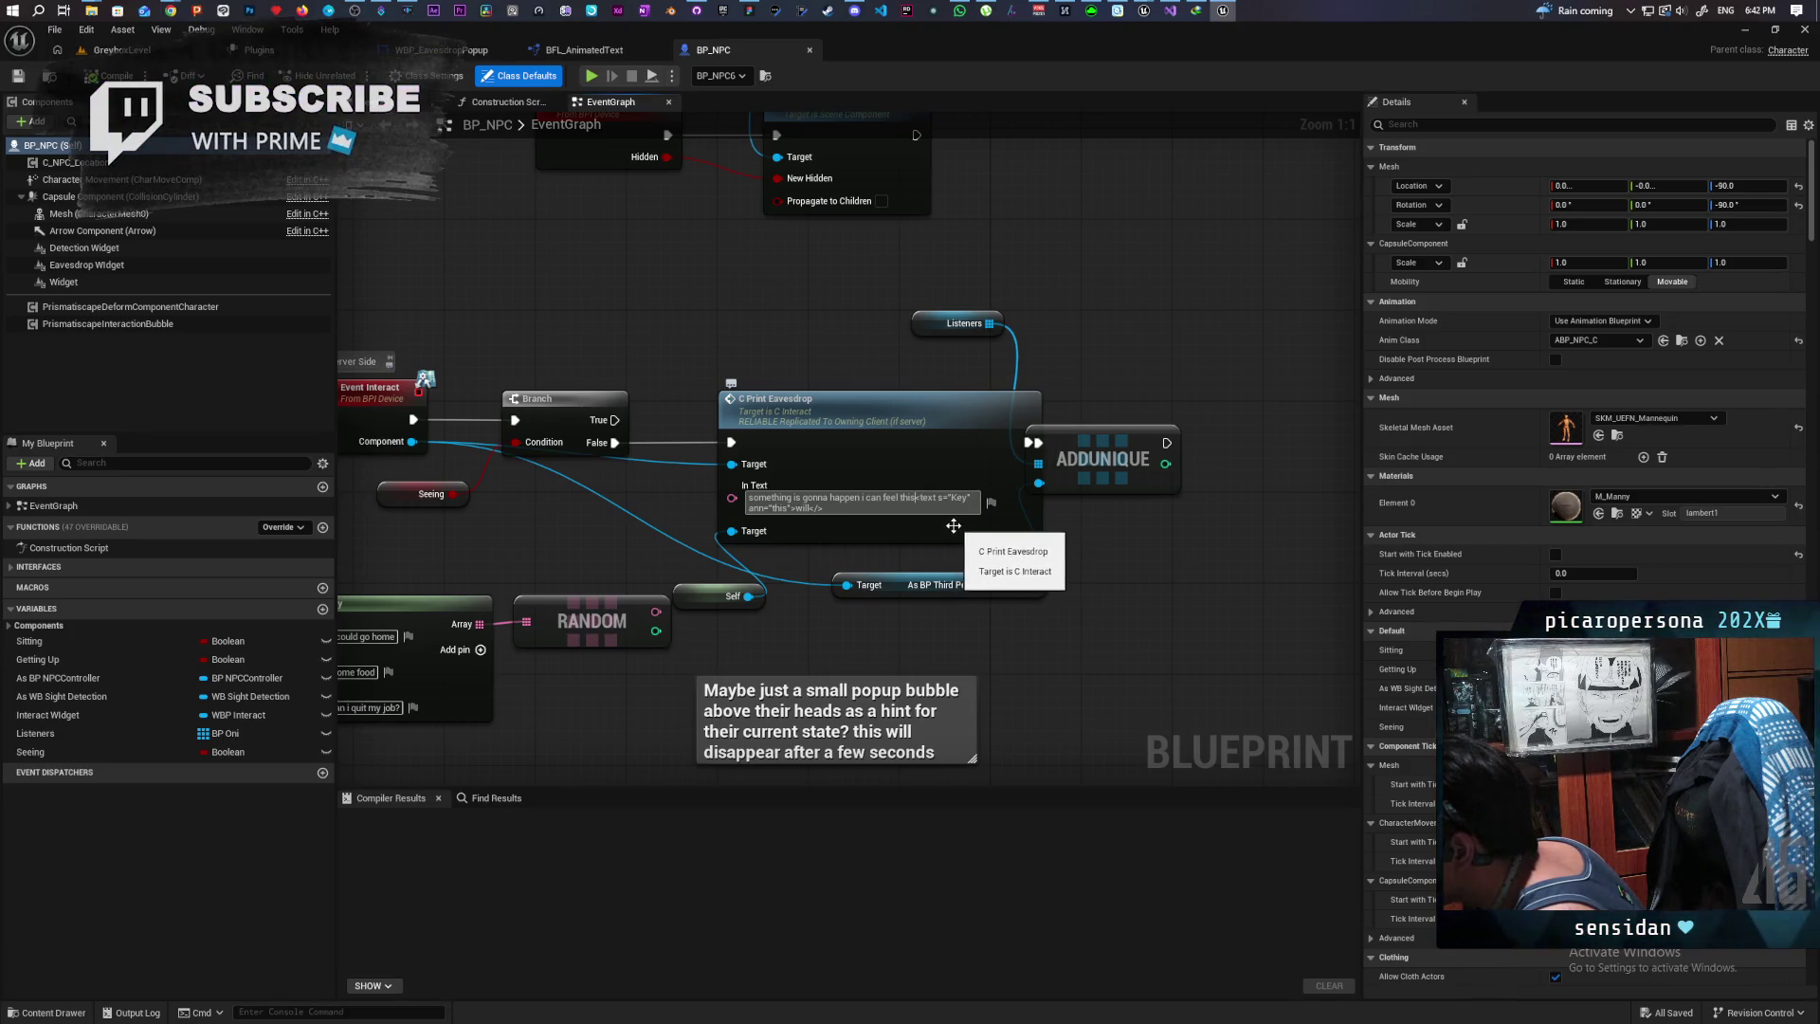
pyautogui.click(821, 508)
pyautogui.write('>')
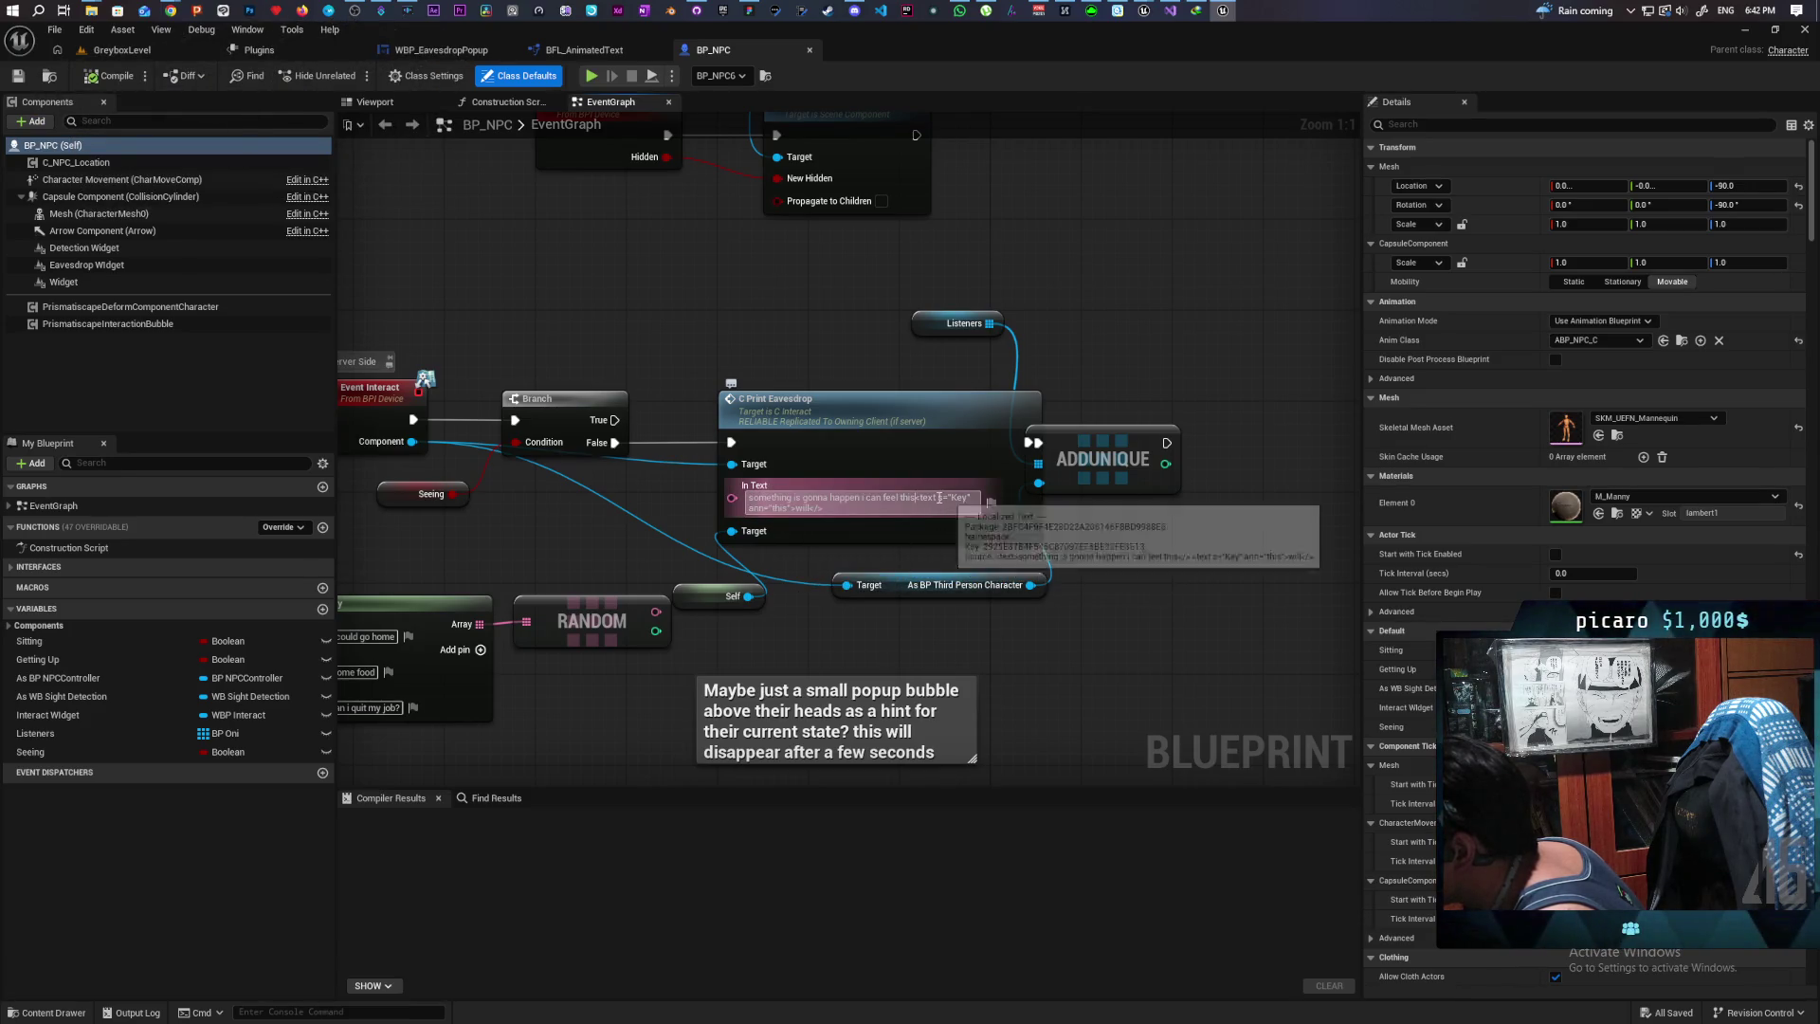
pyautogui.moveTo(915, 499); pyautogui.dragTo(976, 504)
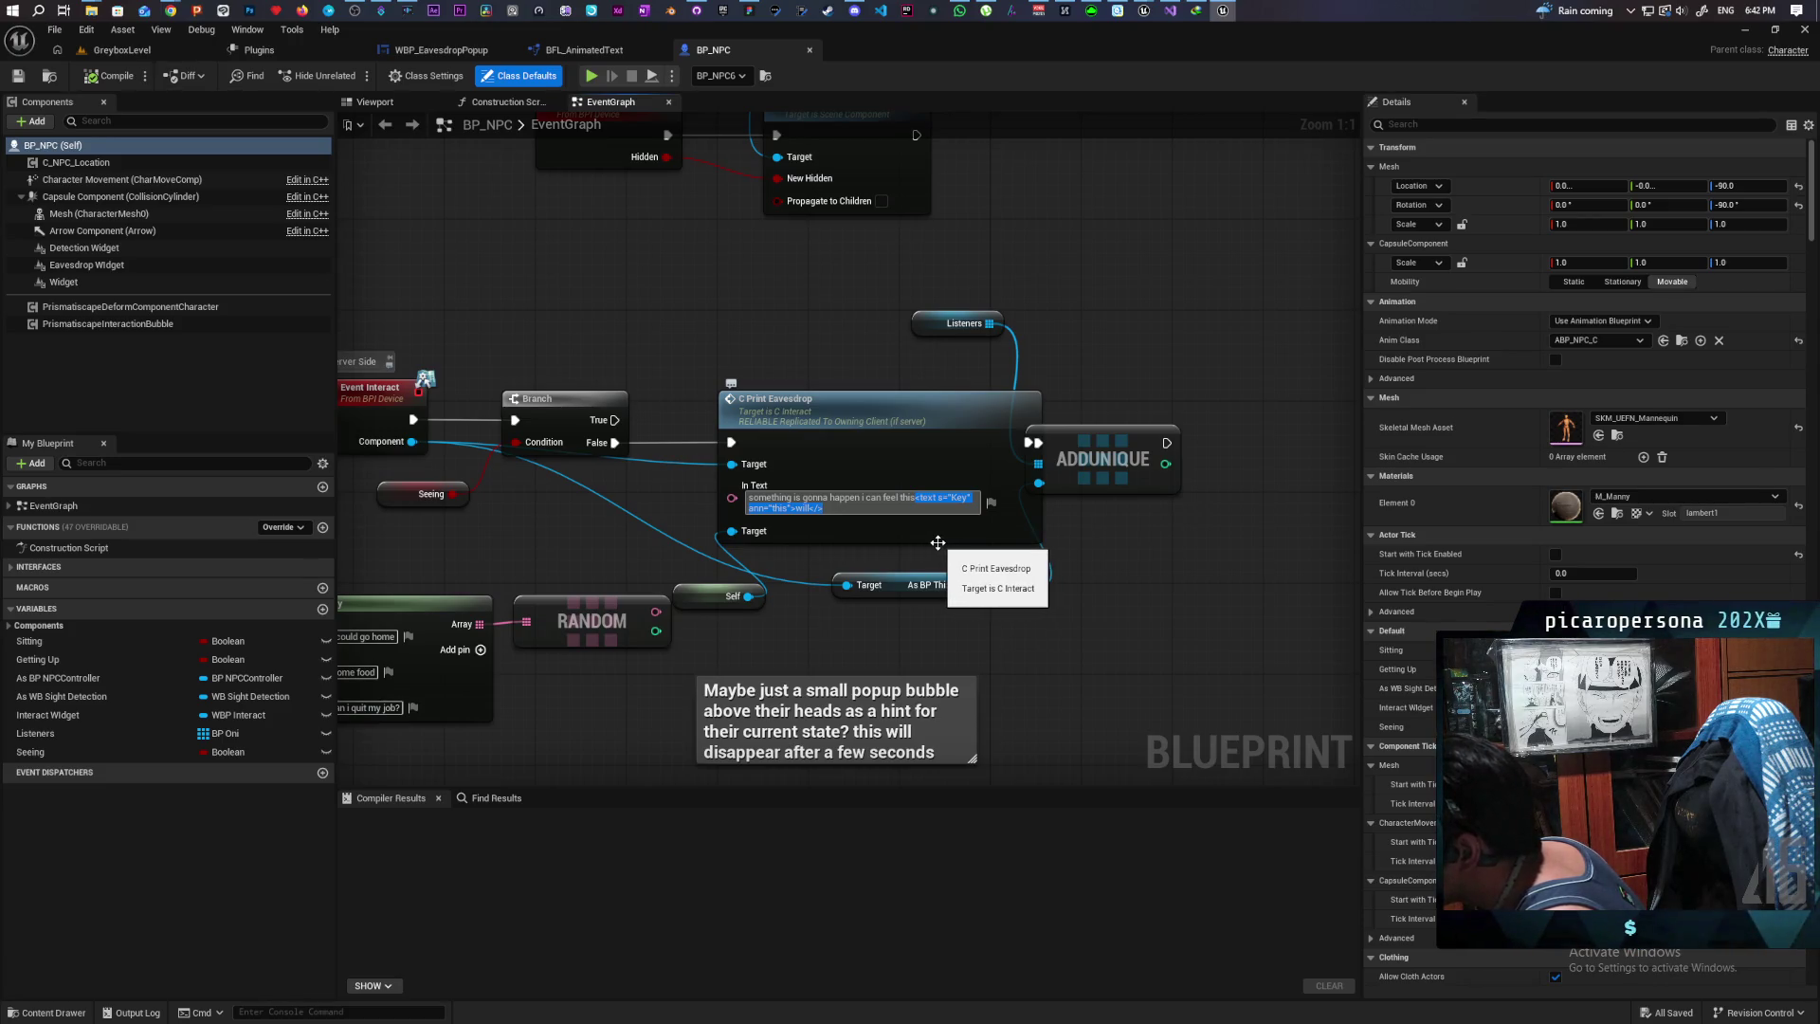
pyautogui.press('BackSpace')
pyautogui.press('Return')
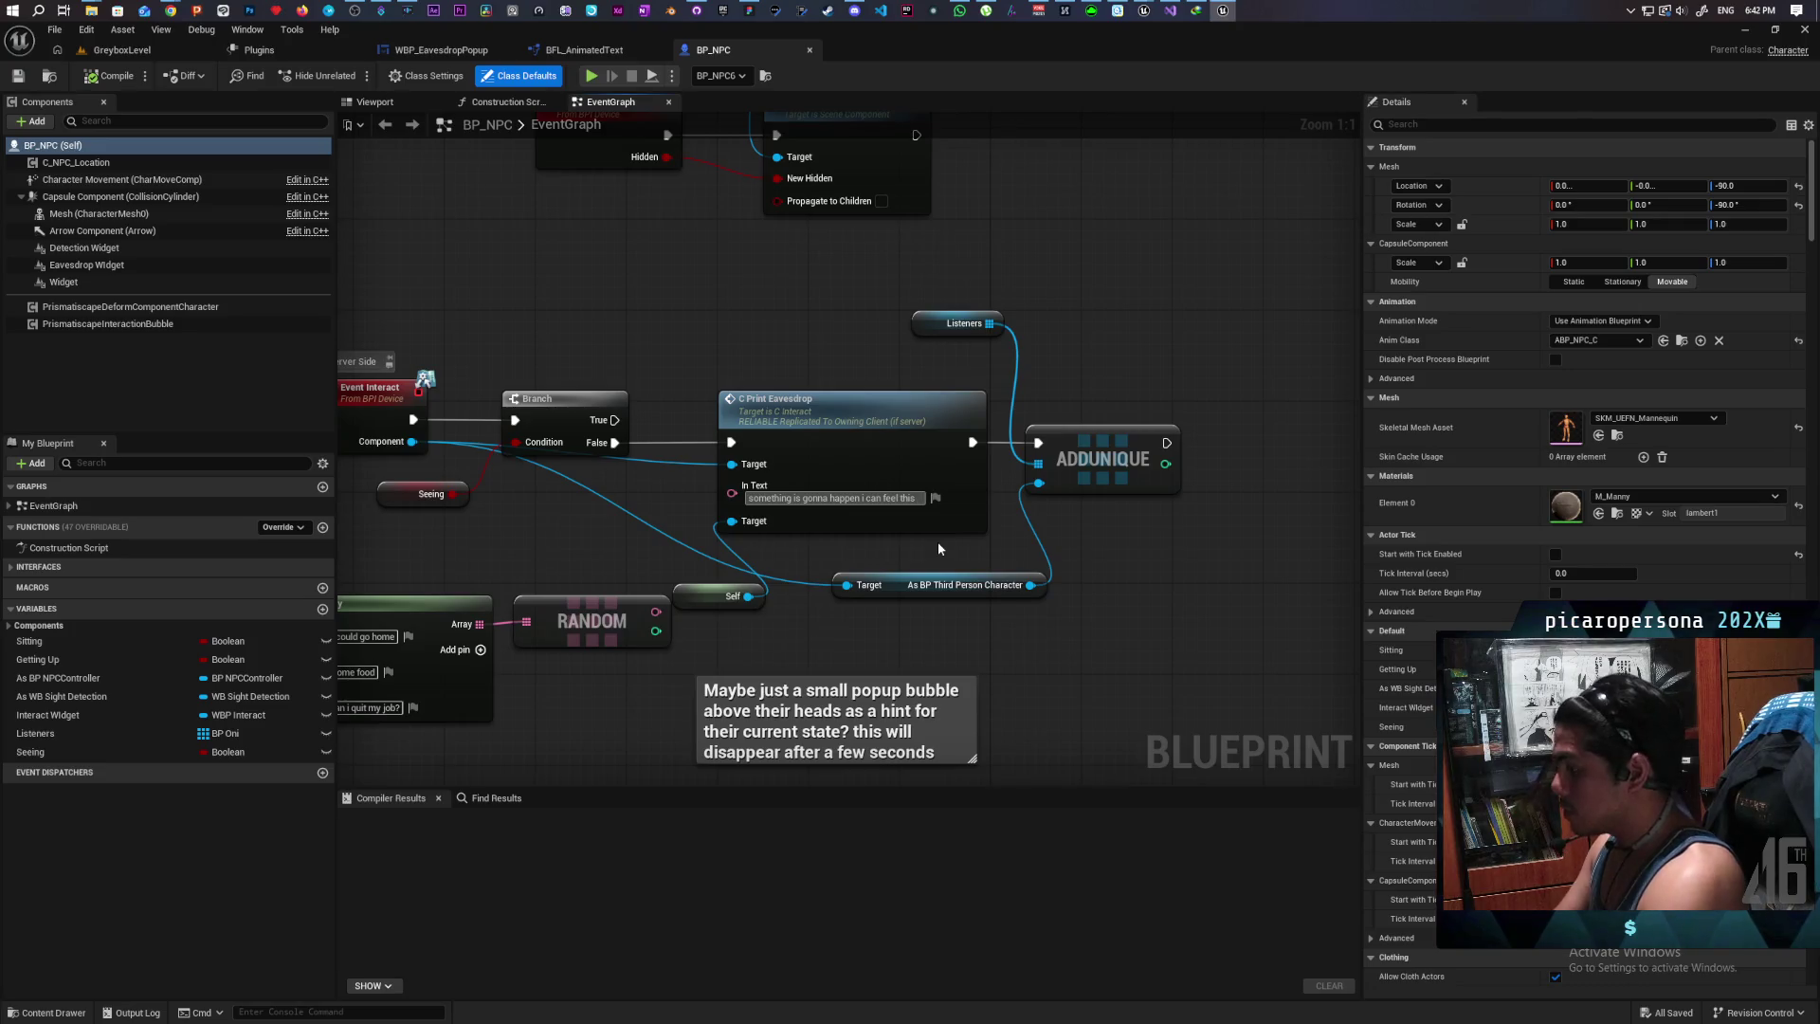
# Step: Type the '<Key ^this>will</>' markup into the line, then compile and save BP_NPC
pyautogui.write('<>')
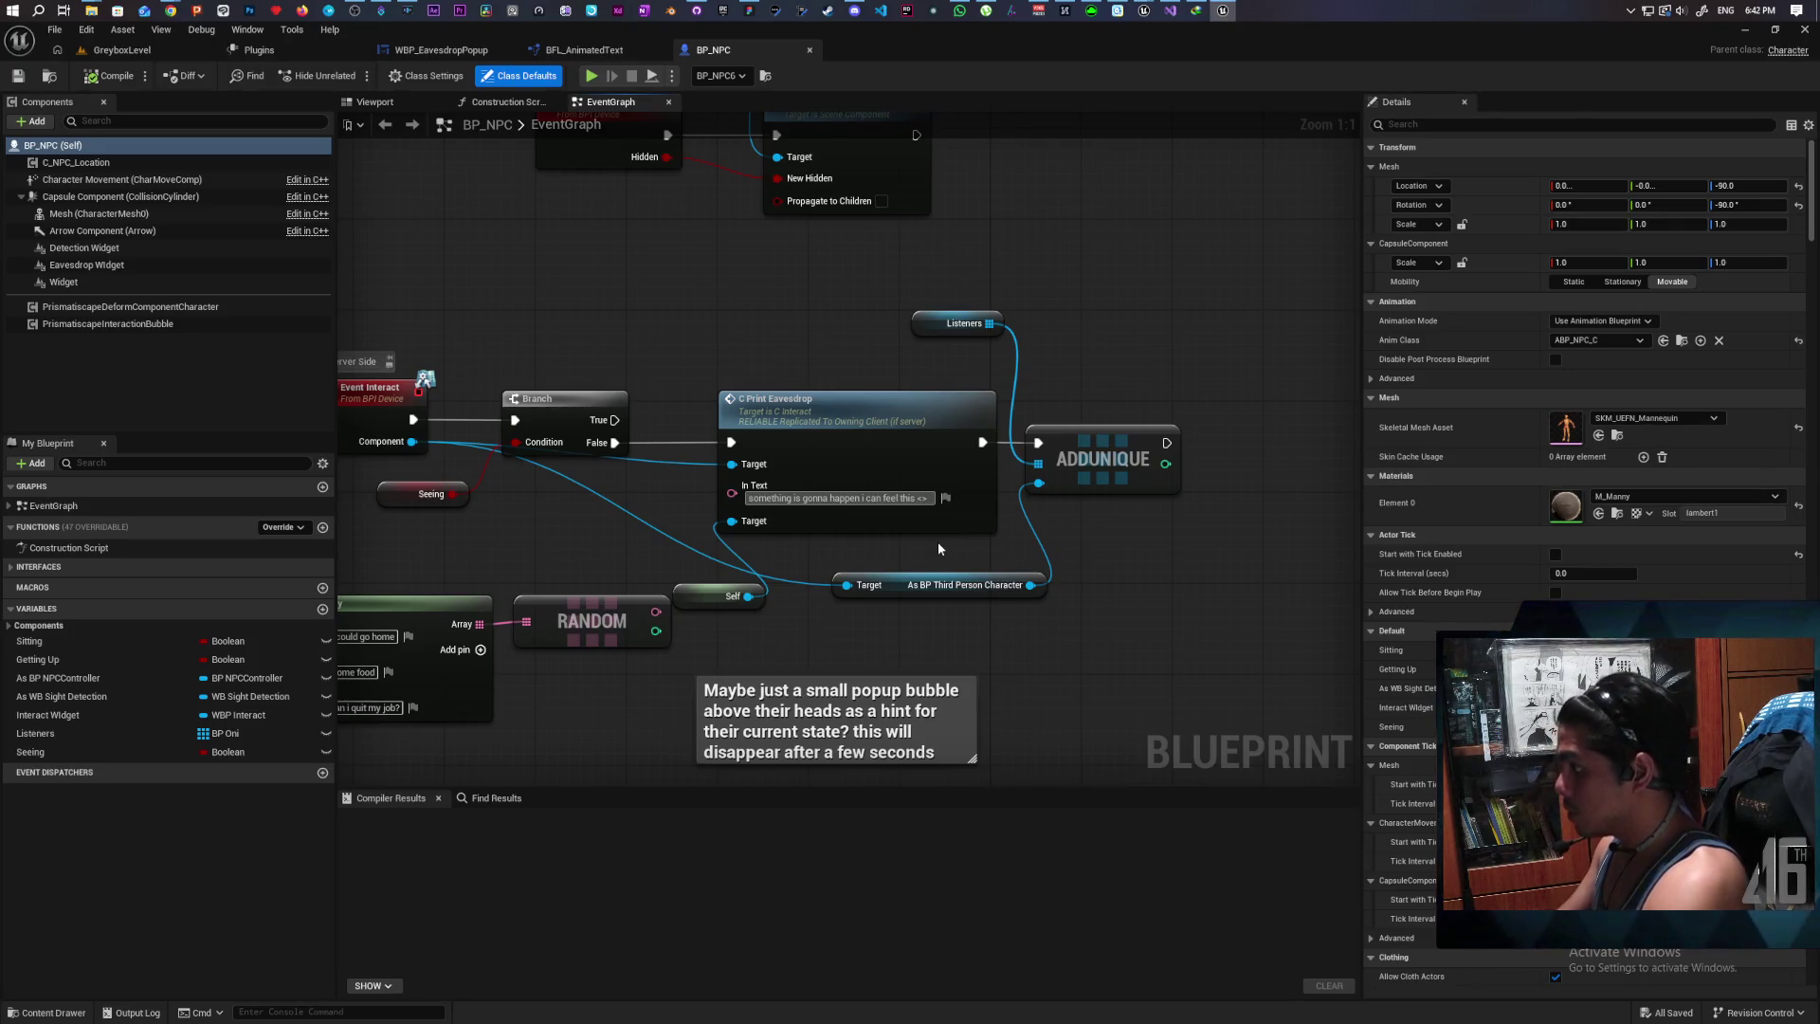
pyautogui.write('Key')
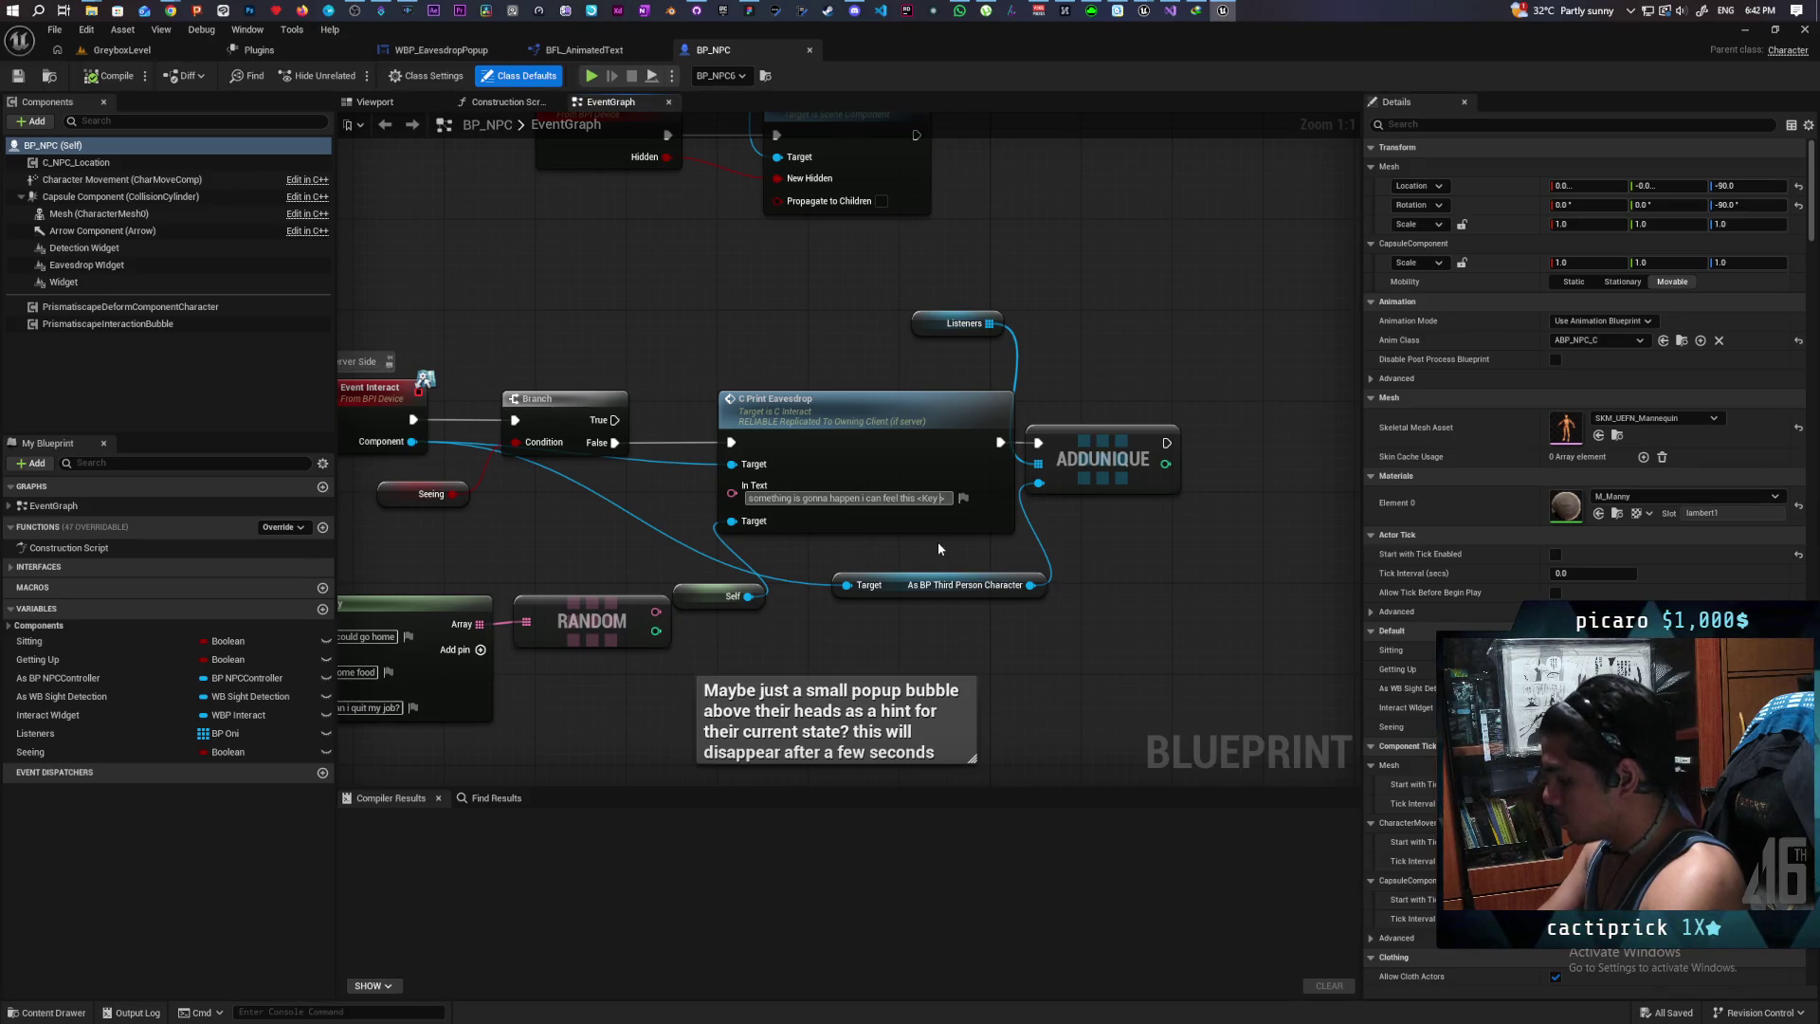
pyautogui.write('^')
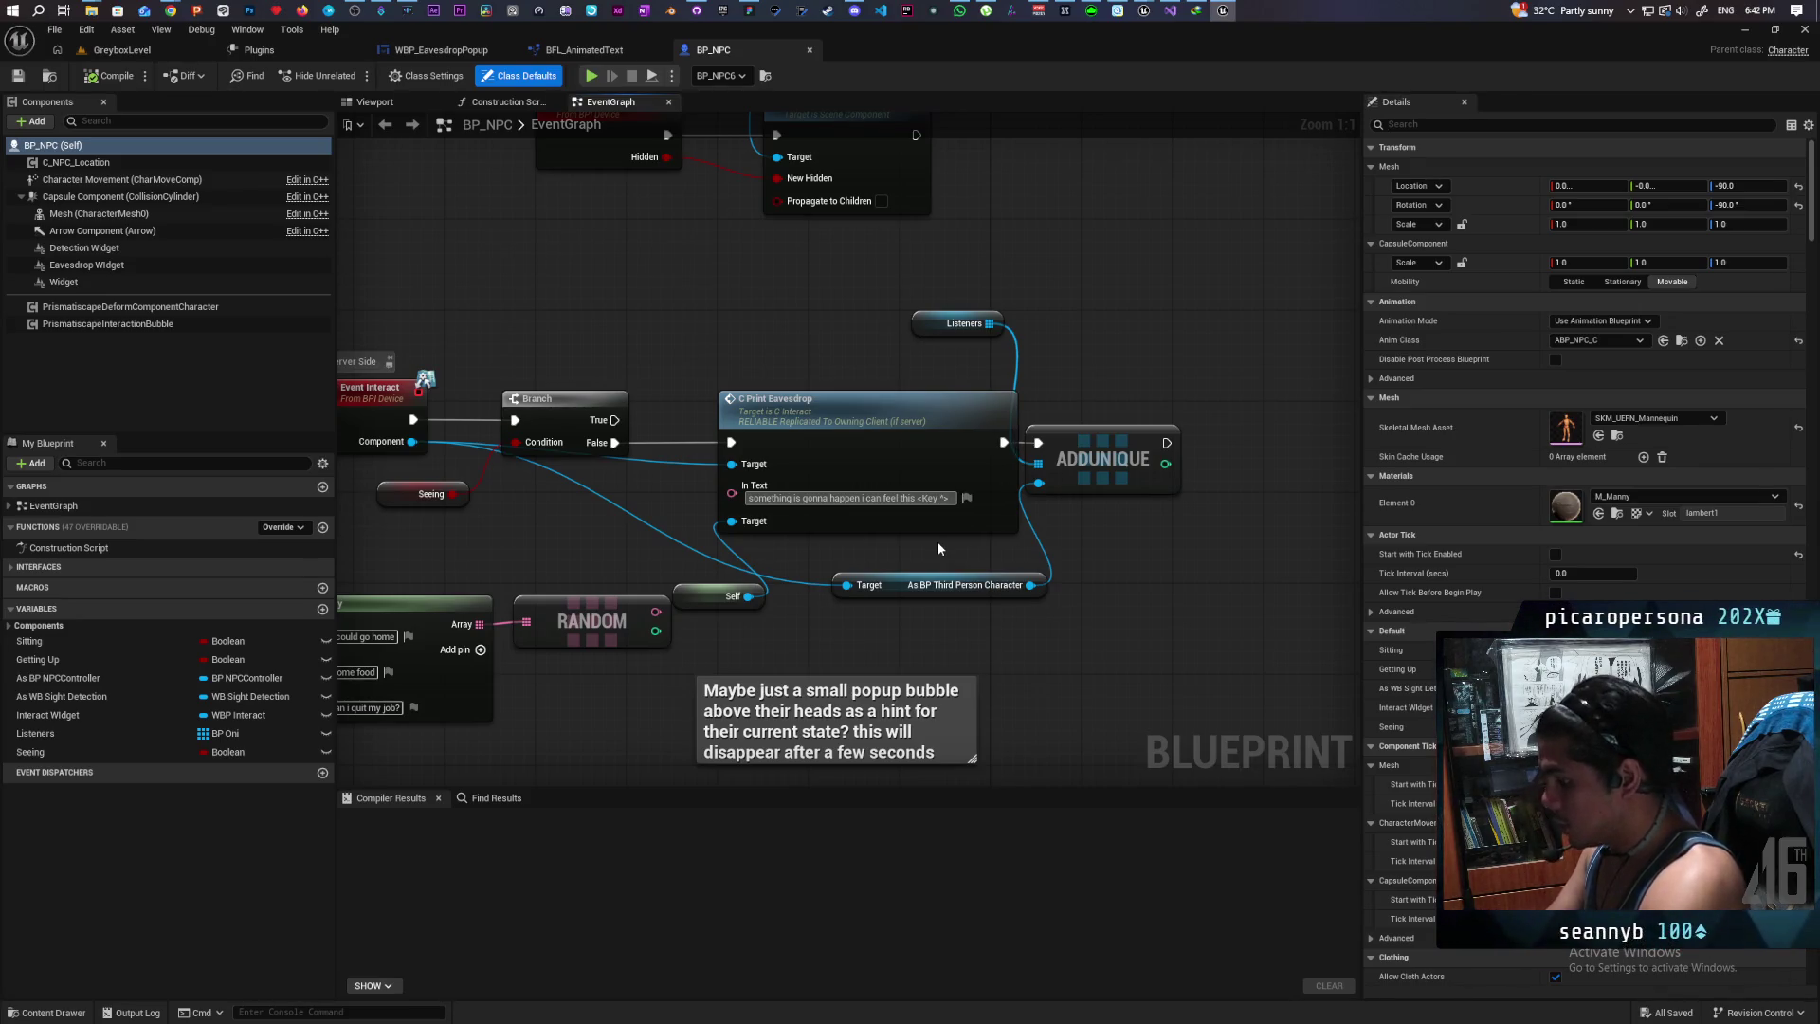
pyautogui.write('Will')
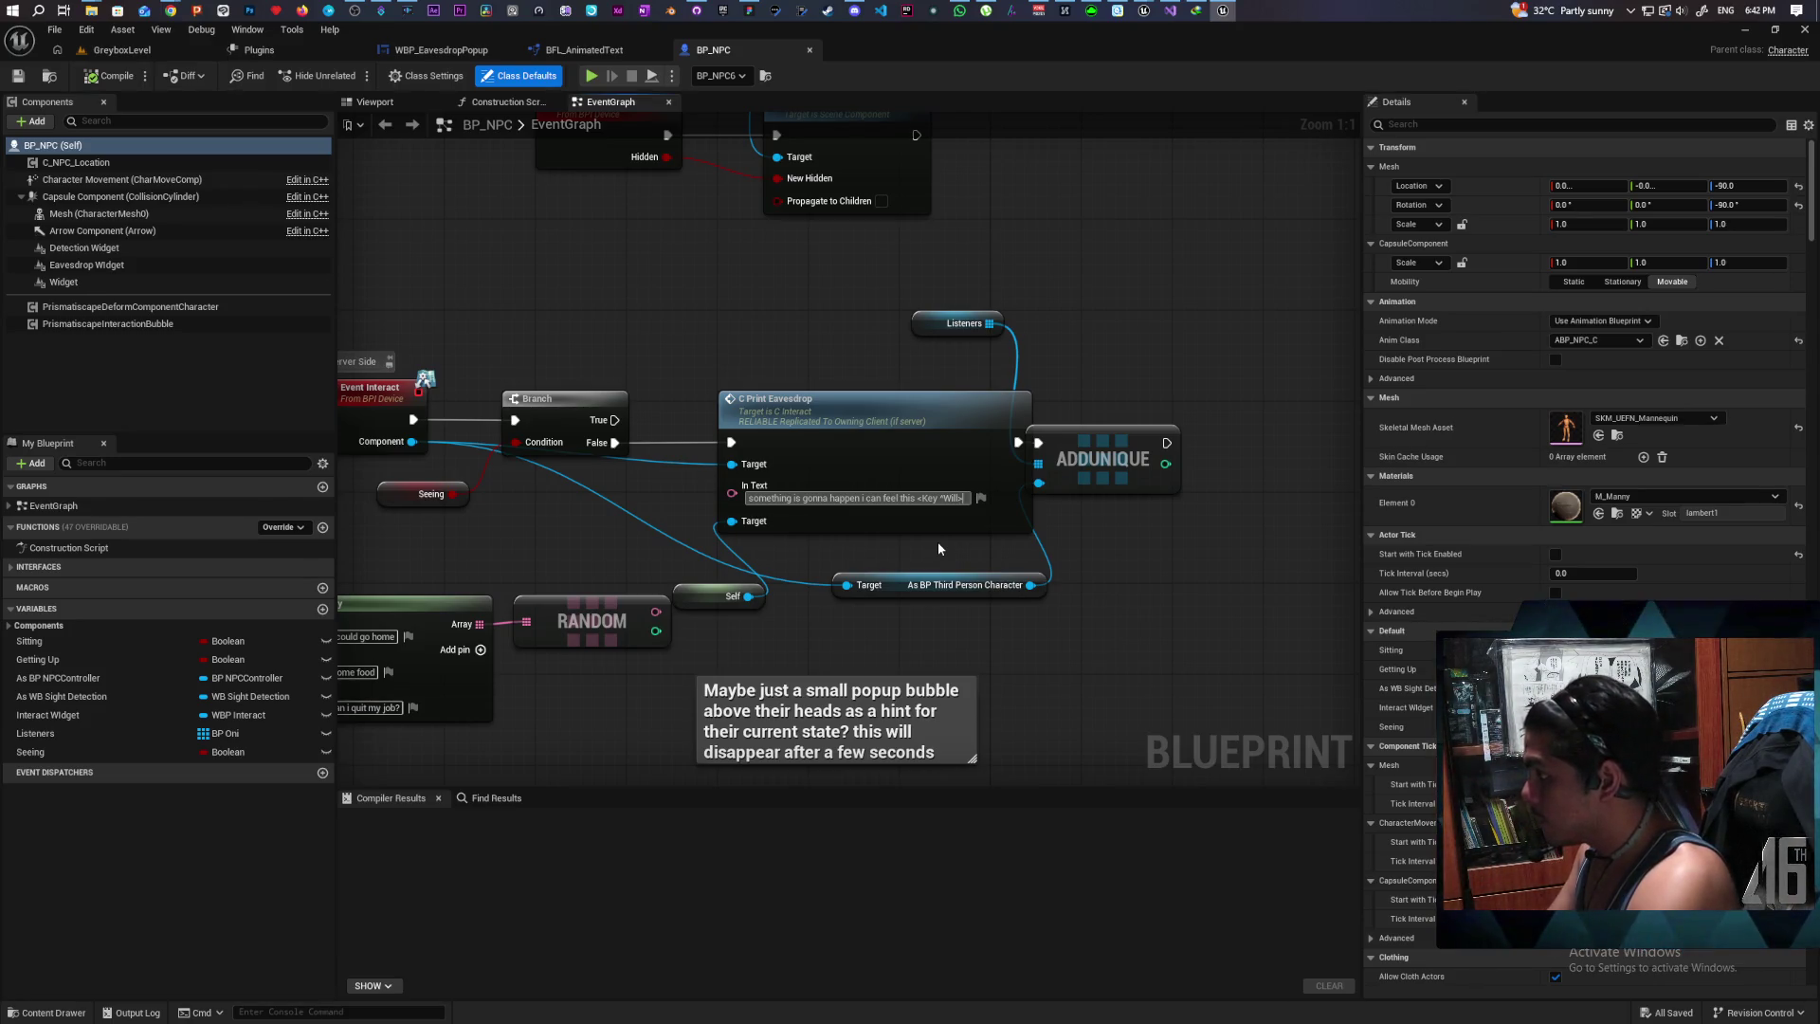
pyautogui.press('BackSpace')
pyautogui.press('BackSpace')
pyautogui.press('BackSpace')
pyautogui.press('BackSpace')
pyautogui.write('this>')
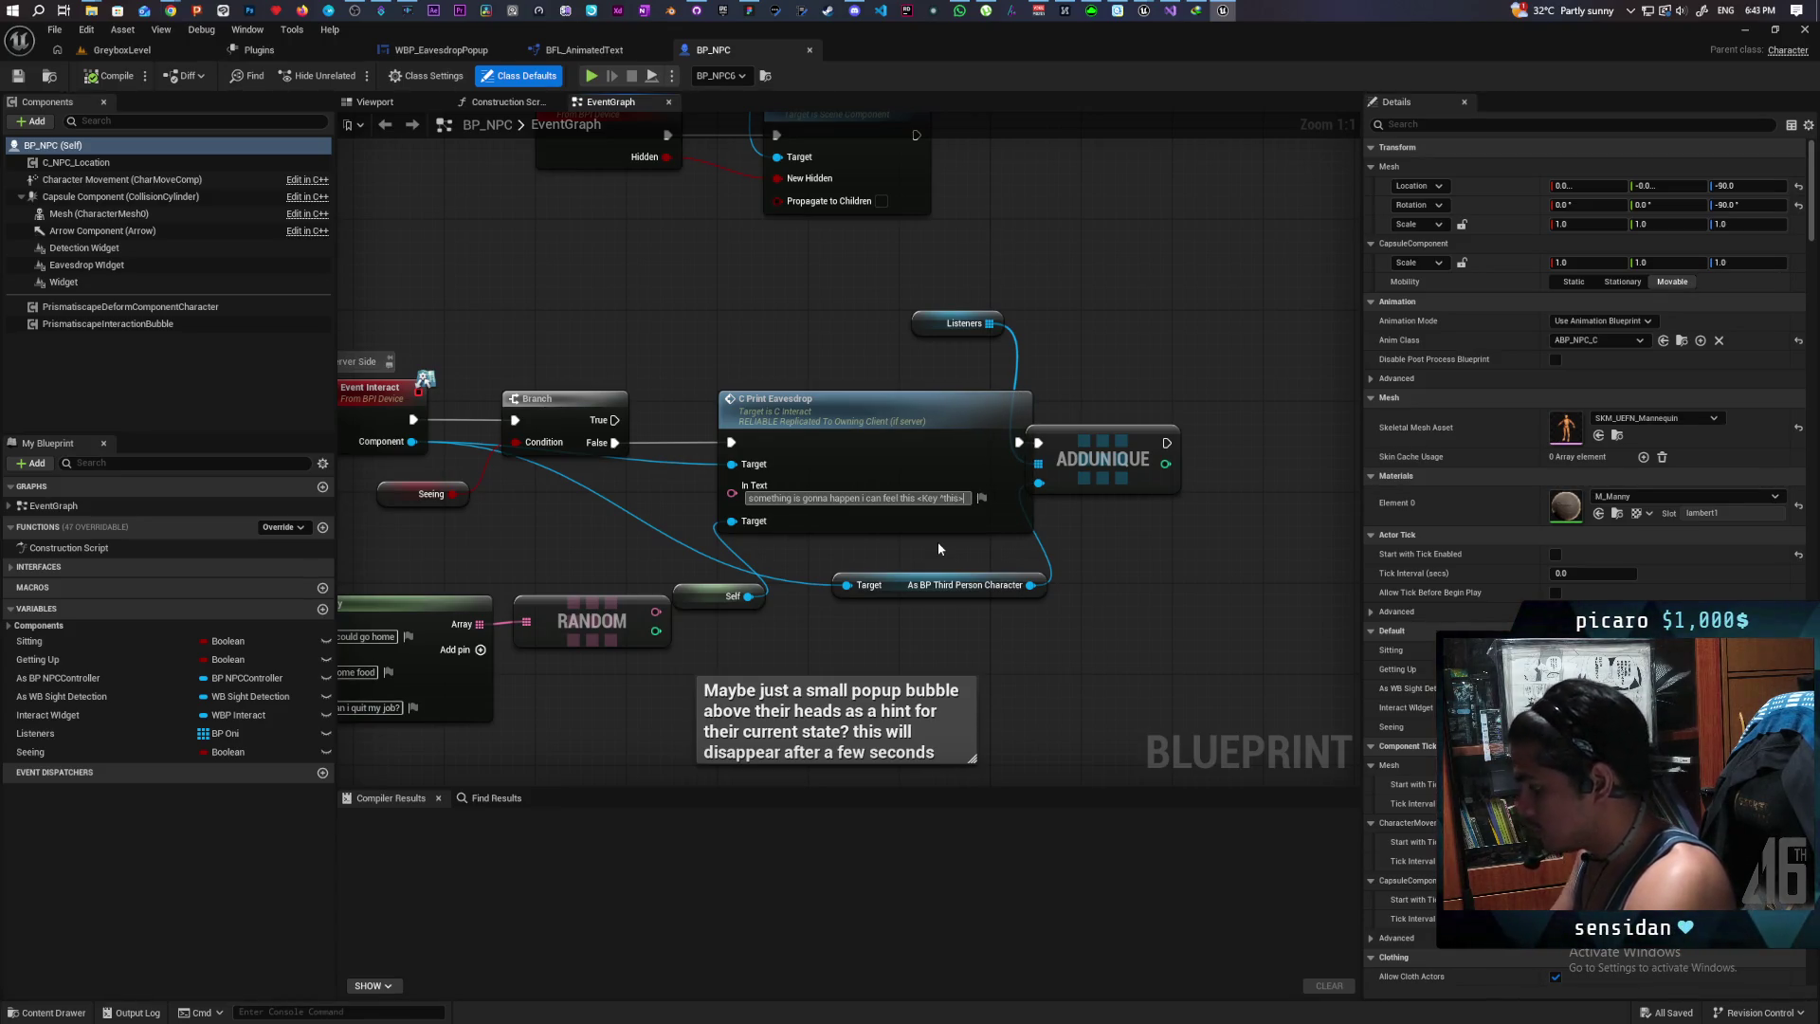
pyautogui.write('e')
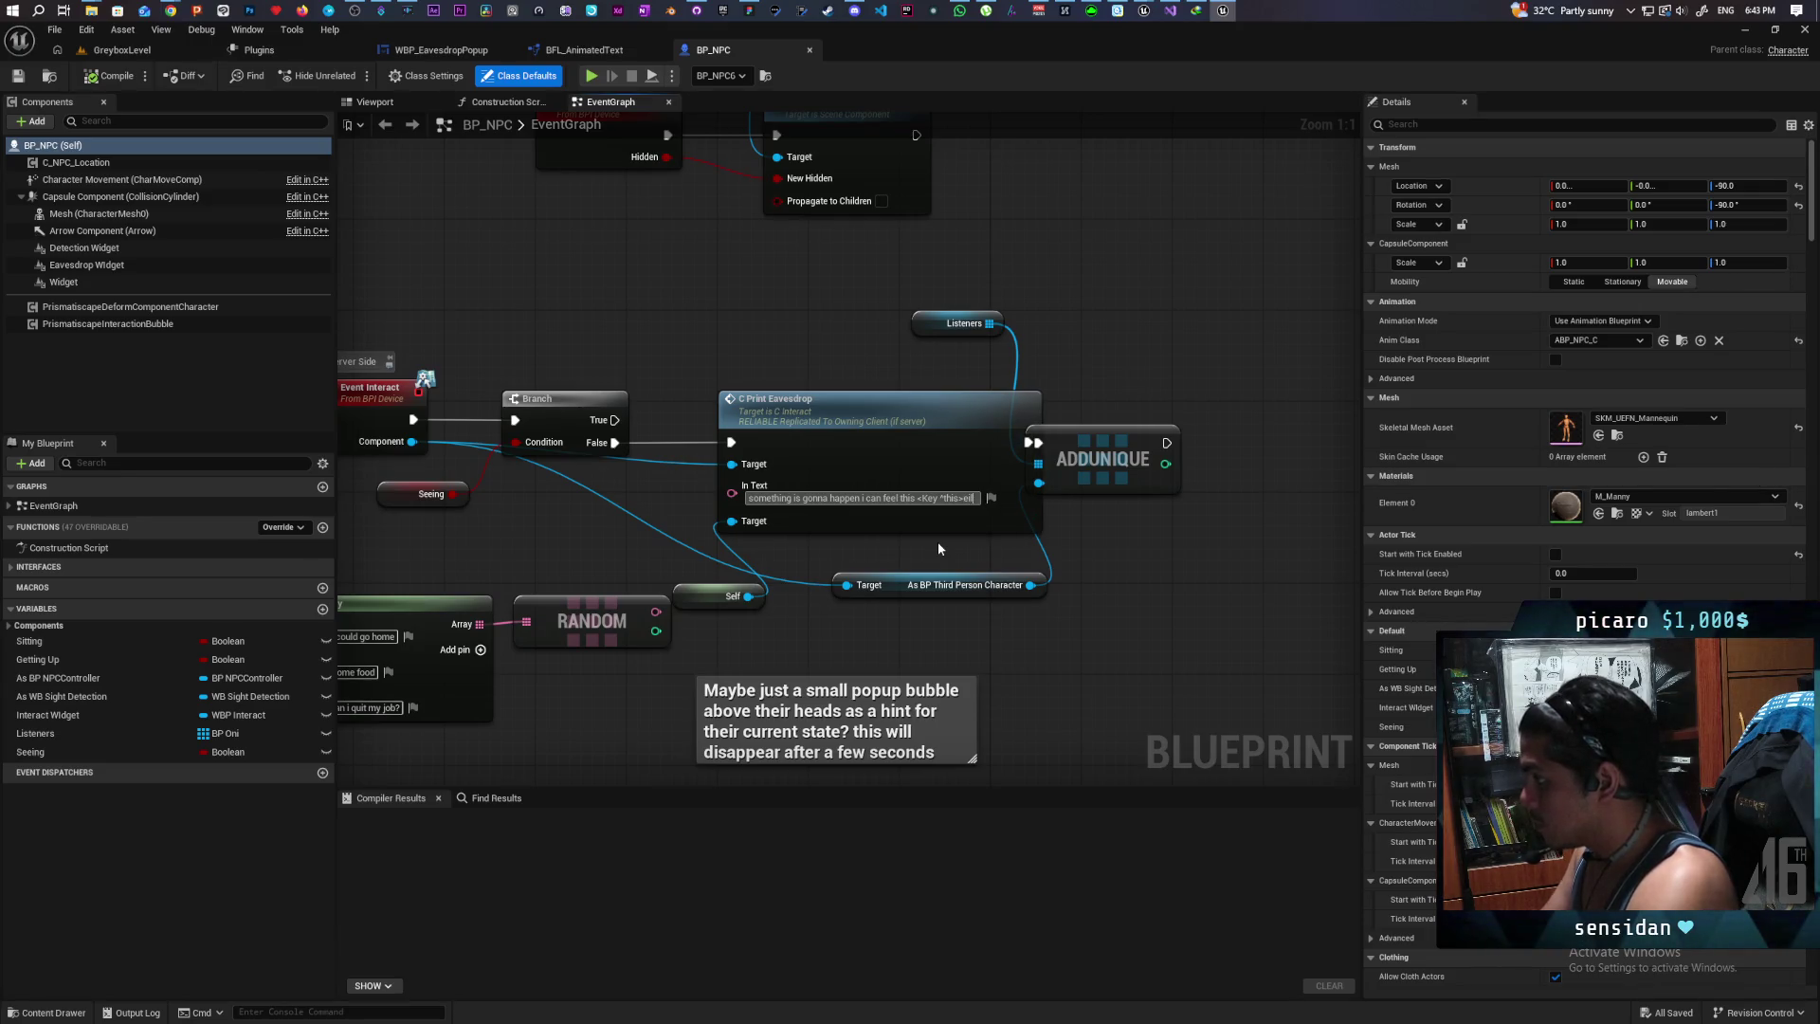
pyautogui.press('BackSpace')
pyautogui.write('will')
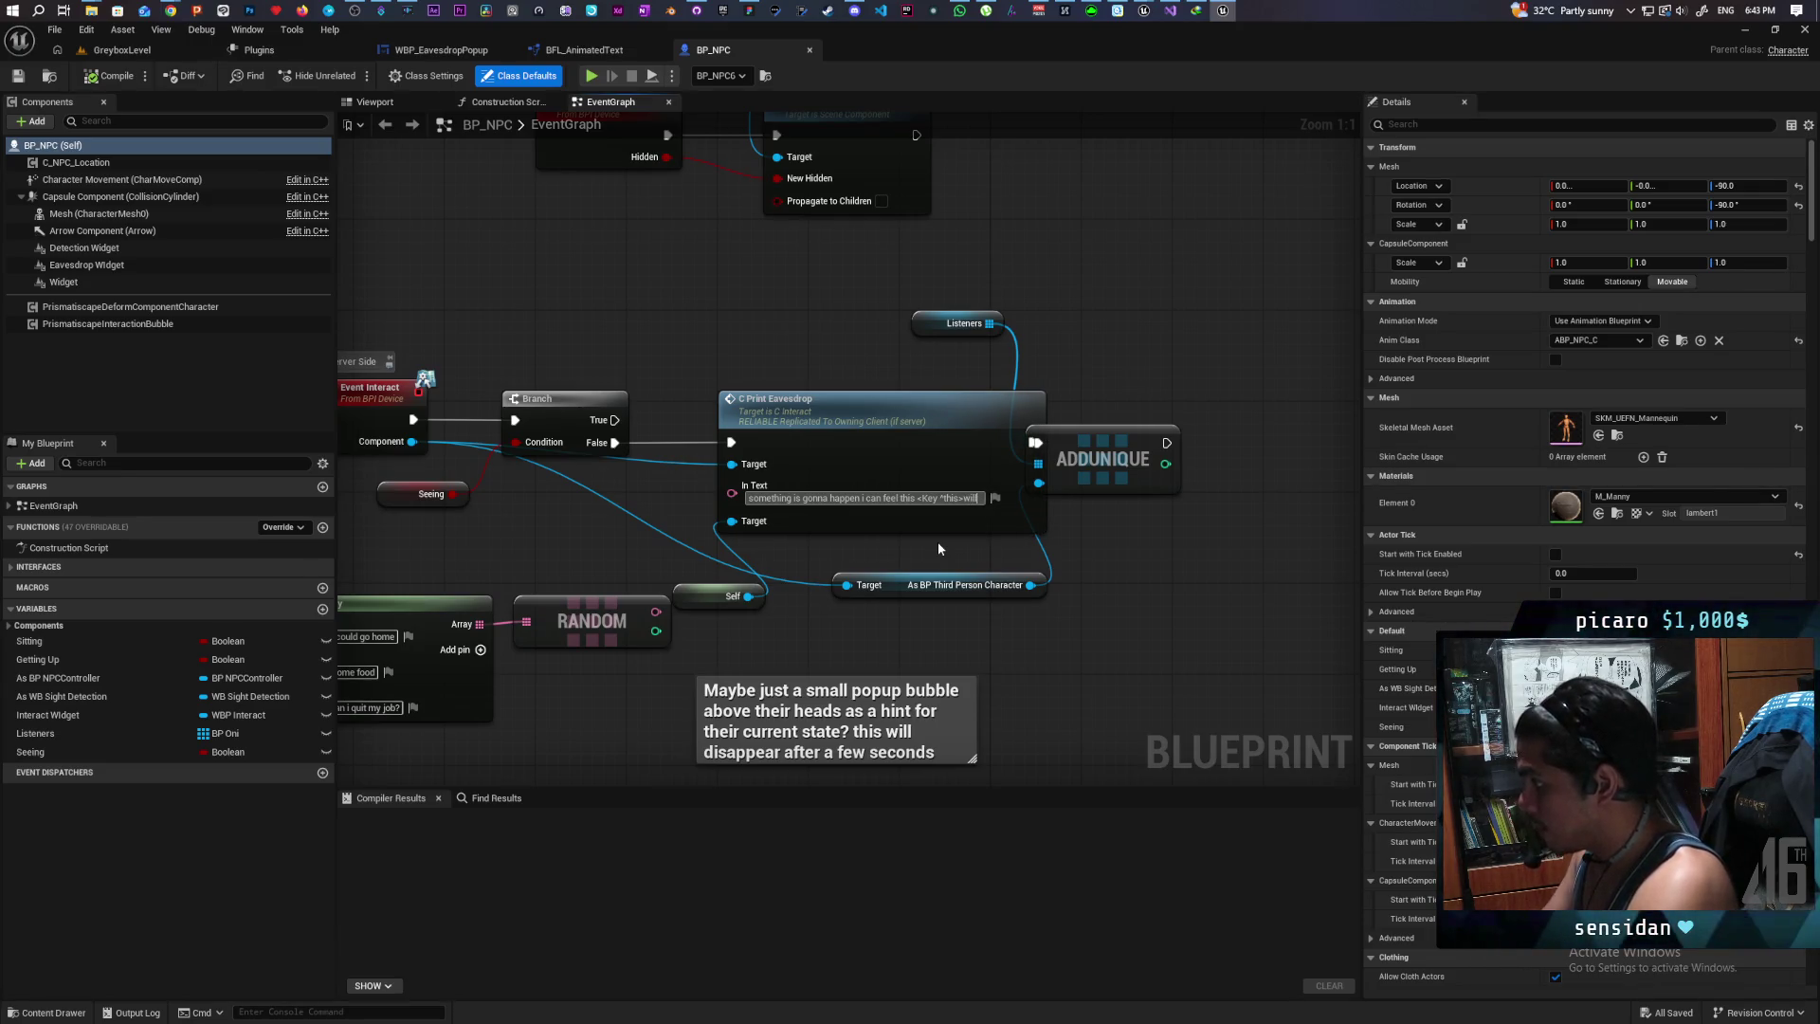
pyautogui.write('</>')
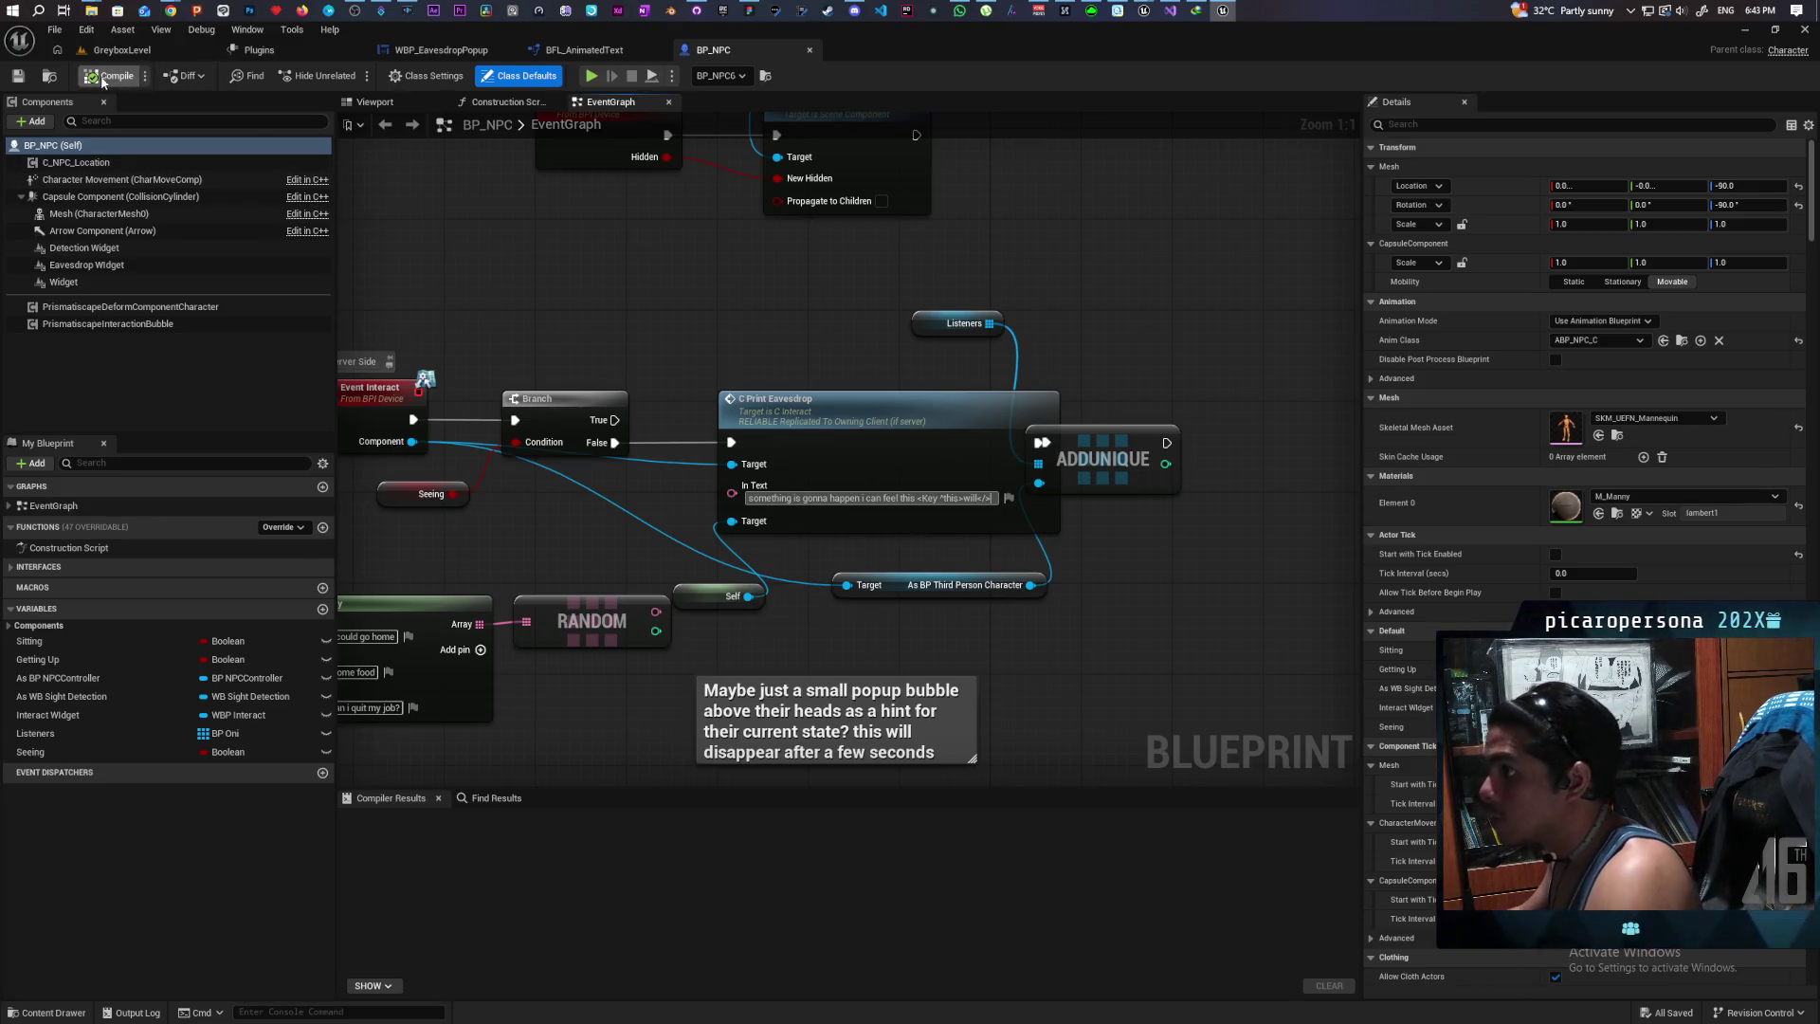
pyautogui.press('Return')
pyautogui.click(131, 79)
pyautogui.hotkey('ctrl', 's')
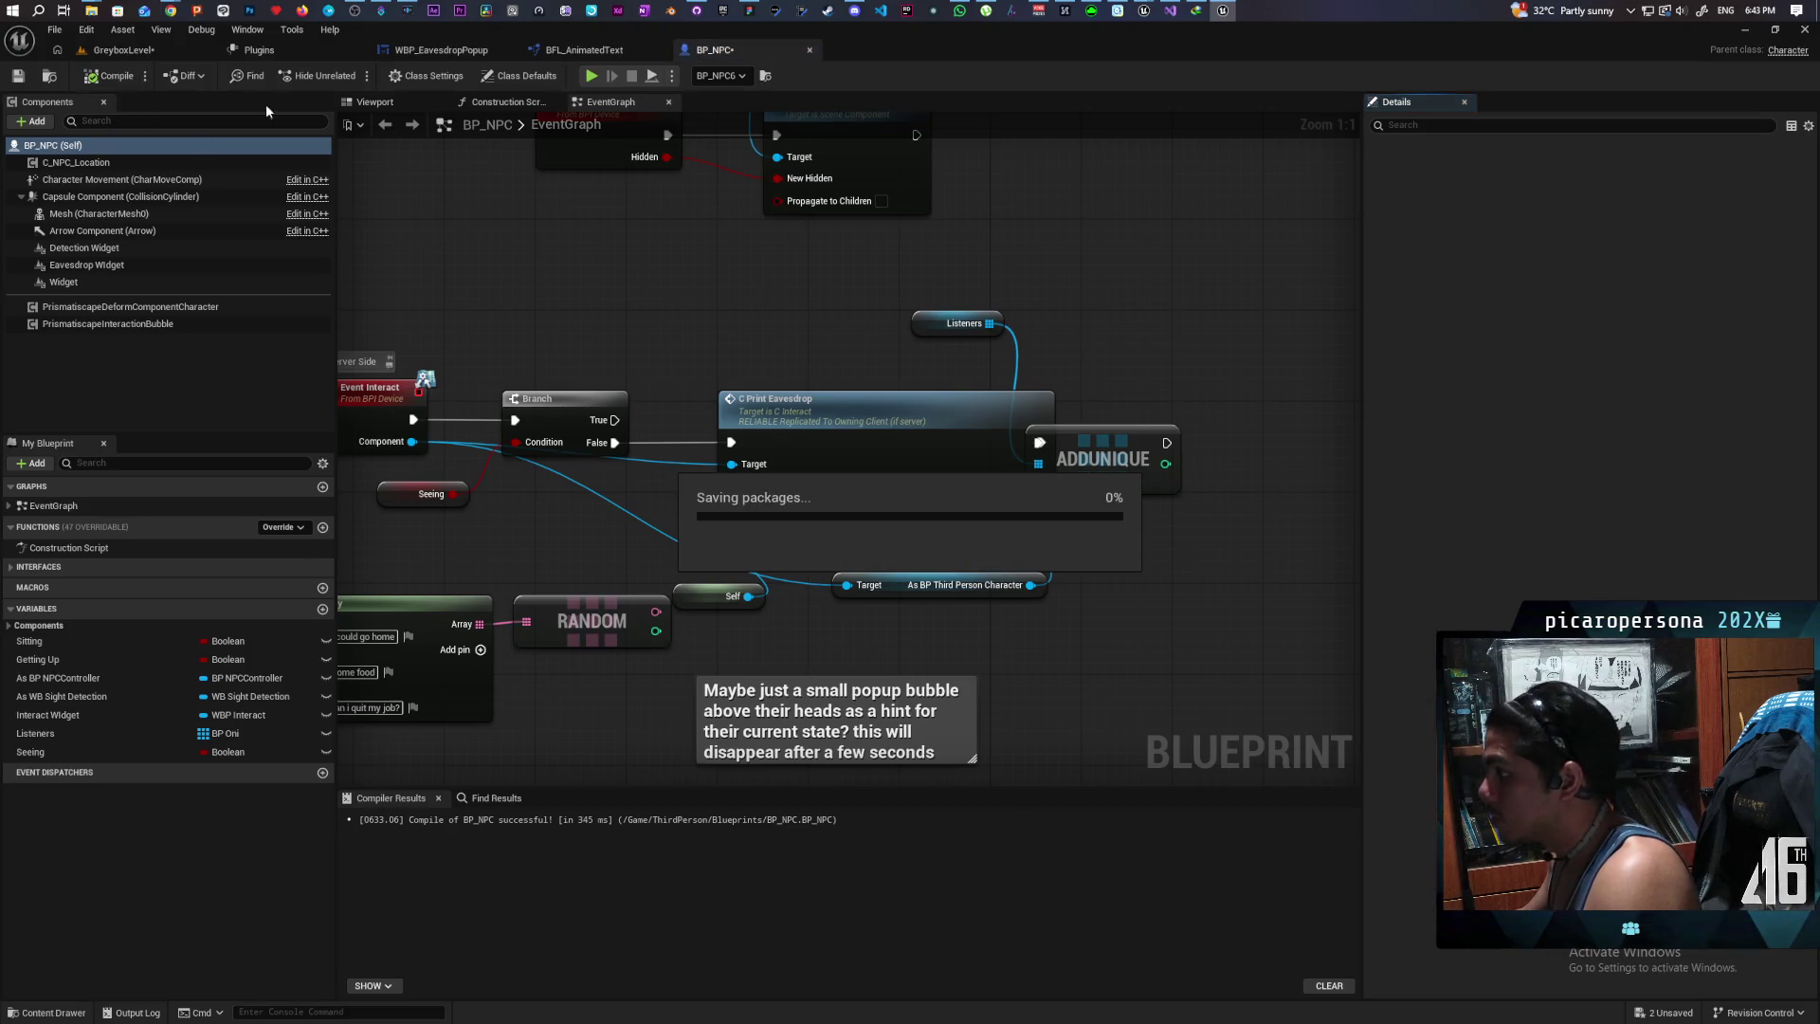
# Step: Play-test GreyboxLevel, pressing F at the NPC to show the eavesdrop bubble, then stop
pyautogui.click(119, 50)
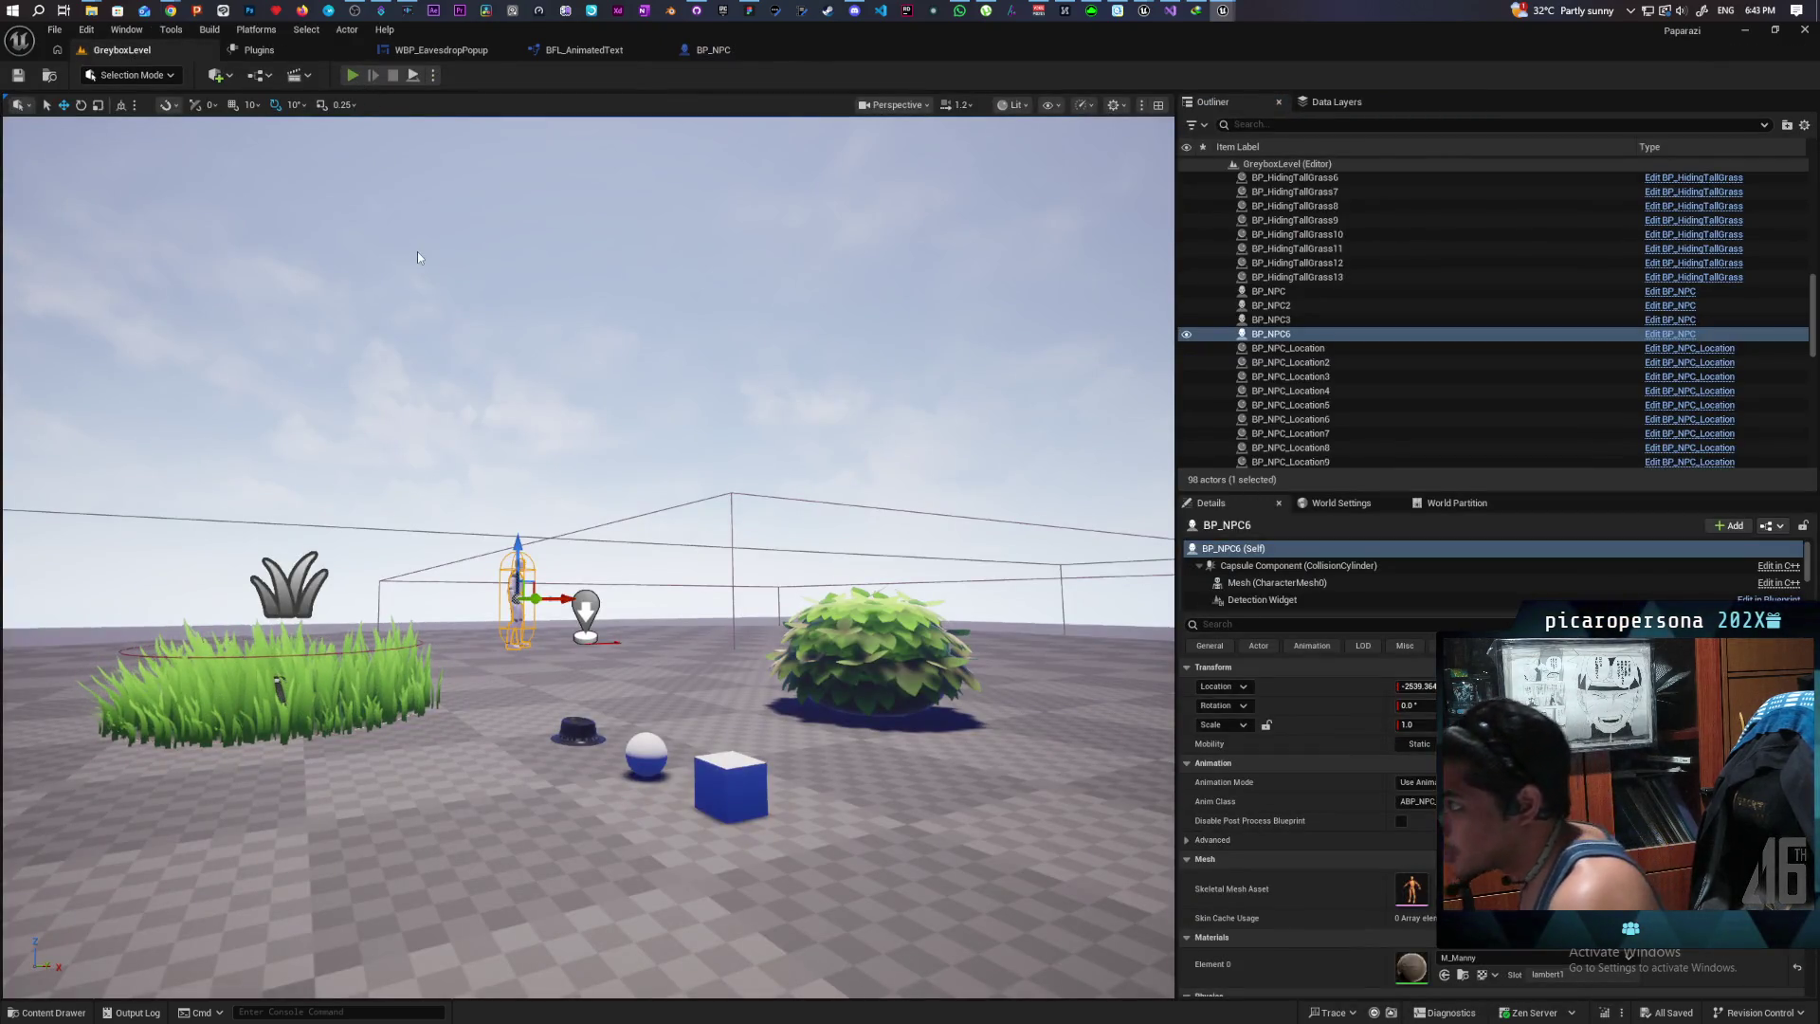
pyautogui.hotkey('alt', 'p')
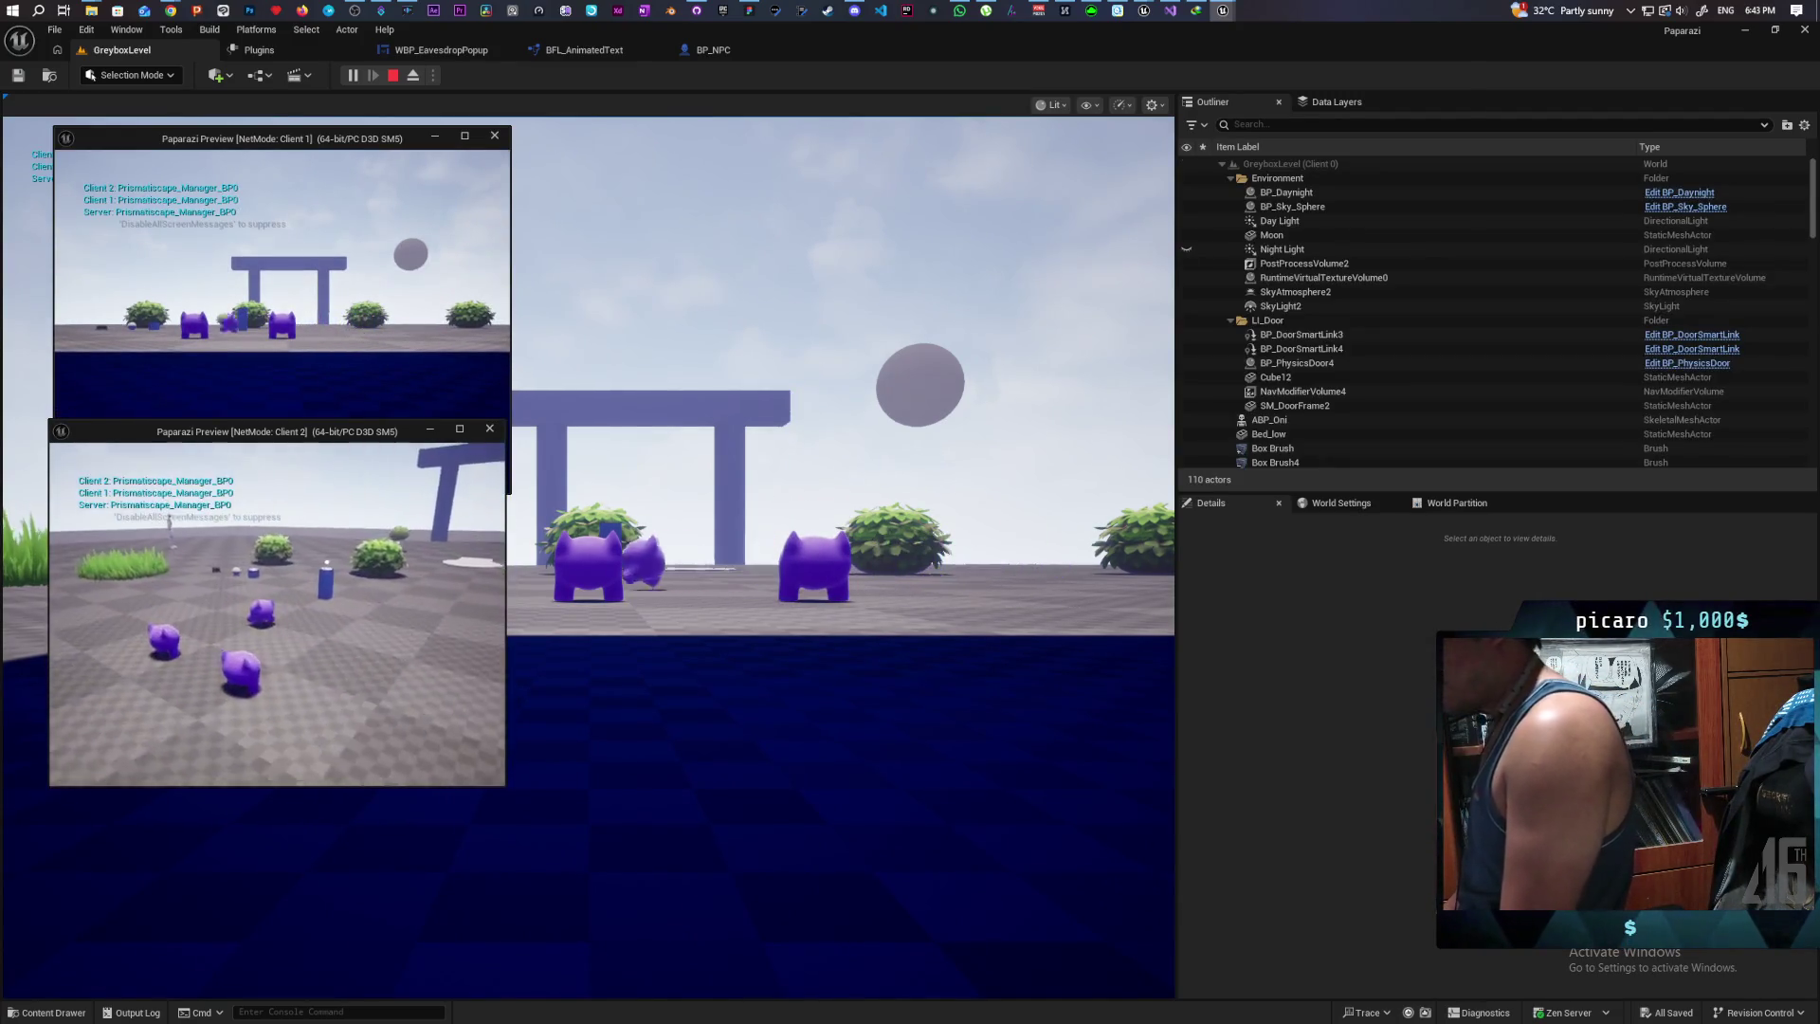
pyautogui.press('f')
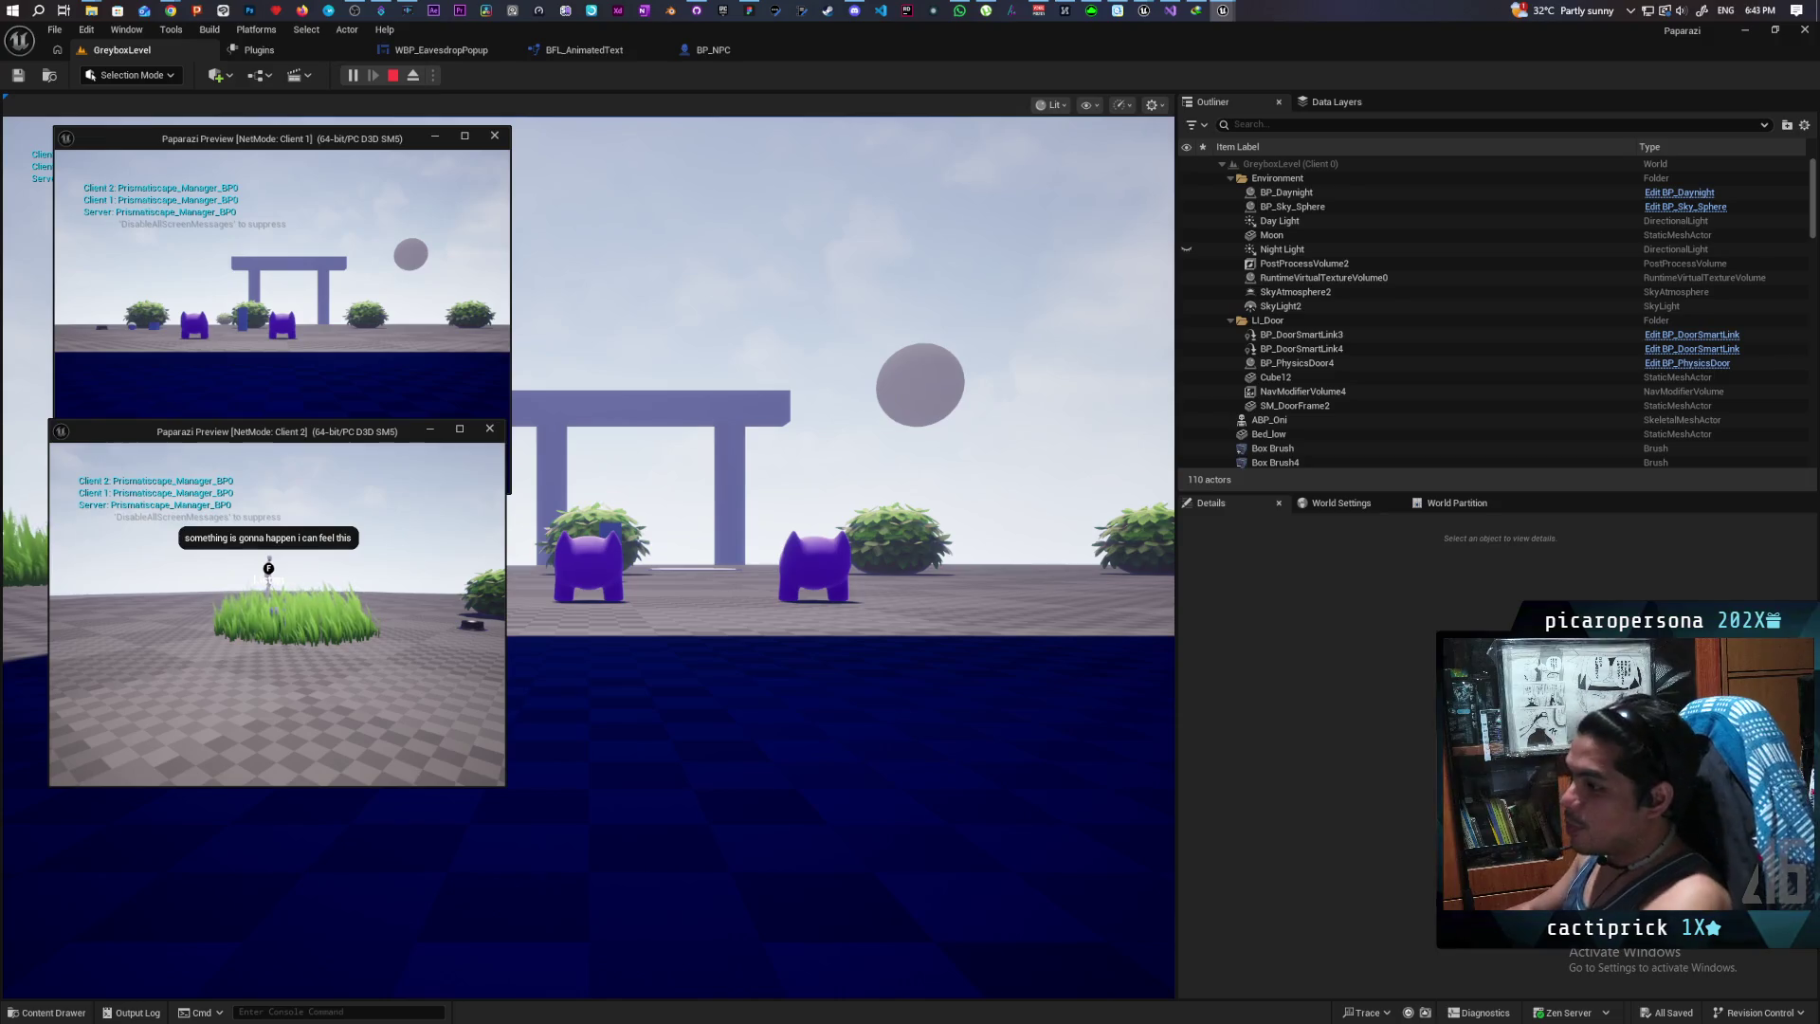
pyautogui.press('Escape')
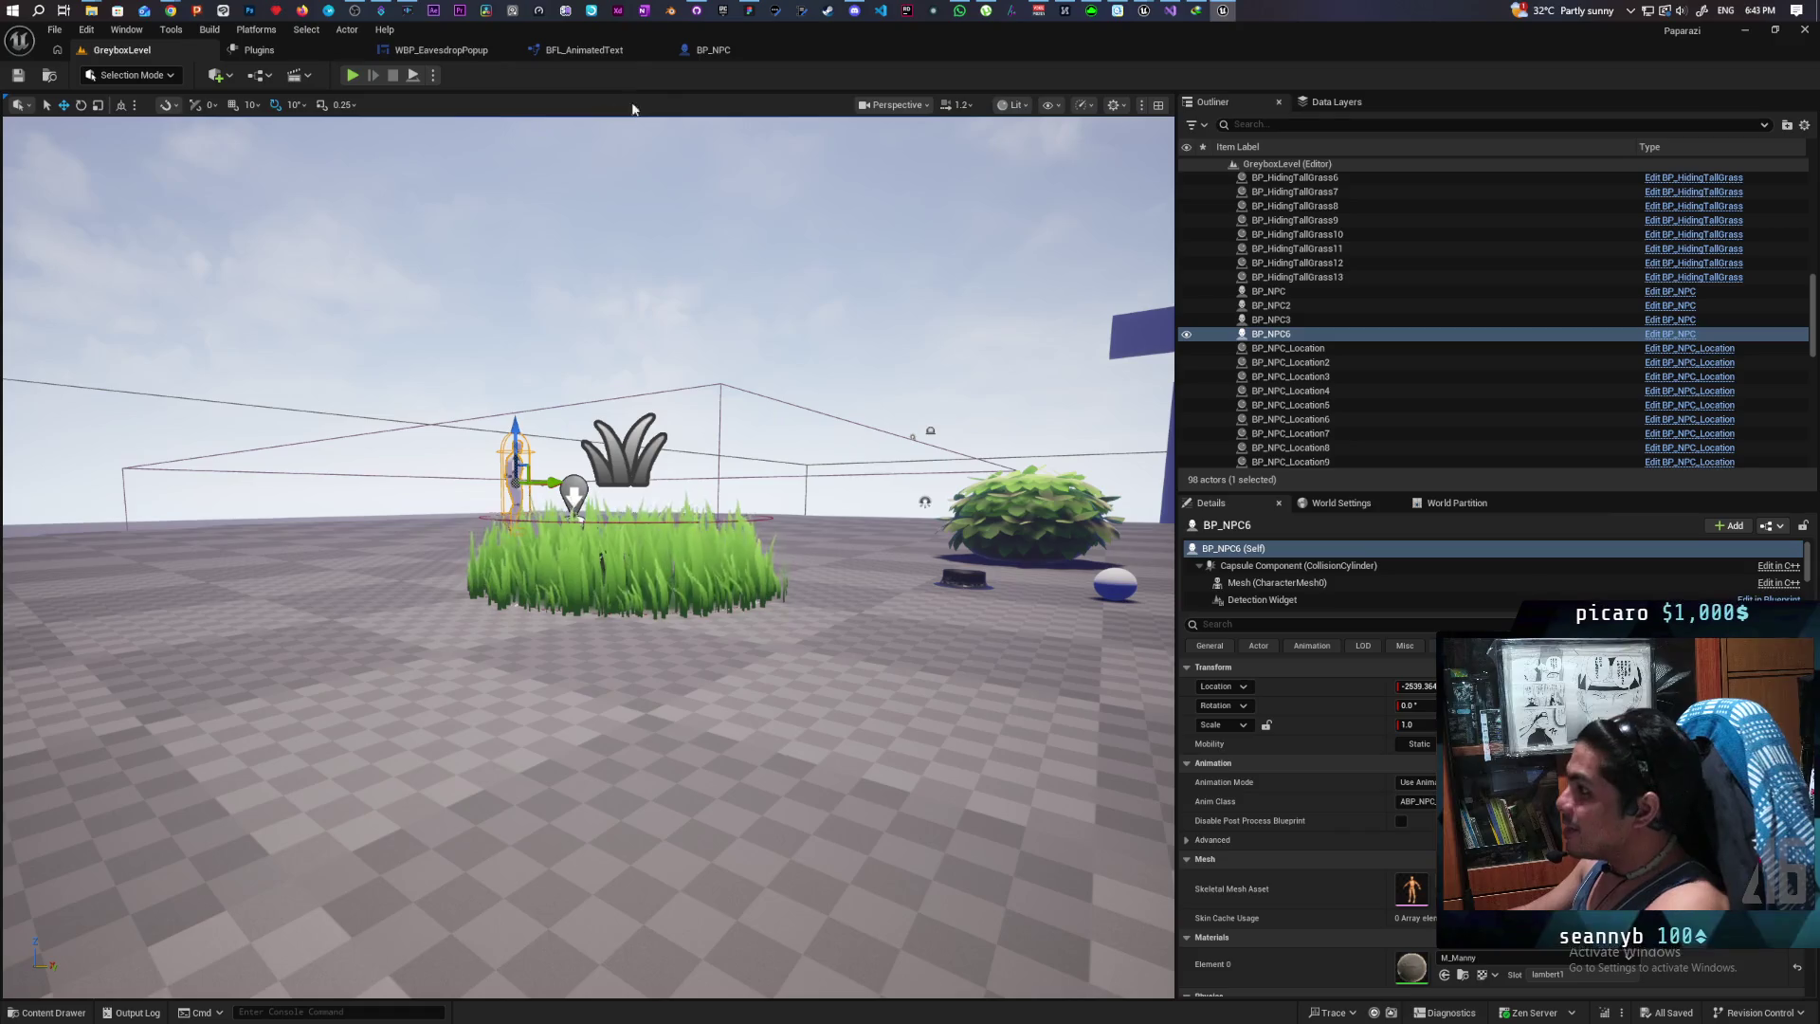
pyautogui.click(700, 52)
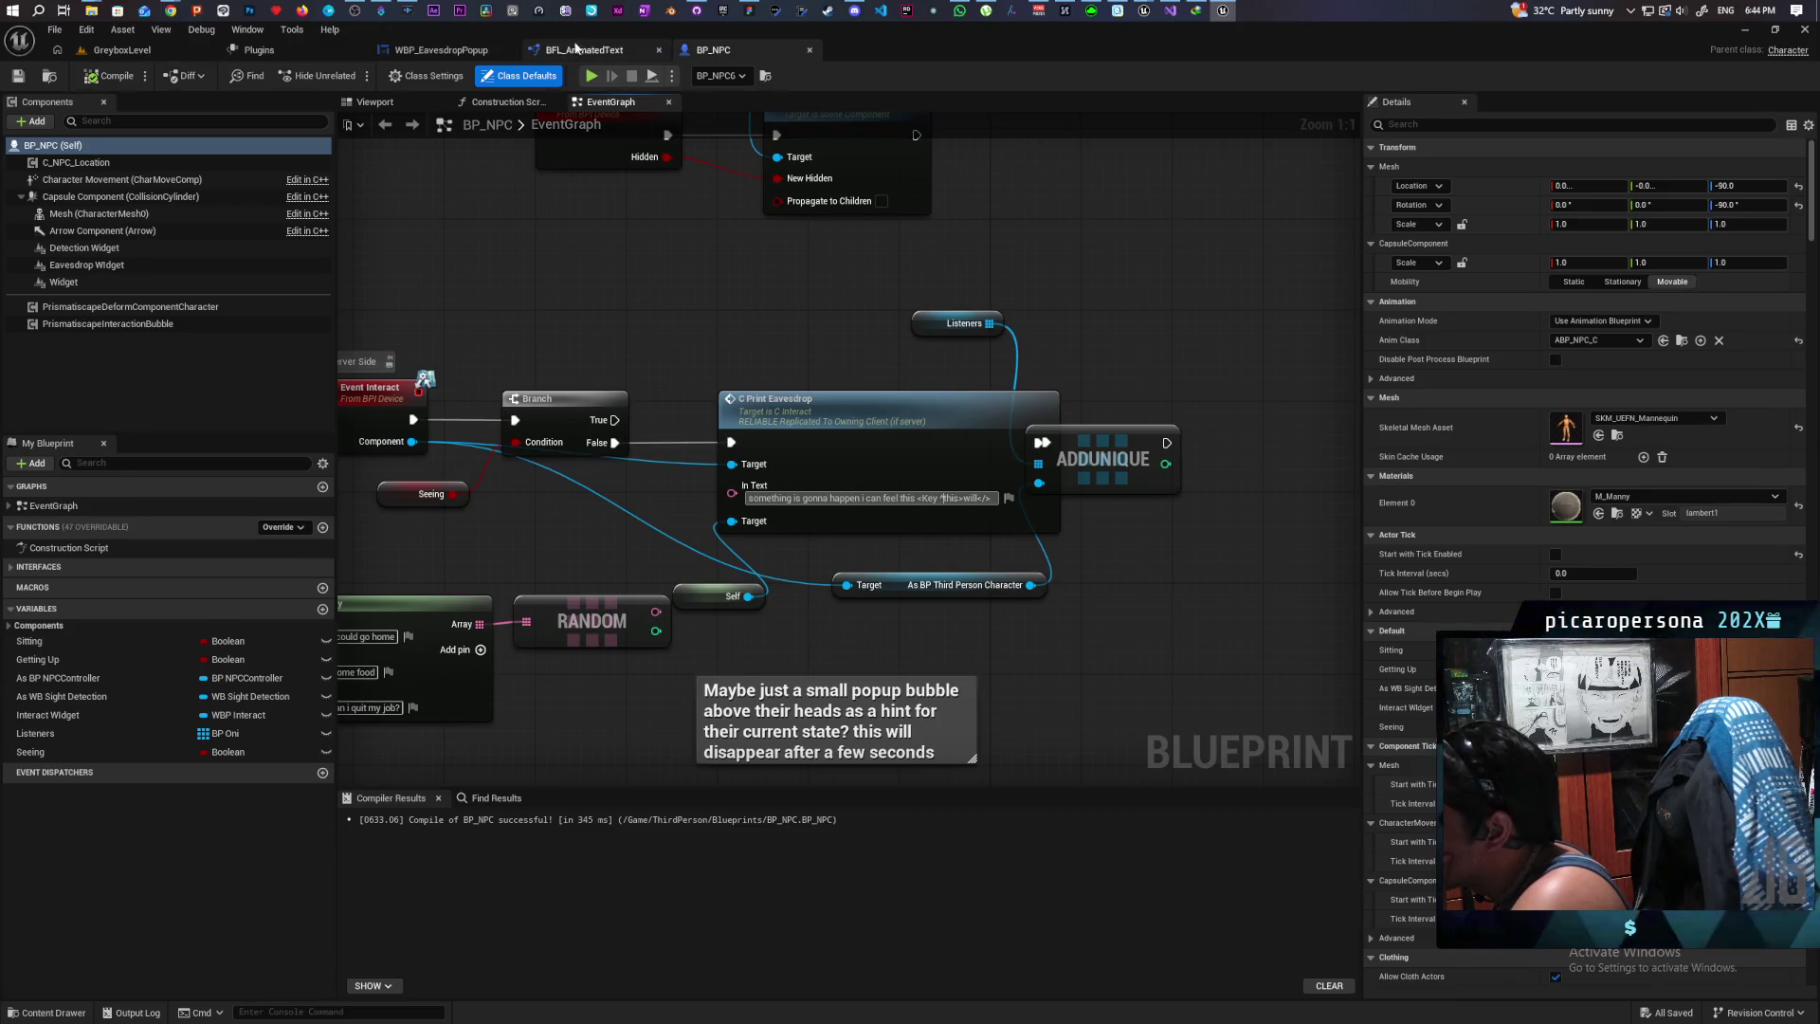
# Step: Zoom out over BFL_AnimatedText's Replace Formatting graph, then switch to the WBP_EavesdropPopup tab
pyautogui.click(582, 49)
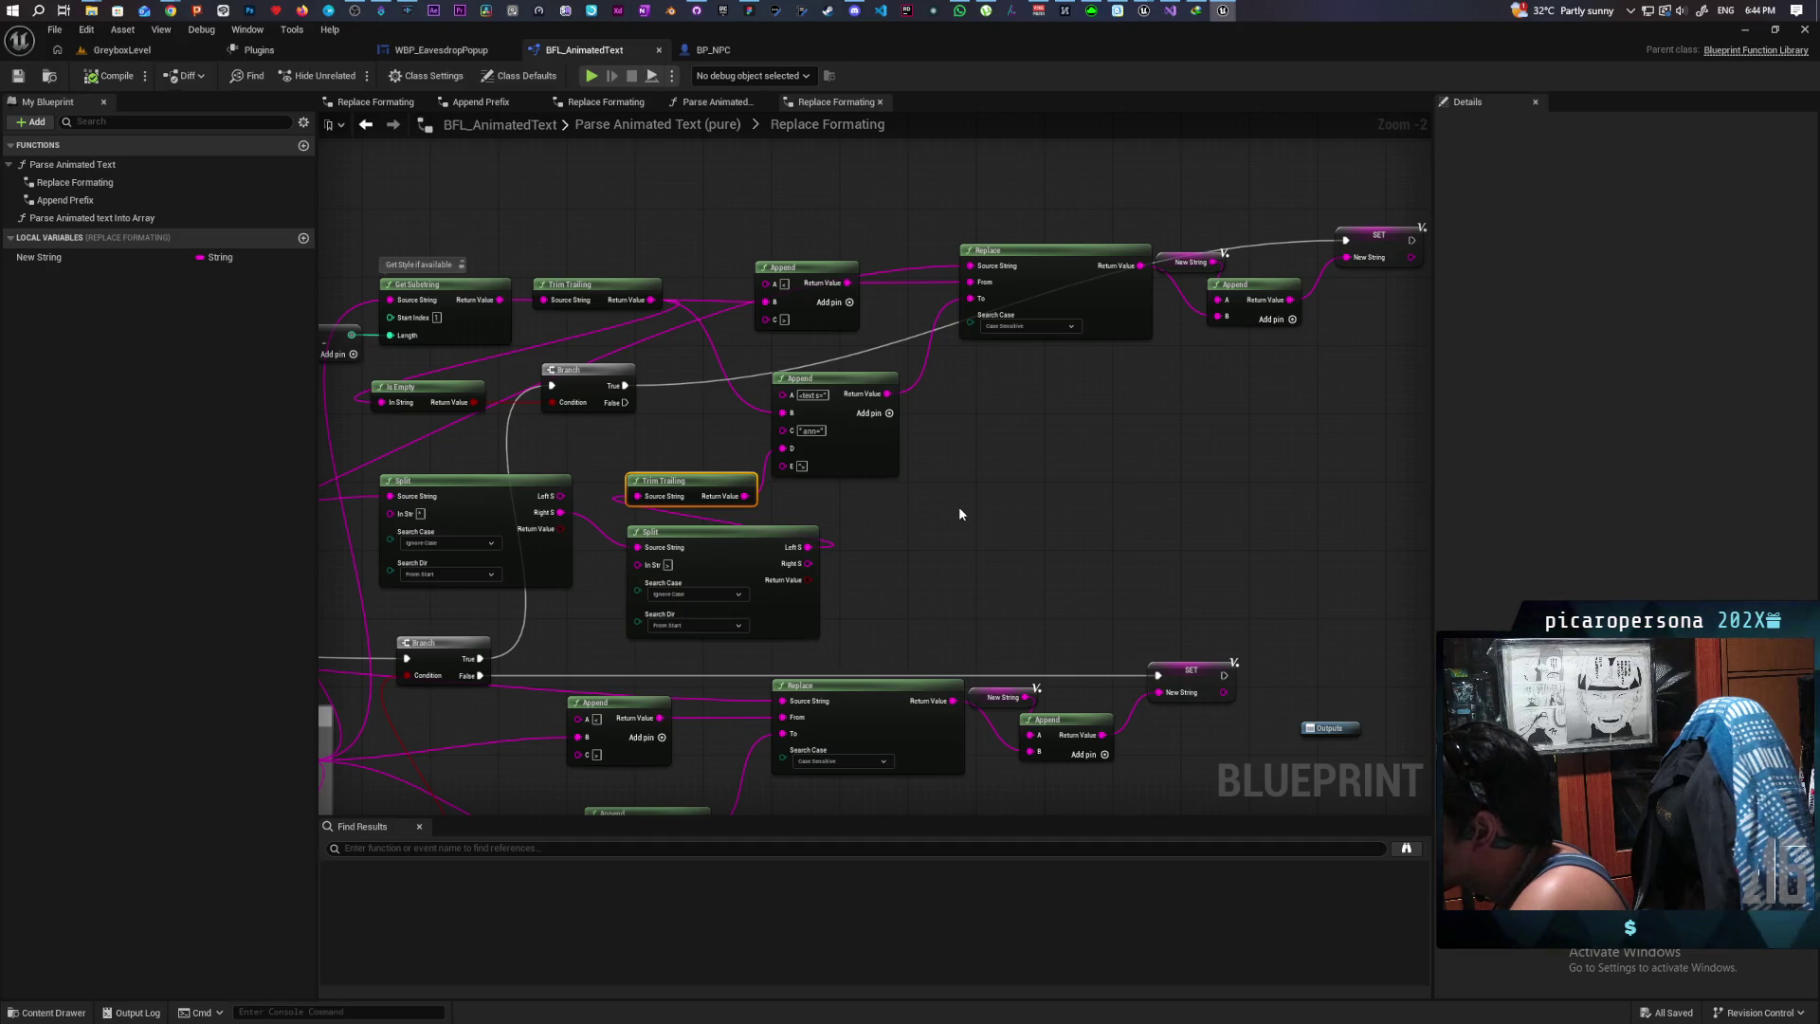
pyautogui.scroll(-2, 958, 517)
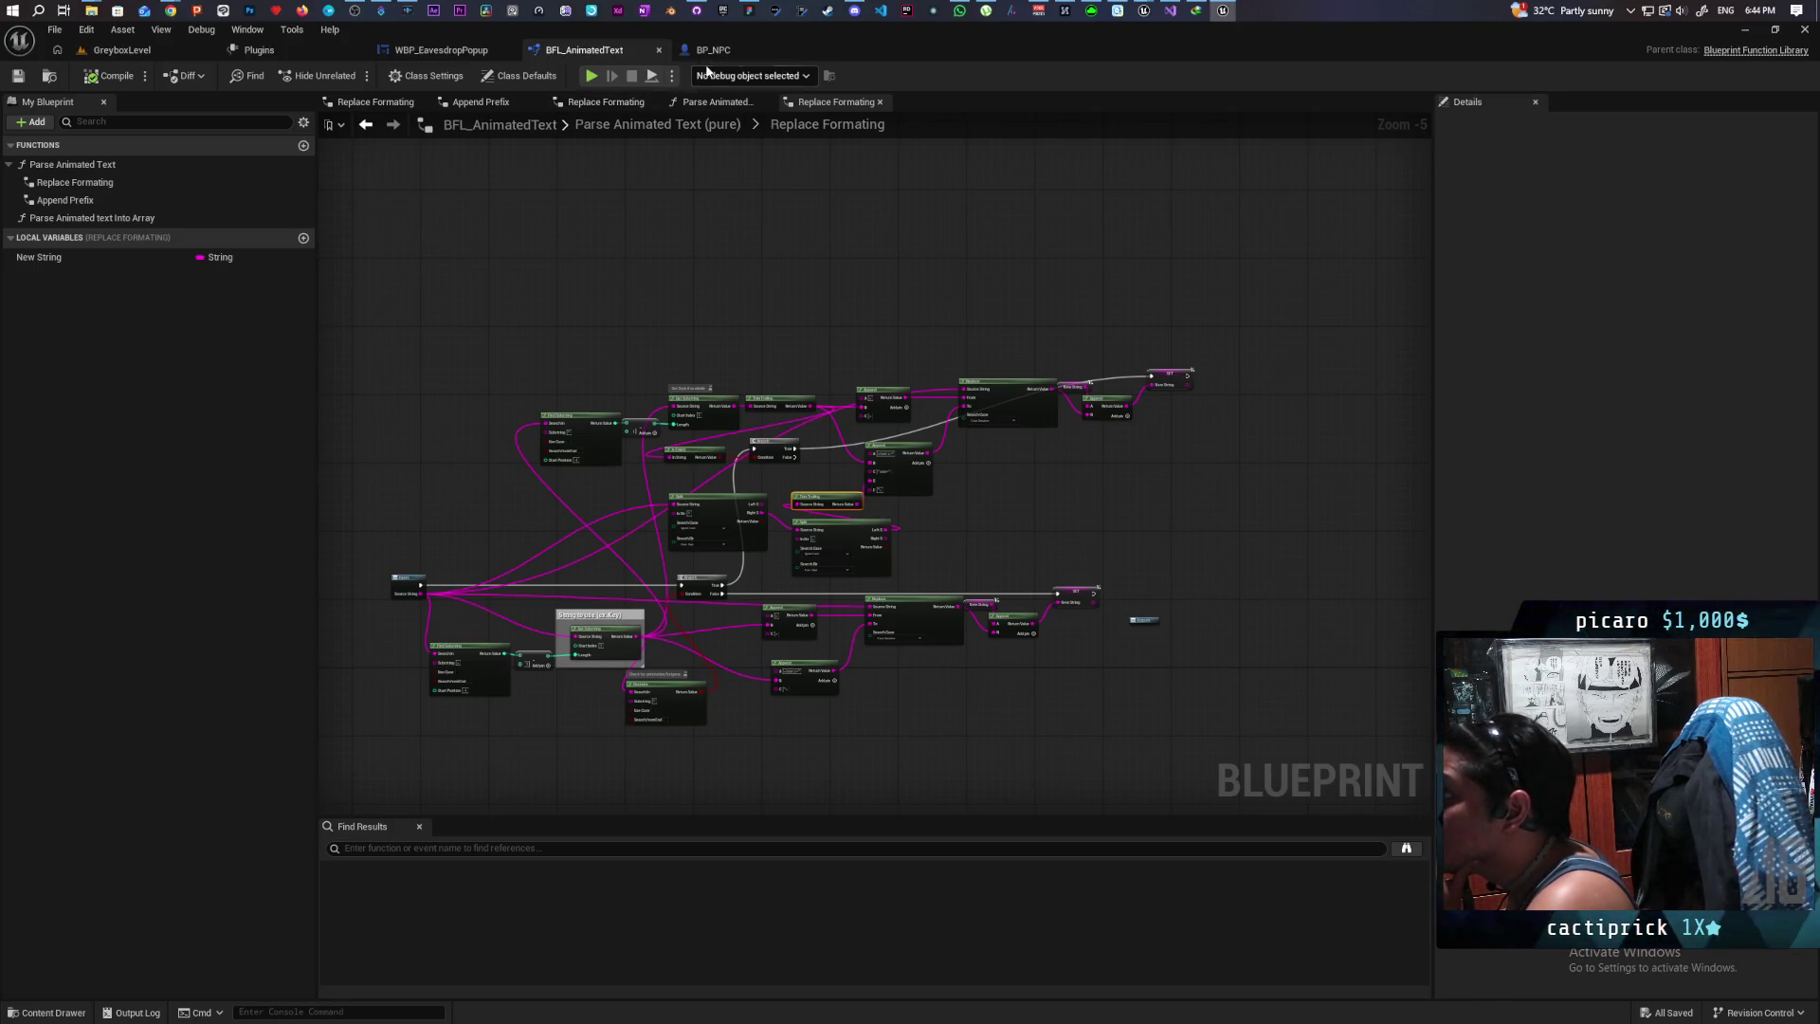
pyautogui.click(439, 50)
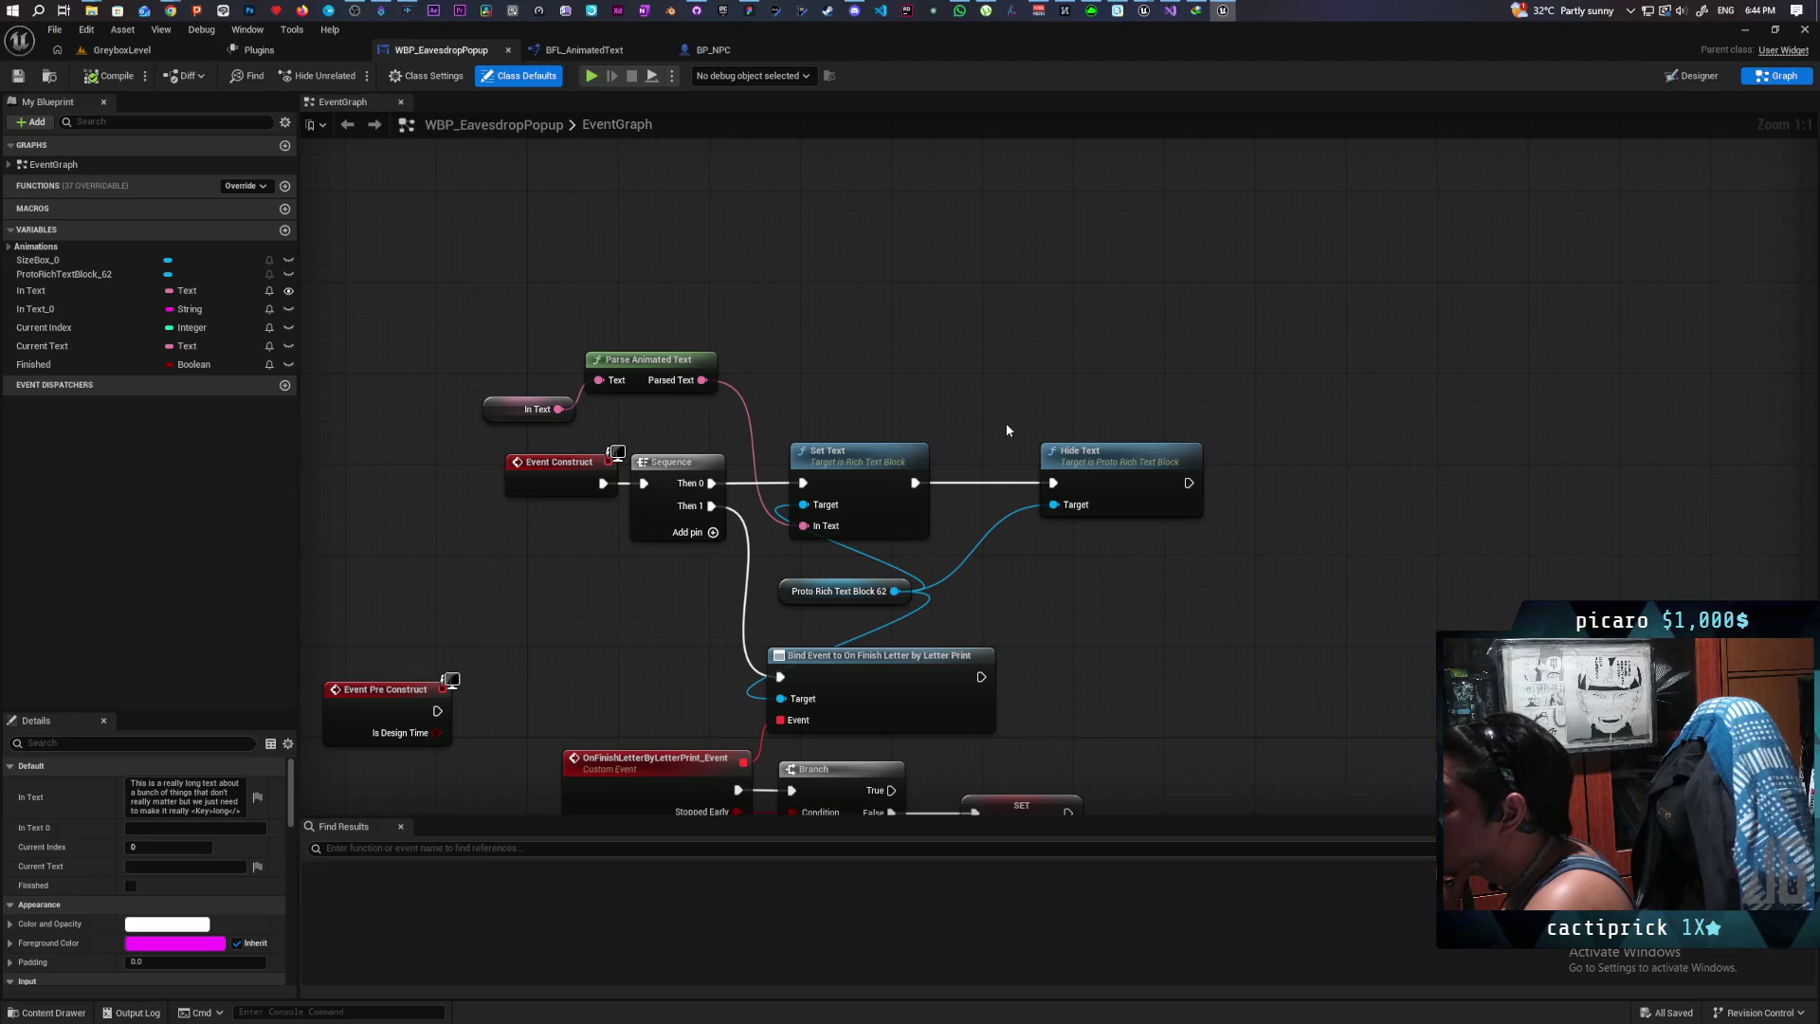
# Step: Insert a Print String between Then 0 and Set Text, fed by Parsed Text
pyautogui.moveTo(850, 409)
pyautogui.mouseDown()
pyautogui.moveTo(1193, 560)
pyautogui.moveTo(906, 396)
pyautogui.moveTo(1280, 528)
pyautogui.mouseUp()
pyautogui.moveTo(875, 479); pyautogui.dragTo(1078, 474)
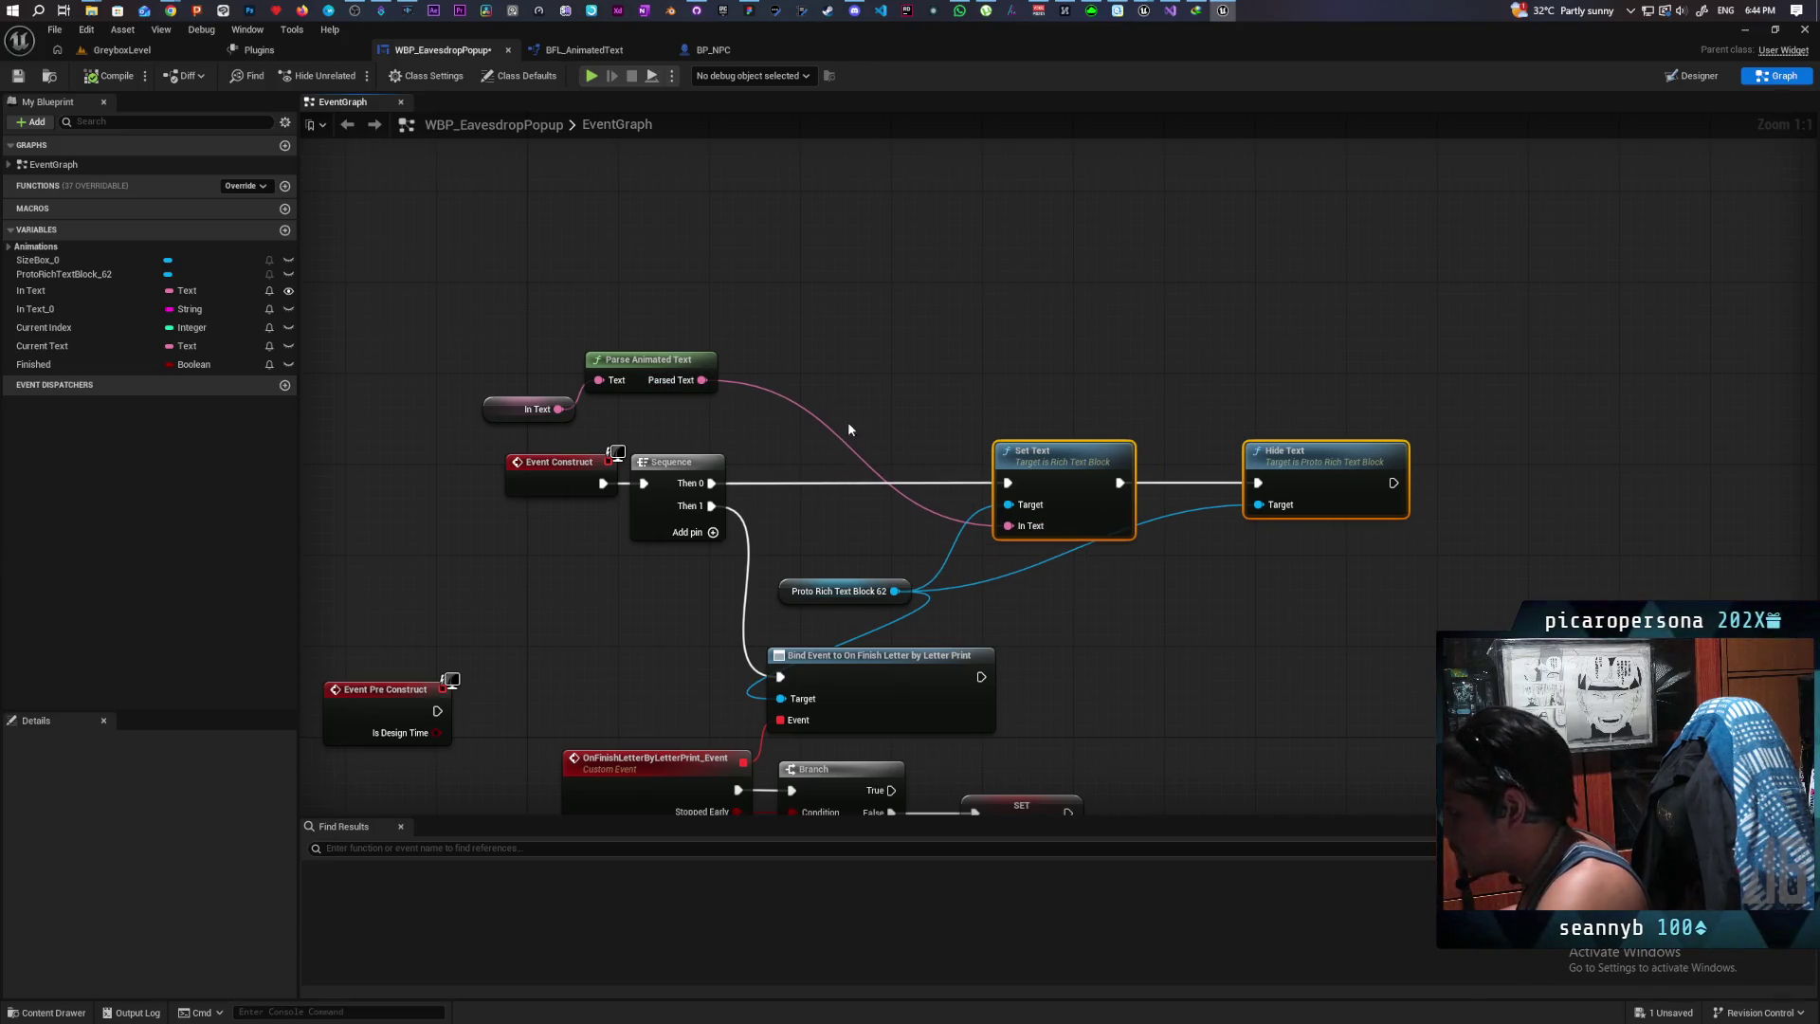
pyautogui.hotkey('ctrl', 'v')
pyautogui.moveTo(864, 425)
pyautogui.mouseDown()
pyautogui.moveTo(859, 404)
pyautogui.moveTo(1008, 482)
pyautogui.mouseUp()
pyautogui.moveTo(682, 392); pyautogui.dragTo(861, 426)
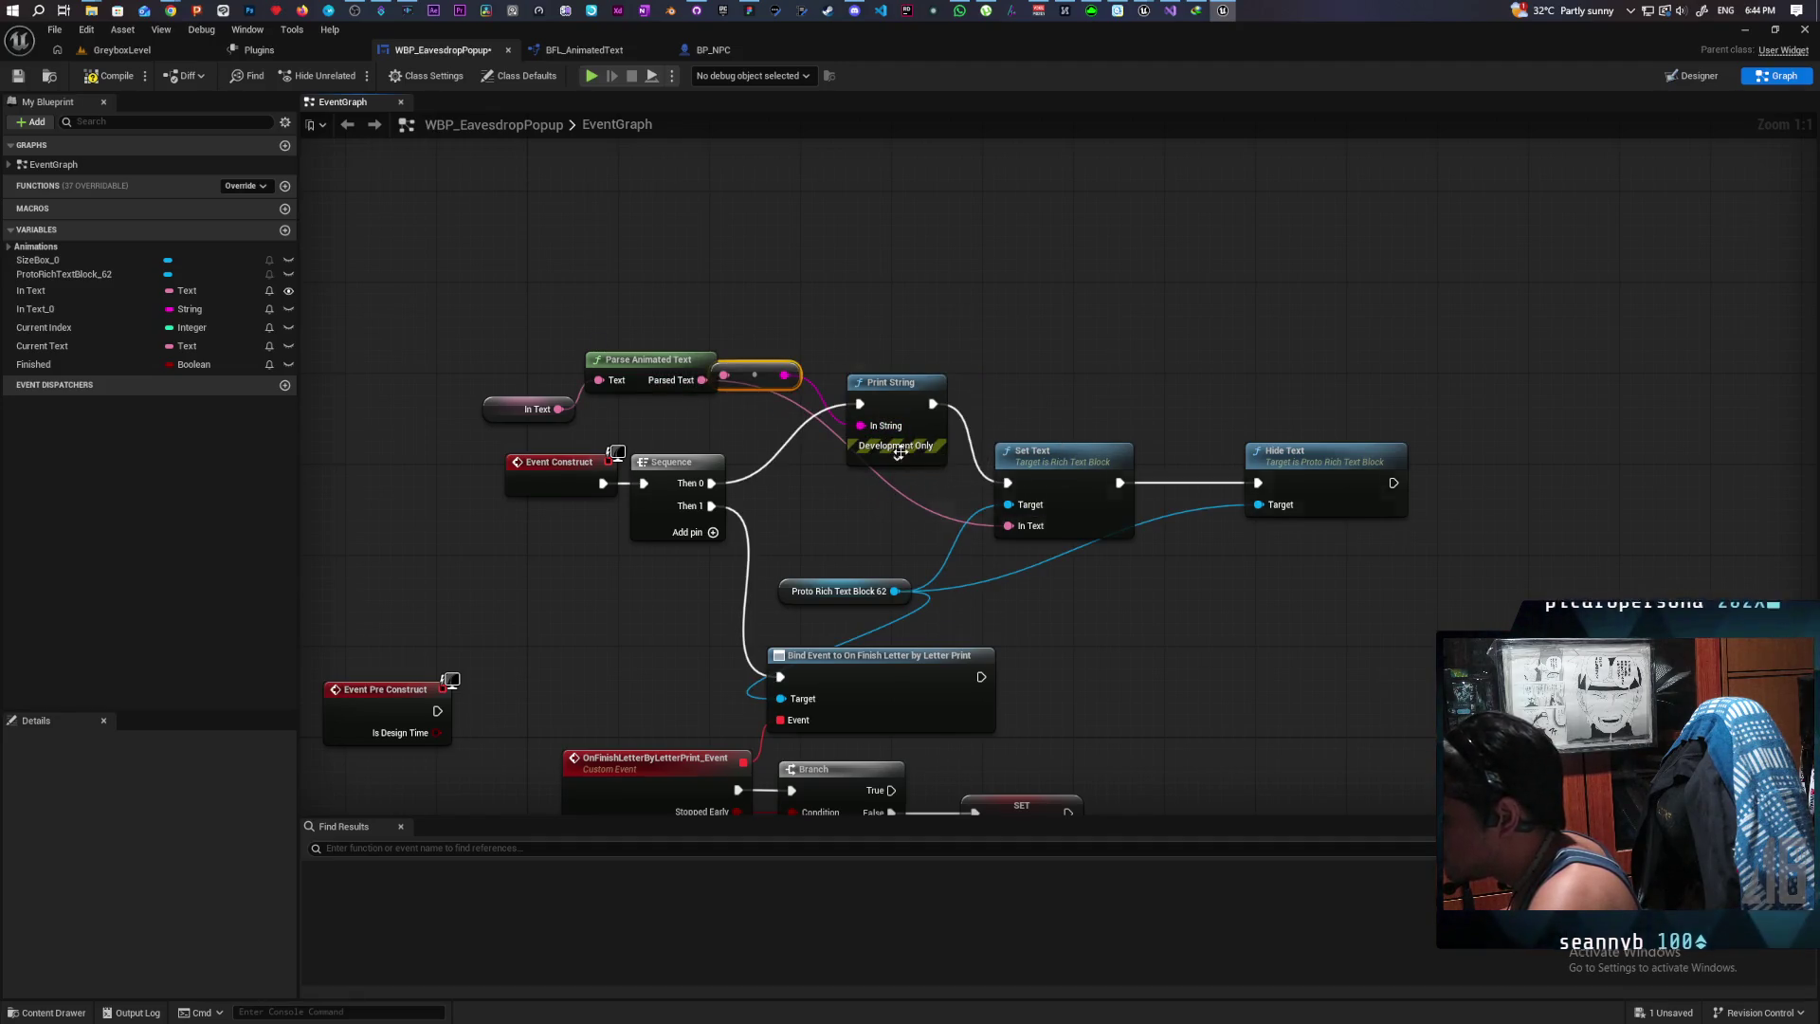
# Step: Give Print String a 100-second duration and red text colour, compile, and play-test the level
pyautogui.click(897, 457)
pyautogui.write('100')
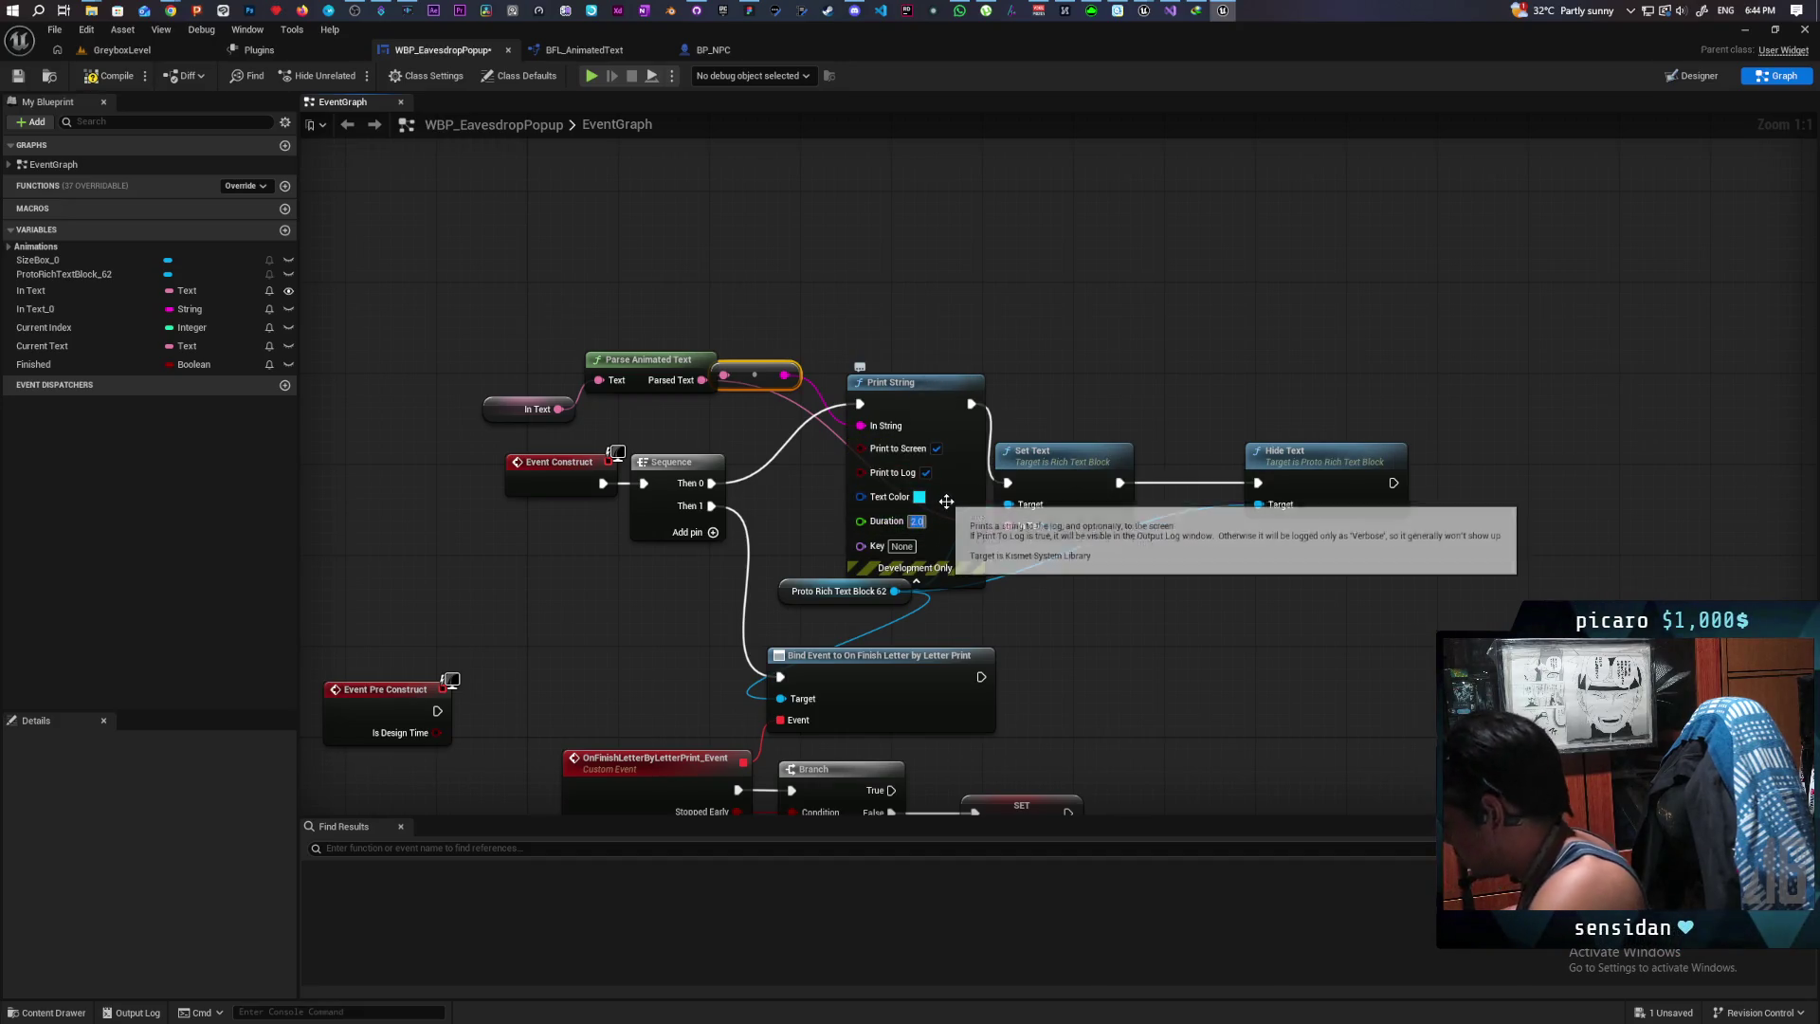
pyautogui.press('Return')
pyautogui.click(137, 77)
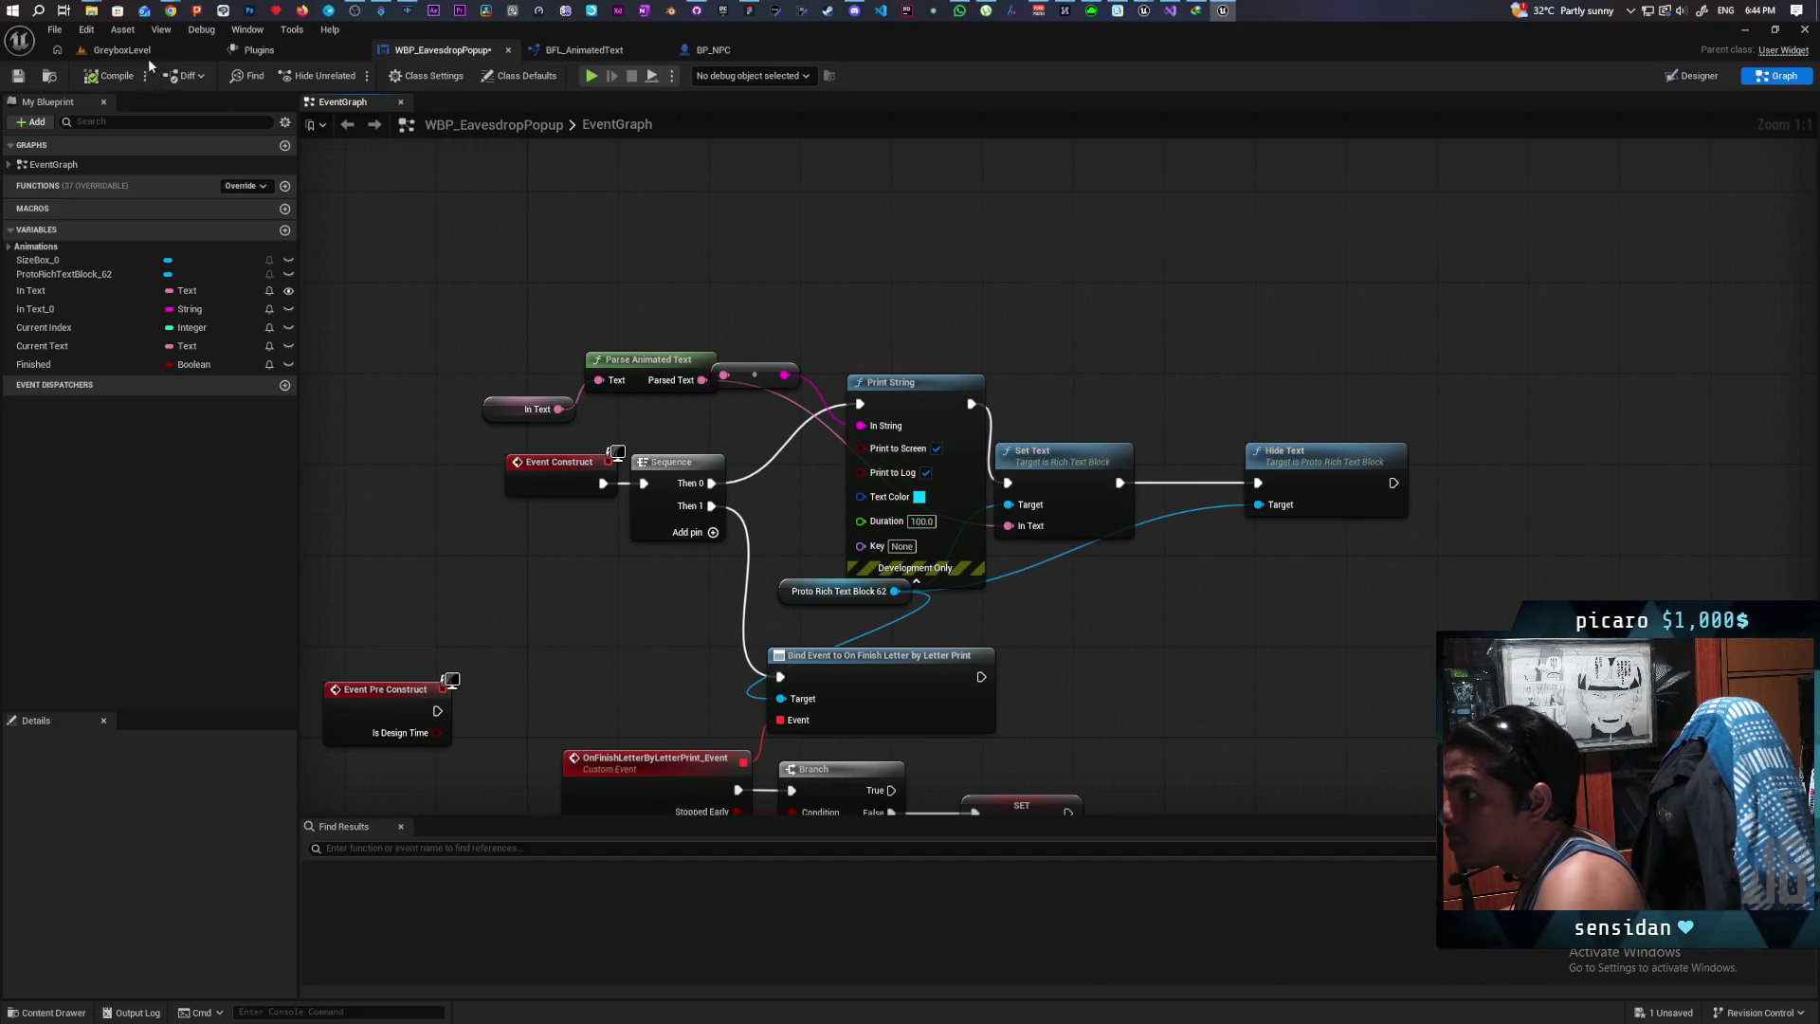
pyautogui.click(919, 497)
pyautogui.click(1039, 807)
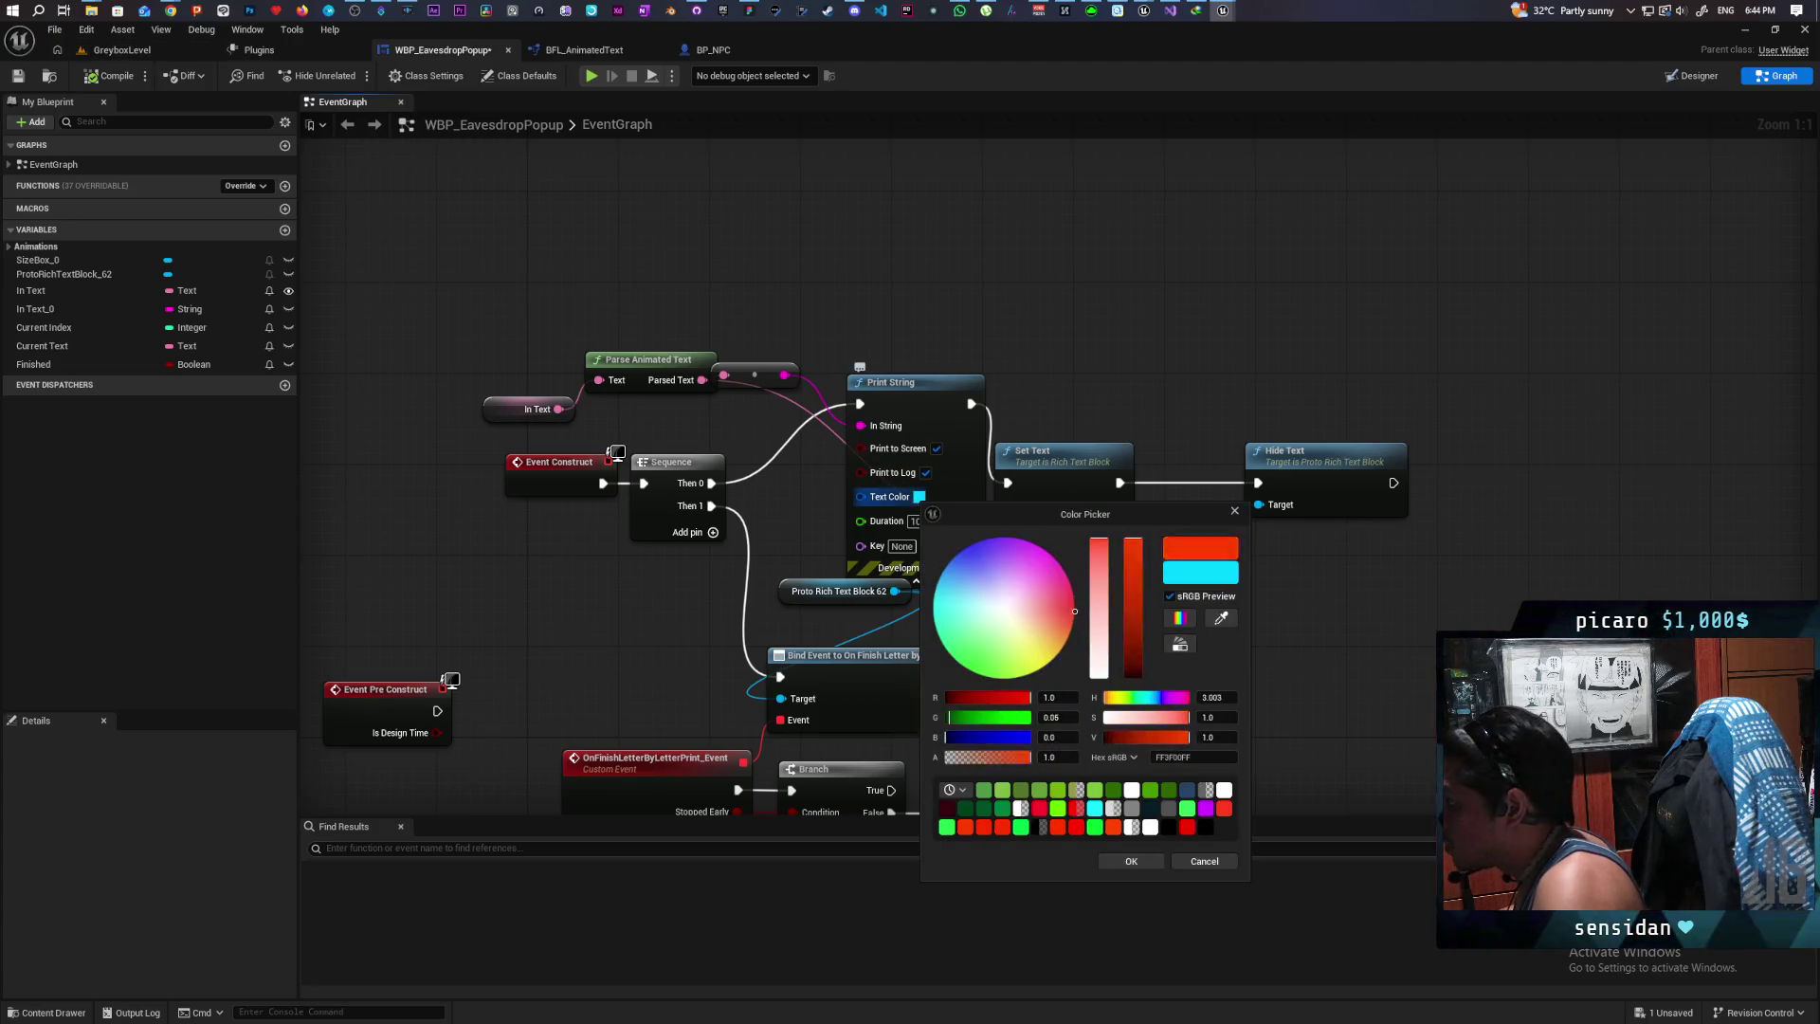
pyautogui.click(1129, 861)
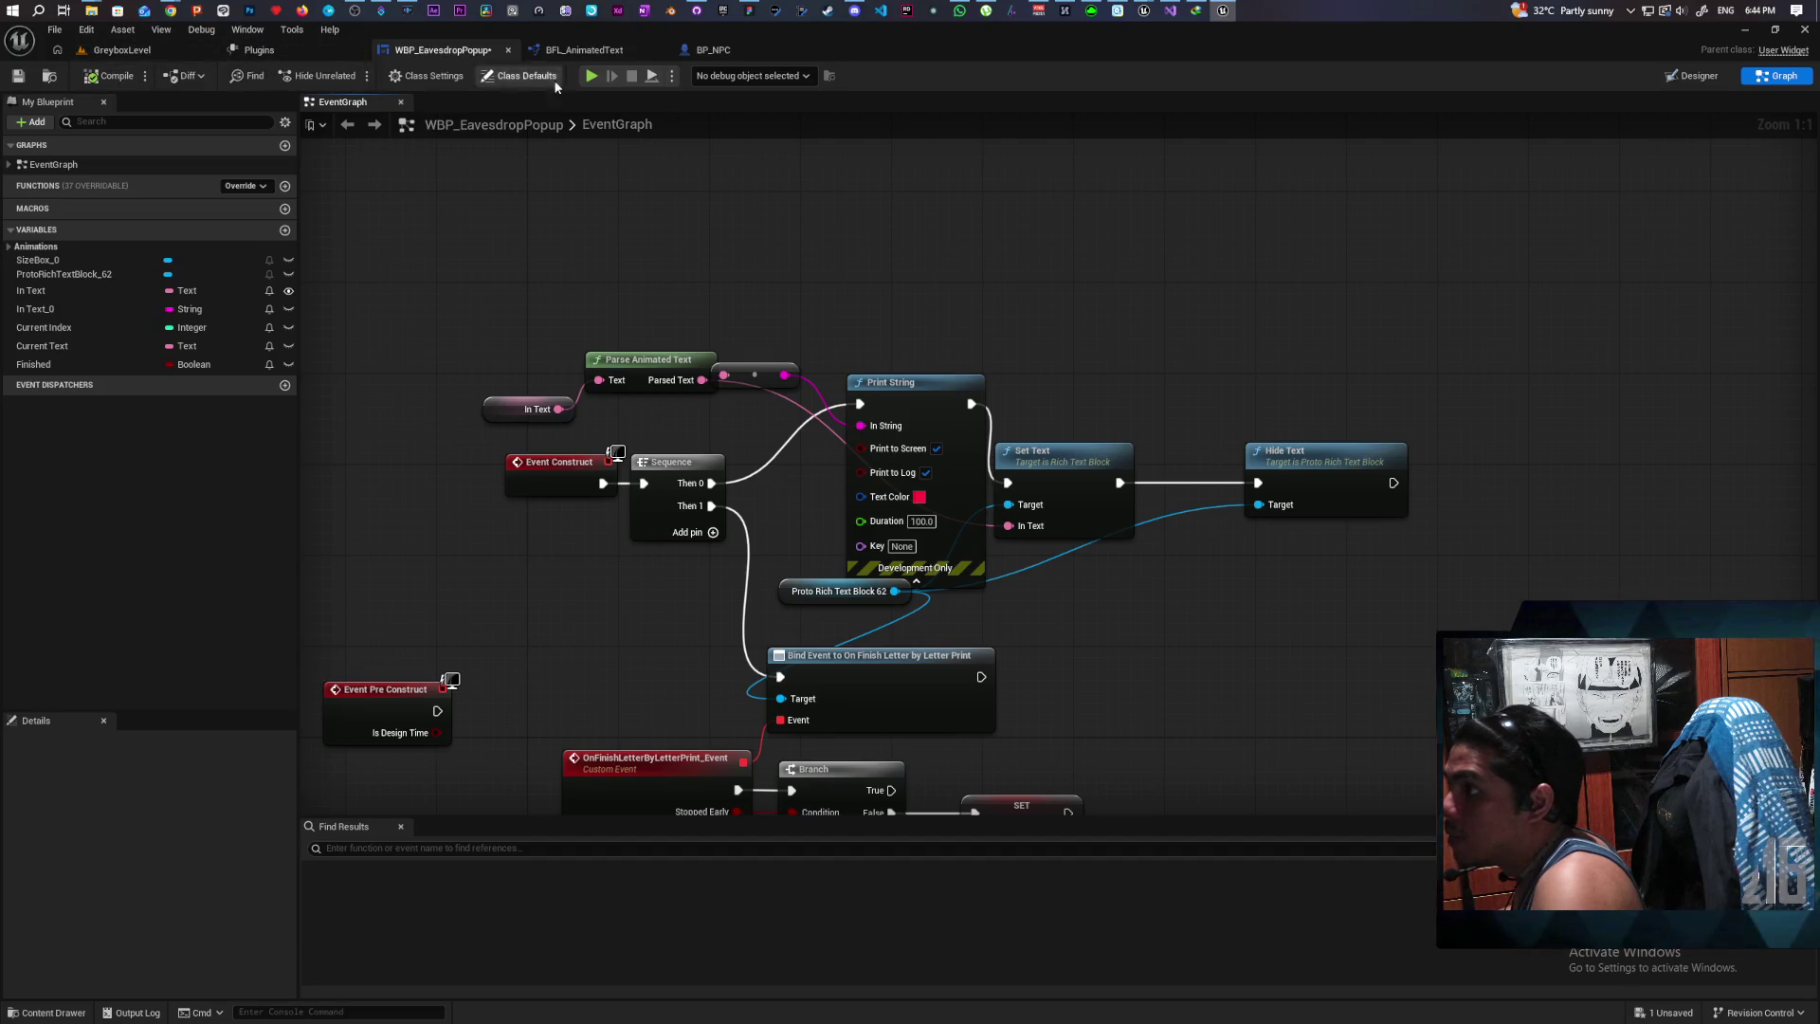
pyautogui.hotkey('alt', 'p')
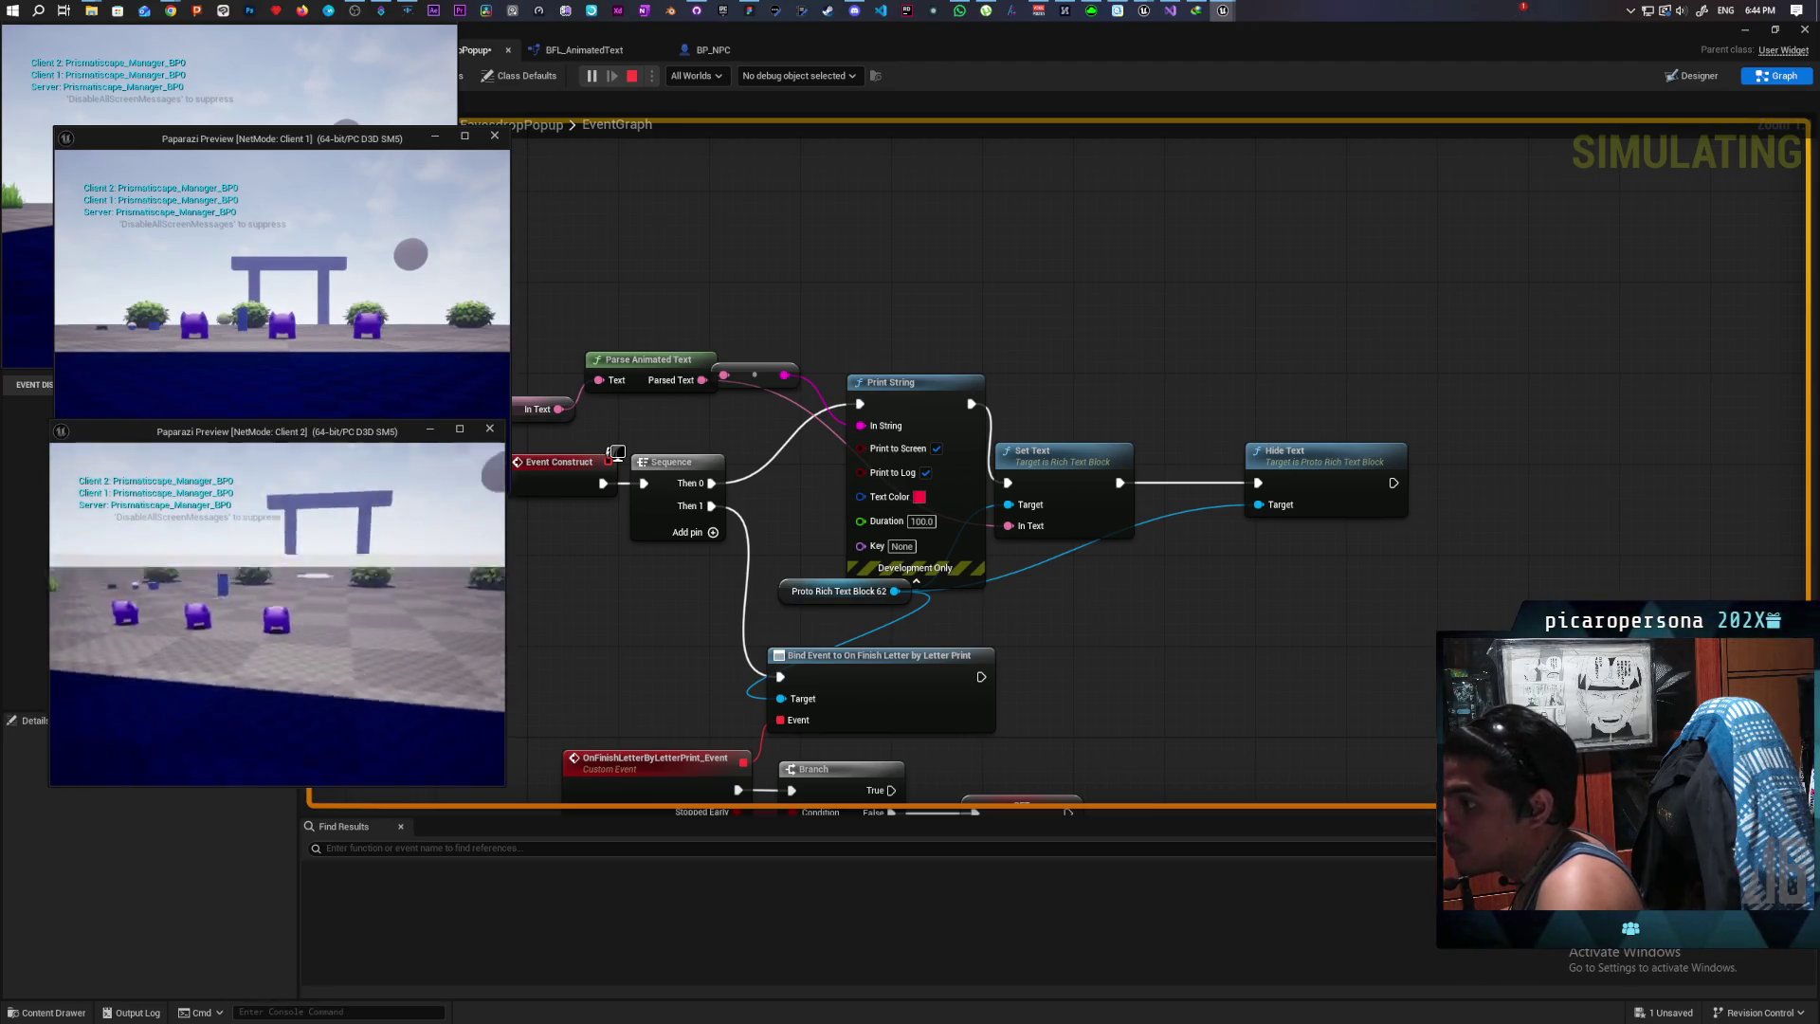
pyautogui.press('w')
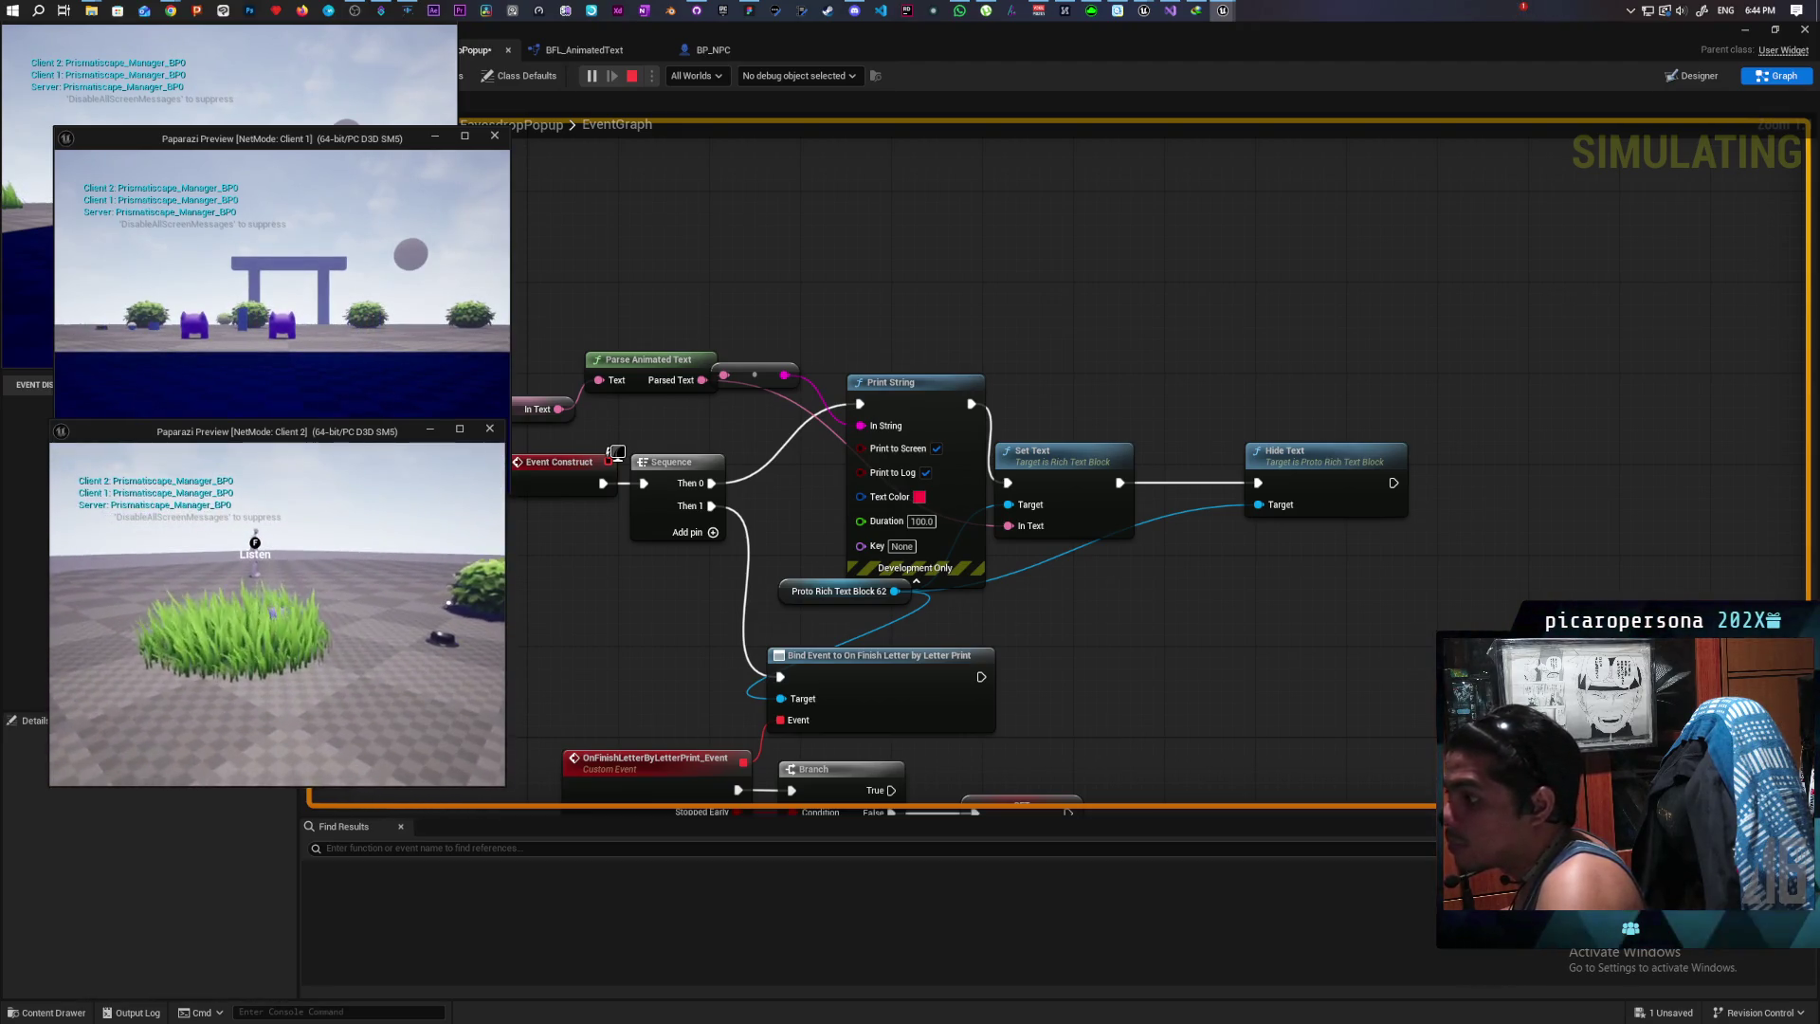
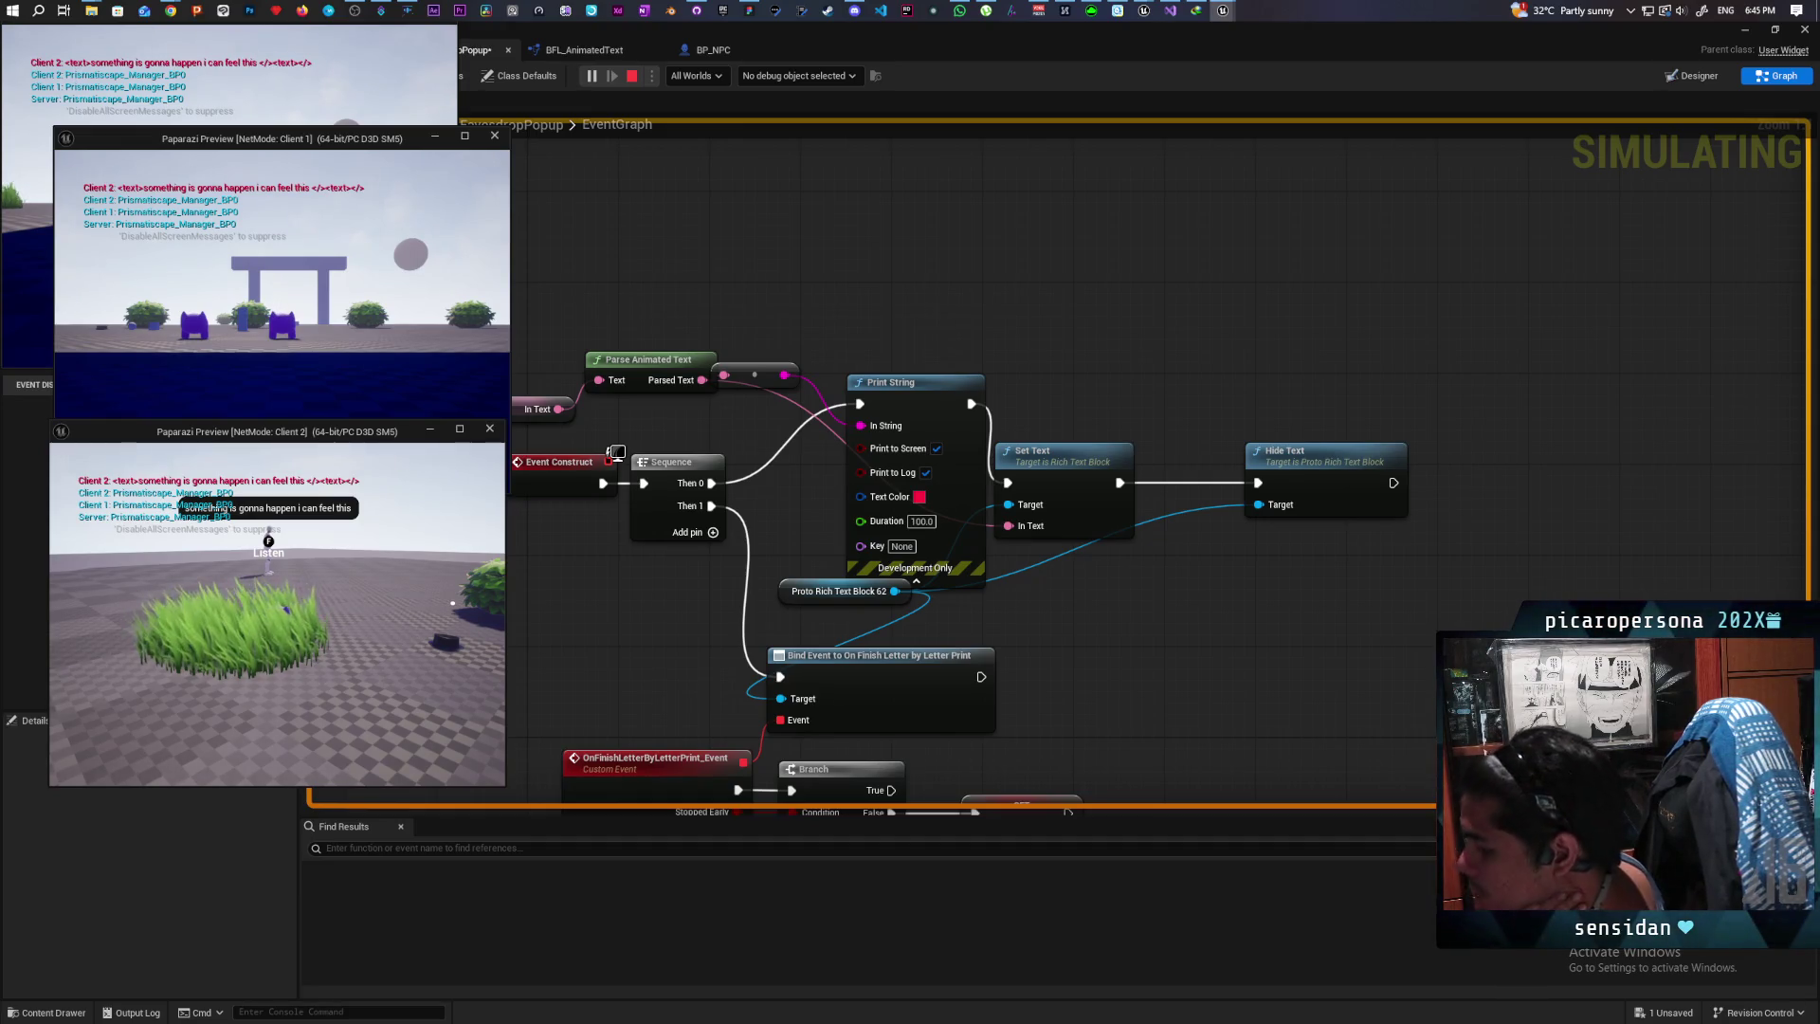
# Step: Stop the play session, return to BFL_AnimatedText, and move the New String getter node up
pyautogui.press('Escape')
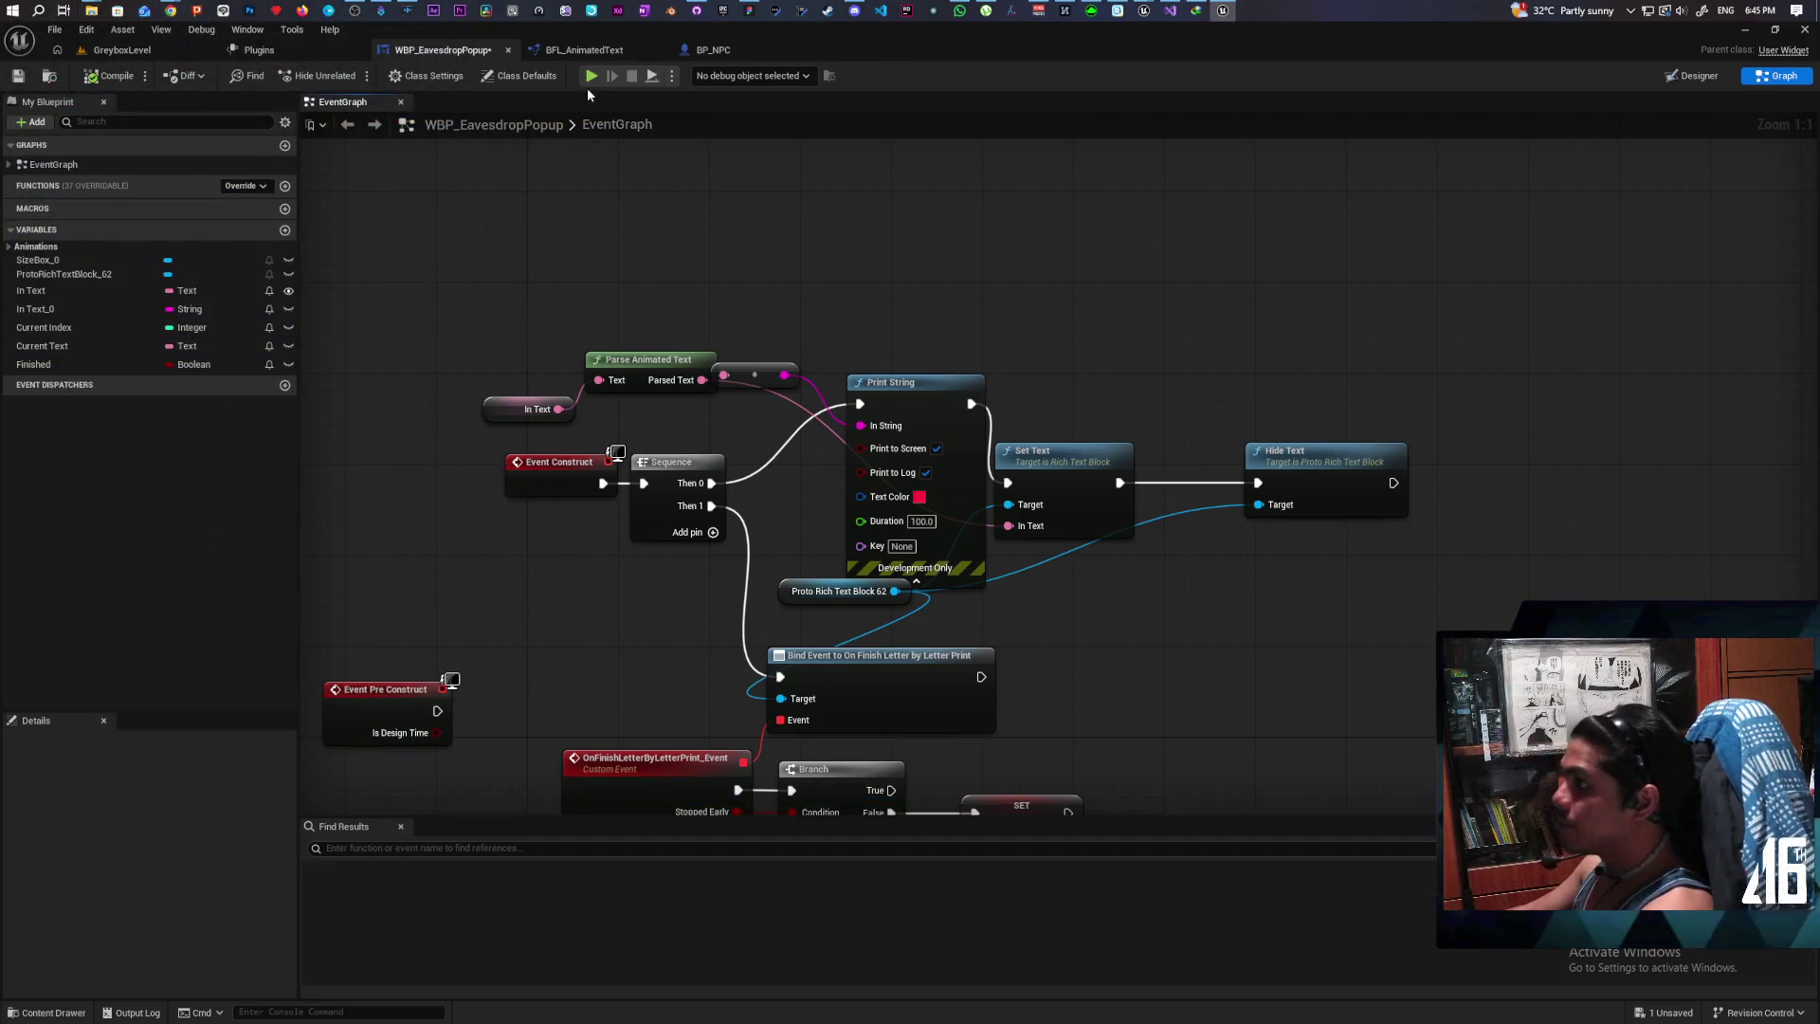
pyautogui.click(596, 54)
pyautogui.scroll(3, 1157, 503)
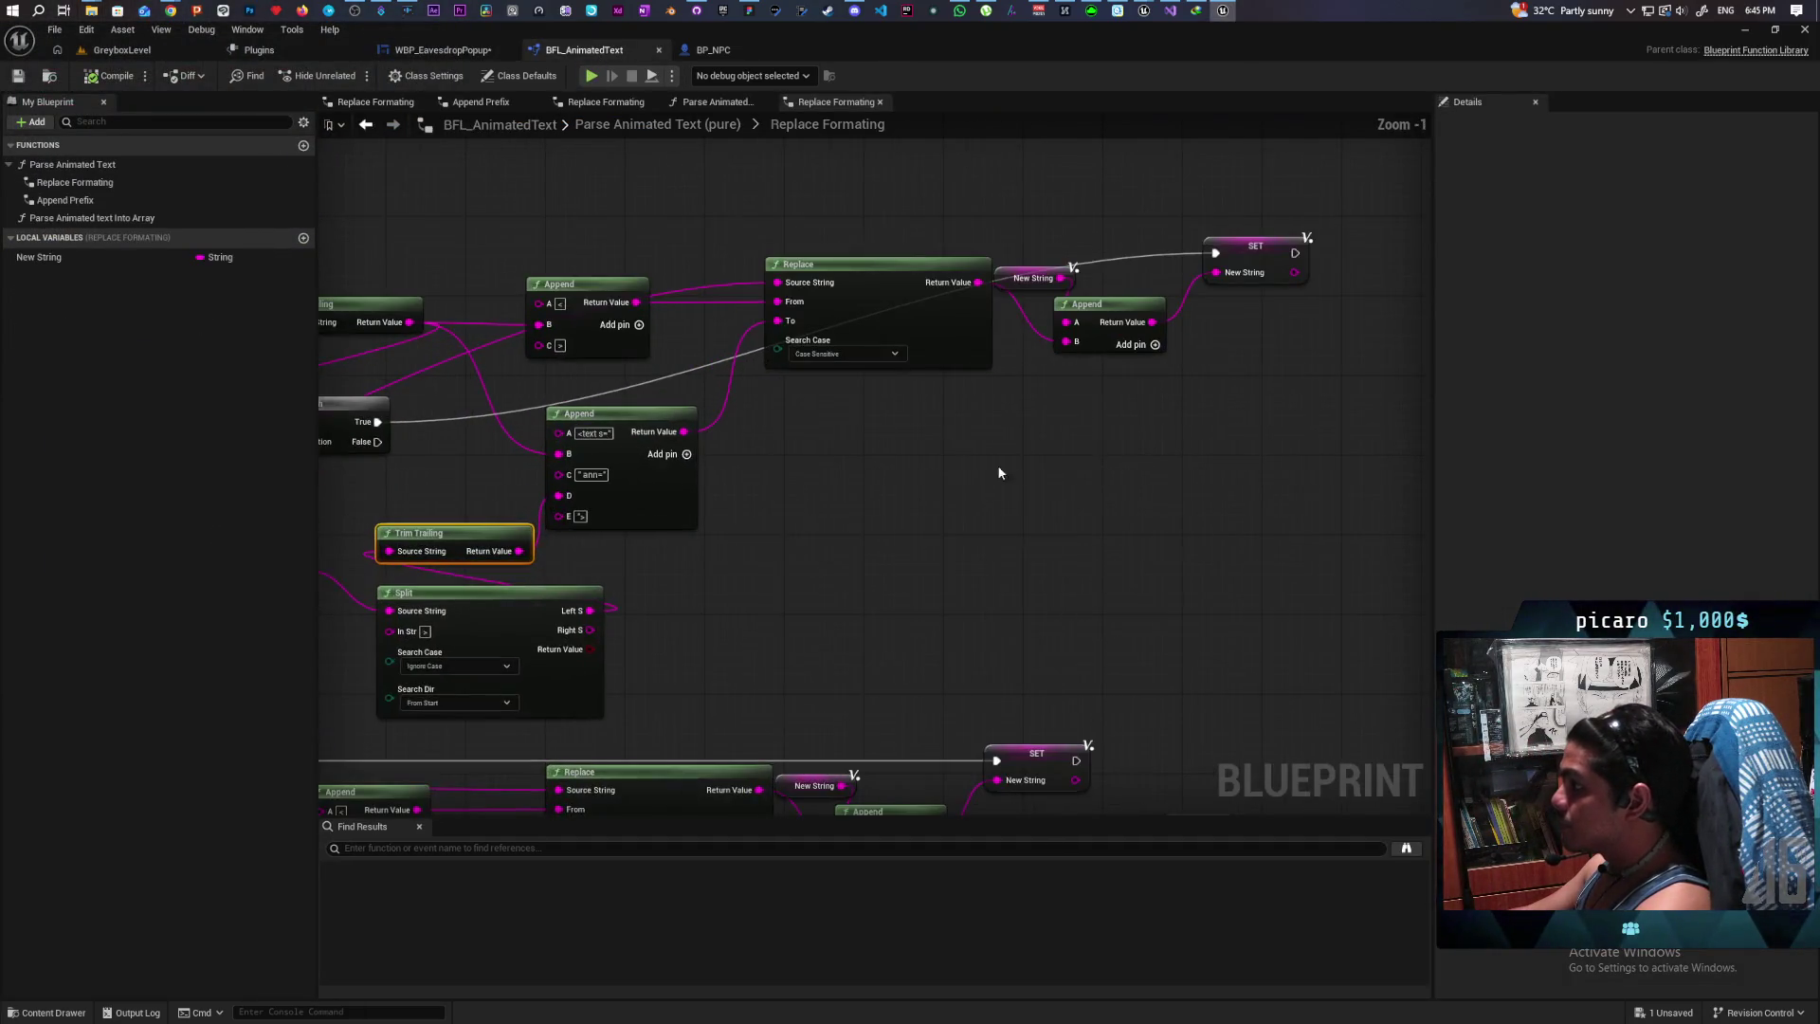
pyautogui.scroll(-2, 948, 457)
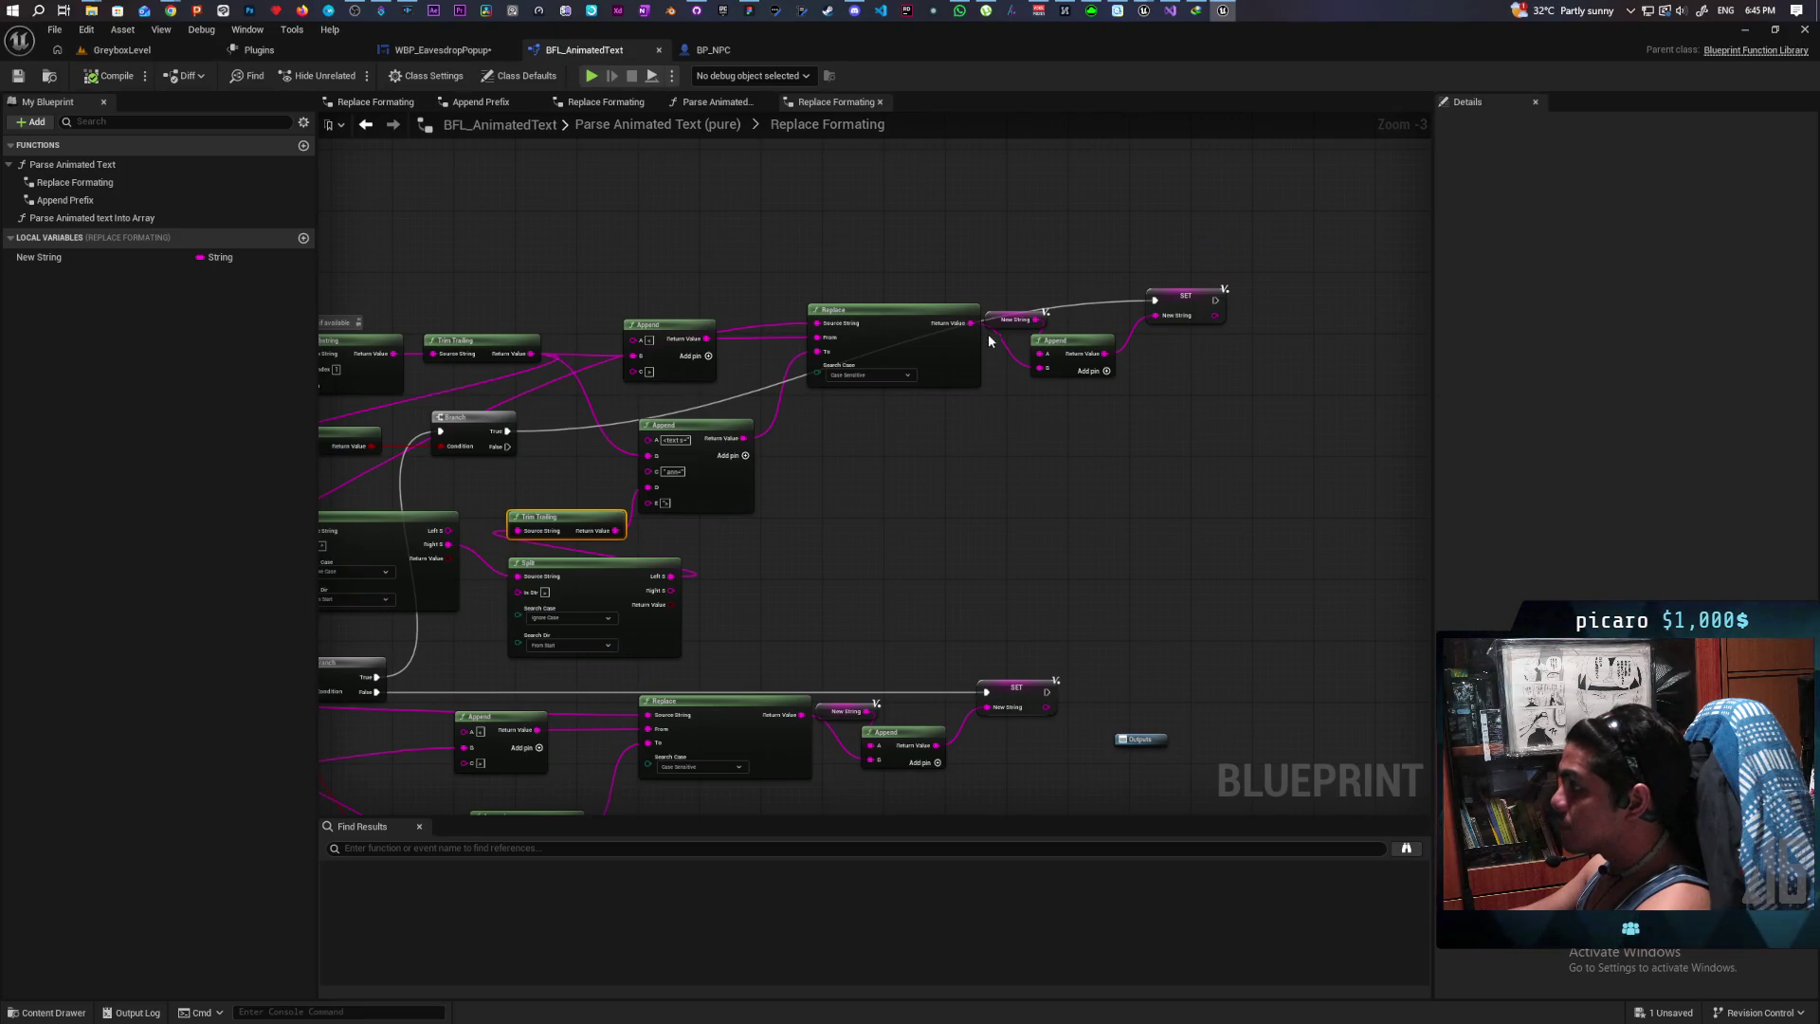
pyautogui.moveTo(988, 316); pyautogui.dragTo(992, 273)
pyautogui.moveTo(943, 455)
pyautogui.mouseDown()
pyautogui.moveTo(1207, 419)
pyautogui.moveTo(1076, 436)
pyautogui.moveTo(1209, 452)
pyautogui.mouseUp()
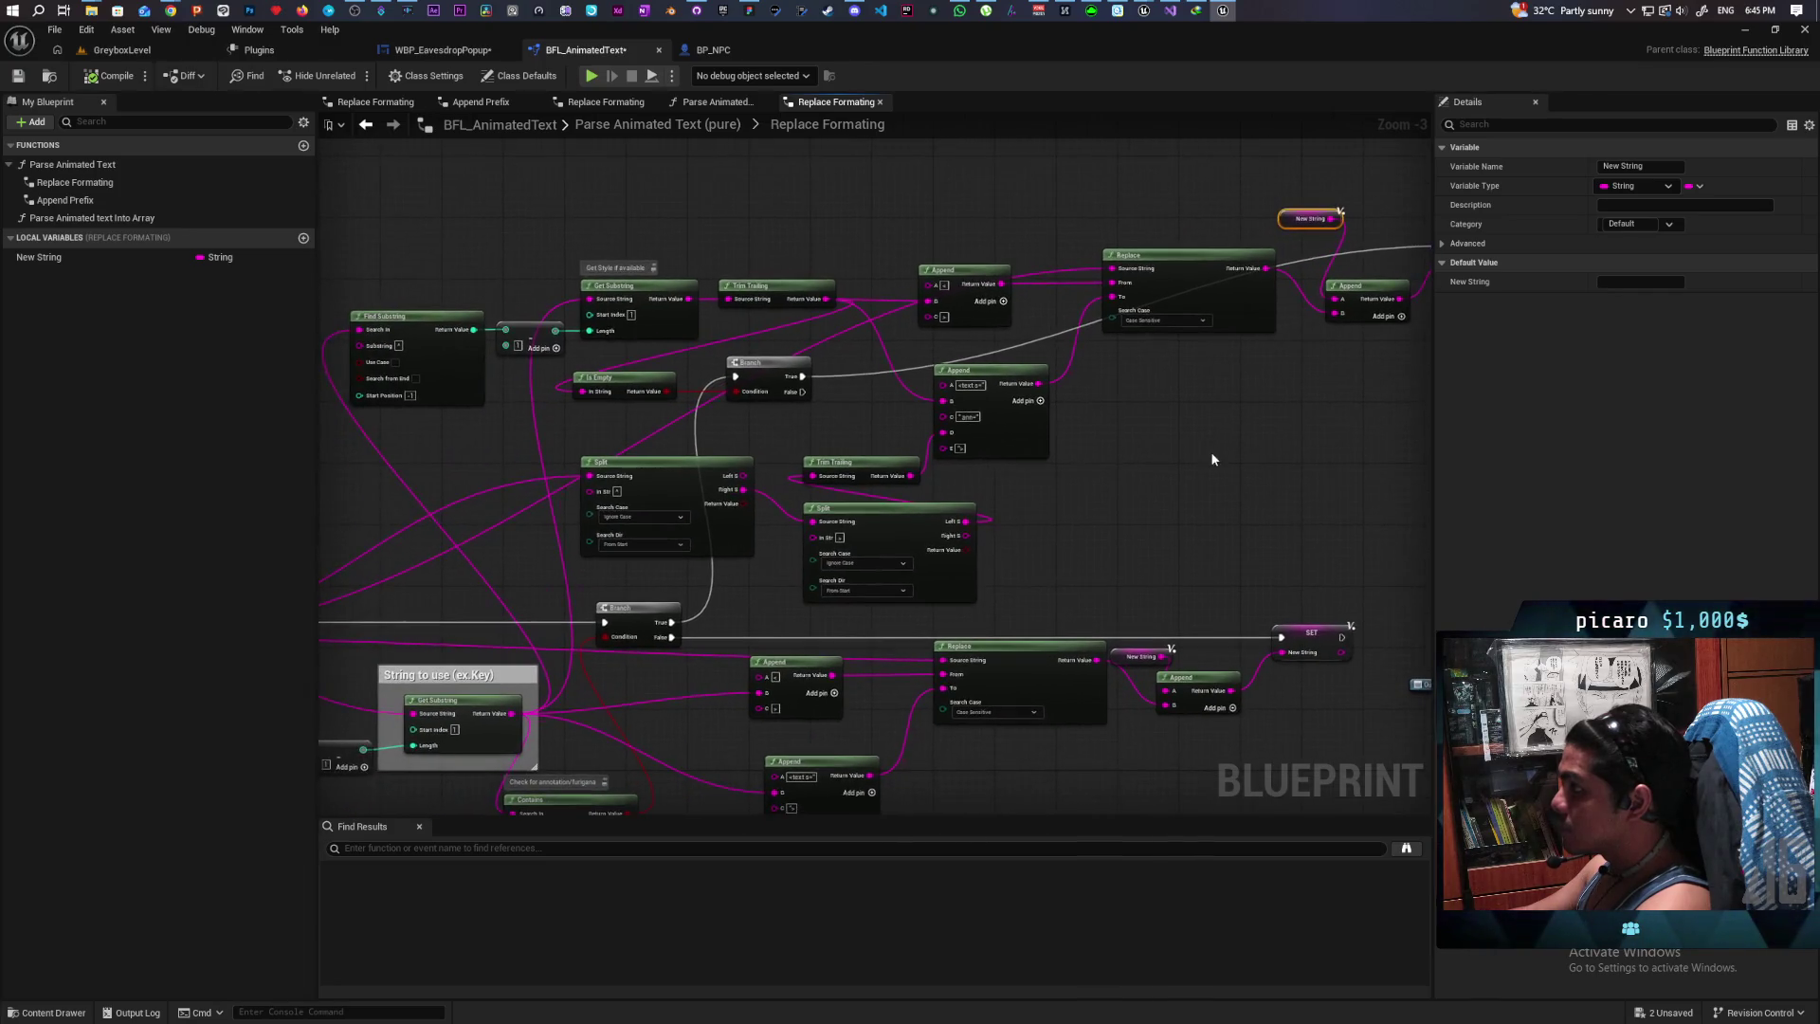
# Step: Connect the Append node's Return Value to the Replace node's From input
pyautogui.scroll(-1, 1209, 451)
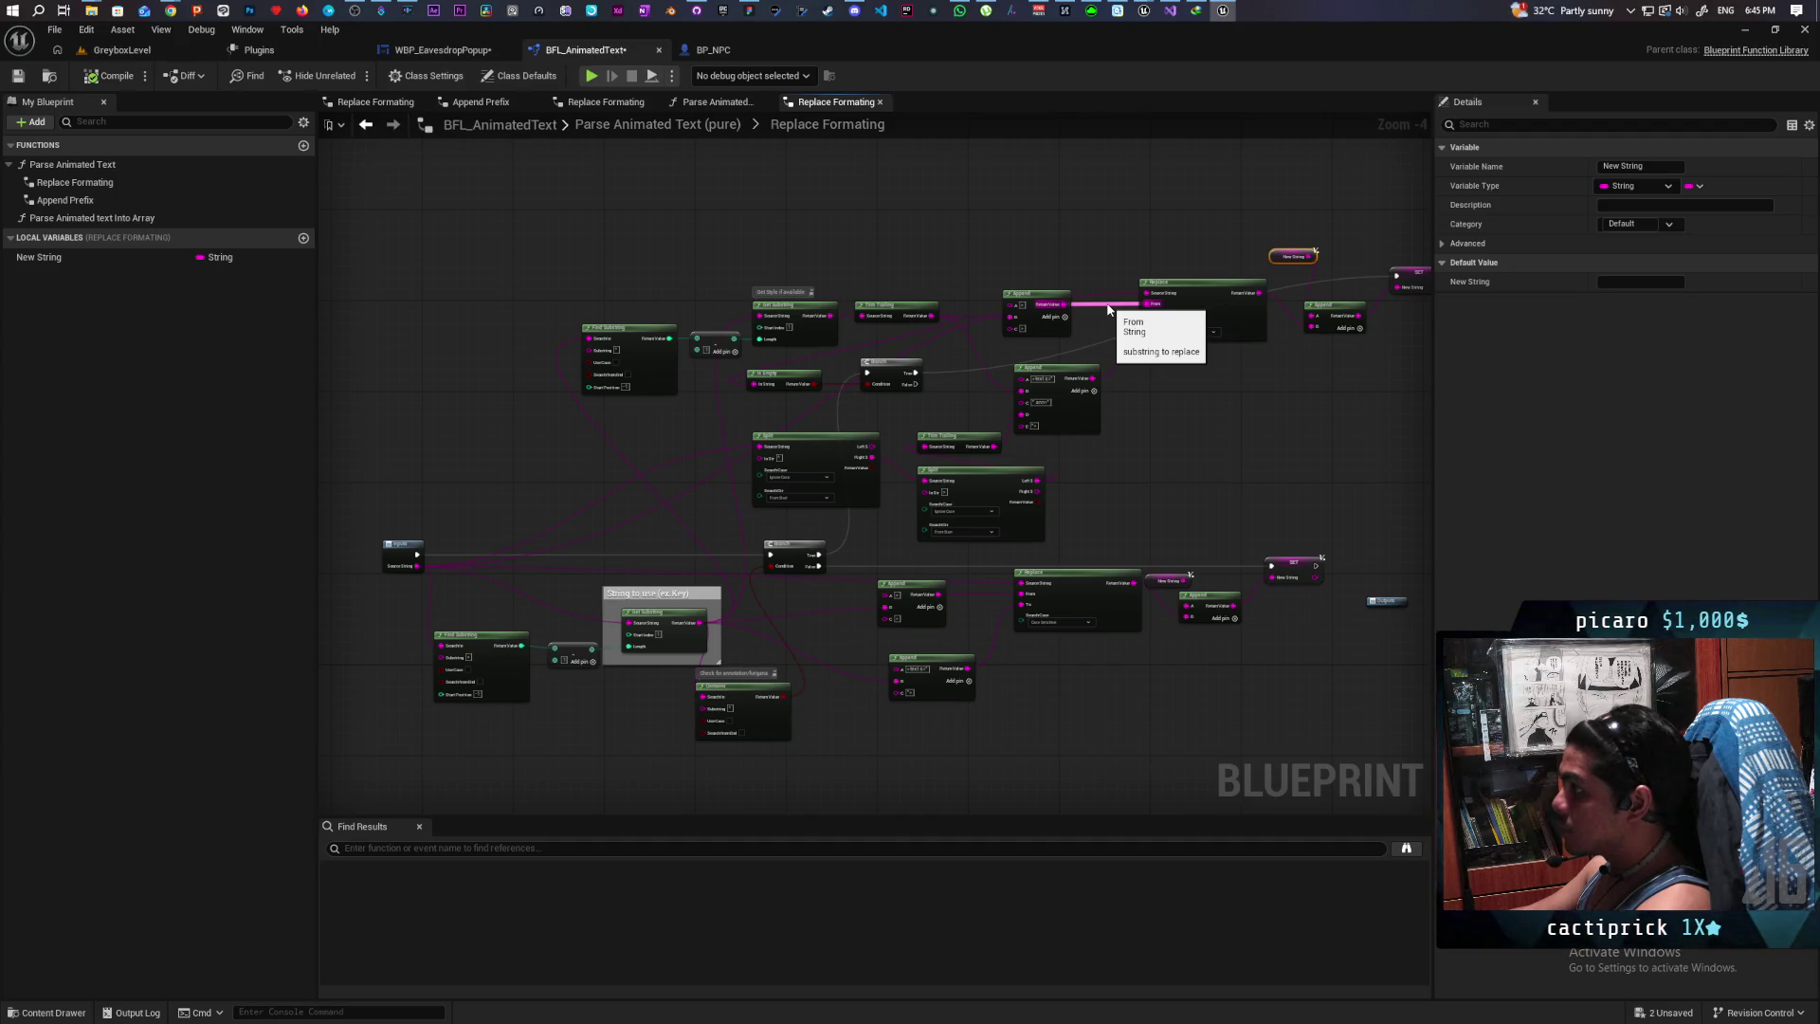
pyautogui.moveTo(1107, 308); pyautogui.dragTo(1109, 305)
pyautogui.click(1038, 329)
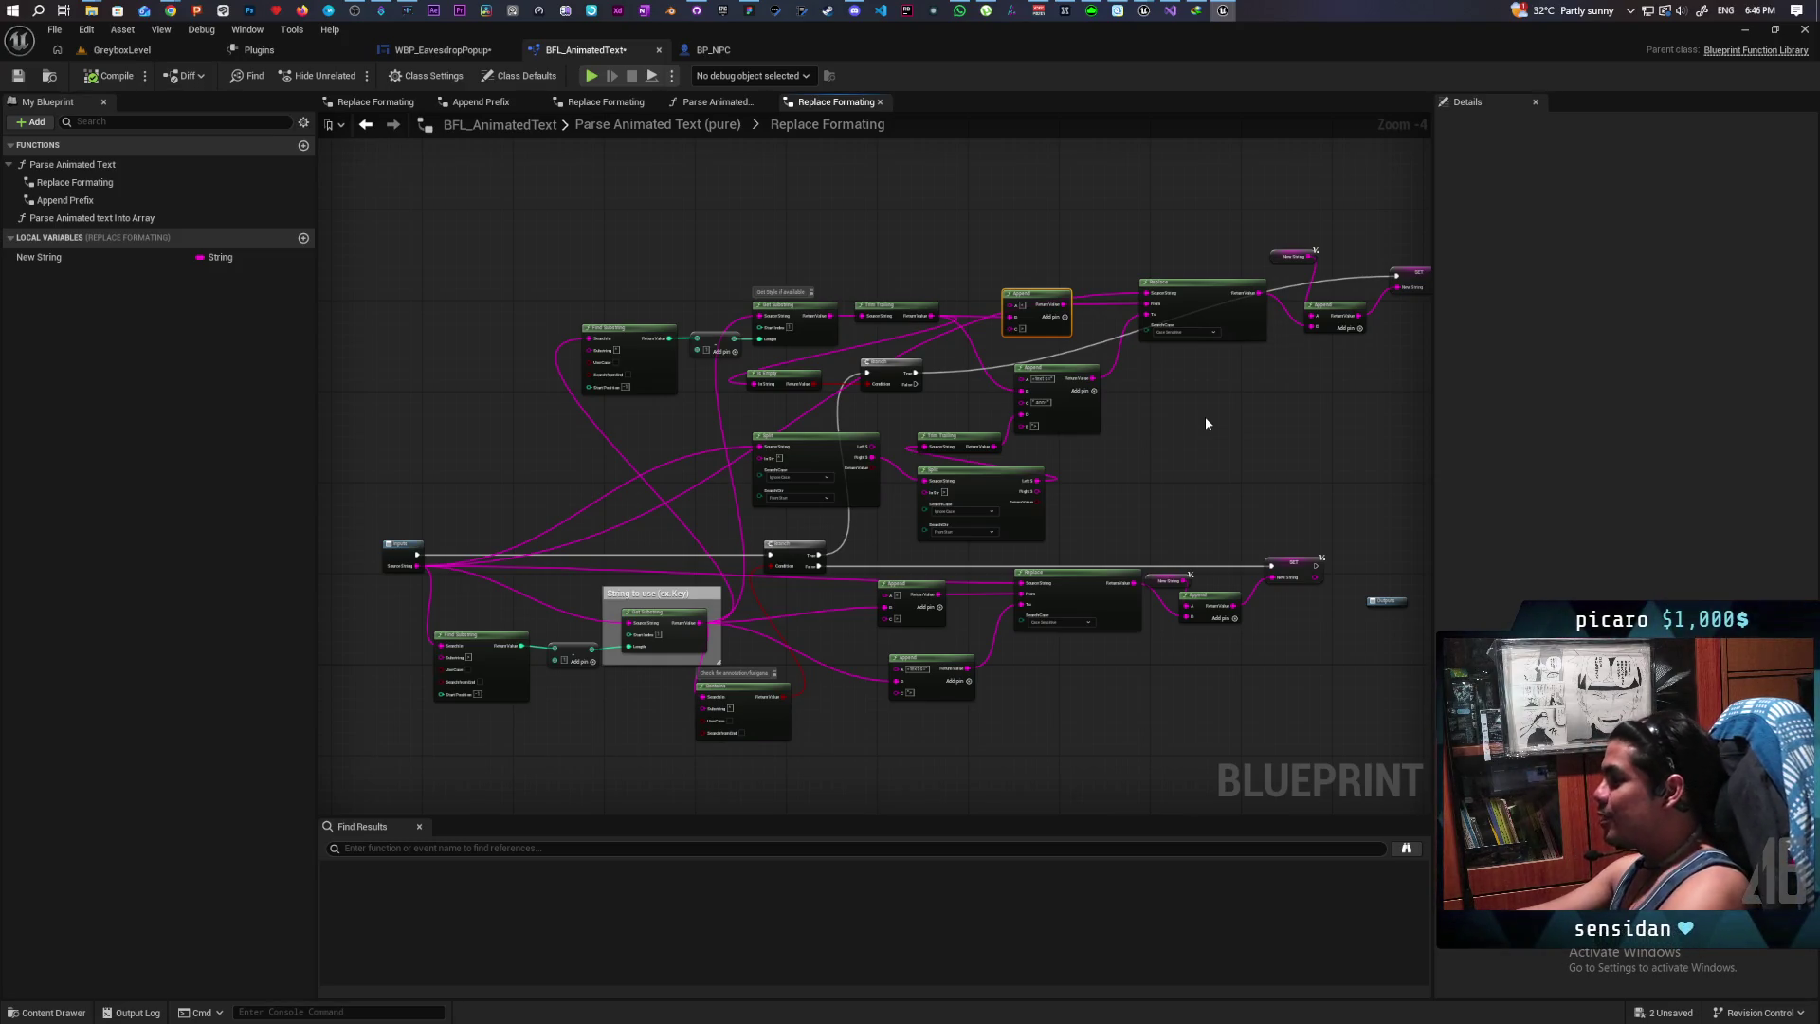
pyautogui.scroll(4, 1032, 351)
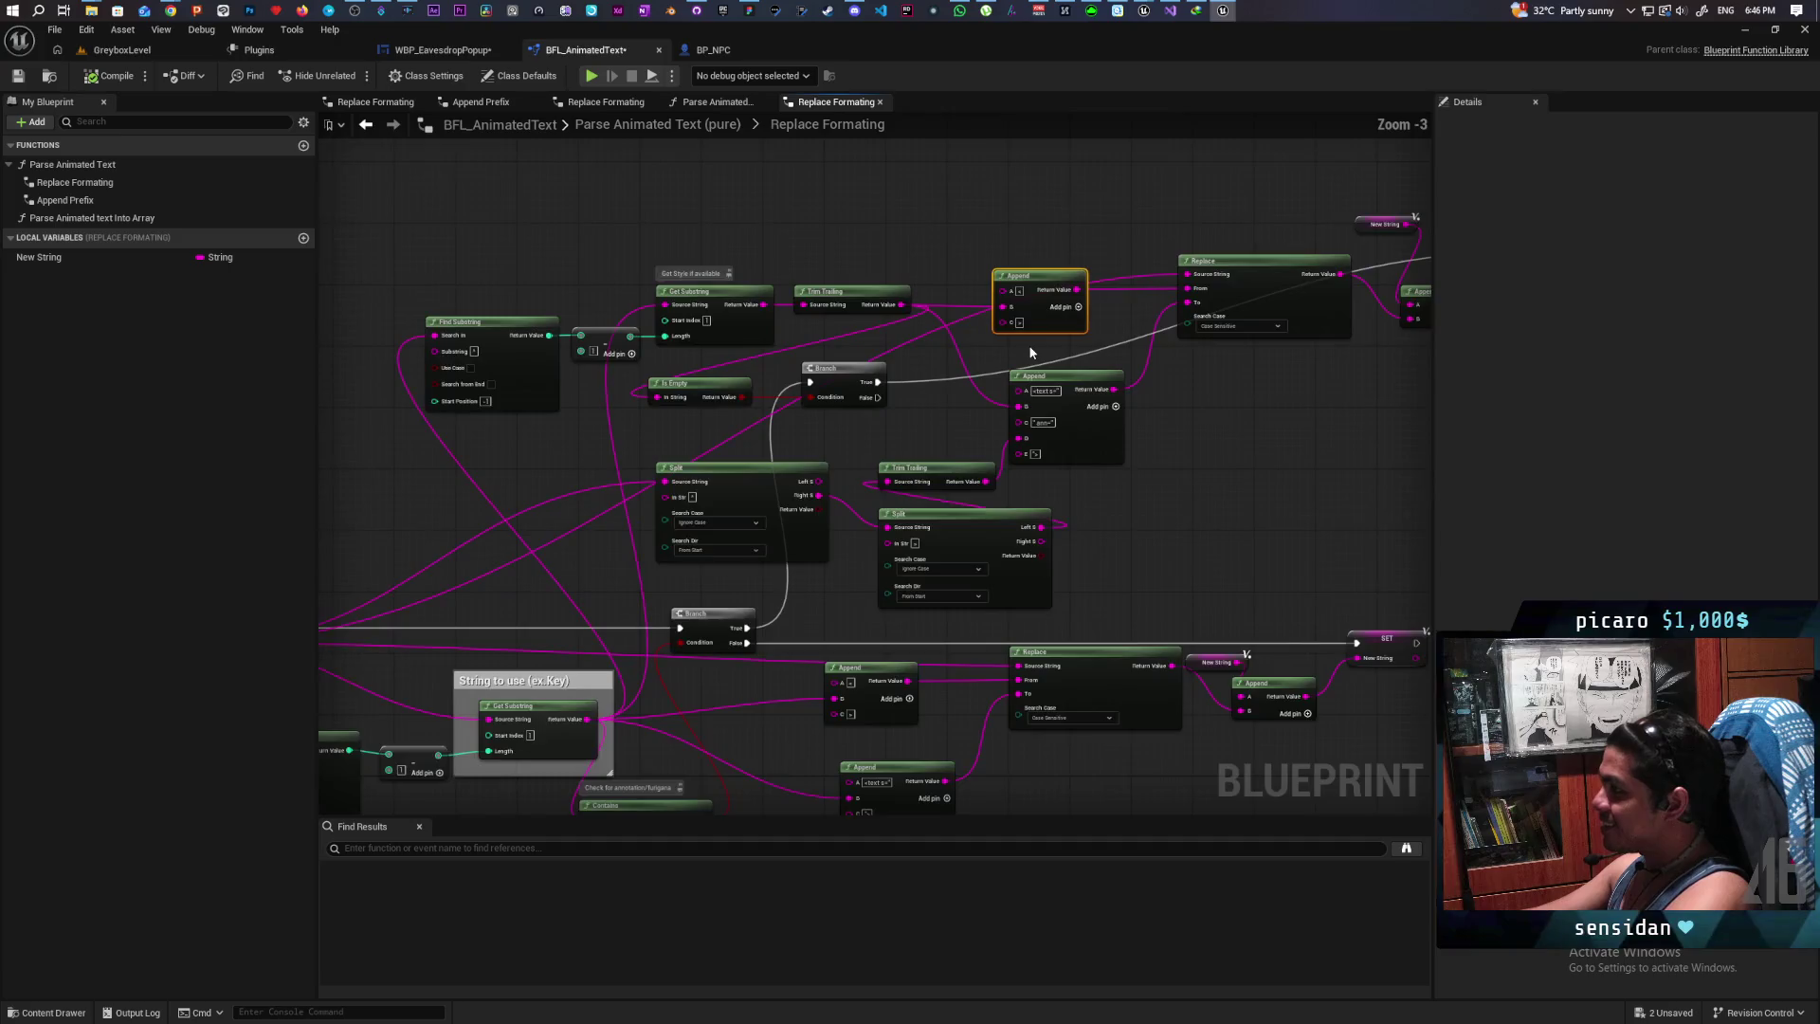
pyautogui.moveTo(1041, 354)
pyautogui.mouseDown()
pyautogui.moveTo(1051, 478)
pyautogui.moveTo(1090, 400)
pyautogui.moveTo(1016, 378)
pyautogui.moveTo(994, 339)
pyautogui.moveTo(907, 330)
pyautogui.mouseUp()
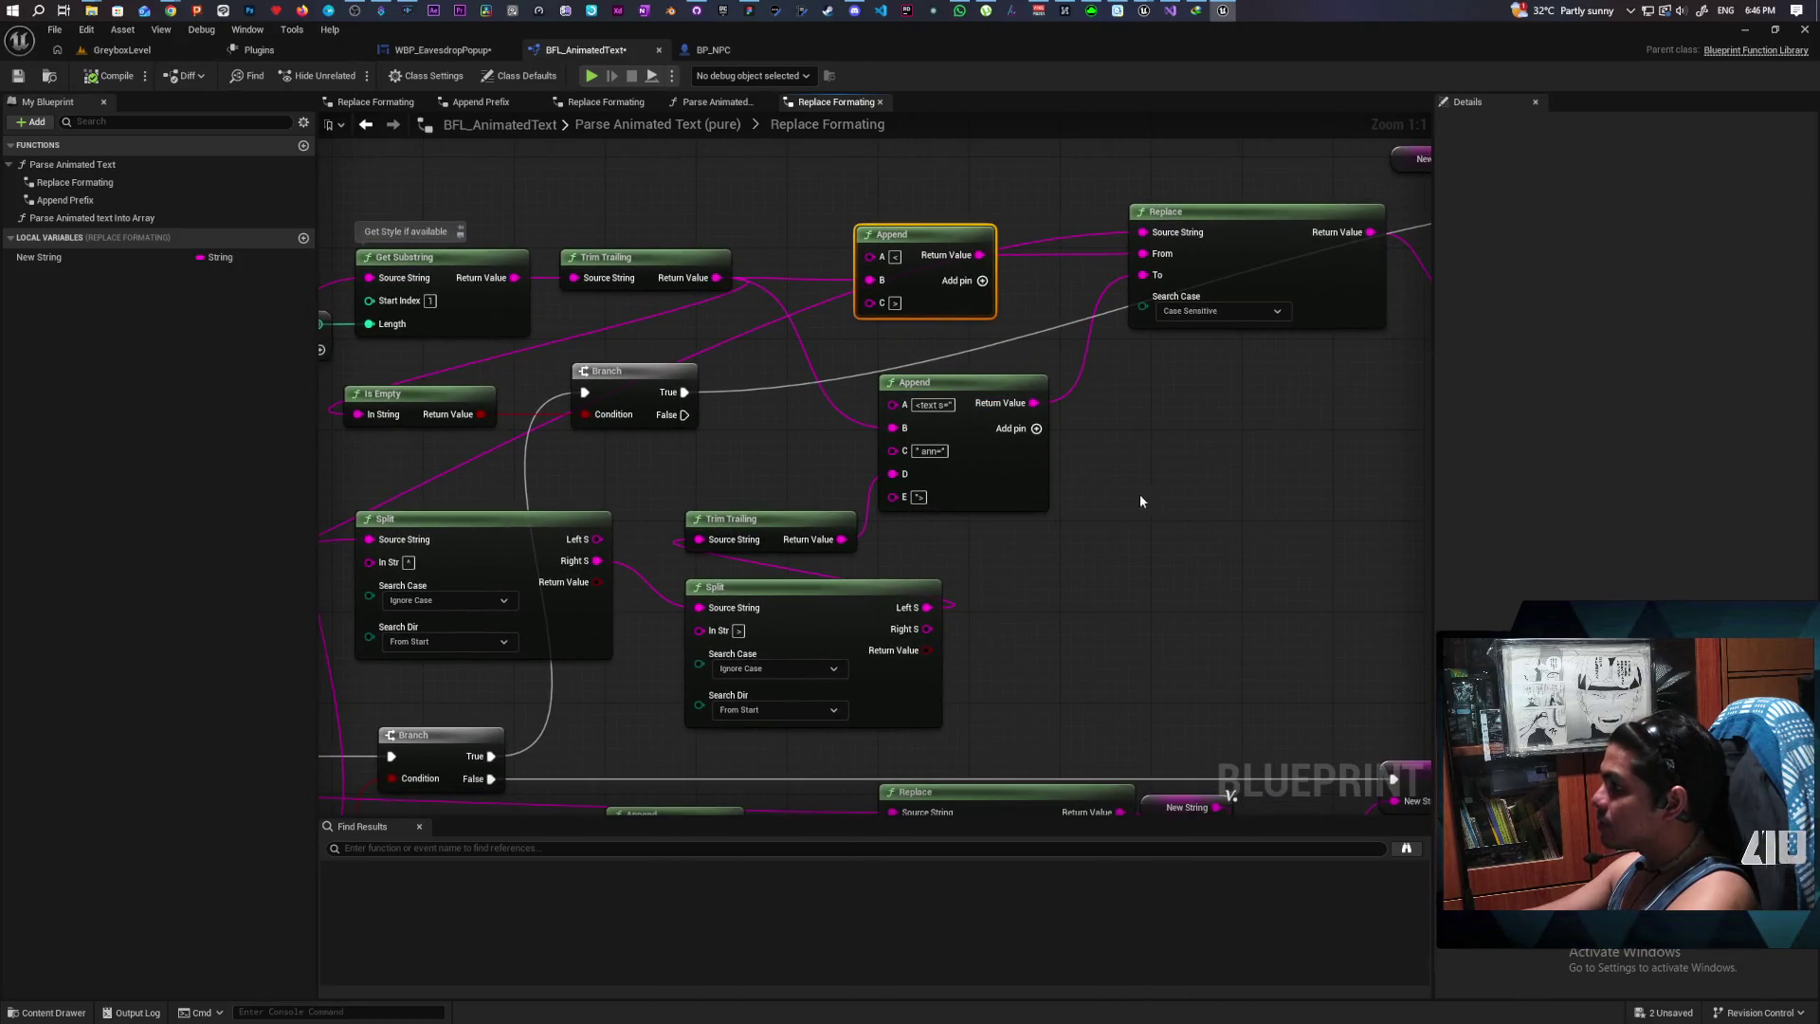
pyautogui.scroll(-3, 1226, 434)
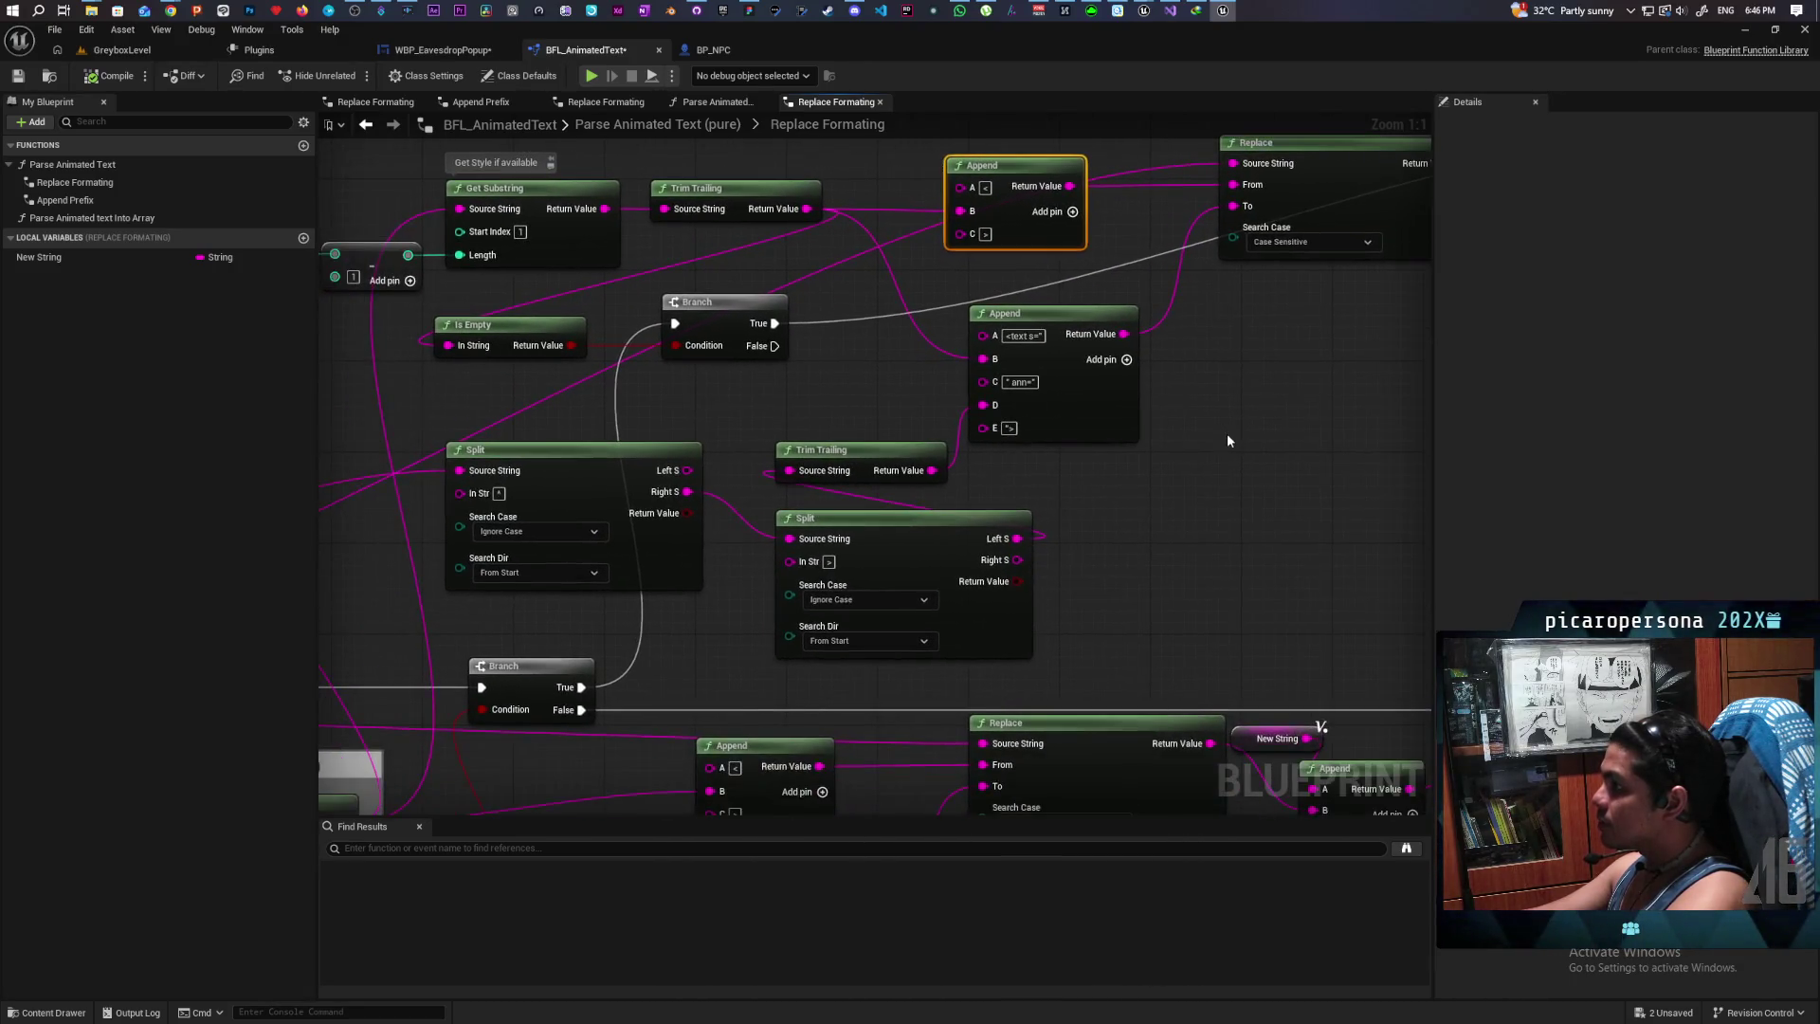
pyautogui.moveTo(1207, 449)
pyautogui.mouseDown()
pyautogui.moveTo(1255, 350)
pyautogui.moveTo(1299, 309)
pyautogui.moveTo(1227, 395)
pyautogui.mouseUp()
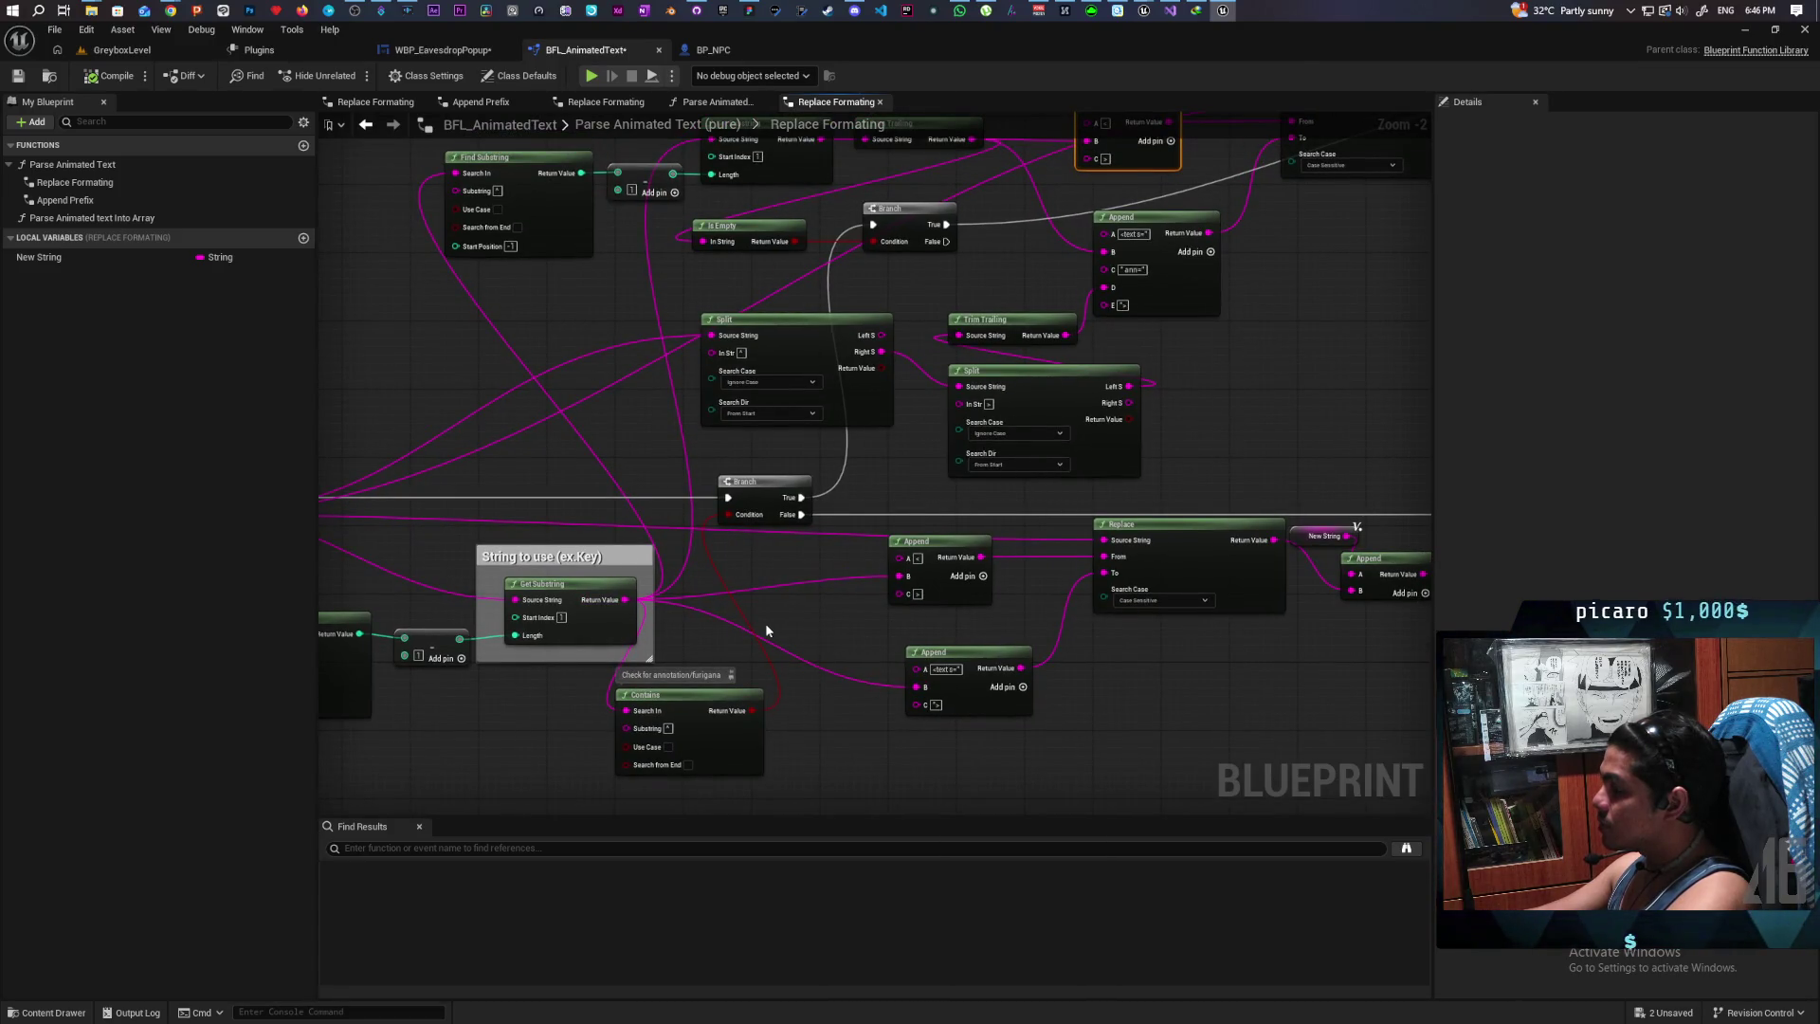
pyautogui.scroll(-1, 724, 630)
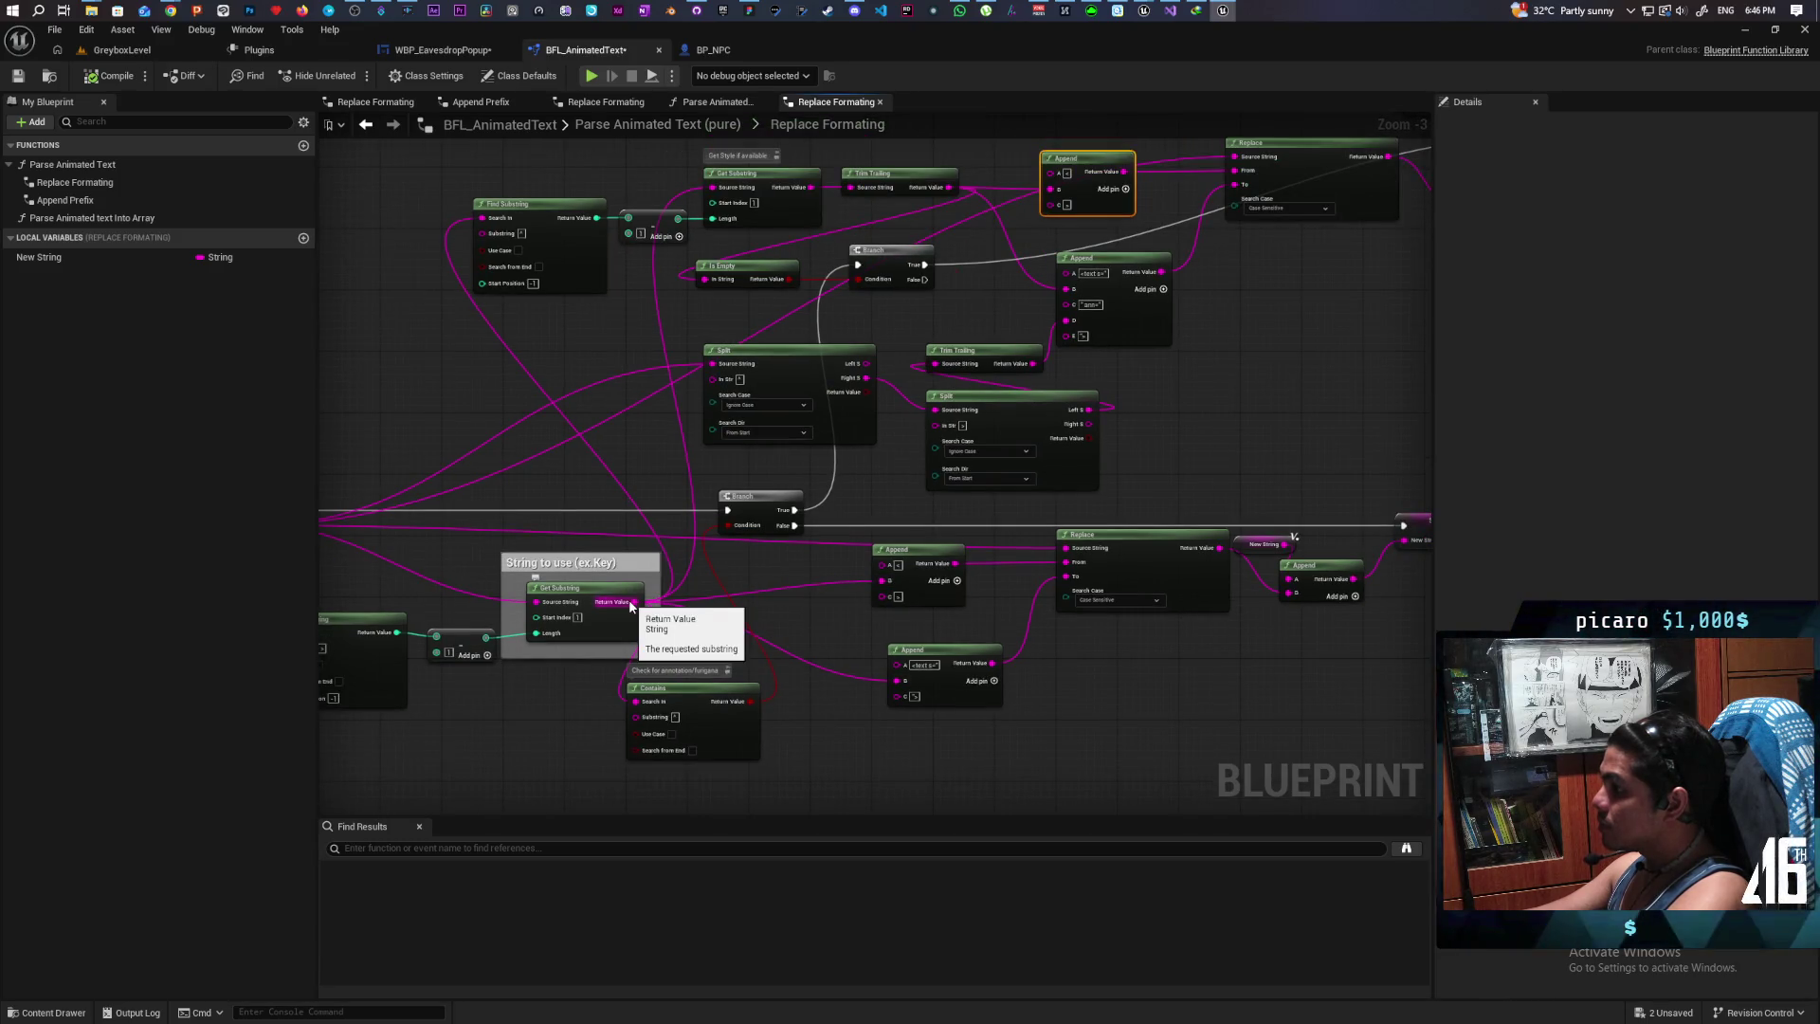
# Step: Feed Get Substring's Return Value into the Append node's B input
pyautogui.moveTo(630, 605)
pyautogui.mouseDown()
pyautogui.moveTo(867, 336)
pyautogui.moveTo(1049, 191)
pyautogui.mouseUp()
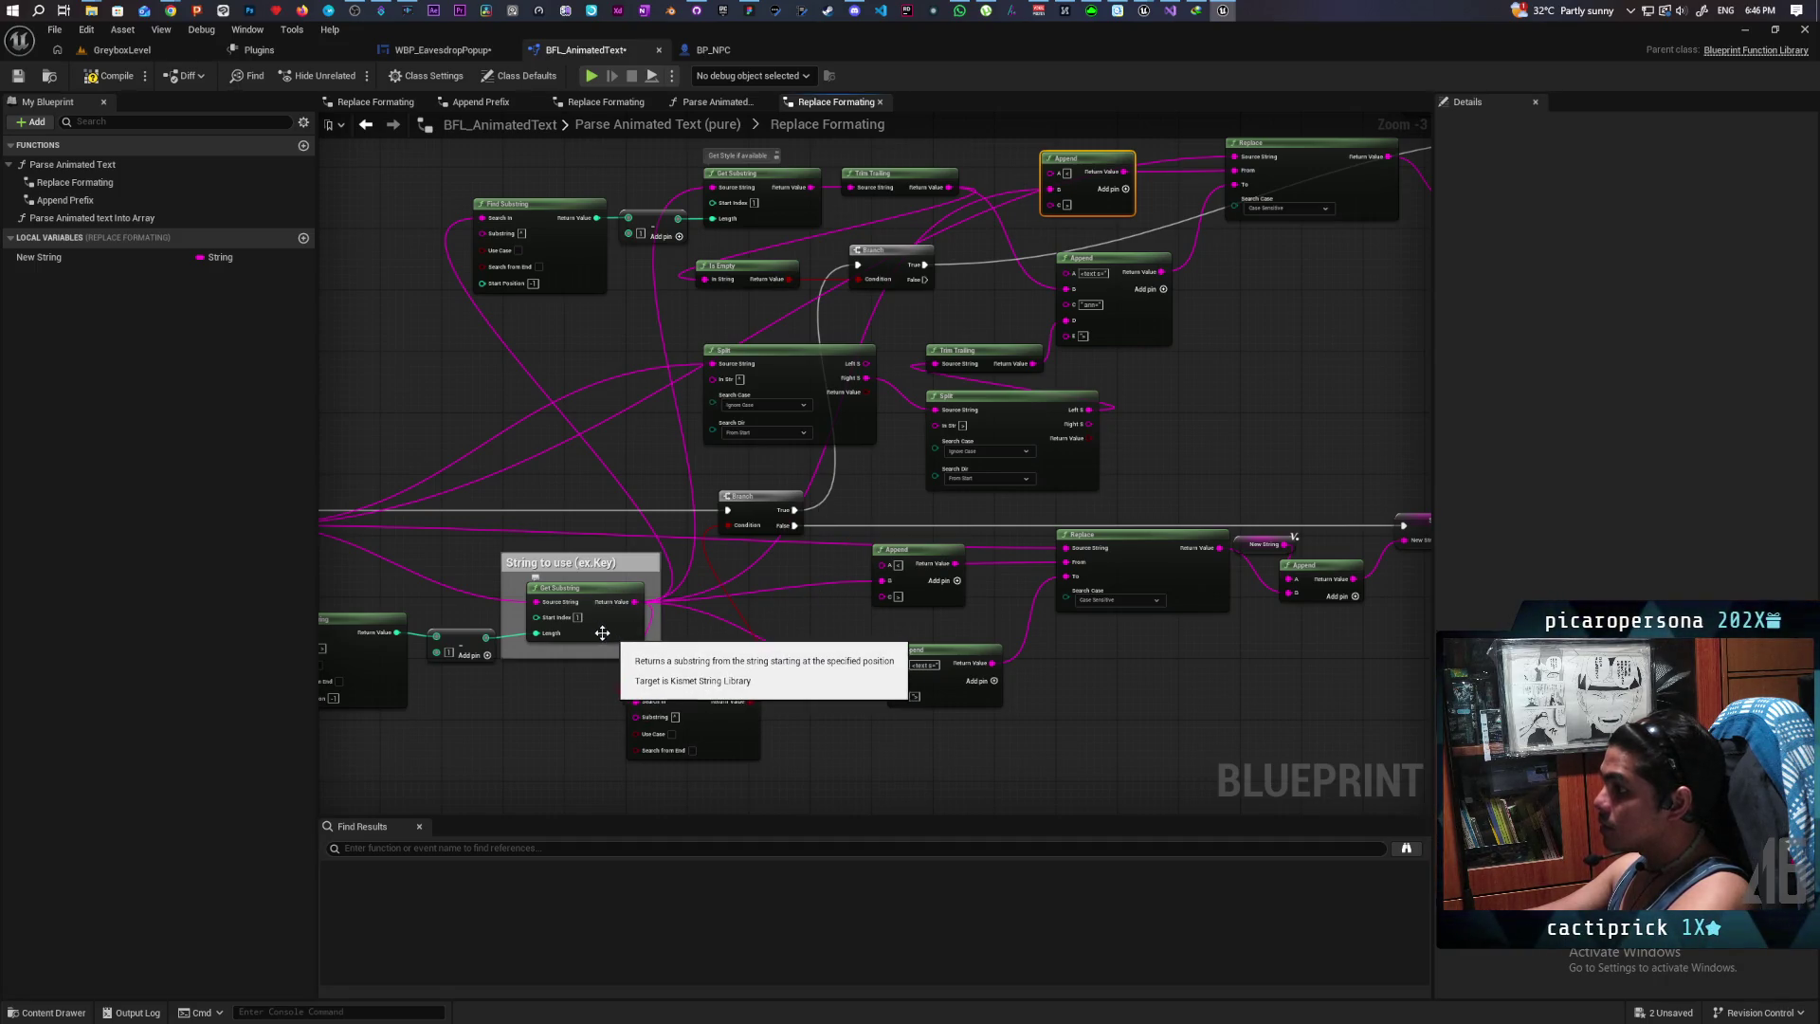
pyautogui.scroll(3, 605, 634)
pyautogui.moveTo(824, 697)
pyautogui.mouseDown()
pyautogui.moveTo(926, 682)
pyautogui.moveTo(590, 697)
pyautogui.mouseUp()
pyautogui.scroll(-2, 589, 697)
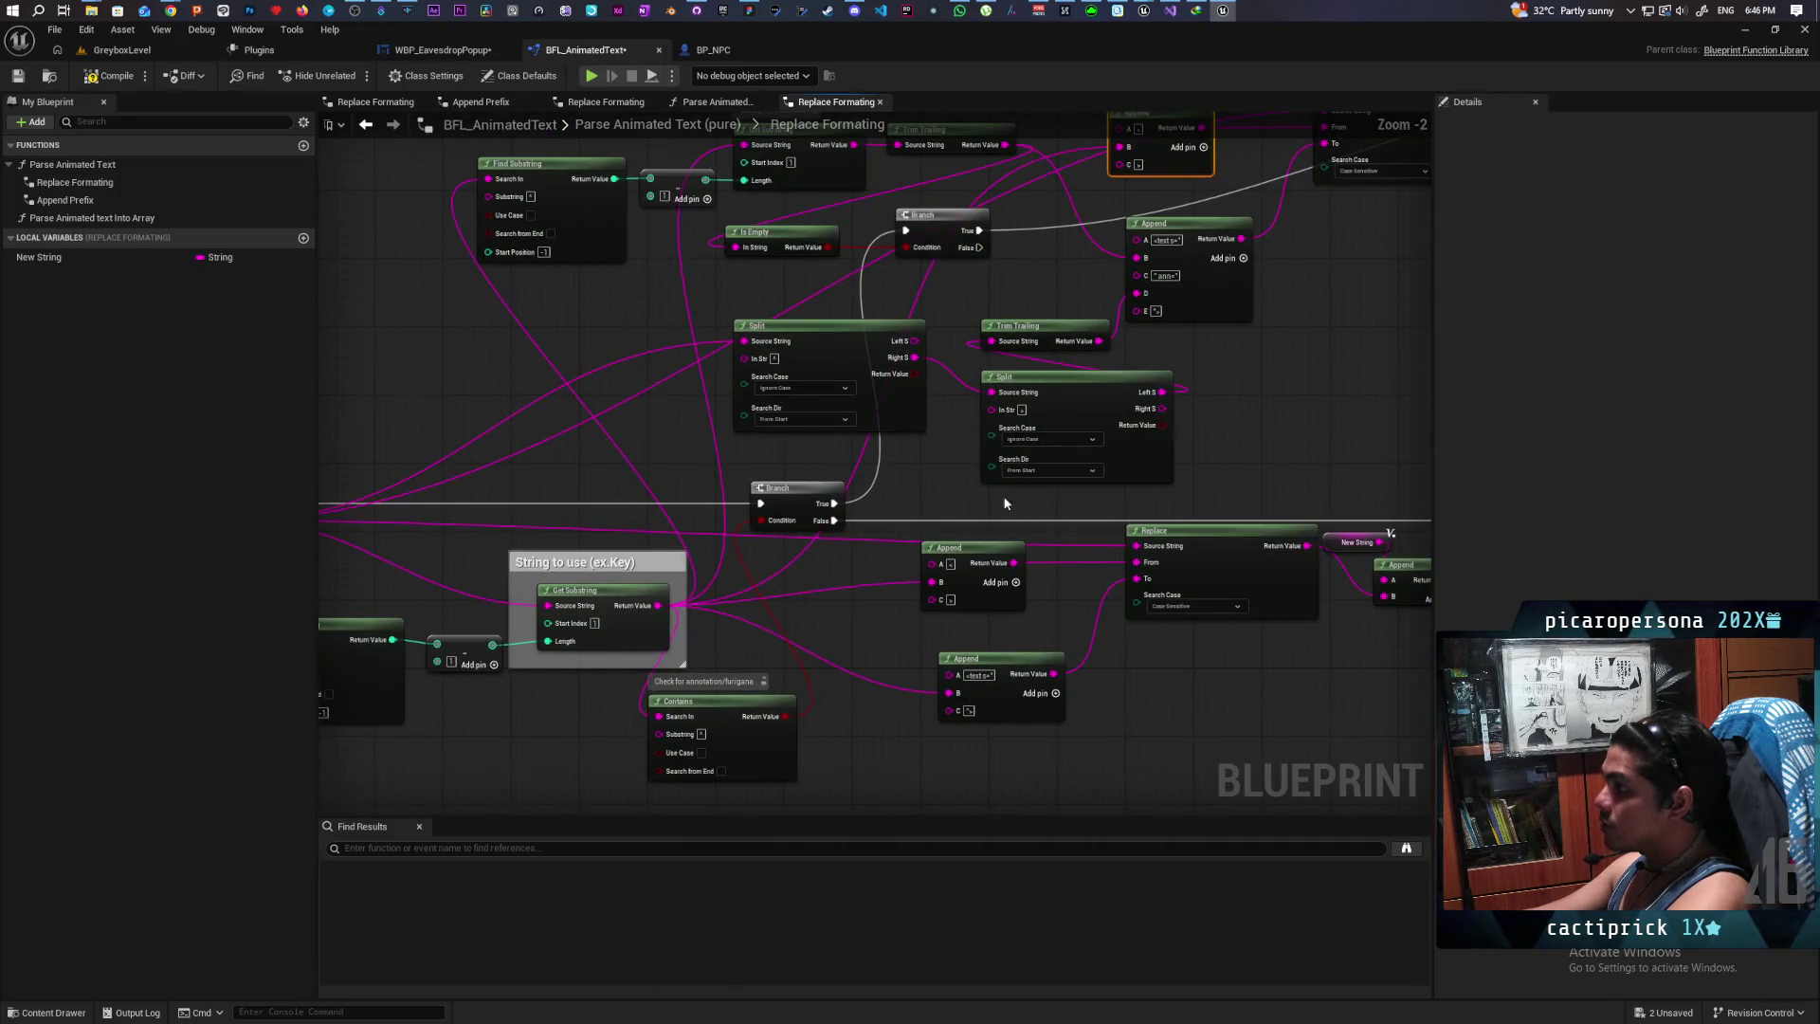
pyautogui.scroll(-1, 986, 512)
pyautogui.moveTo(1346, 400); pyautogui.dragTo(1232, 507)
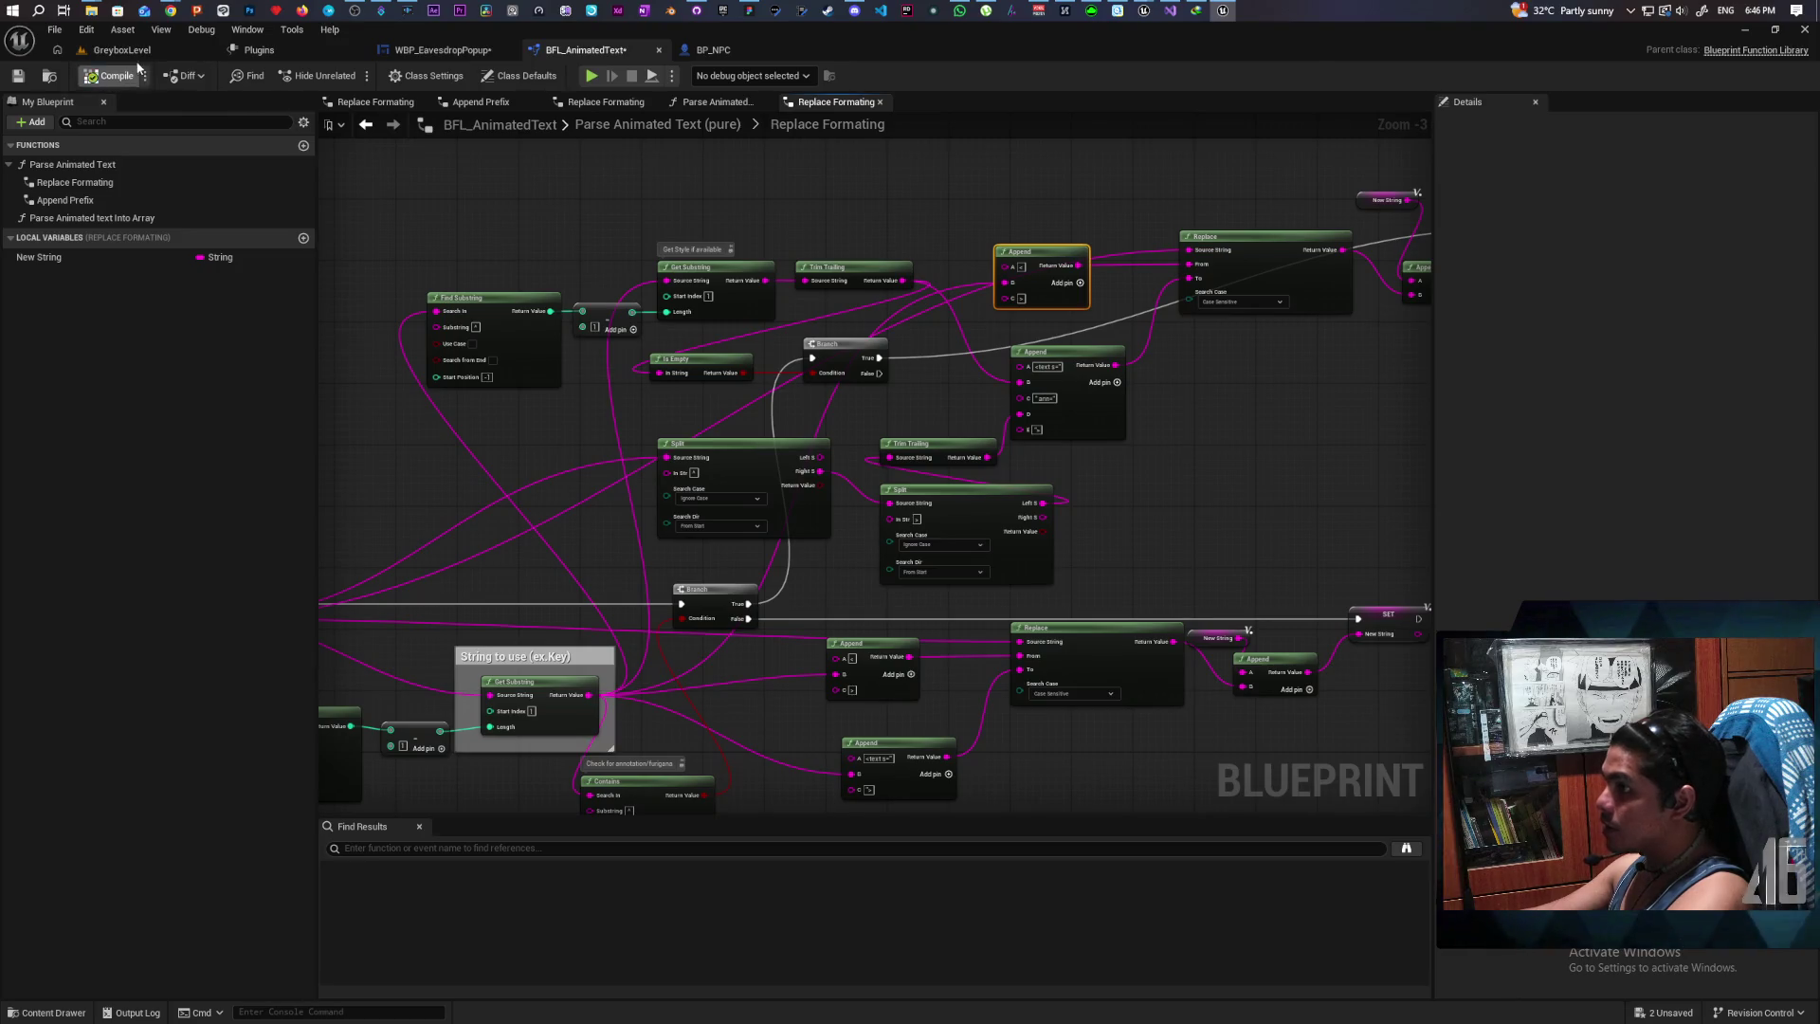
pyautogui.click(121, 50)
# Step: Run a two-client play-test, walk up to the grass NPC to see its popup line, then stop
pyautogui.click(356, 76)
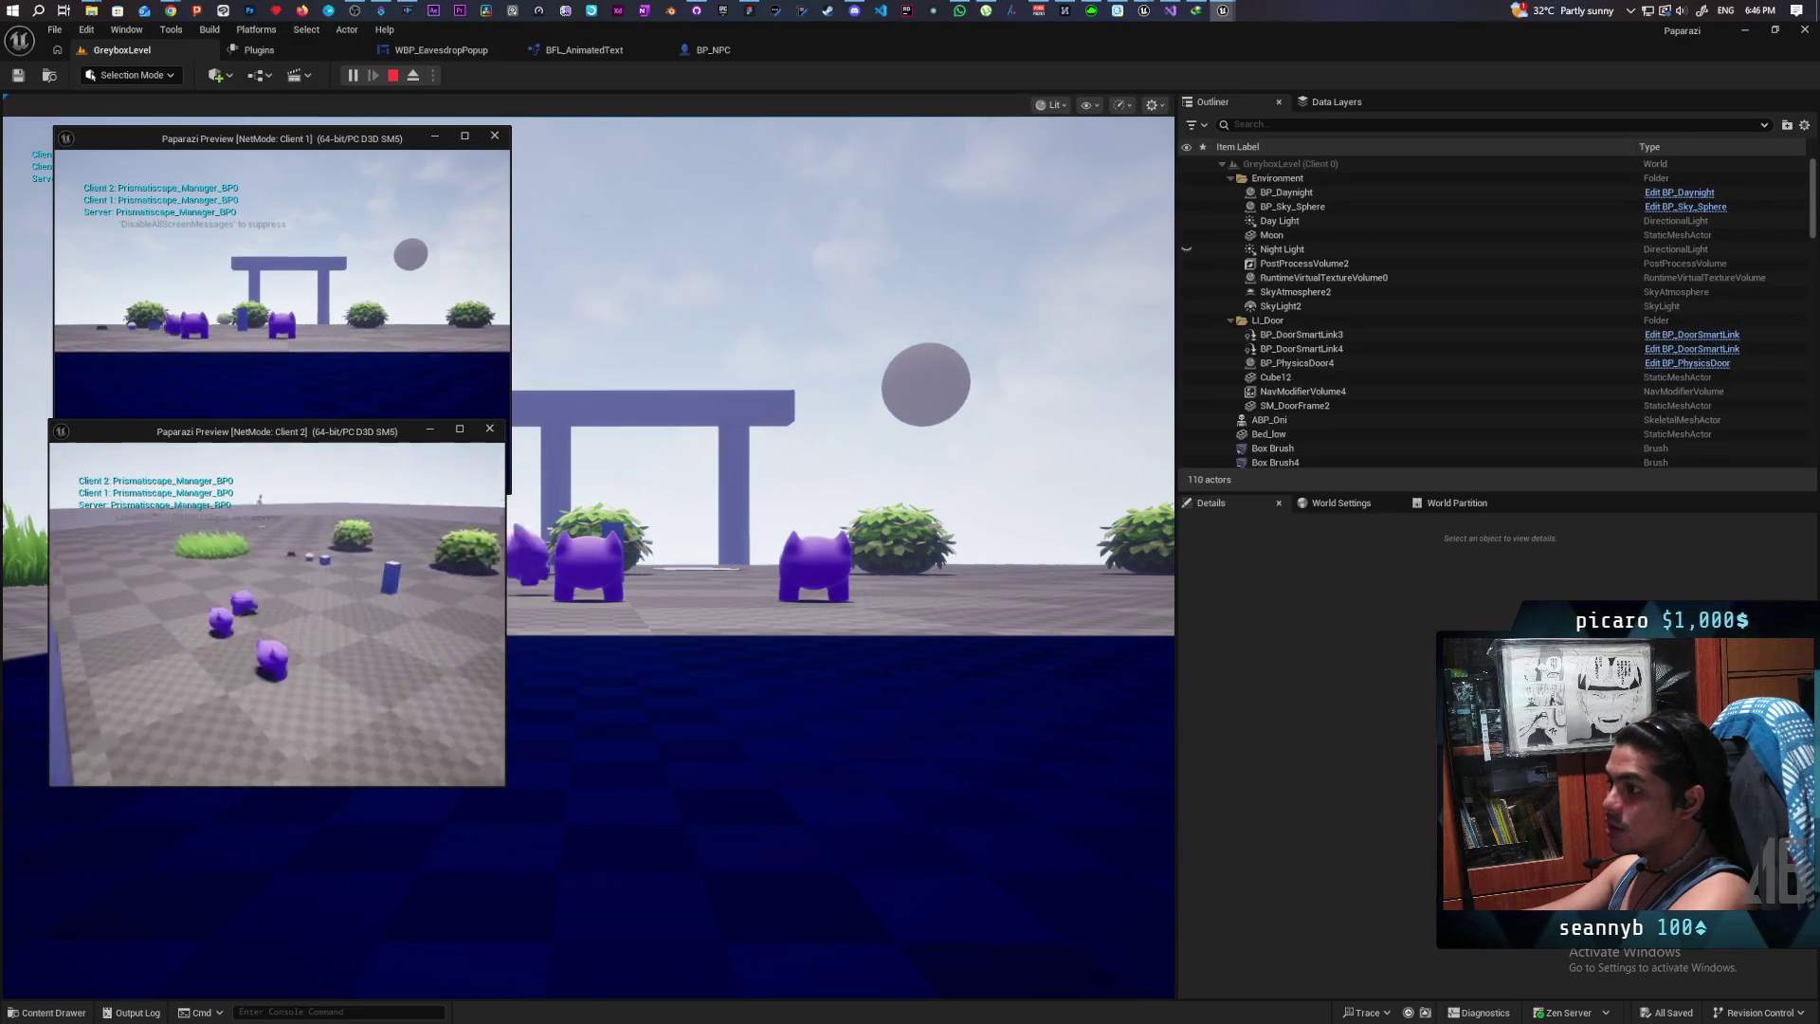
pyautogui.press('w')
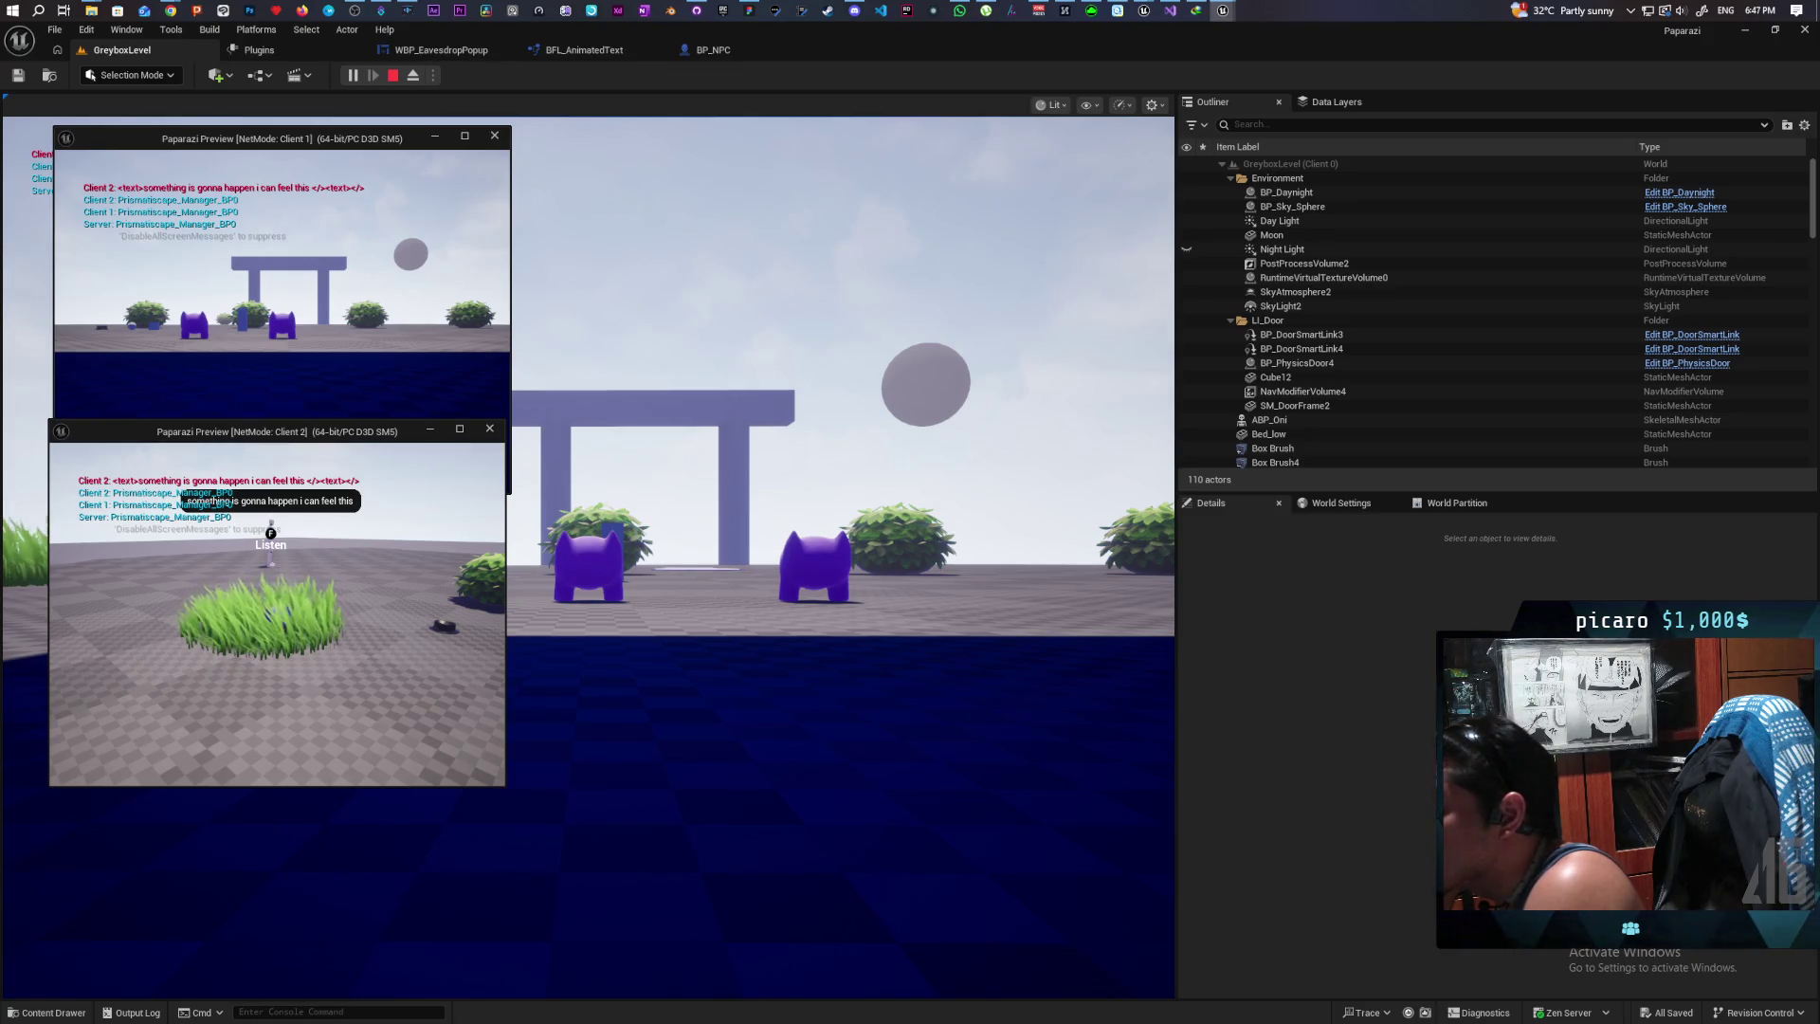
pyautogui.press('Escape')
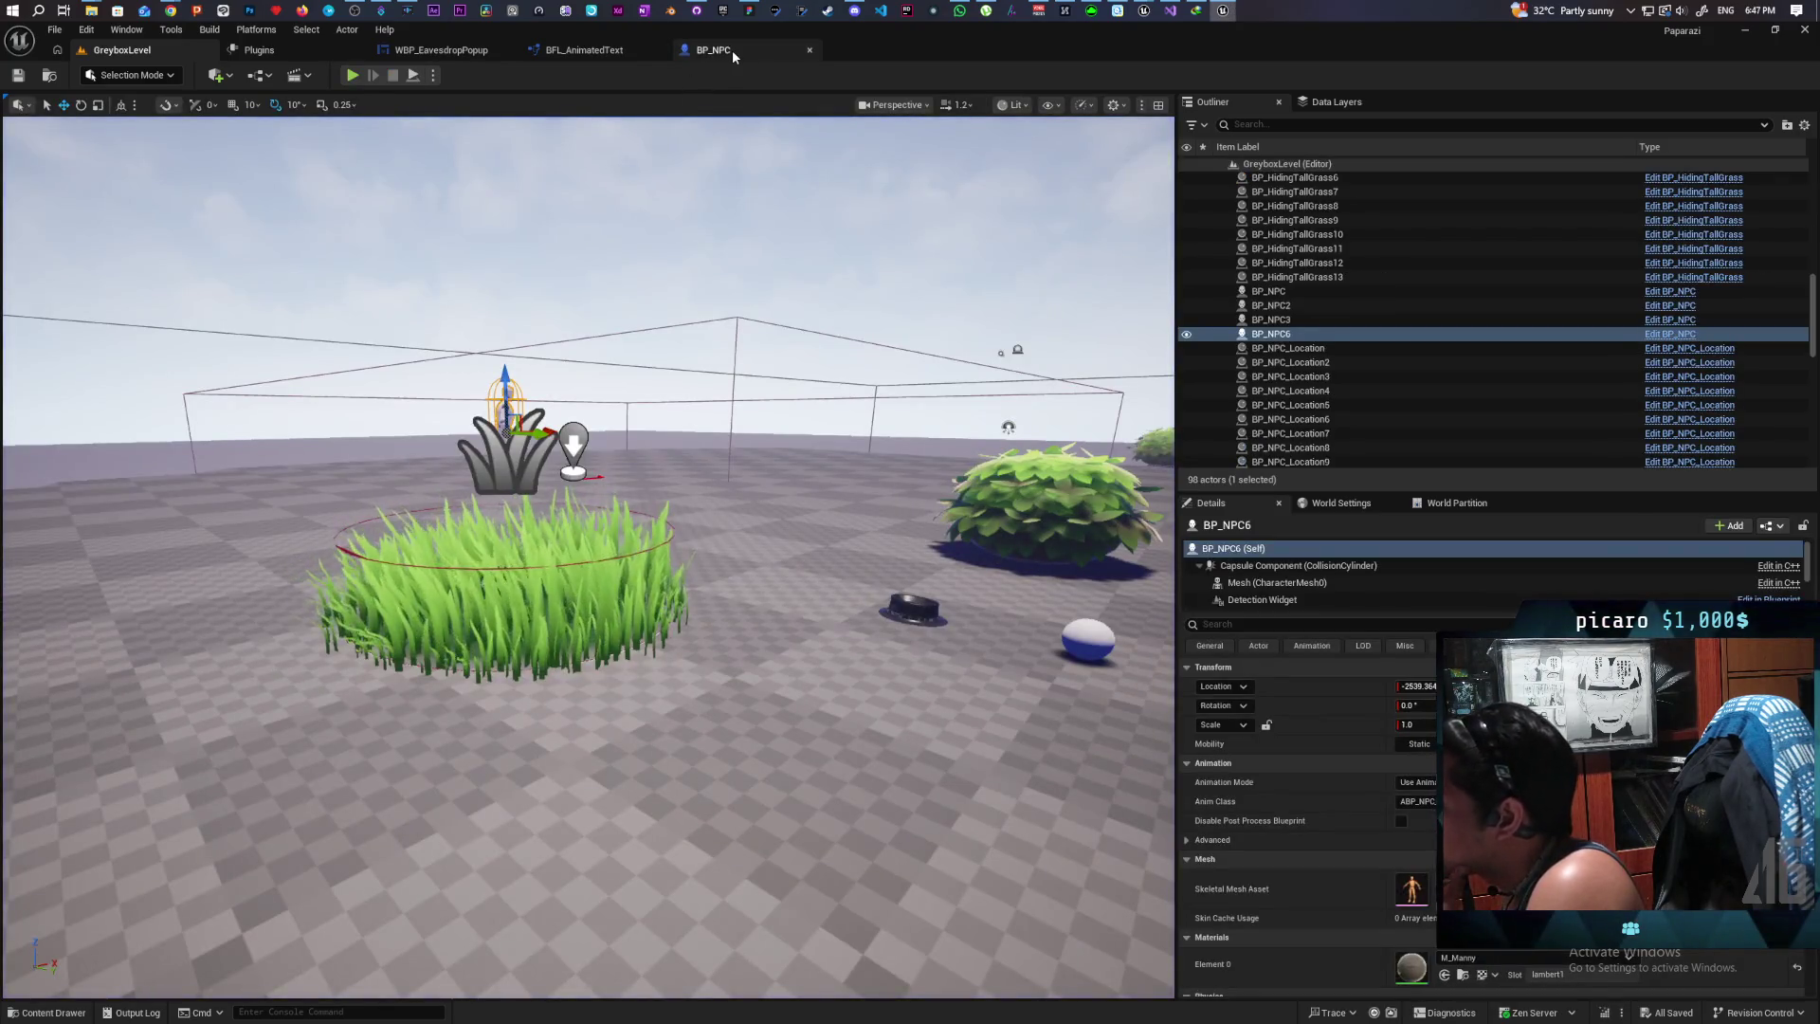
# Step: Inspect the word 'will' in BP_NPC's Print Eavesdrop In Text field, then go back to BFL_AnimatedText
pyautogui.click(707, 50)
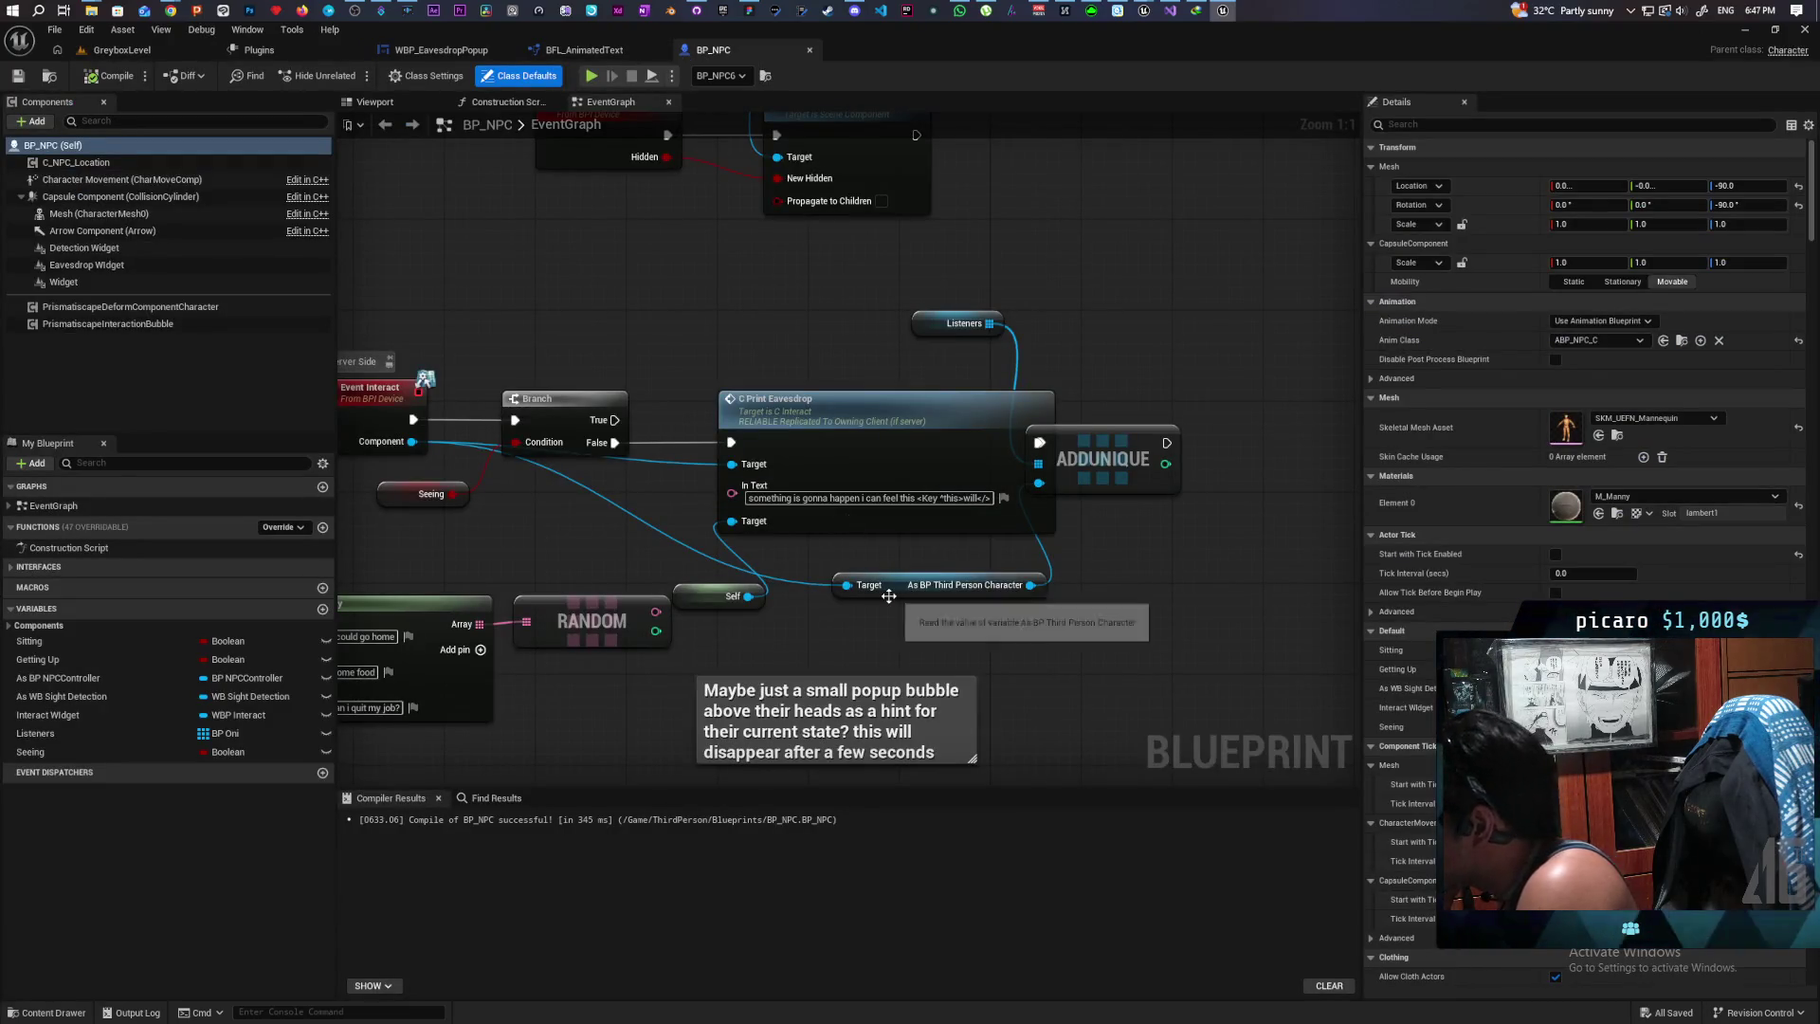
pyautogui.doubleClick(971, 497)
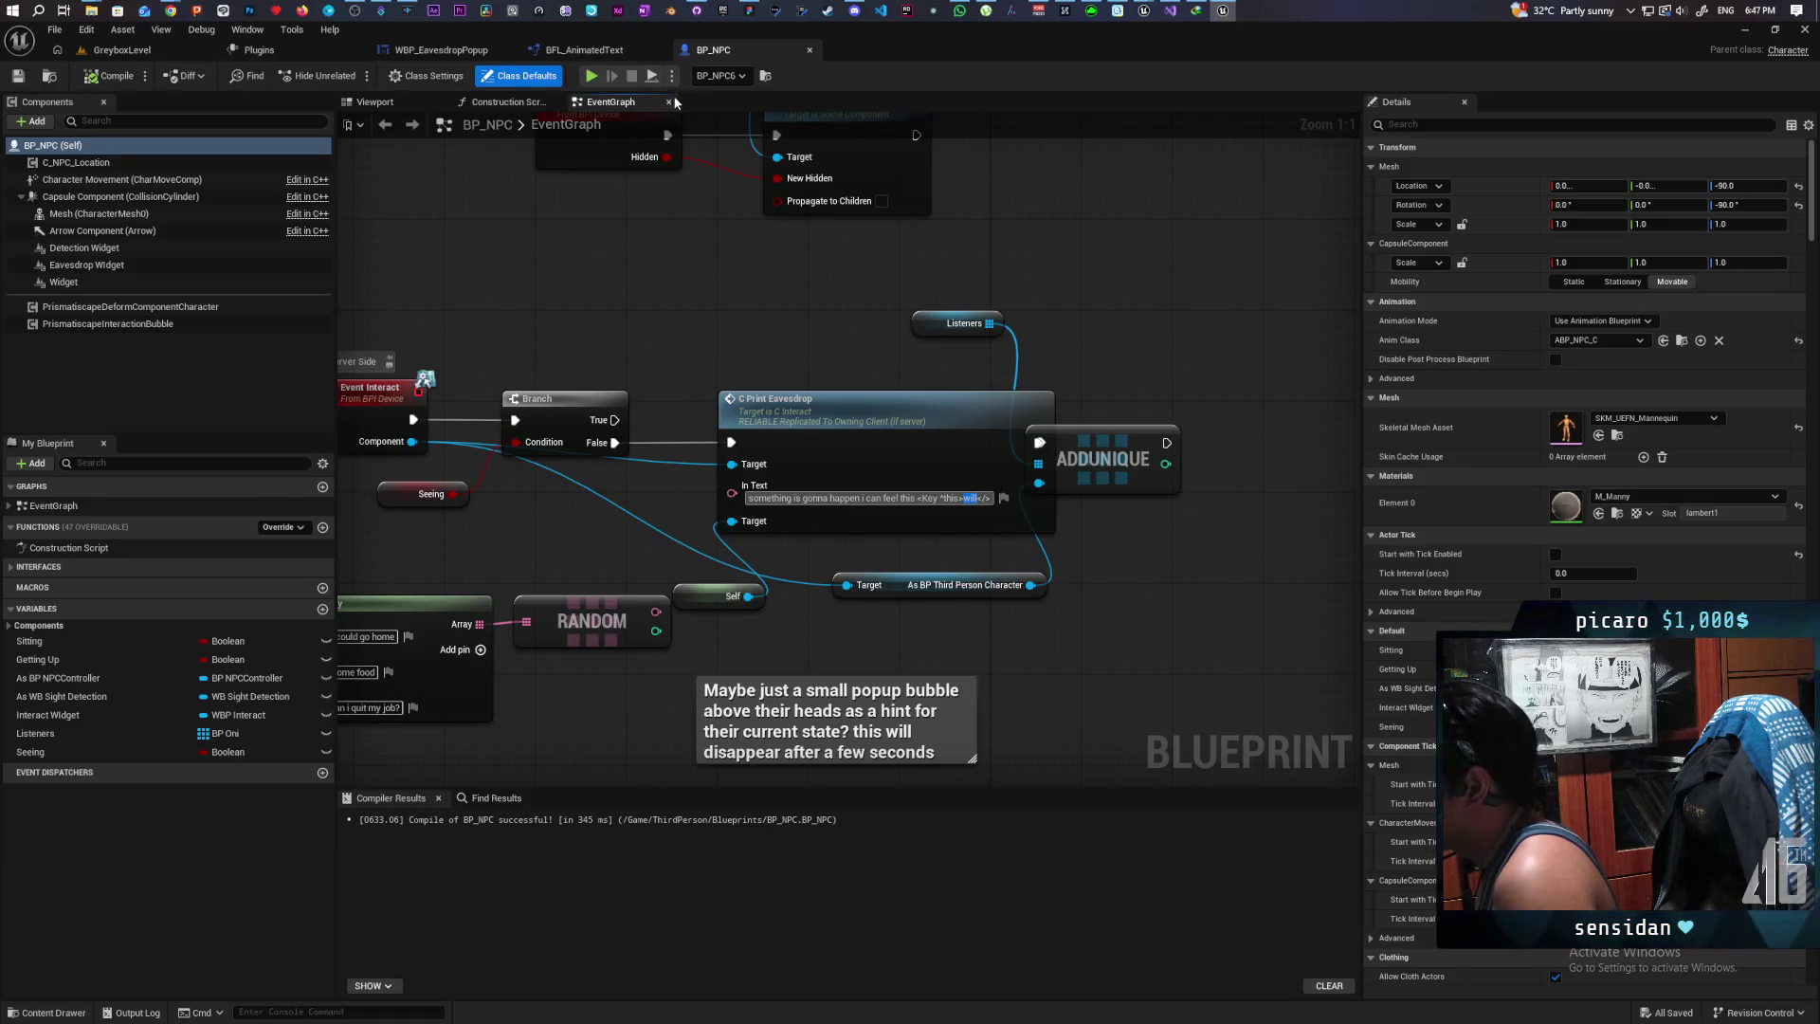
pyautogui.click(606, 51)
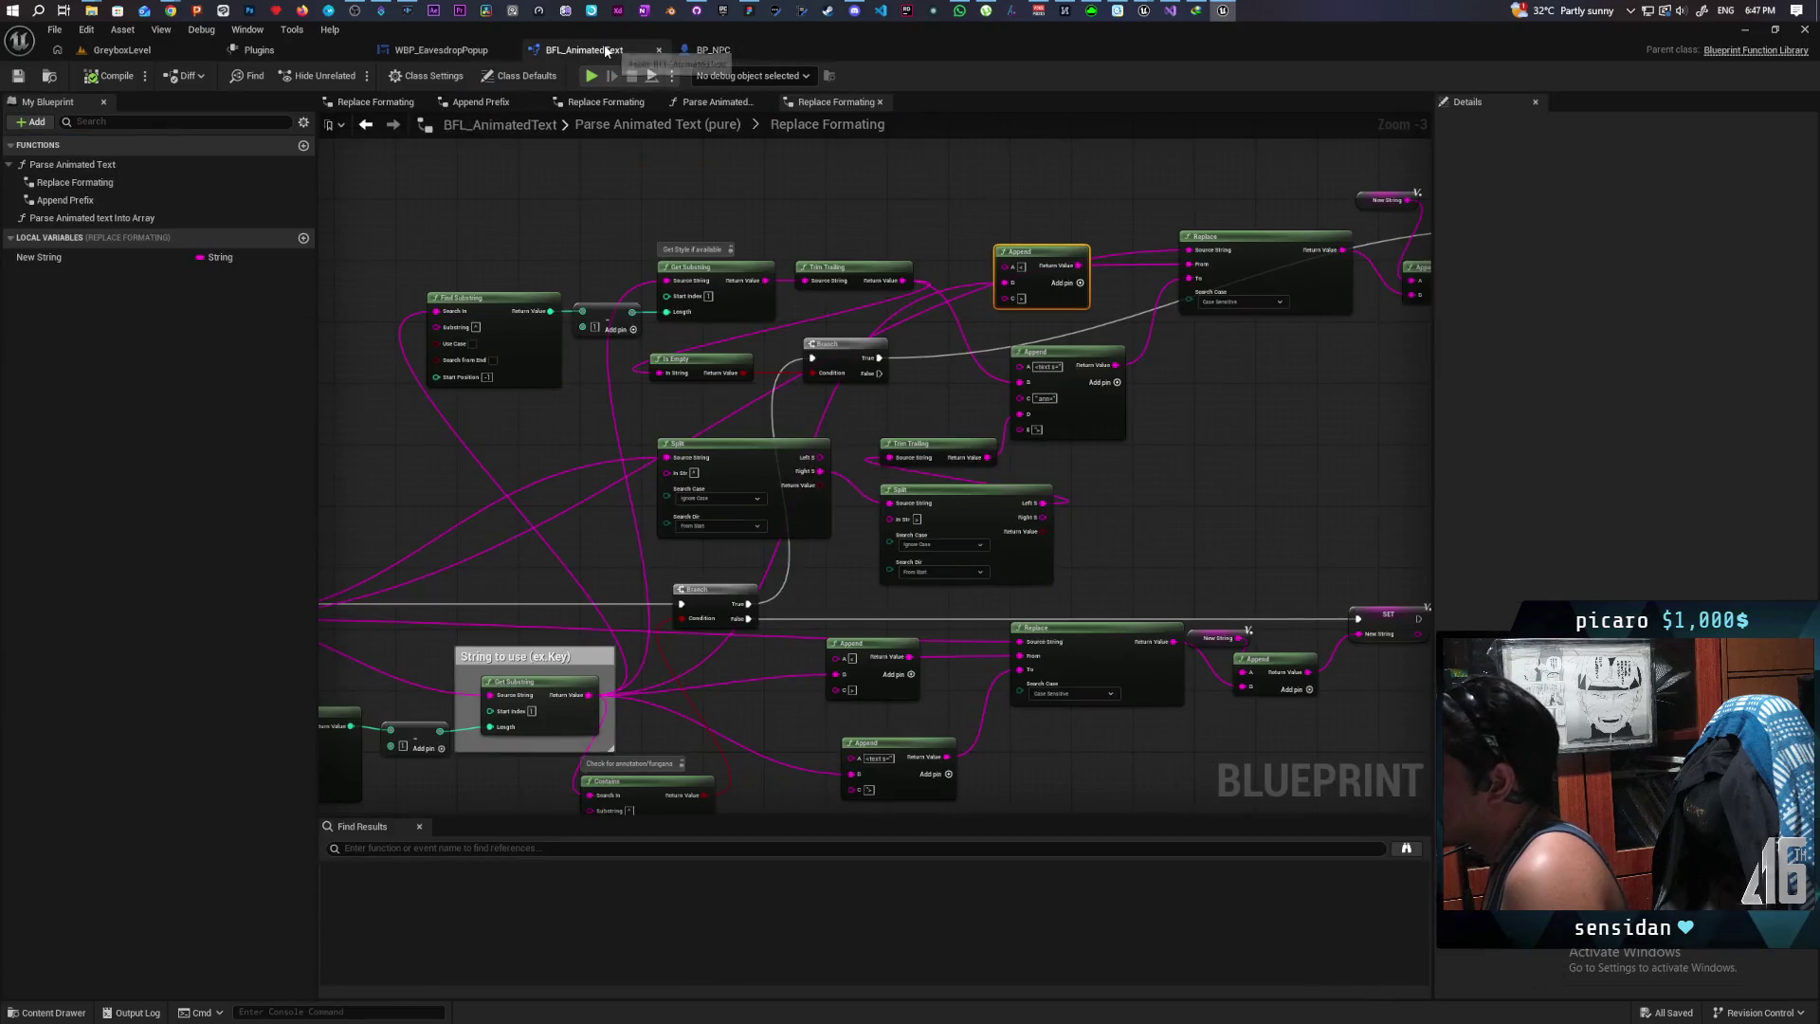
# Step: Move the top Append node down and put an F9 breakpoint on the lower Branch node
pyautogui.moveTo(1087, 399)
pyautogui.mouseDown()
pyautogui.moveTo(1154, 439)
pyautogui.moveTo(1080, 423)
pyautogui.moveTo(1132, 444)
pyautogui.moveTo(1321, 398)
pyautogui.moveTo(1207, 374)
pyautogui.moveTo(1109, 418)
pyautogui.moveTo(1100, 471)
pyautogui.moveTo(1134, 480)
pyautogui.moveTo(1188, 464)
pyautogui.moveTo(1053, 423)
pyautogui.moveTo(1039, 447)
pyautogui.mouseUp()
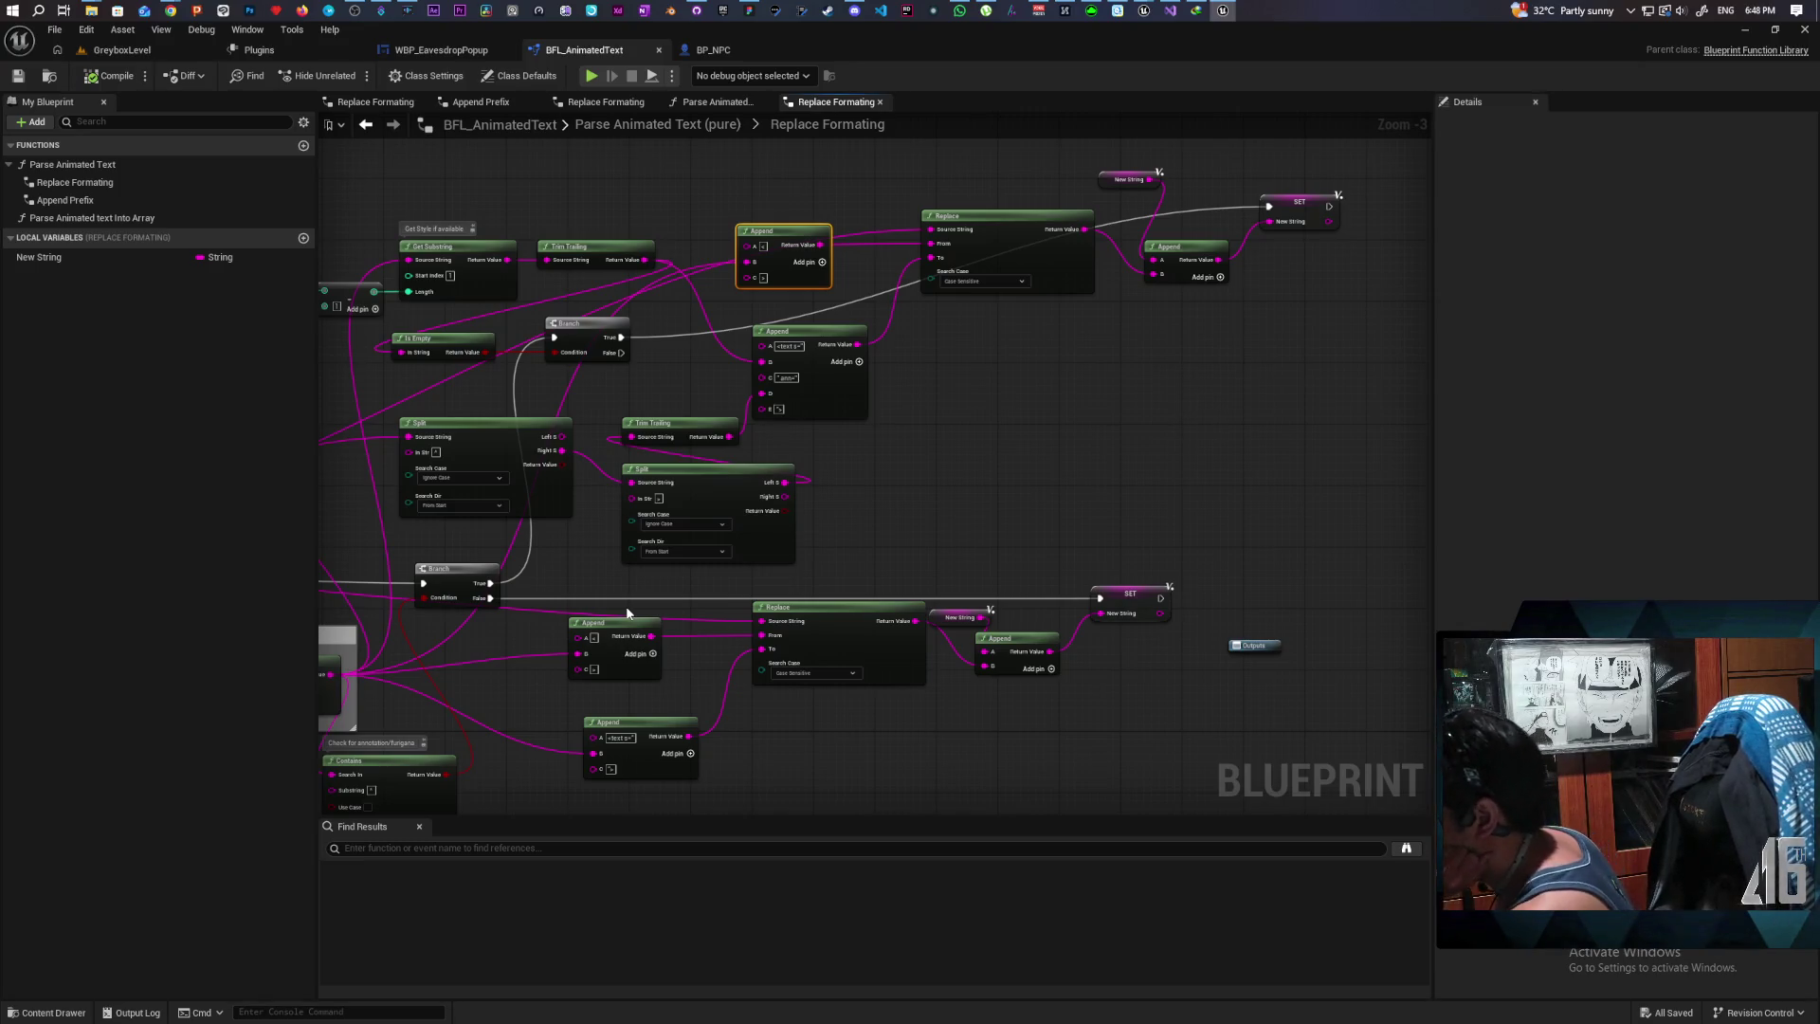
pyautogui.moveTo(959, 422); pyautogui.dragTo(1114, 449)
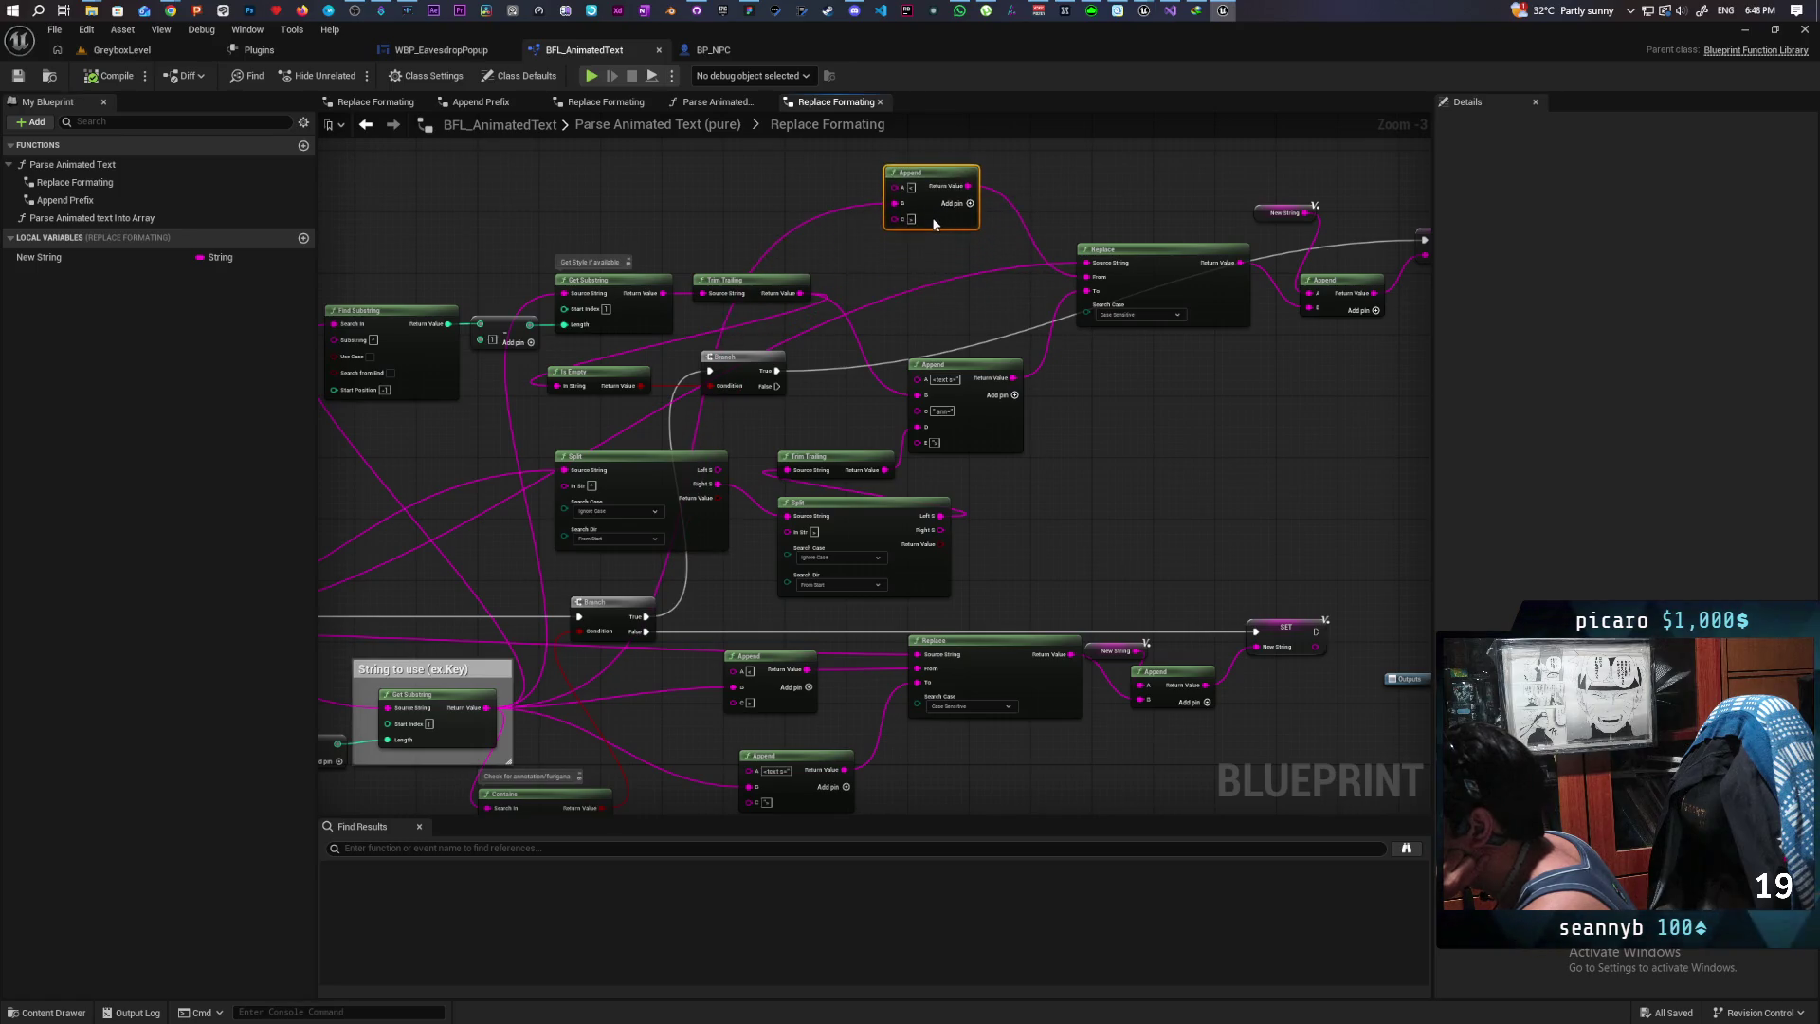
pyautogui.moveTo(935, 256)
pyautogui.mouseDown()
pyautogui.moveTo(930, 301)
pyautogui.moveTo(934, 264)
pyautogui.mouseUp()
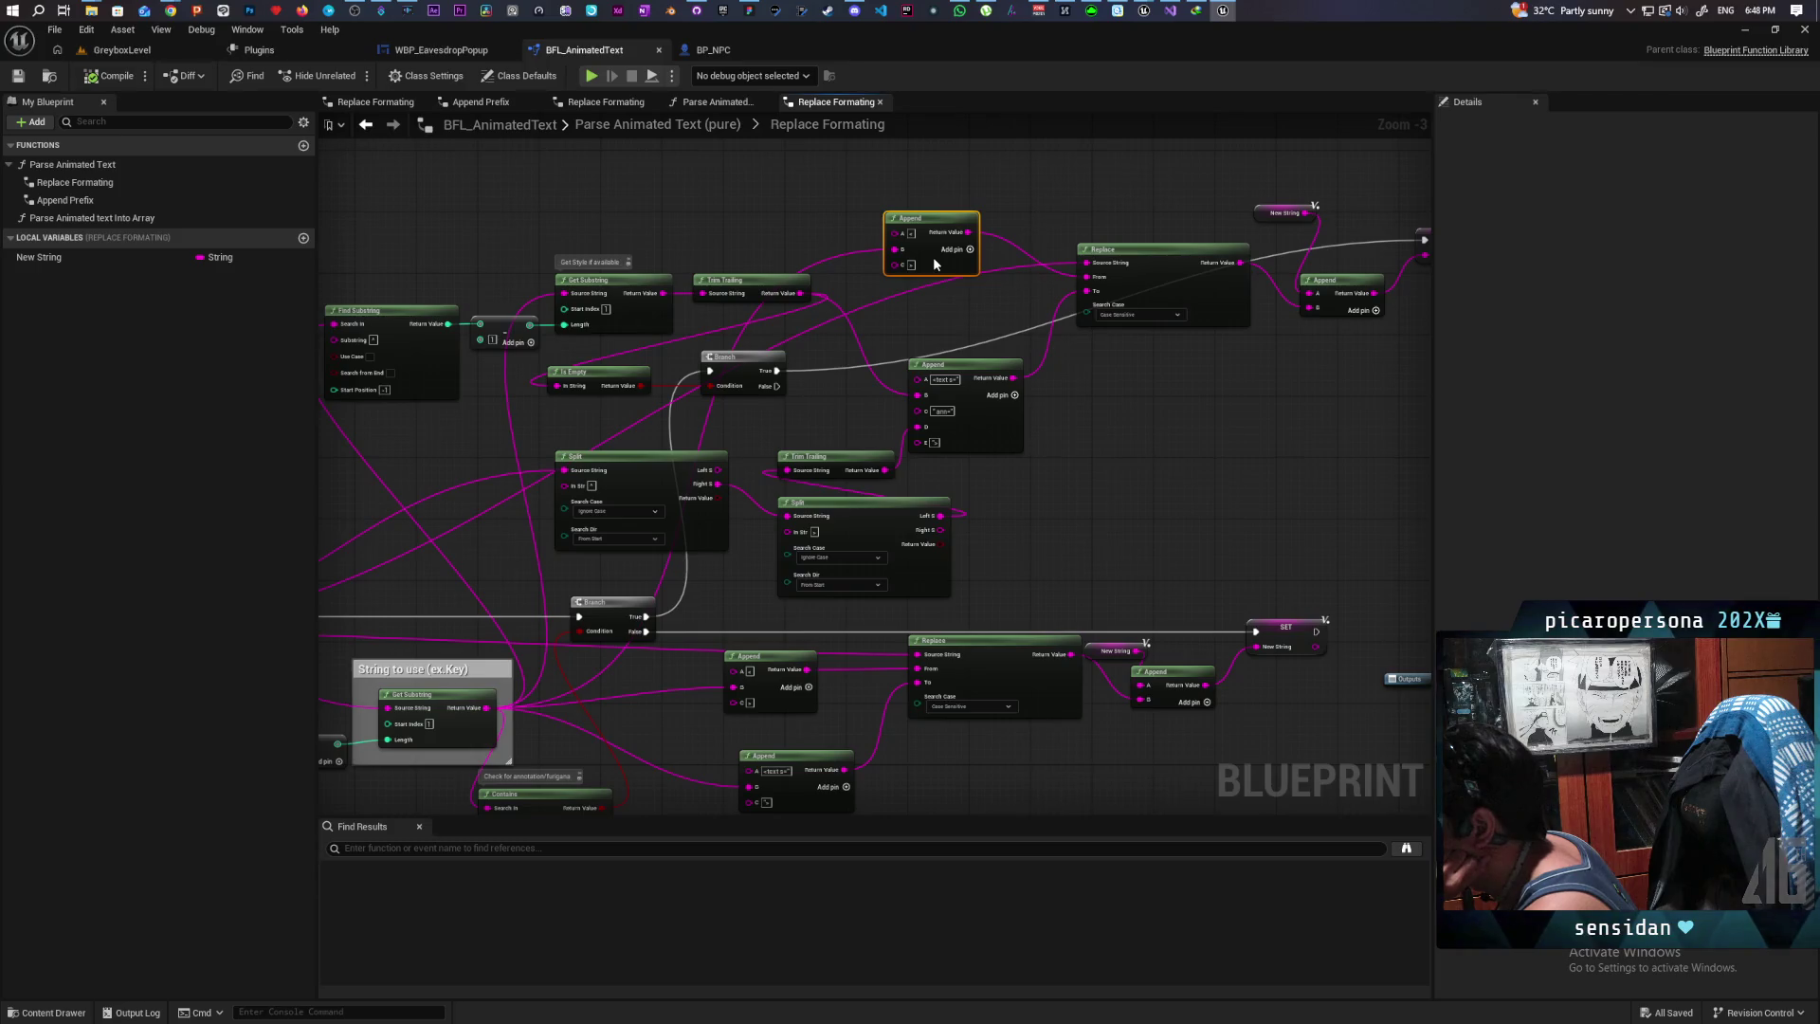
pyautogui.moveTo(896, 315)
pyautogui.mouseDown()
pyautogui.moveTo(1101, 248)
pyautogui.moveTo(1243, 226)
pyautogui.moveTo(1212, 238)
pyautogui.mouseUp()
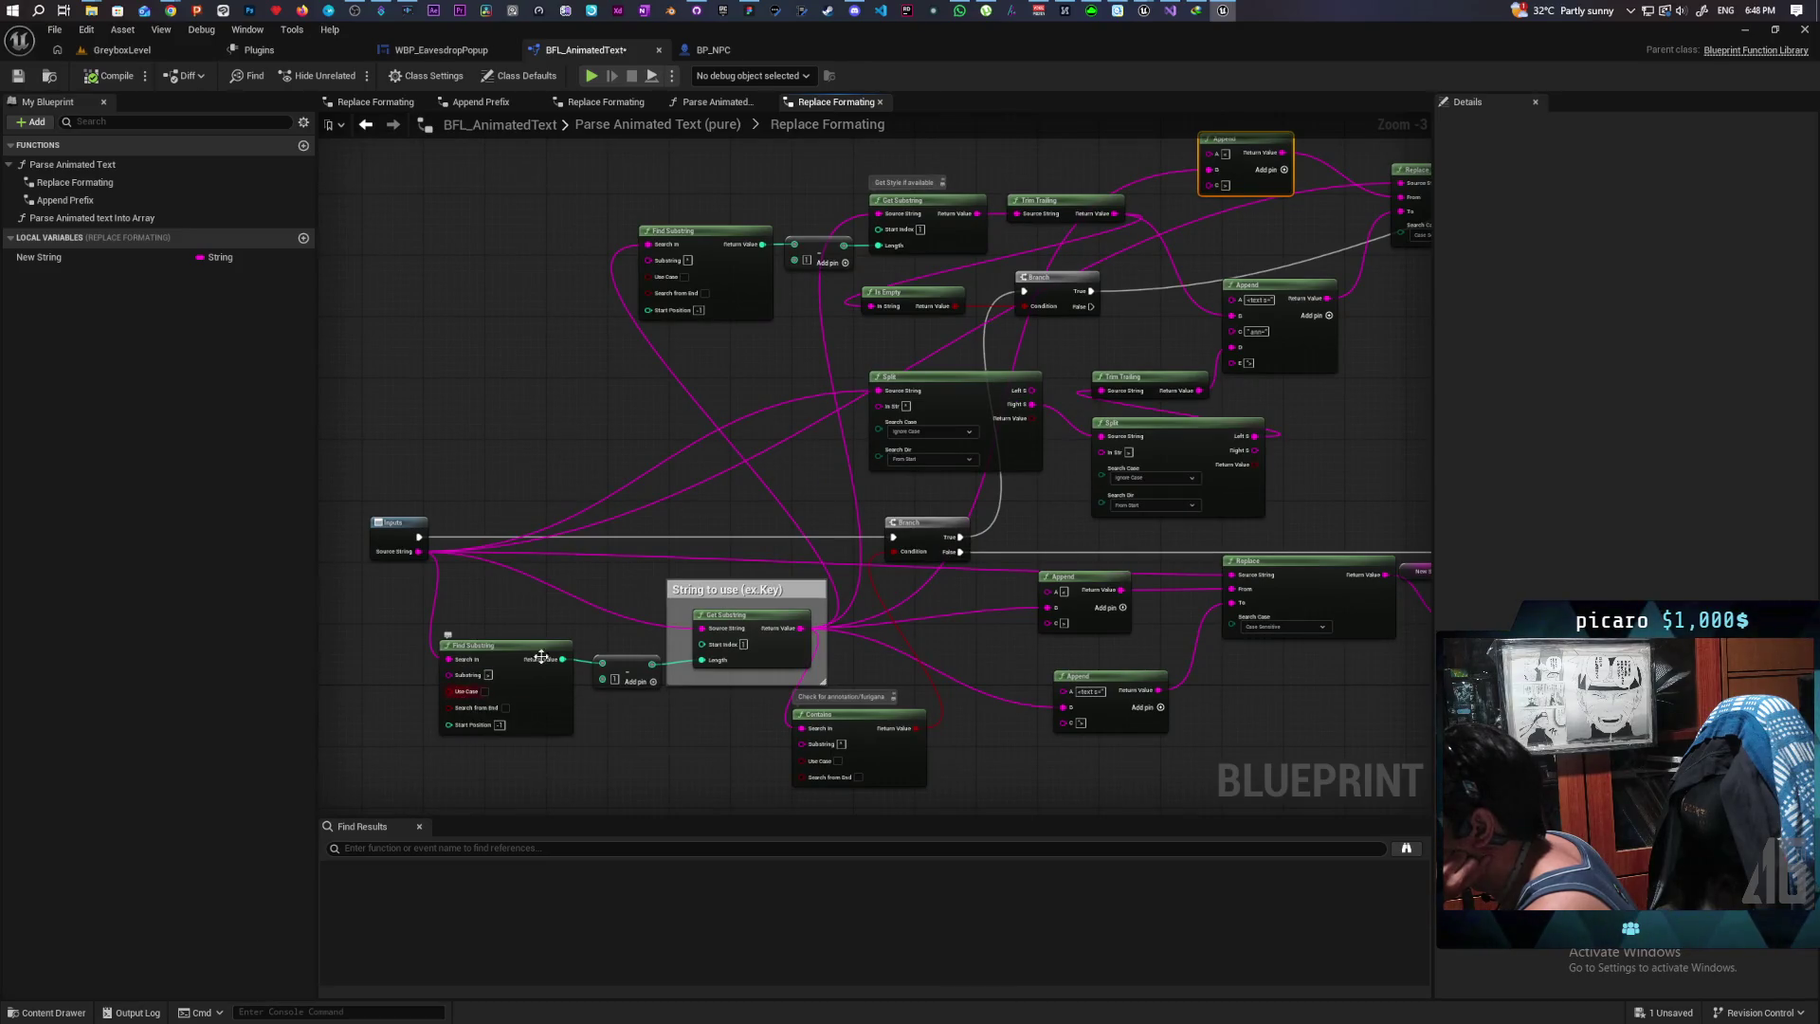
pyautogui.moveTo(845, 480); pyautogui.dragTo(787, 525)
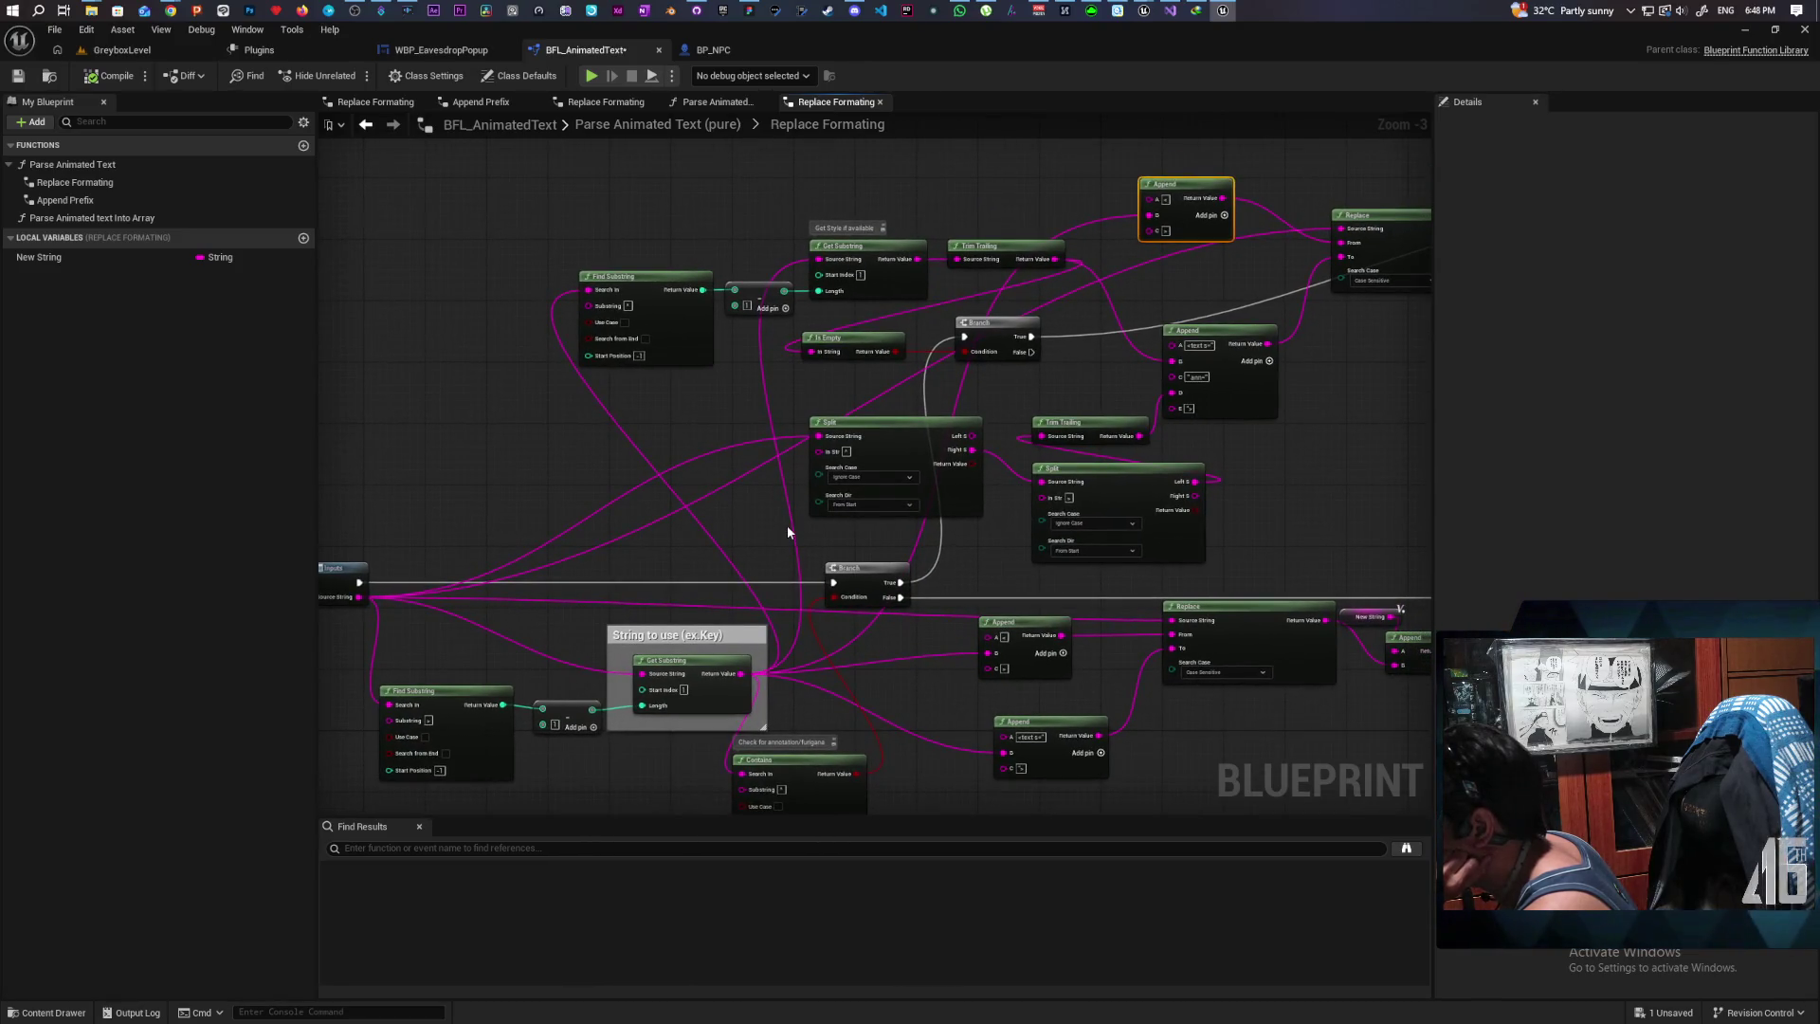
pyautogui.moveTo(1311, 455)
pyautogui.mouseDown()
pyautogui.moveTo(1243, 452)
pyautogui.moveTo(1224, 475)
pyautogui.mouseUp()
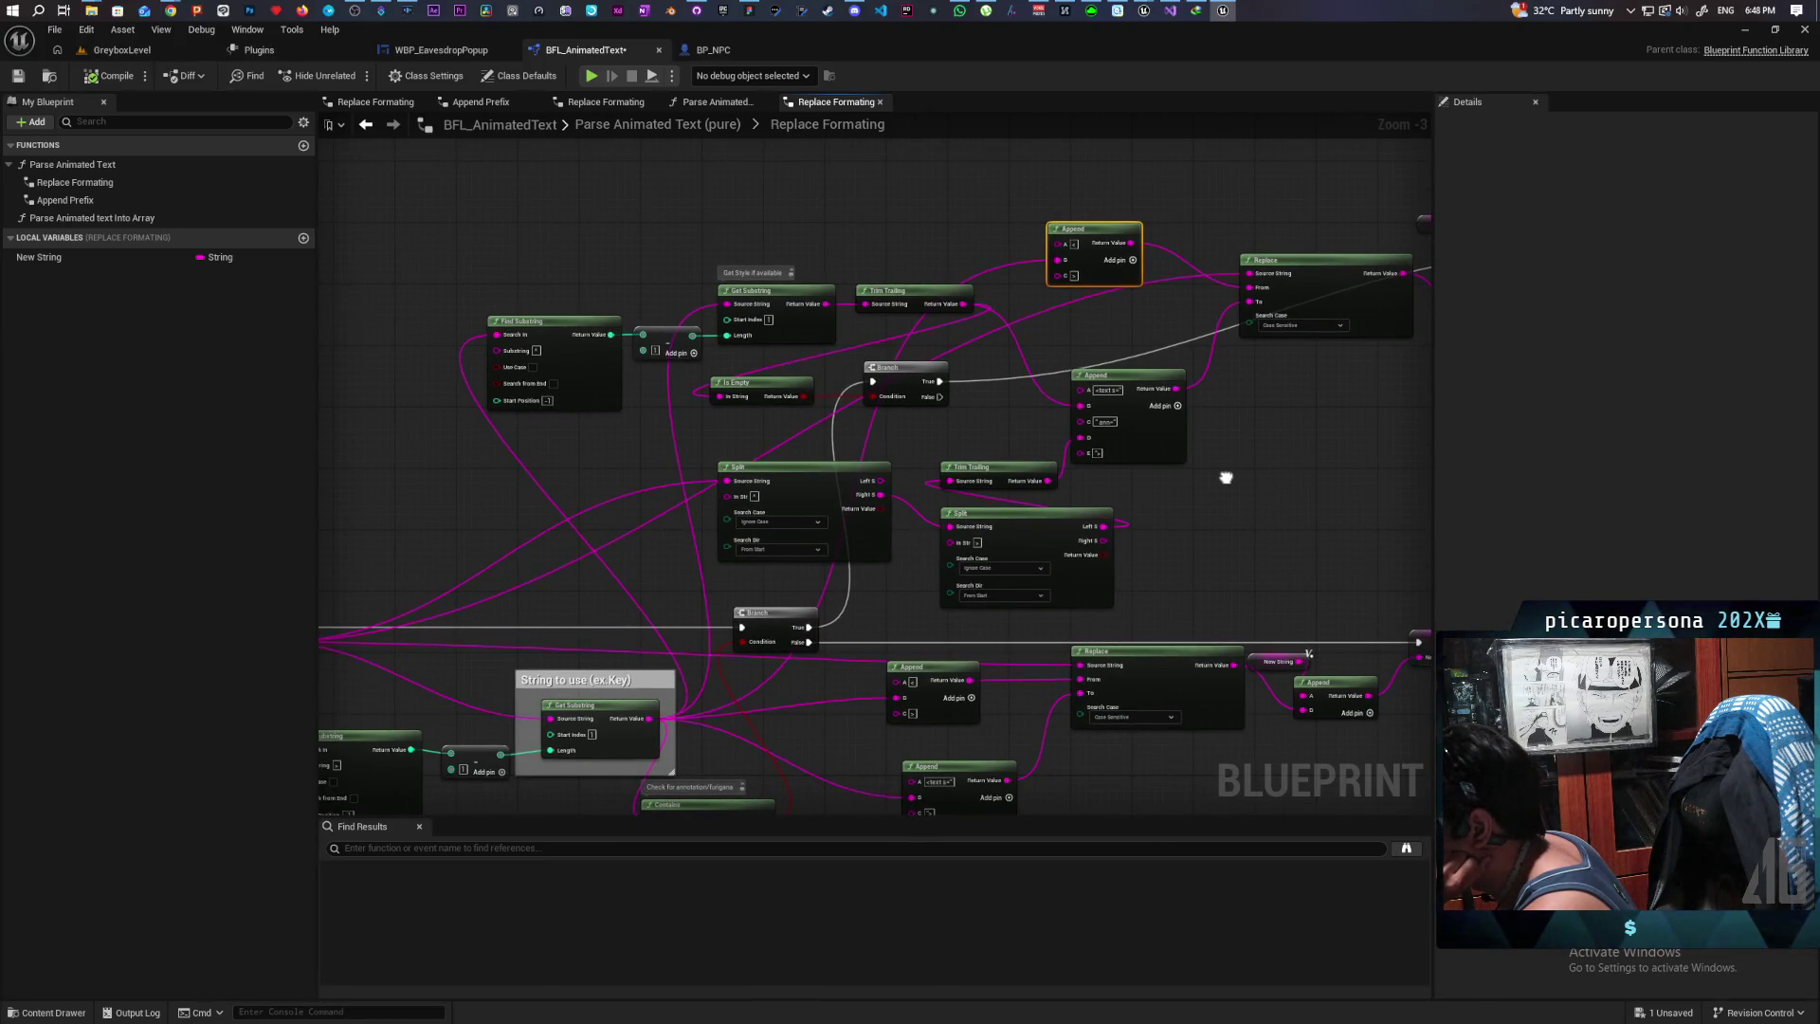
pyautogui.moveTo(1226, 478)
pyautogui.mouseDown()
pyautogui.moveTo(1150, 475)
pyautogui.moveTo(1381, 421)
pyautogui.moveTo(1308, 447)
pyautogui.mouseUp()
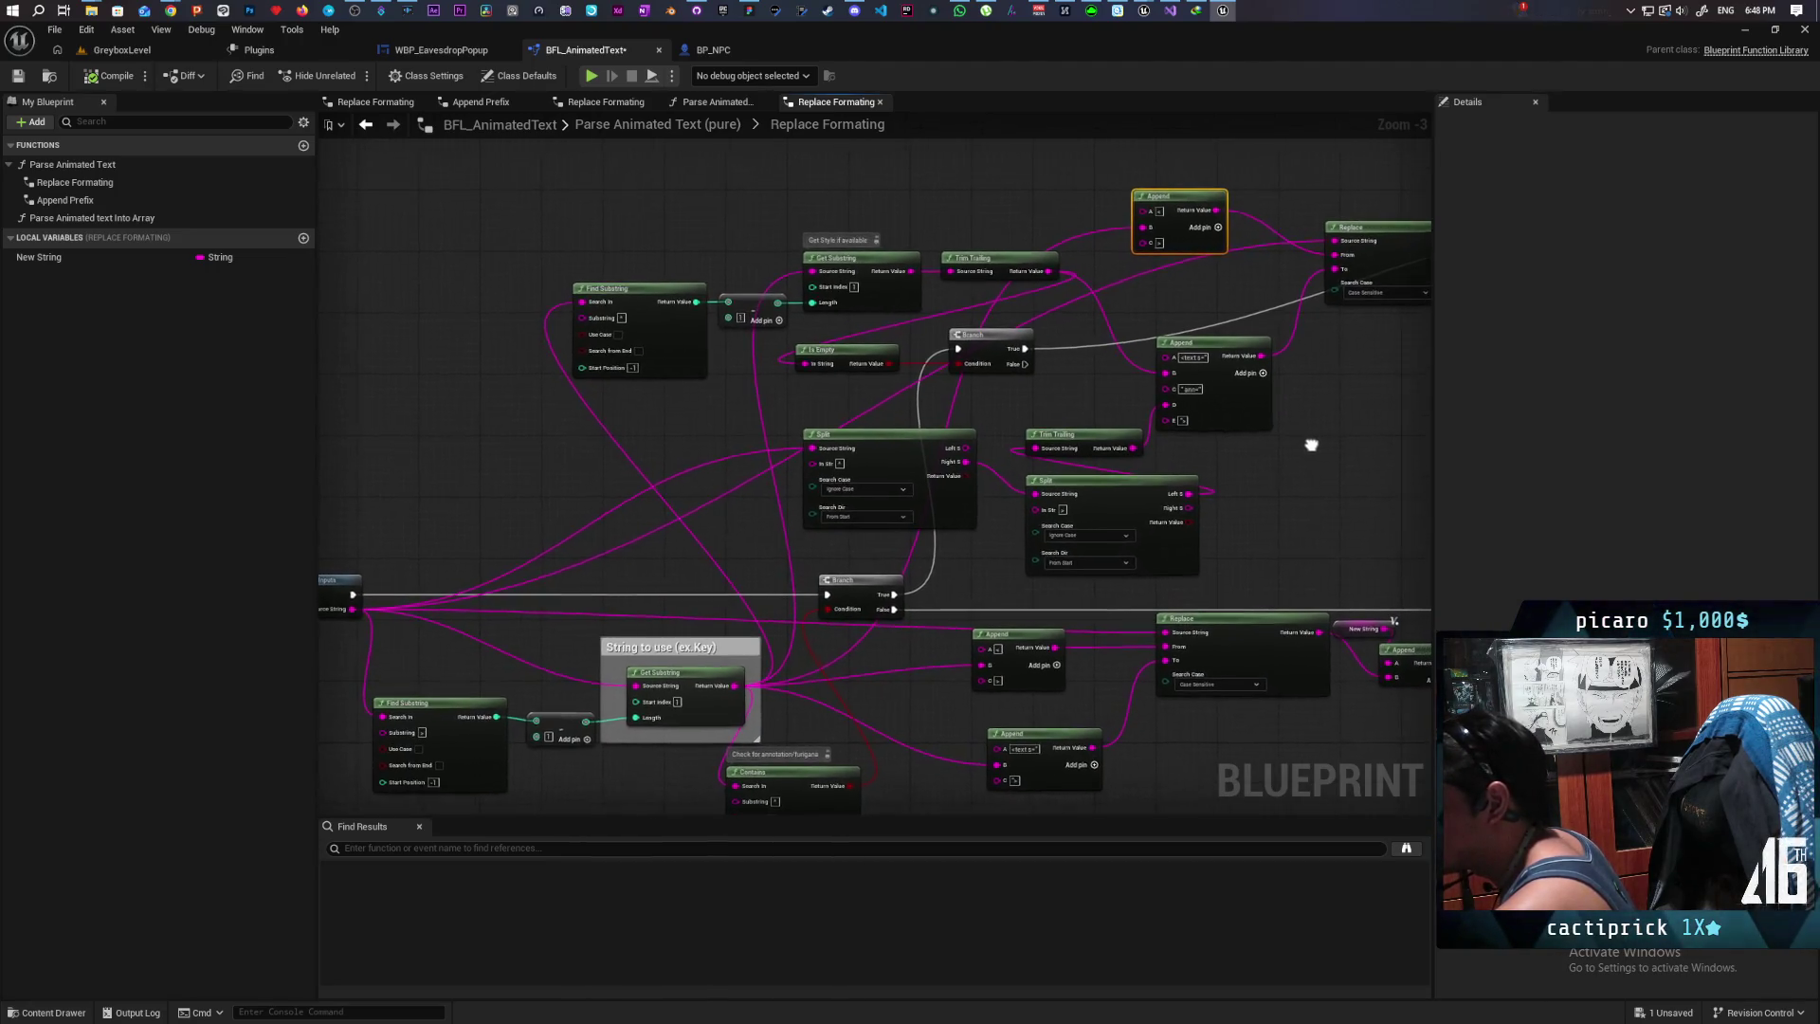
pyautogui.click(847, 594)
pyautogui.press('F9')
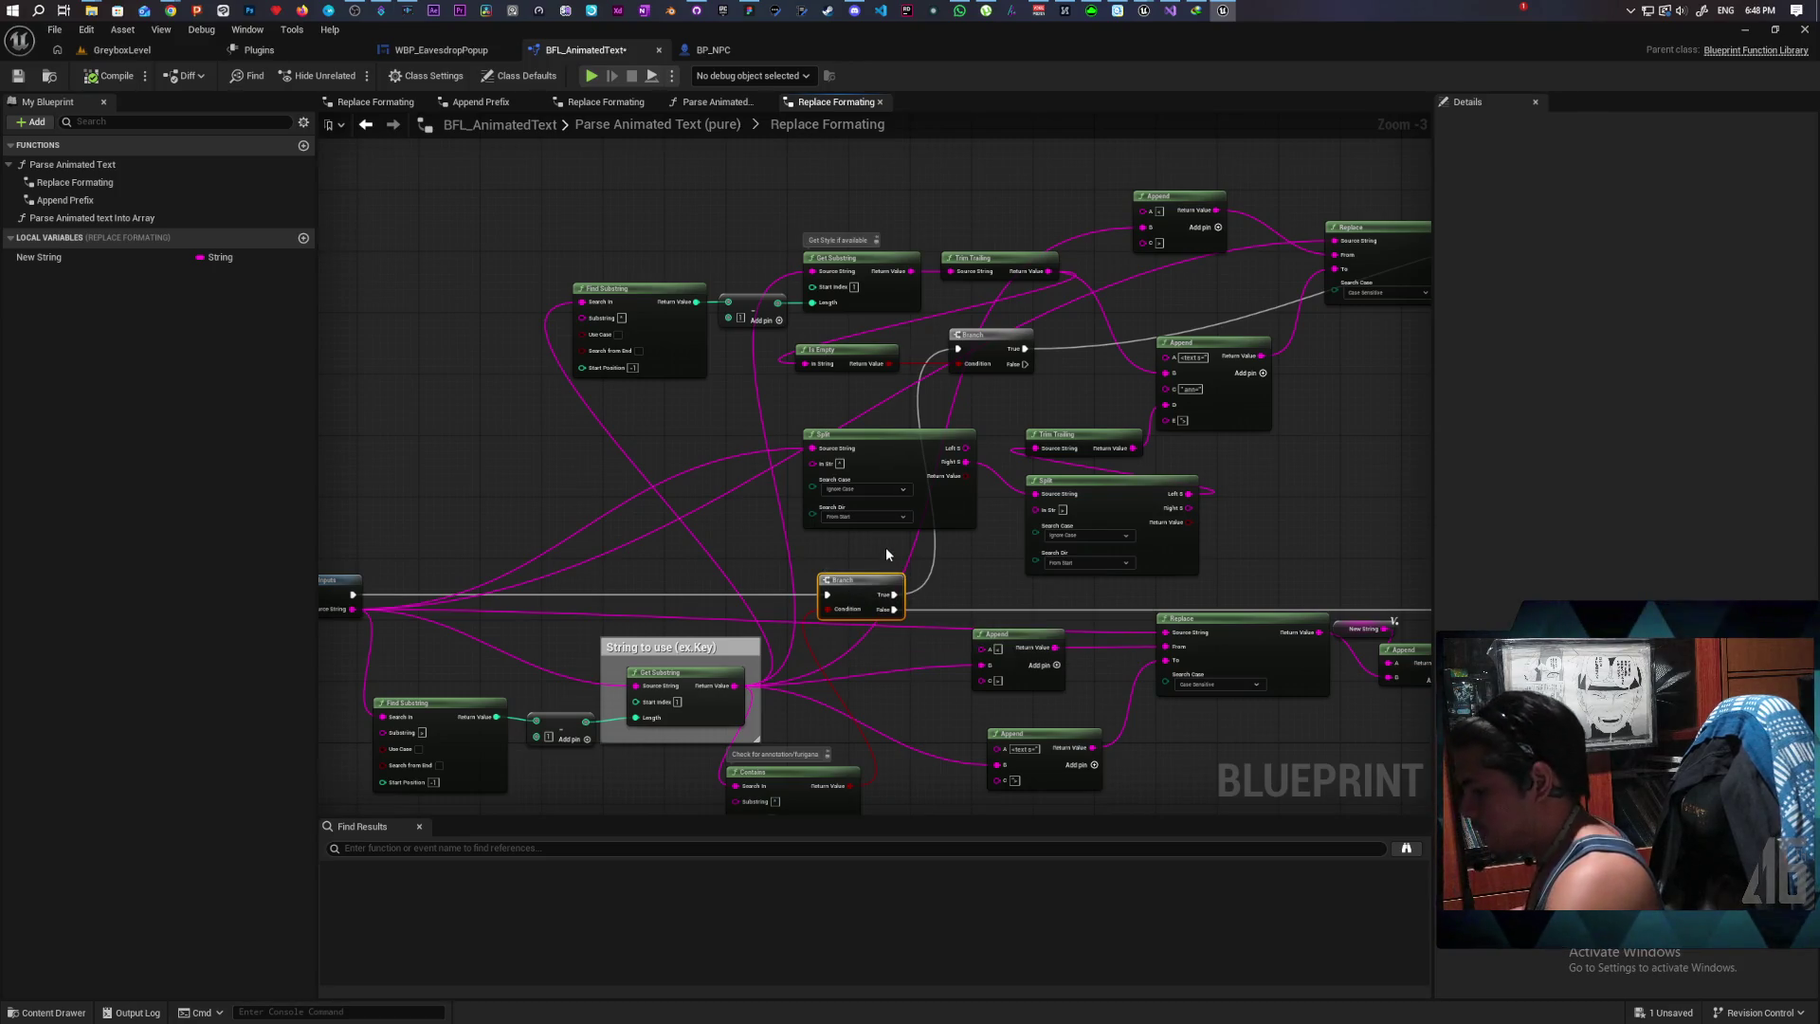
# Step: Change the play-session Net Mode, start playing, and walk into the grass near the NPC
pyautogui.click(121, 49)
pyautogui.click(434, 75)
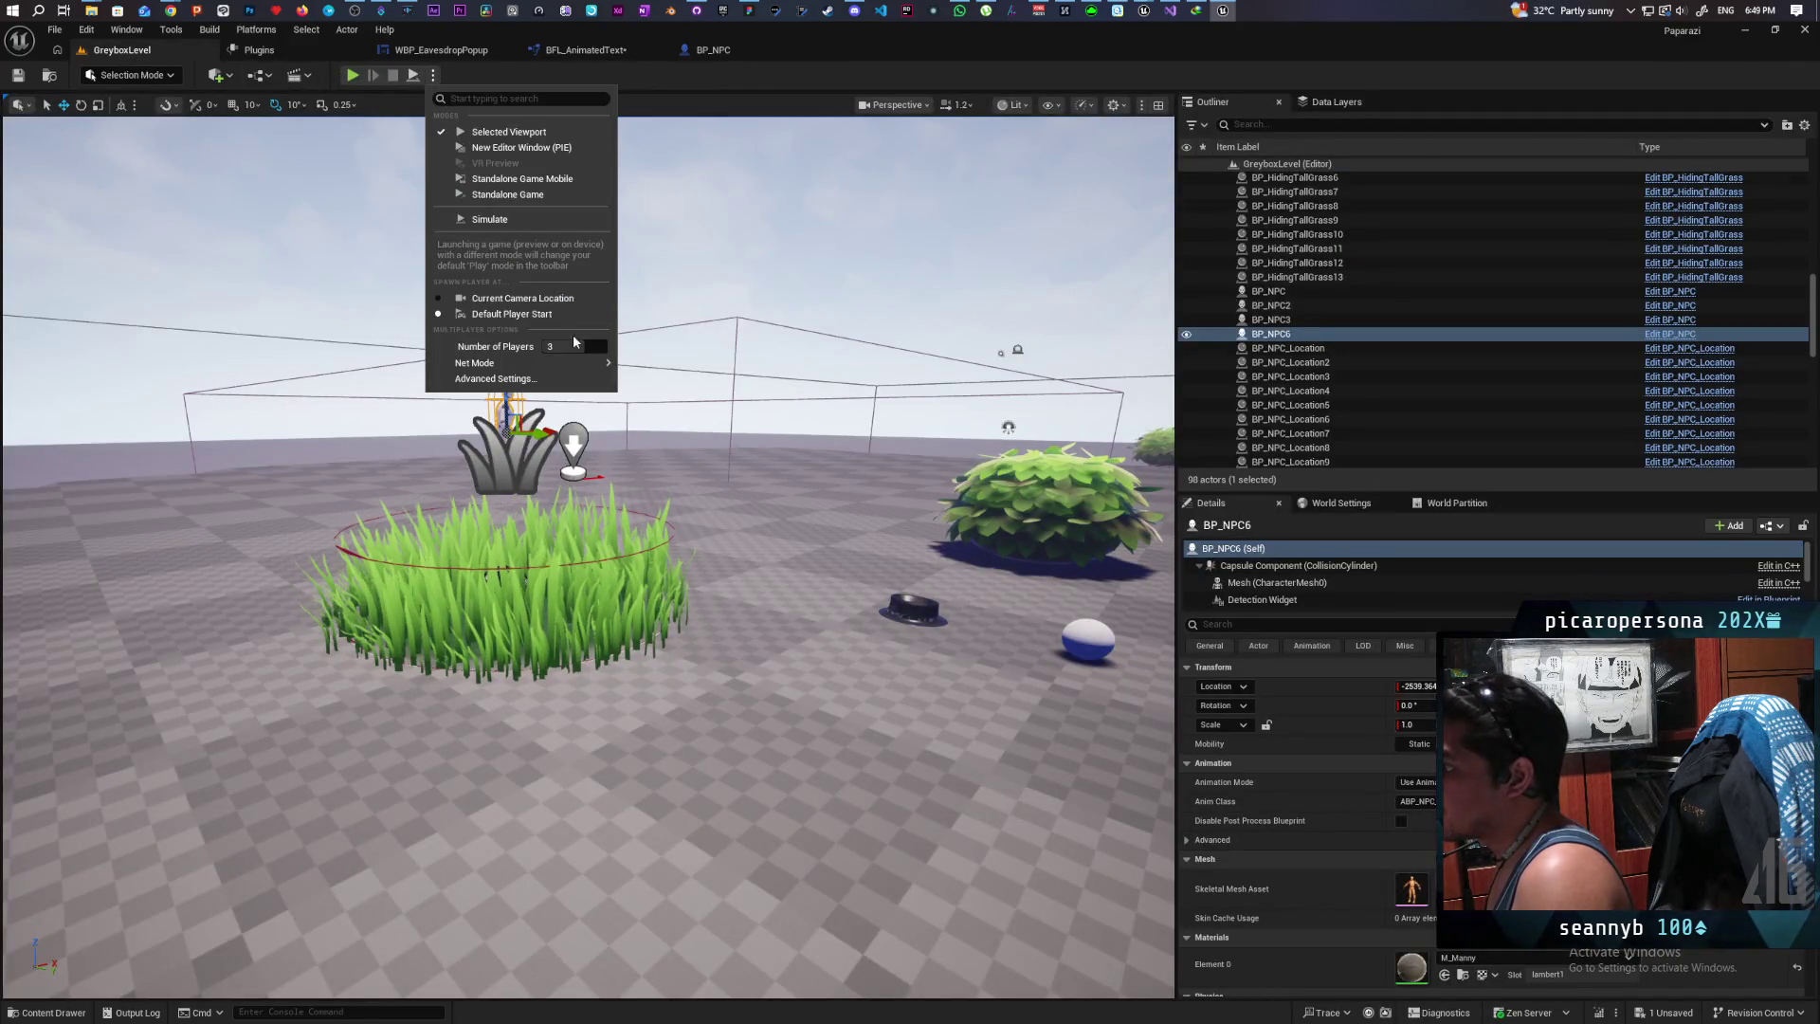
pyautogui.moveTo(569, 363)
pyautogui.click(683, 380)
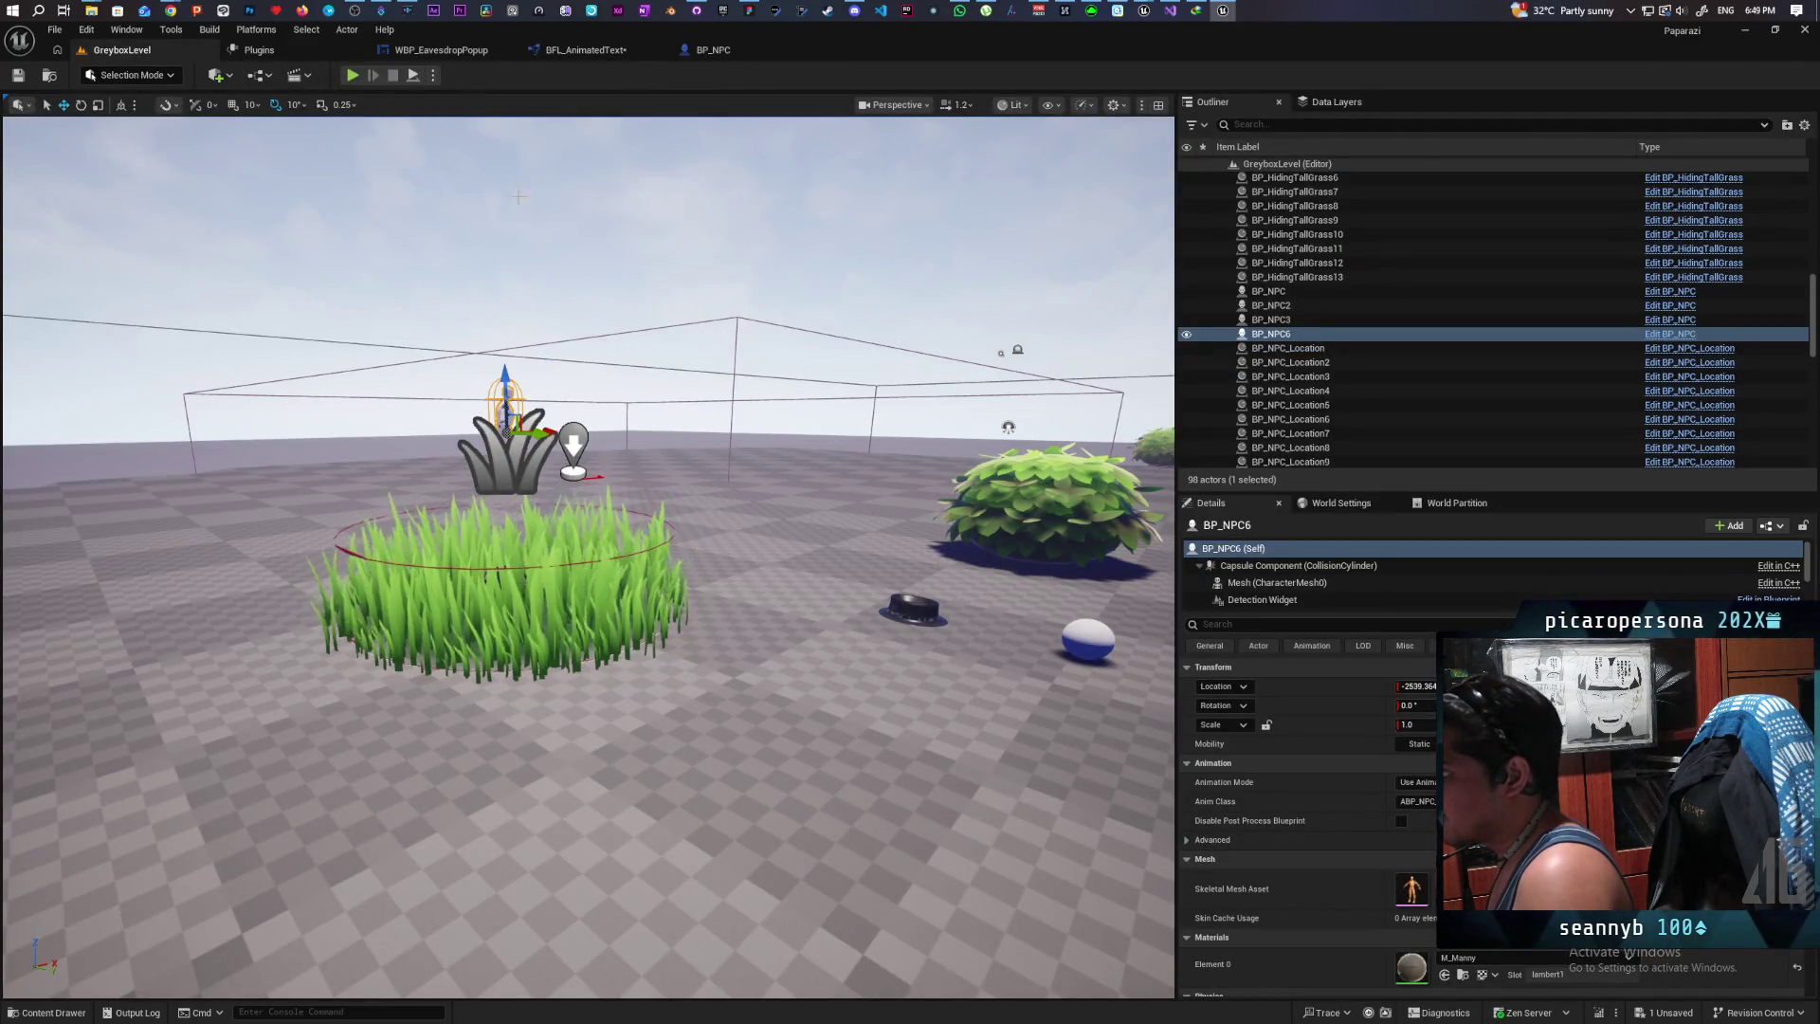
pyautogui.click(715, 51)
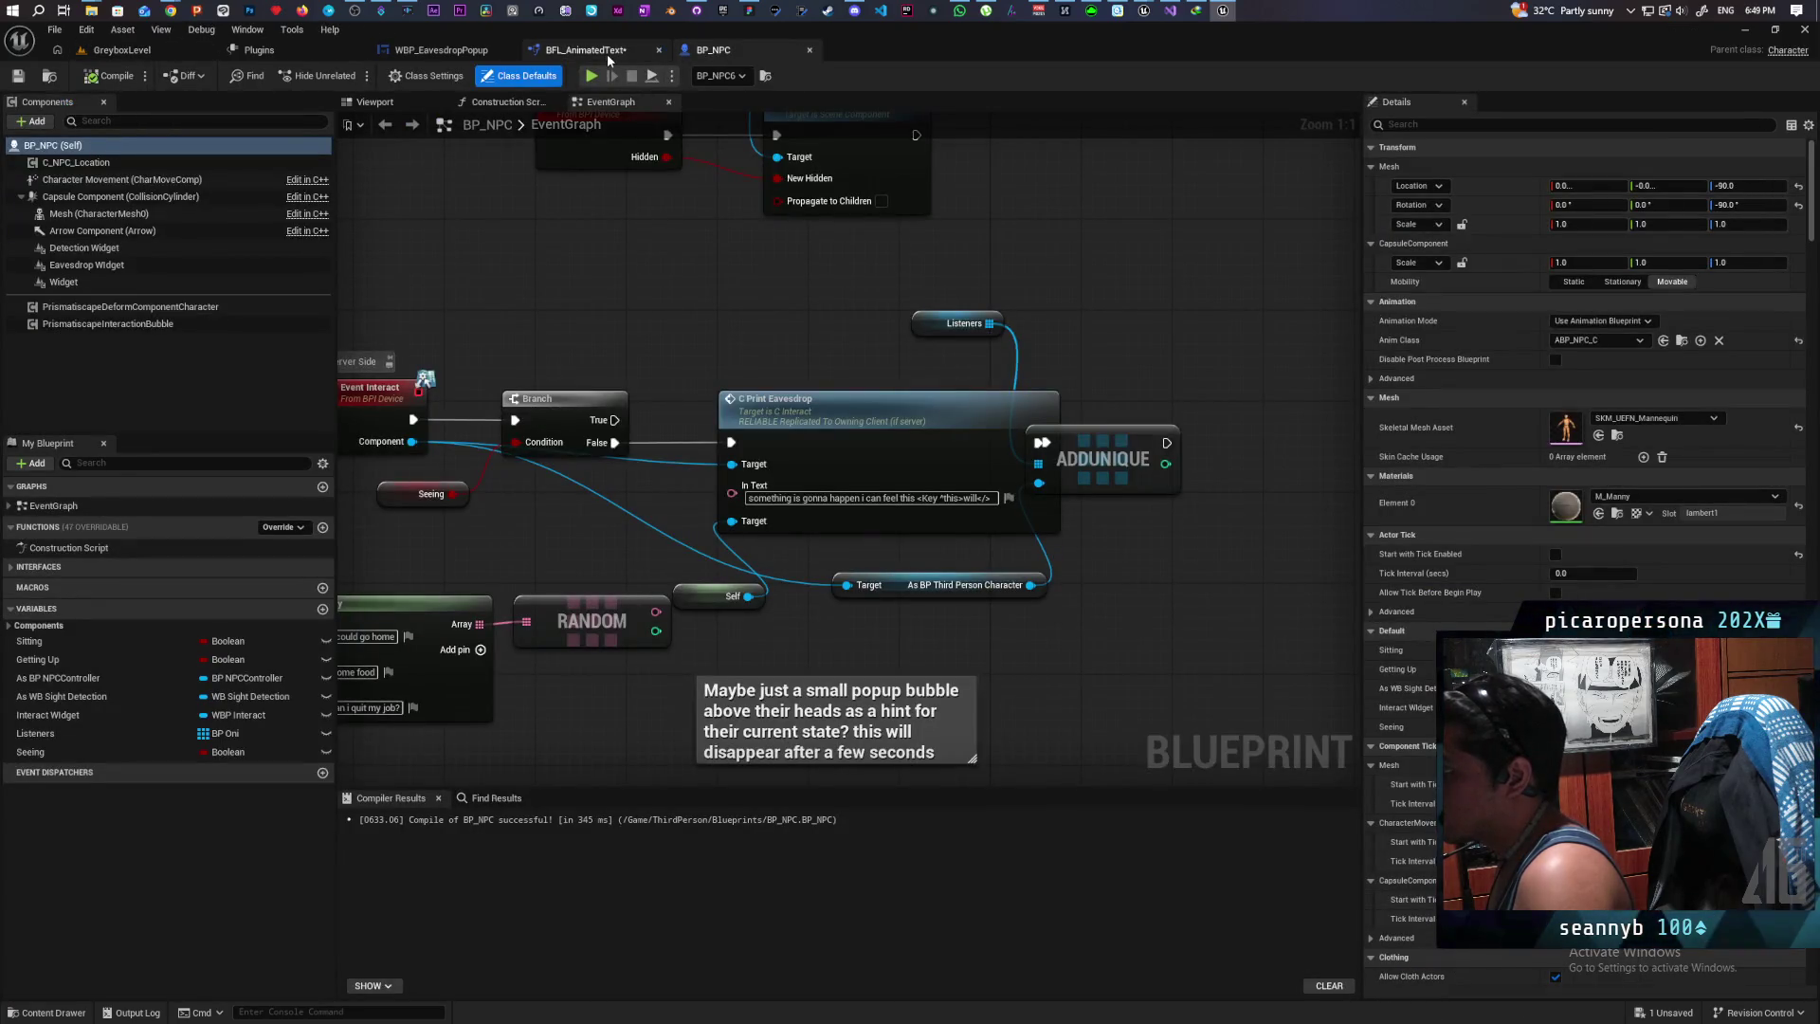
pyautogui.click(121, 50)
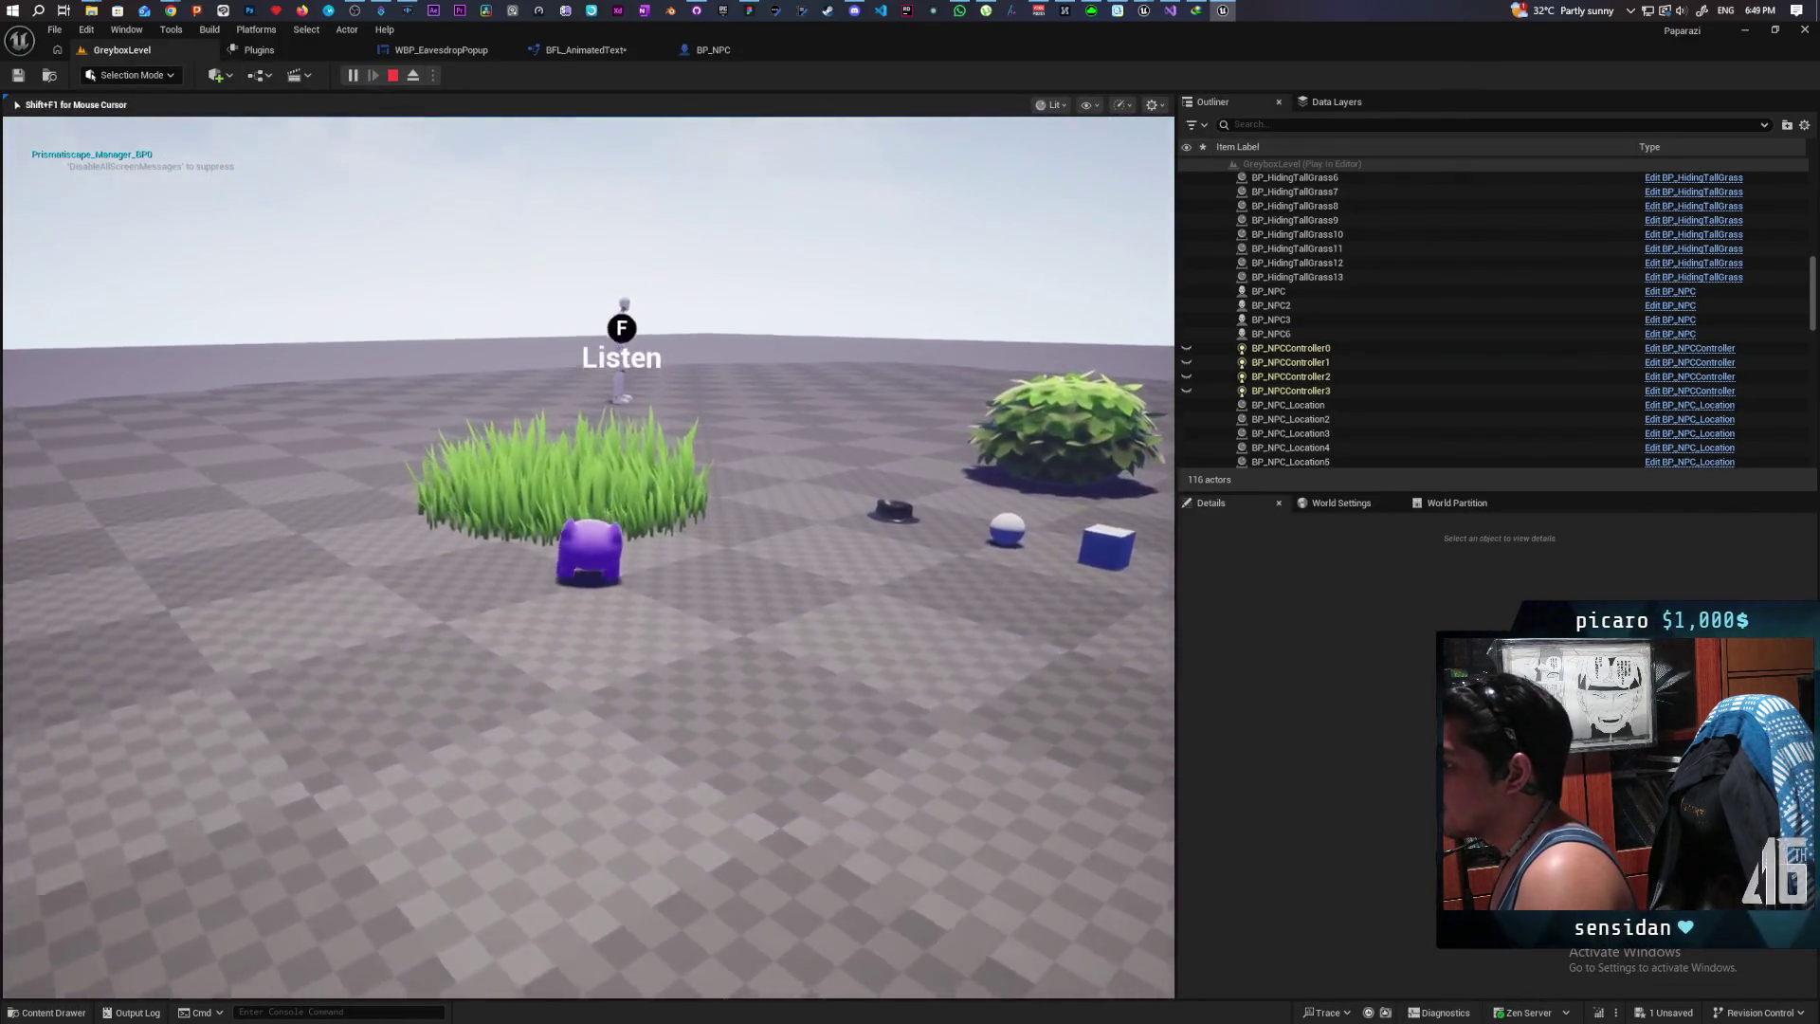
pyautogui.press('f')
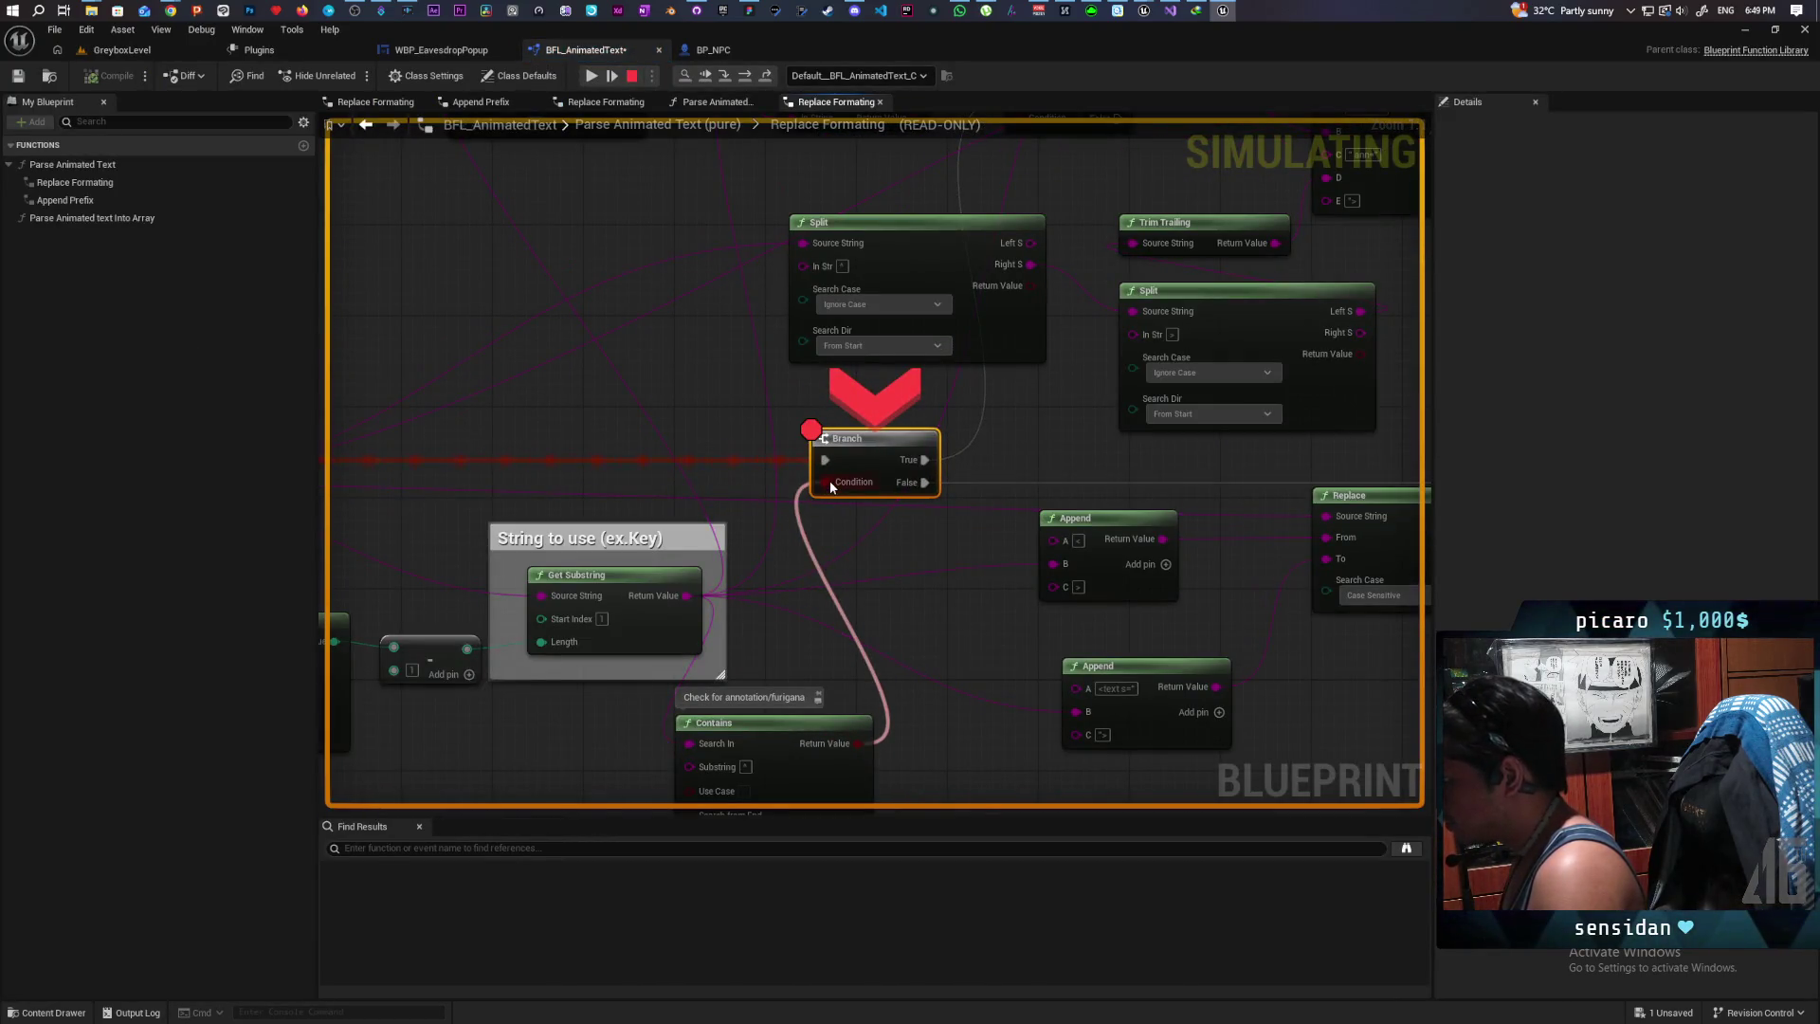
# Step: Step with F10 through the BFL_AnimatedText parsing and While Loop macro until the line prints
pyautogui.moveTo(823, 481)
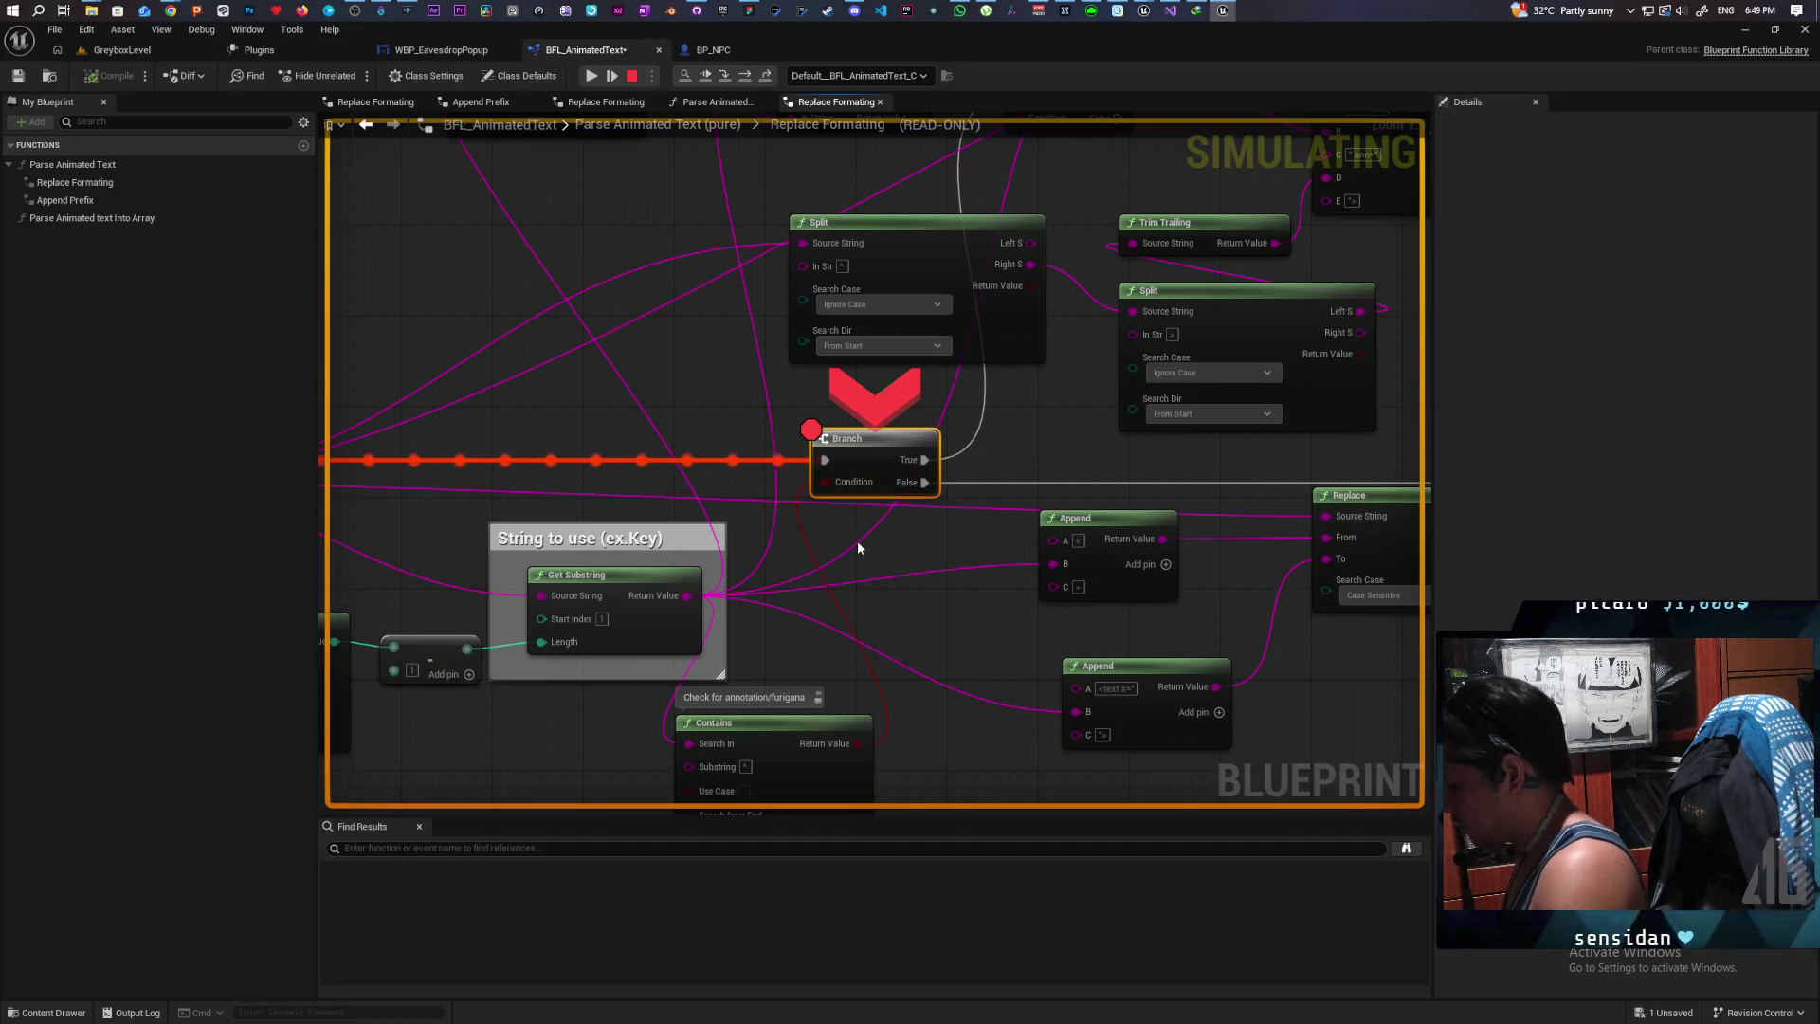
pyautogui.press('F10')
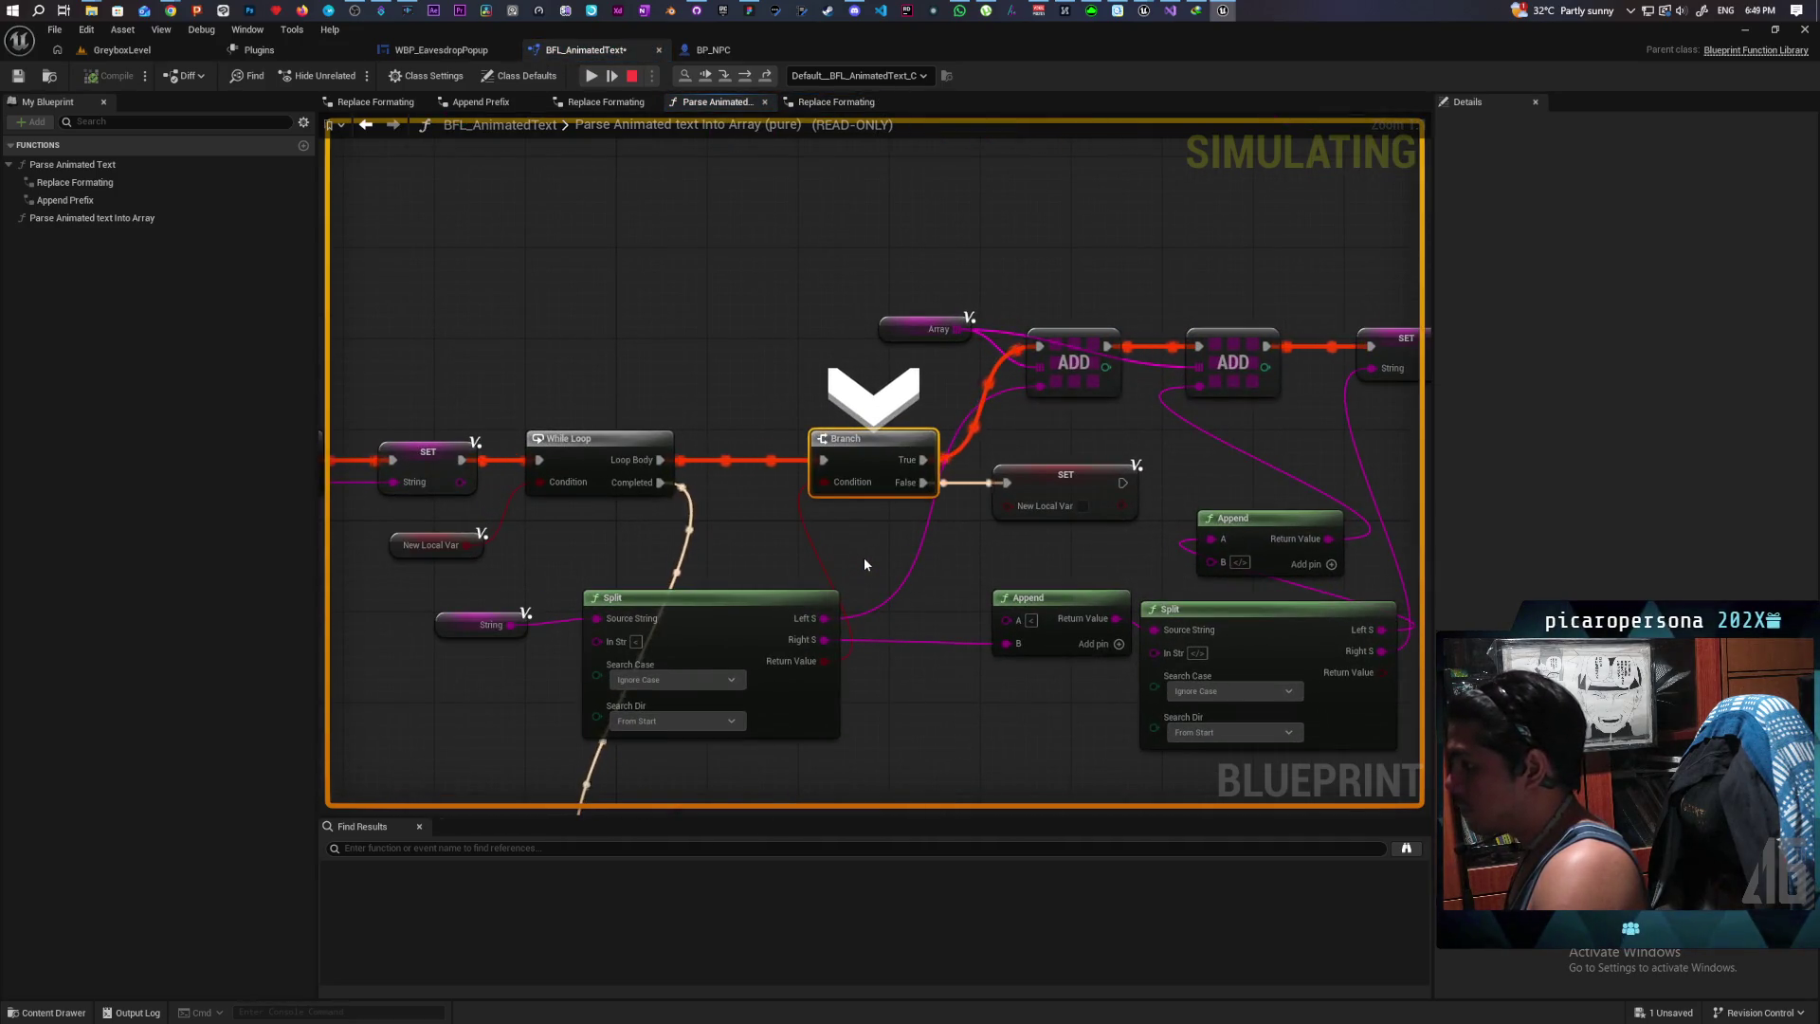
pyautogui.scroll(-3, 864, 564)
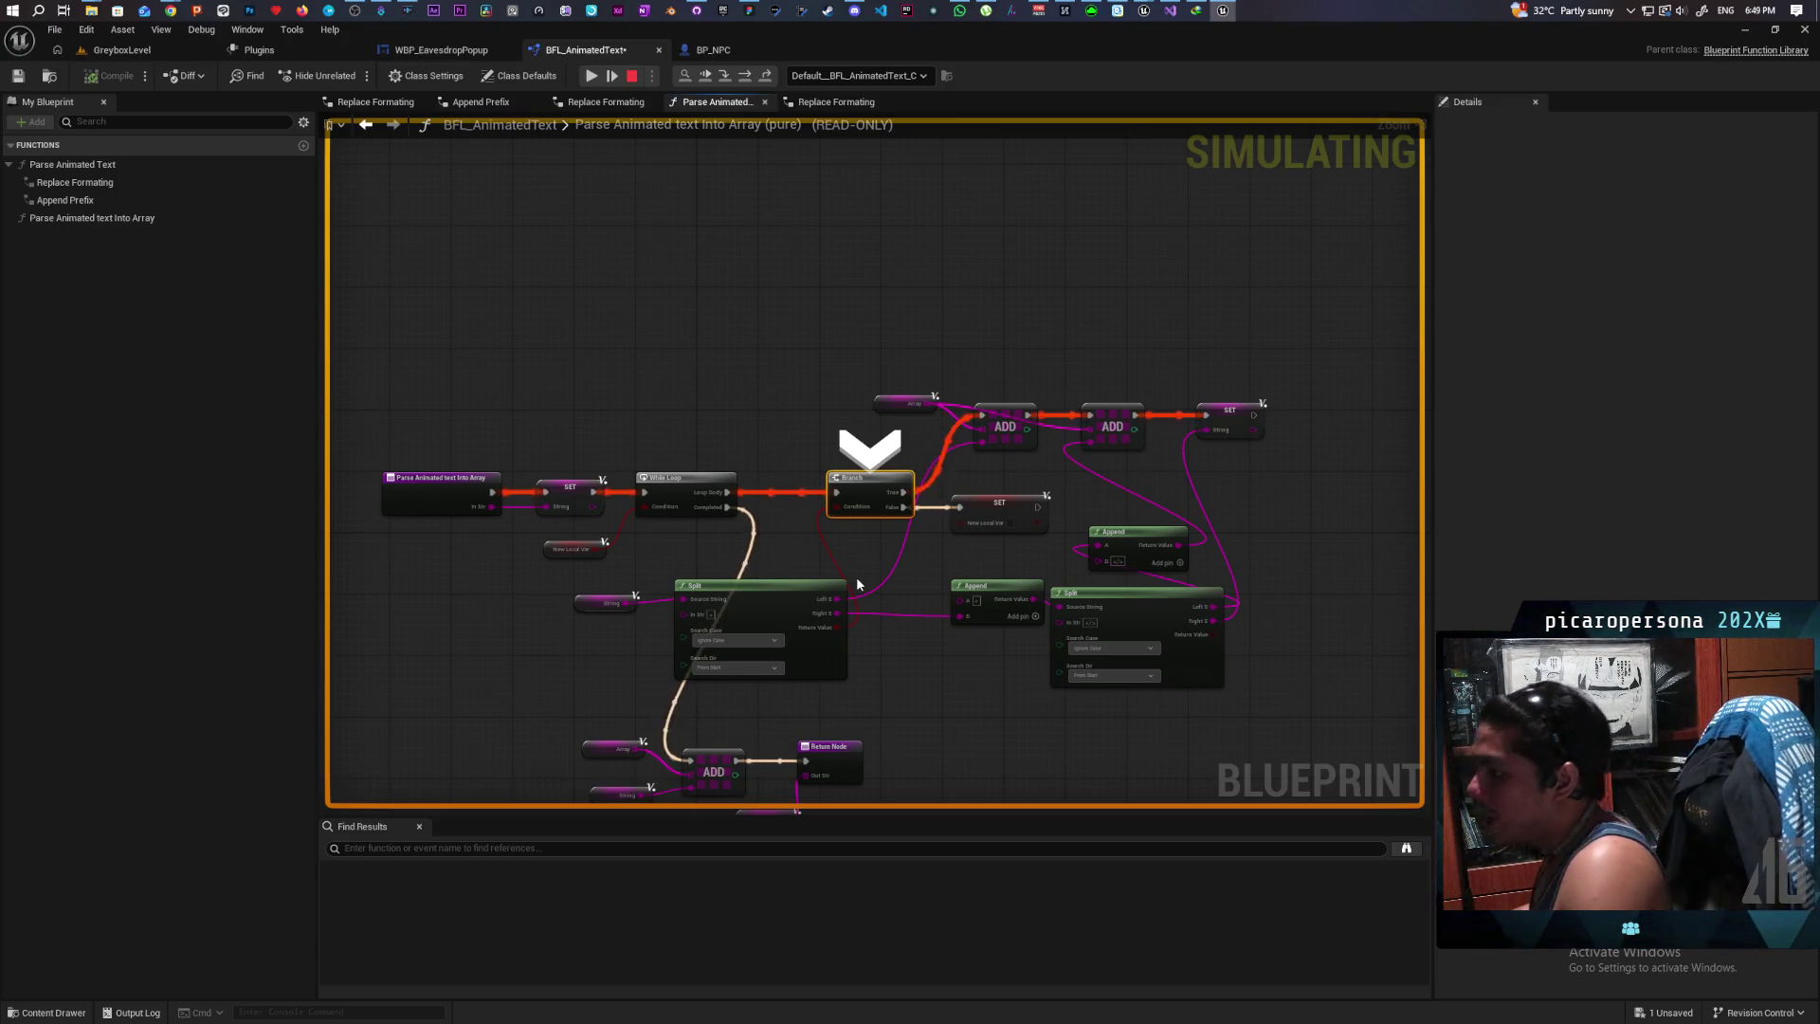
pyautogui.scroll(-4, 860, 524)
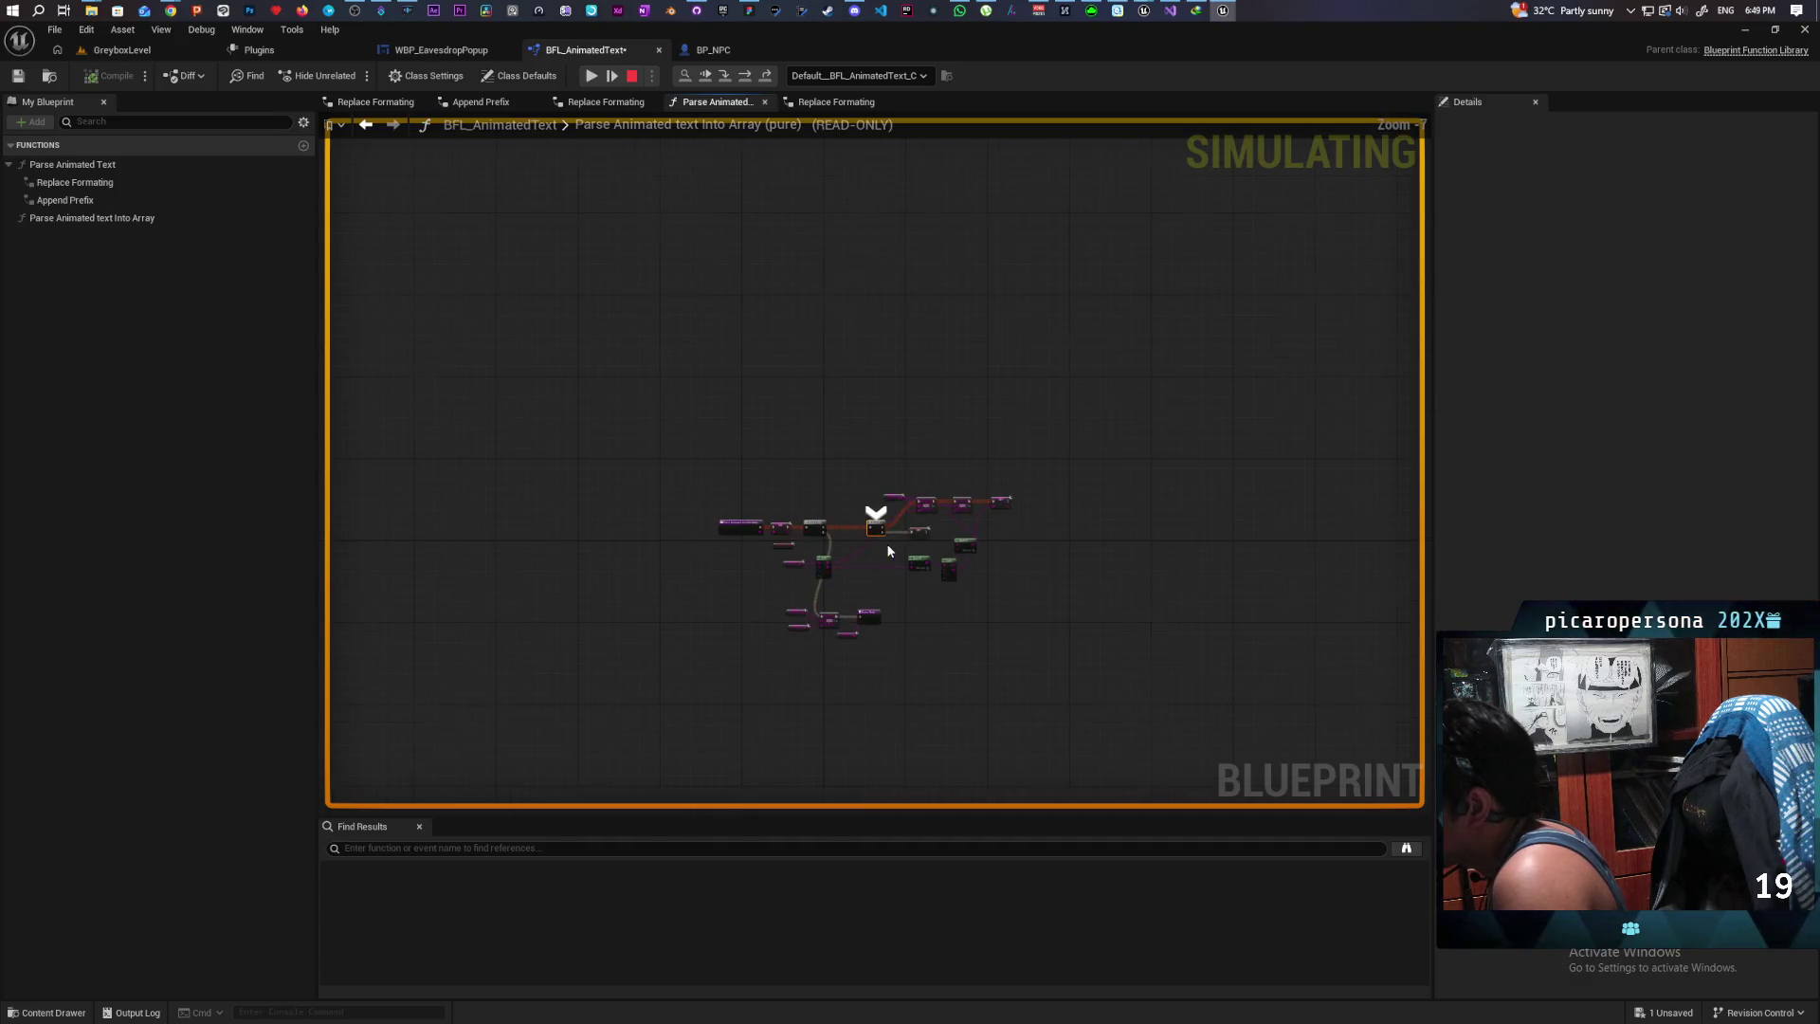
pyautogui.scroll(4, 889, 550)
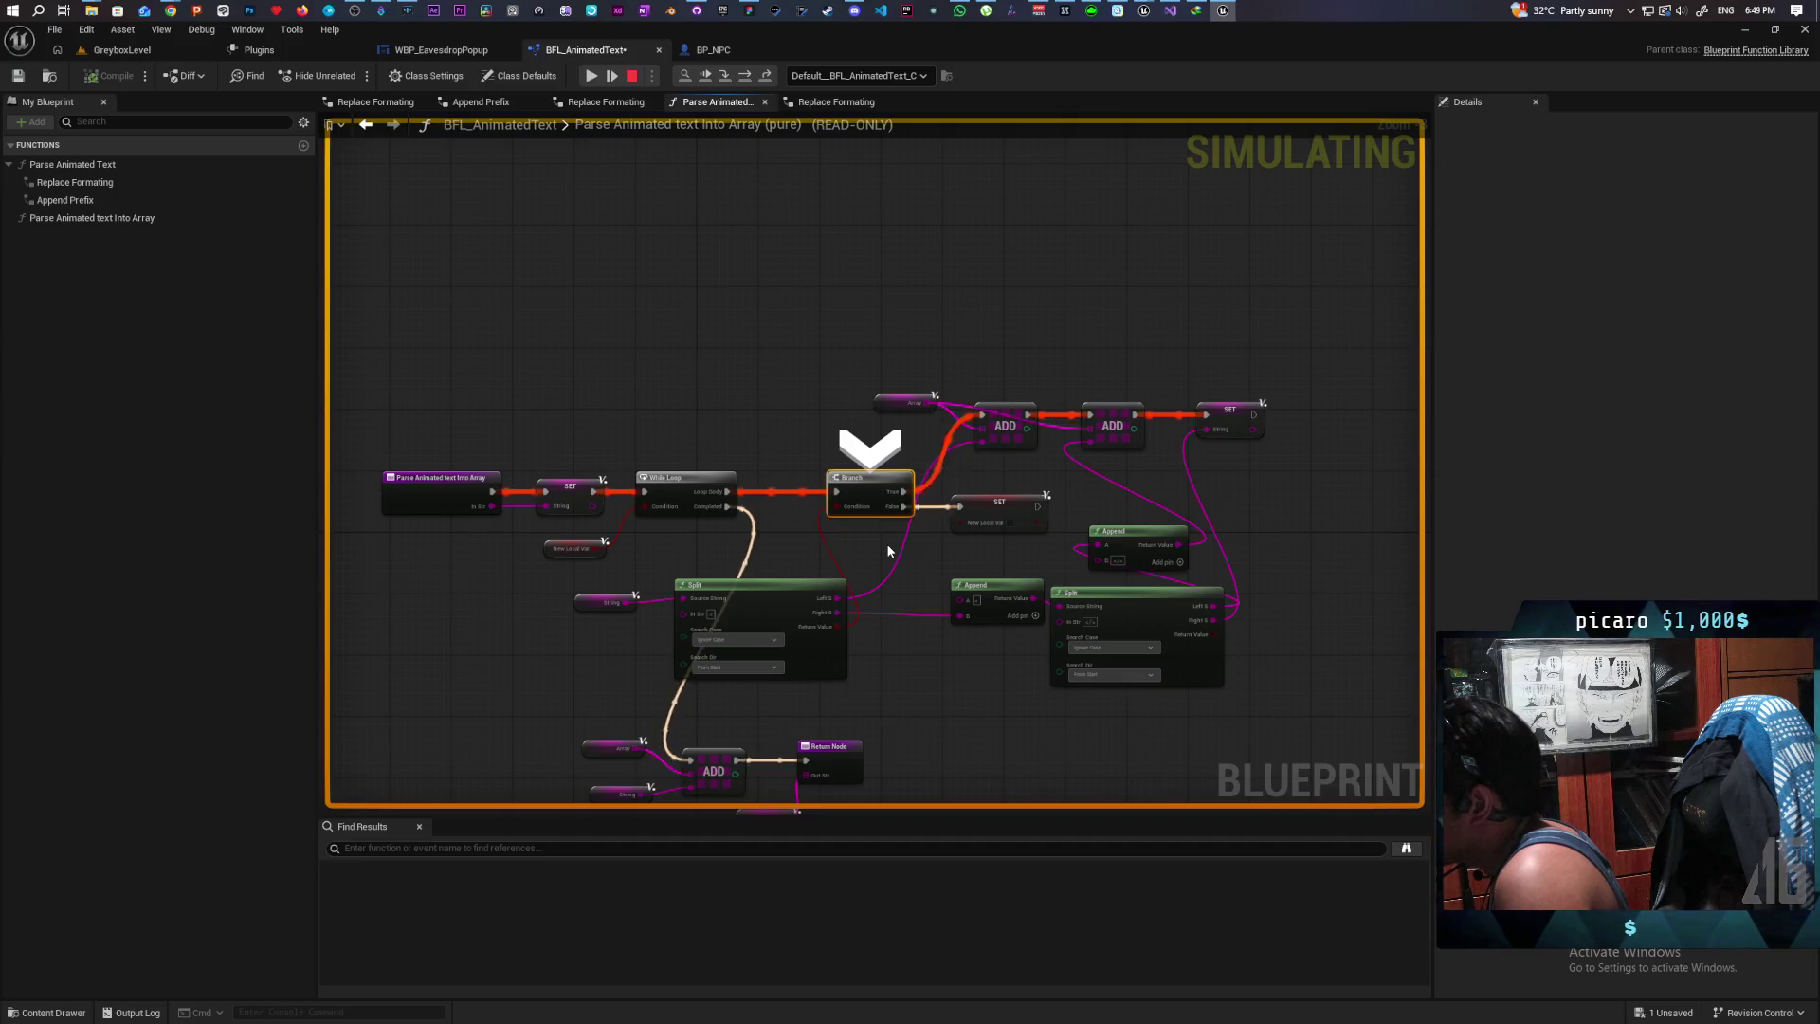
pyautogui.press('F10')
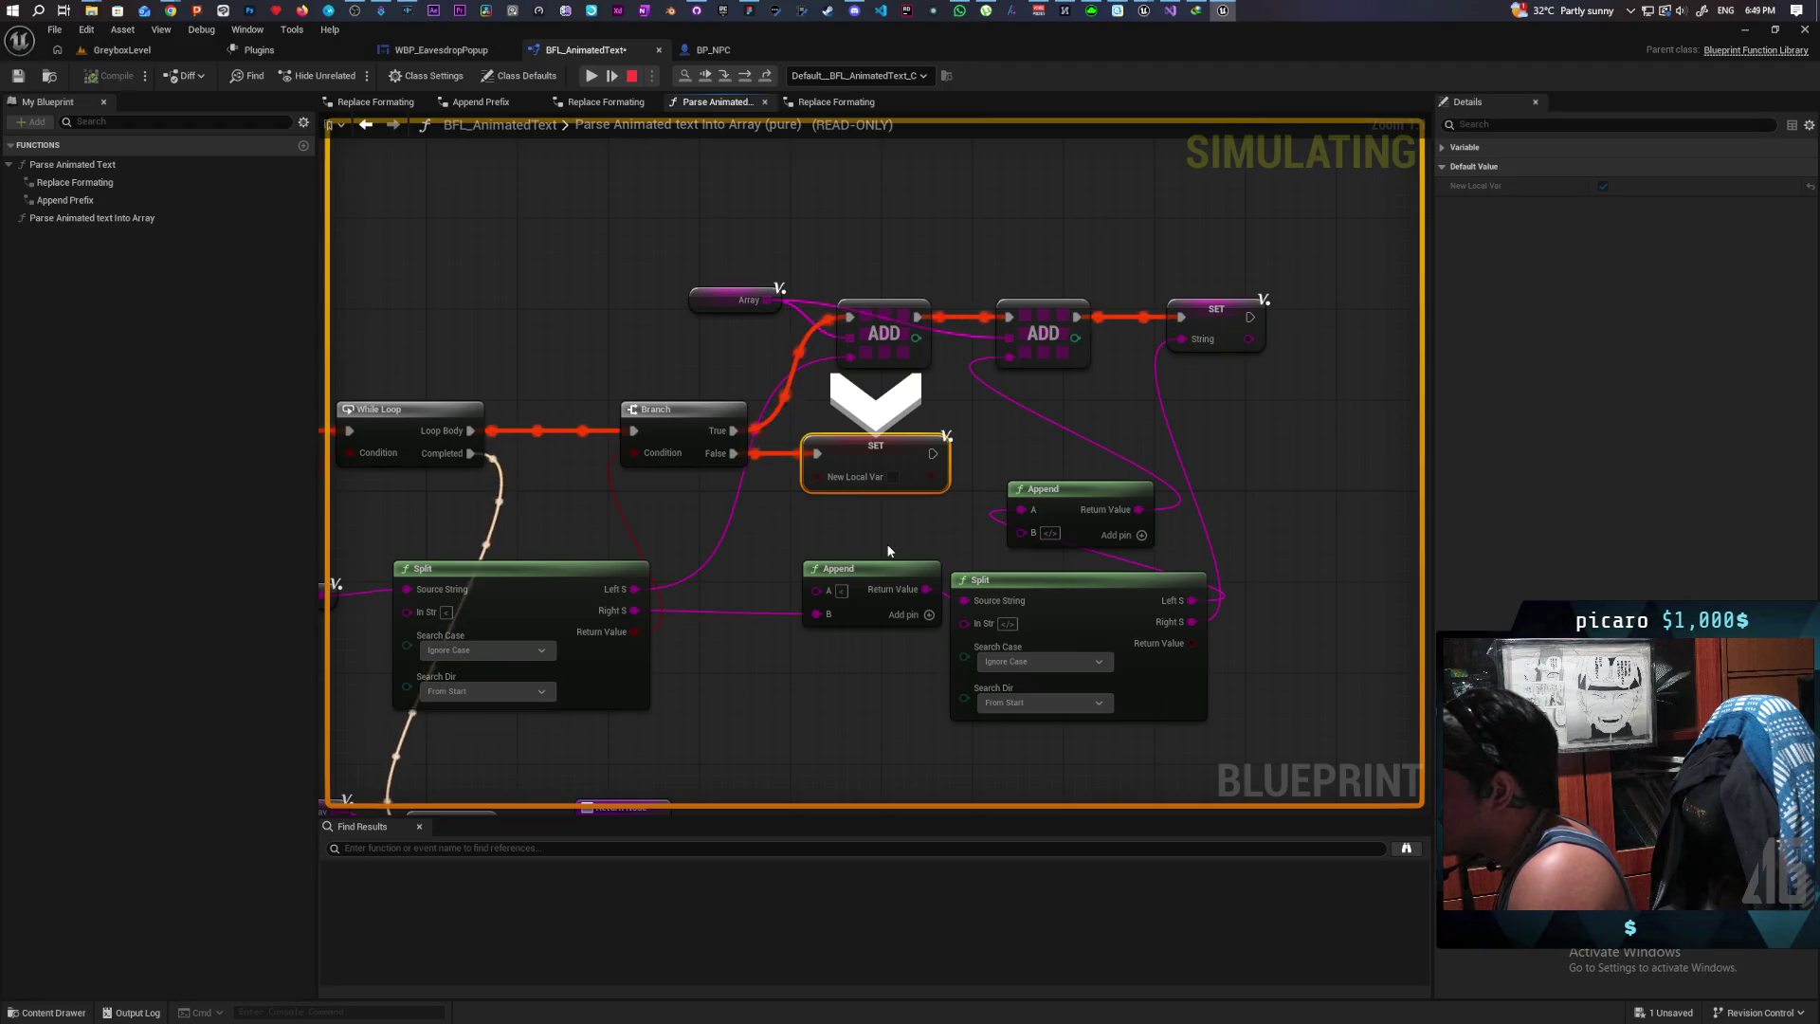
pyautogui.press('F10')
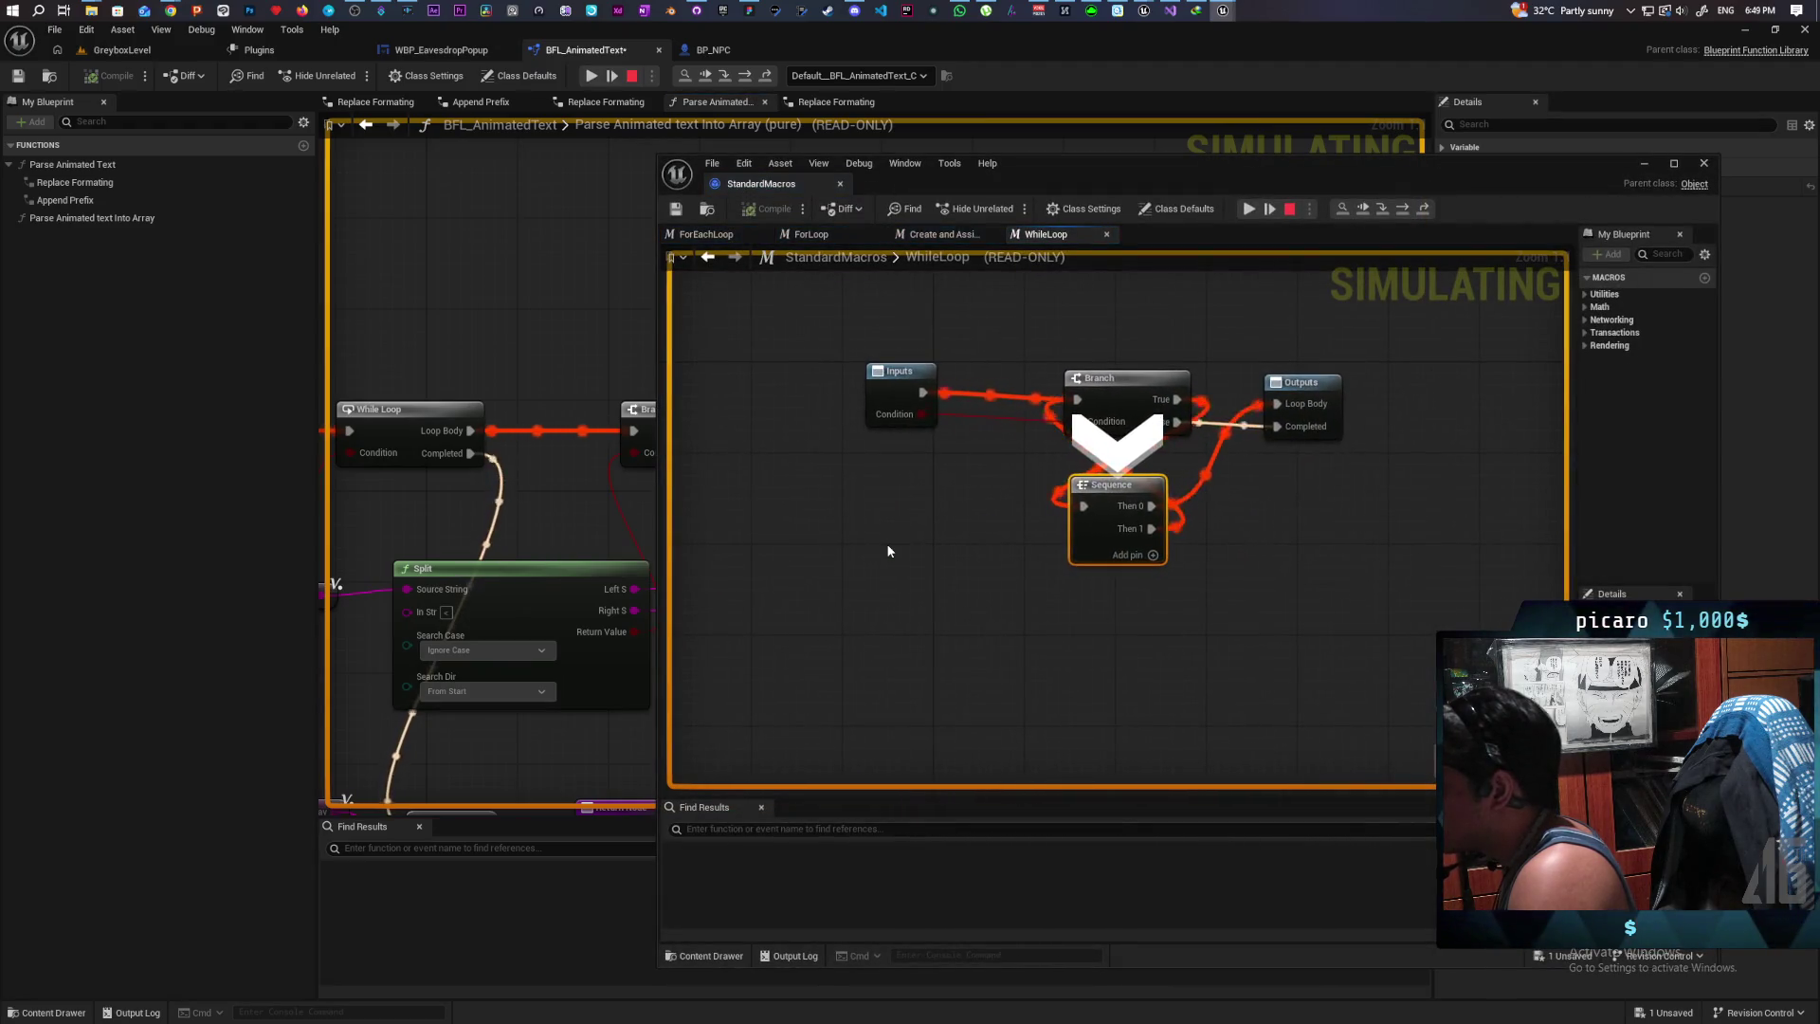
pyautogui.press('F10')
pyautogui.moveTo(1135, 179)
pyautogui.mouseDown()
pyautogui.moveTo(950, 423)
pyautogui.moveTo(713, 669)
pyautogui.mouseUp()
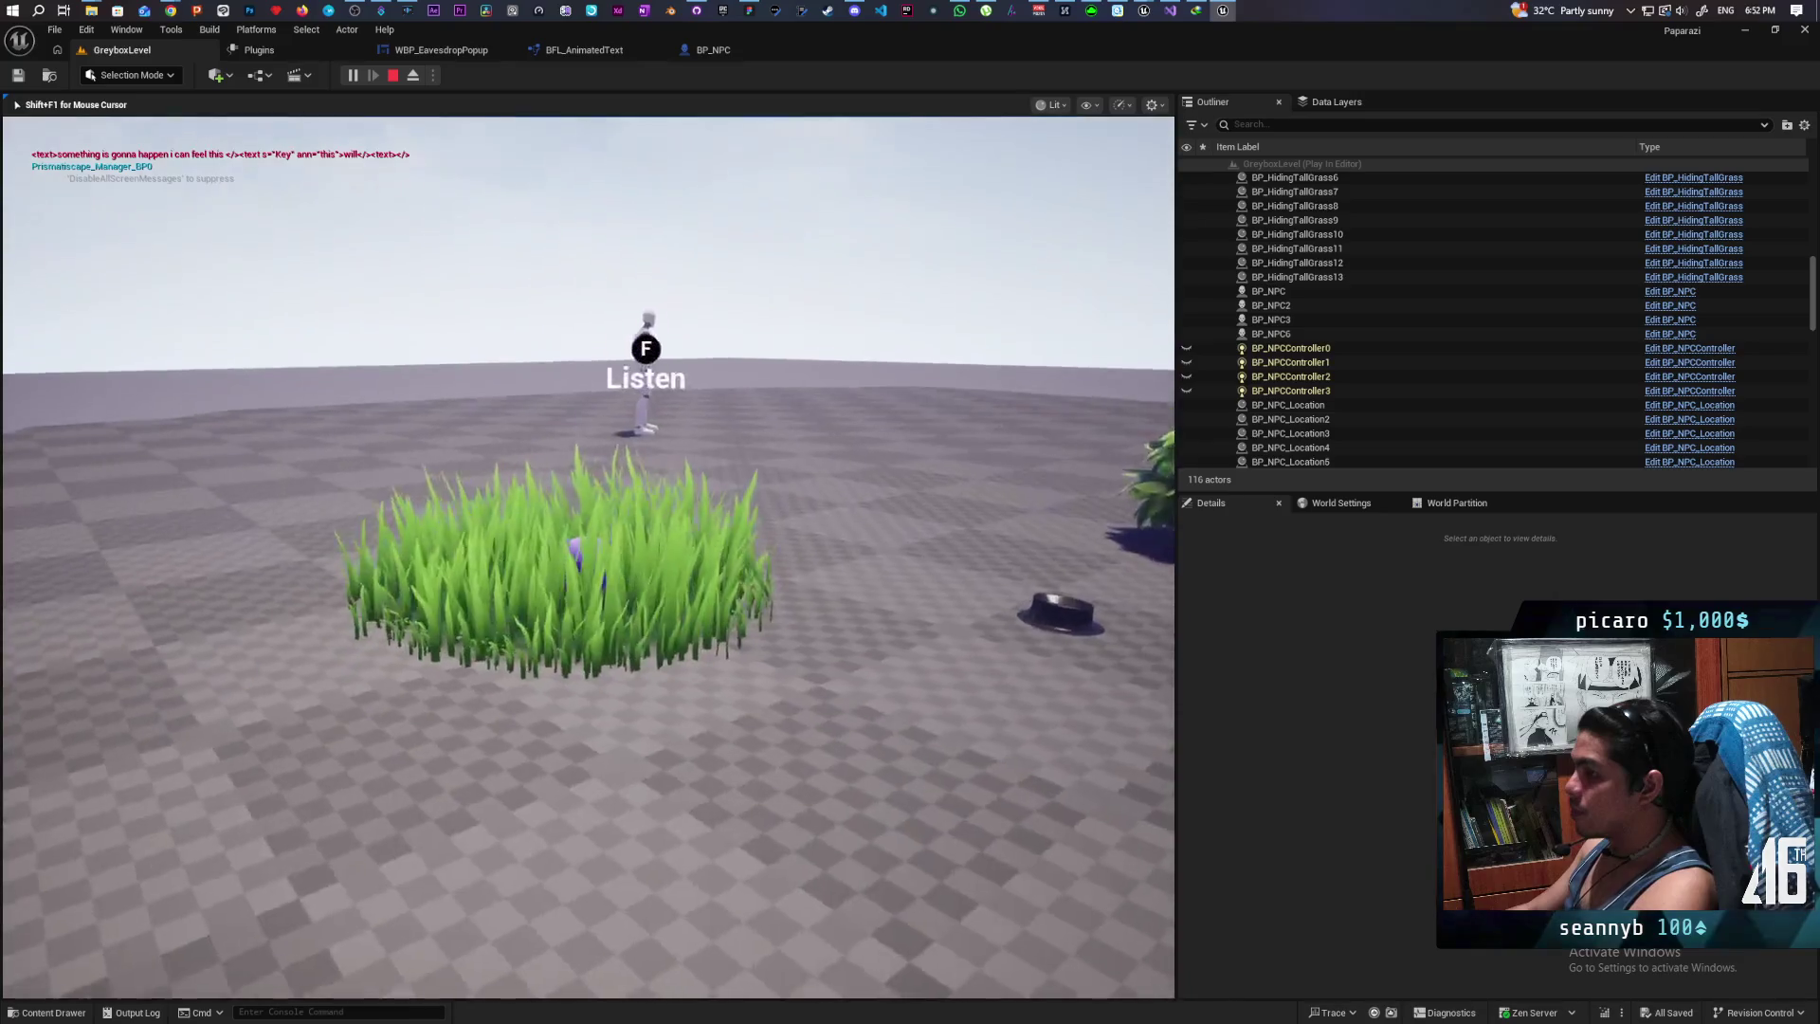
# Step: Walk into the grass and press F several times to eavesdrop, seeing 'will' in red, then stop play
pyautogui.press('w')
pyautogui.press('f')
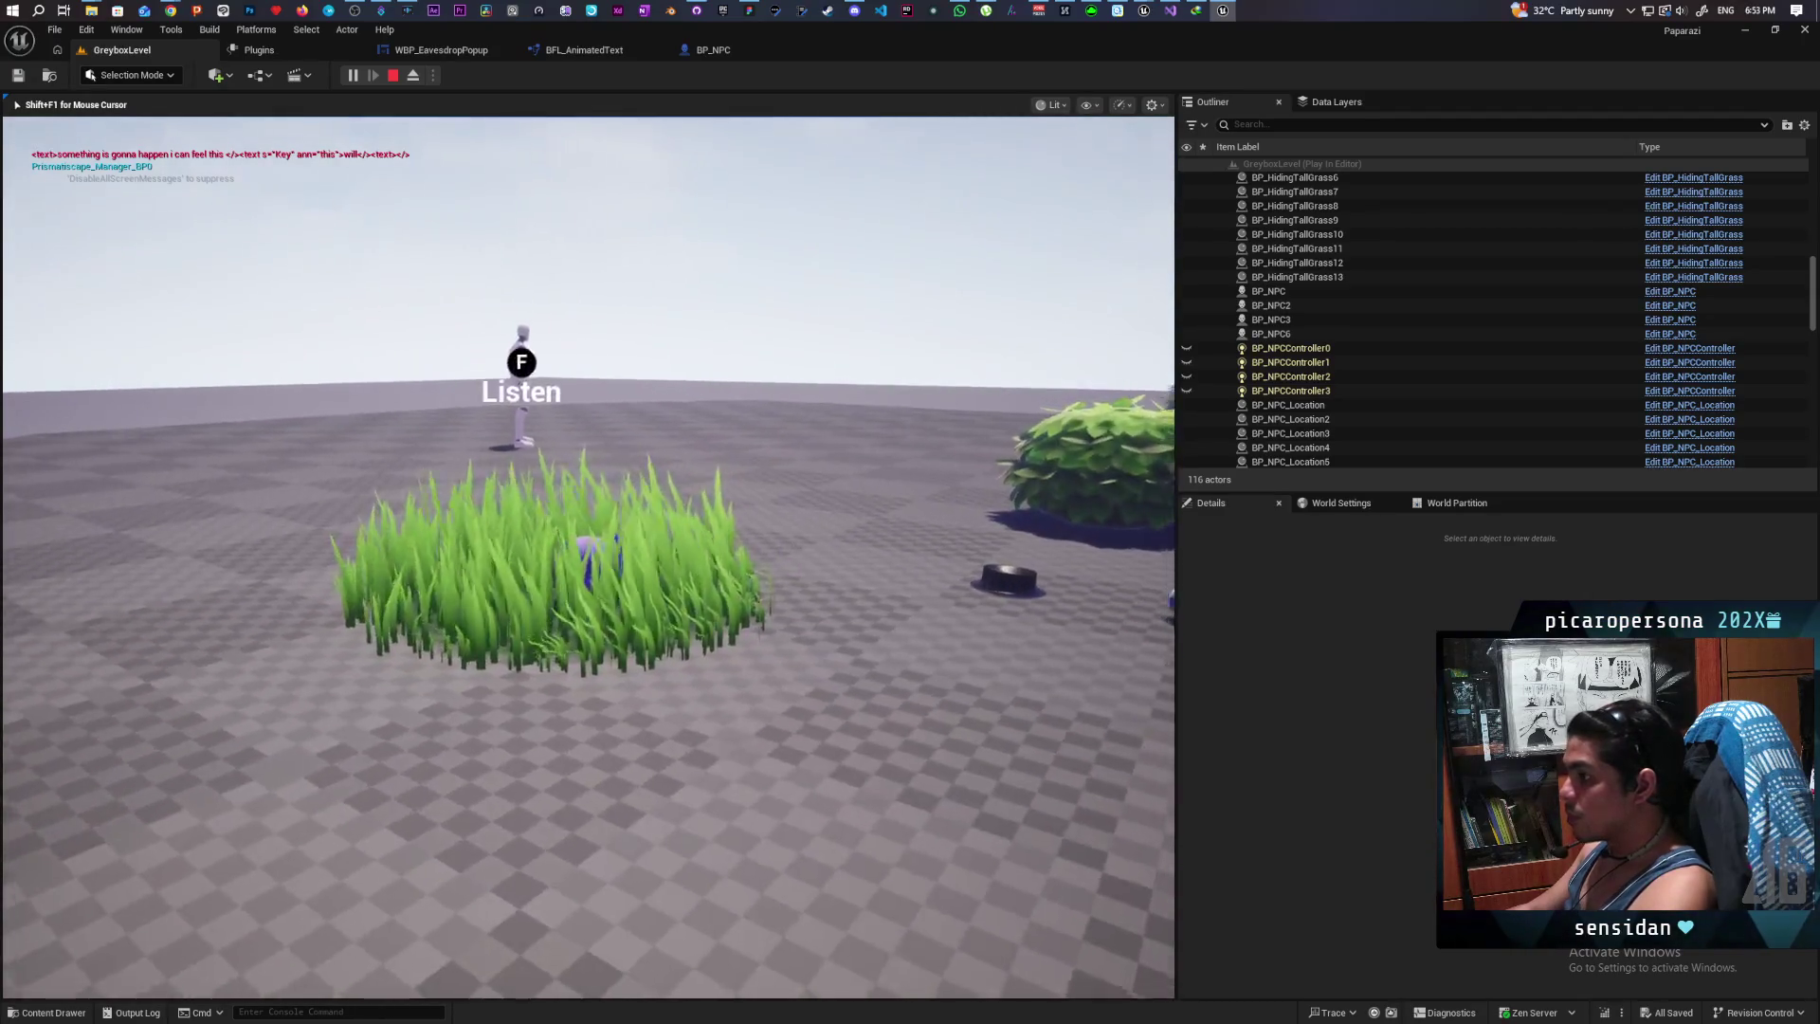
pyautogui.press('f')
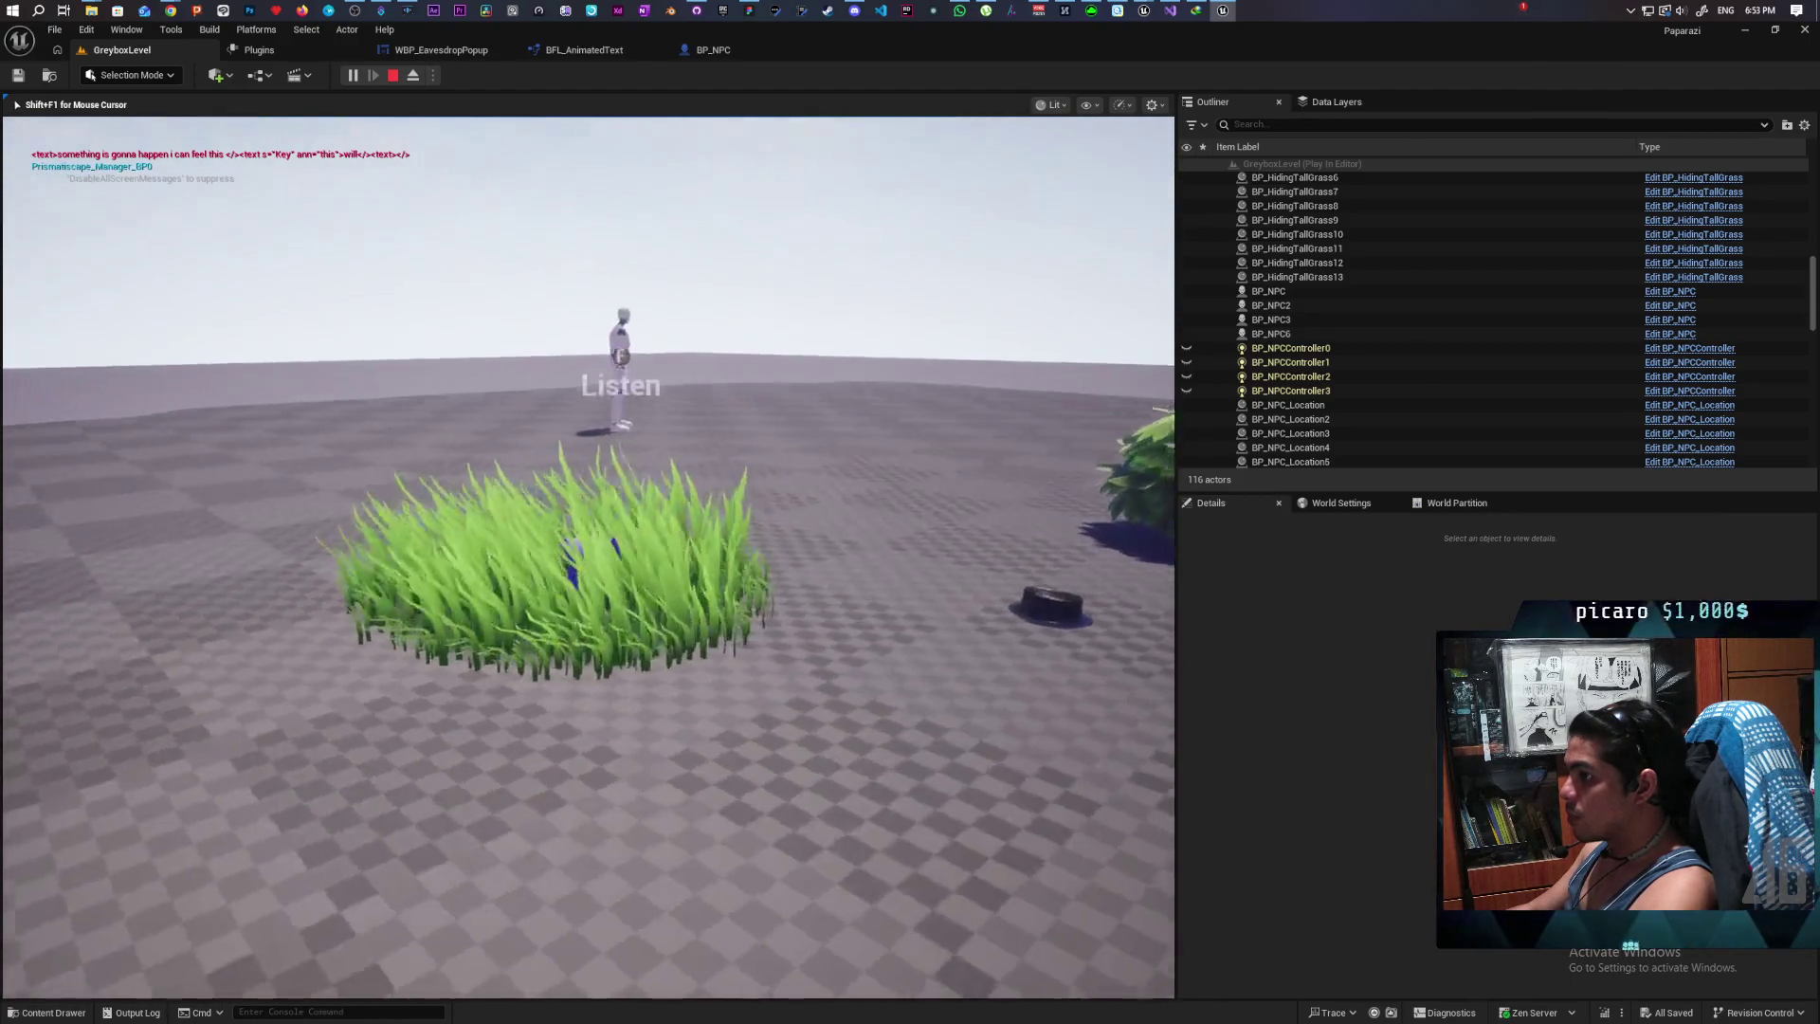
pyautogui.press('f')
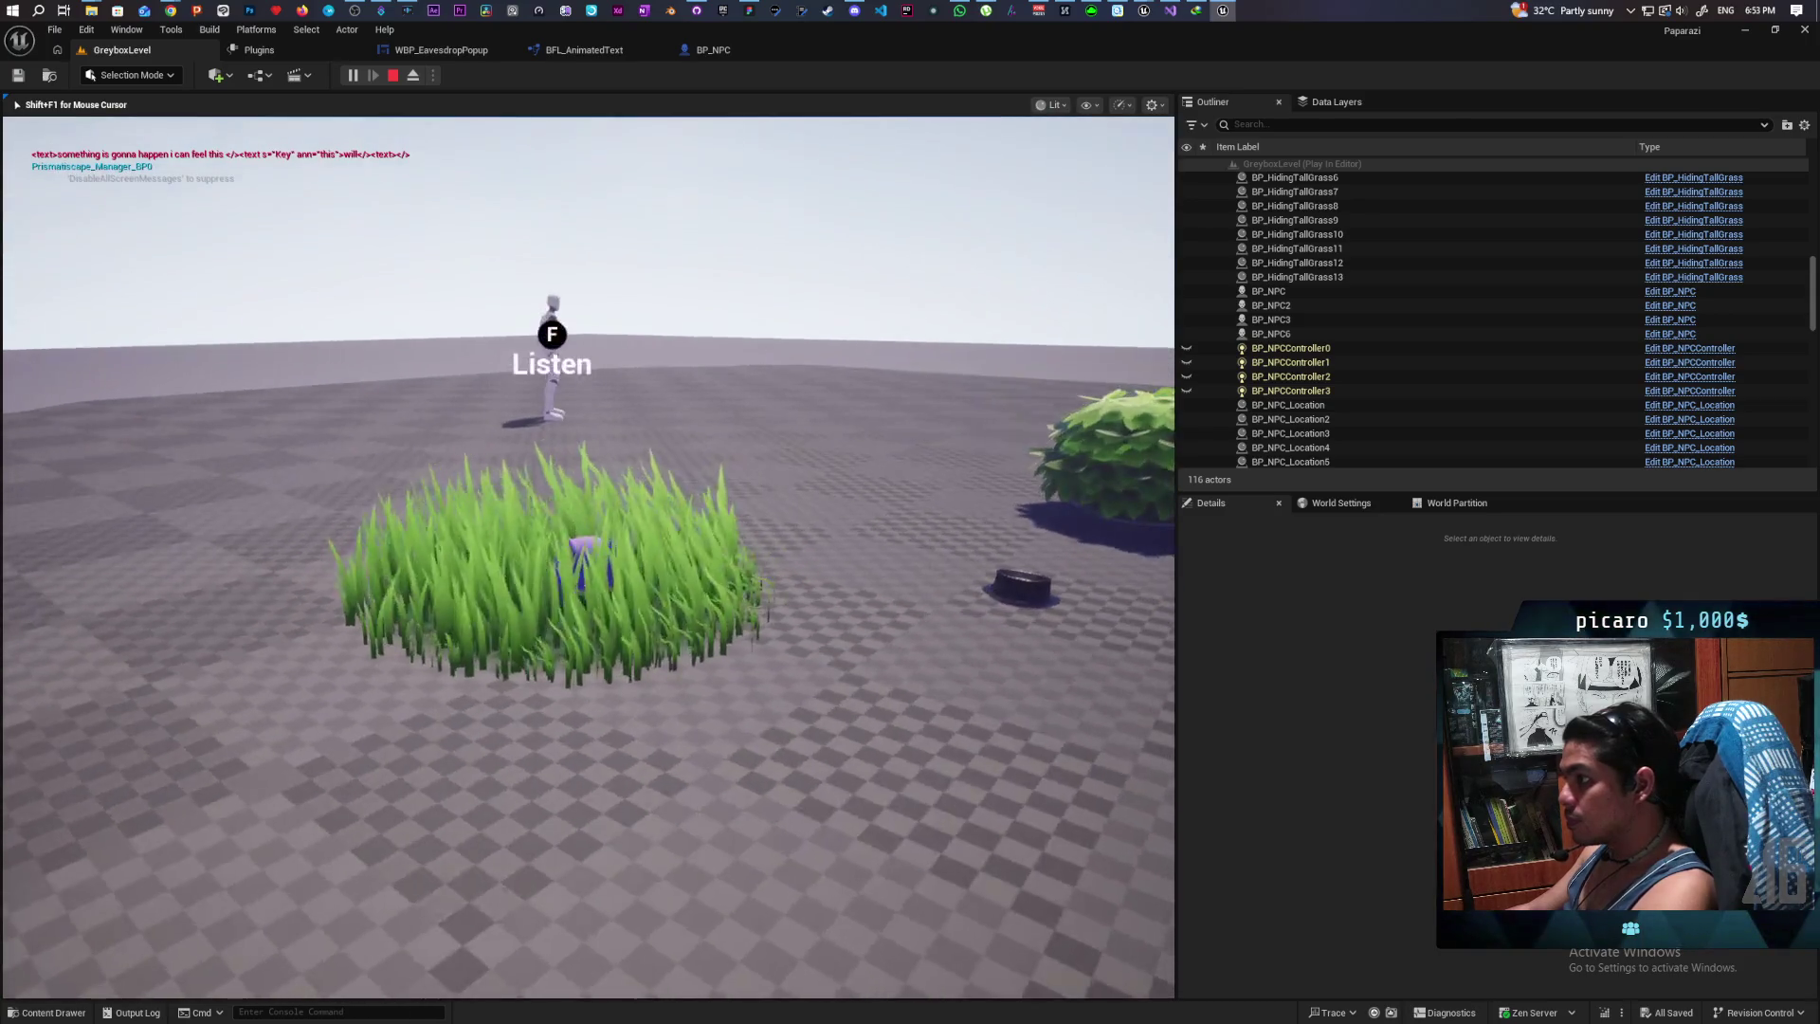
pyautogui.press('f')
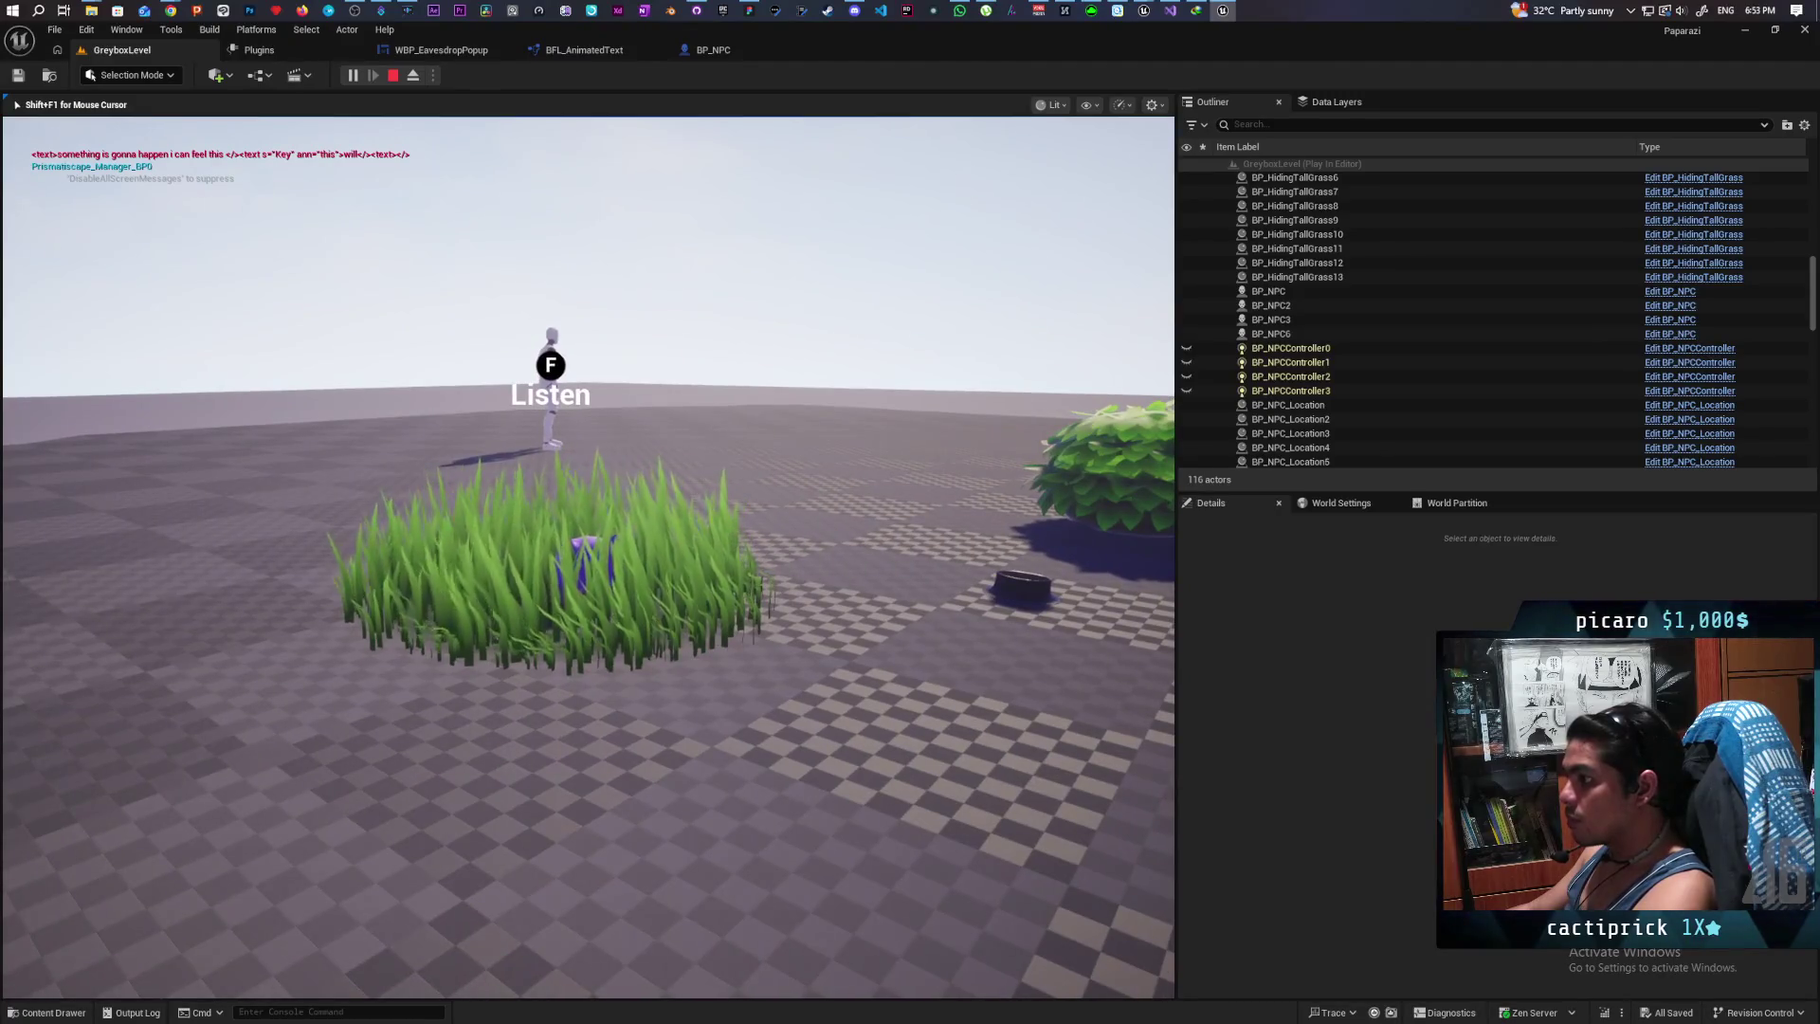
pyautogui.press('Escape')
pyautogui.click(584, 50)
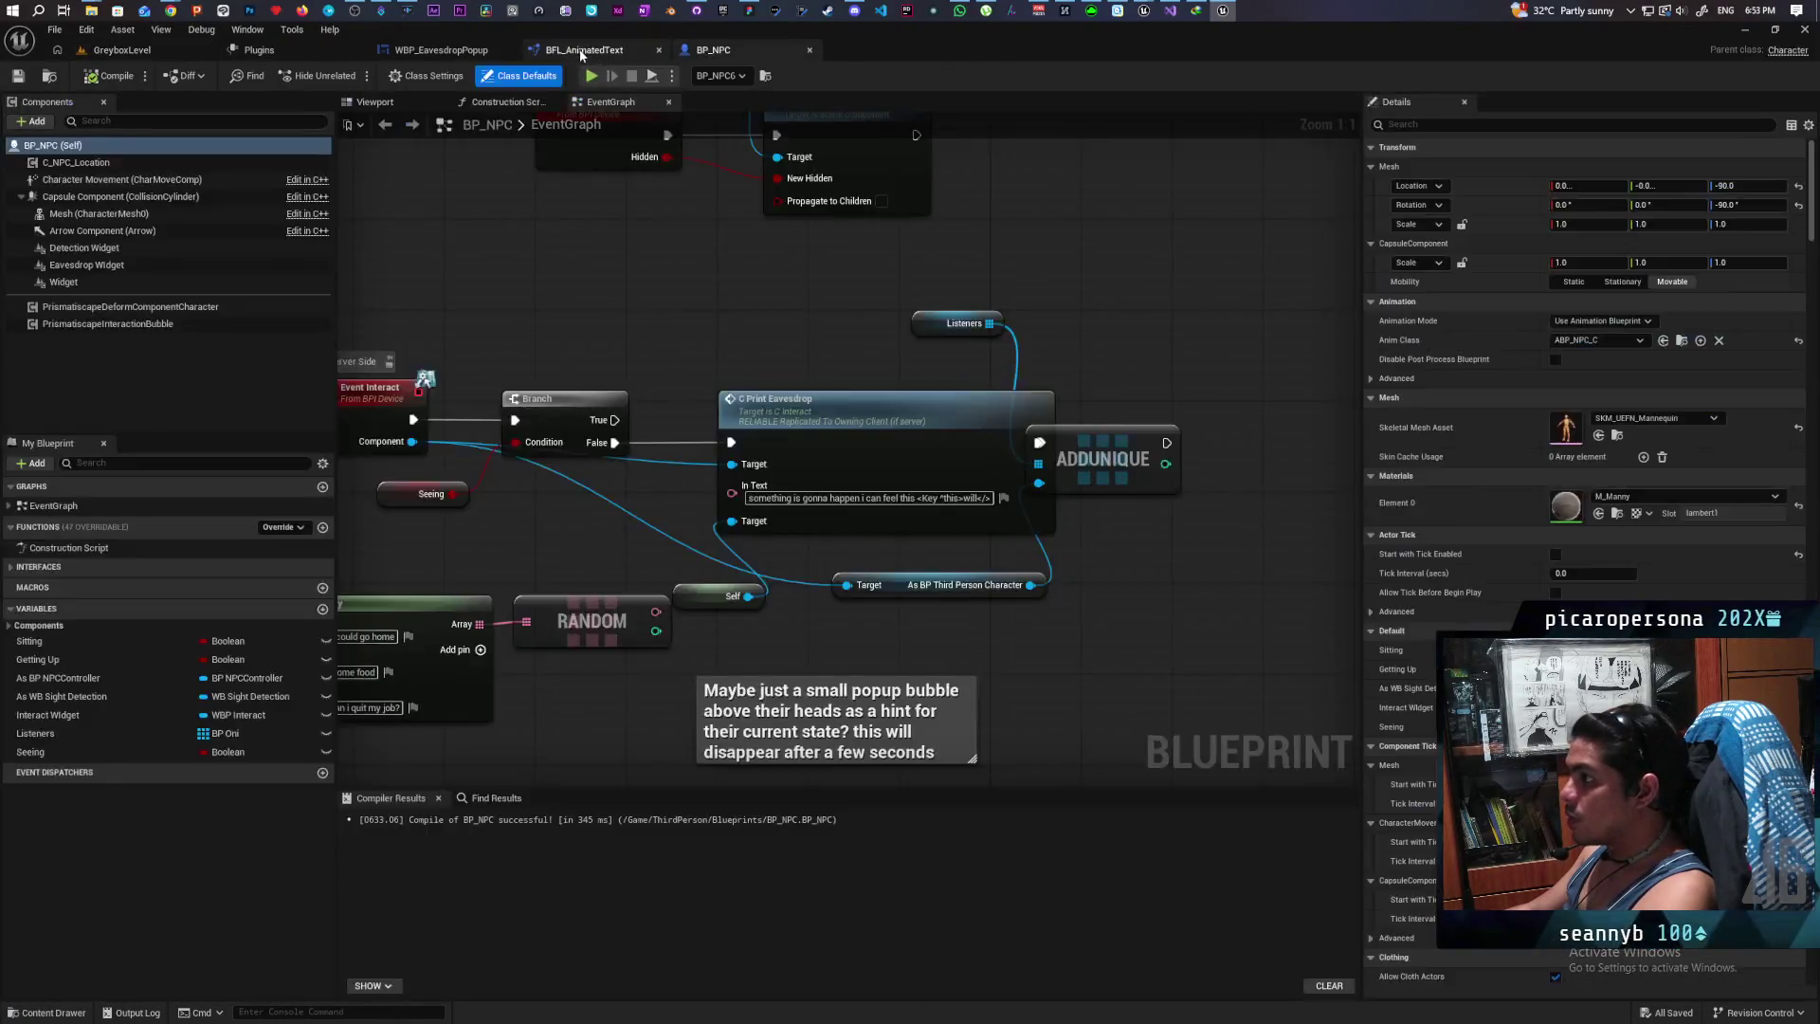
# Step: Drag the SET New String node lower in Replace Formatting and select the Is Empty node
pyautogui.scroll(-4, 650, 353)
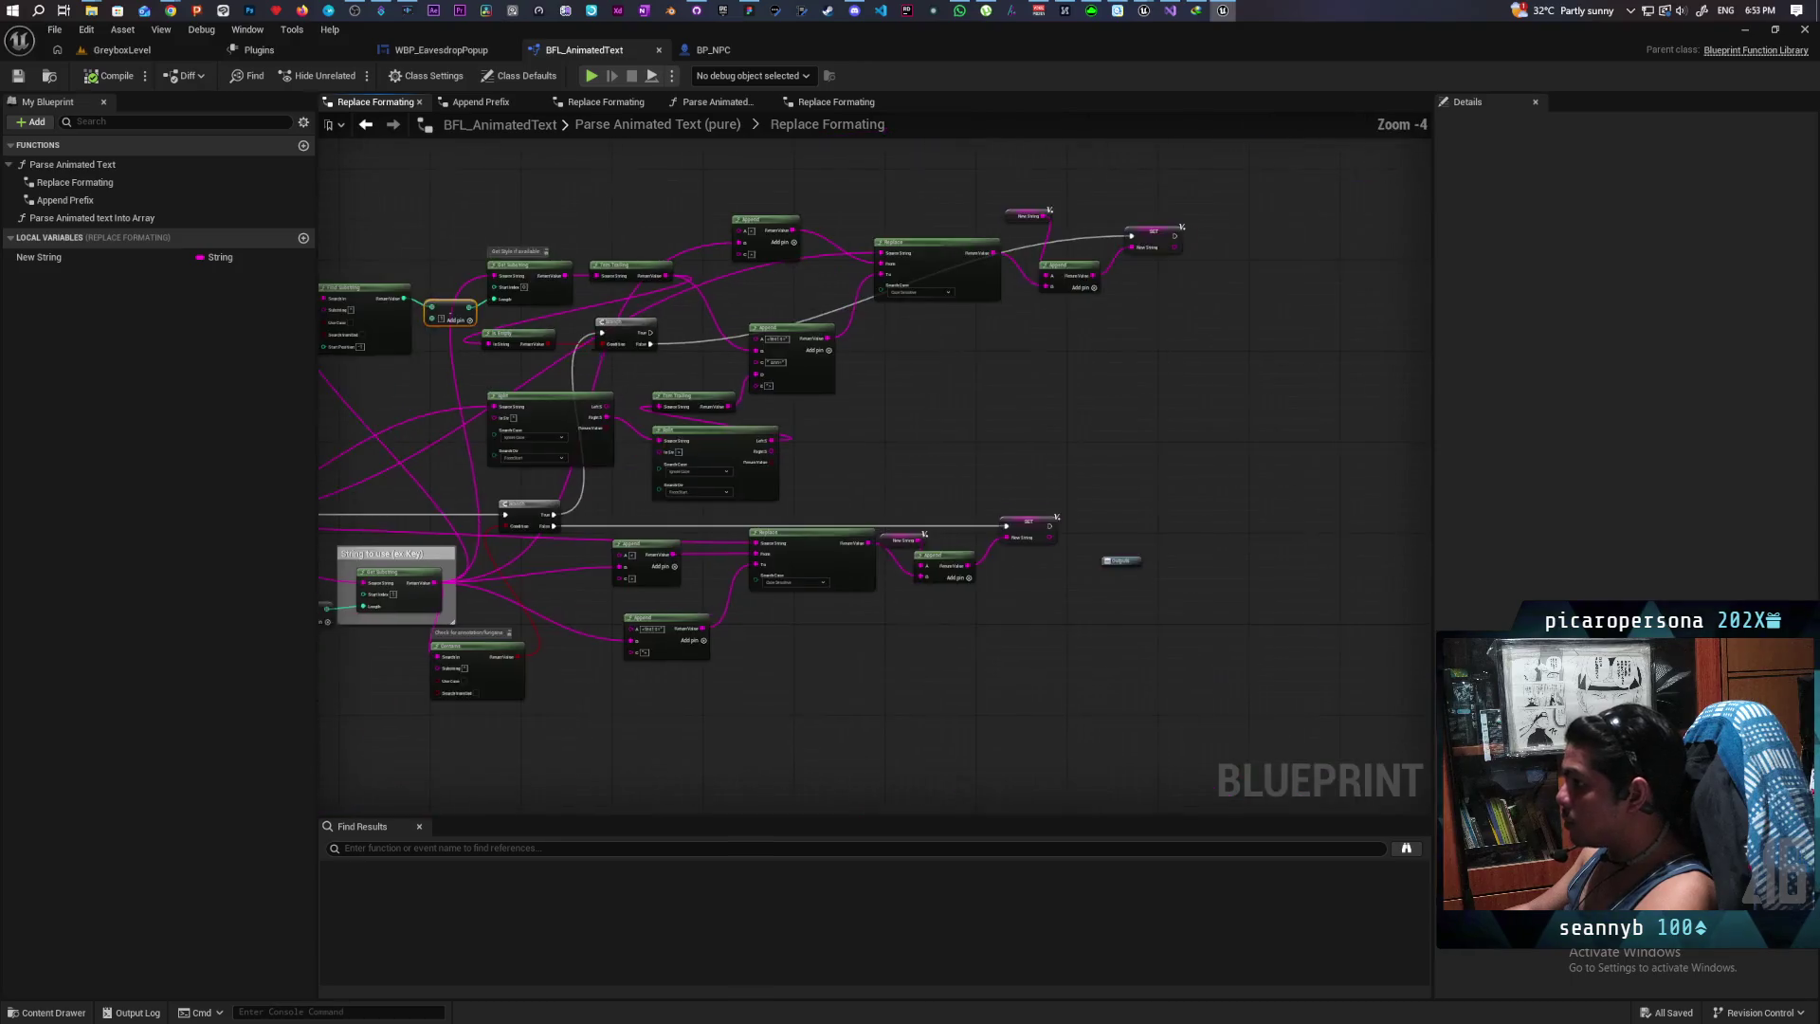
pyautogui.scroll(2, 939, 475)
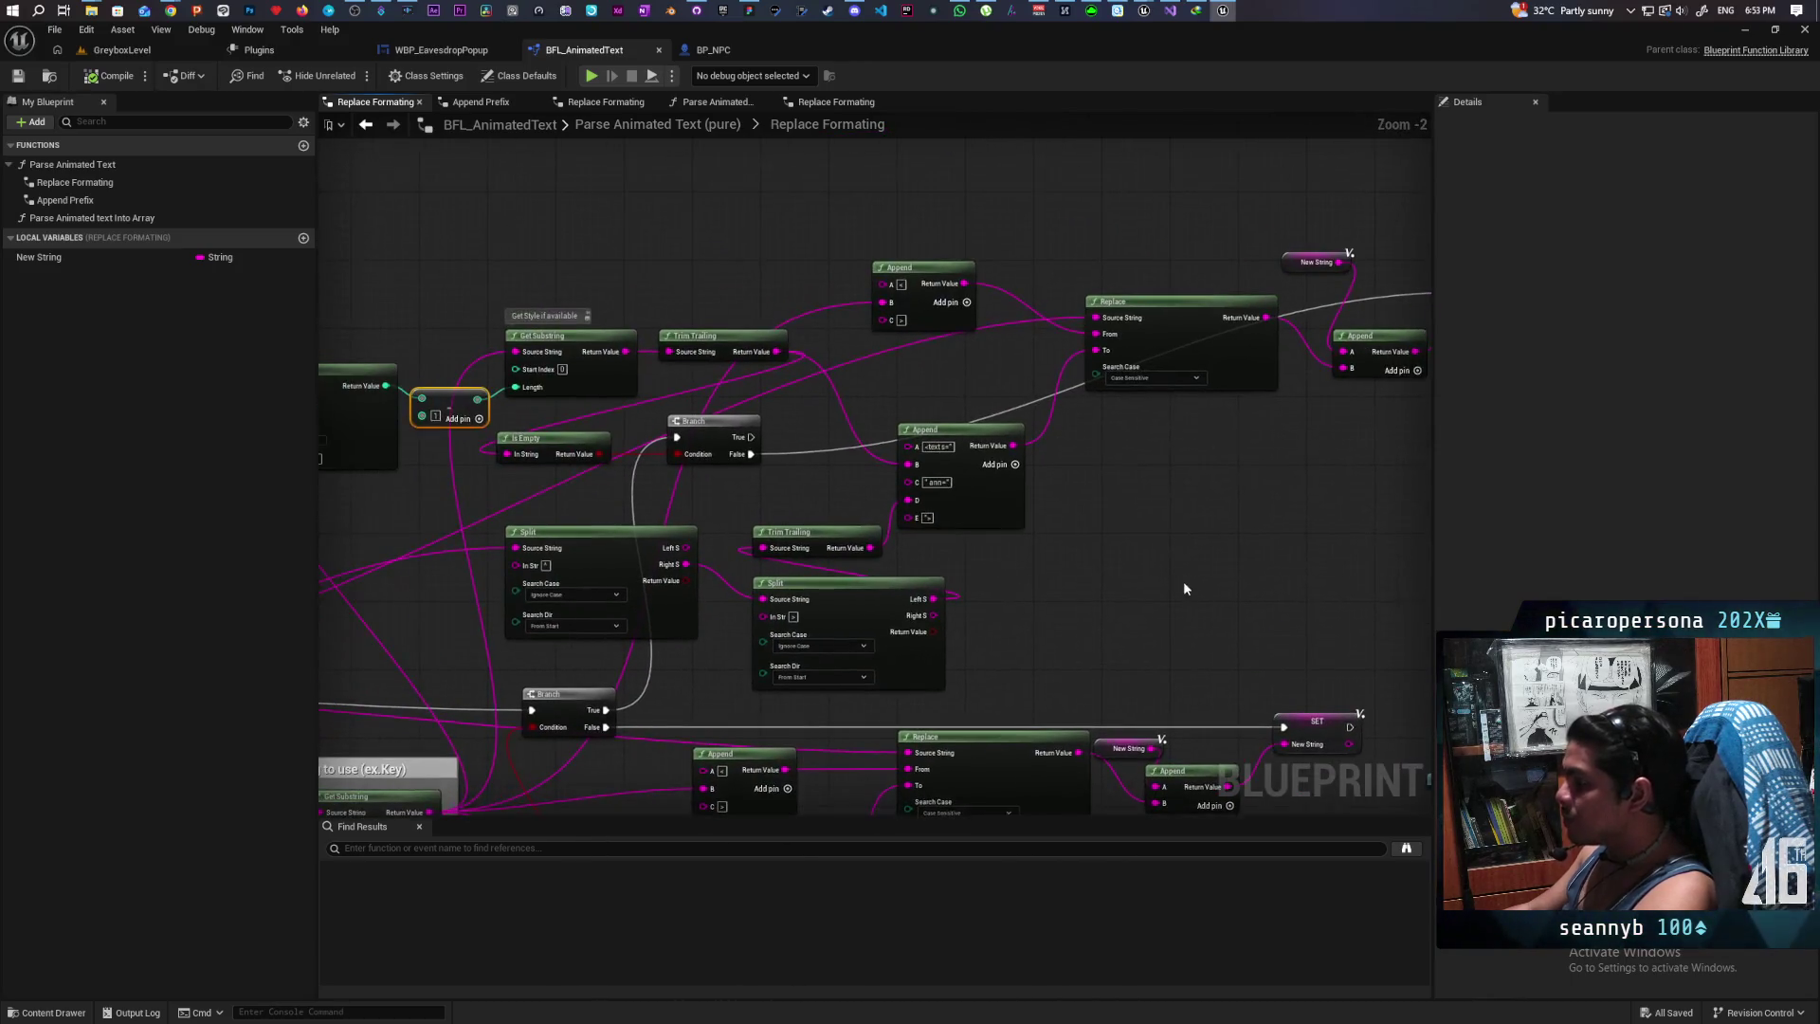
pyautogui.moveTo(1158, 613); pyautogui.dragTo(995, 490)
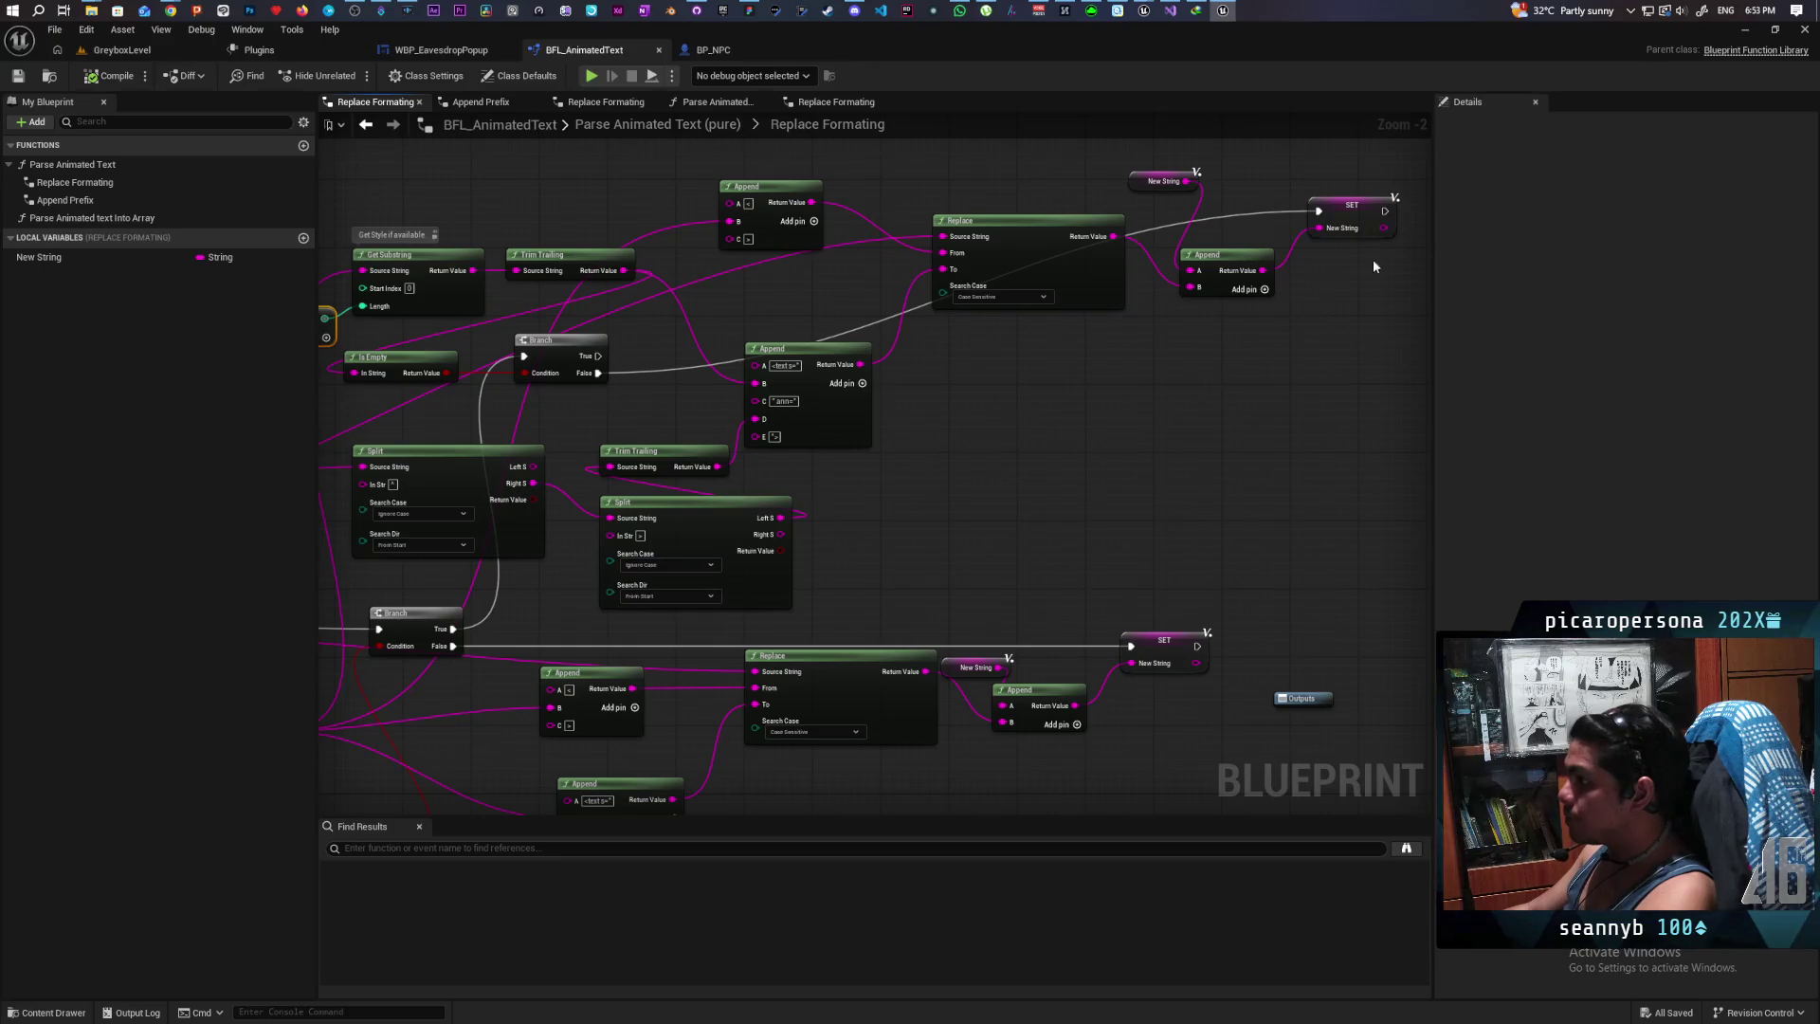
pyautogui.moveTo(1358, 208)
pyautogui.mouseDown()
pyautogui.moveTo(1341, 391)
pyautogui.moveTo(1345, 375)
pyautogui.mouseUp()
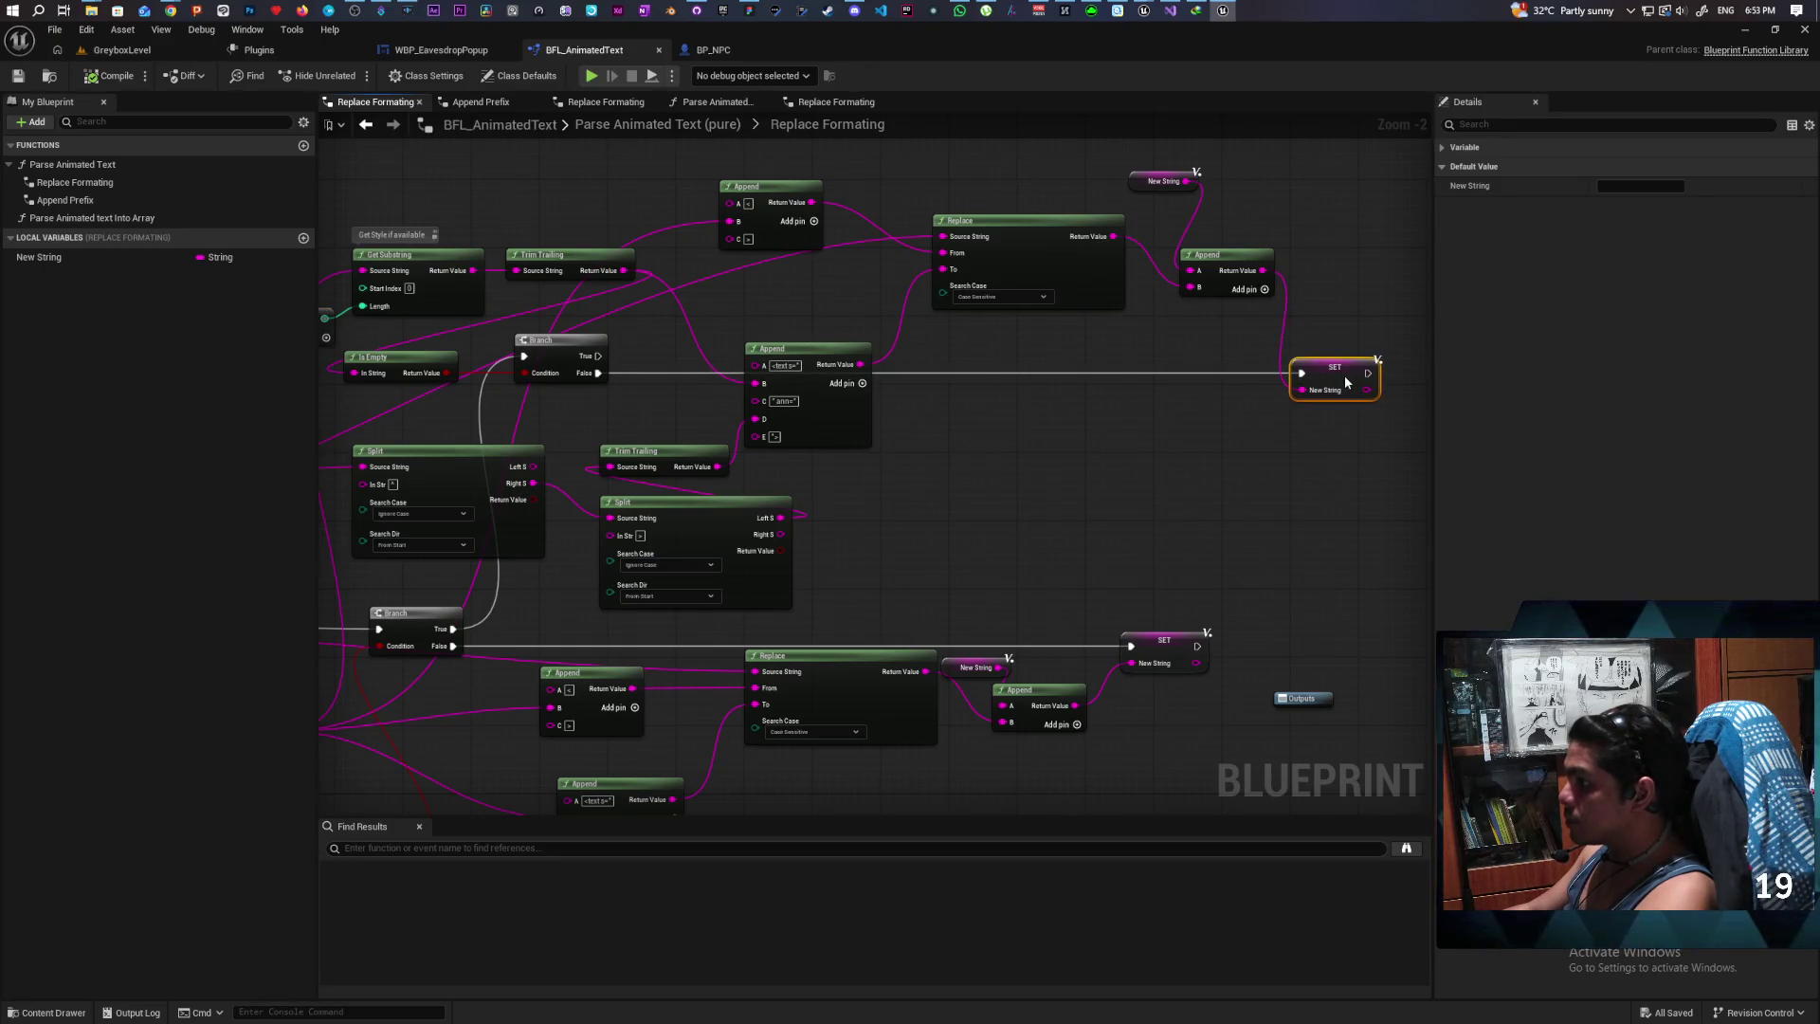
pyautogui.moveTo(1056, 405); pyautogui.dragTo(1200, 461)
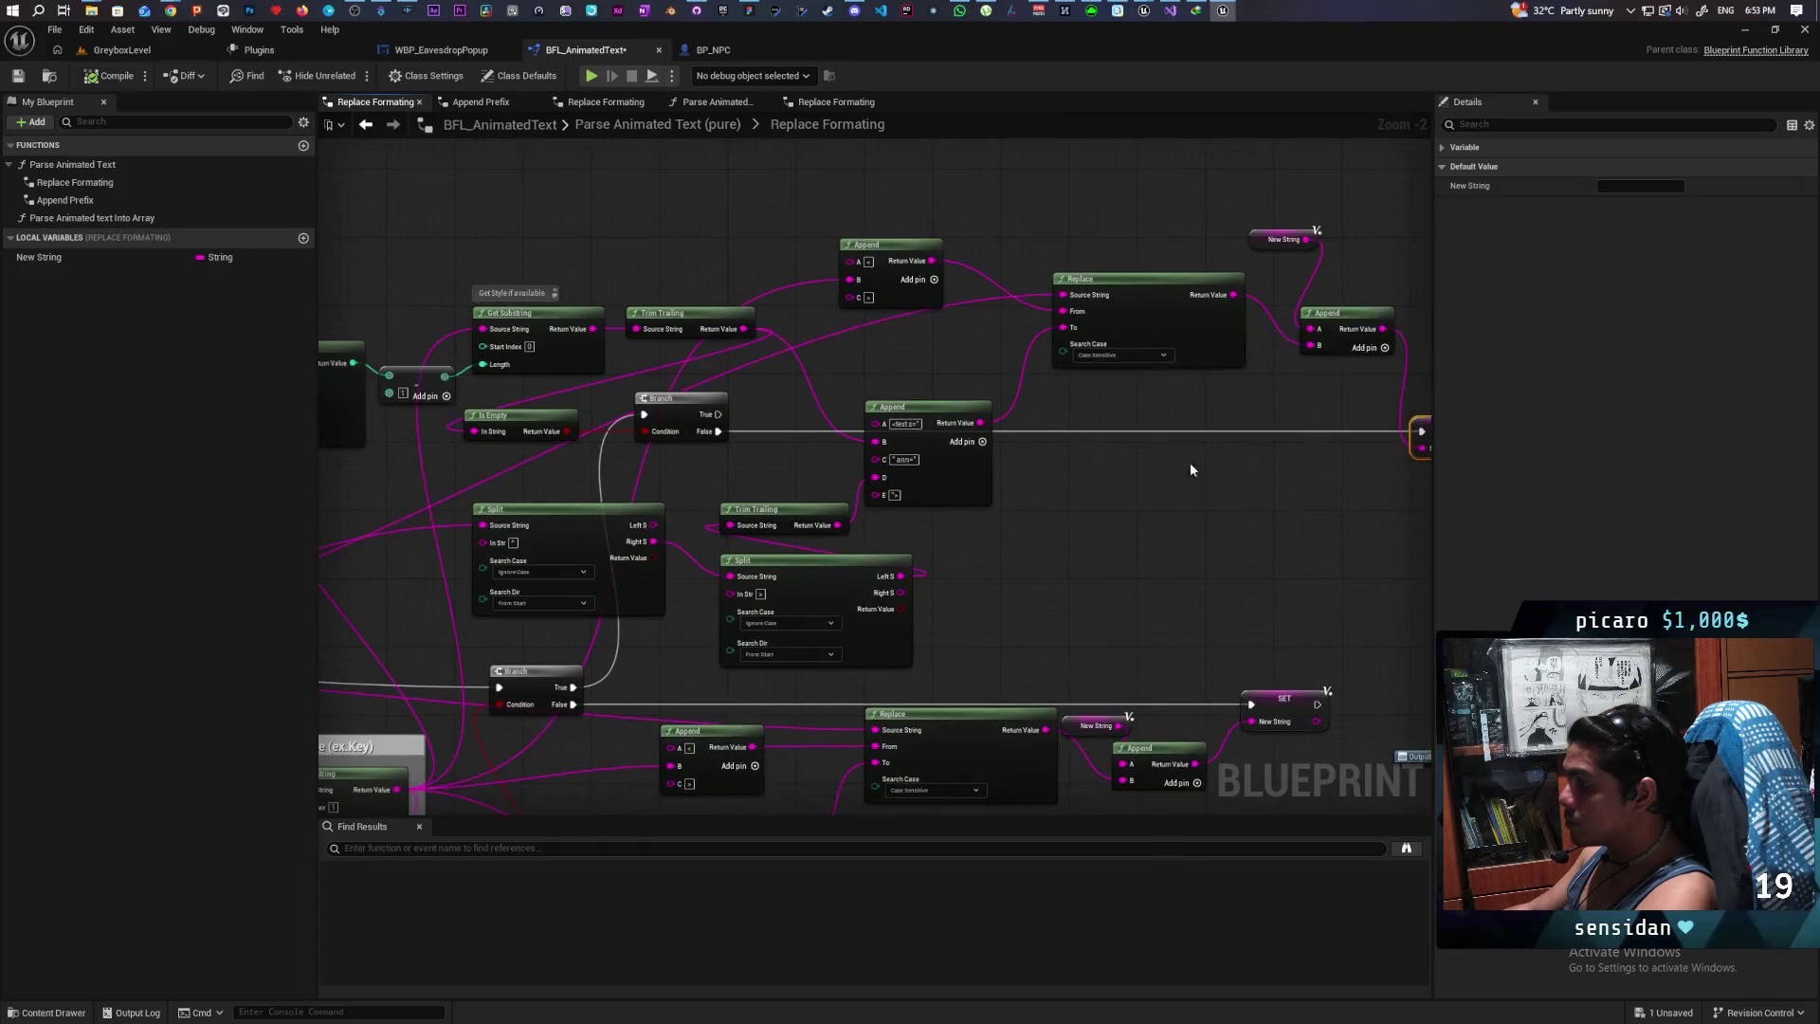
pyautogui.moveTo(1074, 470)
pyautogui.mouseDown()
pyautogui.moveTo(1152, 493)
pyautogui.moveTo(1121, 435)
pyautogui.moveTo(963, 477)
pyautogui.mouseUp()
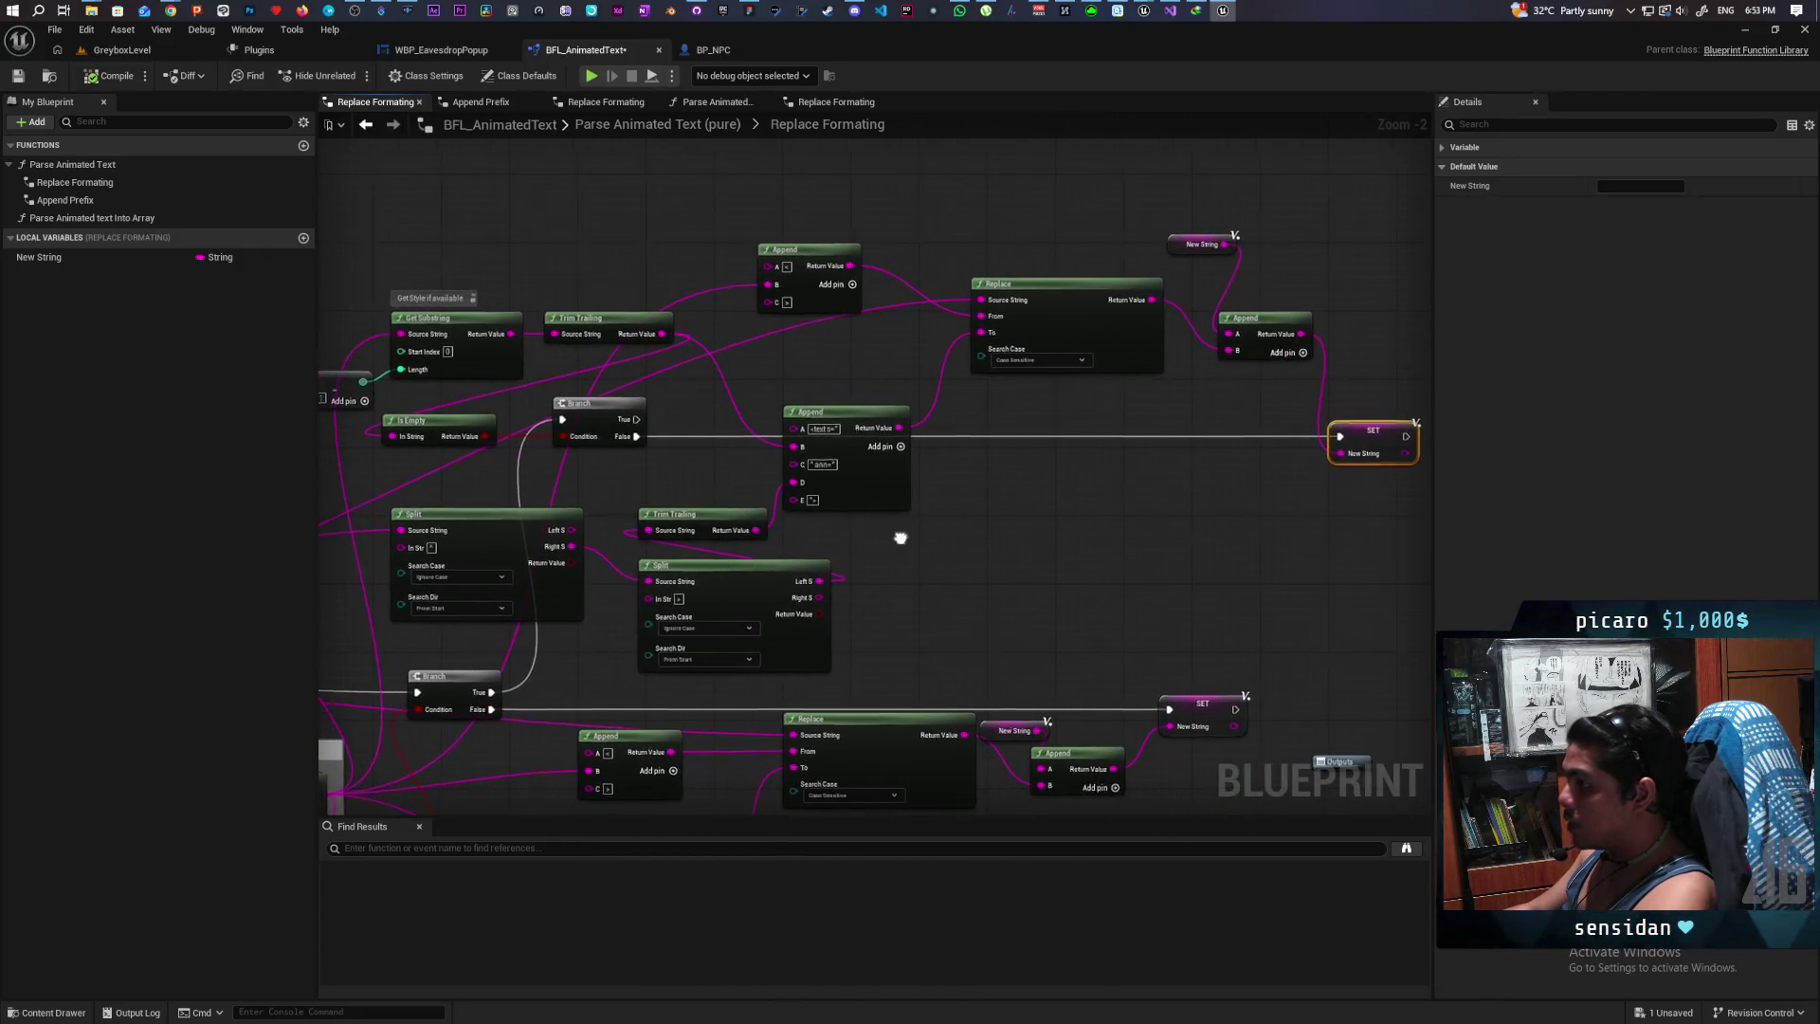
pyautogui.scroll(2, 692, 446)
pyautogui.moveTo(625, 454); pyautogui.dragTo(716, 475)
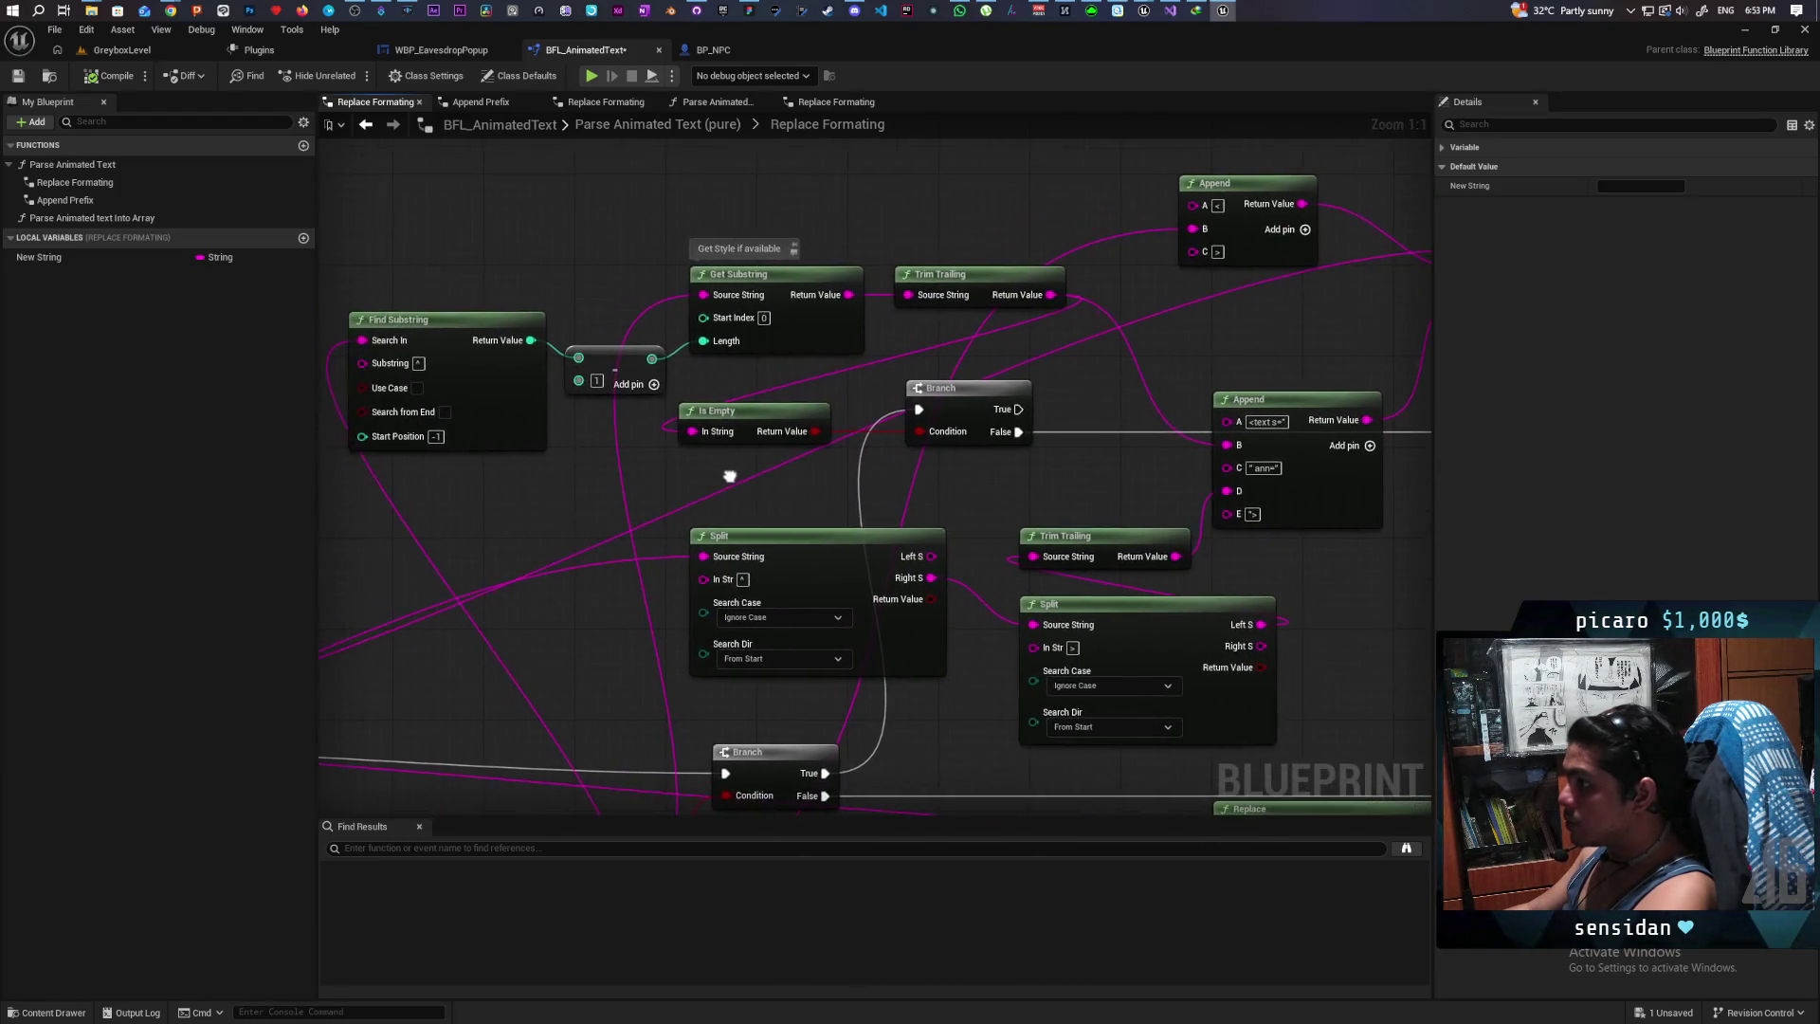
pyautogui.click(780, 410)
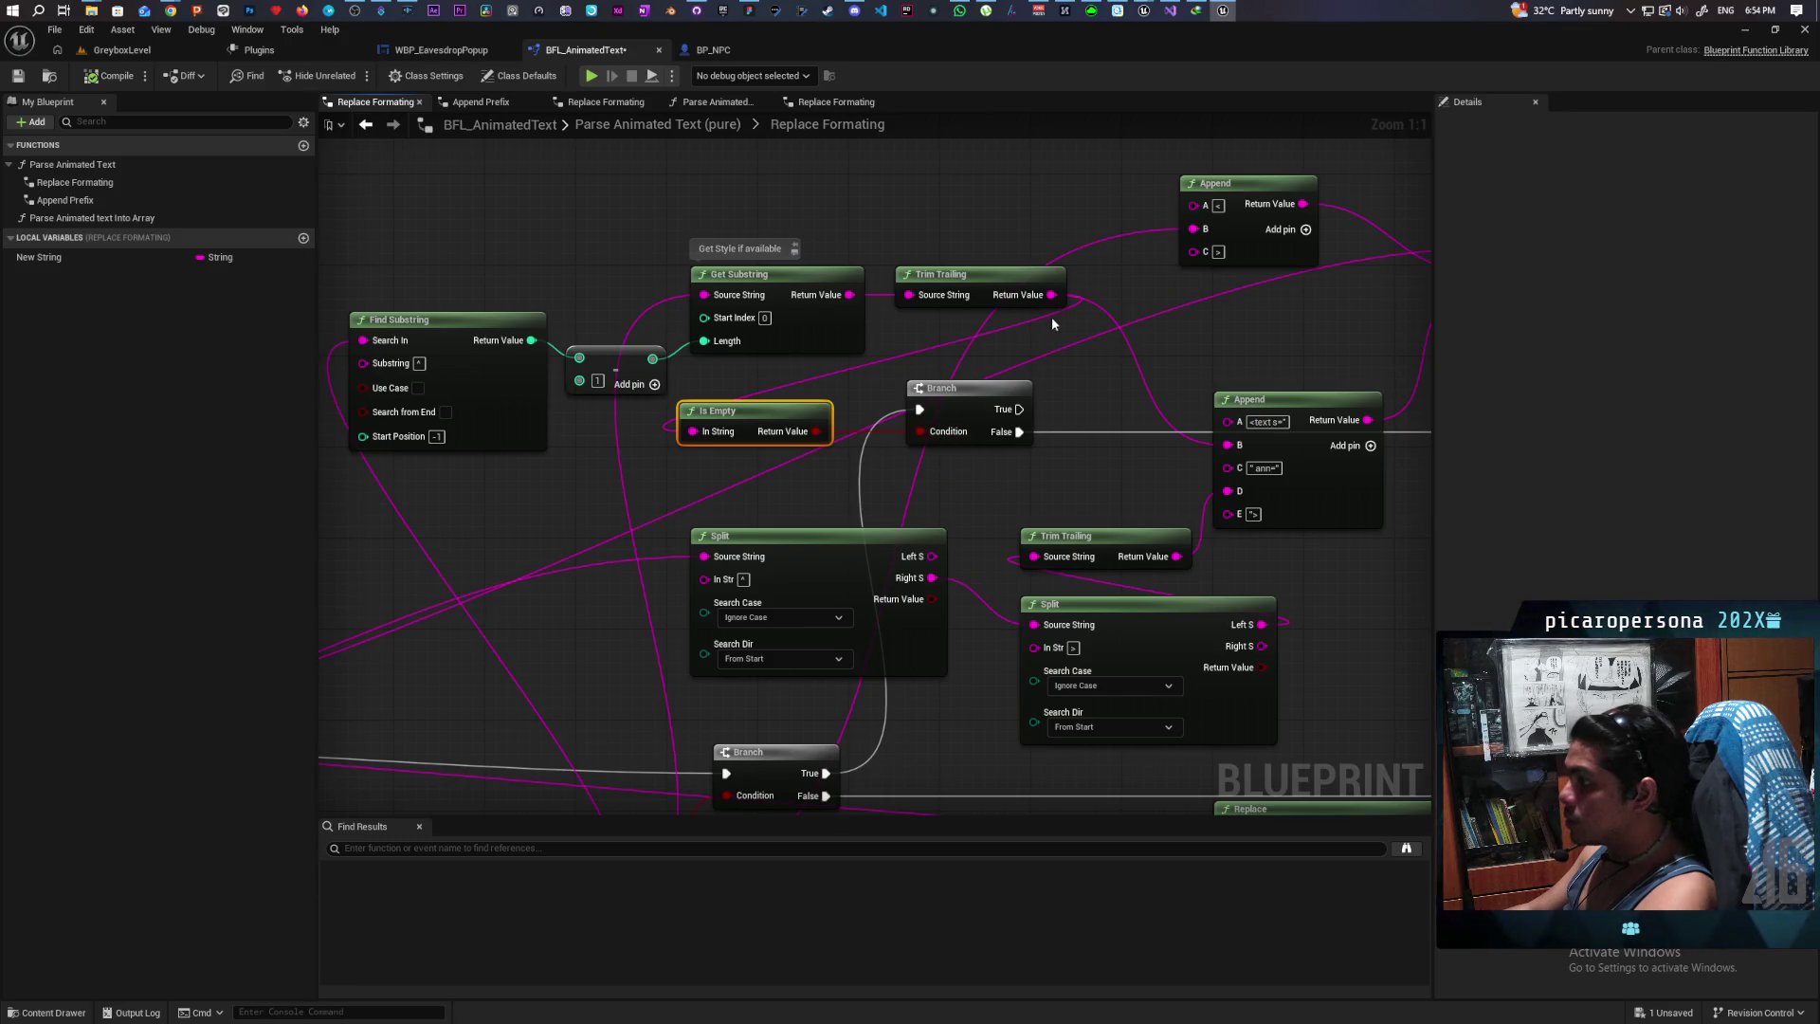
pyautogui.moveTo(1055, 296); pyautogui.dragTo(1079, 384)
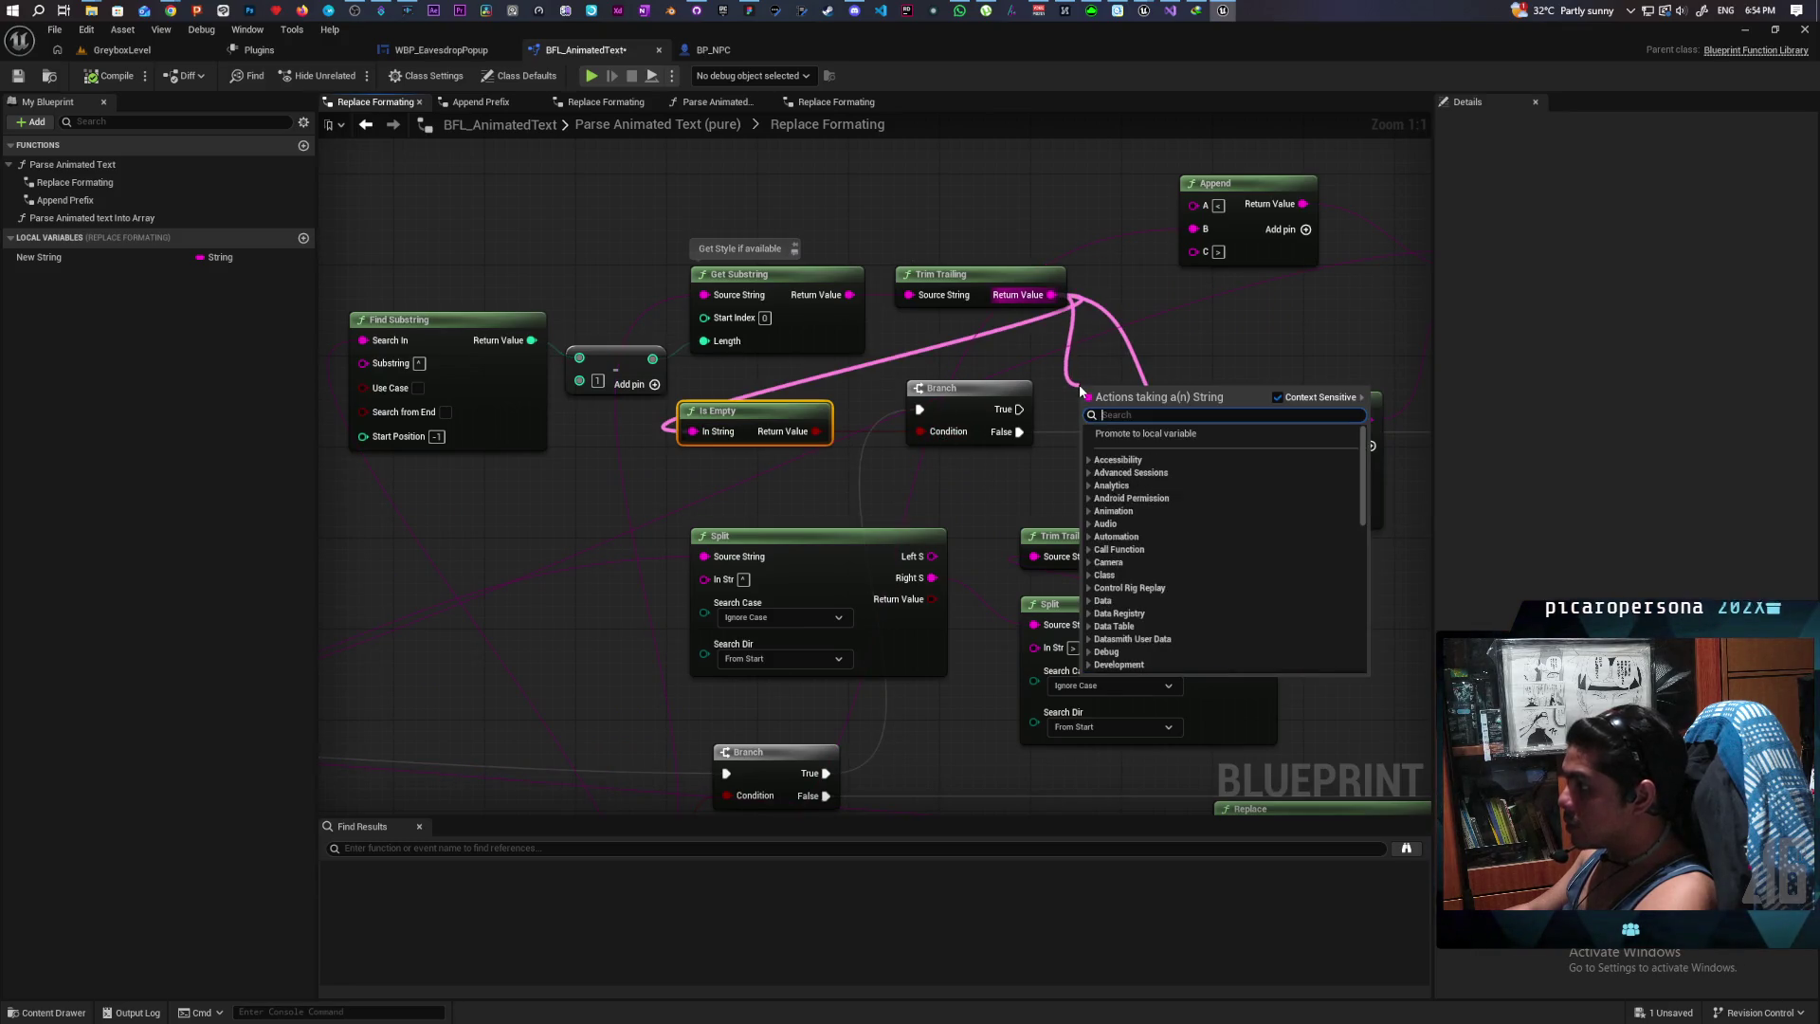
# Step: Add a NOT Boolean node inverting Is Empty and wire it into the Branch Condition
pyautogui.click(1049, 383)
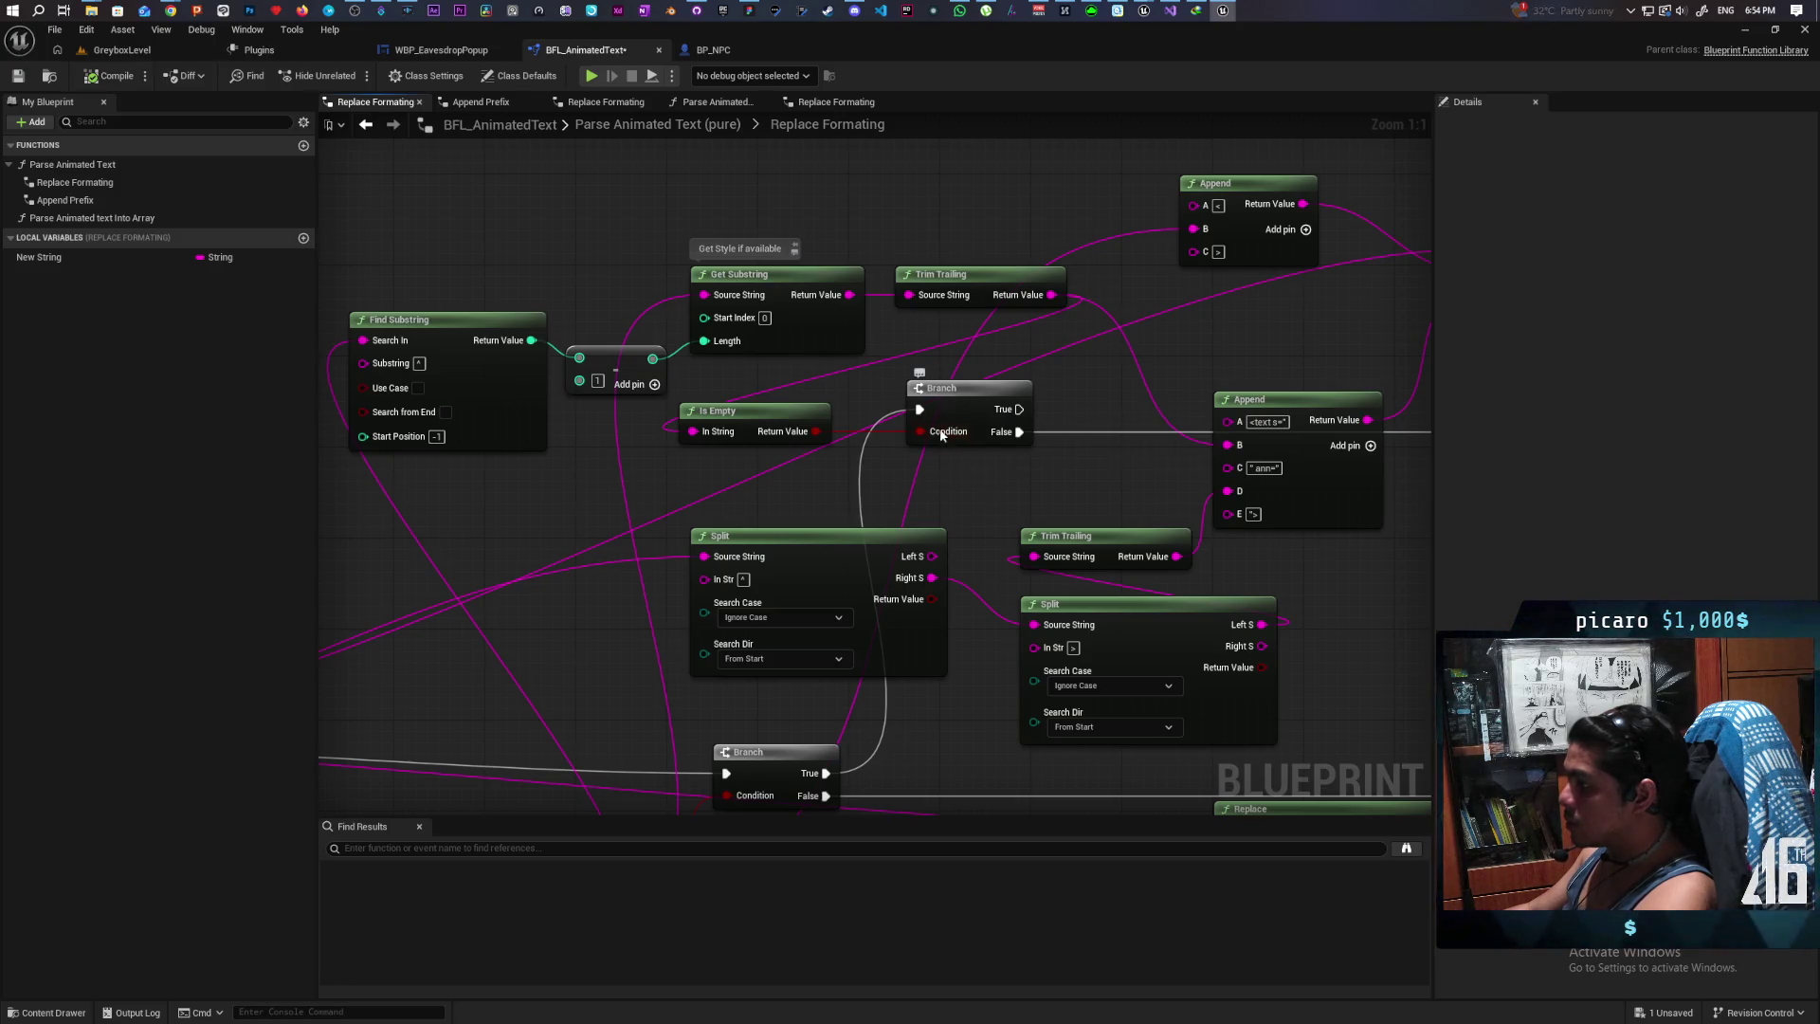
pyautogui.moveTo(985, 466)
pyautogui.mouseDown()
pyautogui.moveTo(911, 553)
pyautogui.moveTo(878, 560)
pyautogui.moveTo(899, 550)
pyautogui.mouseUp()
pyautogui.moveTo(965, 379); pyautogui.dragTo(1005, 474)
pyautogui.write('not emp')
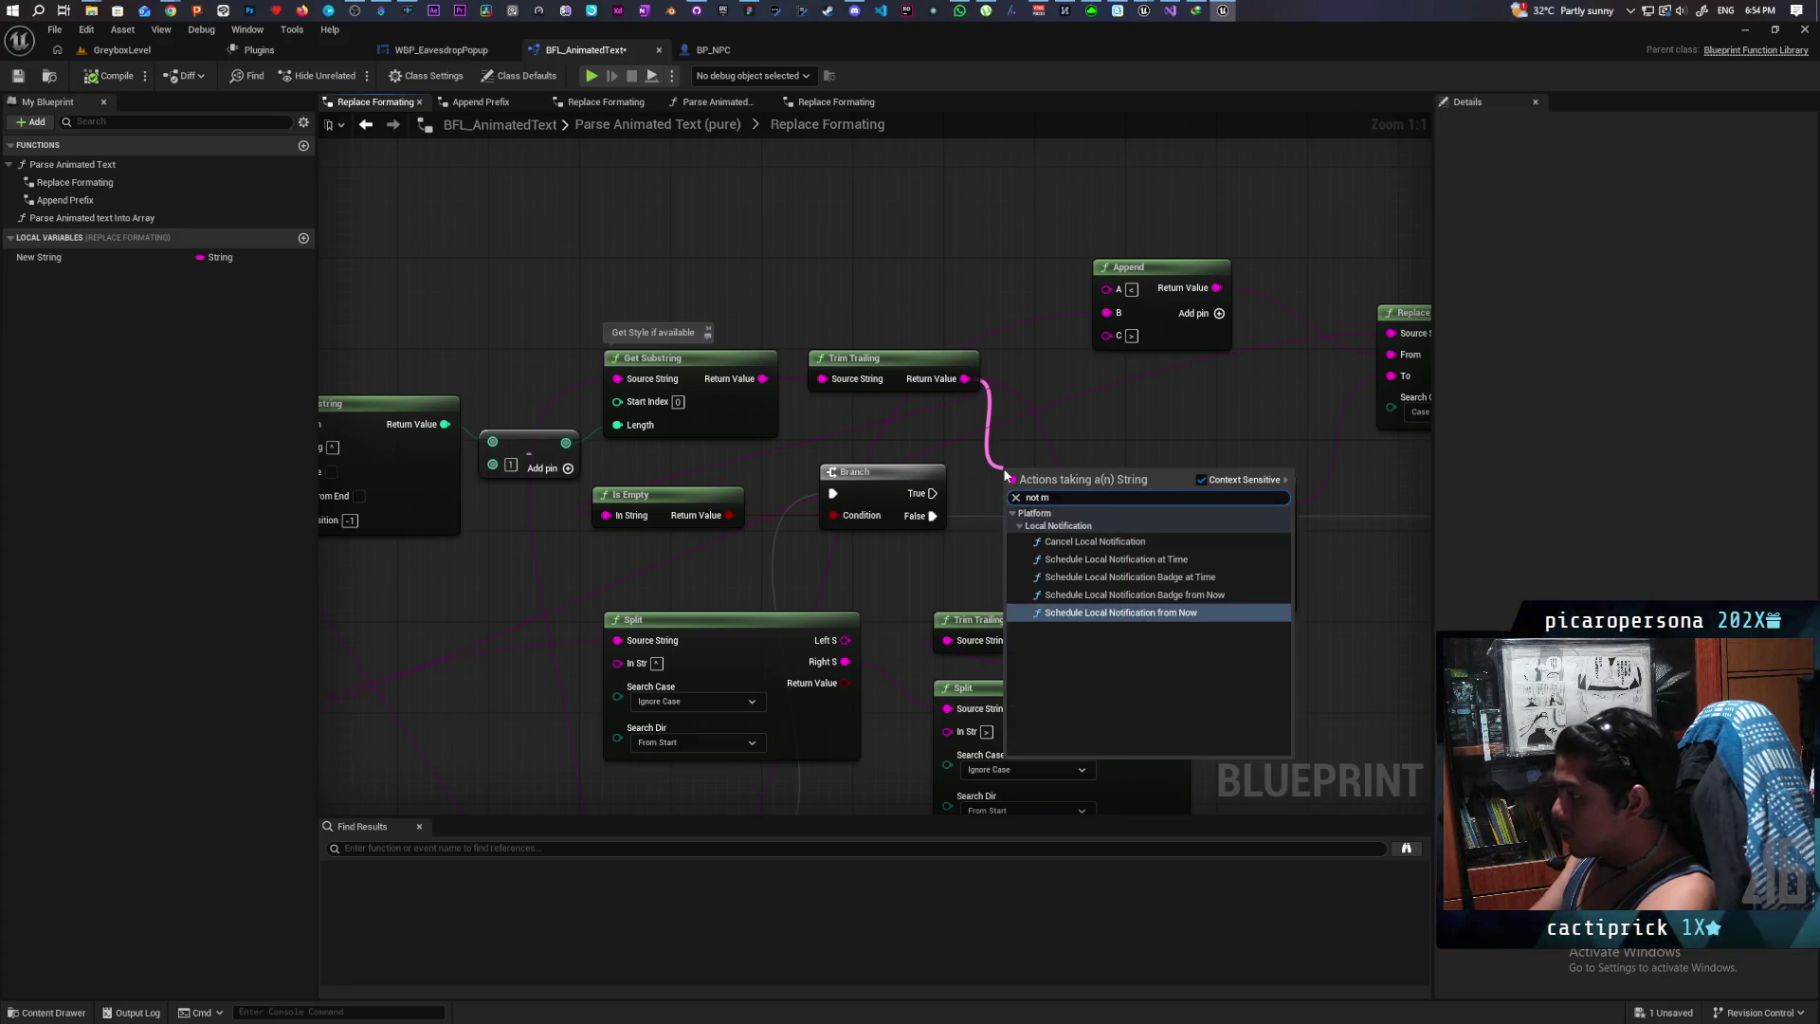
pyautogui.press('BackSpace')
pyautogui.press('BackSpace')
pyautogui.press('BackSpace')
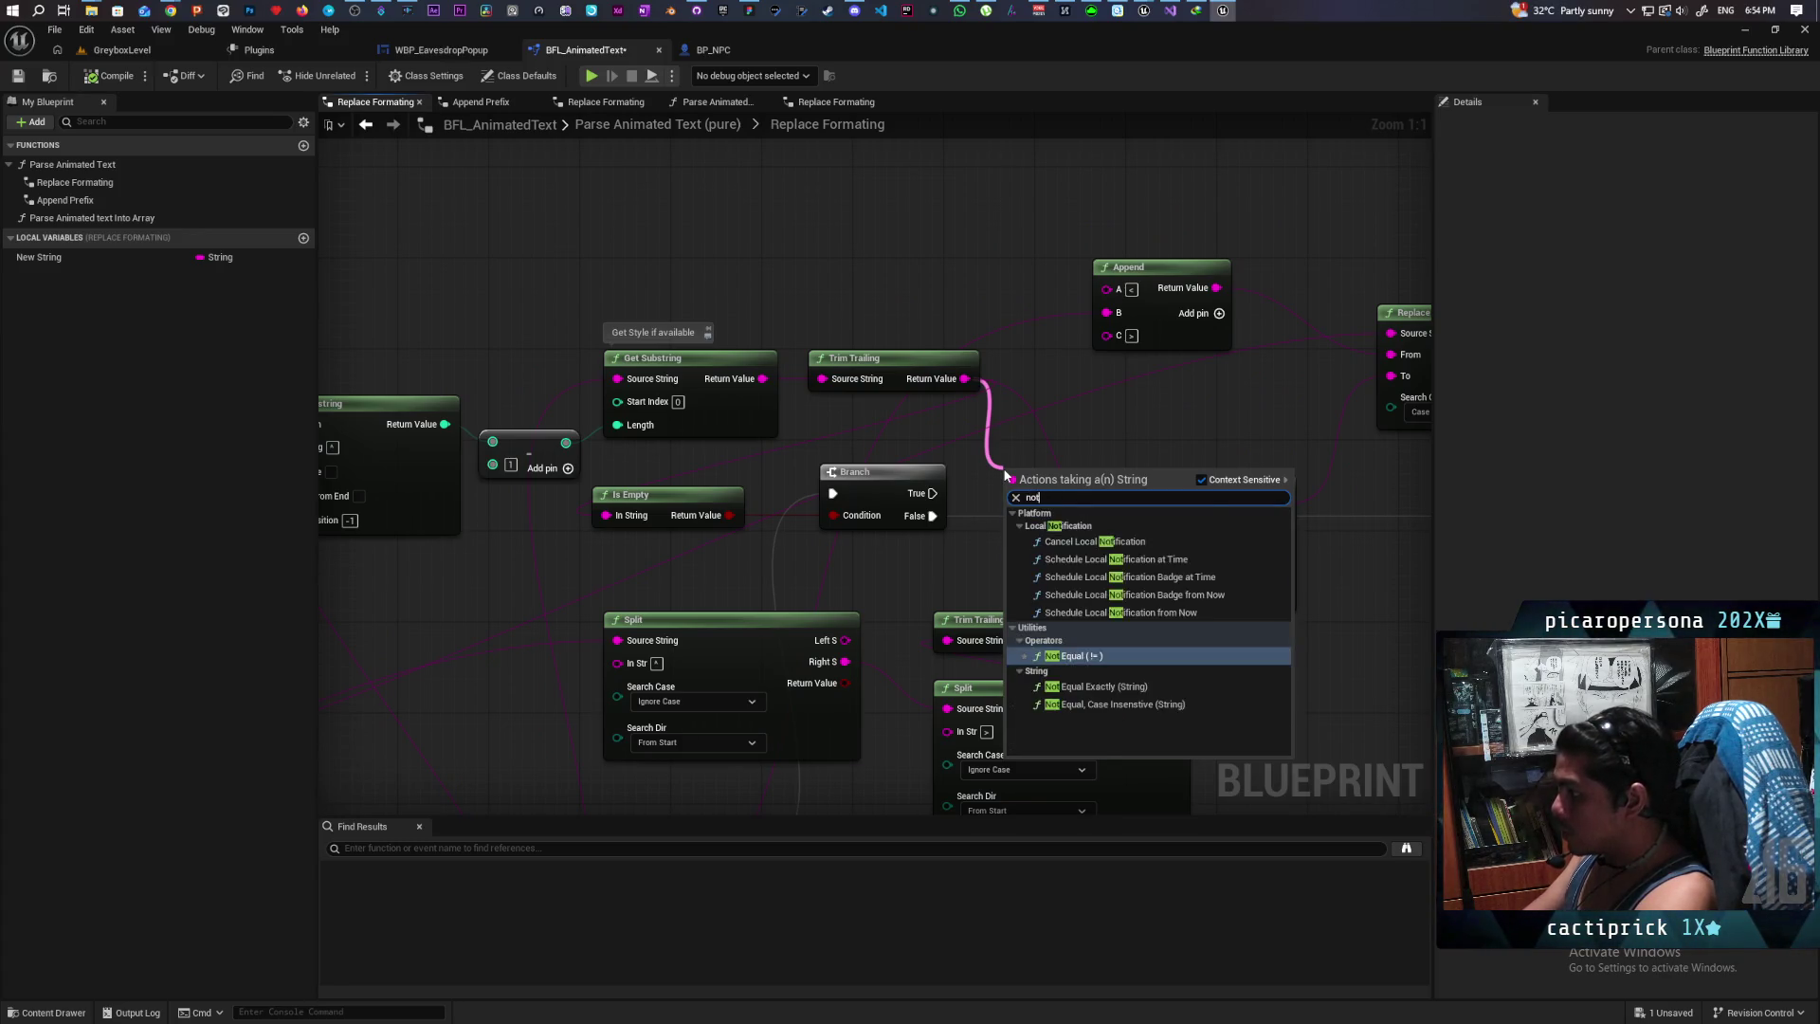
pyautogui.write('empt')
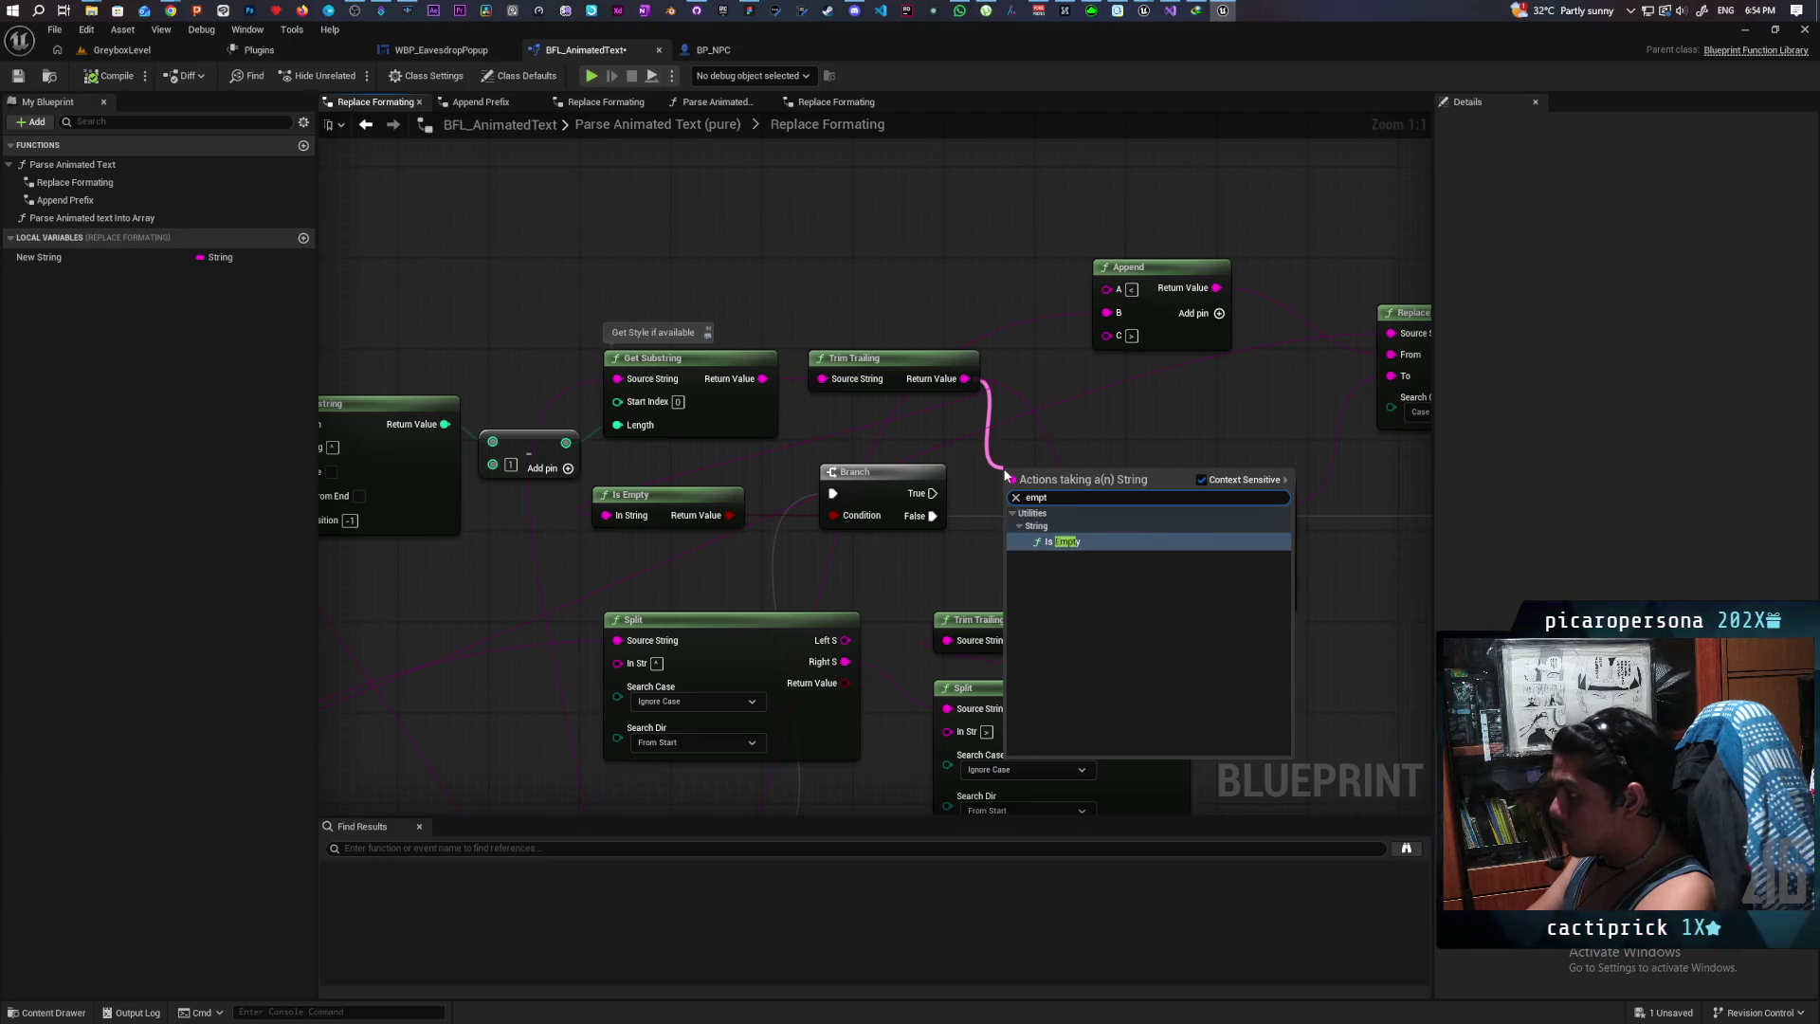
pyautogui.click(884, 589)
pyautogui.moveTo(688, 580)
pyautogui.mouseDown()
pyautogui.moveTo(862, 499)
pyautogui.moveTo(798, 483)
pyautogui.moveTo(834, 536)
pyautogui.mouseUp()
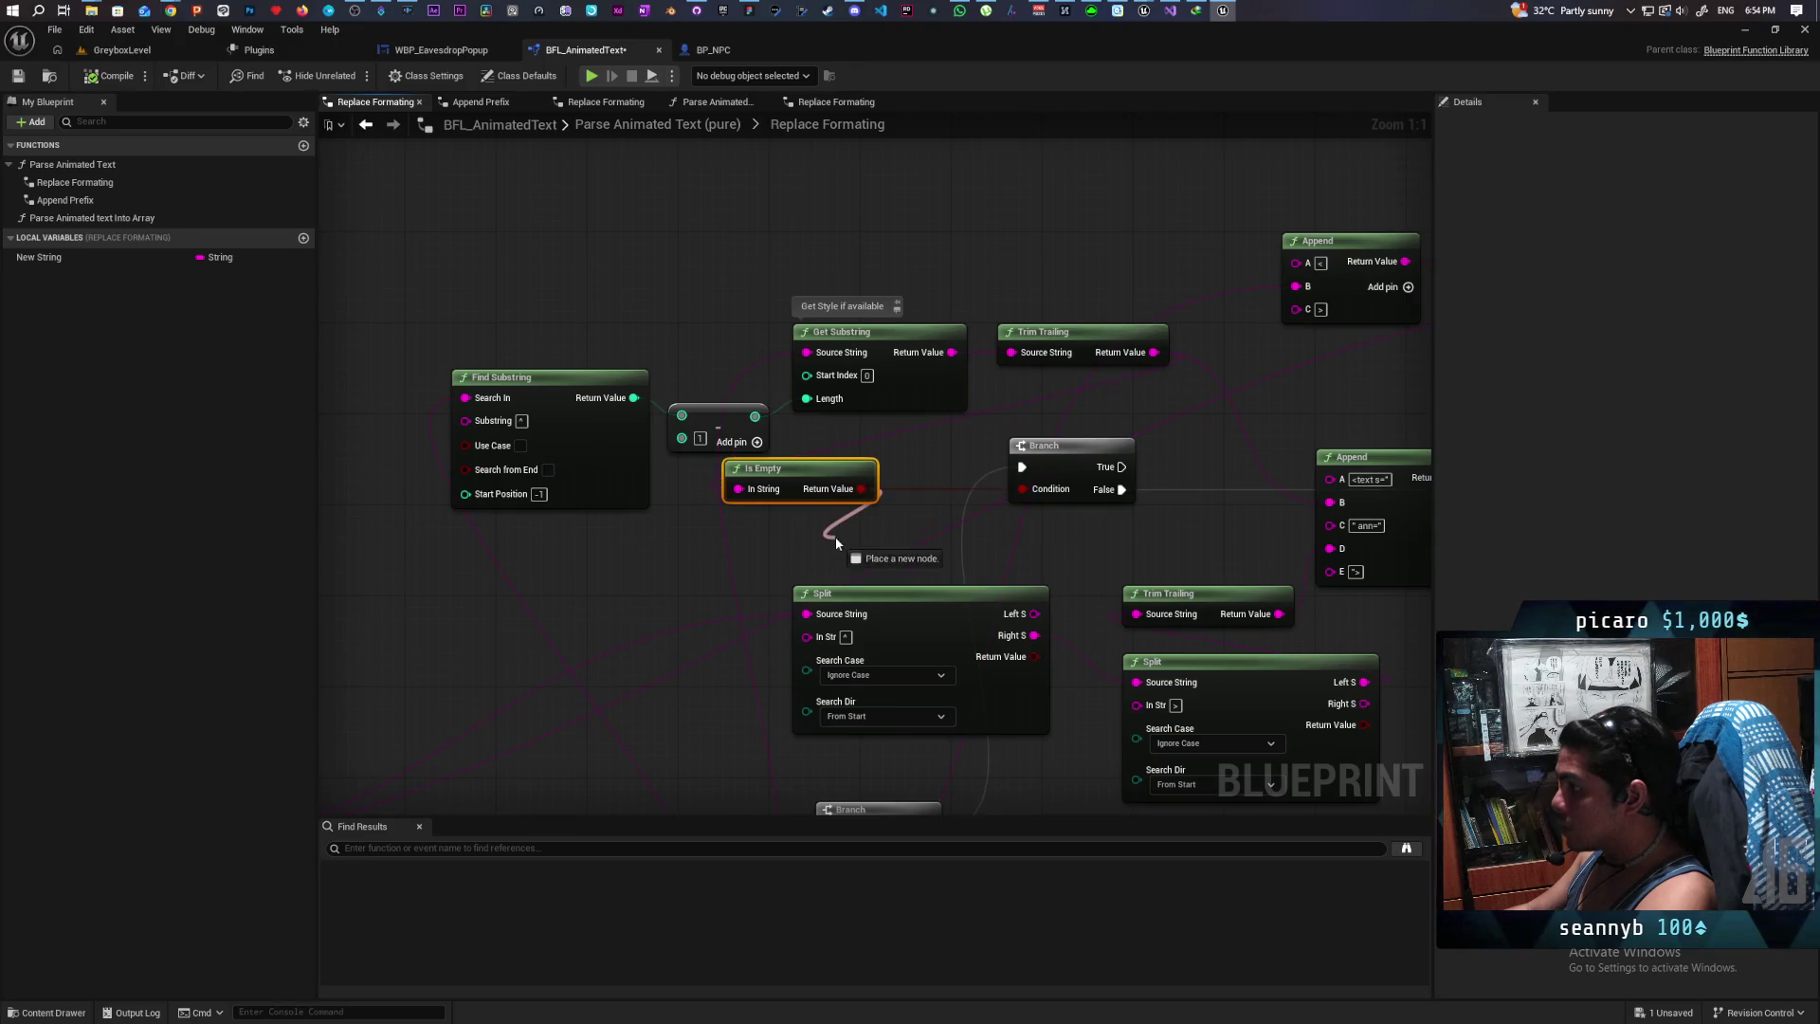
pyautogui.write('not bool')
pyautogui.press('Return')
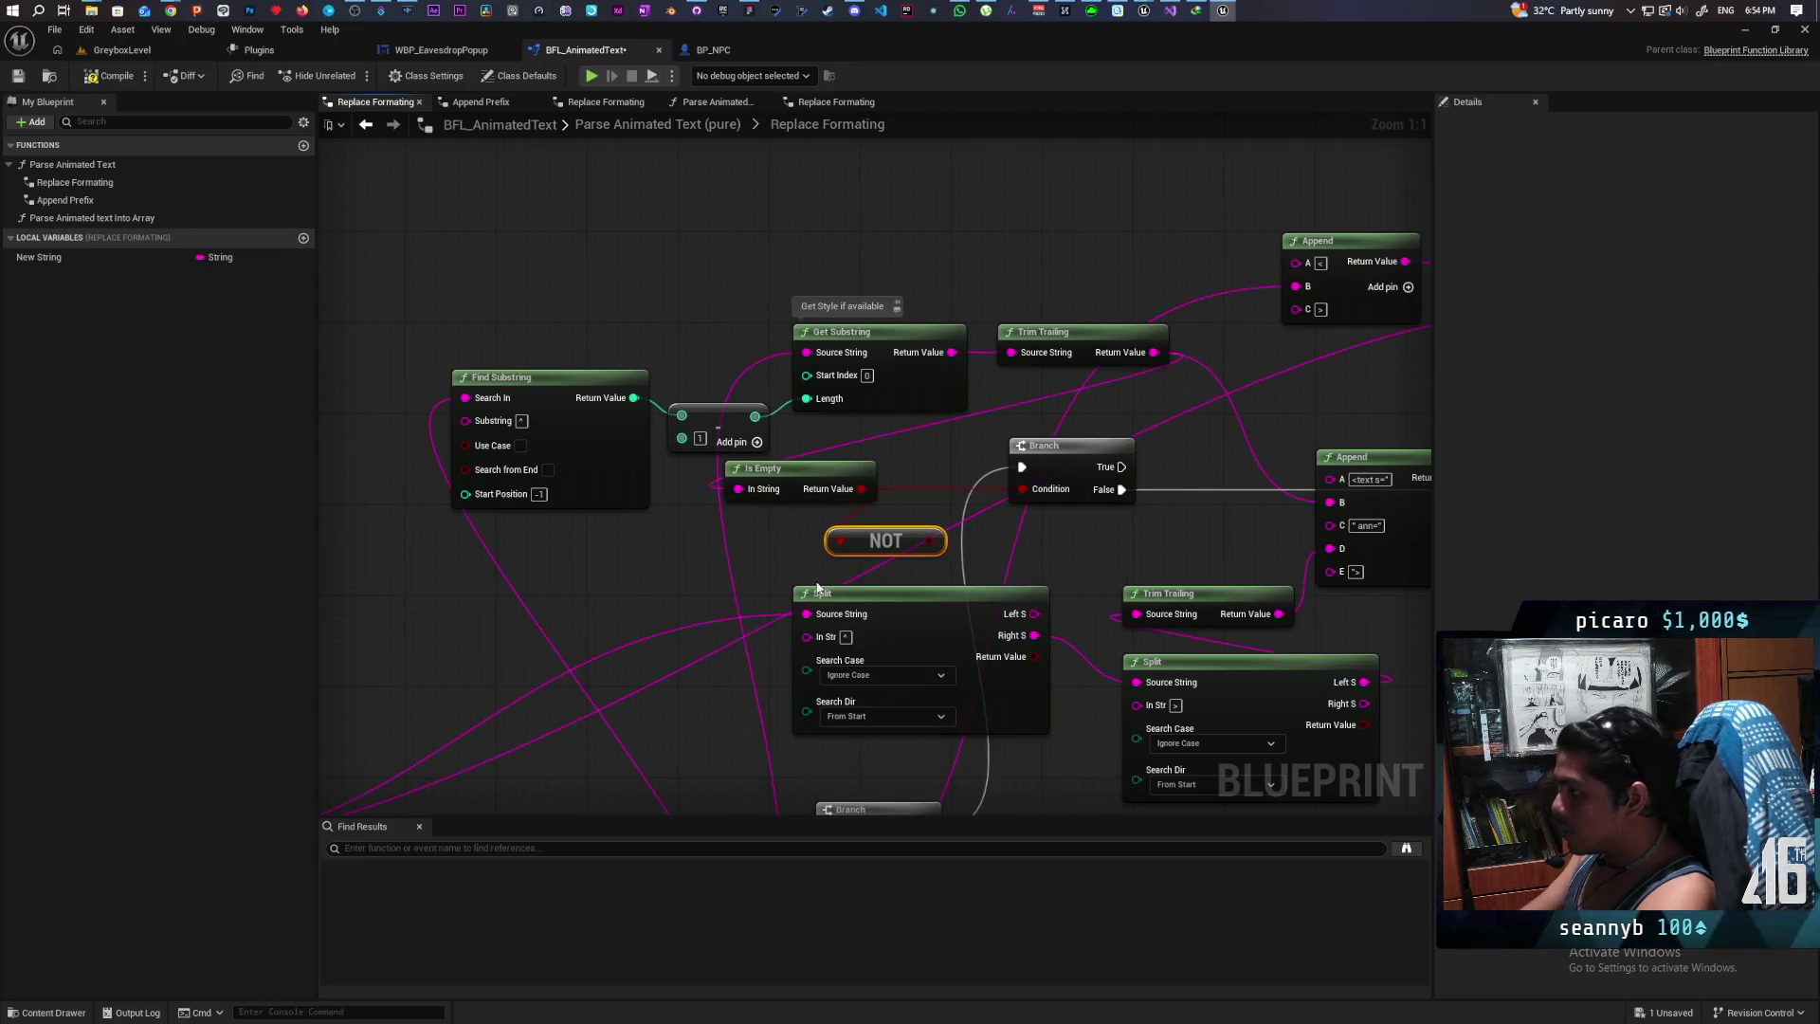
pyautogui.moveTo(927, 542); pyautogui.dragTo(1016, 498)
pyautogui.moveTo(876, 542); pyautogui.dragTo(922, 520)
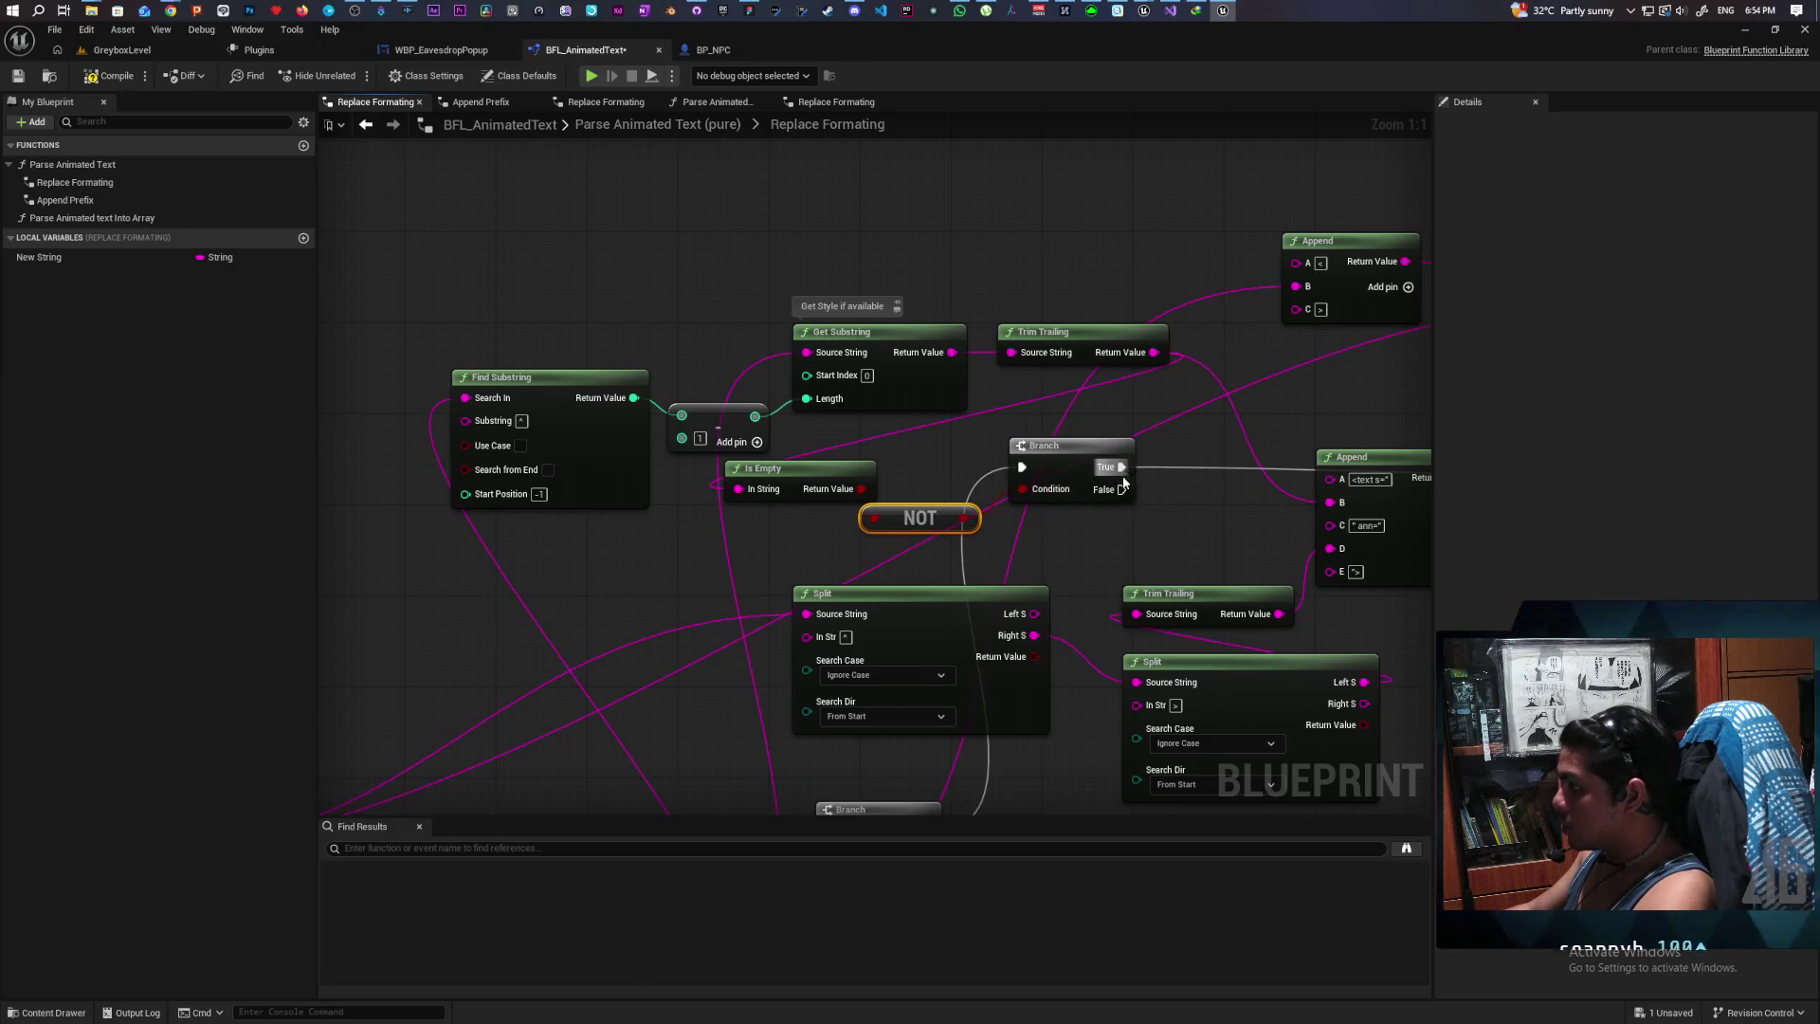
# Step: Spread the graph out, moving the upper nodes up and the Branch node further down
pyautogui.scroll(-5, 950, 520)
pyautogui.moveTo(950, 521)
pyautogui.mouseDown()
pyautogui.moveTo(999, 532)
pyautogui.moveTo(981, 513)
pyautogui.mouseUp()
pyautogui.moveTo(432, 331); pyautogui.dragTo(1230, 510)
pyautogui.moveTo(828, 508); pyautogui.dragTo(833, 327)
pyautogui.click(771, 268)
pyautogui.moveTo(760, 248)
pyautogui.mouseDown()
pyautogui.moveTo(645, 432)
pyautogui.moveTo(697, 441)
pyautogui.moveTo(744, 408)
pyautogui.moveTo(802, 403)
pyautogui.mouseUp()
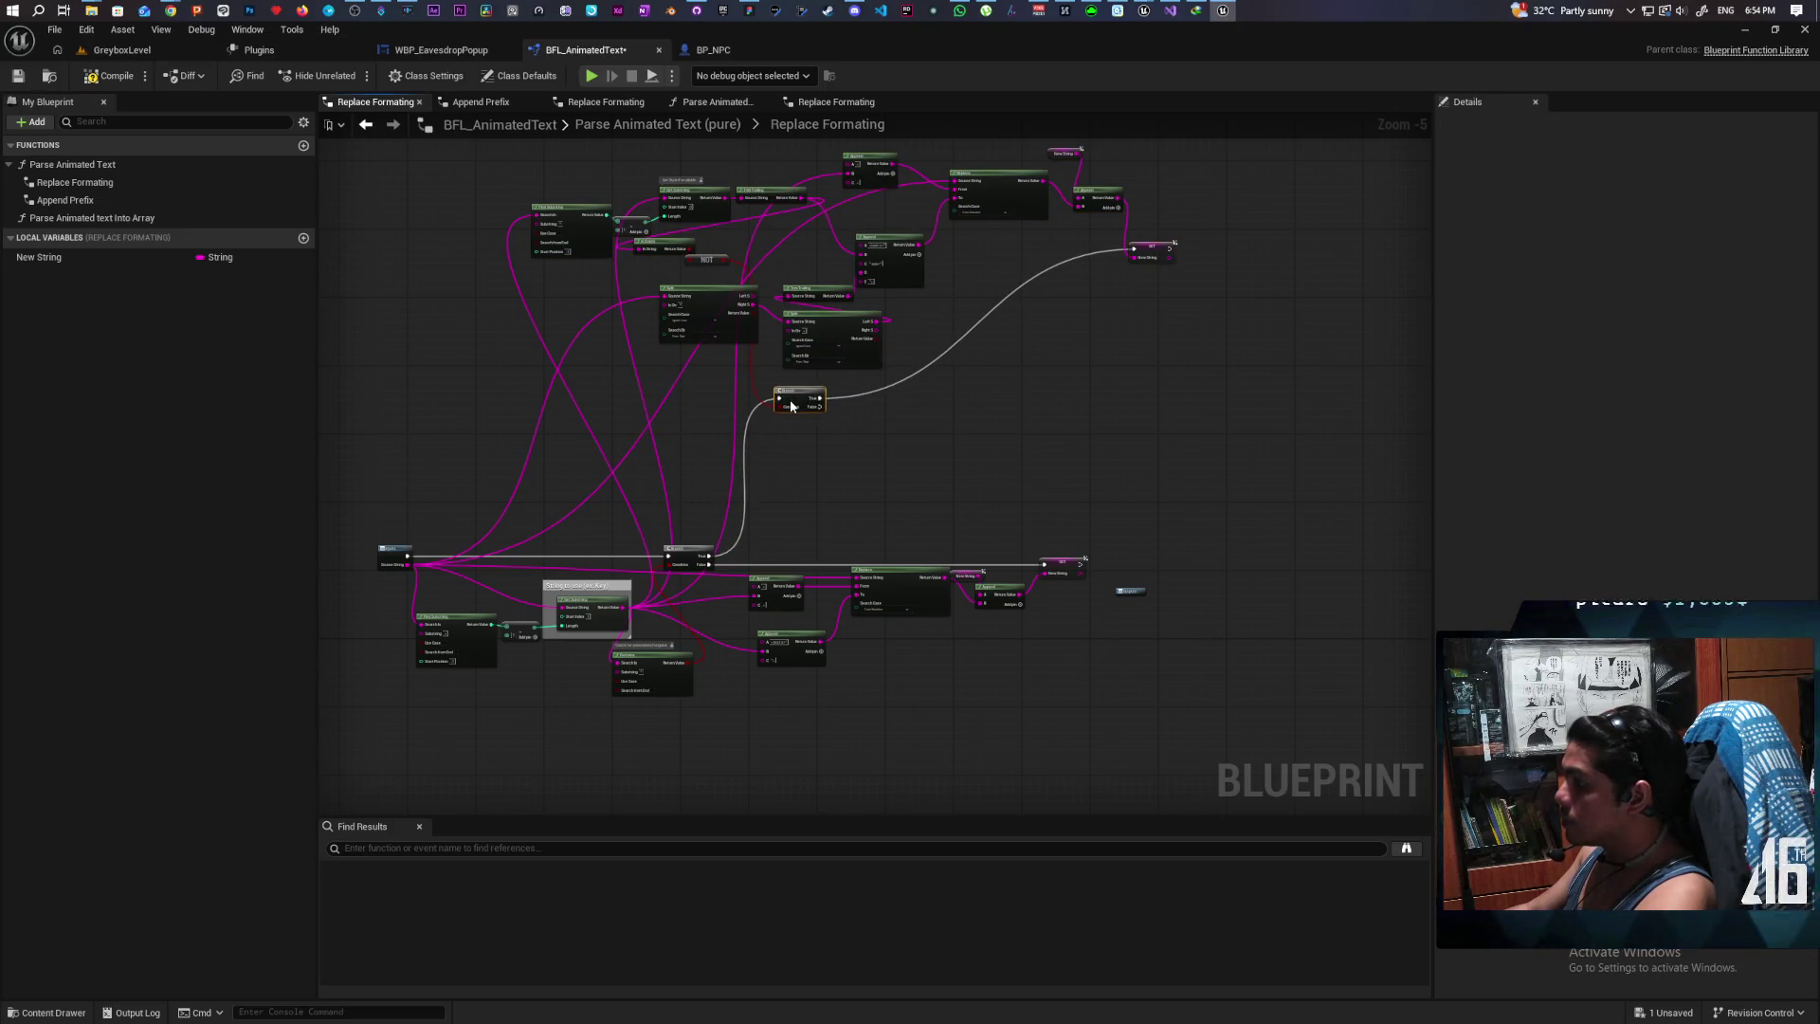
pyautogui.scroll(3, 925, 427)
pyautogui.scroll(-2, 987, 539)
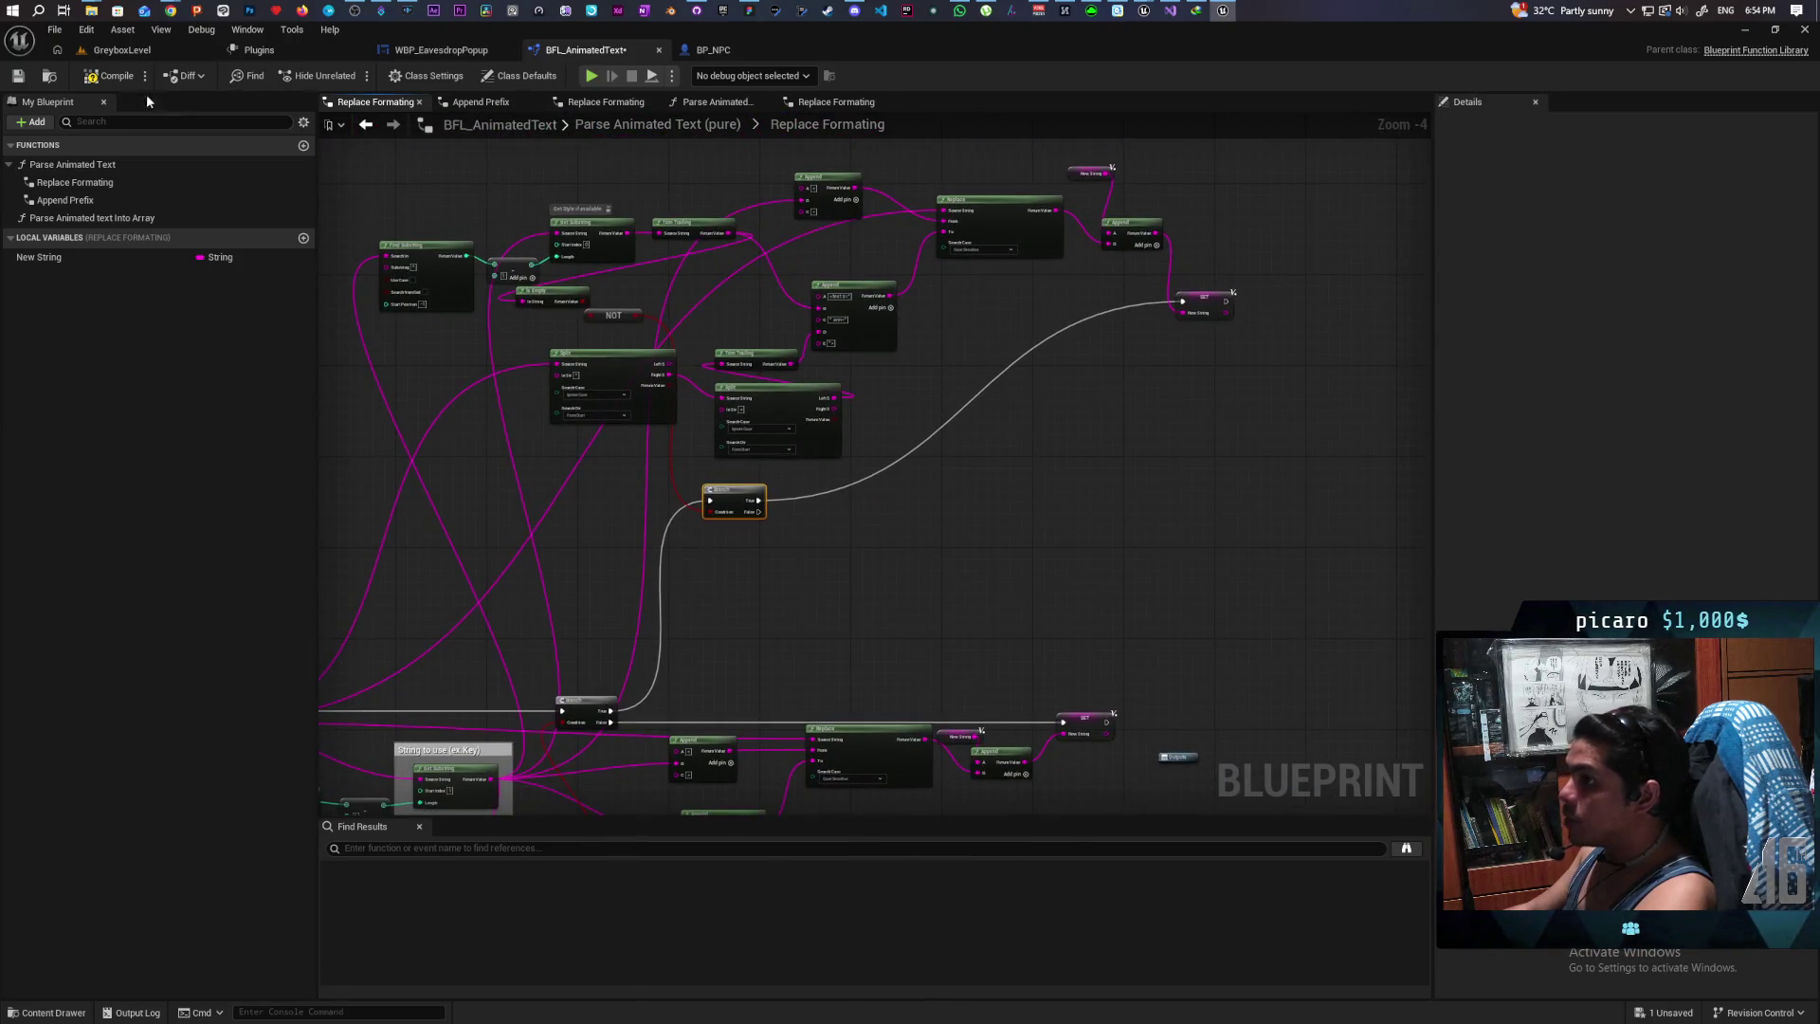
# Step: Save the blueprint and marquee-select the Append, Replace and SET New String chain
pyautogui.click(26, 83)
pyautogui.moveTo(806, 493)
pyautogui.mouseDown()
pyautogui.moveTo(844, 537)
pyautogui.moveTo(952, 522)
pyautogui.mouseUp()
pyautogui.scroll(1, 1037, 533)
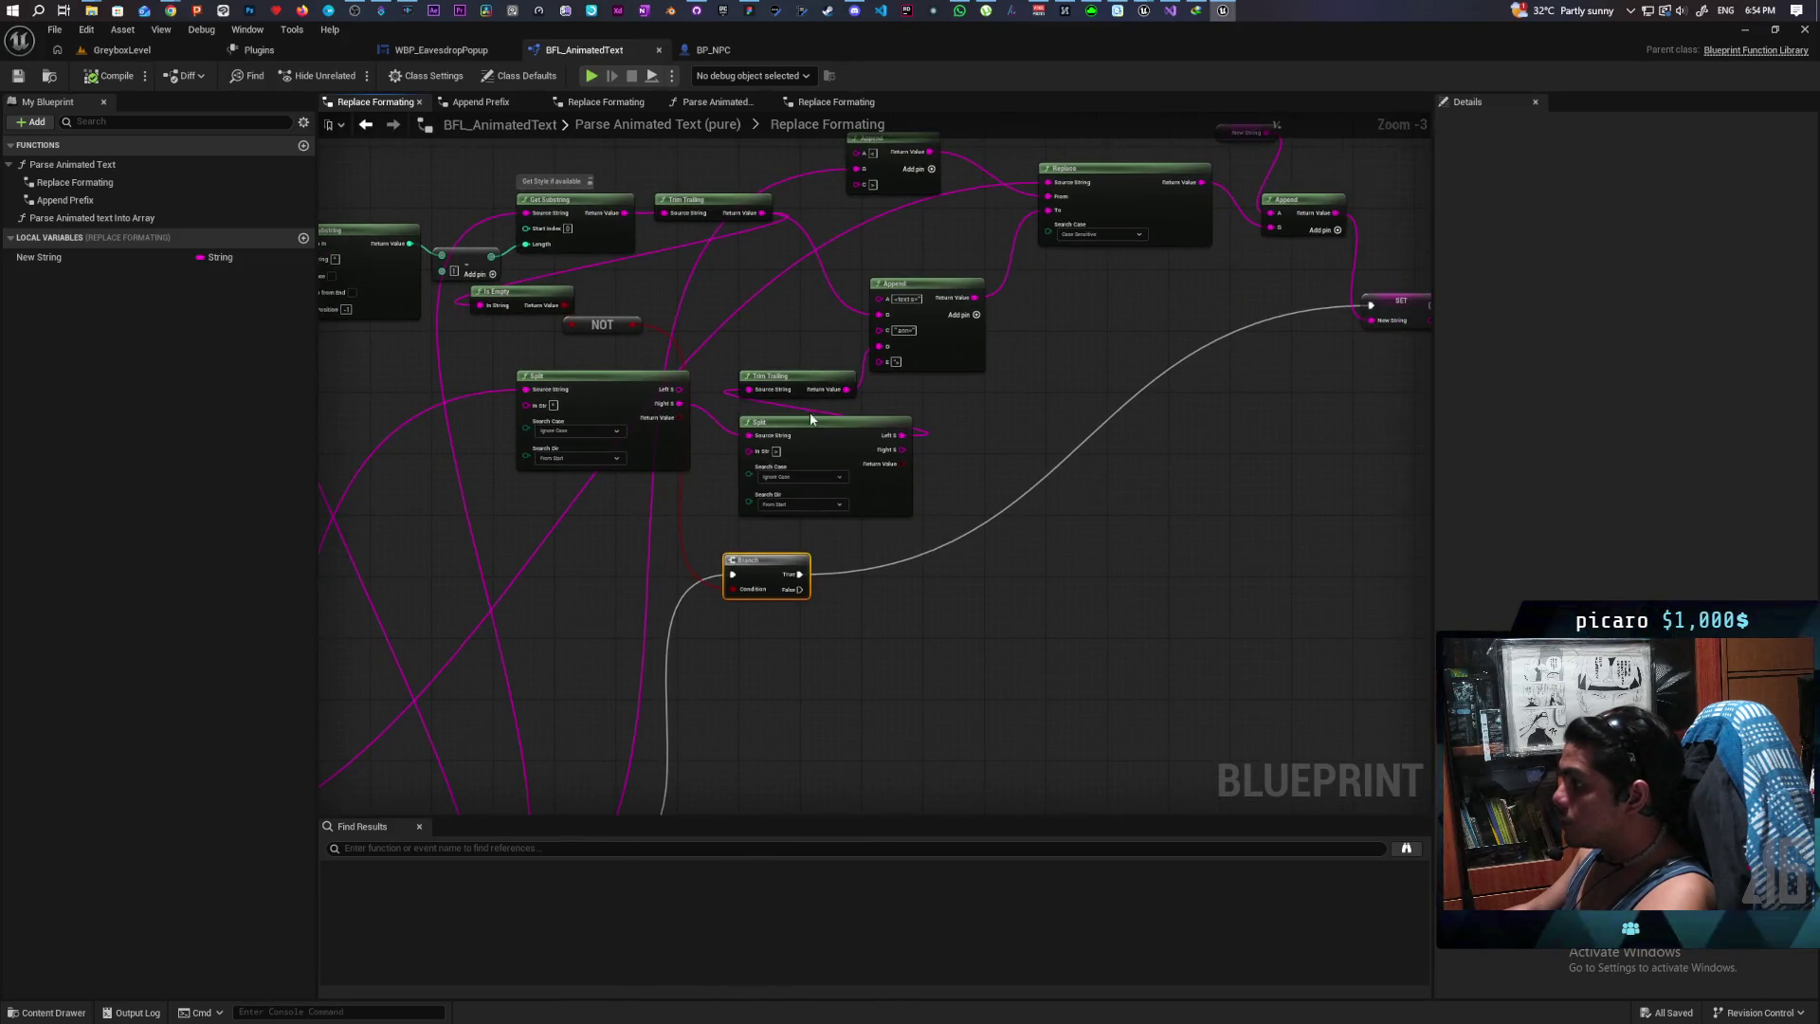
pyautogui.moveTo(870, 449); pyautogui.dragTo(949, 407)
pyautogui.moveTo(1049, 531)
pyautogui.mouseDown()
pyautogui.moveTo(1138, 475)
pyautogui.moveTo(1060, 464)
pyautogui.mouseUp()
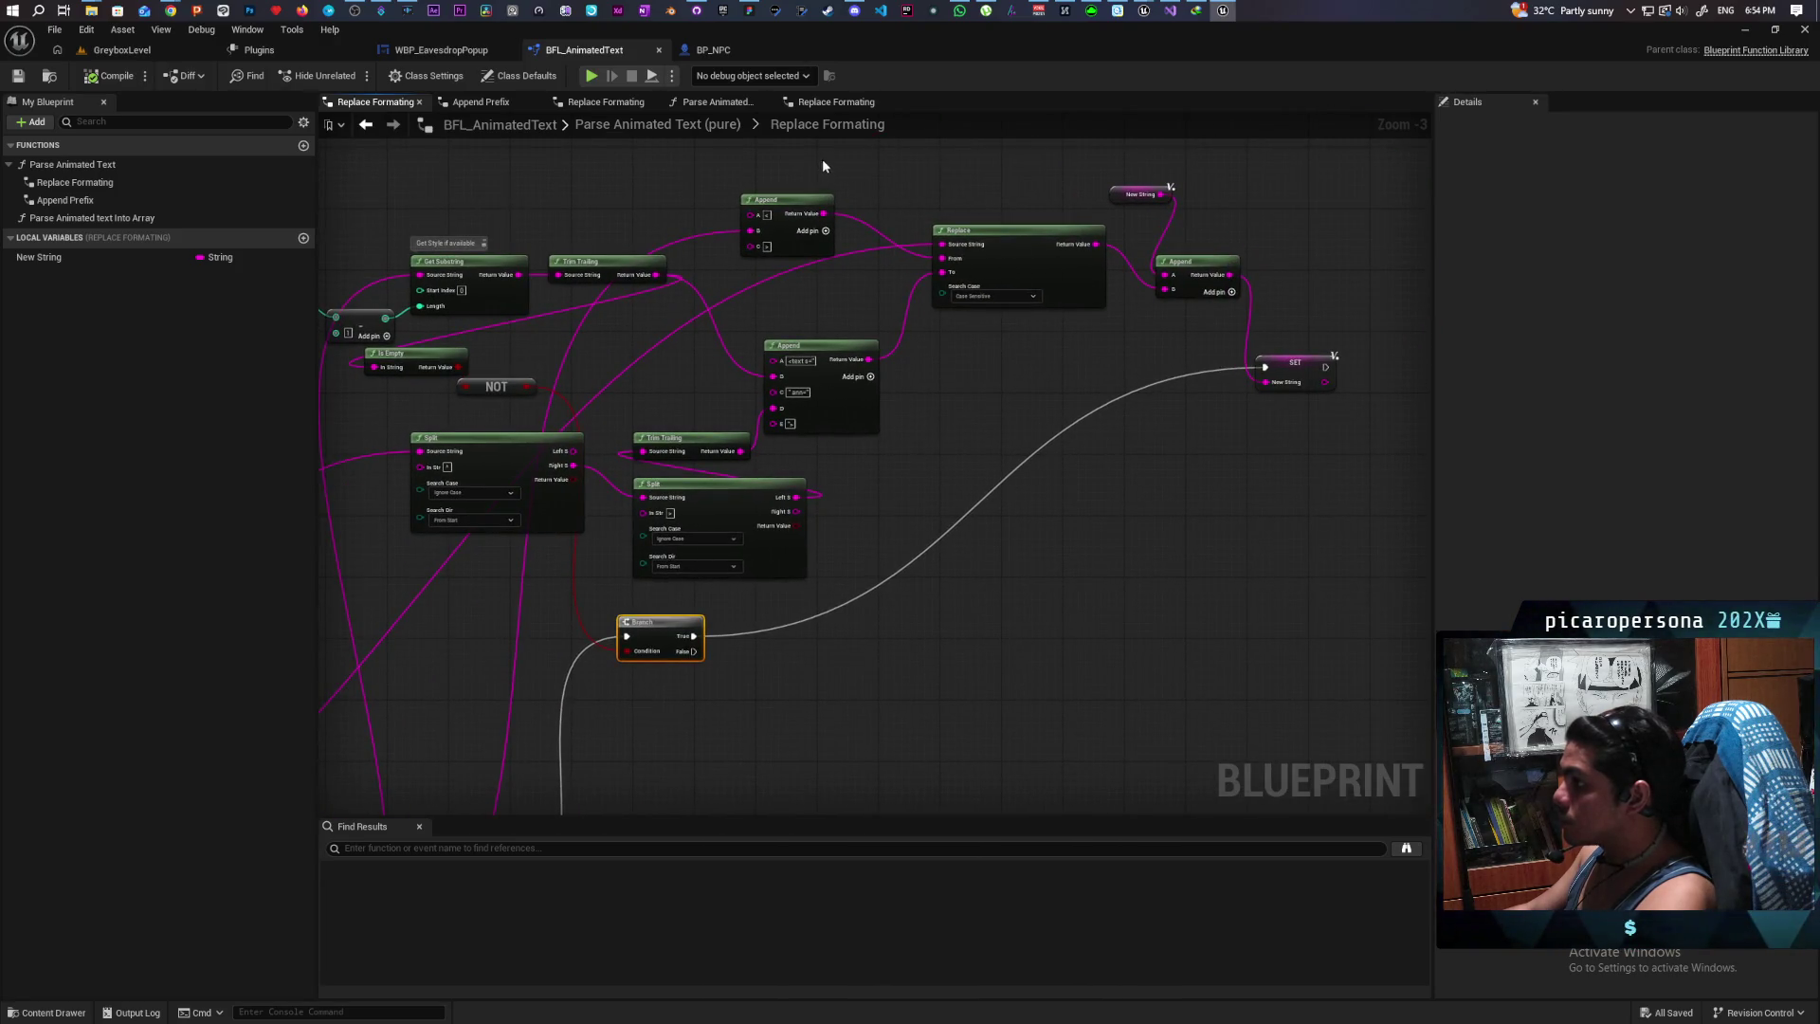
pyautogui.moveTo(786, 161)
pyautogui.mouseDown()
pyautogui.moveTo(1176, 317)
pyautogui.moveTo(1277, 387)
pyautogui.mouseUp()
# Step: Paste a copy of the Append–Replace–SET chain below to follow the upper Branch
pyautogui.moveTo(1153, 442); pyautogui.dragTo(1053, 422)
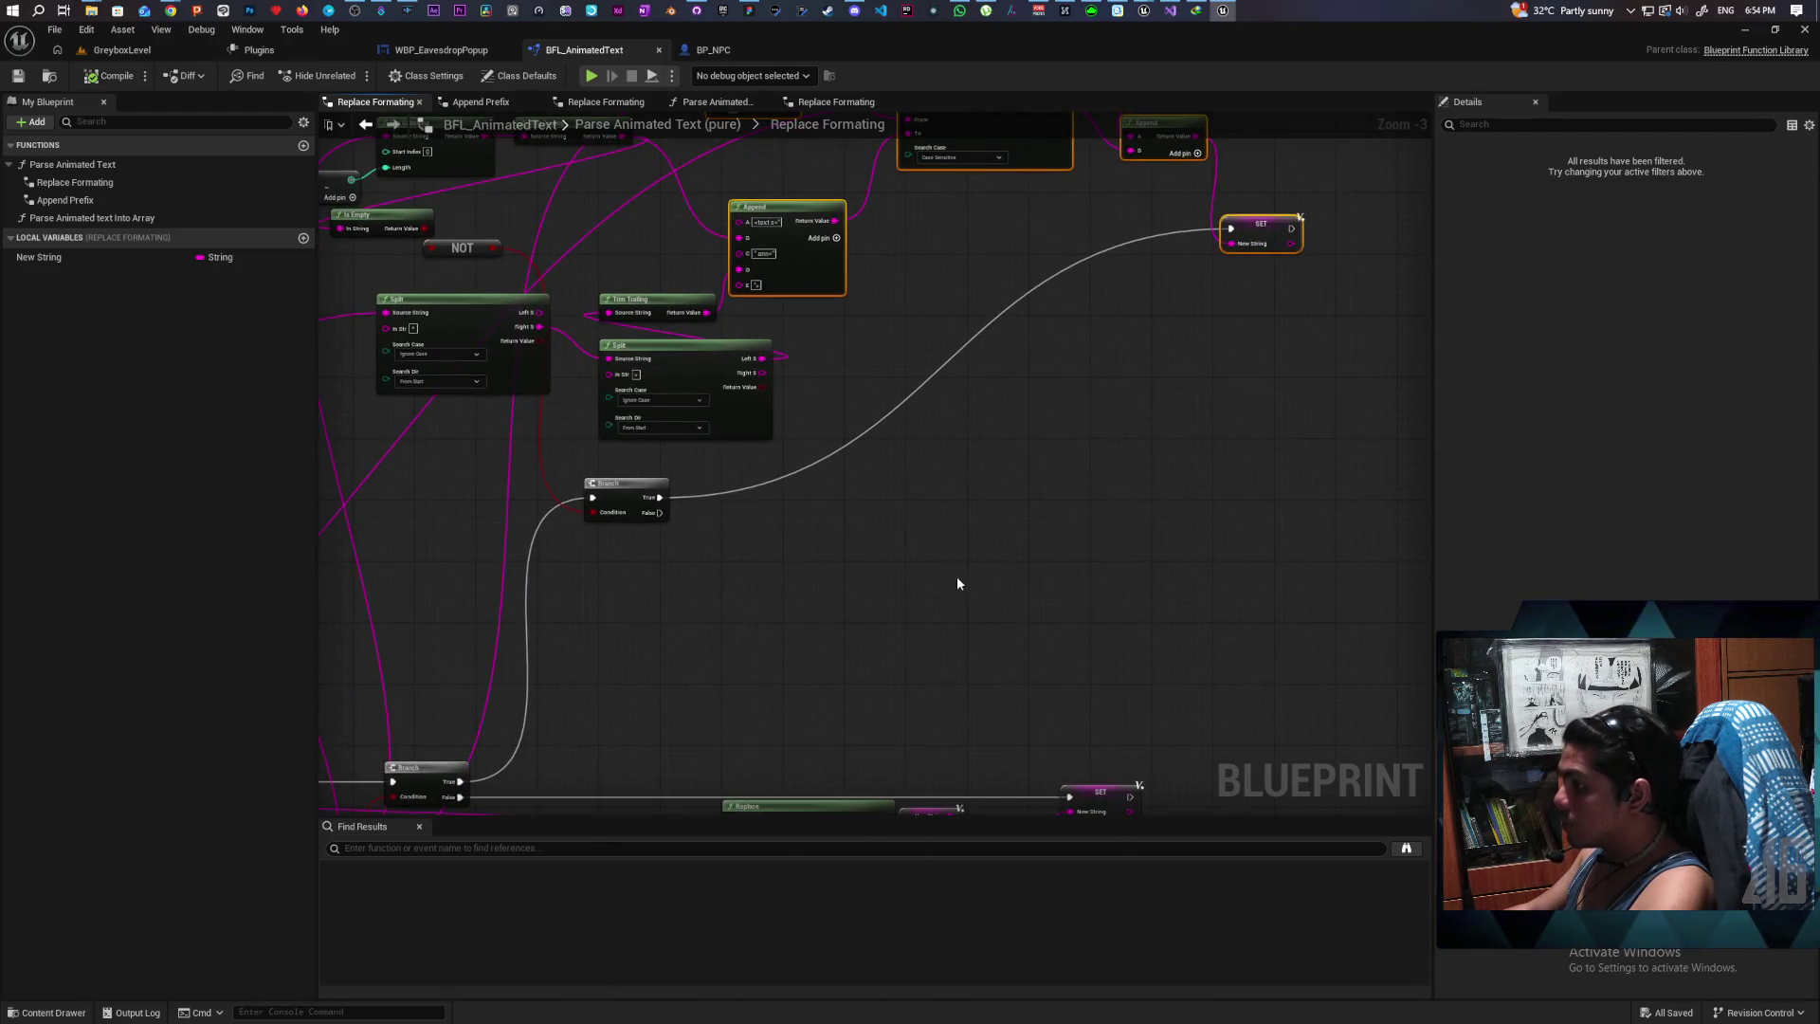
pyautogui.hotkey('ctrl', 'v')
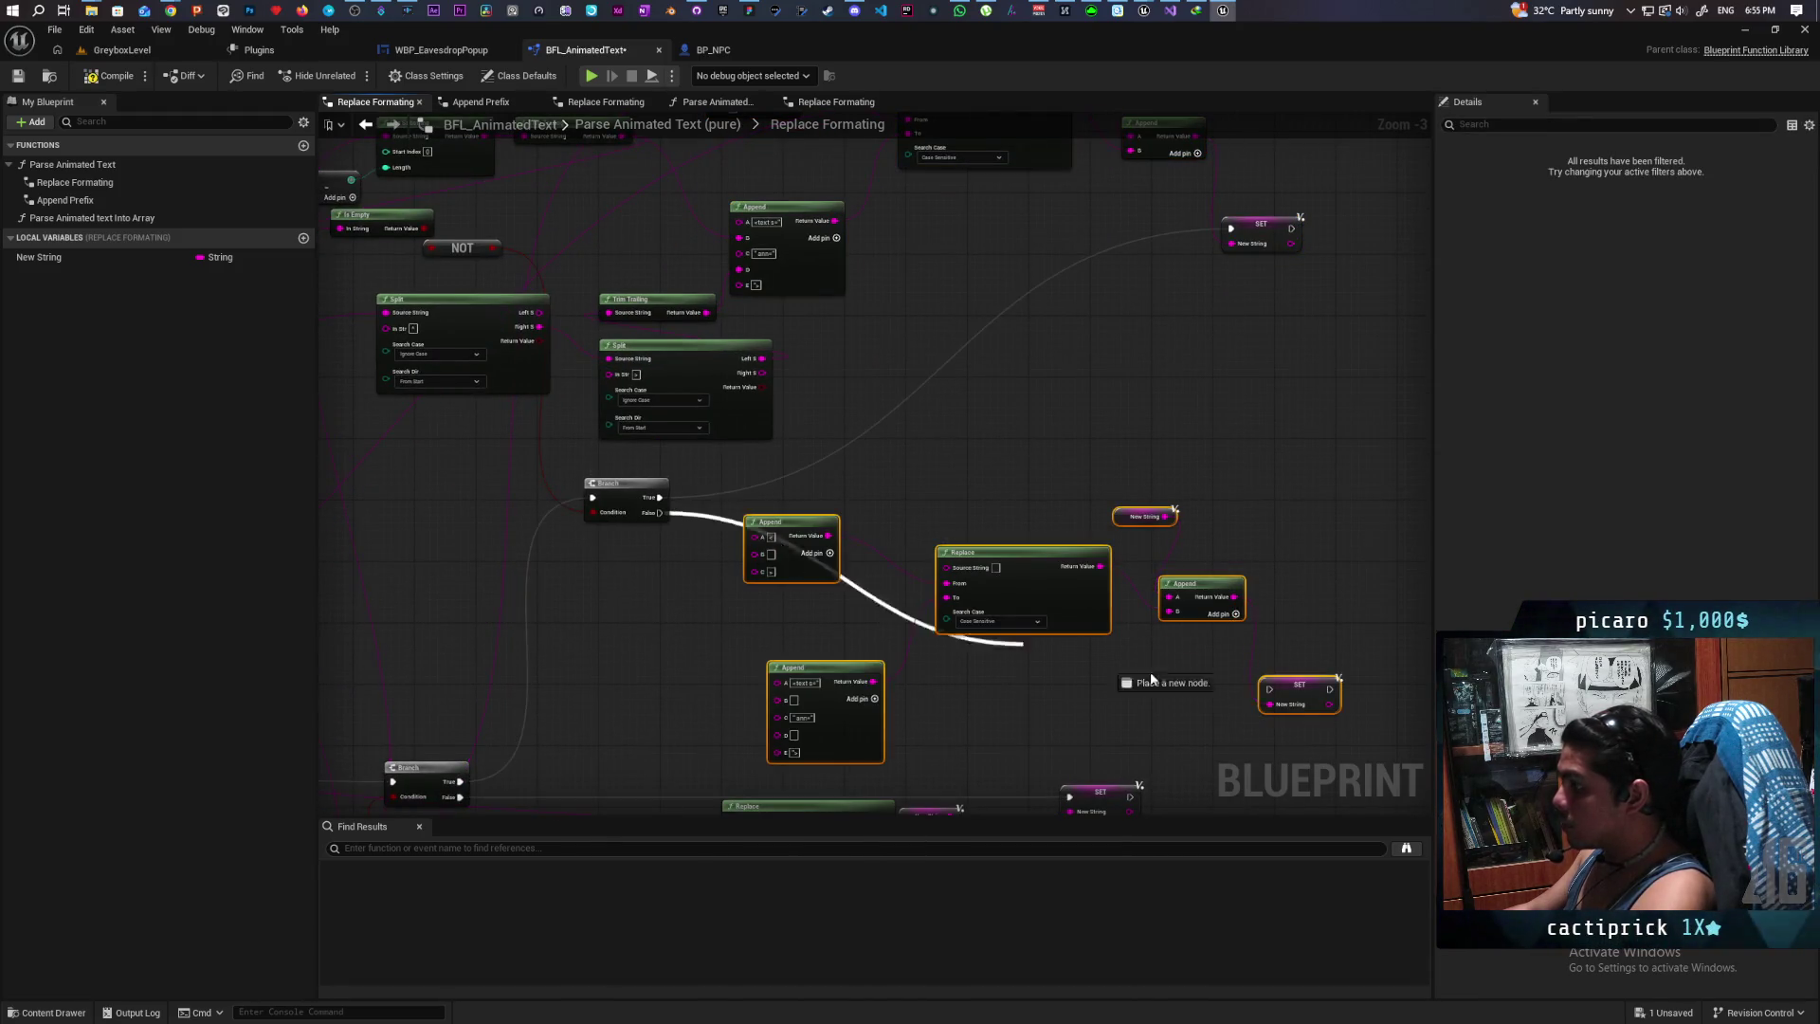
pyautogui.moveTo(1288, 704)
pyautogui.mouseDown()
pyautogui.moveTo(1319, 651)
pyautogui.moveTo(1300, 673)
pyautogui.moveTo(1325, 518)
pyautogui.mouseUp()
pyautogui.hotkey('ctrl', 'z')
pyautogui.scroll(-7, 1326, 518)
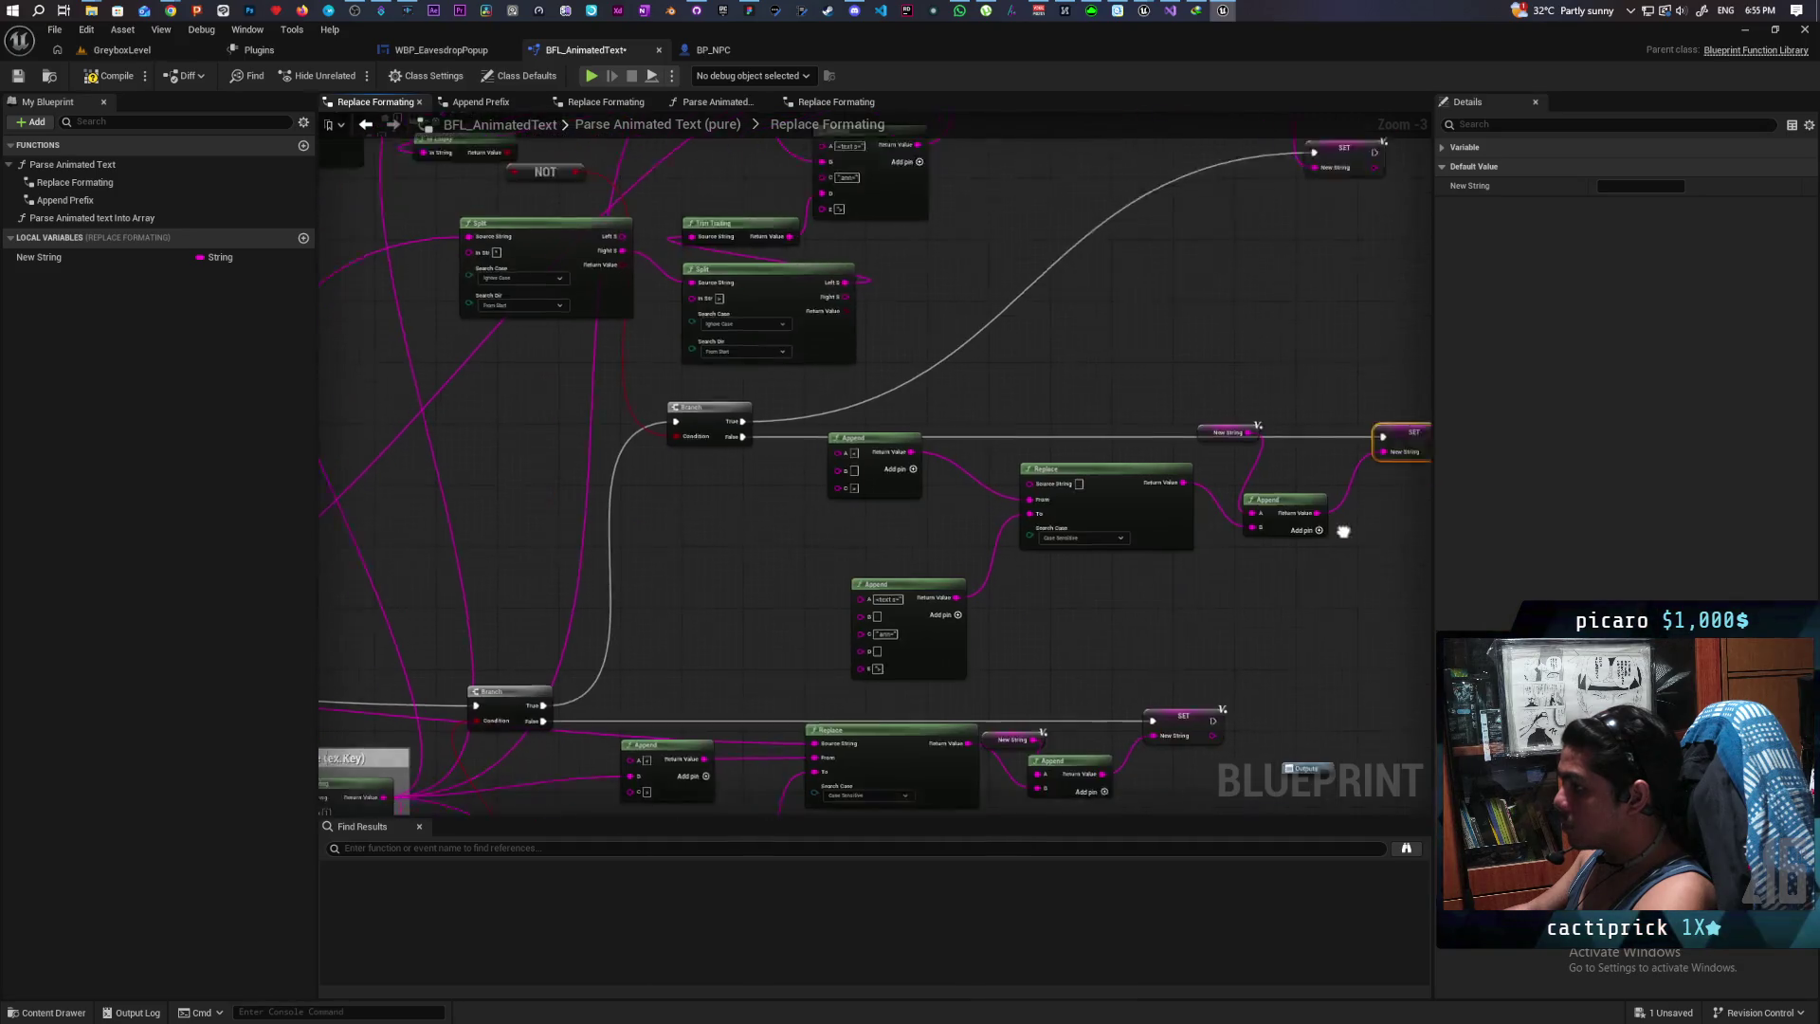
pyautogui.scroll(7, 886, 446)
pyautogui.scroll(-1, 891, 469)
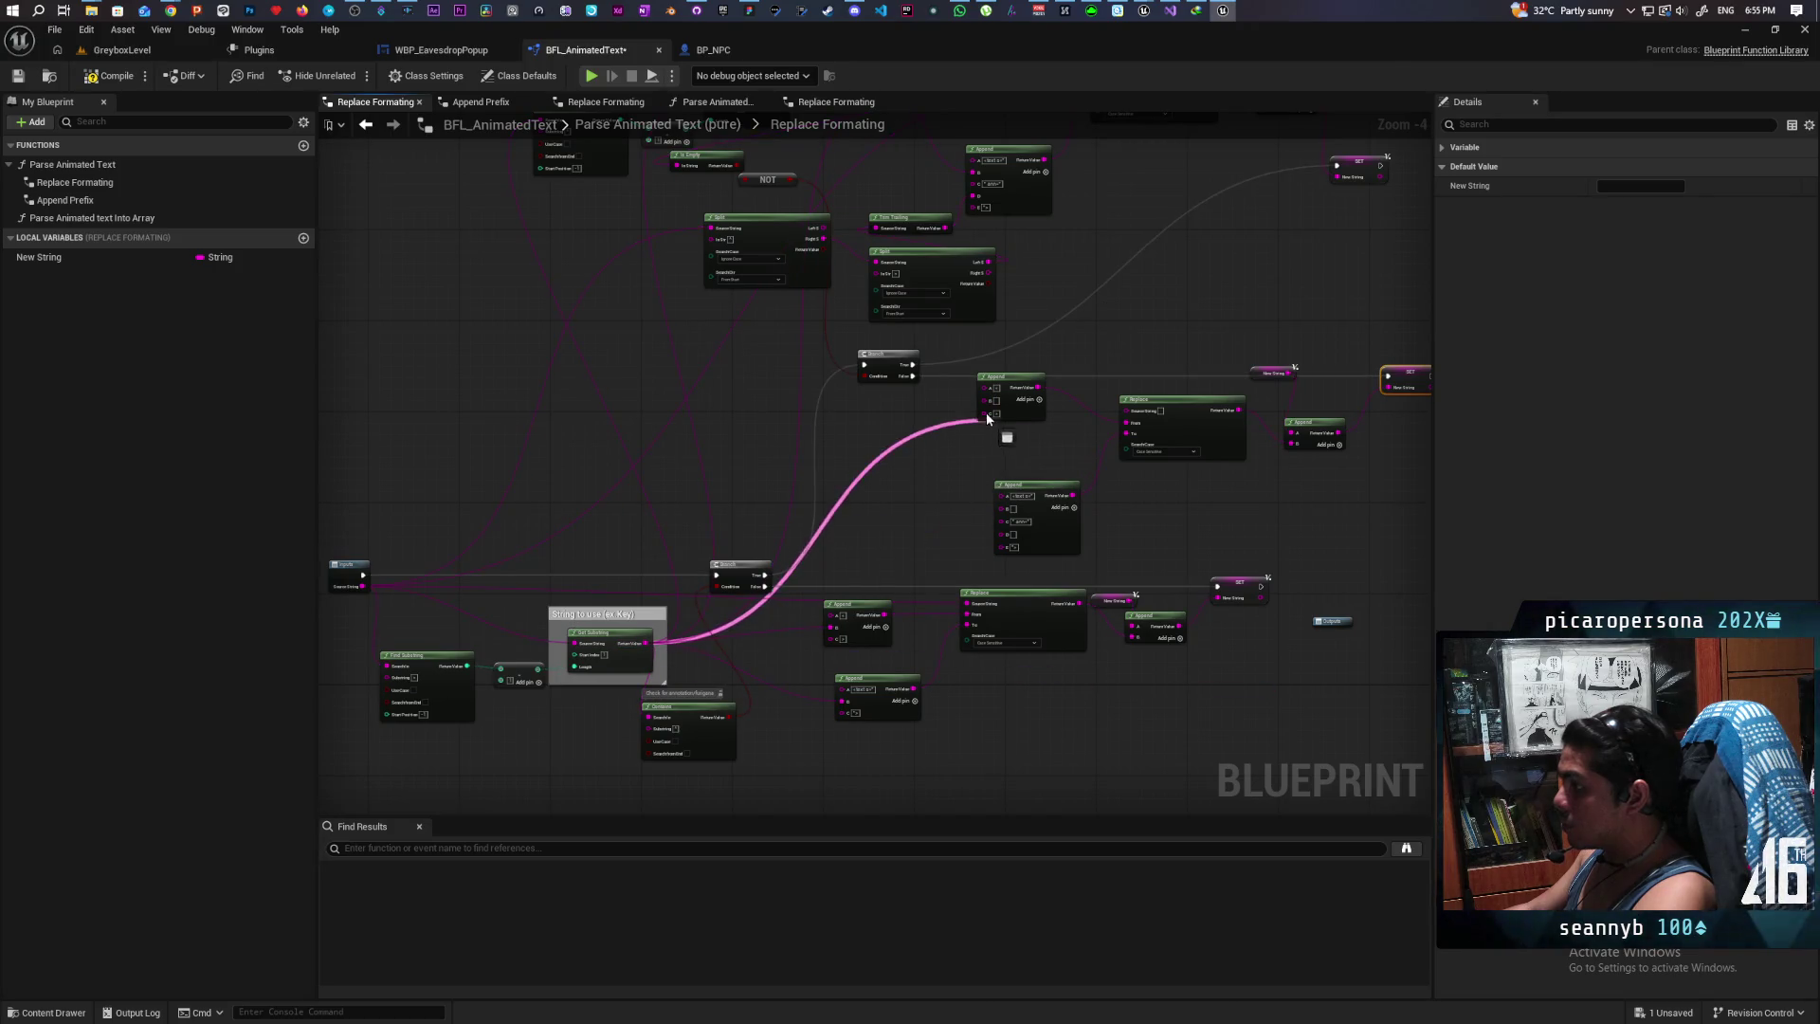
pyautogui.scroll(2, 982, 423)
pyautogui.scroll(-2, 872, 535)
pyautogui.scroll(1, 868, 534)
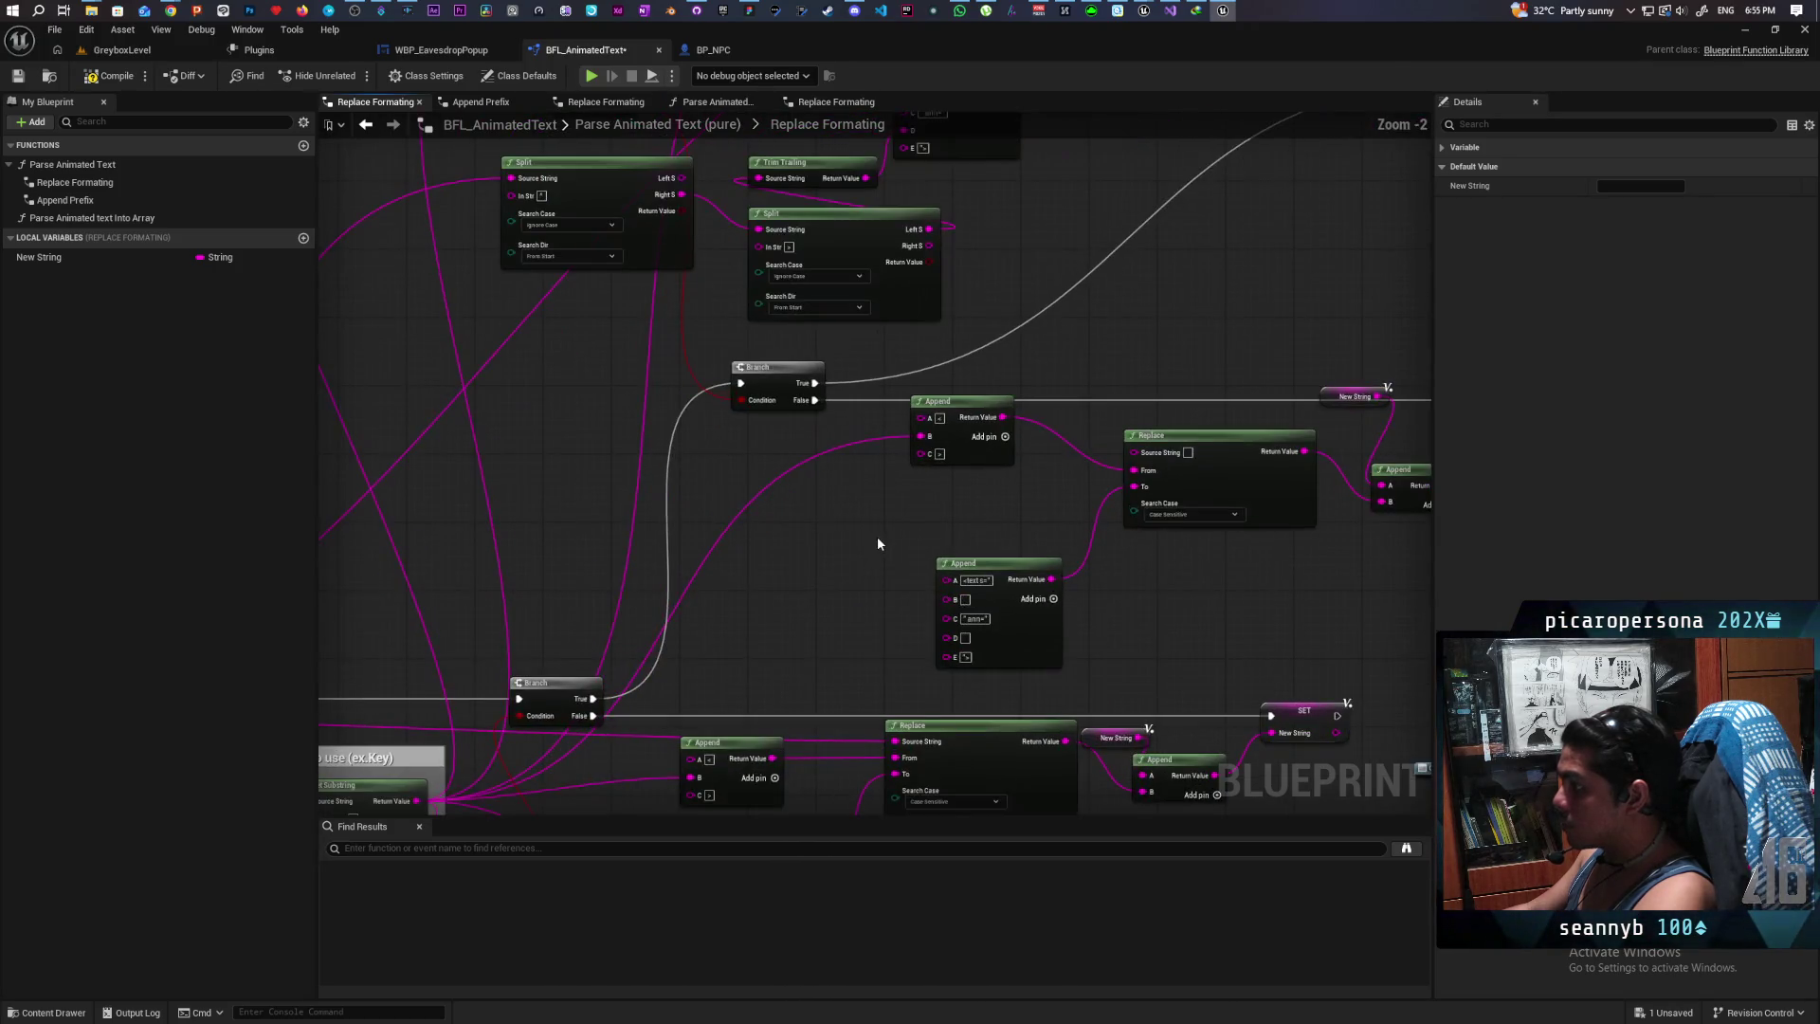
pyautogui.scroll(1, 878, 537)
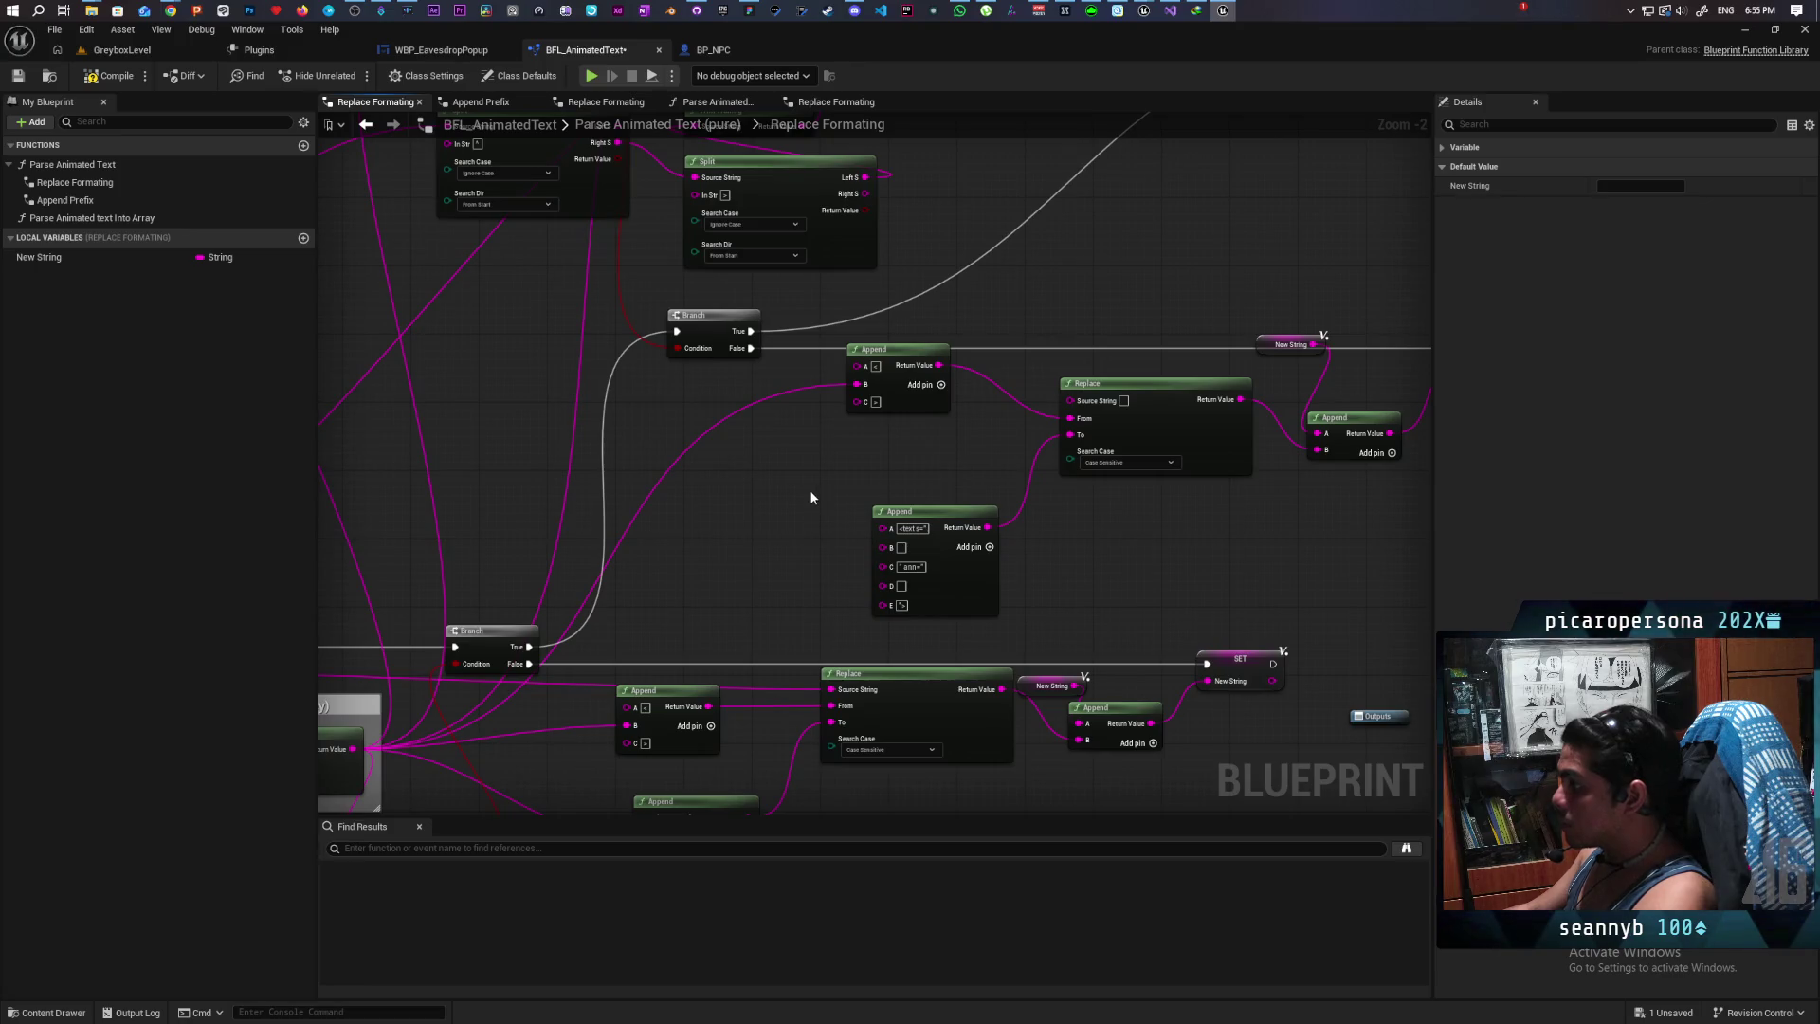
pyautogui.scroll(2, 943, 540)
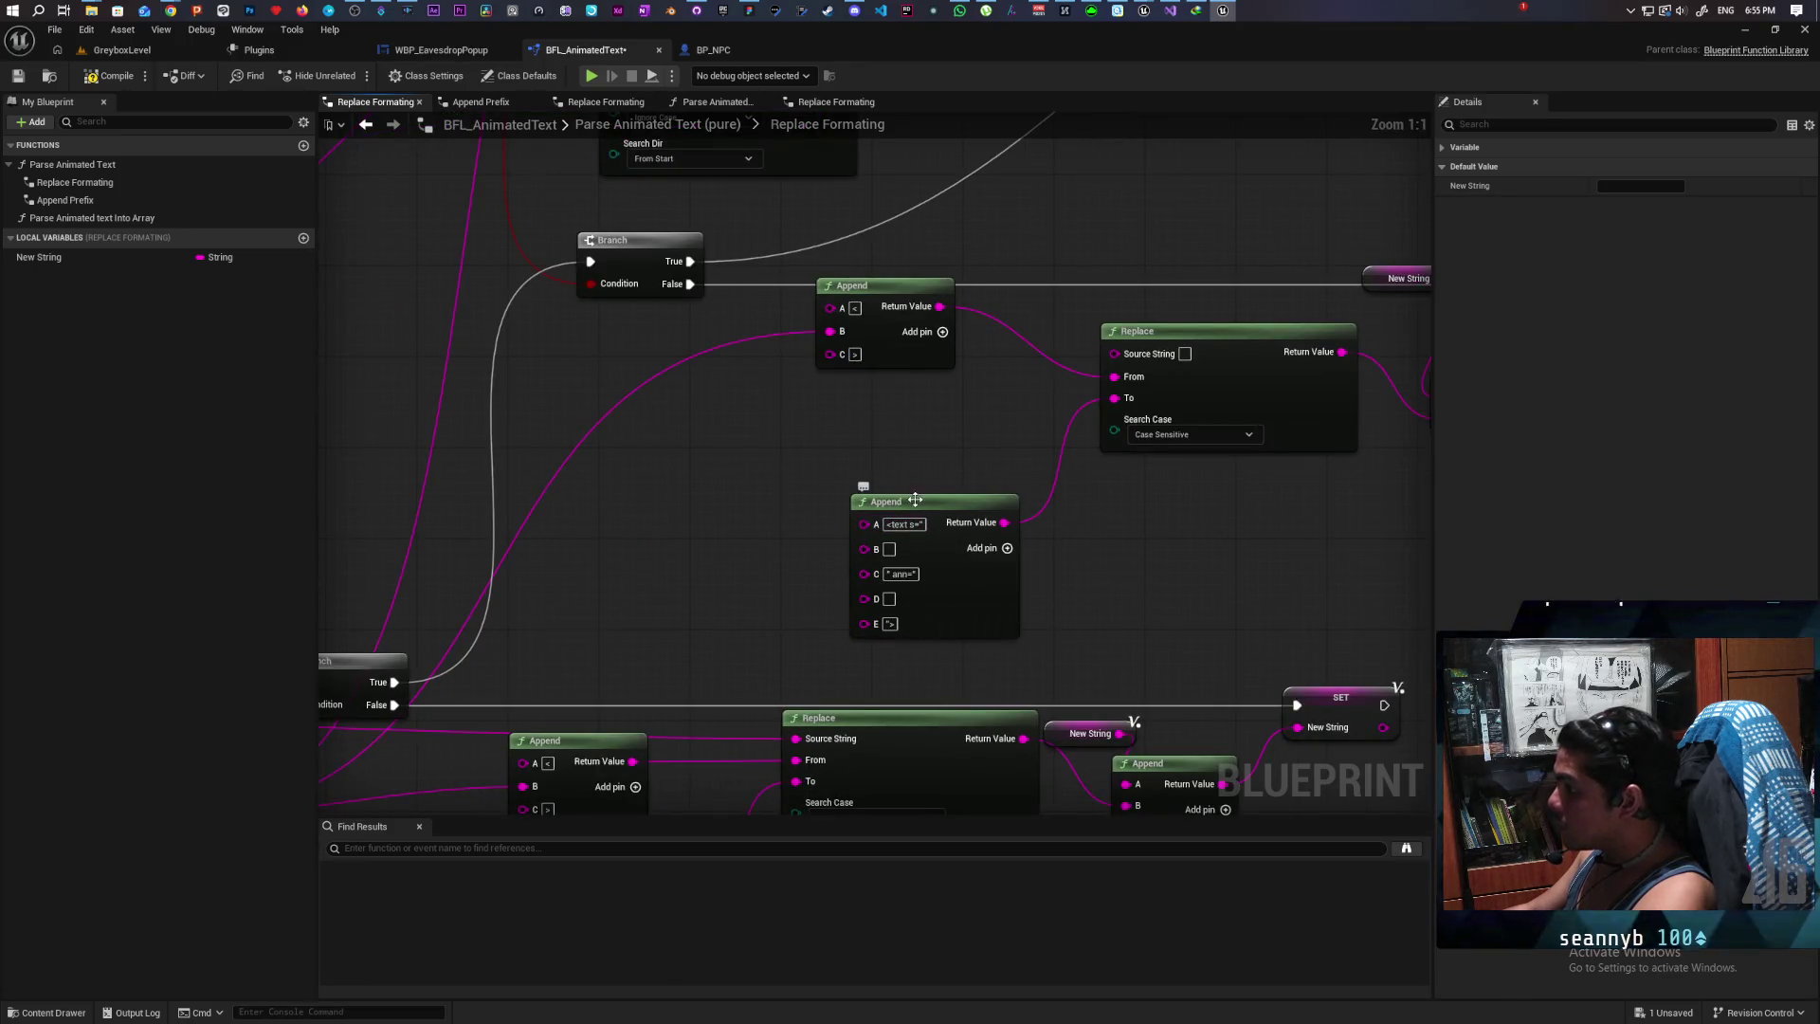
# Step: Change the copied Append's opening text to '<text ann=' and remove two extra pins, leaving A, B, C
pyautogui.click(916, 524)
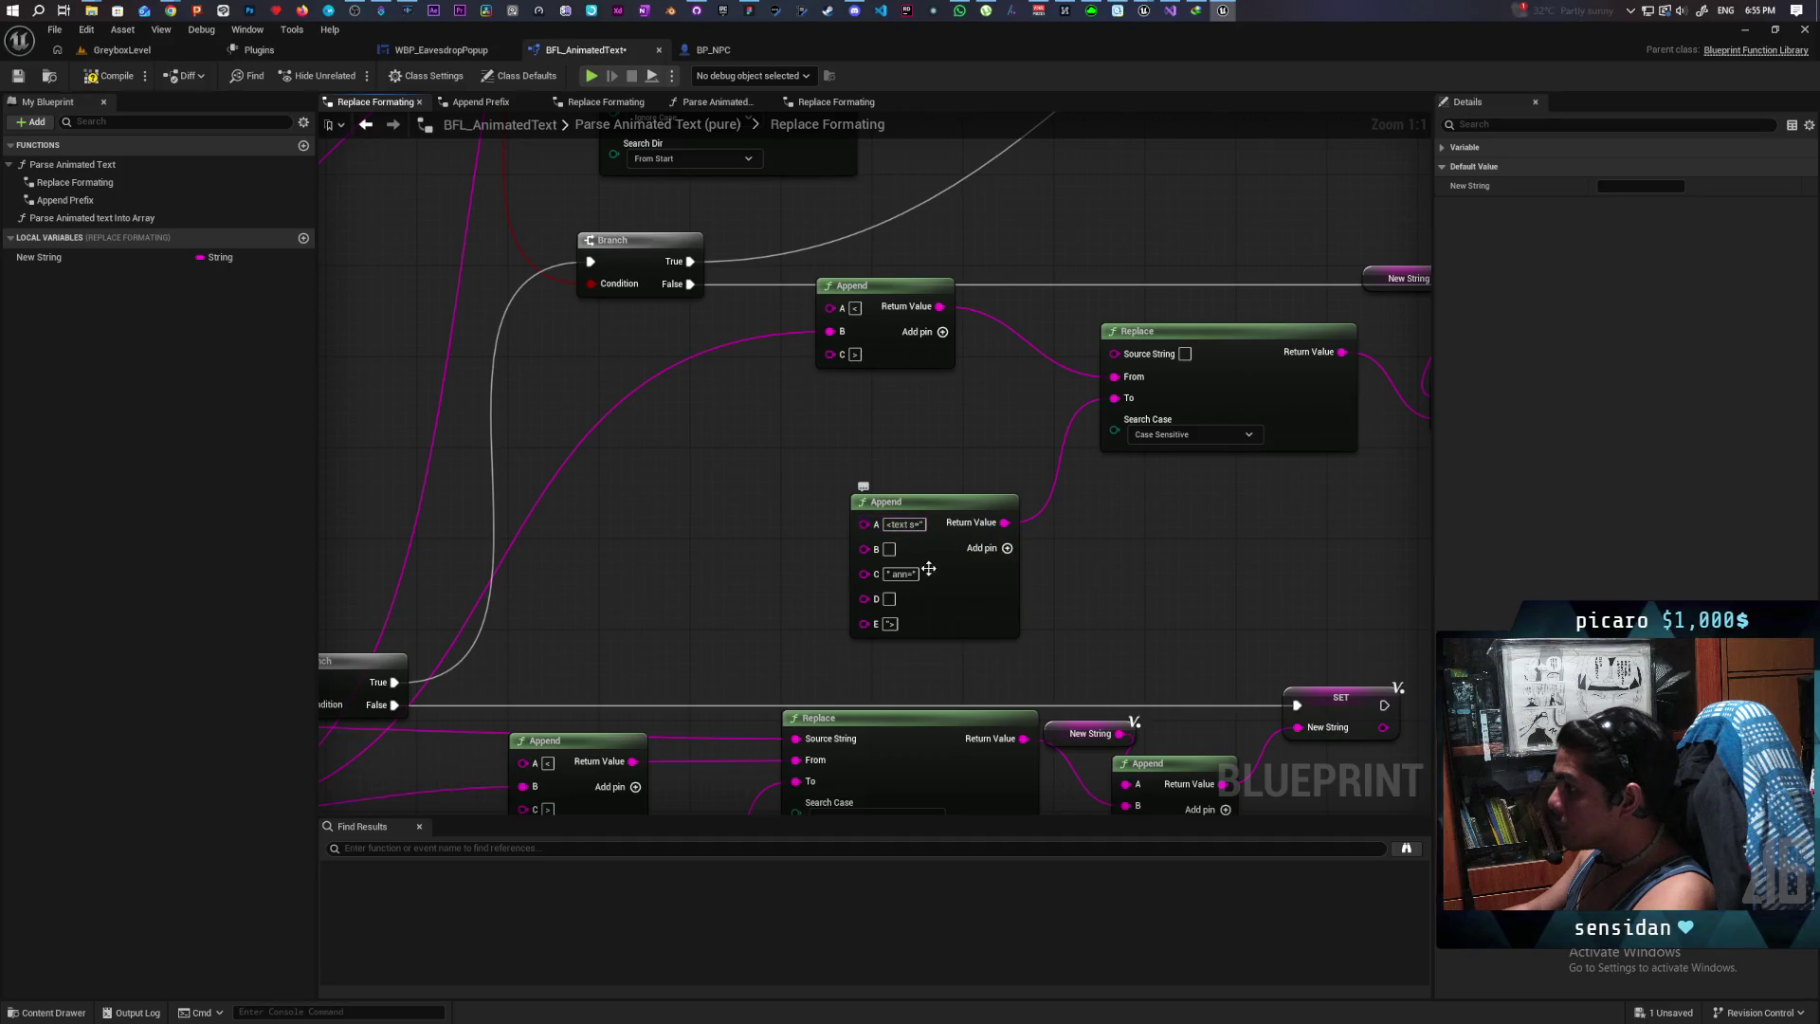
pyautogui.click(914, 524)
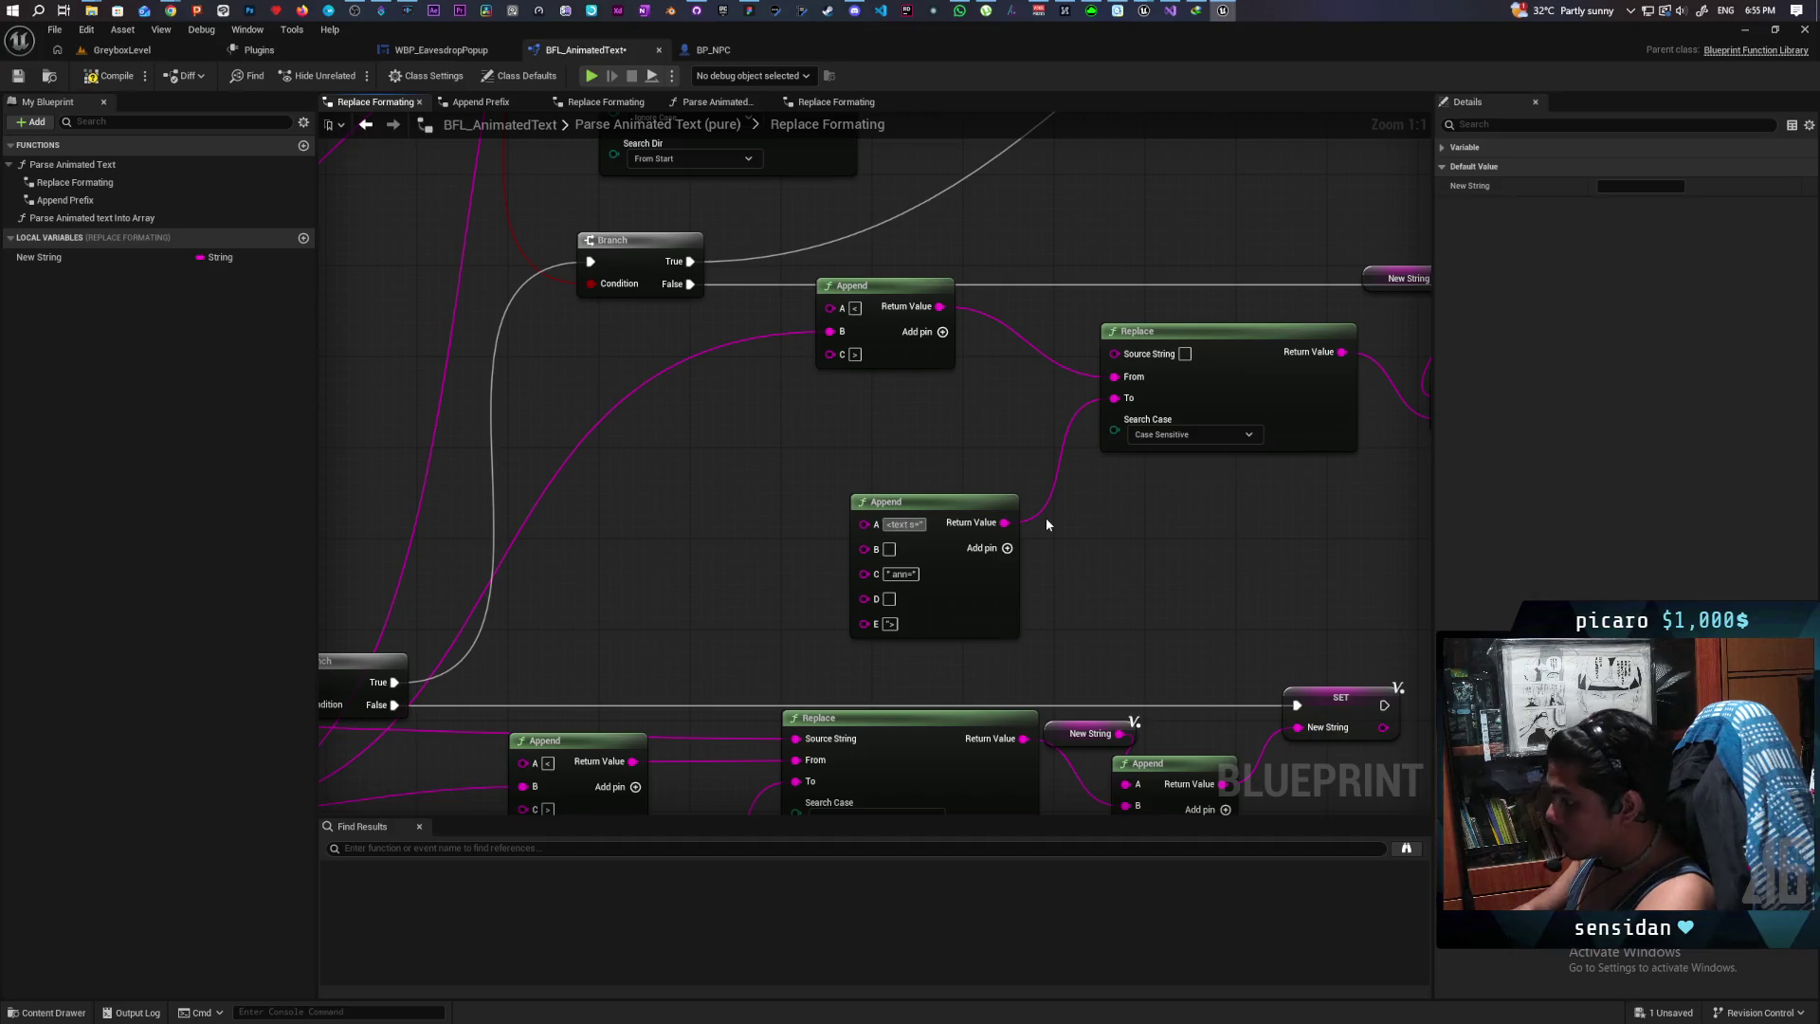
pyautogui.press('BackSpace')
pyautogui.write('ann')
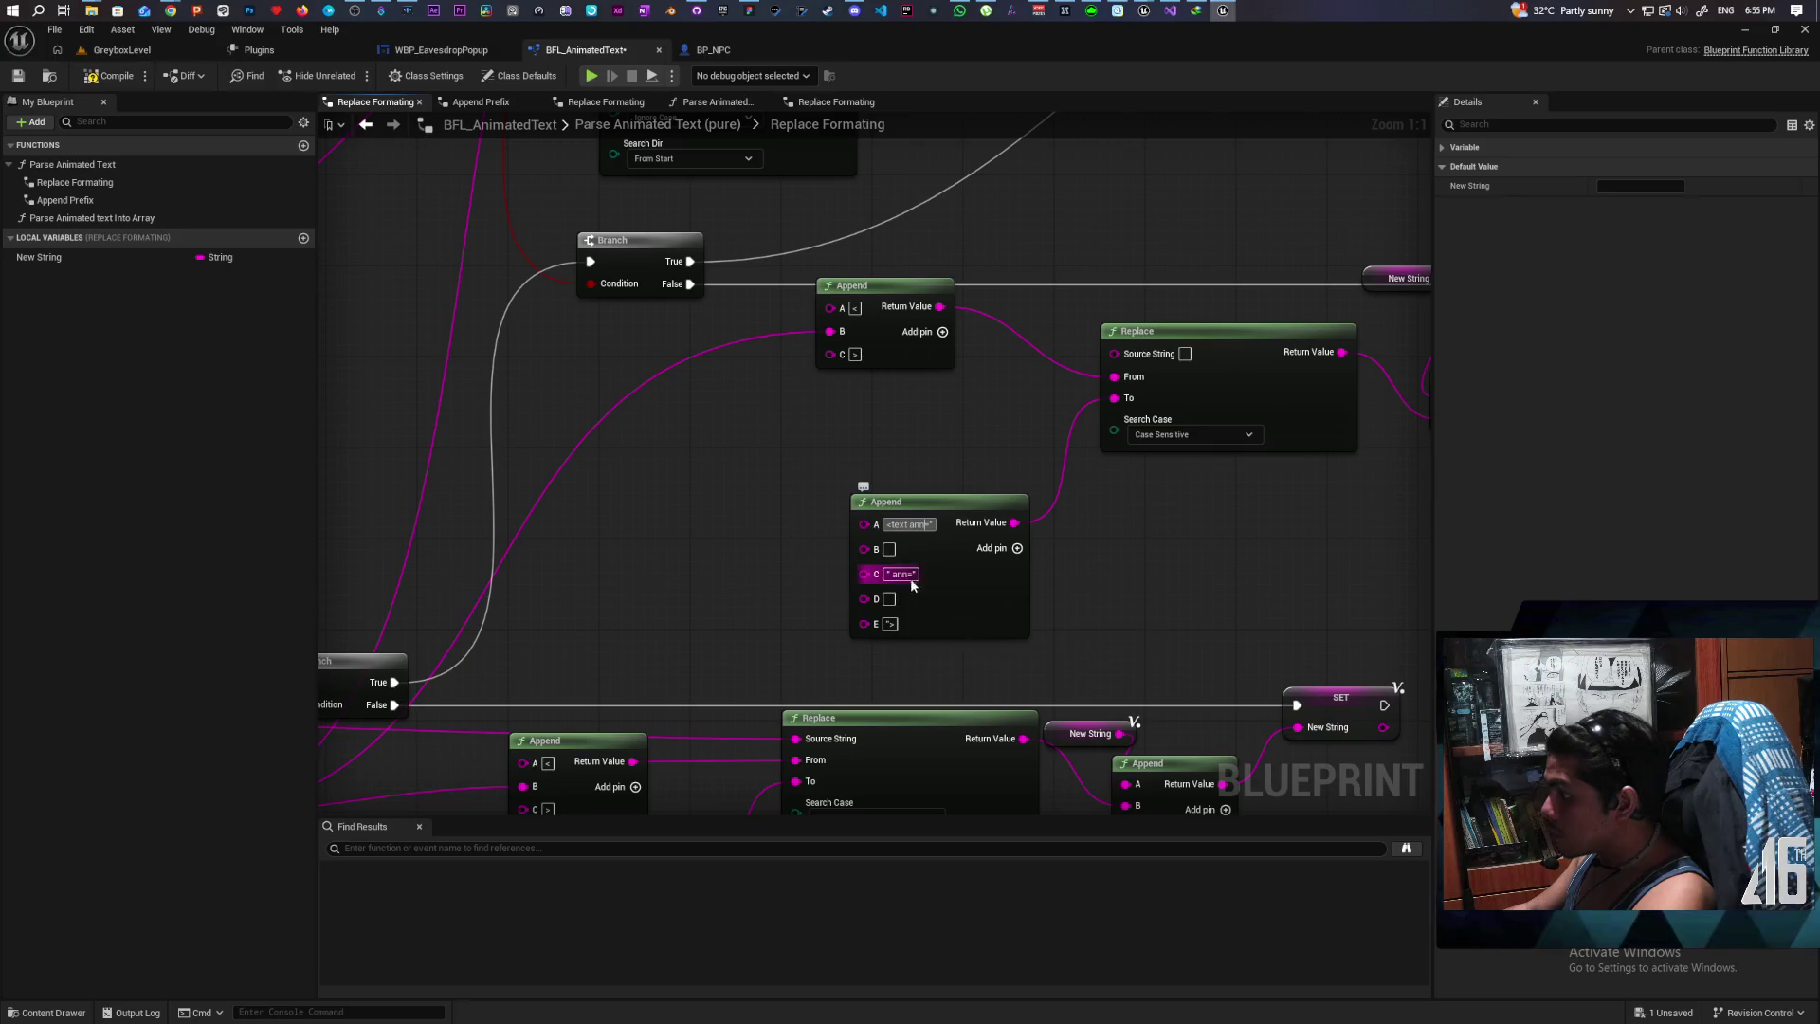
pyautogui.rightClick(866, 577)
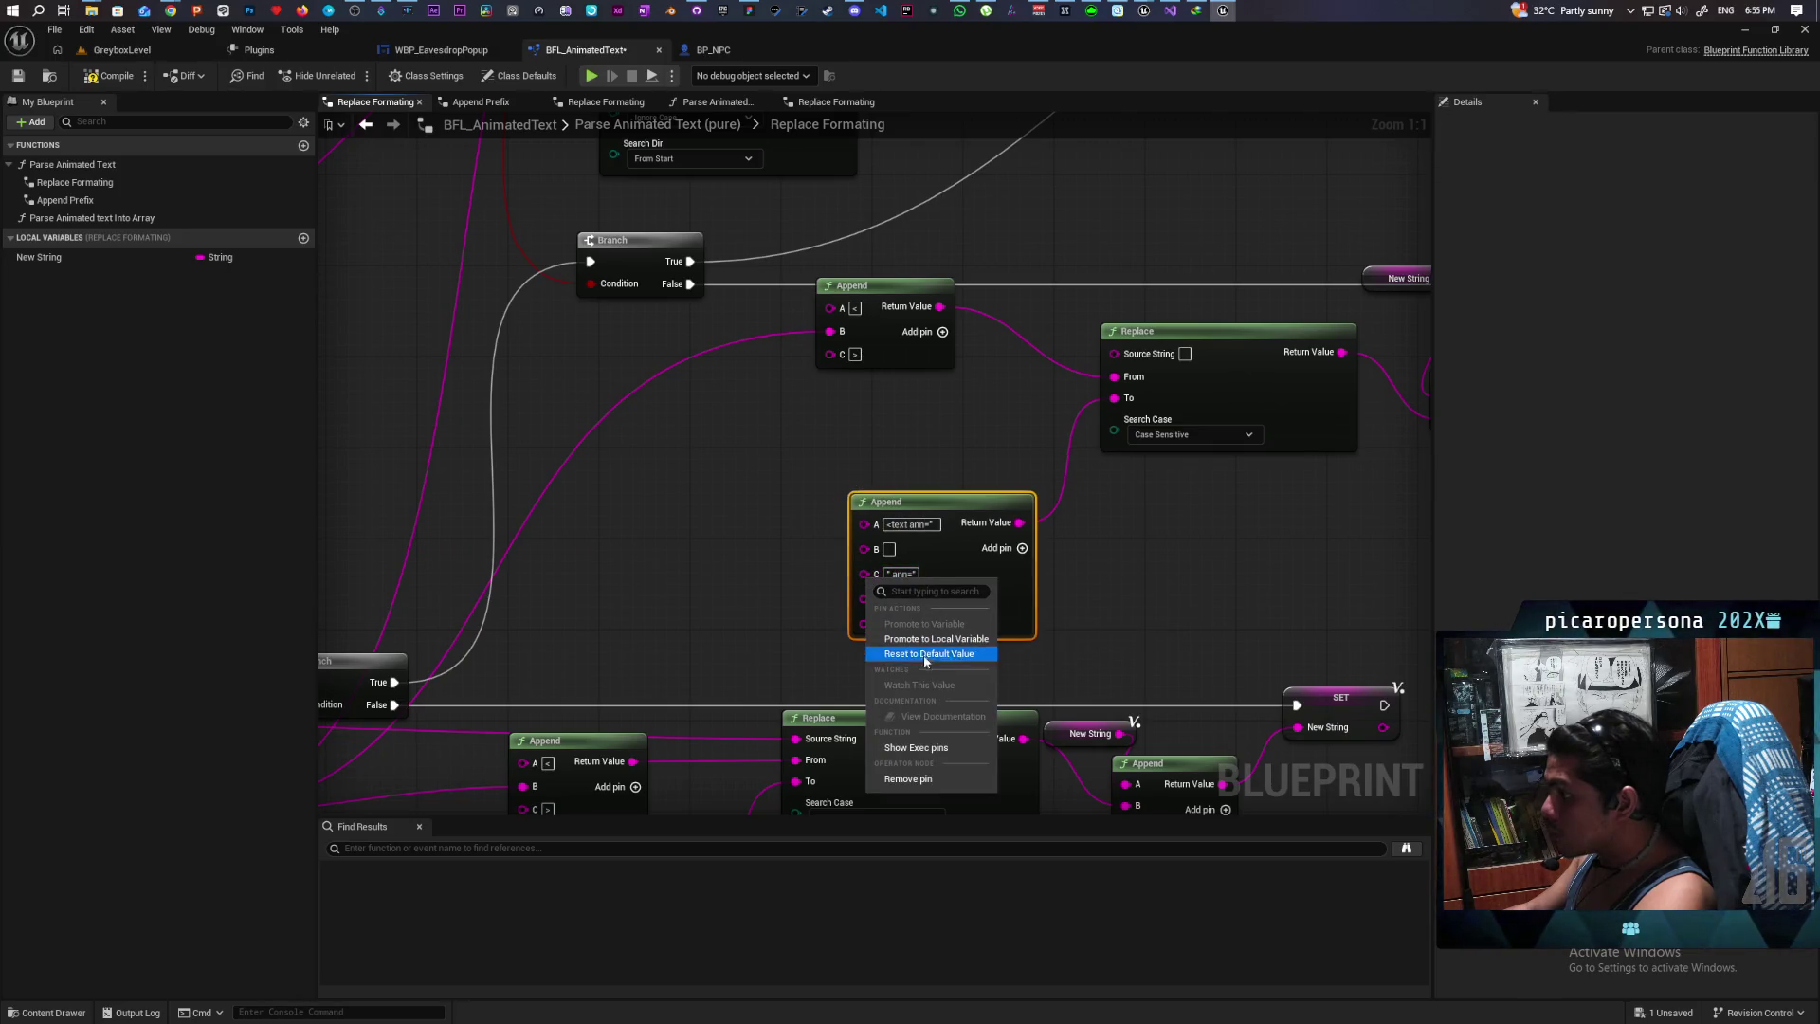
pyautogui.click(909, 779)
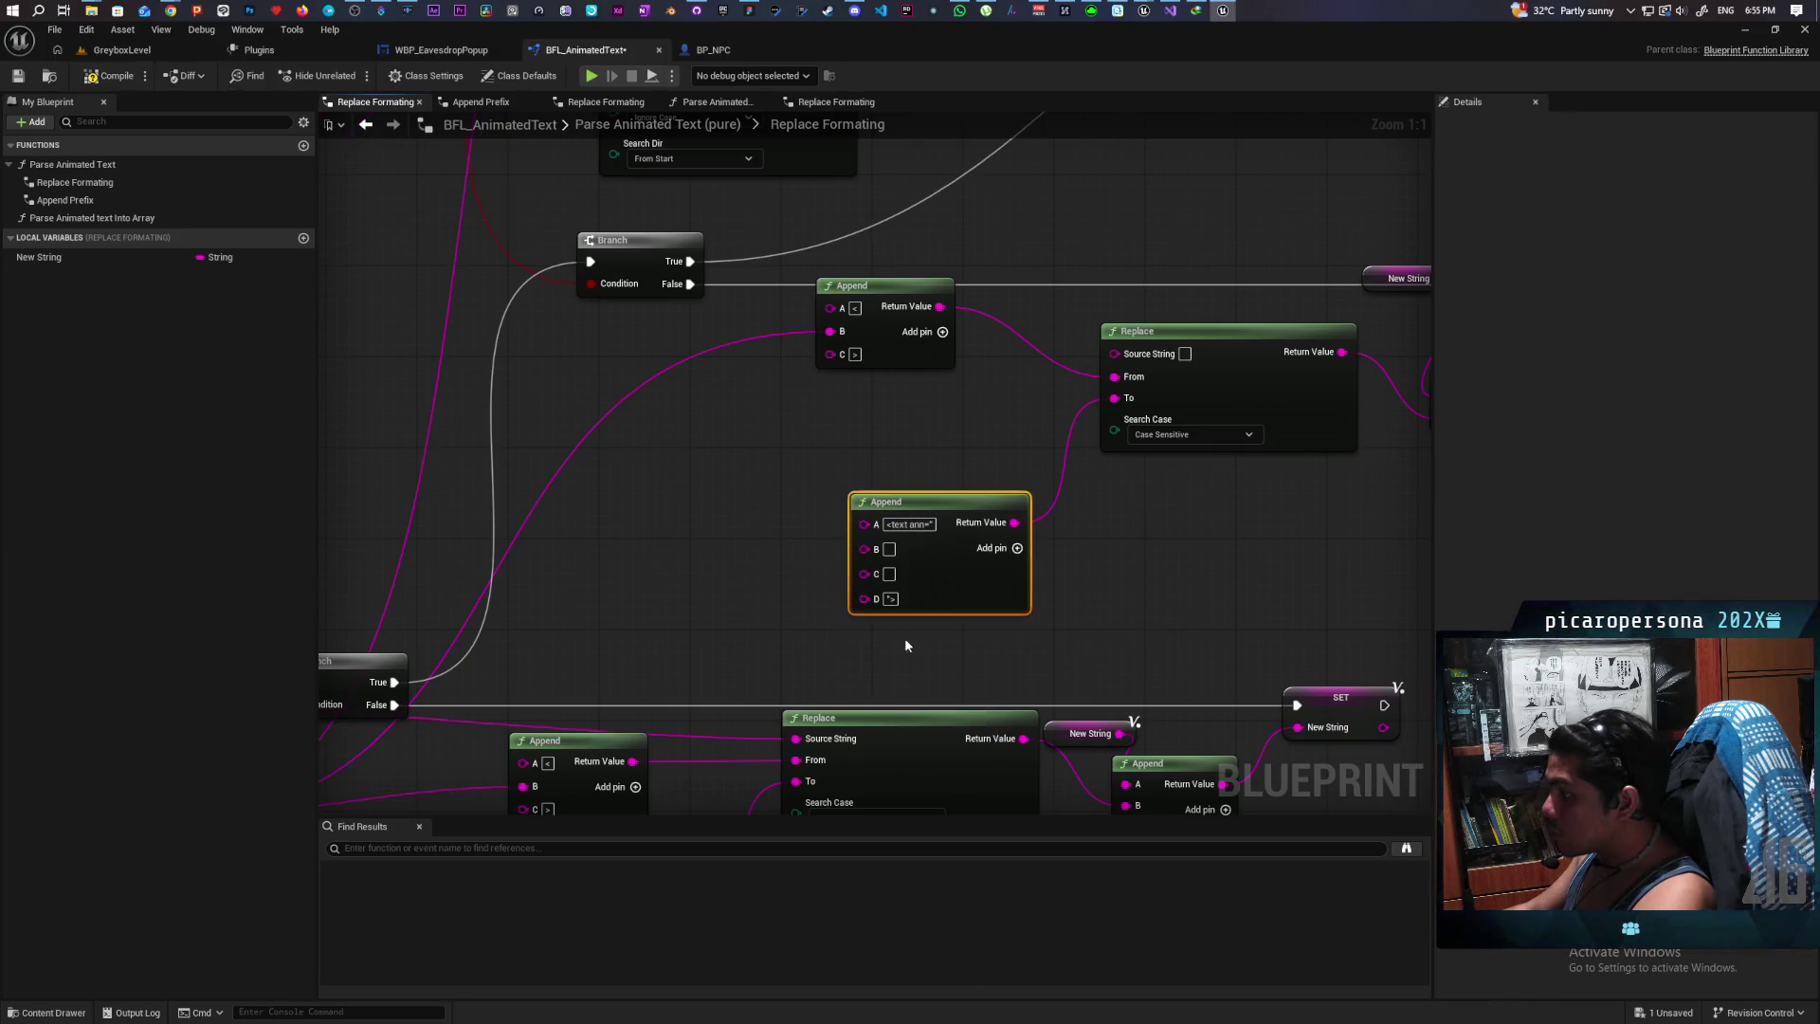
pyautogui.rightClick(868, 573)
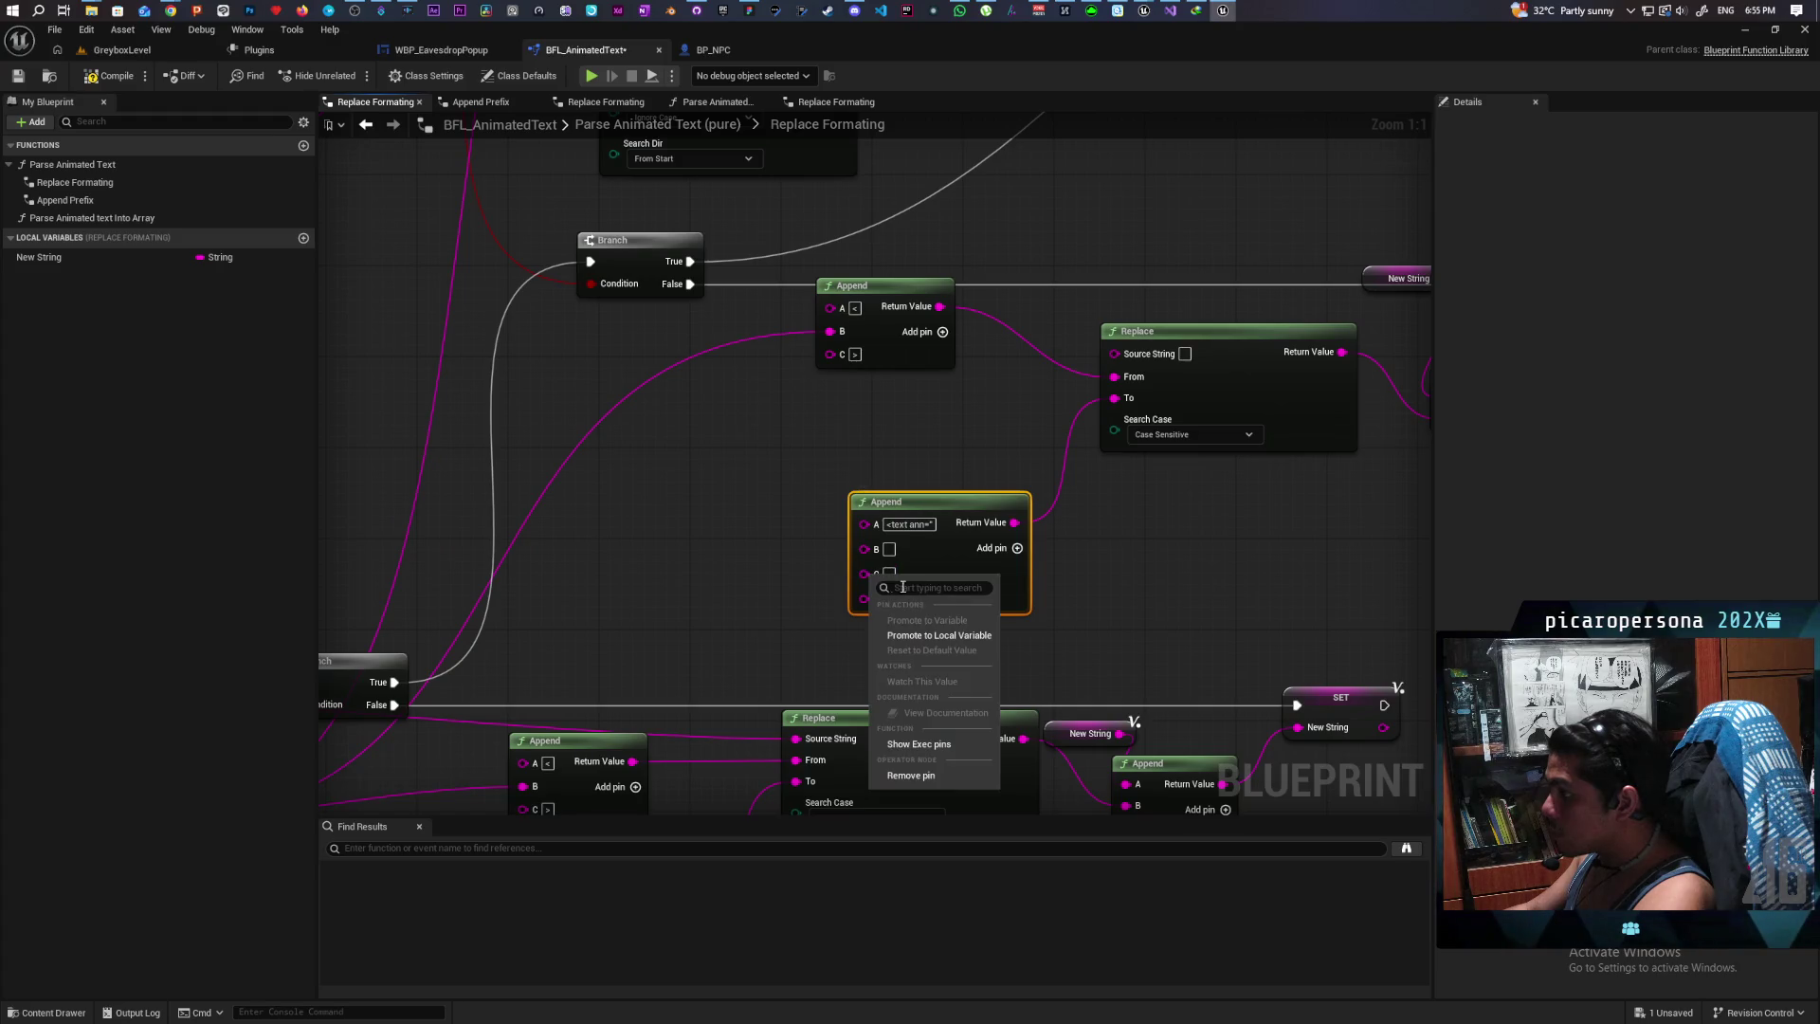
pyautogui.click(910, 776)
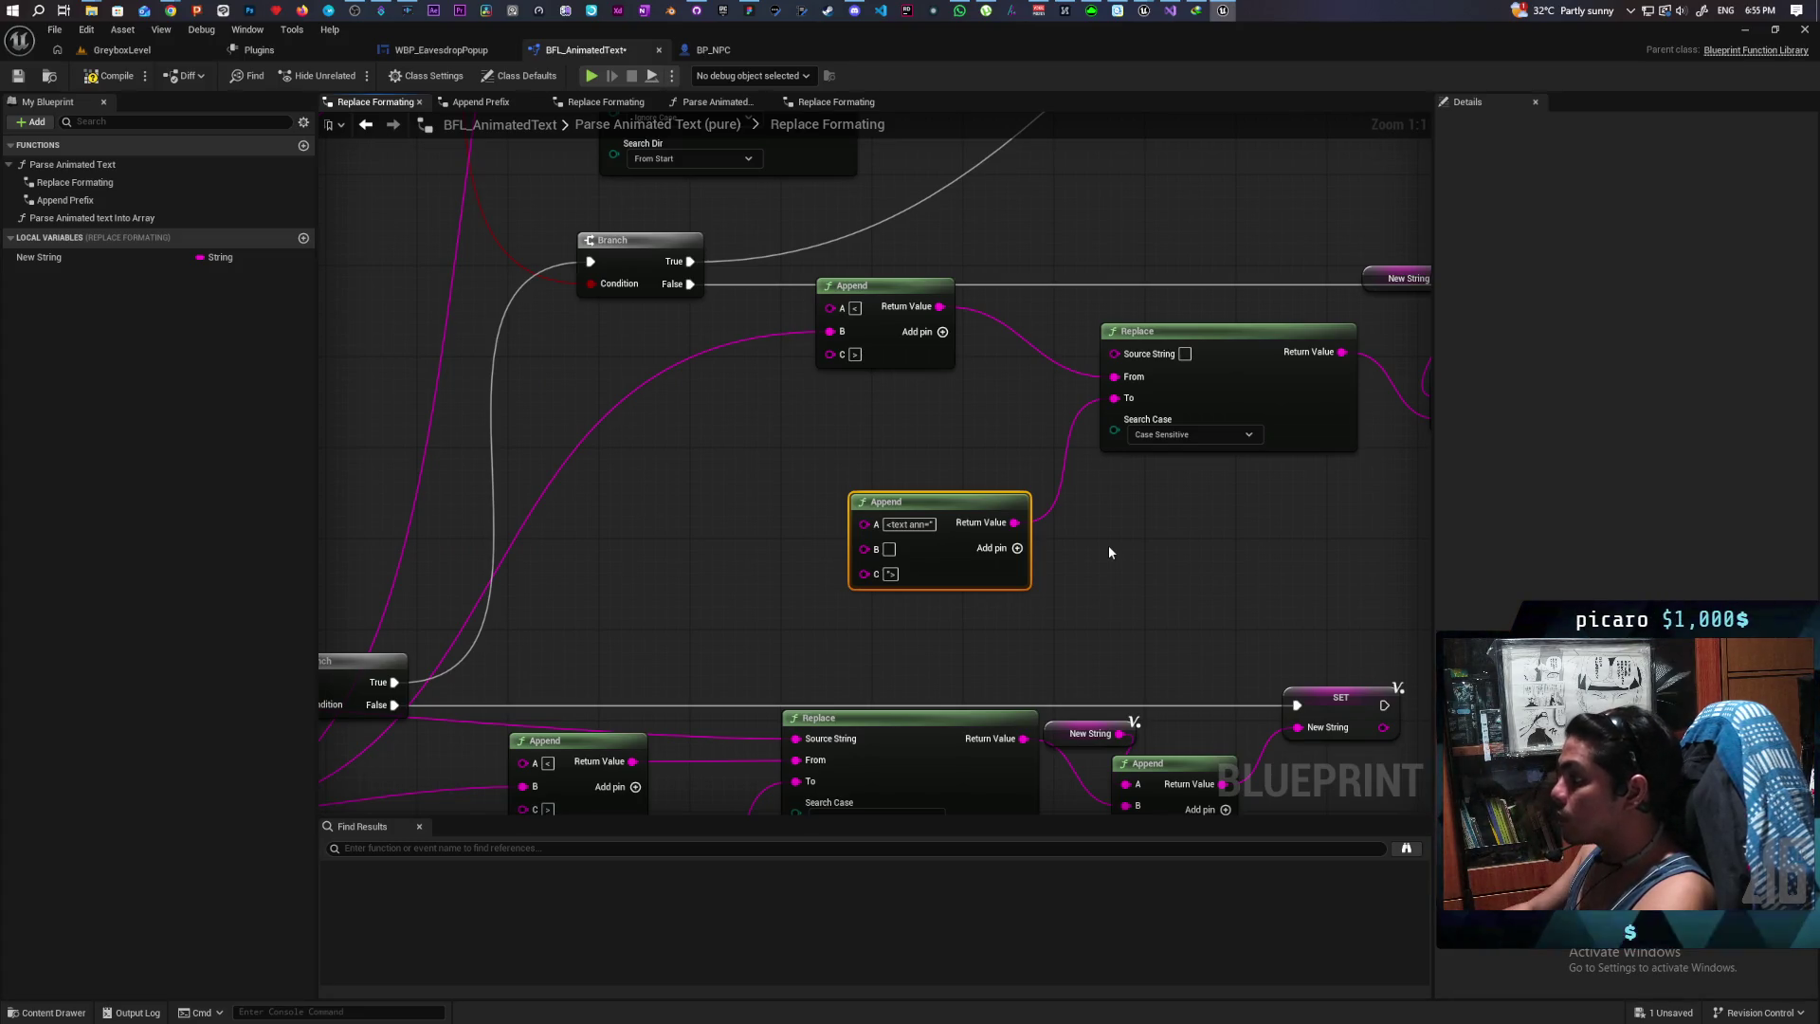
pyautogui.scroll(-5, 1109, 545)
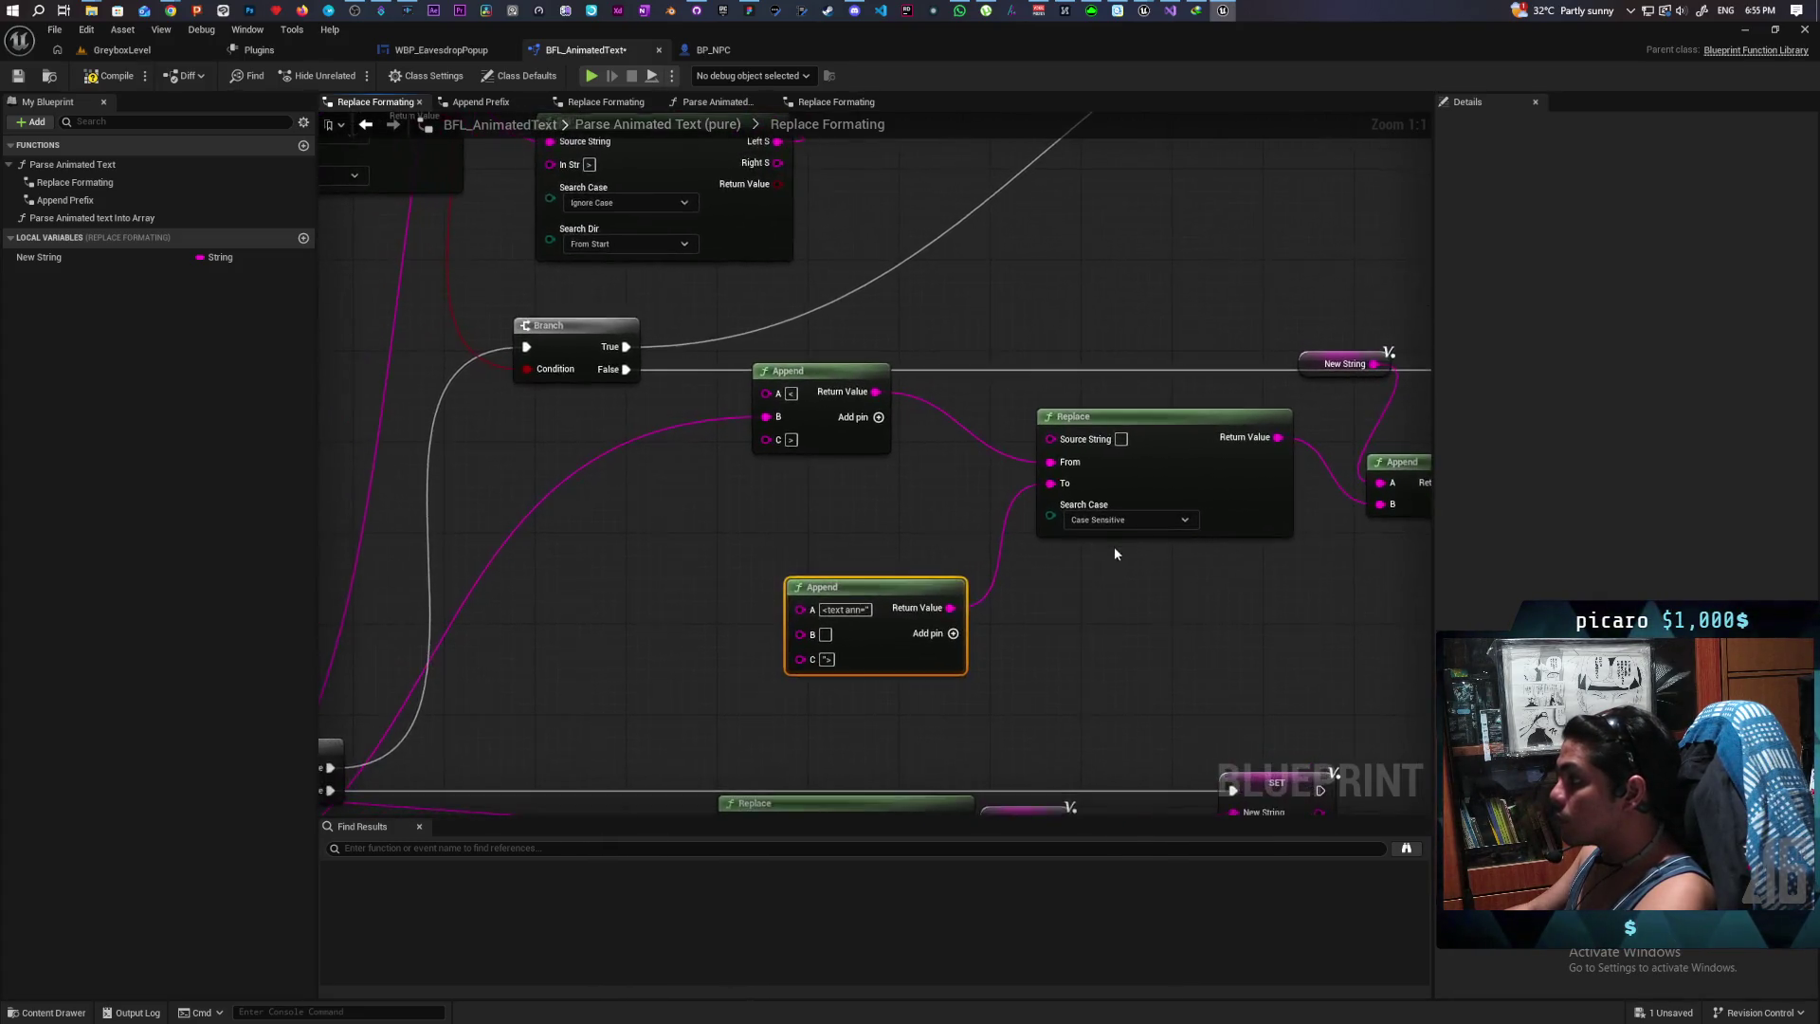
# Step: Wire the function's input string into Replace's Source String pin
pyautogui.moveTo(1112, 565)
pyautogui.mouseDown()
pyautogui.moveTo(1121, 479)
pyautogui.moveTo(1218, 416)
pyautogui.mouseUp()
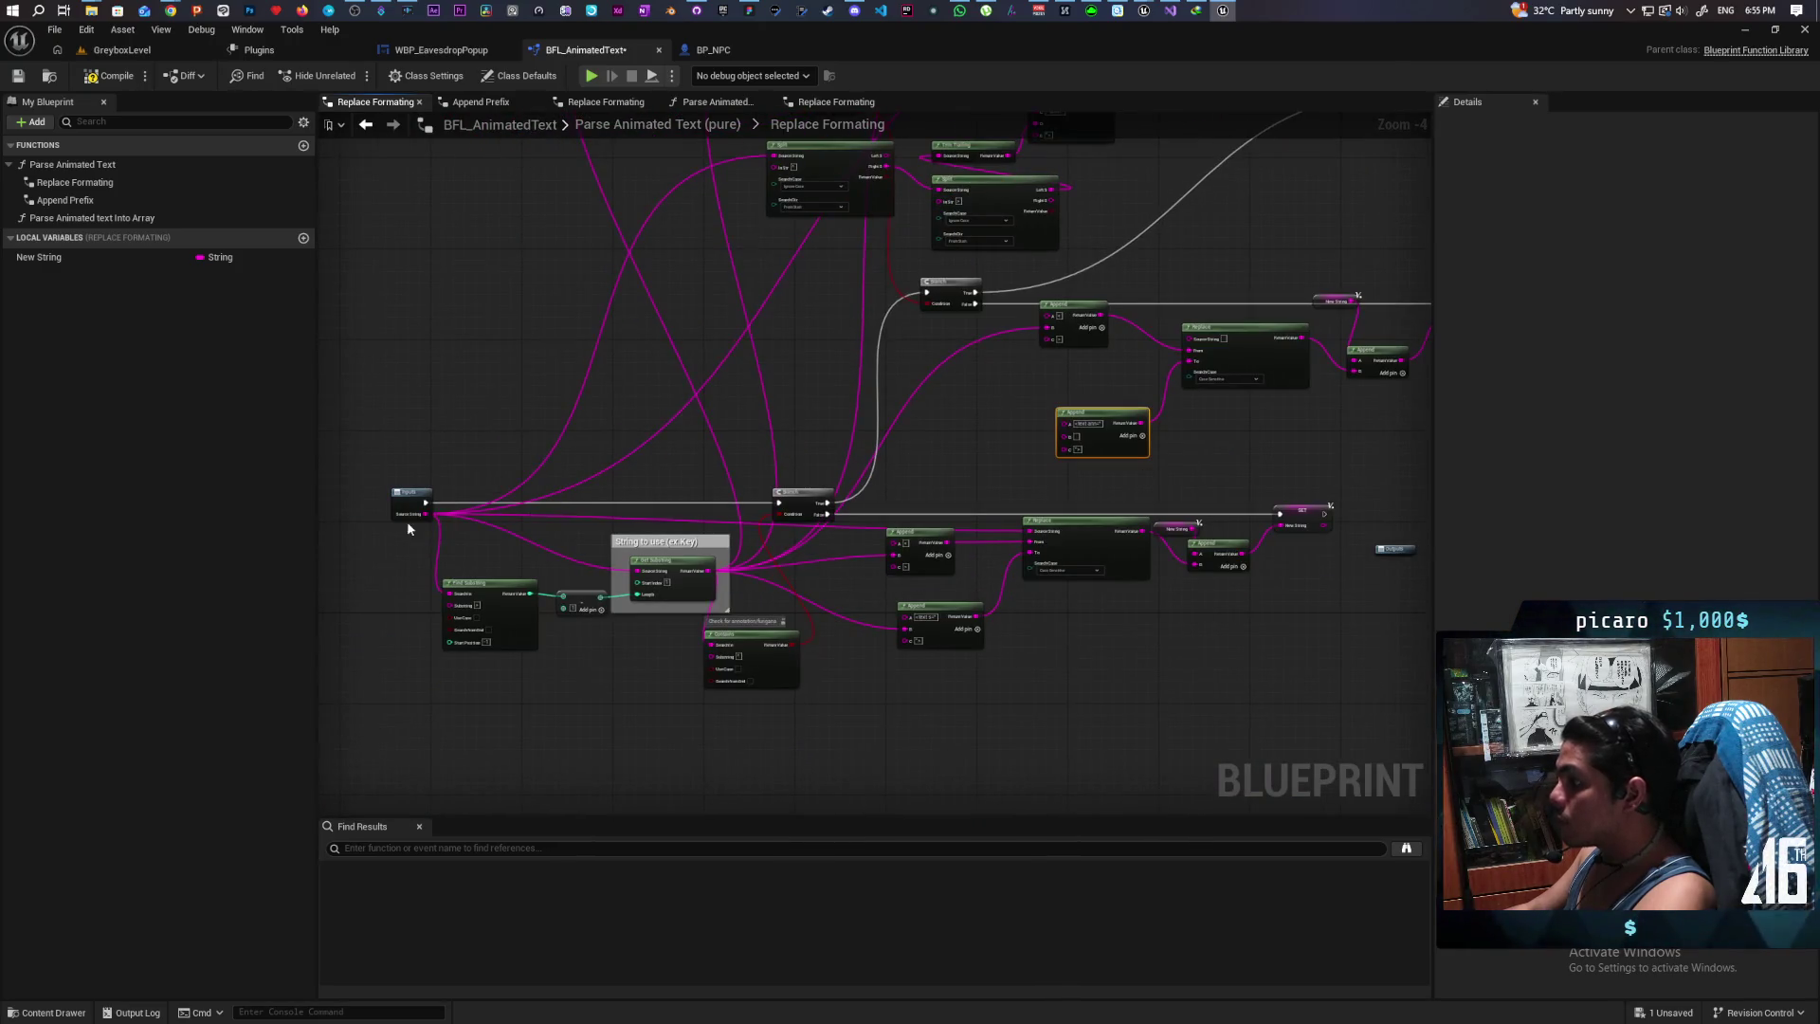
pyautogui.moveTo(424, 513)
pyautogui.mouseDown()
pyautogui.moveTo(455, 521)
pyautogui.moveTo(1192, 351)
pyautogui.mouseUp()
pyautogui.scroll(2, 1189, 455)
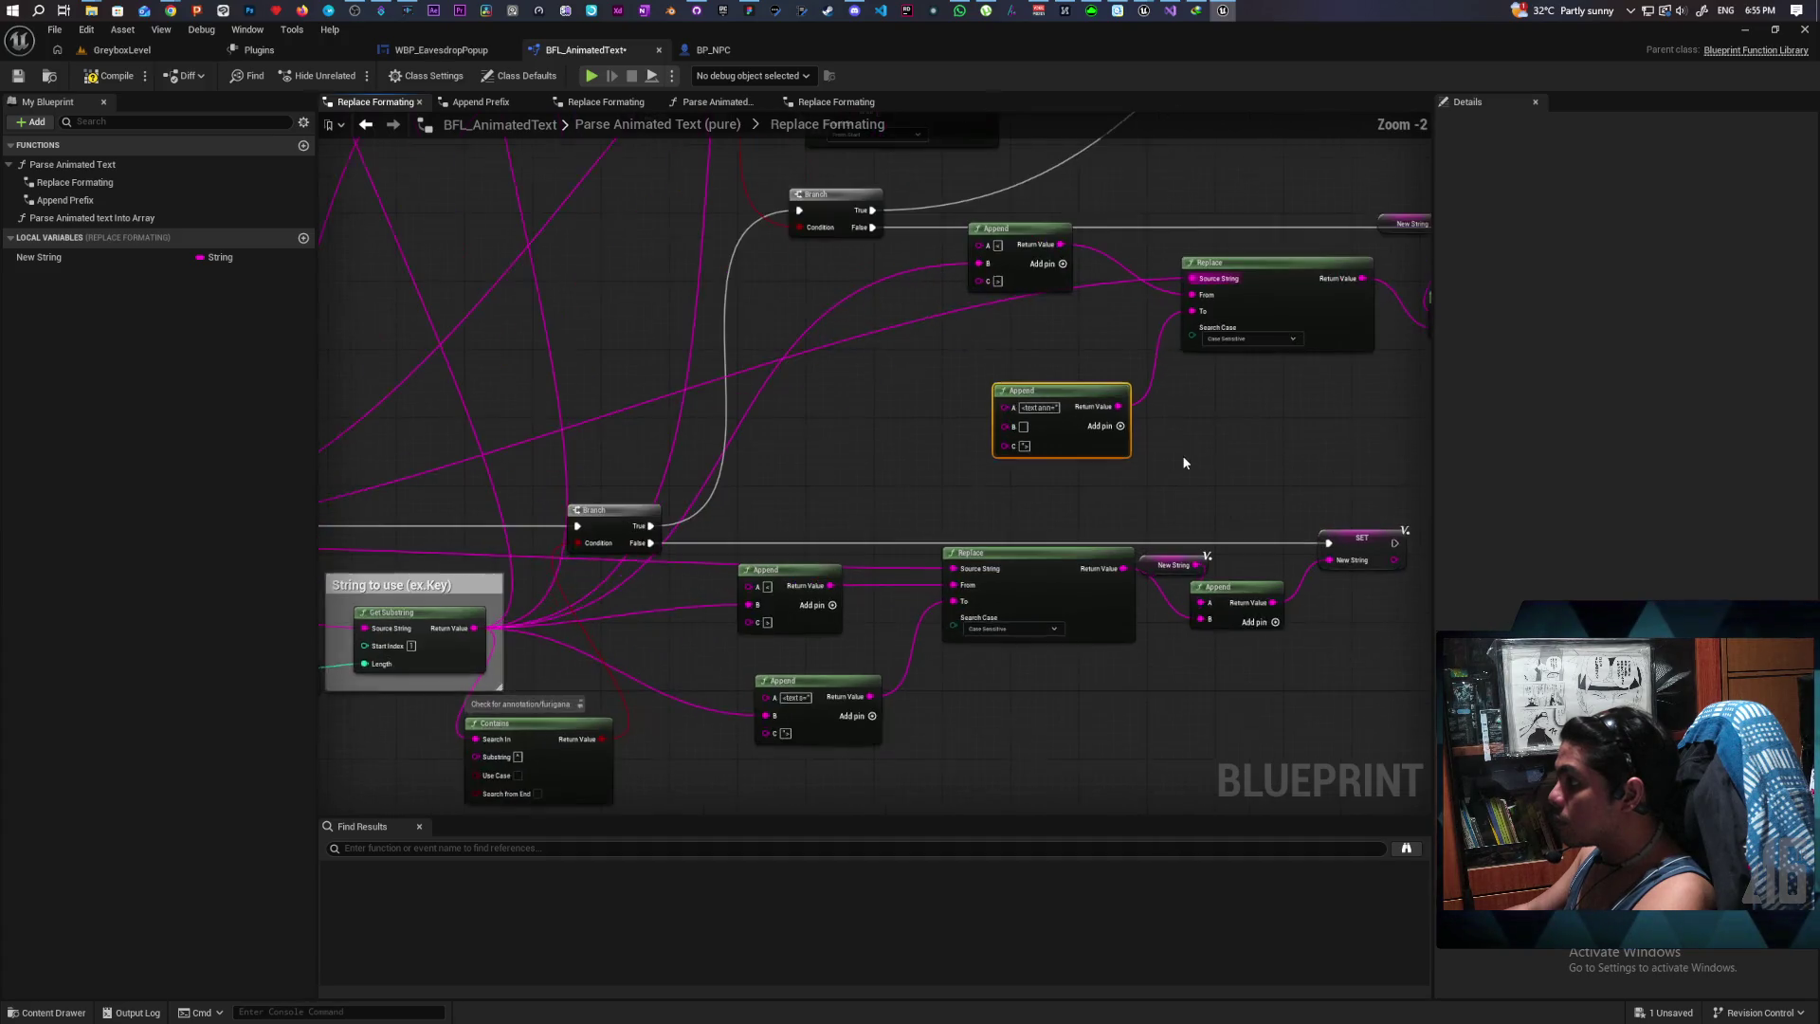
pyautogui.moveTo(1219, 442)
pyautogui.mouseDown()
pyautogui.moveTo(1140, 531)
pyautogui.moveTo(1124, 593)
pyautogui.mouseUp()
pyautogui.scroll(-1, 1122, 584)
# Step: Connect Trim Trailing's result to the lower Append's B, then go to WBP_EavesdropPopup's event graph
pyautogui.moveTo(821, 540); pyautogui.dragTo(845, 581)
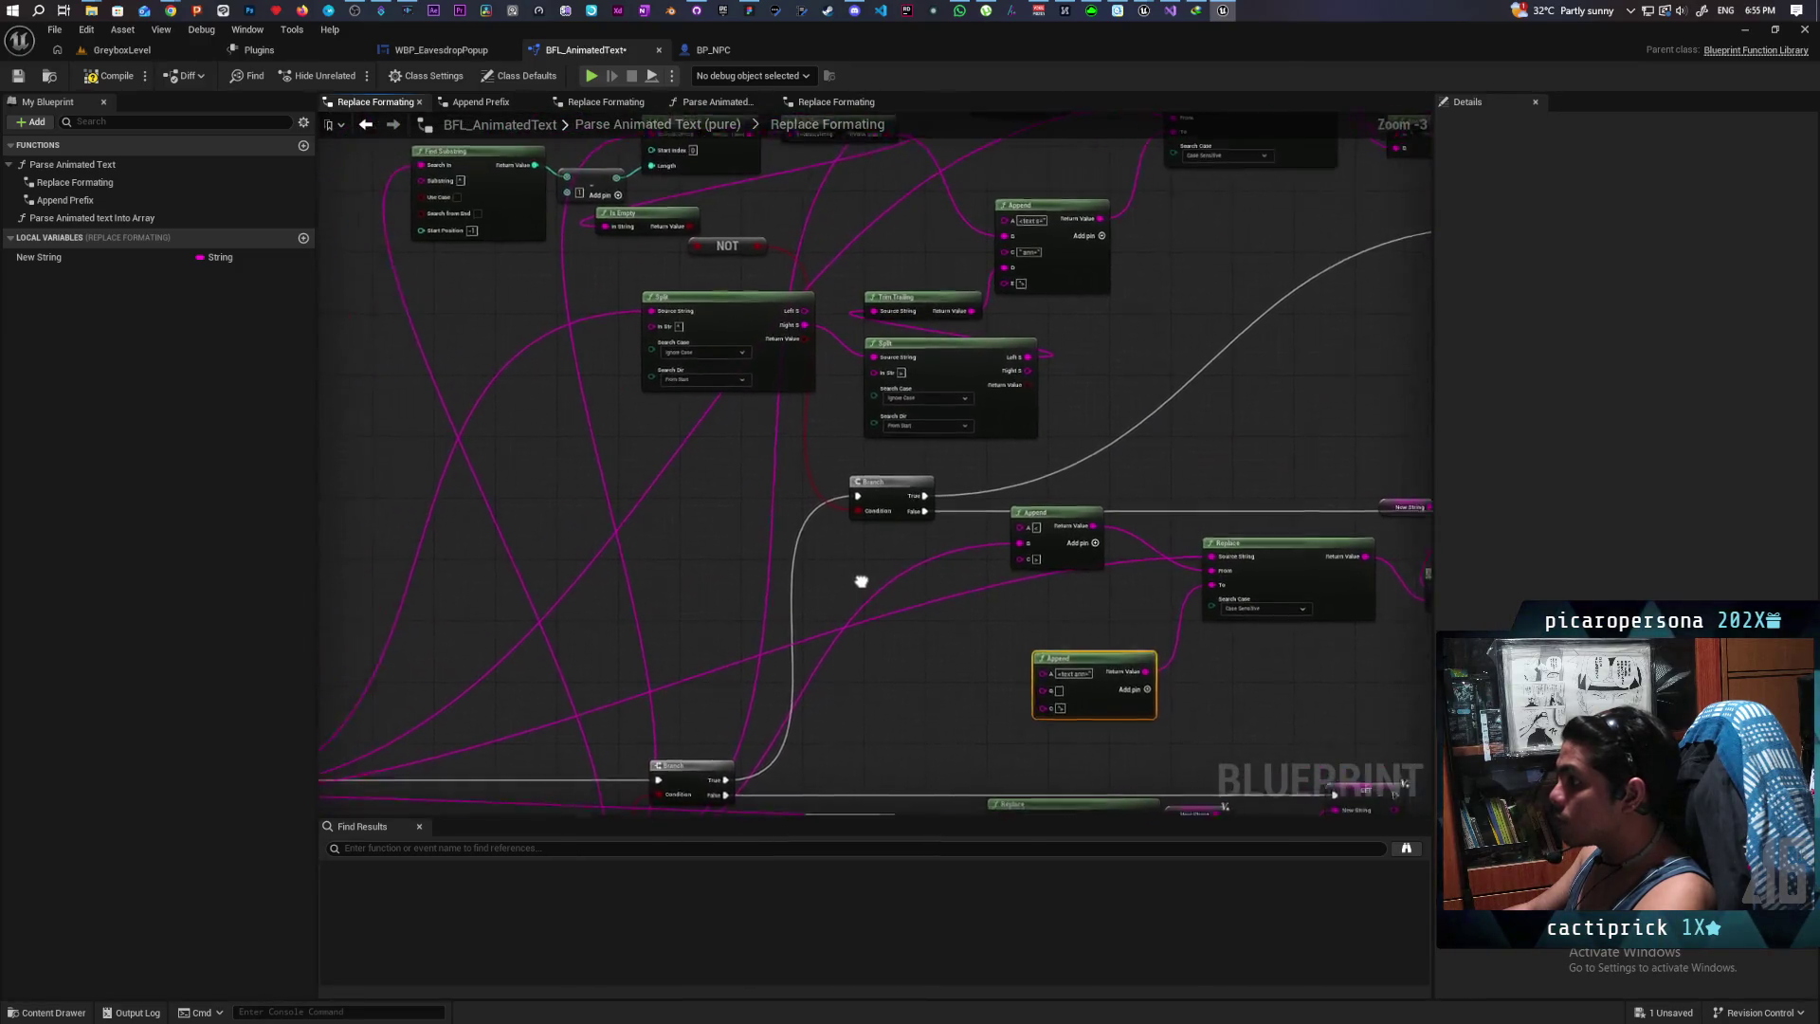
pyautogui.moveTo(702, 258); pyautogui.dragTo(754, 284)
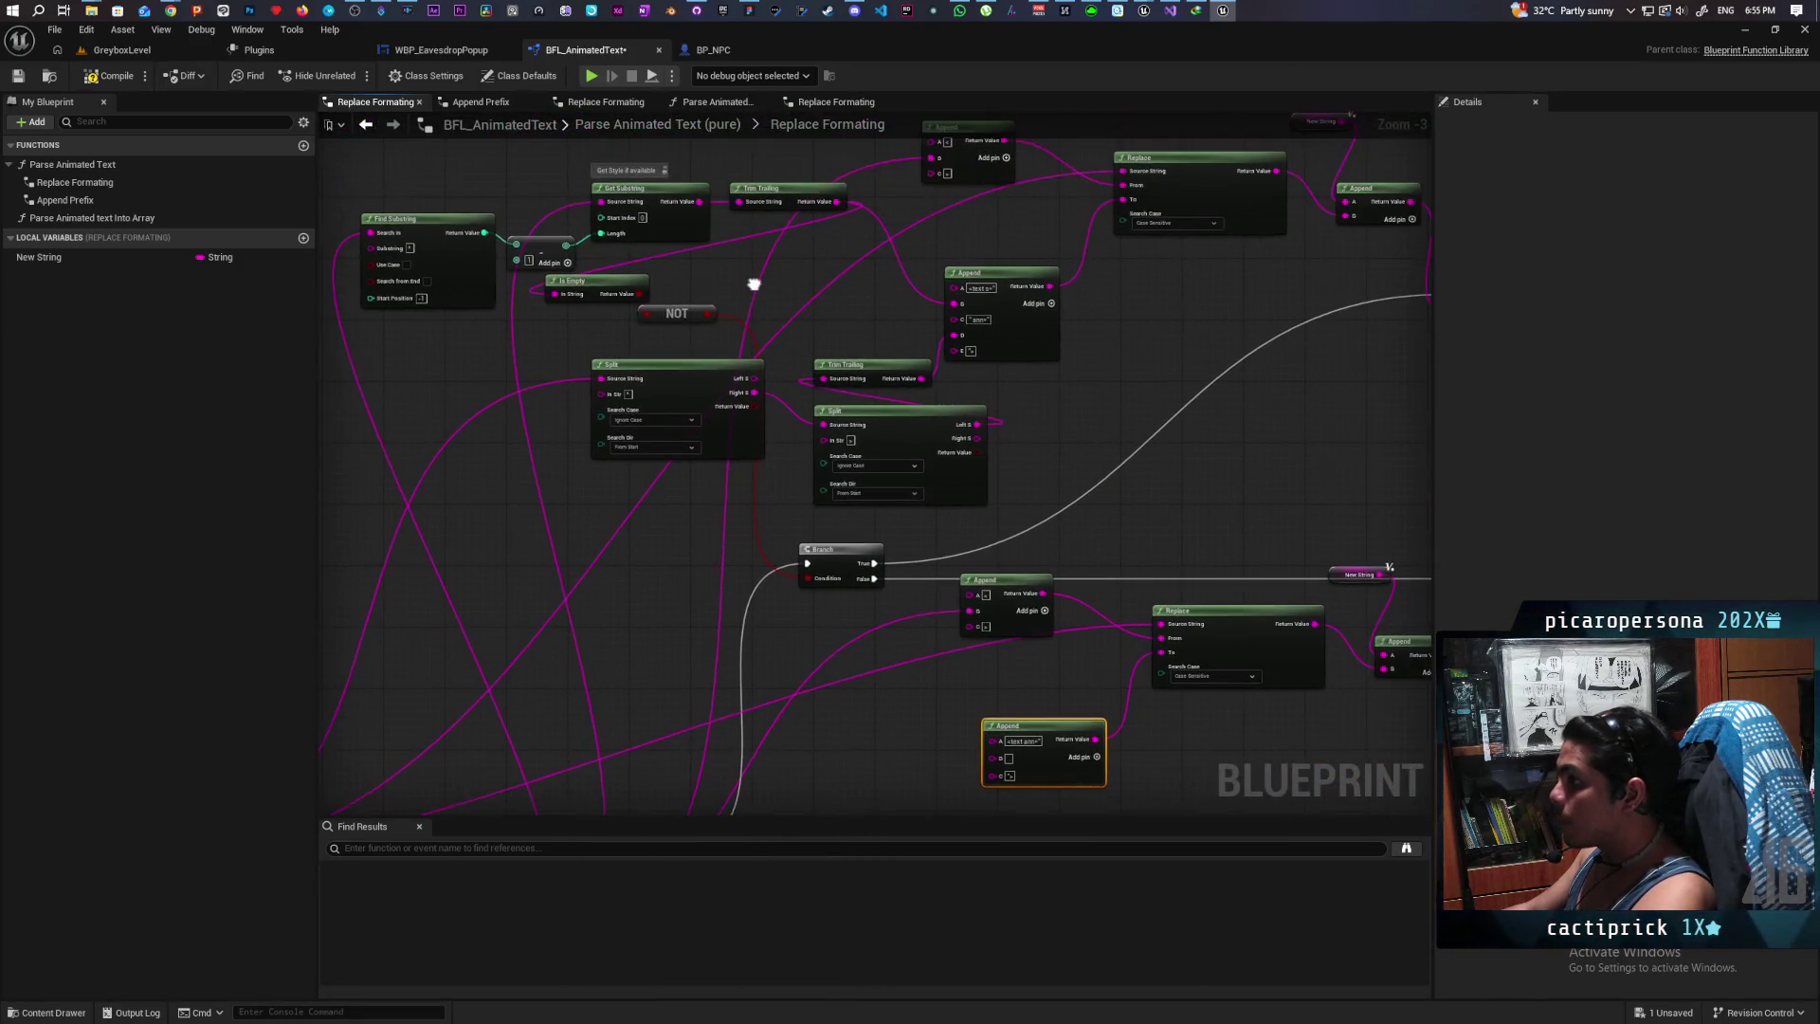
pyautogui.moveTo(836, 202)
pyautogui.mouseDown()
pyautogui.moveTo(840, 316)
pyautogui.moveTo(962, 731)
pyautogui.moveTo(992, 759)
pyautogui.moveTo(703, 700)
pyautogui.mouseUp()
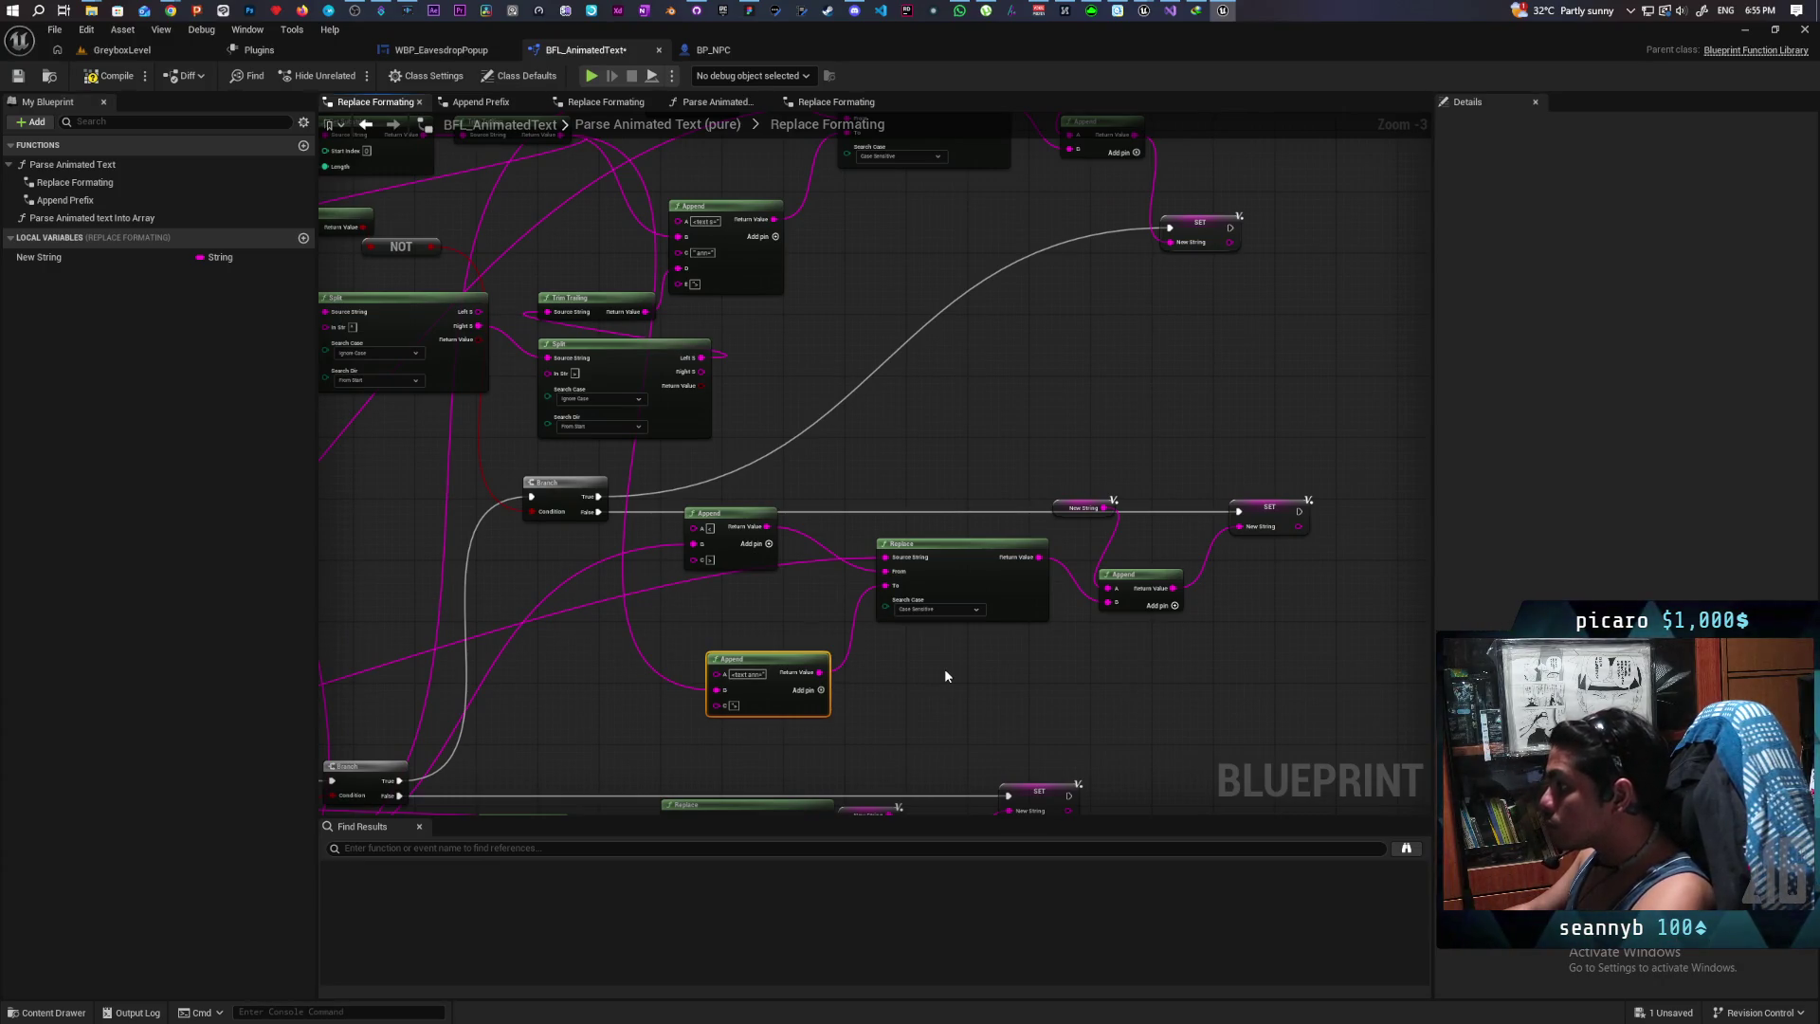
pyautogui.moveTo(944, 676); pyautogui.dragTo(1031, 663)
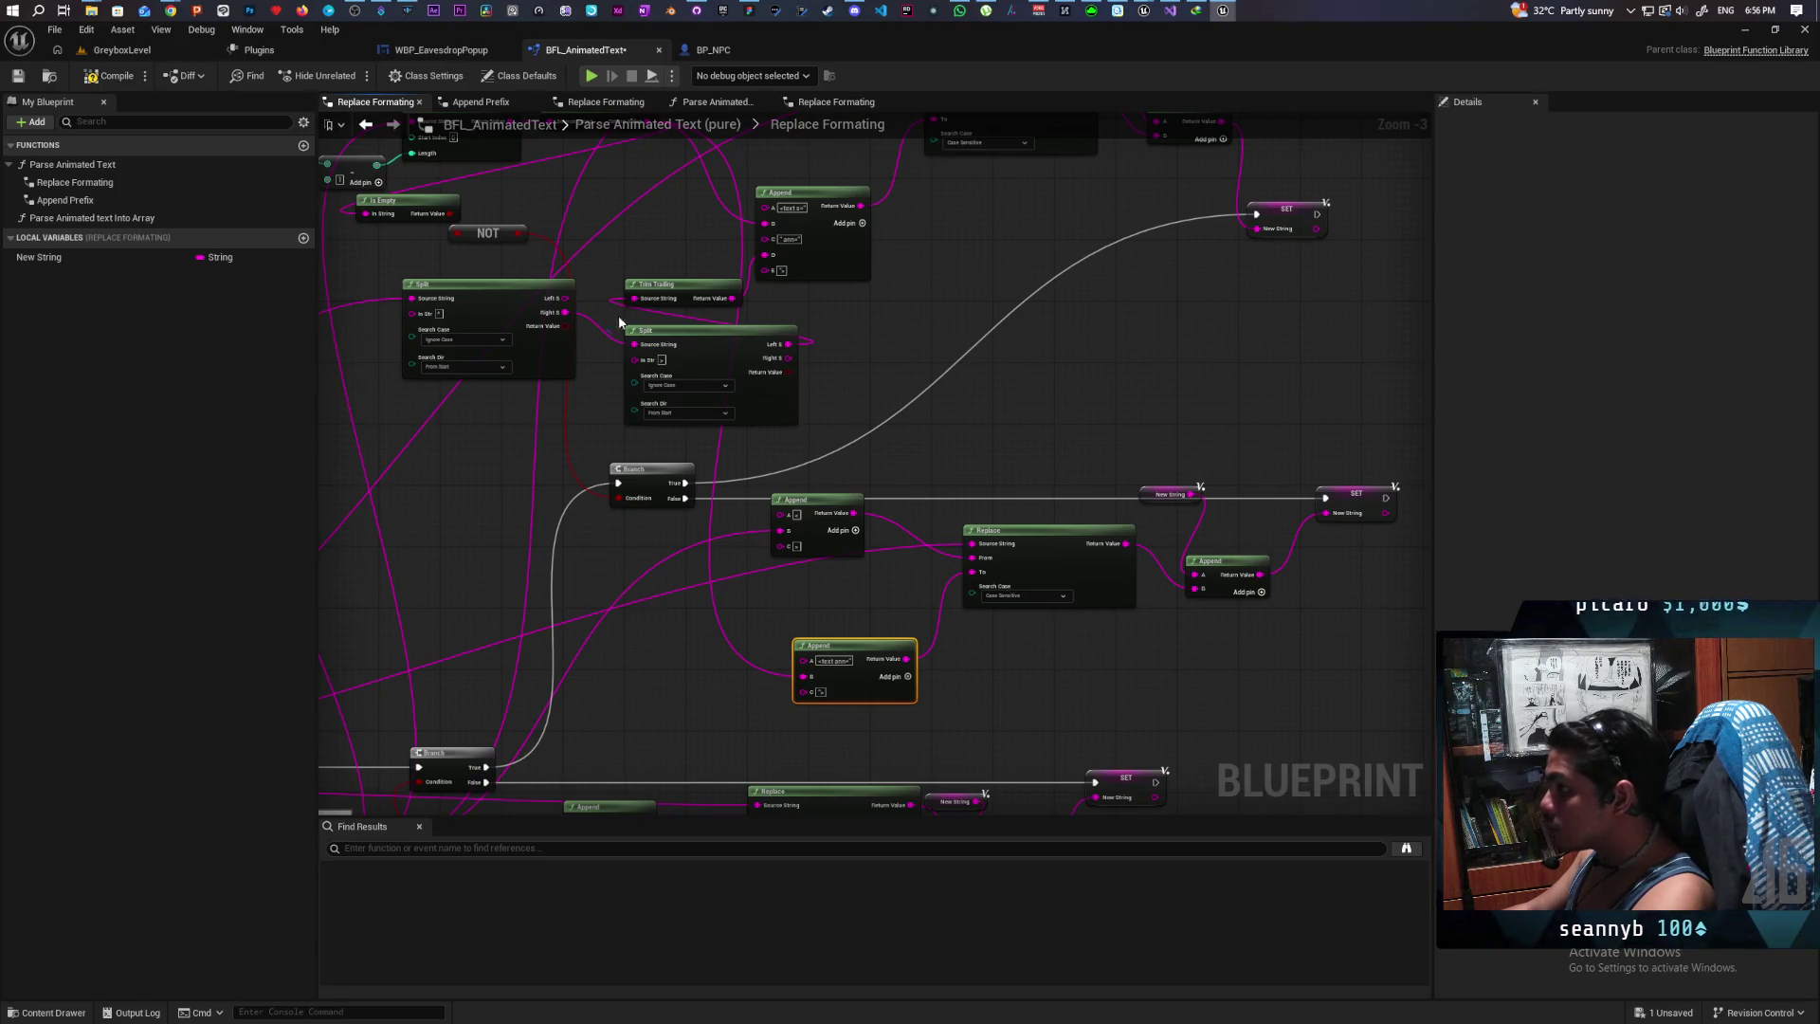
pyautogui.click(441, 50)
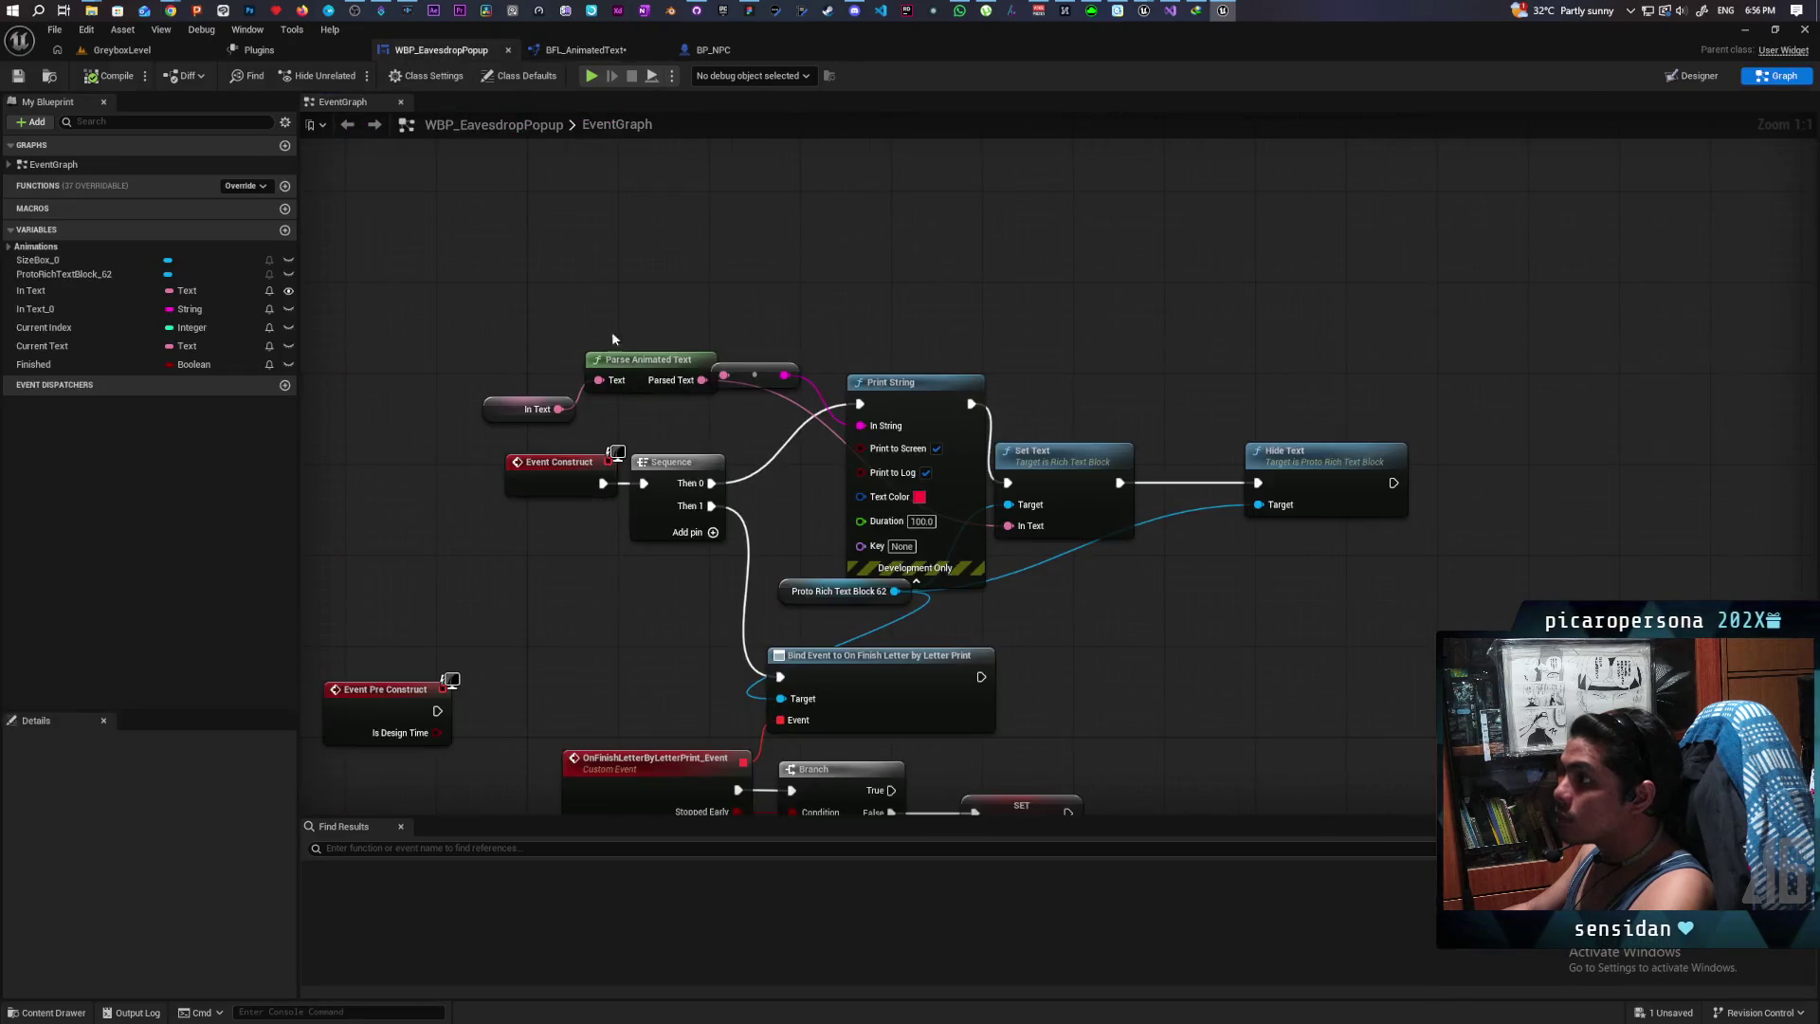
# Step: Revise the tag around 'will' in BP_NPC's Print Eavesdrop In Text, save, and return to GreyboxLevel
pyautogui.moveTo(592, 520); pyautogui.dragTo(589, 213)
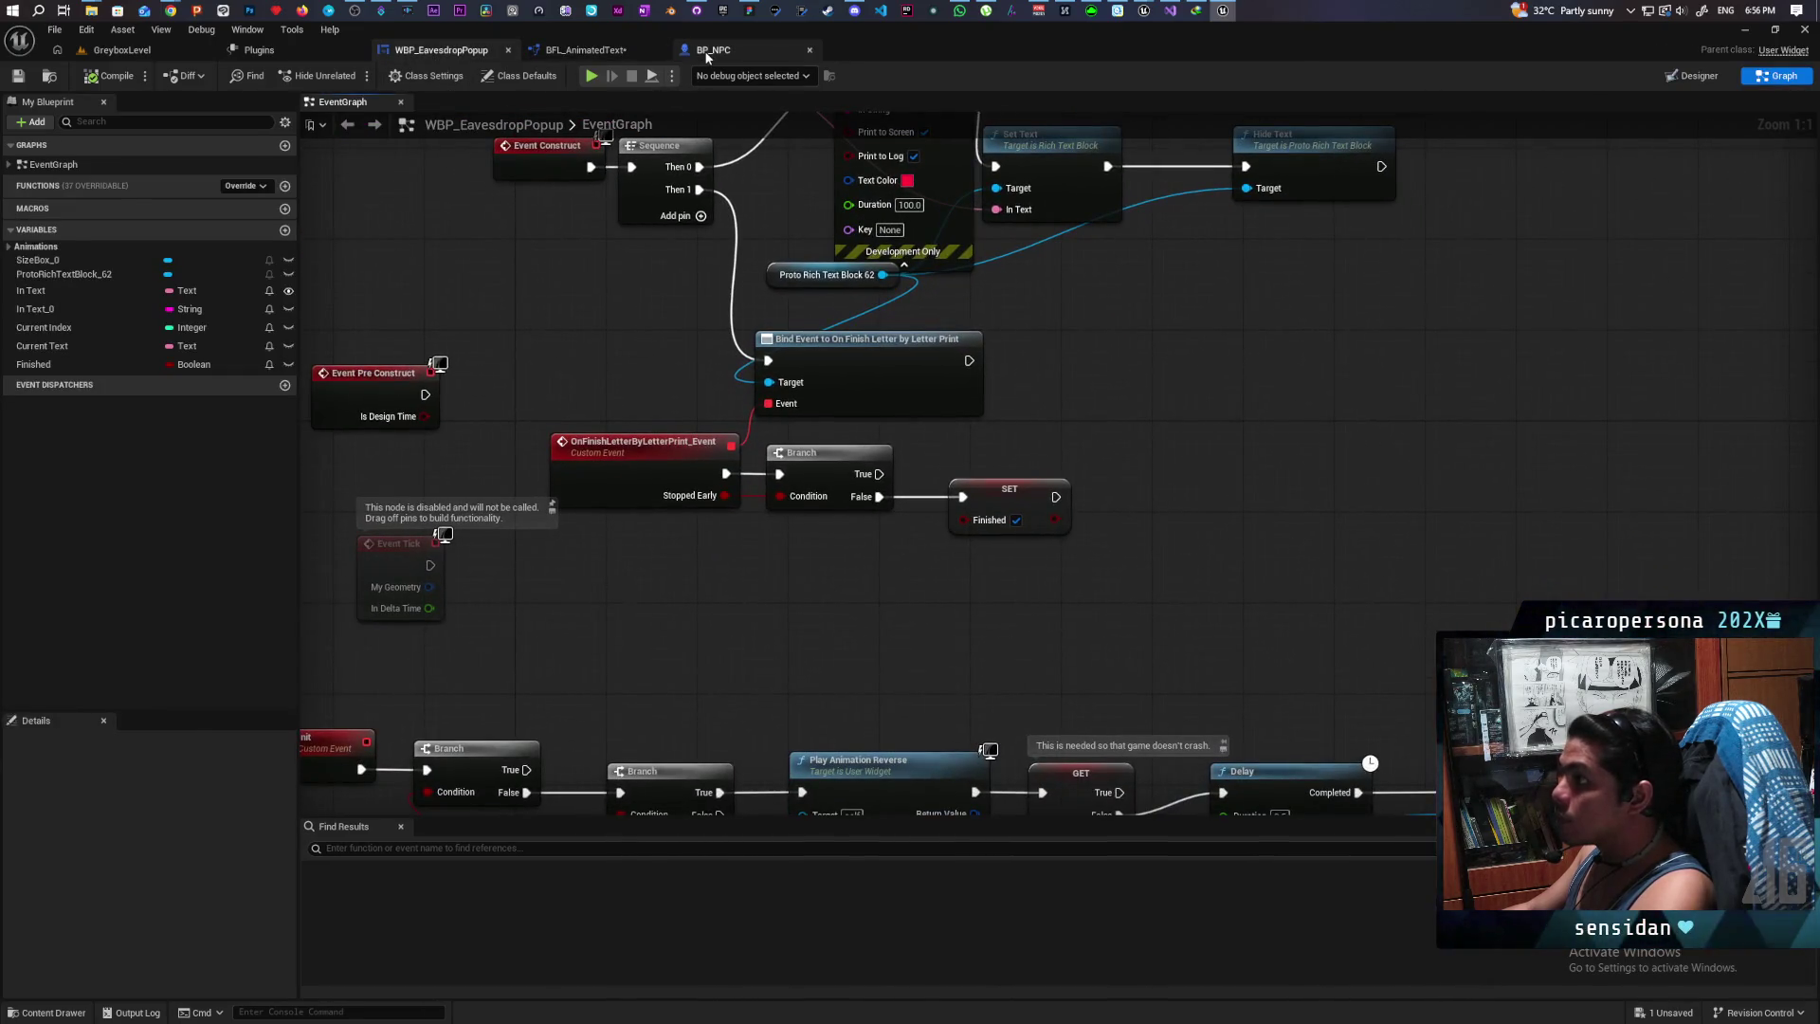
pyautogui.click(713, 49)
pyautogui.moveTo(896, 501); pyautogui.dragTo(964, 383)
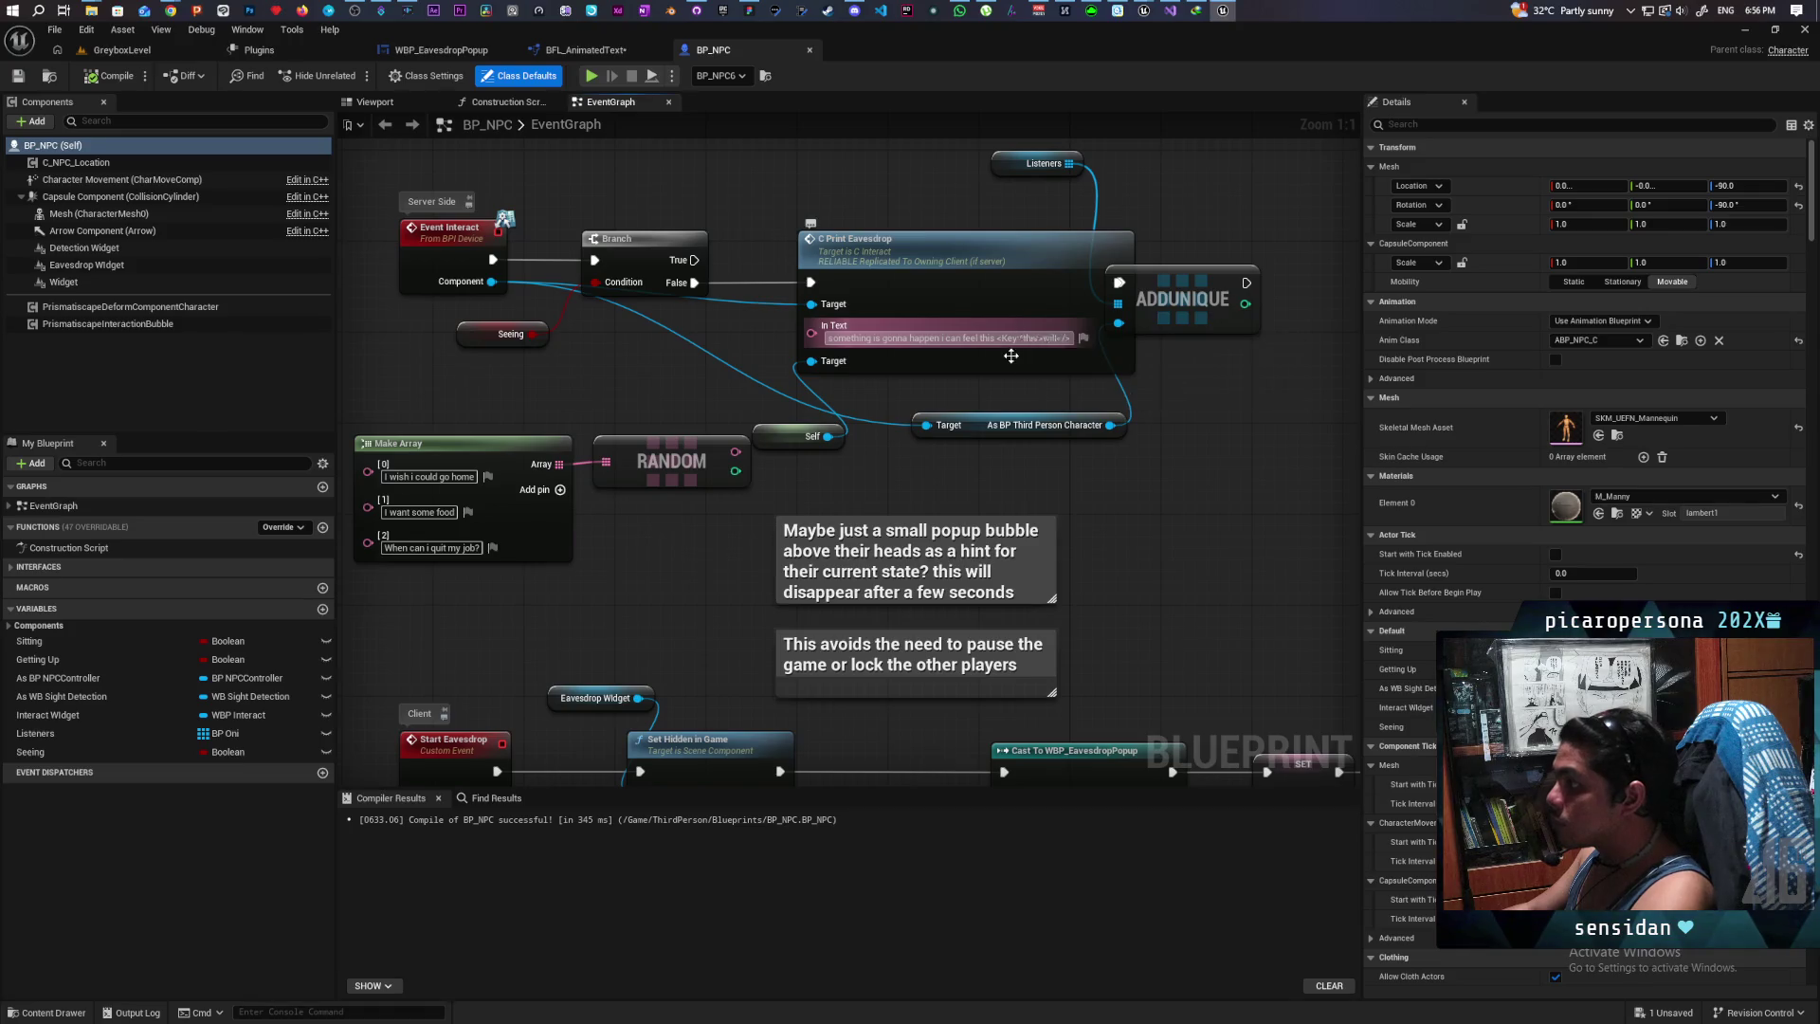
pyautogui.click(1018, 338)
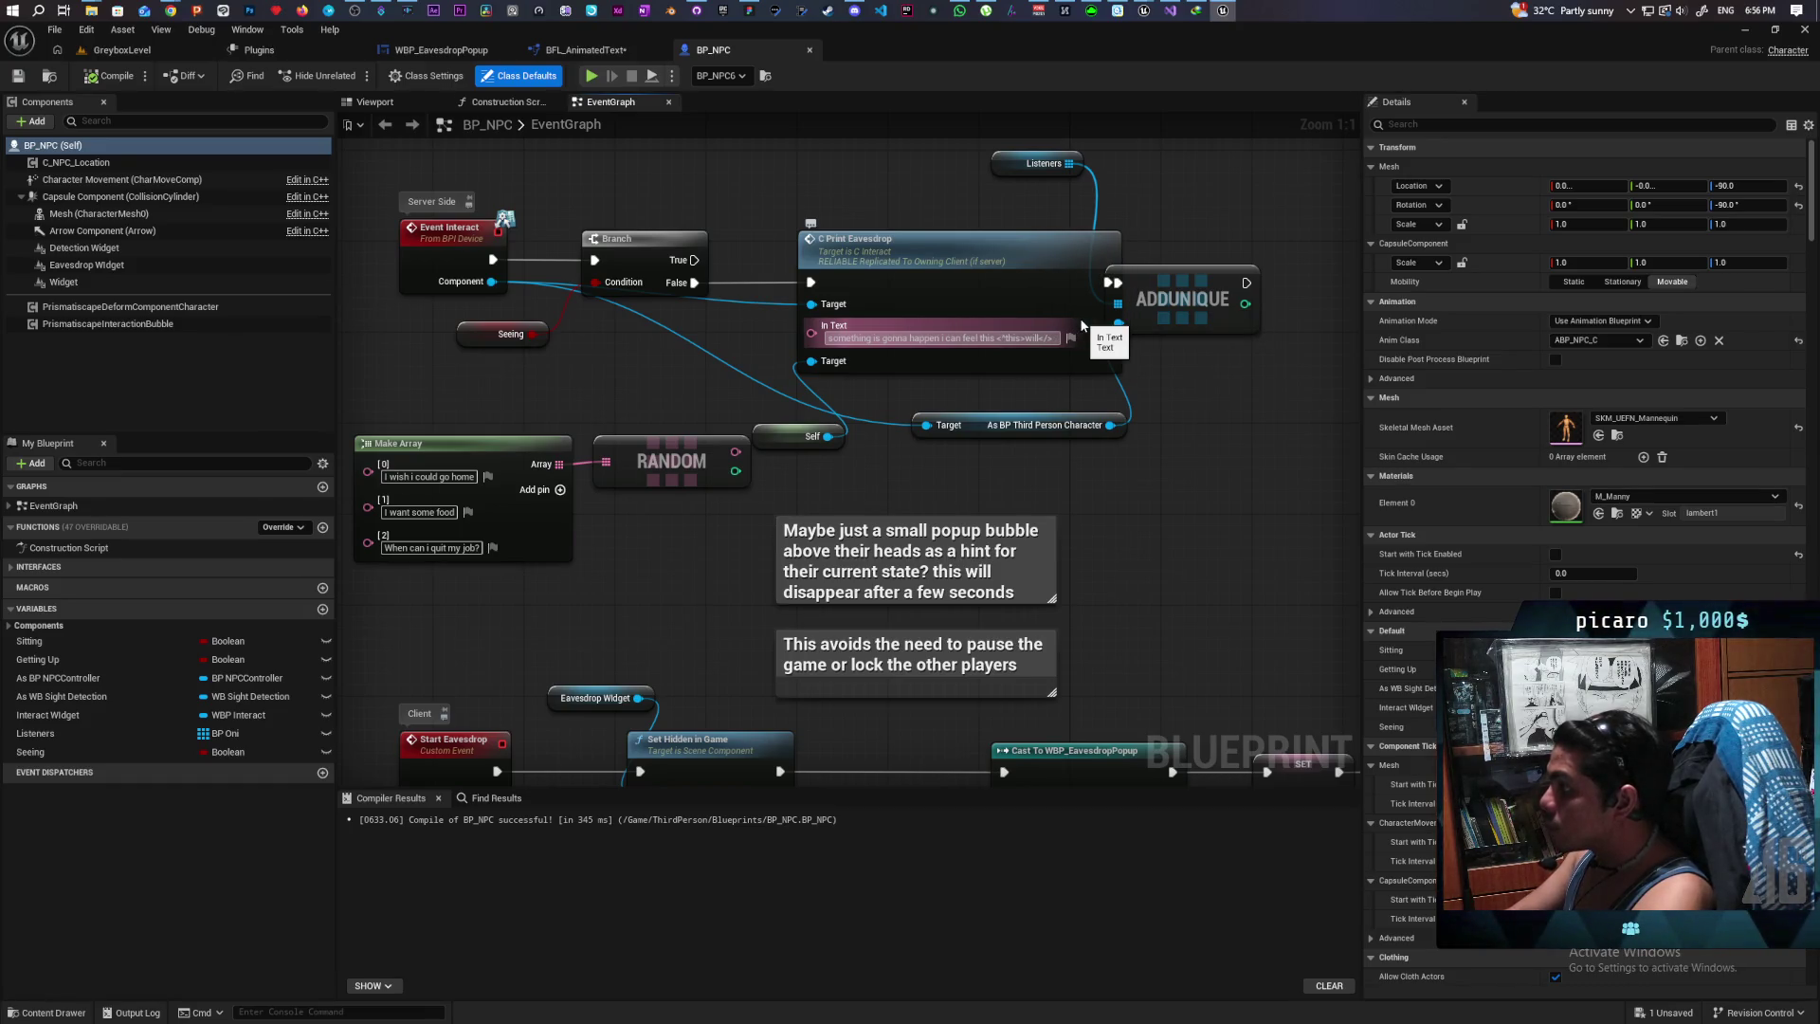
pyautogui.click(20, 75)
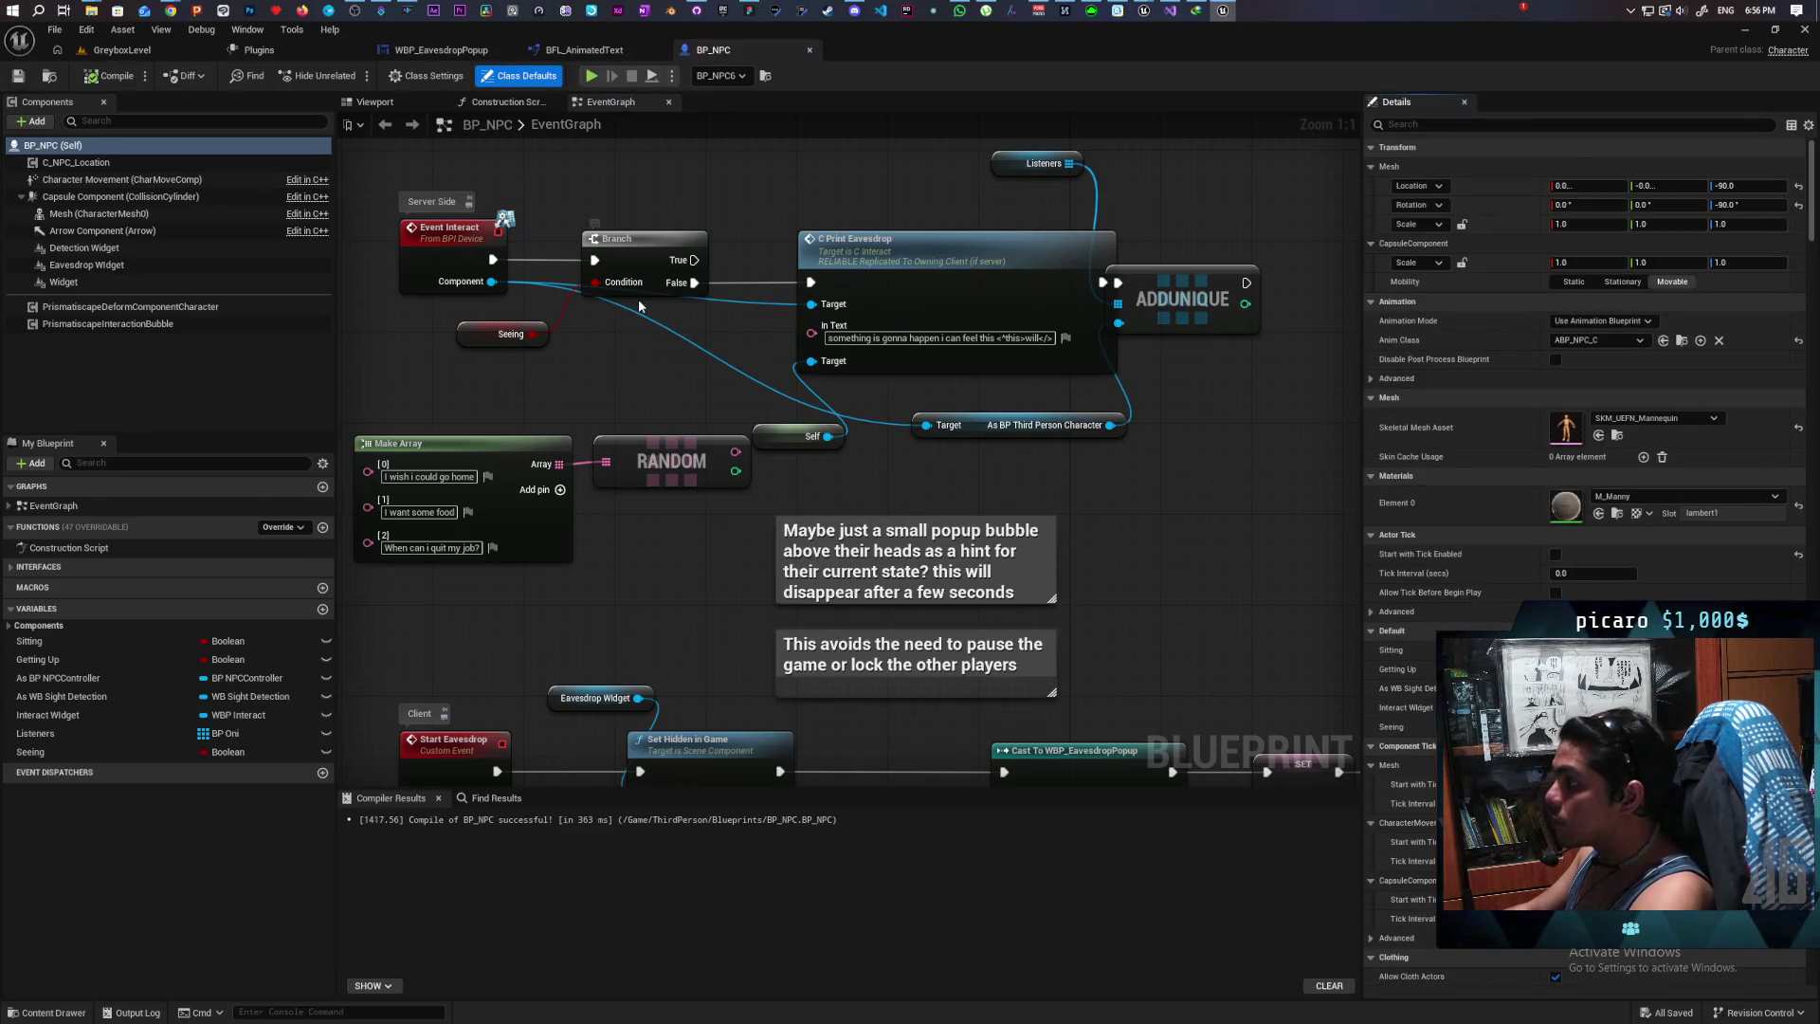
pyautogui.click(121, 49)
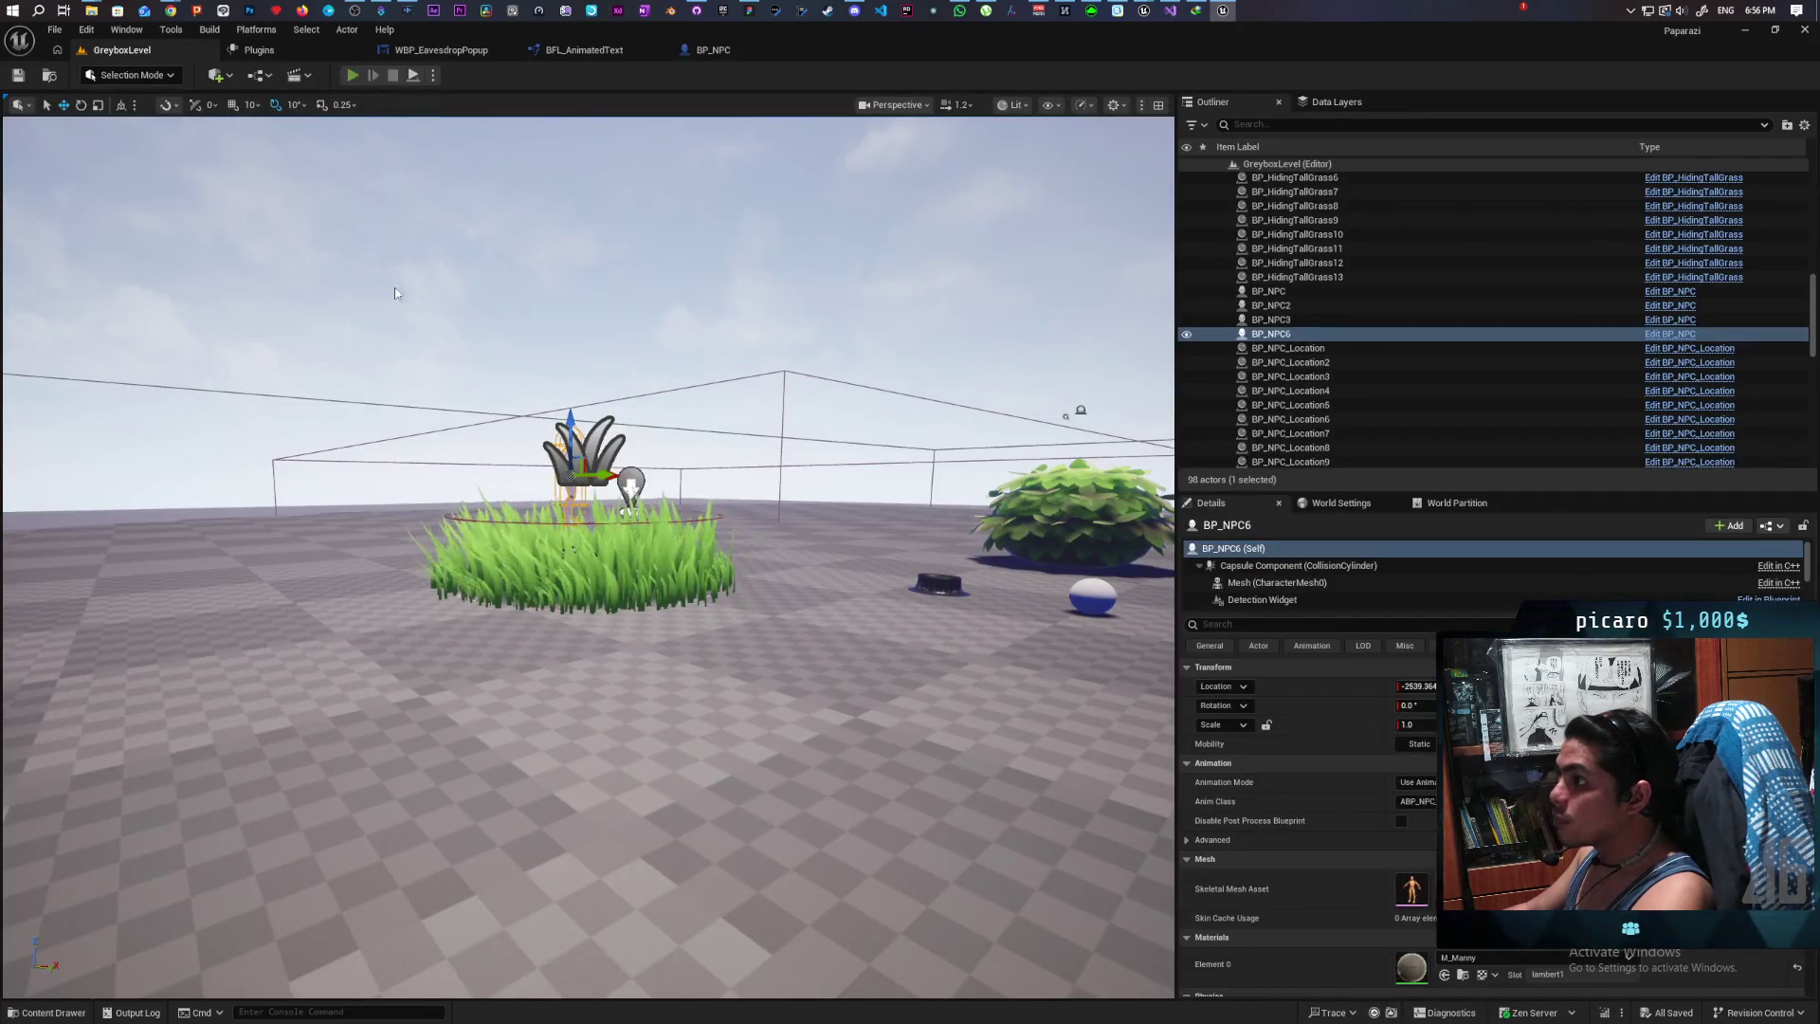
# Step: Play-test twice, listening to the NPC until the popup shows the full line ending in 'will'
pyautogui.hotkey('alt', 'p')
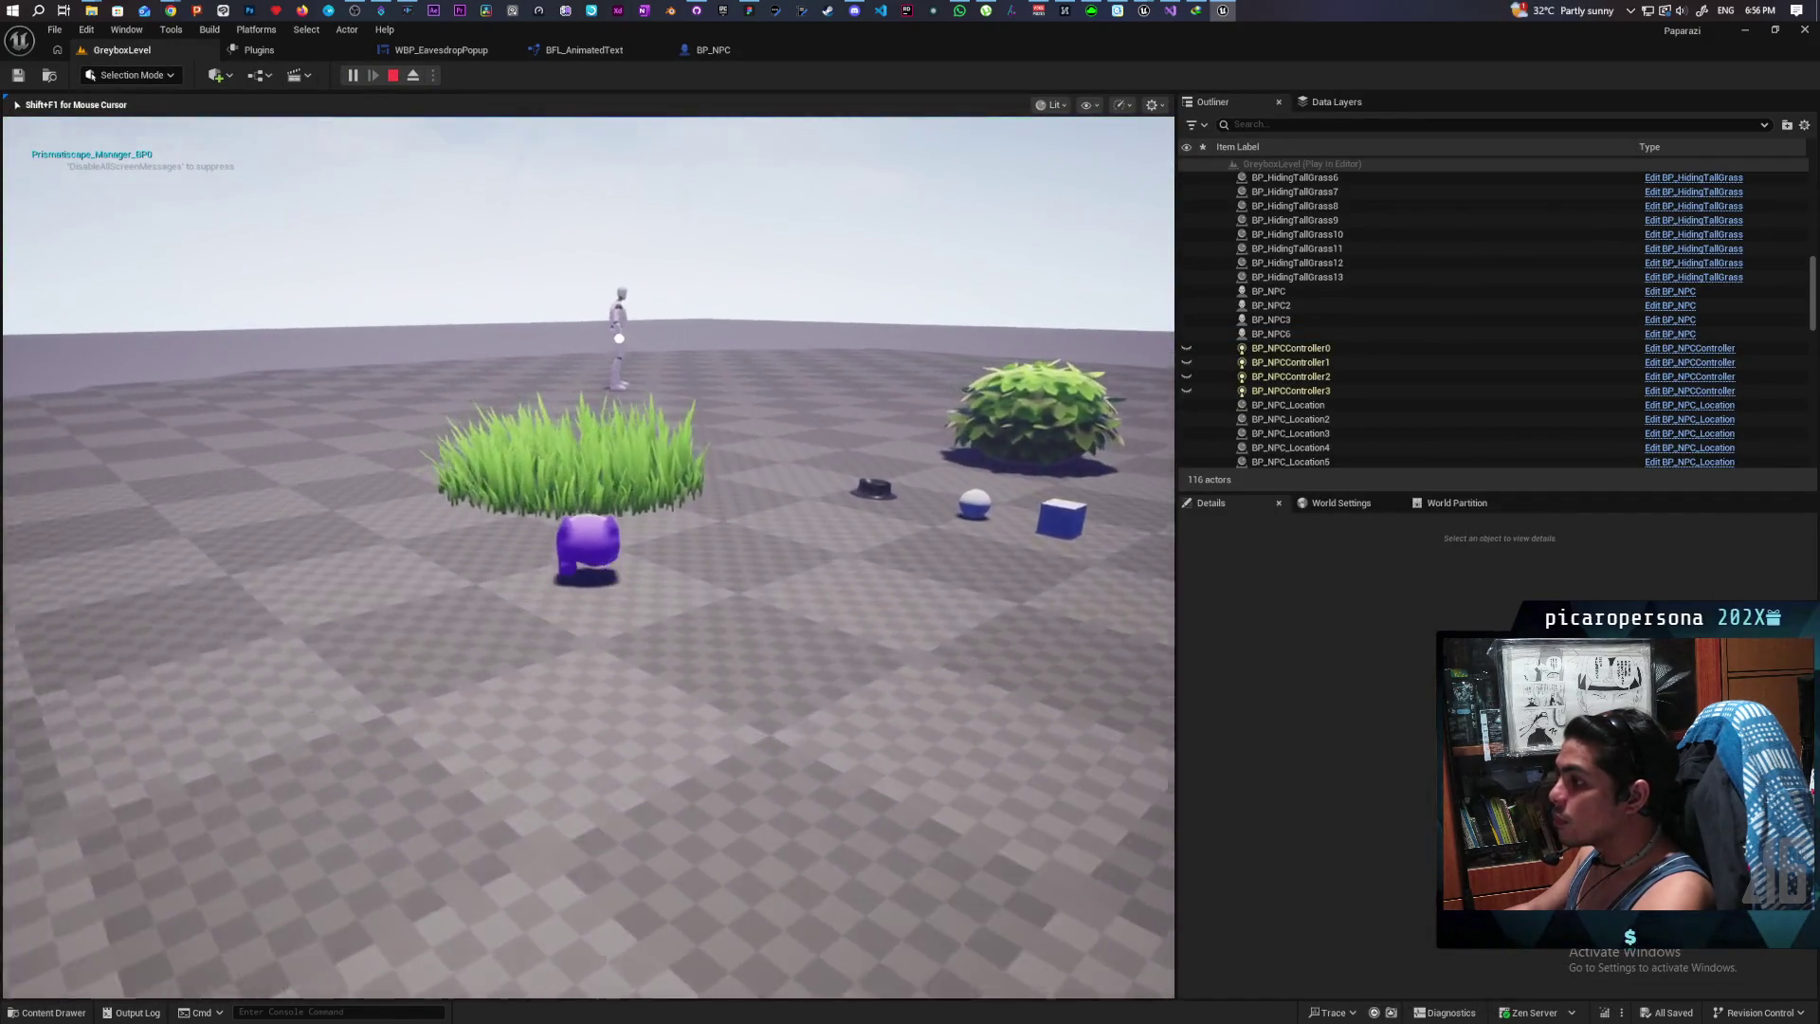
pyautogui.press('w')
pyautogui.press('f')
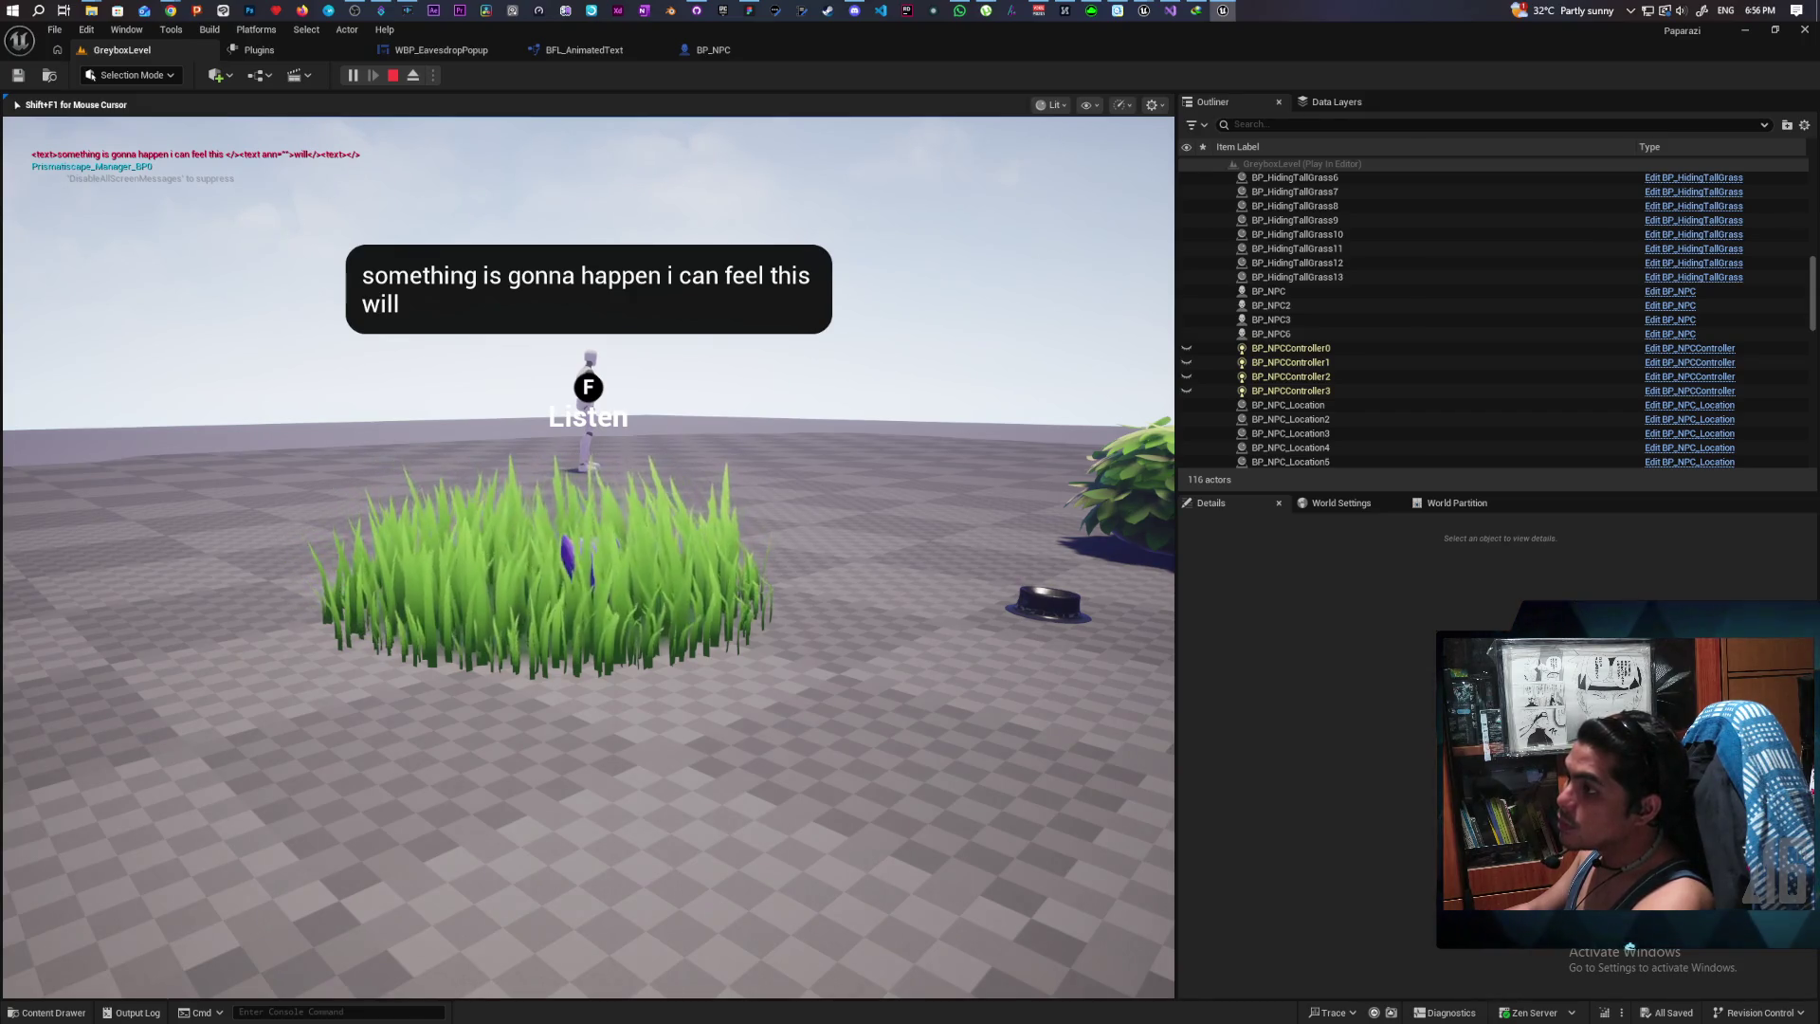
pyautogui.press('Escape')
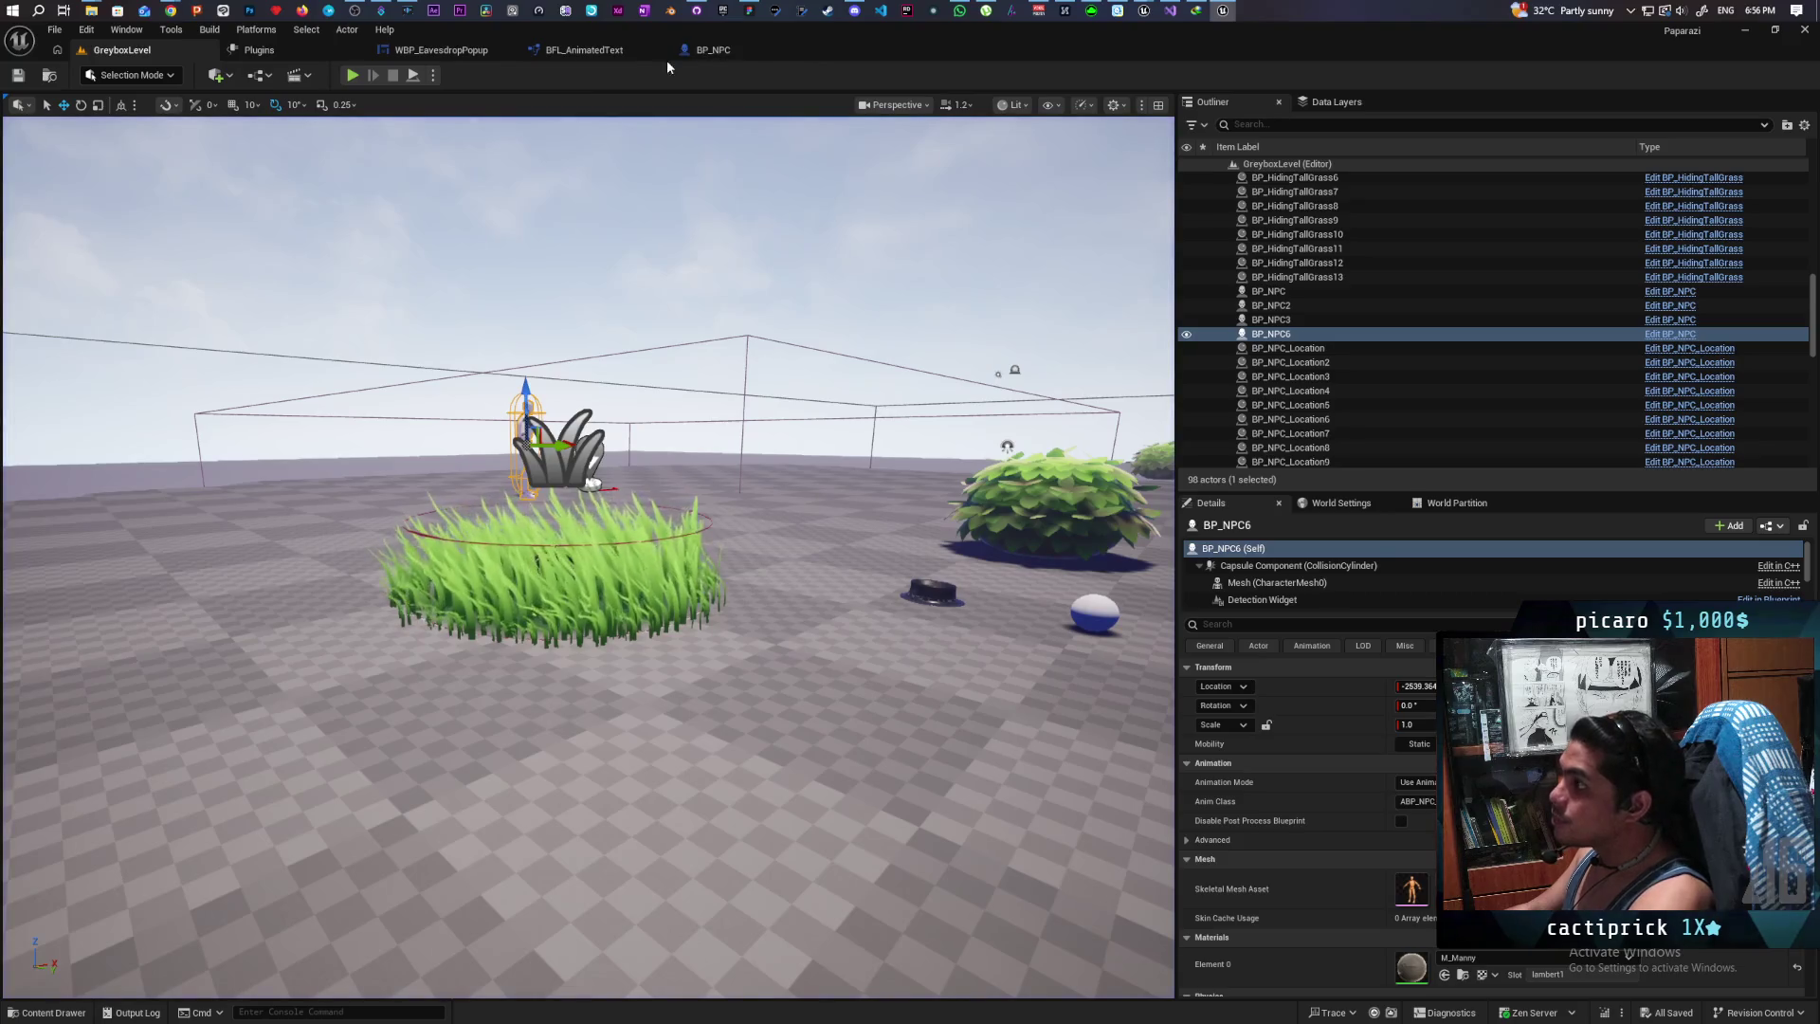
pyautogui.click(351, 76)
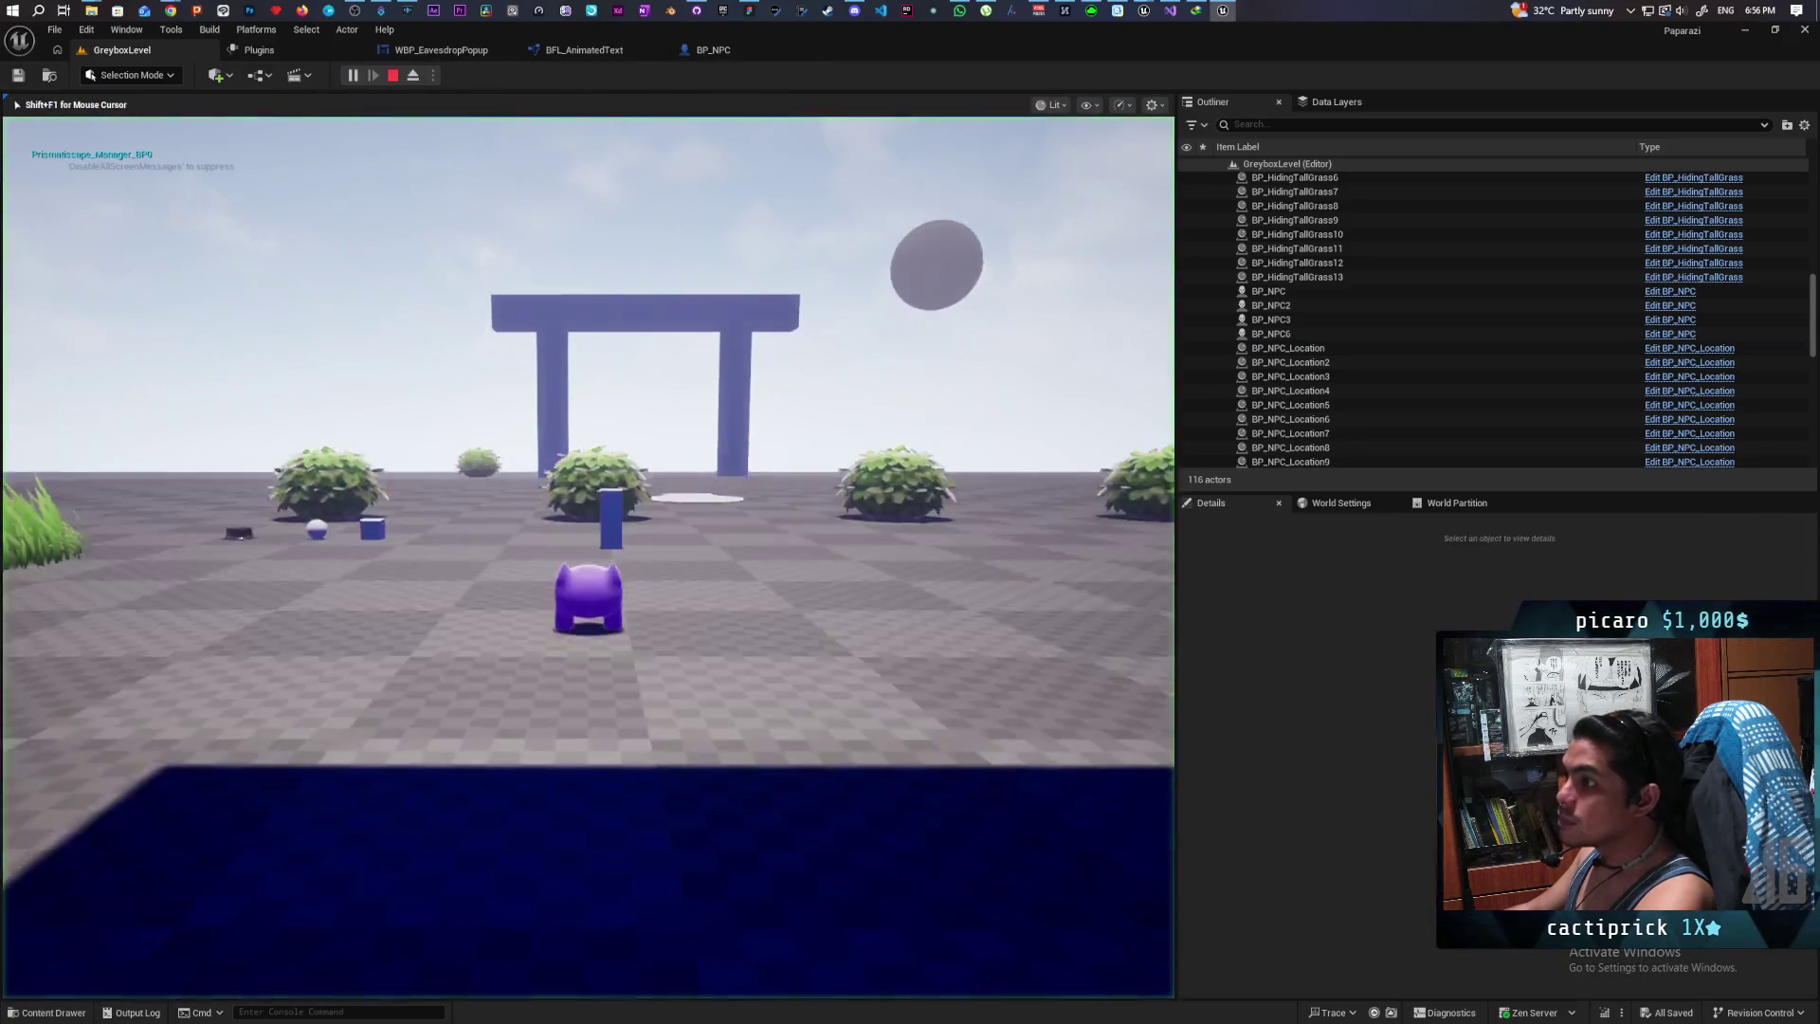
pyautogui.press('f')
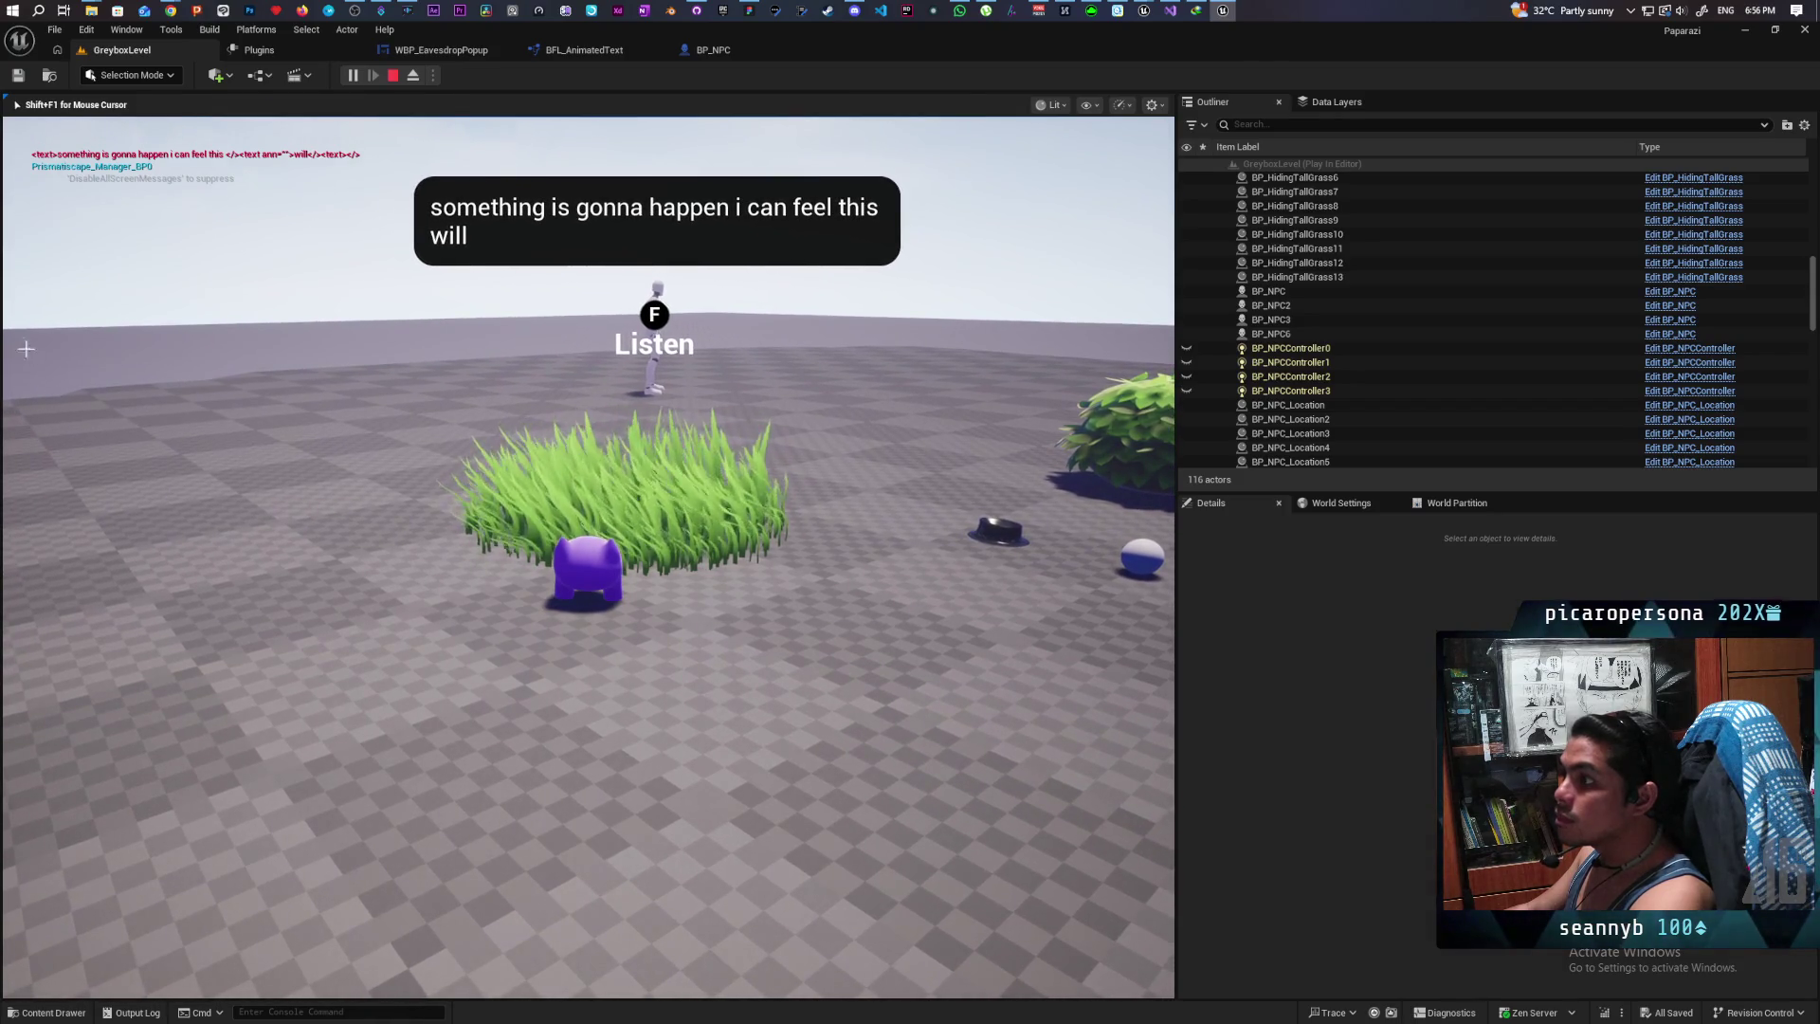
pyautogui.press('Escape')
pyautogui.click(736, 53)
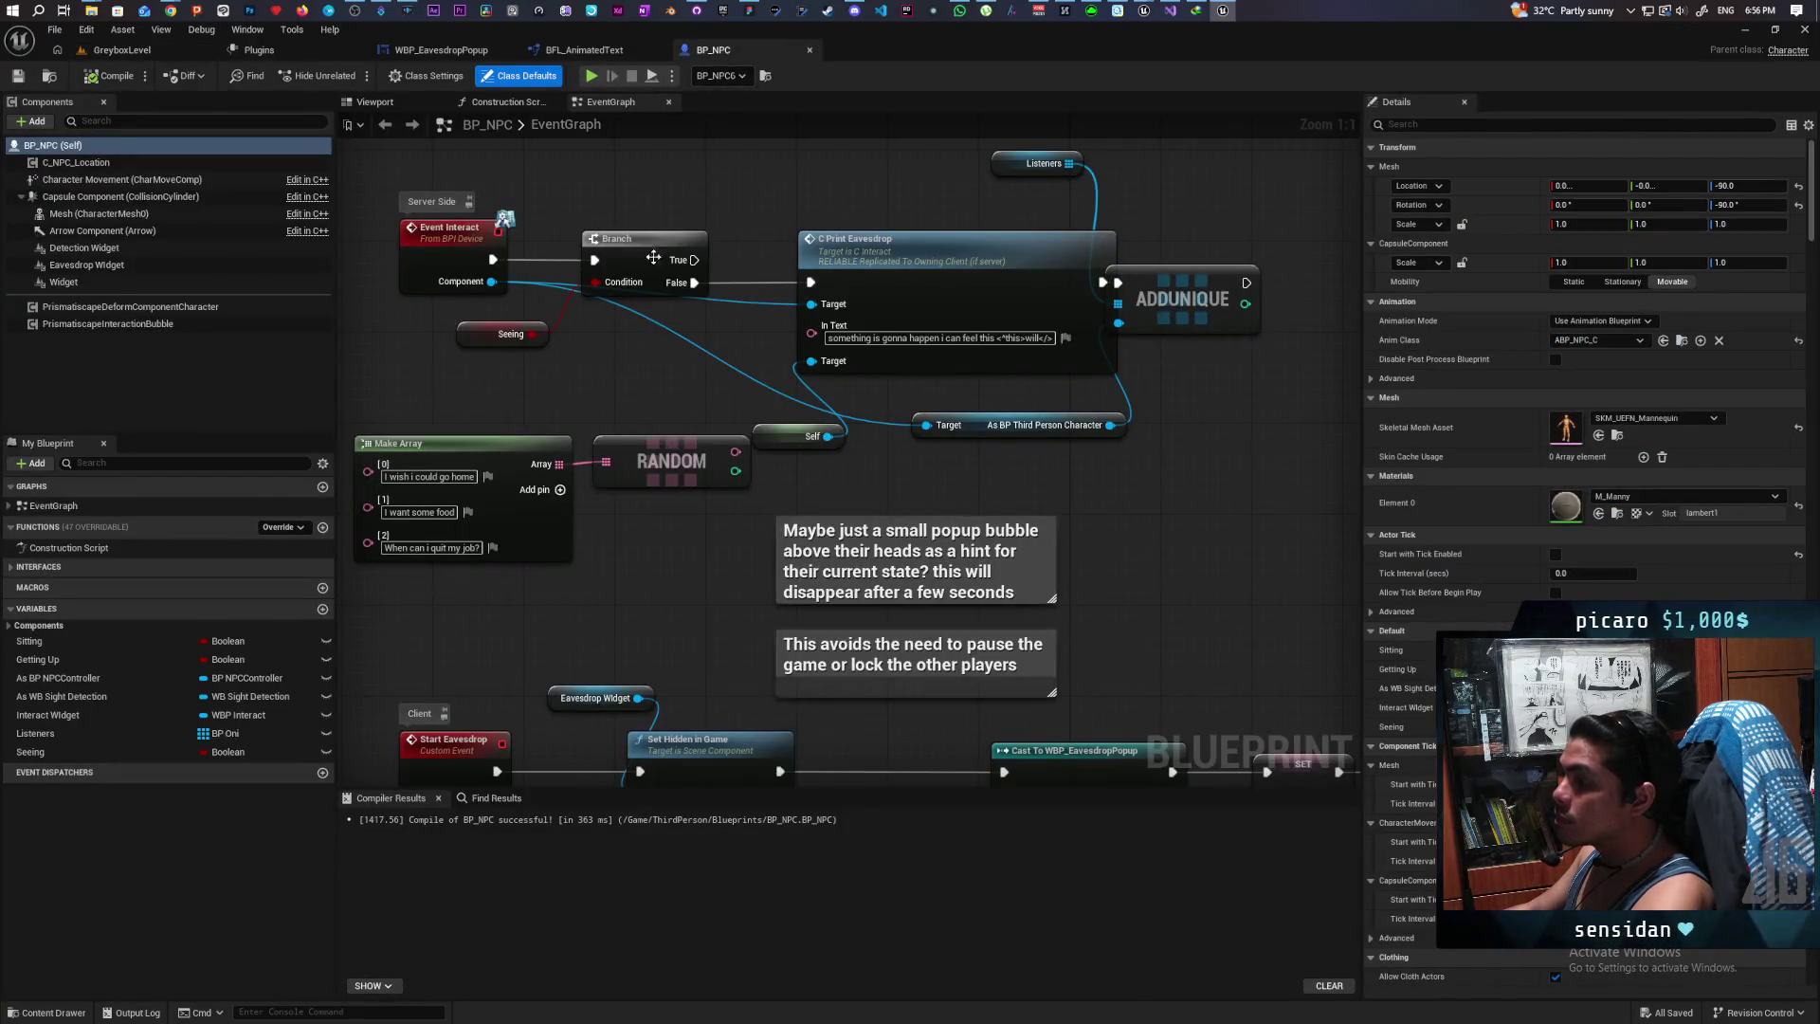
# Step: Rework Trim Trailing's result connection in Replace Formatting, compile and save BFL_AnimatedText, then return to GreyboxLevel
pyautogui.click(588, 52)
pyautogui.moveTo(796, 458)
pyautogui.mouseDown()
pyautogui.moveTo(995, 480)
pyautogui.moveTo(1026, 556)
pyautogui.mouseUp()
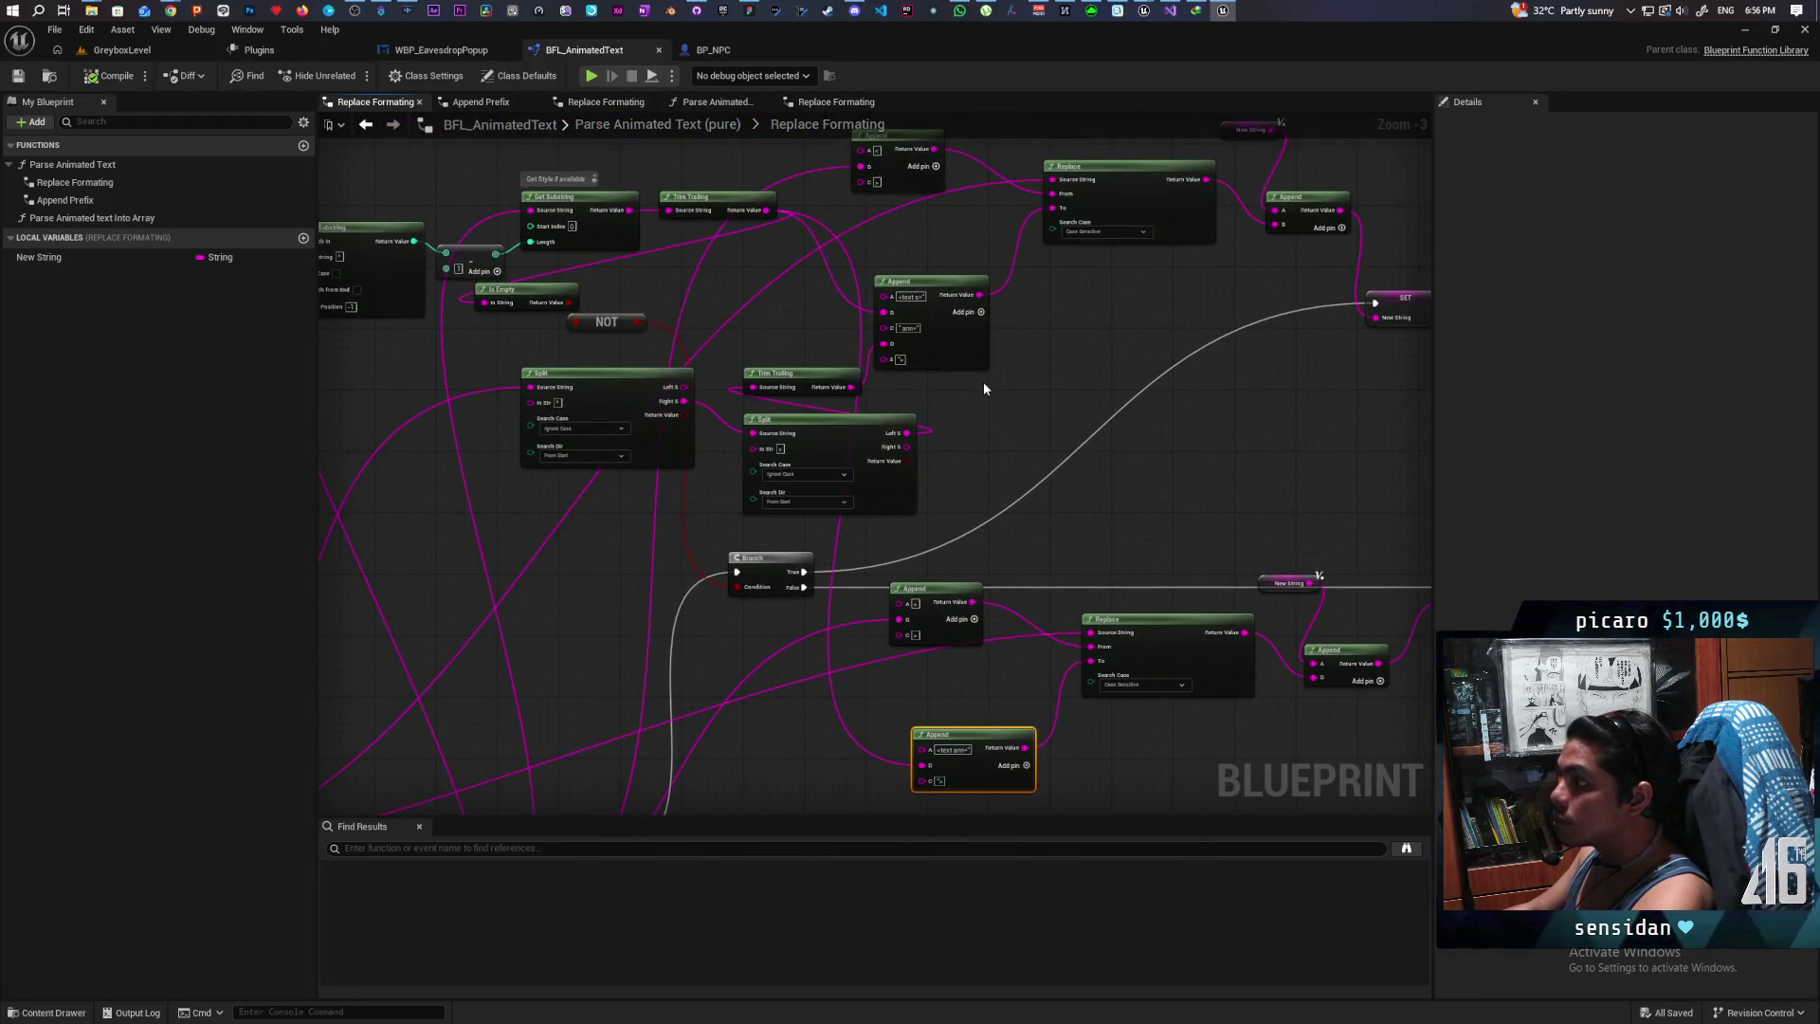
pyautogui.moveTo(927, 407)
pyautogui.mouseDown()
pyautogui.moveTo(979, 414)
pyautogui.moveTo(960, 393)
pyautogui.mouseUp()
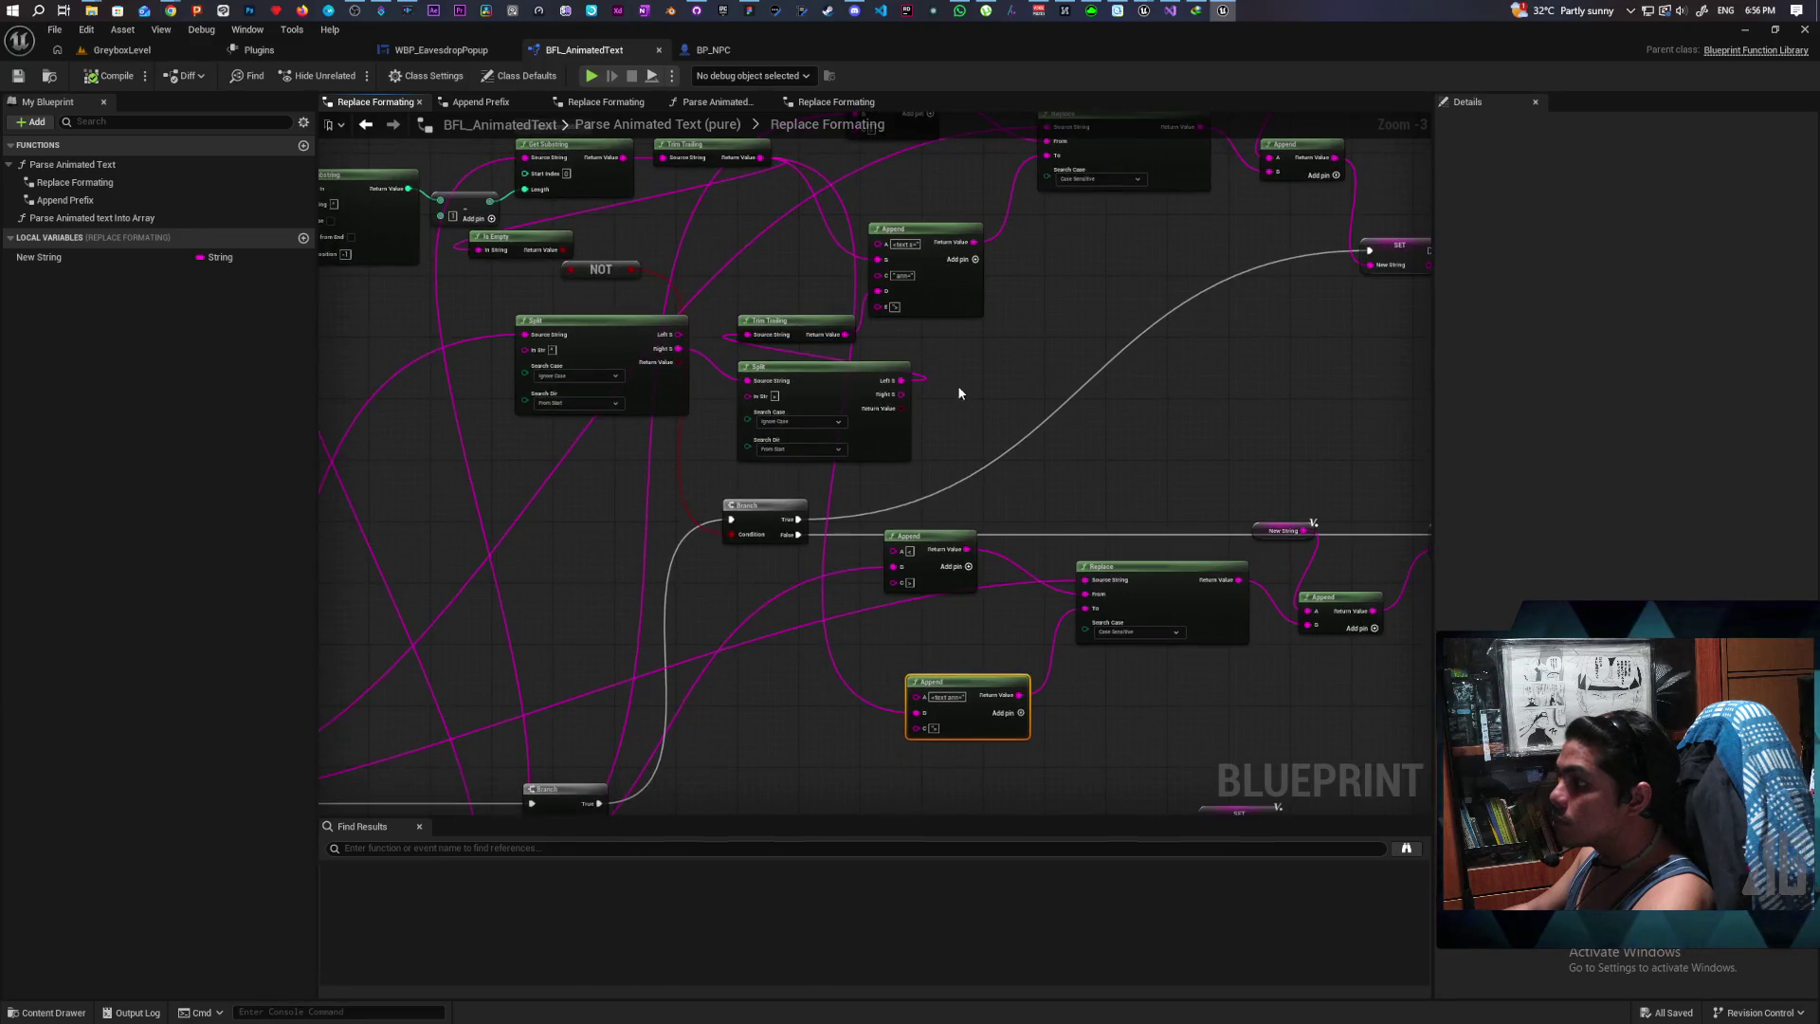
pyautogui.moveTo(842, 334)
pyautogui.mouseDown()
pyautogui.moveTo(918, 413)
pyautogui.moveTo(963, 362)
pyautogui.moveTo(920, 715)
pyautogui.mouseUp()
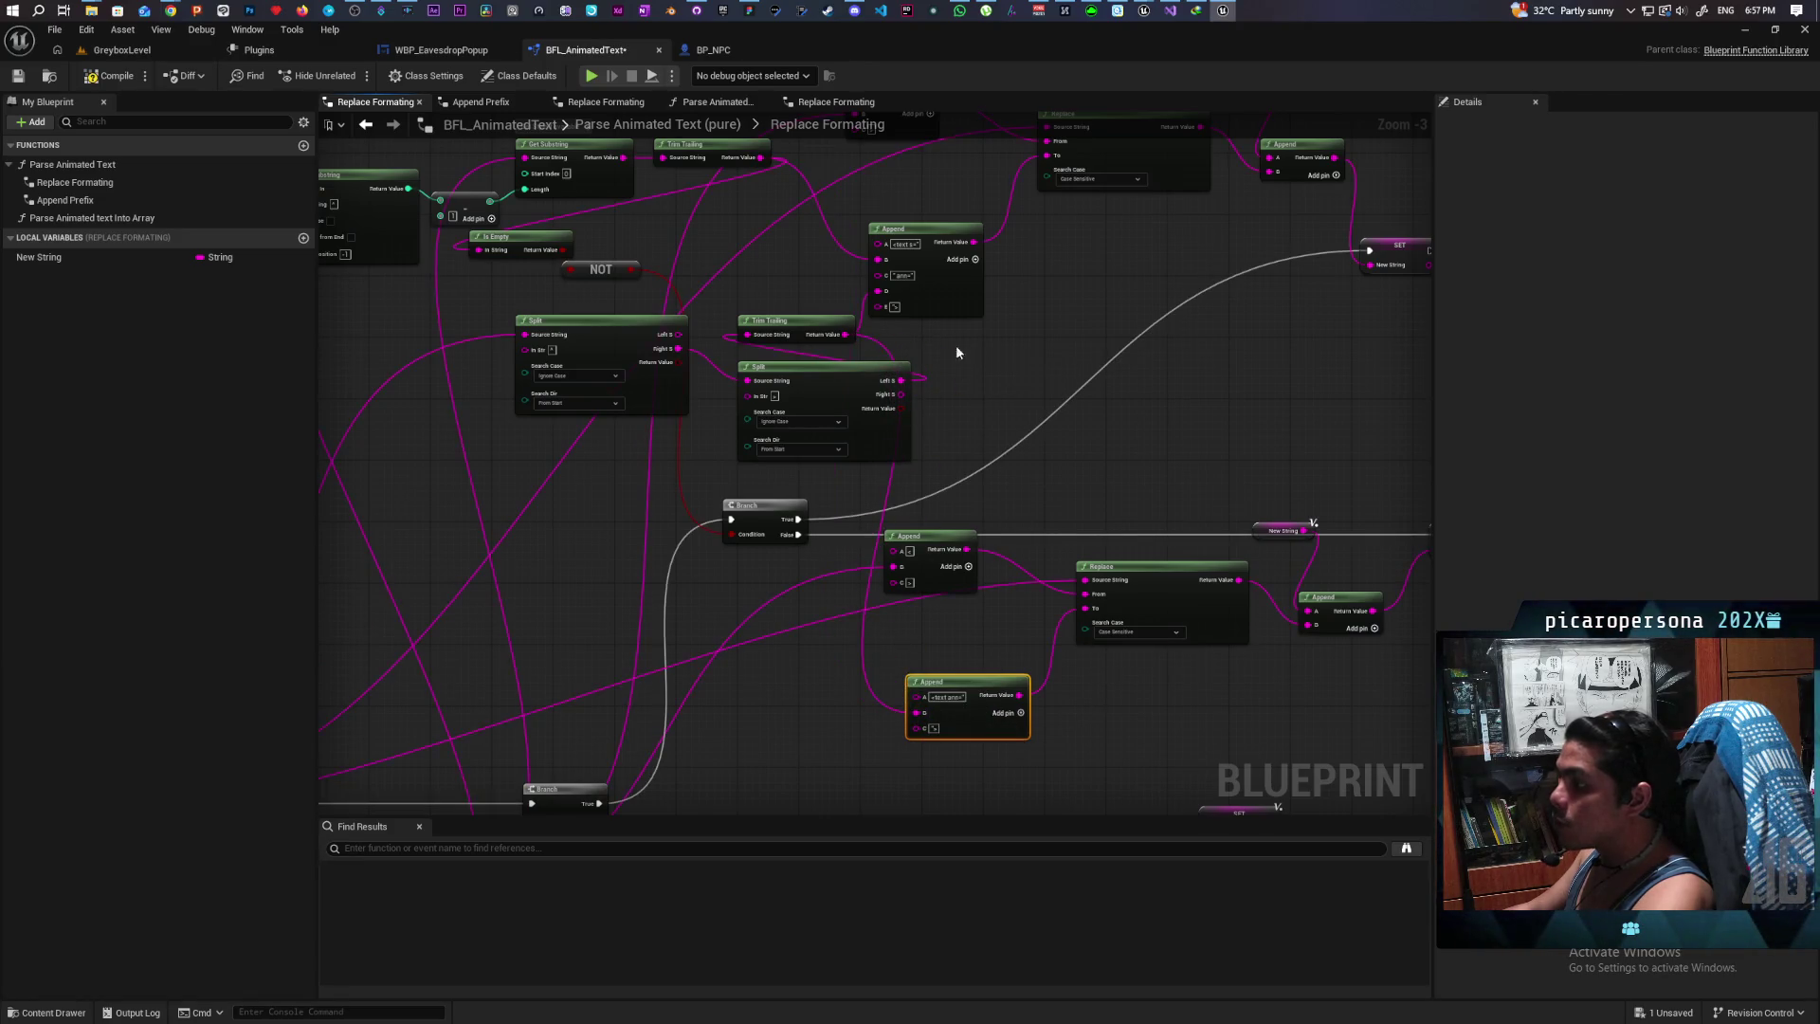
pyautogui.click(143, 76)
pyautogui.click(122, 50)
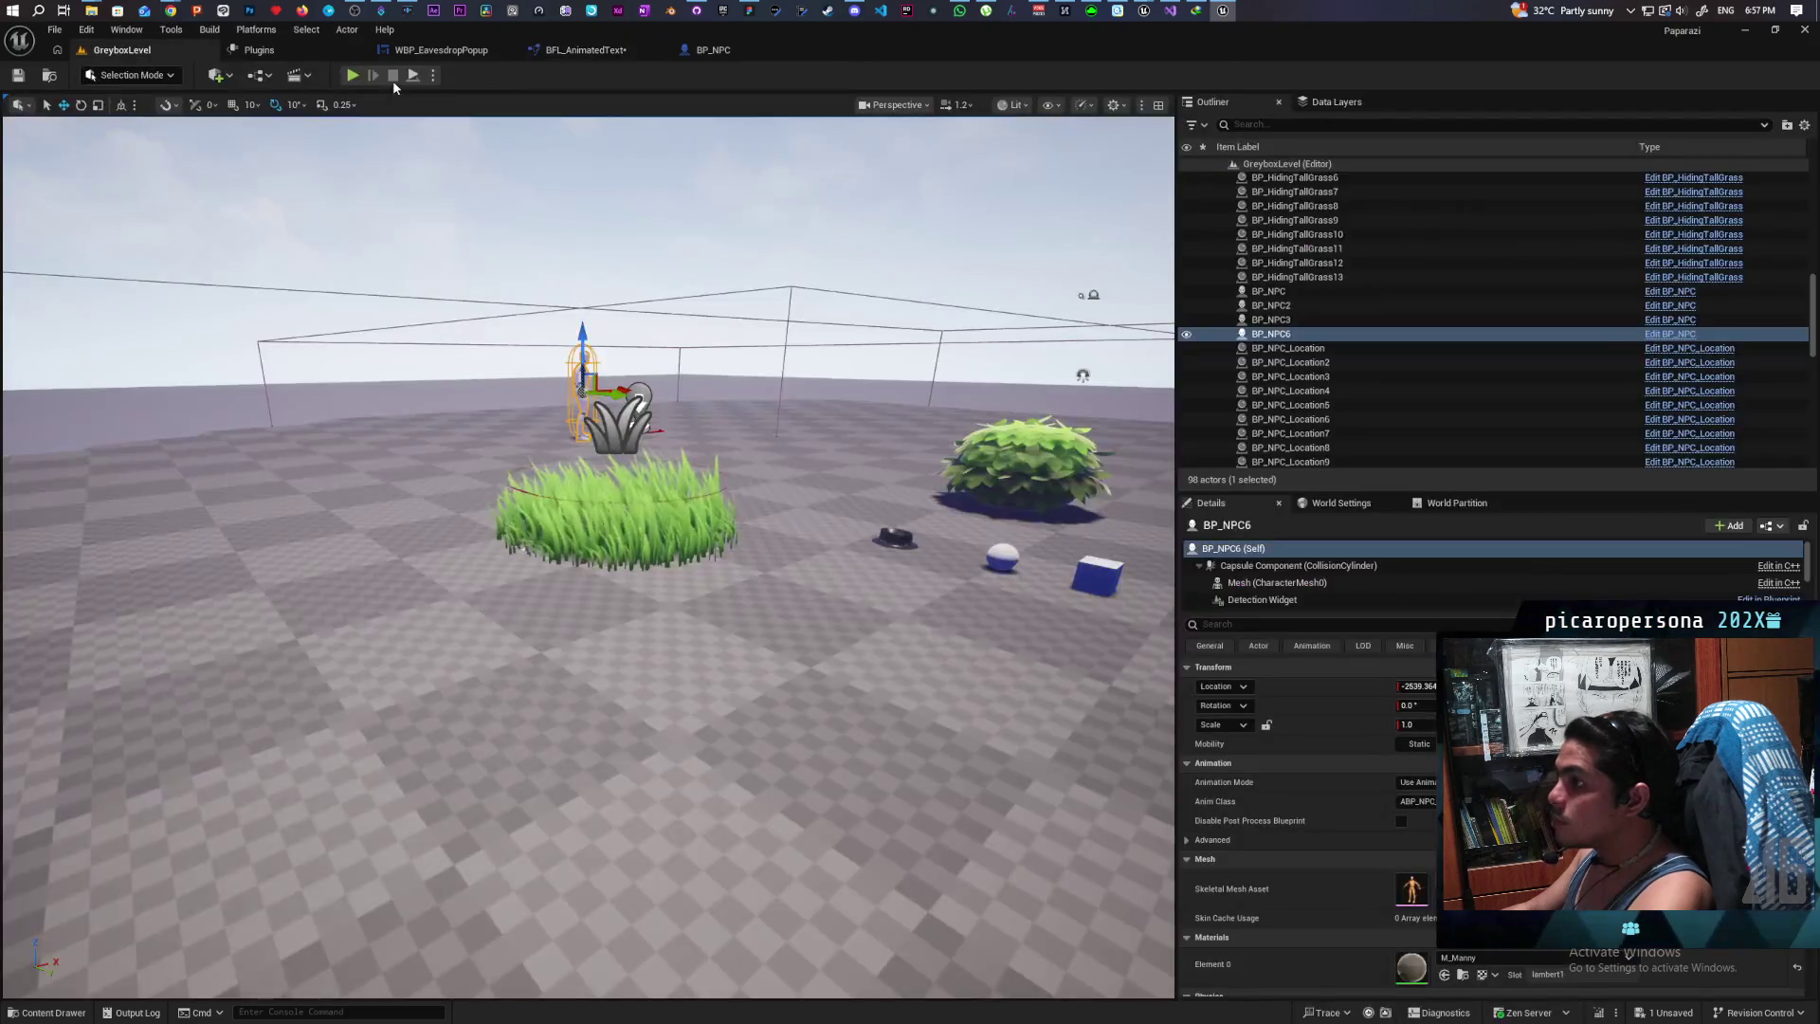
# Step: Play the level and confirm the NPC popup shows 'this' above 'will', then return to BFL_AnimatedText
pyautogui.hotkey('alt', 'p')
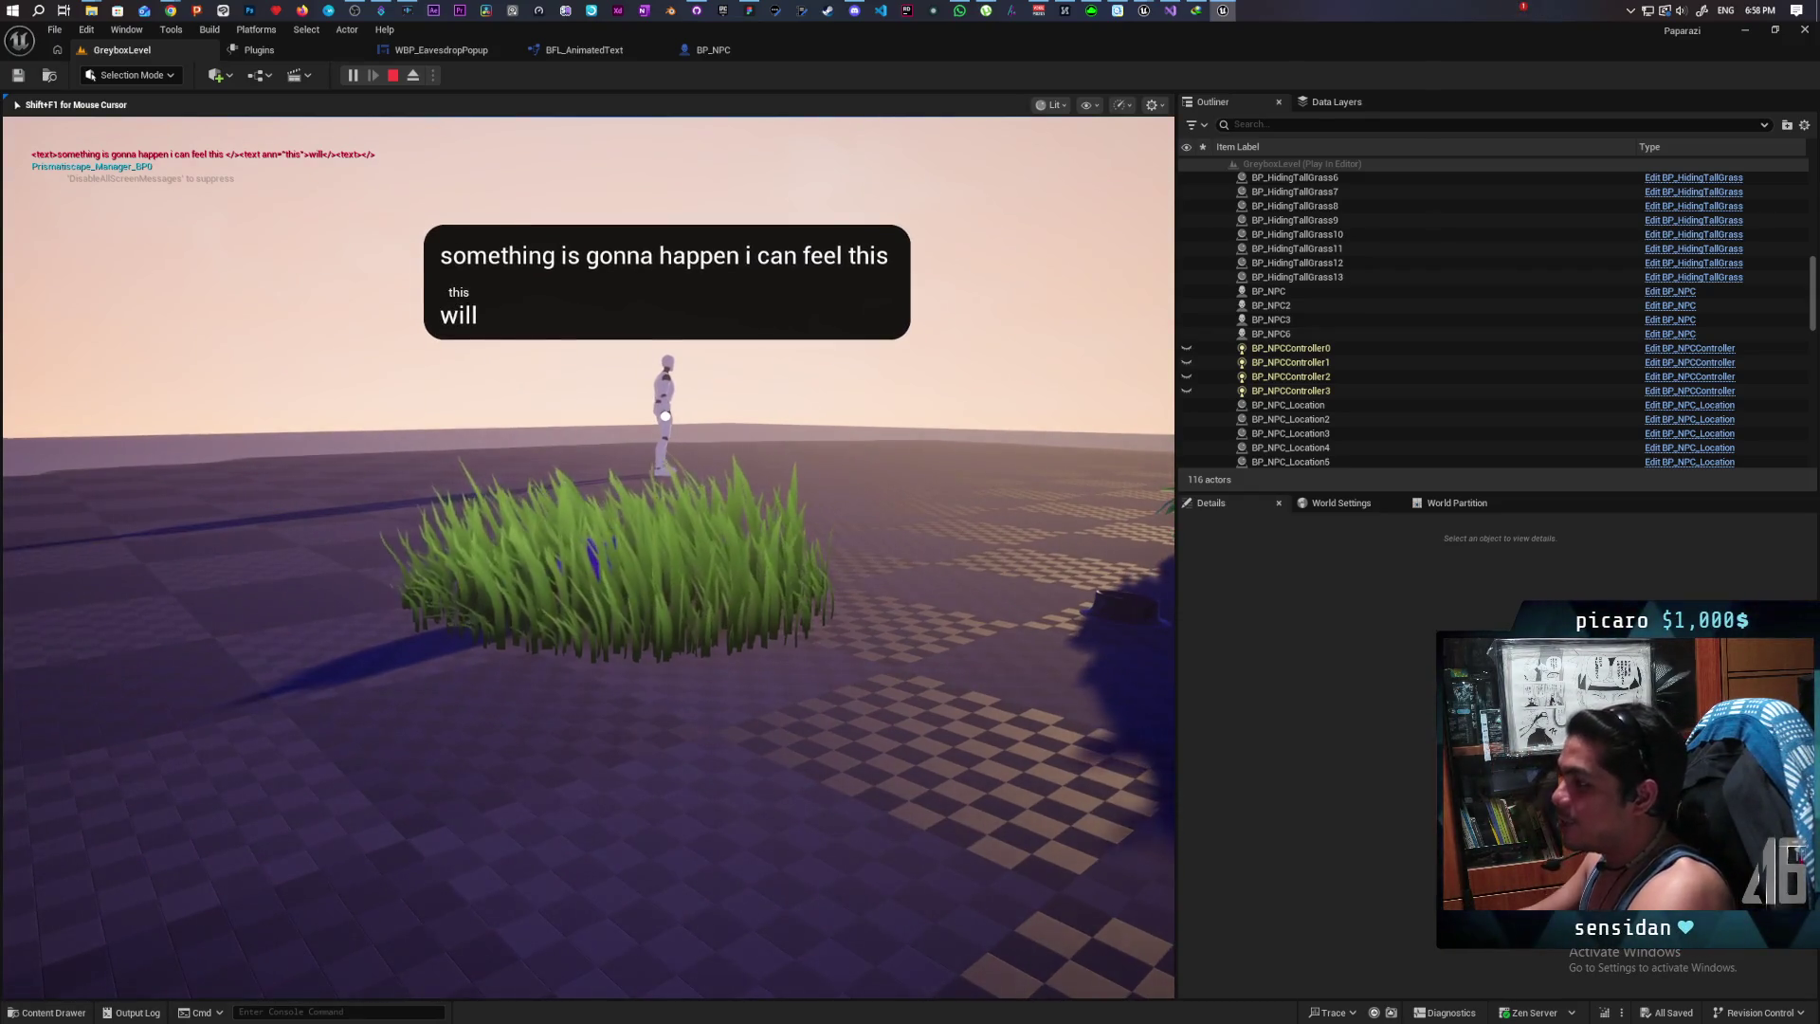
pyautogui.press('Escape')
pyautogui.click(582, 50)
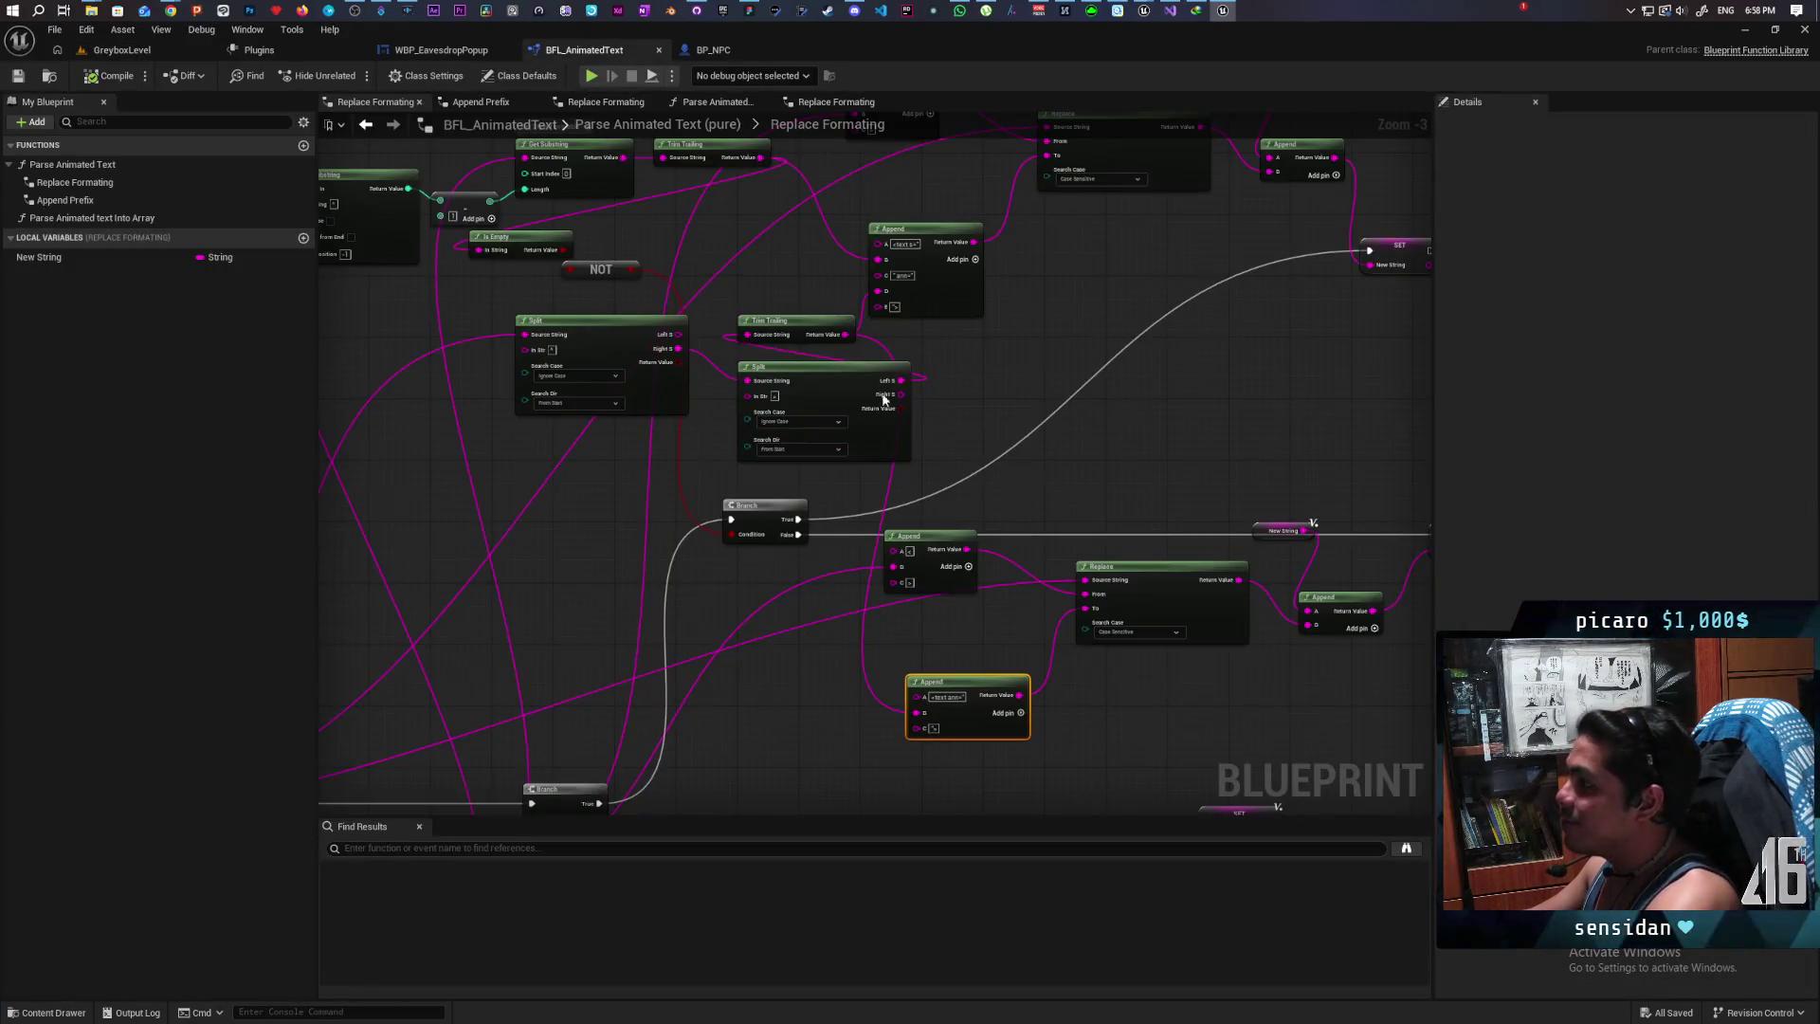
# Step: Zoom and pan across the full Replace Formatting graph, then switch to WBP_EavesdropPopup's event graph
pyautogui.scroll(-6, 923, 385)
pyautogui.scroll(5, 888, 417)
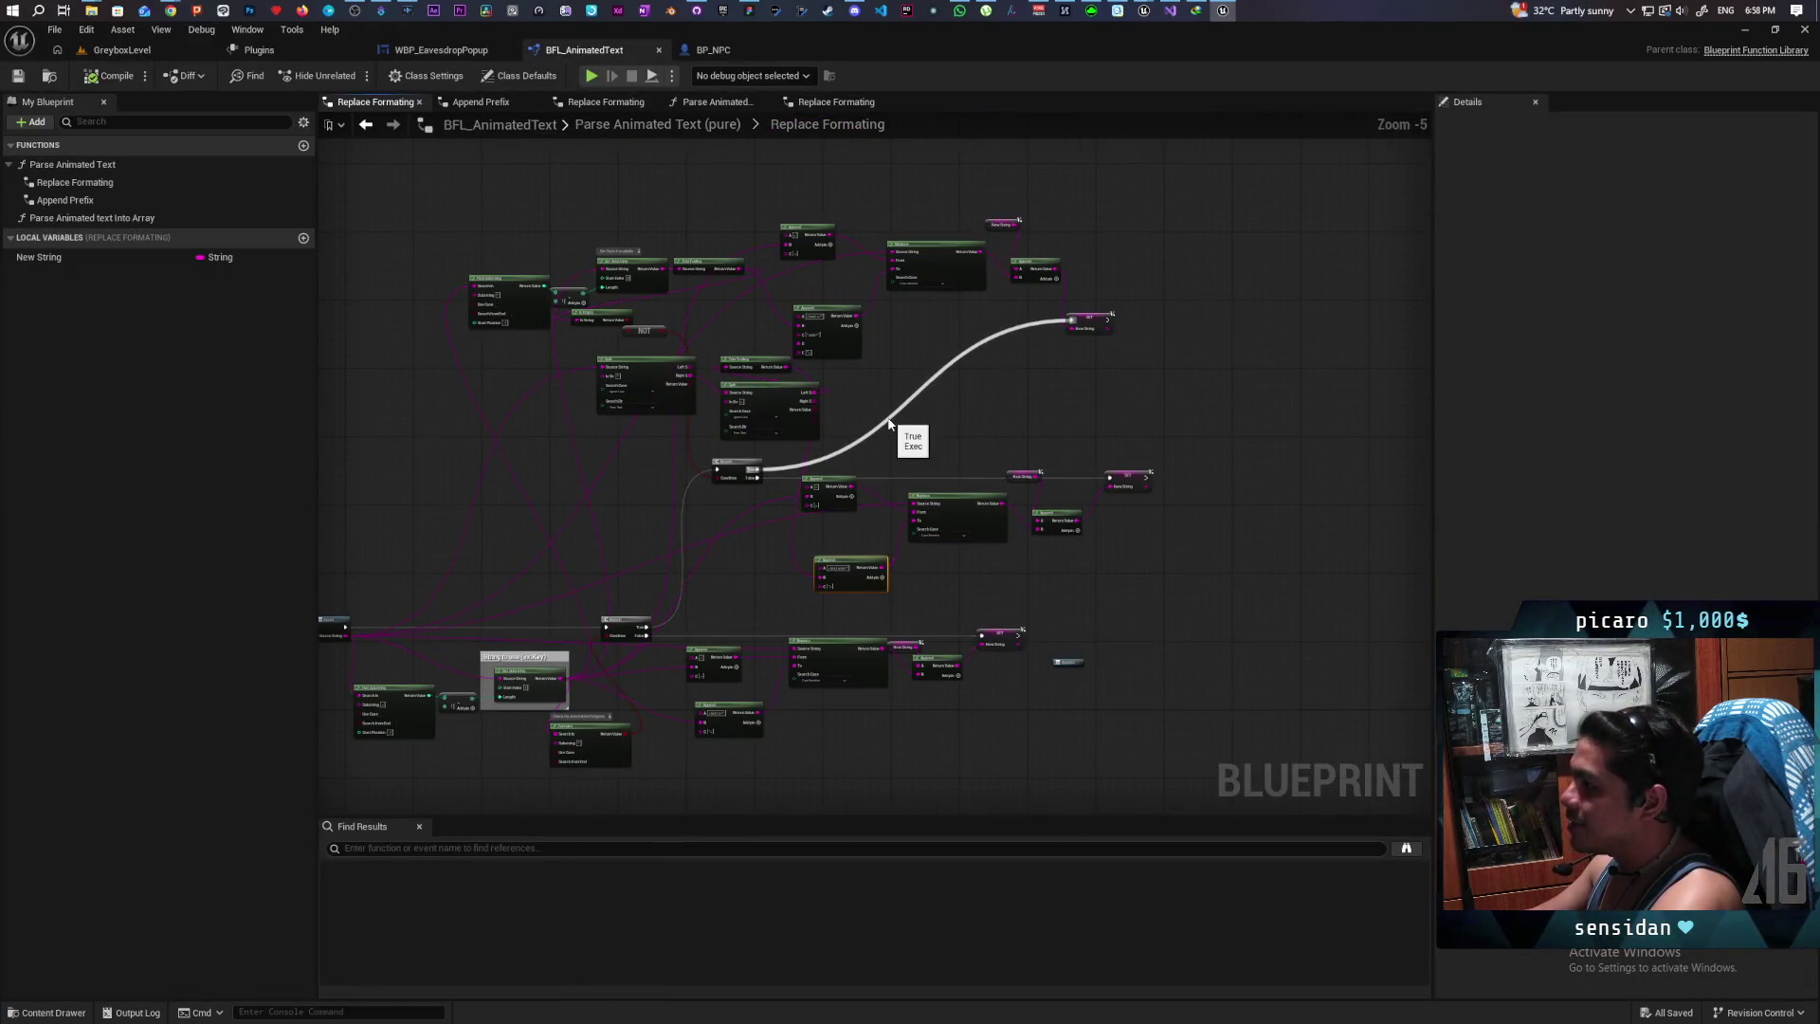
pyautogui.moveTo(887, 417); pyautogui.dragTo(1024, 390)
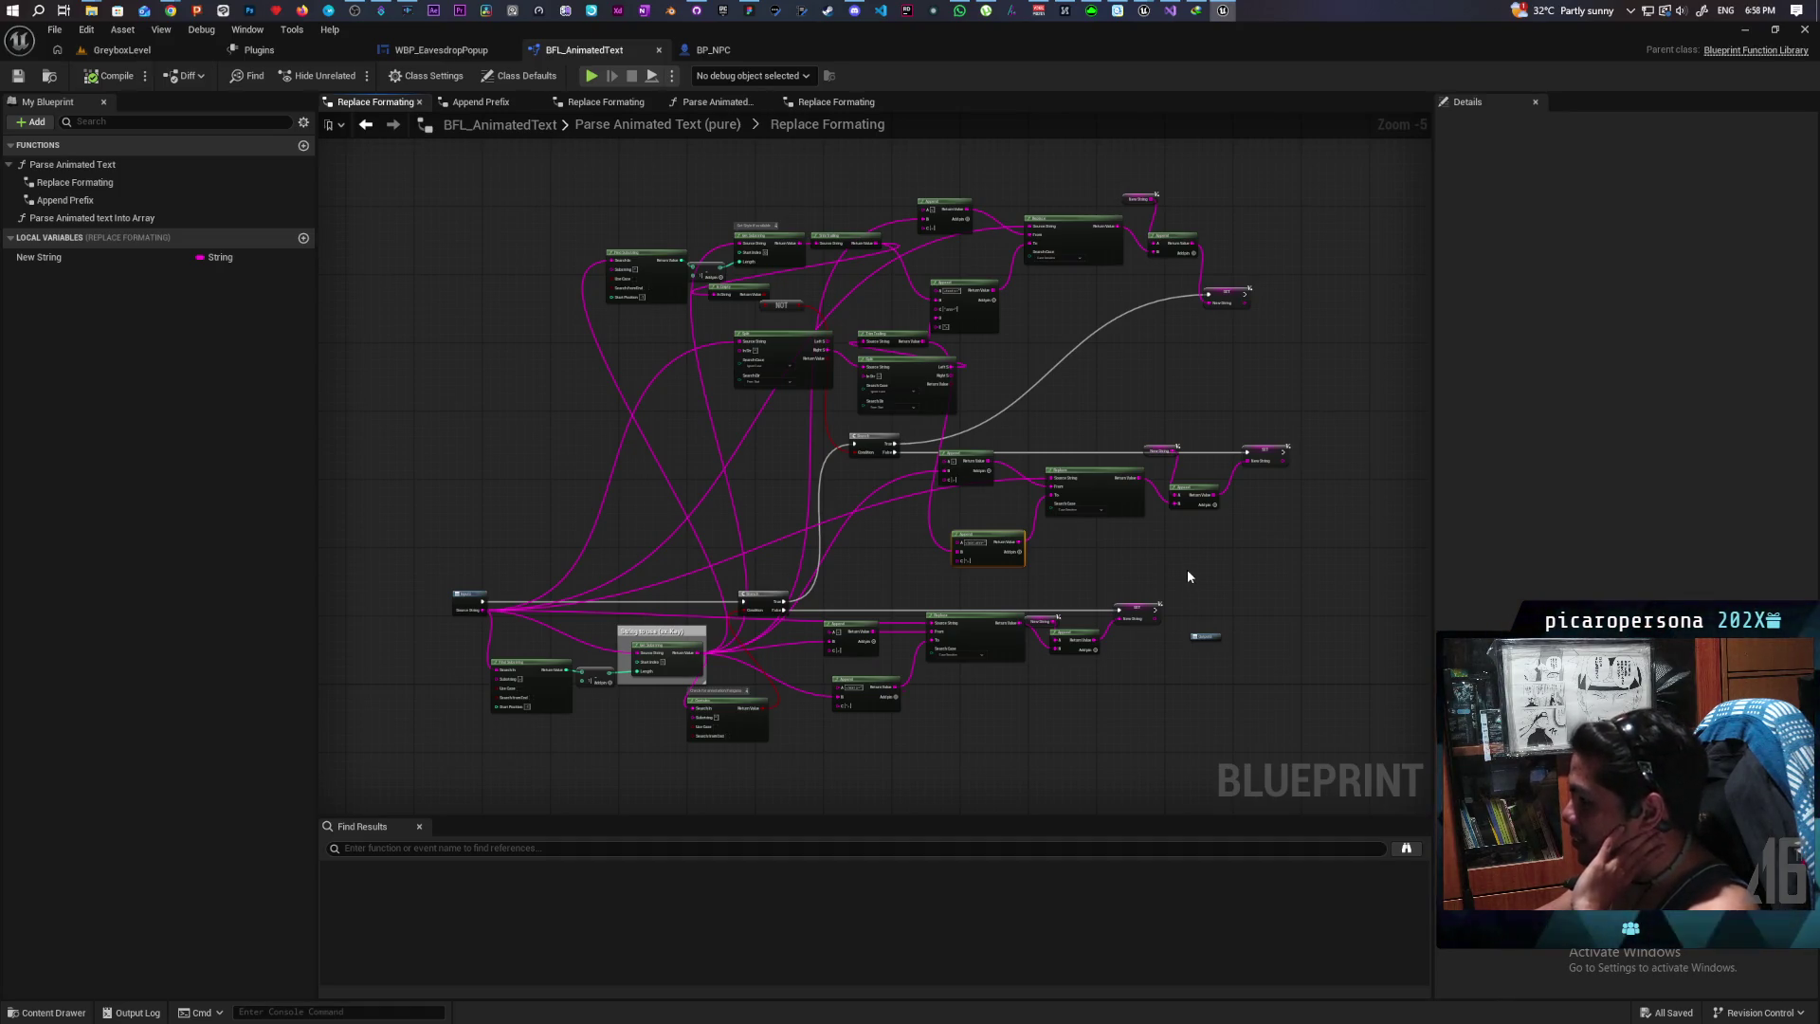
pyautogui.moveTo(1162, 565)
pyautogui.mouseDown()
pyautogui.moveTo(1024, 541)
pyautogui.moveTo(1081, 504)
pyautogui.moveTo(1071, 555)
pyautogui.moveTo(1050, 554)
pyautogui.mouseUp()
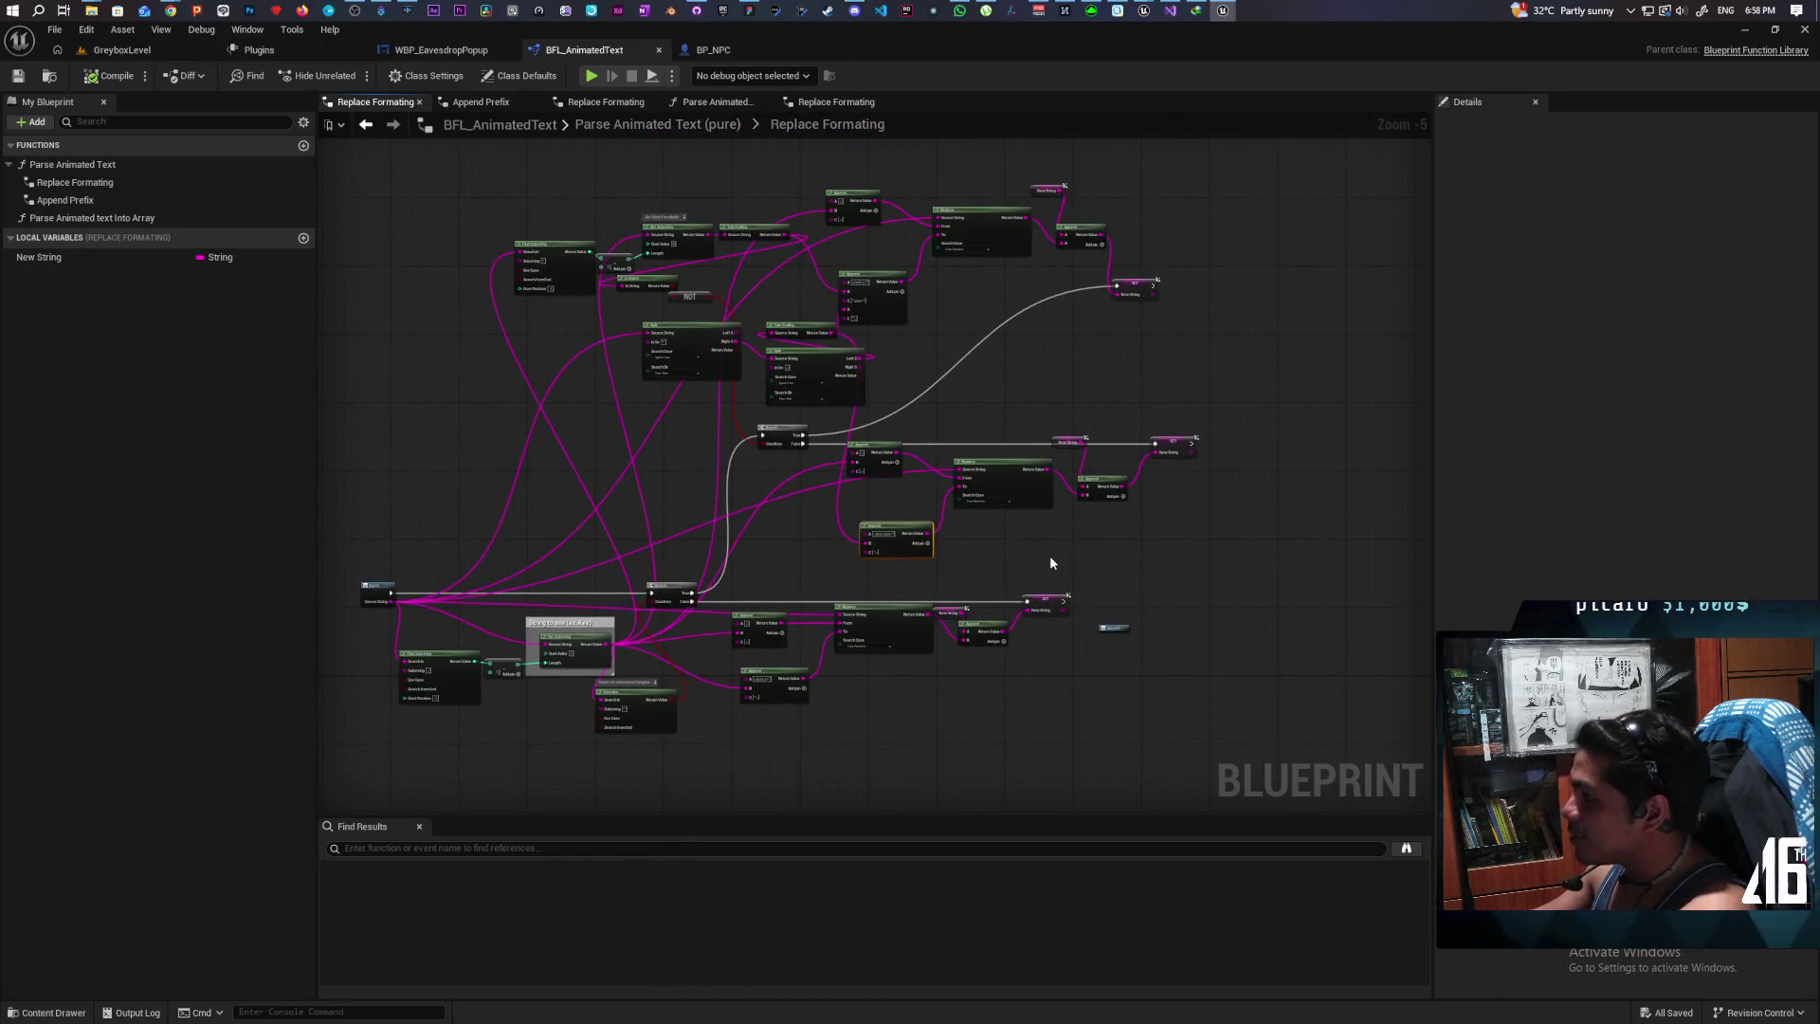
pyautogui.click(120, 49)
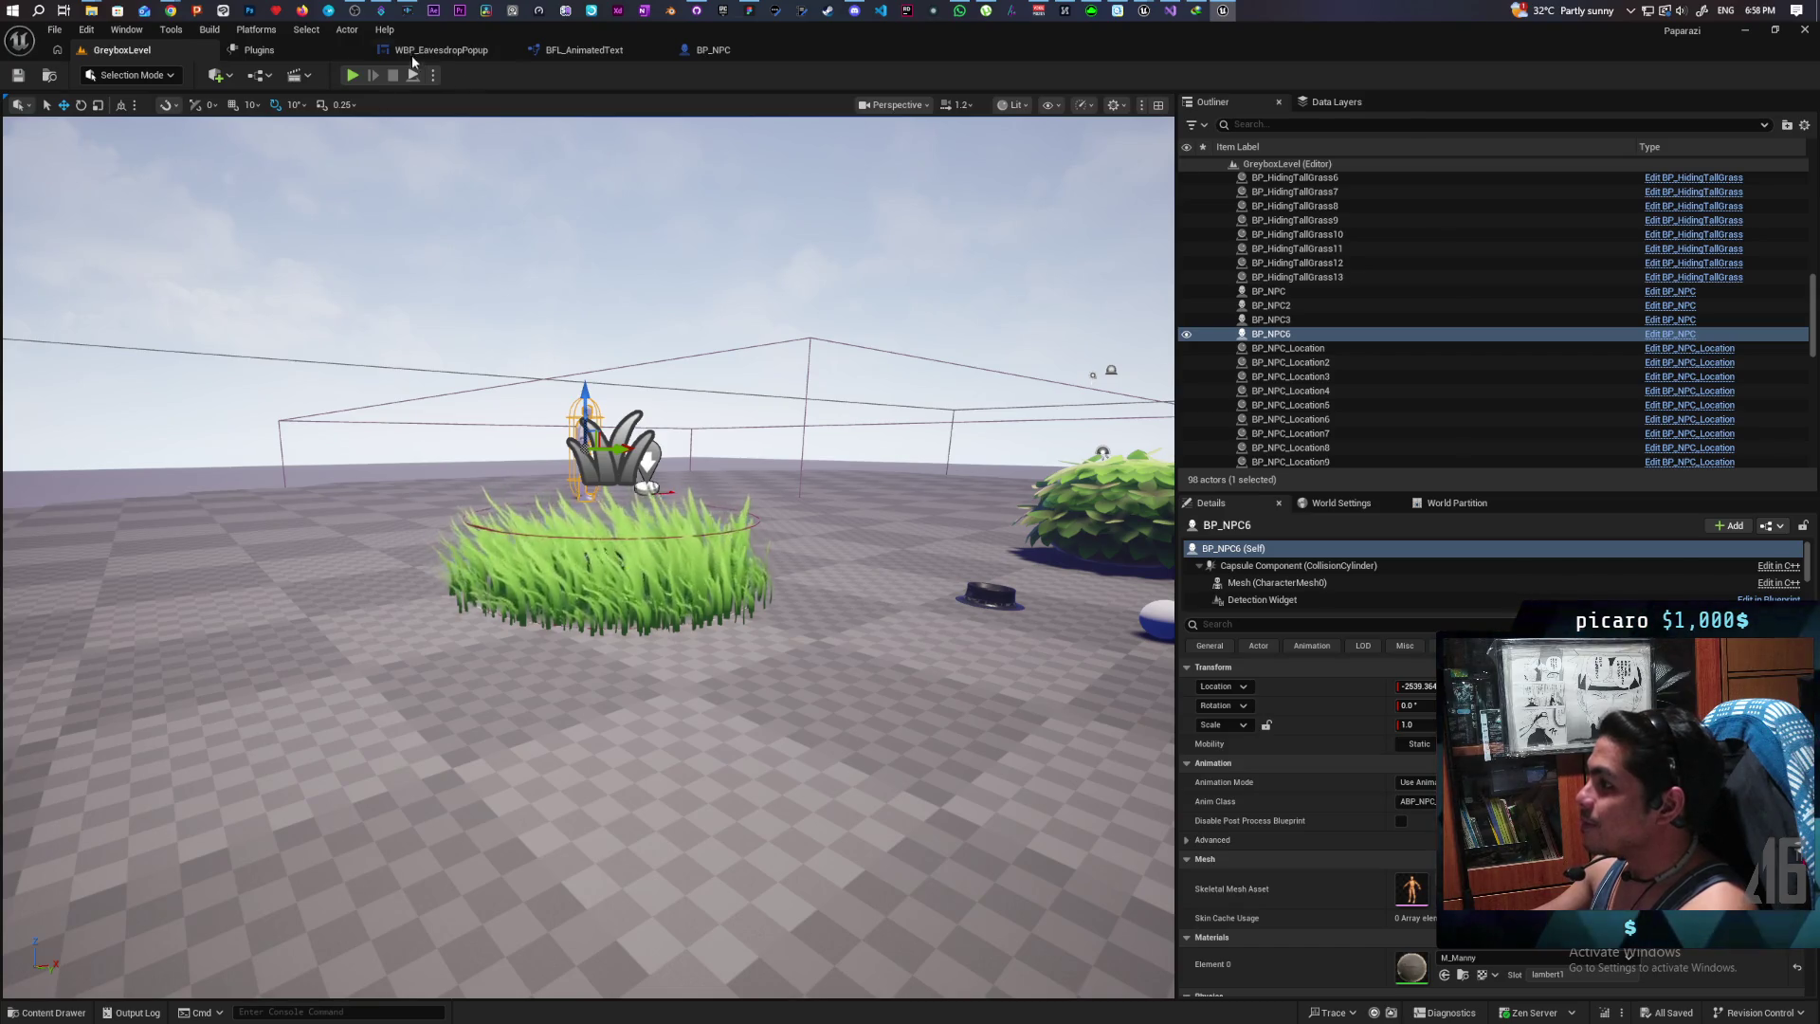
pyautogui.click(441, 50)
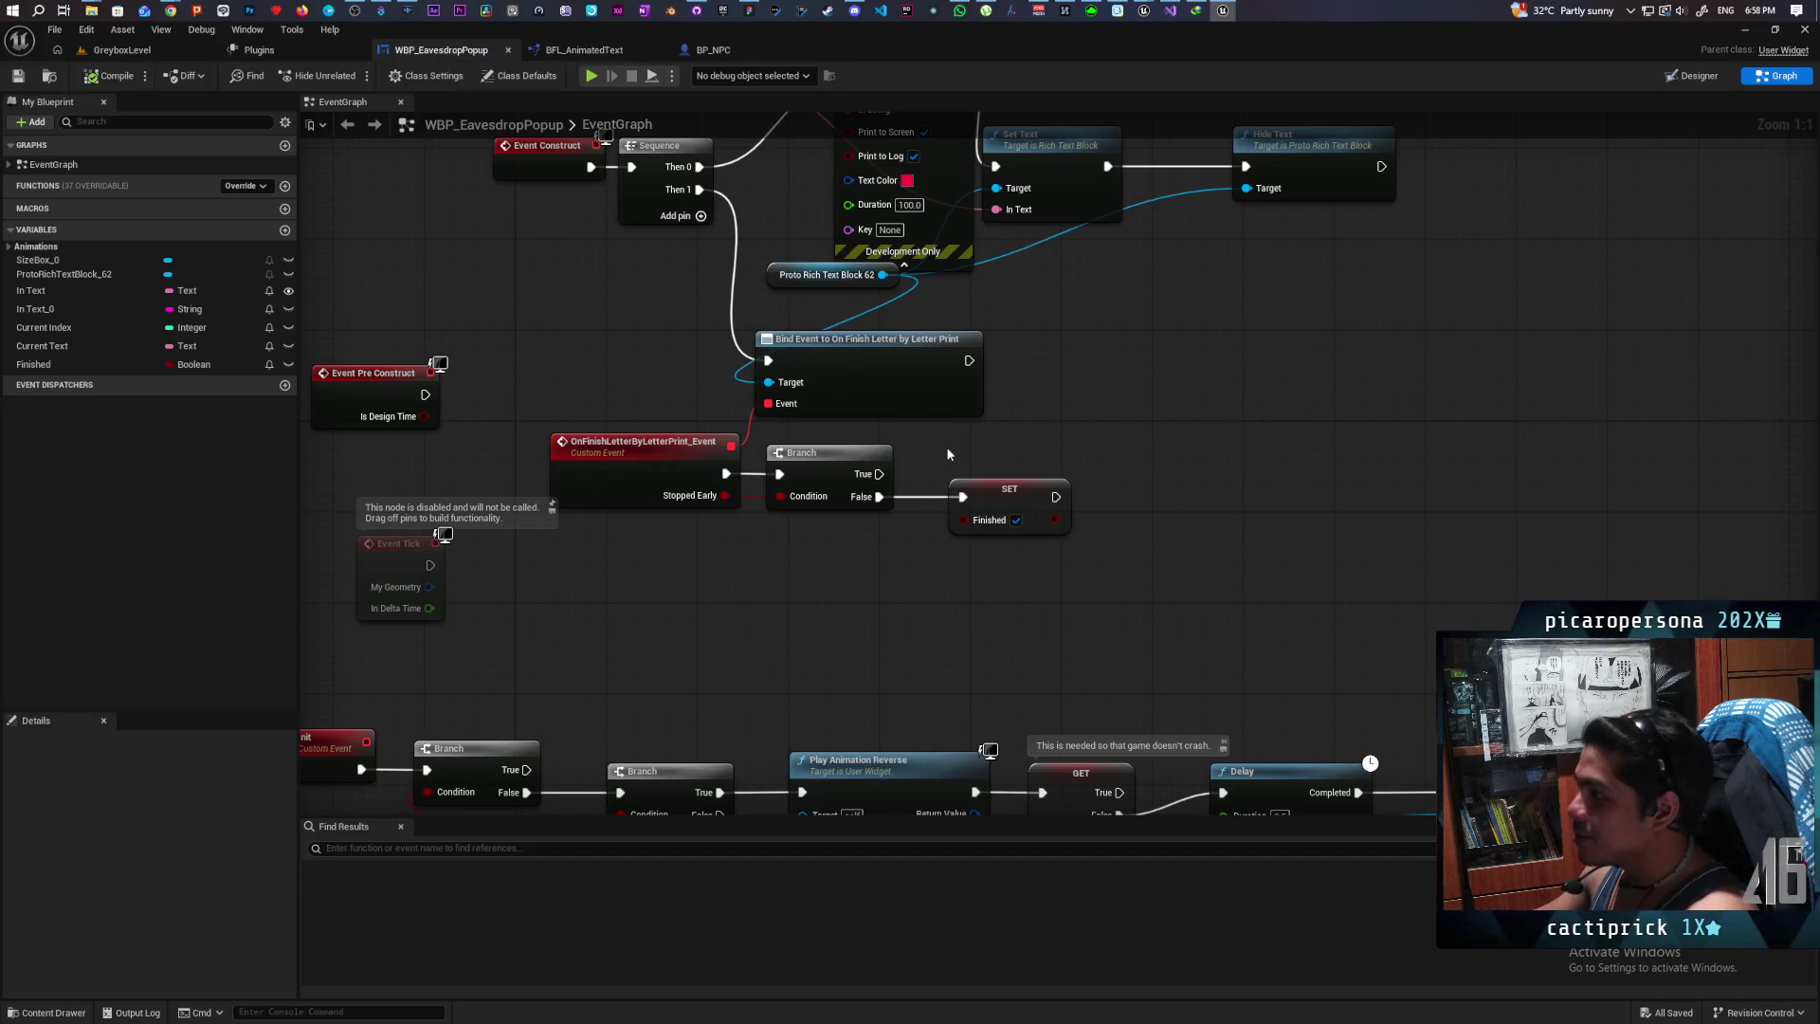
# Step: Drag the Set Timer by Event node further left in the popup event graph
pyautogui.scroll(-4, 768, 578)
pyautogui.moveTo(741, 447)
pyautogui.mouseDown()
pyautogui.moveTo(785, 475)
pyautogui.moveTo(777, 417)
pyautogui.mouseUp()
pyautogui.scroll(1, 777, 418)
pyautogui.scroll(1, 772, 402)
pyautogui.scroll(-1, 772, 402)
pyautogui.moveTo(1174, 324)
pyautogui.mouseDown()
pyautogui.moveTo(1086, 349)
pyautogui.moveTo(890, 324)
pyautogui.mouseUp()
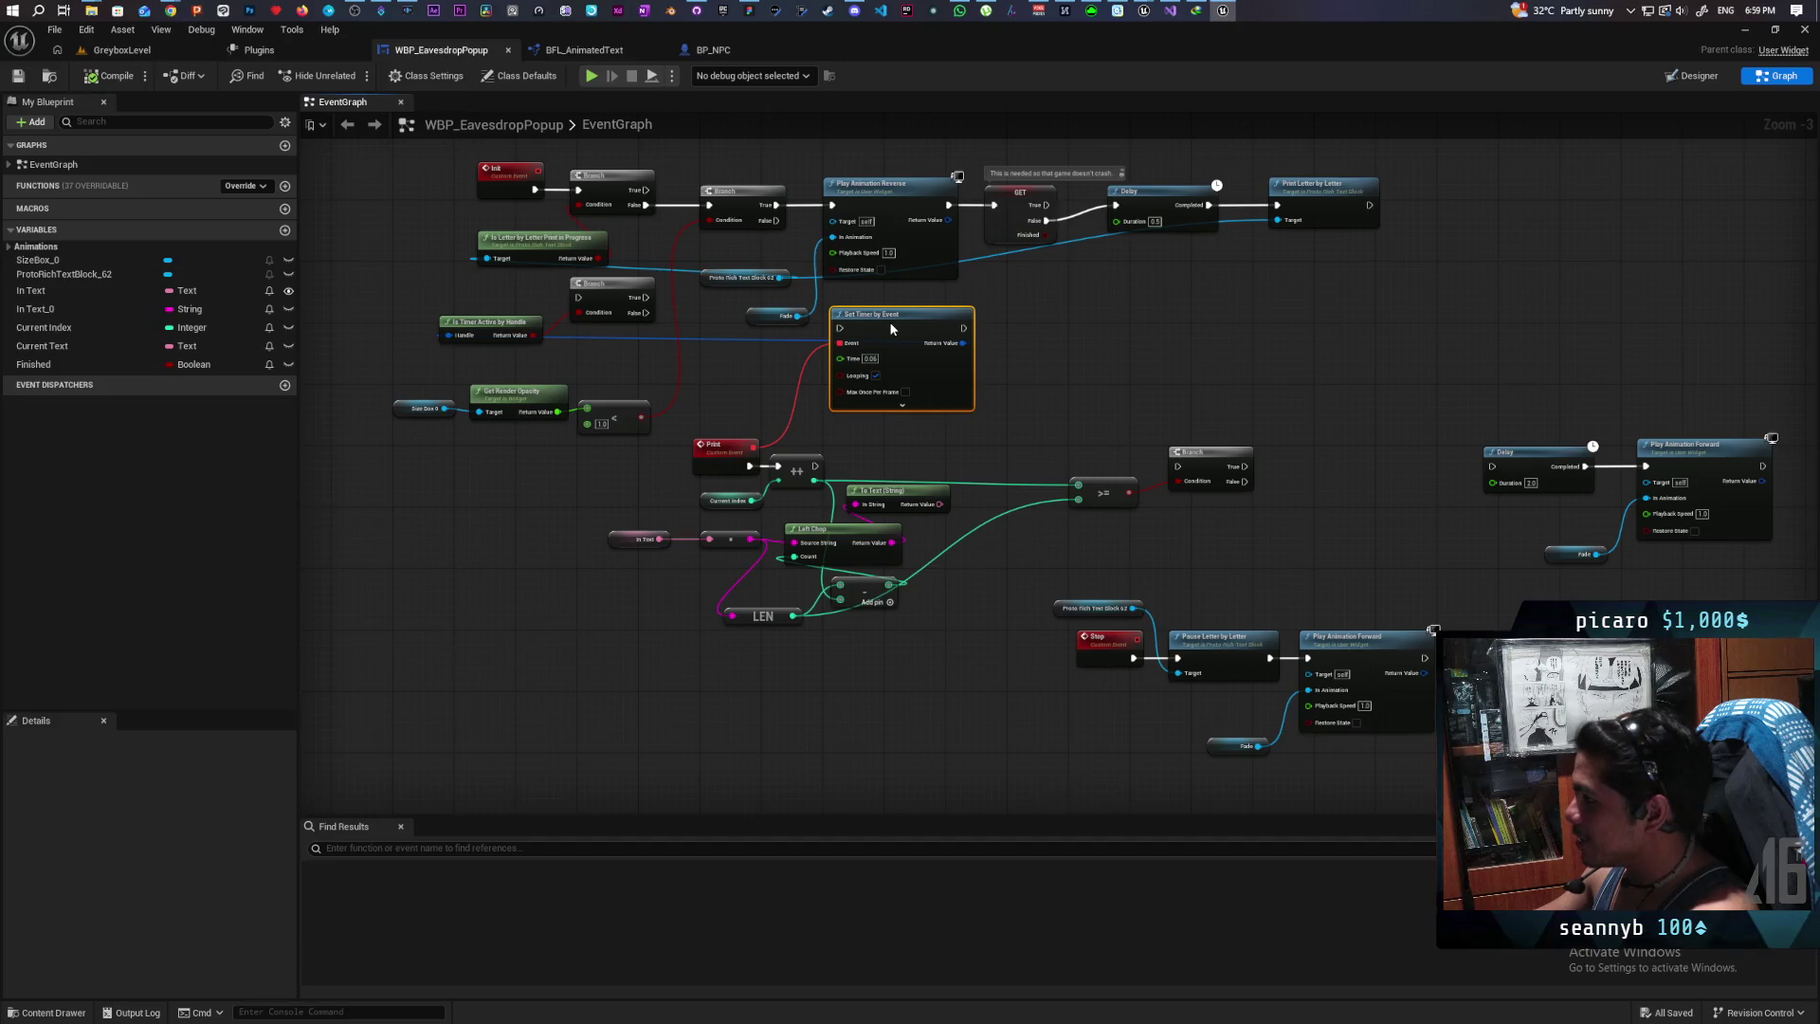
# Step: Box-select the block of text-chopping letter-print nodes
pyautogui.scroll(-3, 1043, 455)
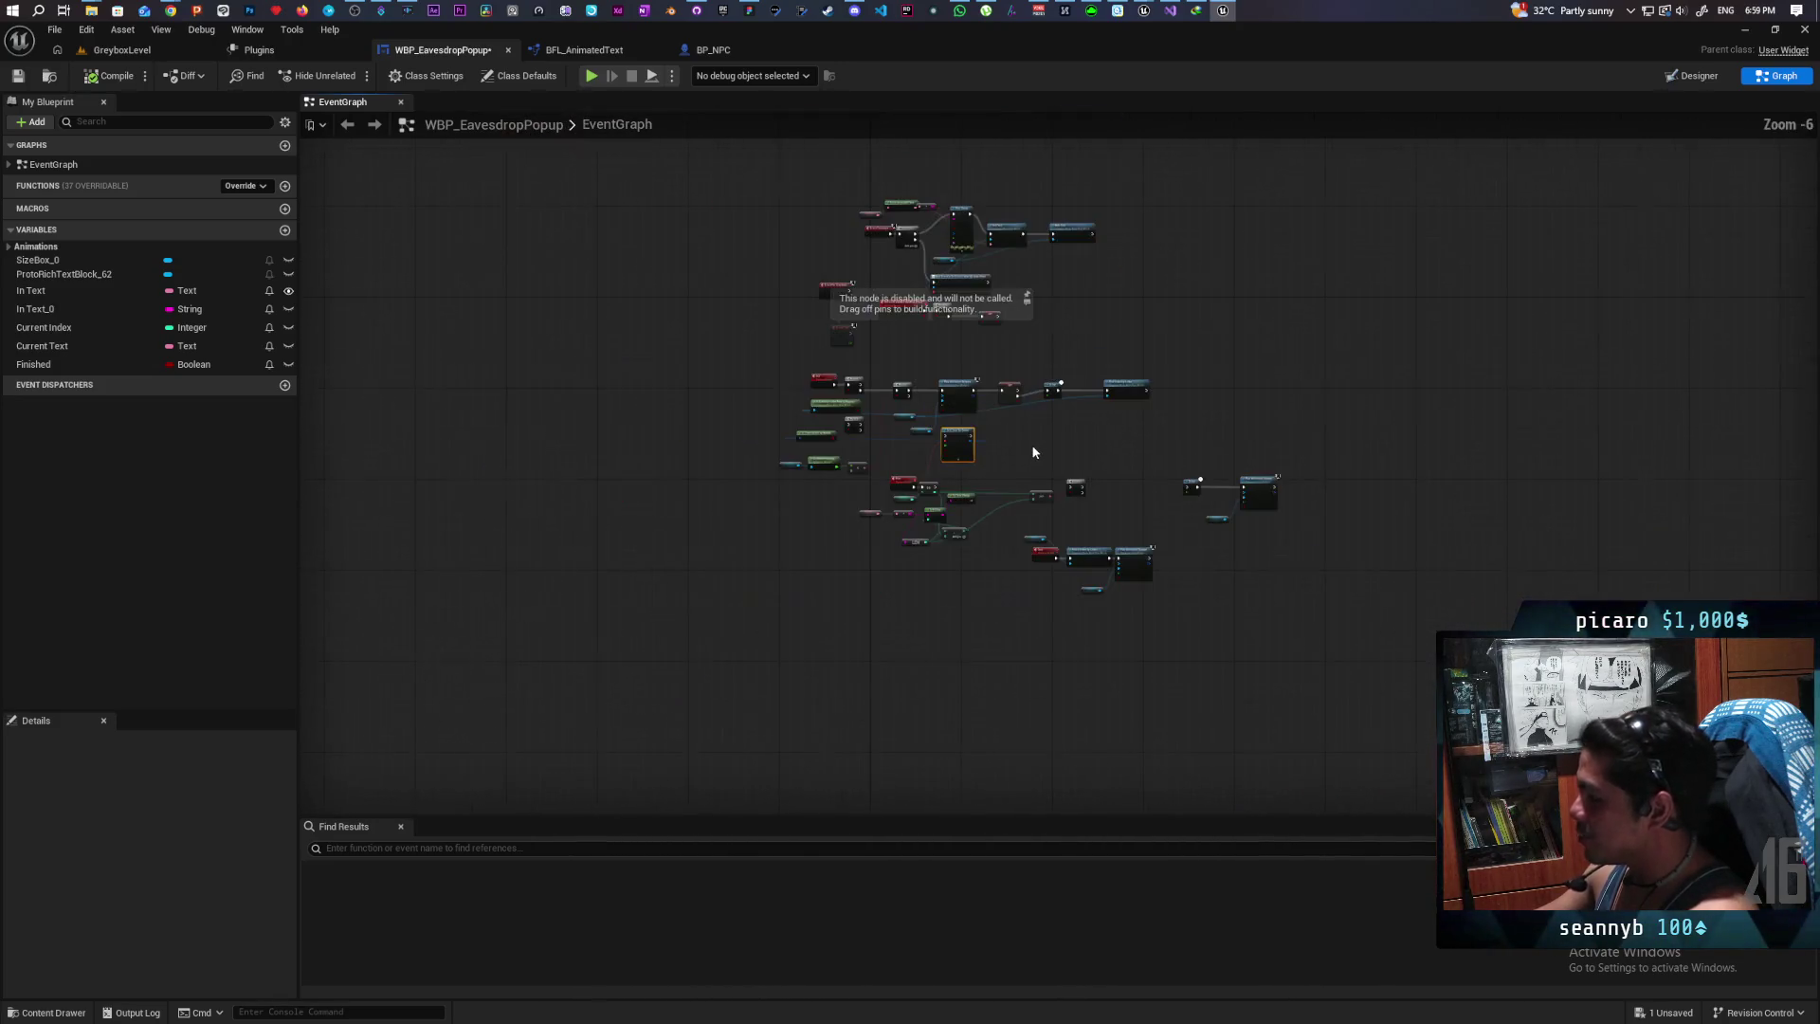
pyautogui.moveTo(1034, 452); pyautogui.dragTo(978, 433)
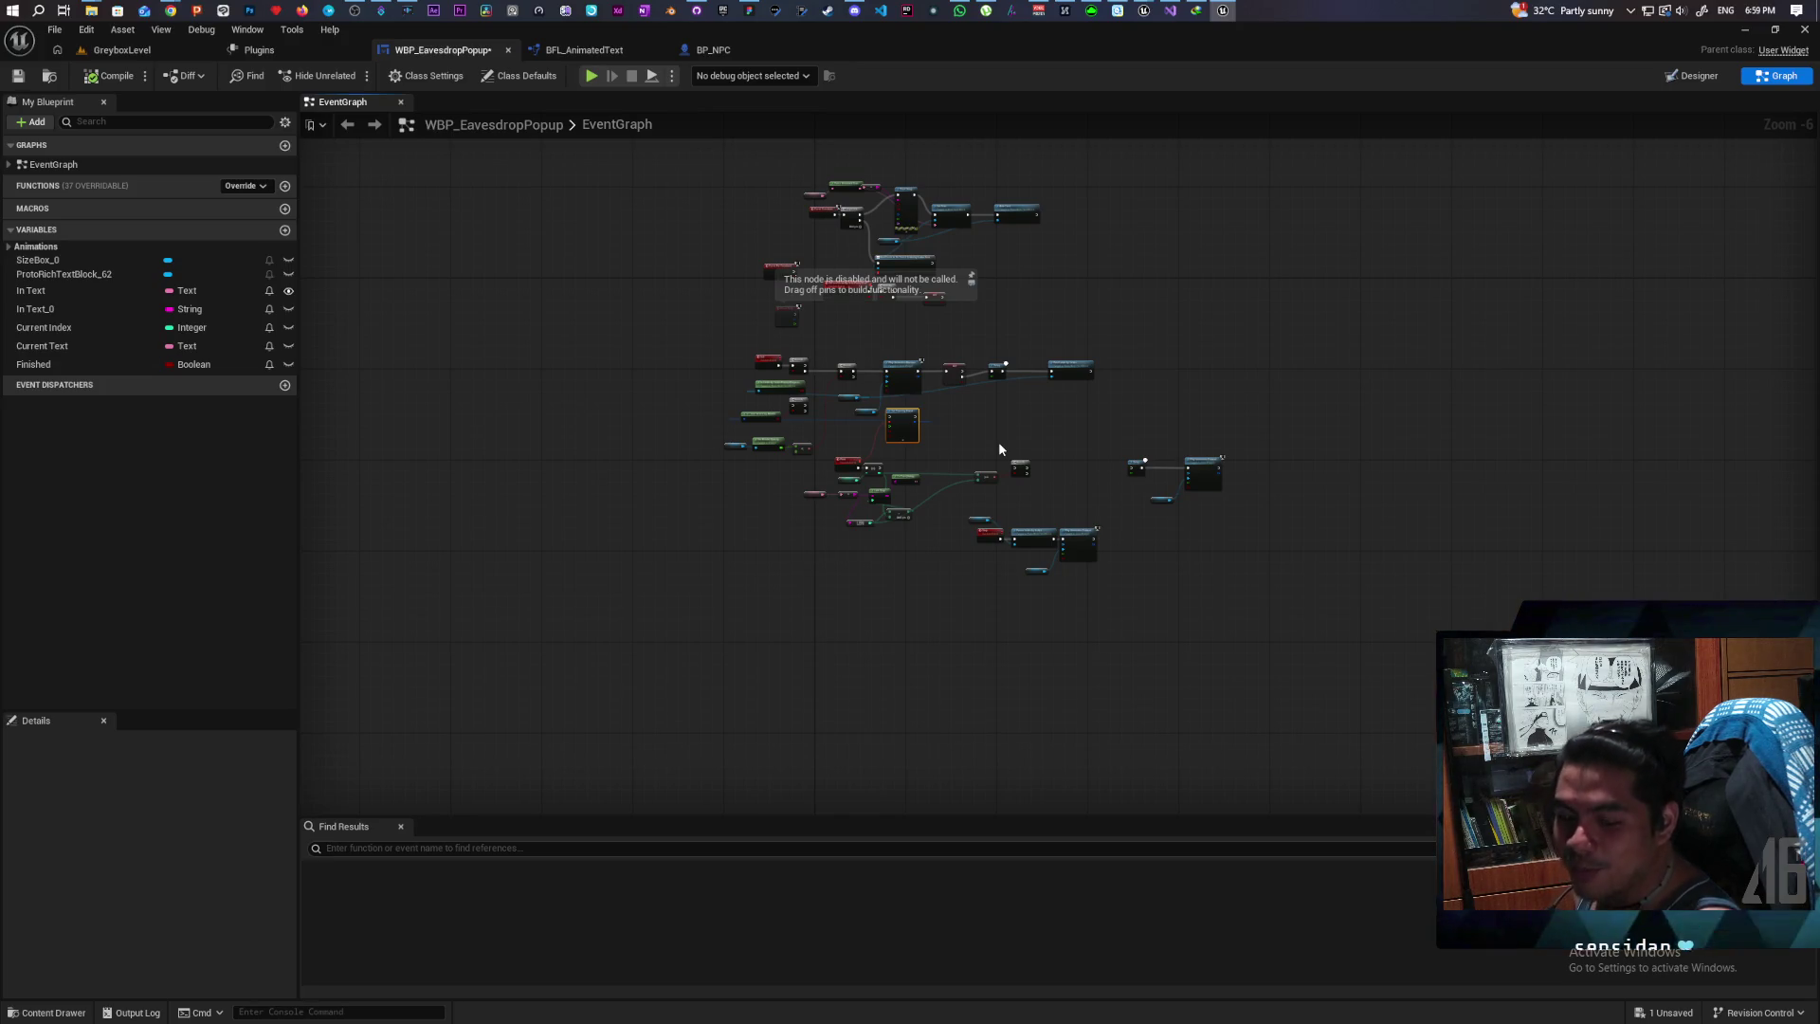
pyautogui.scroll(1, 998, 441)
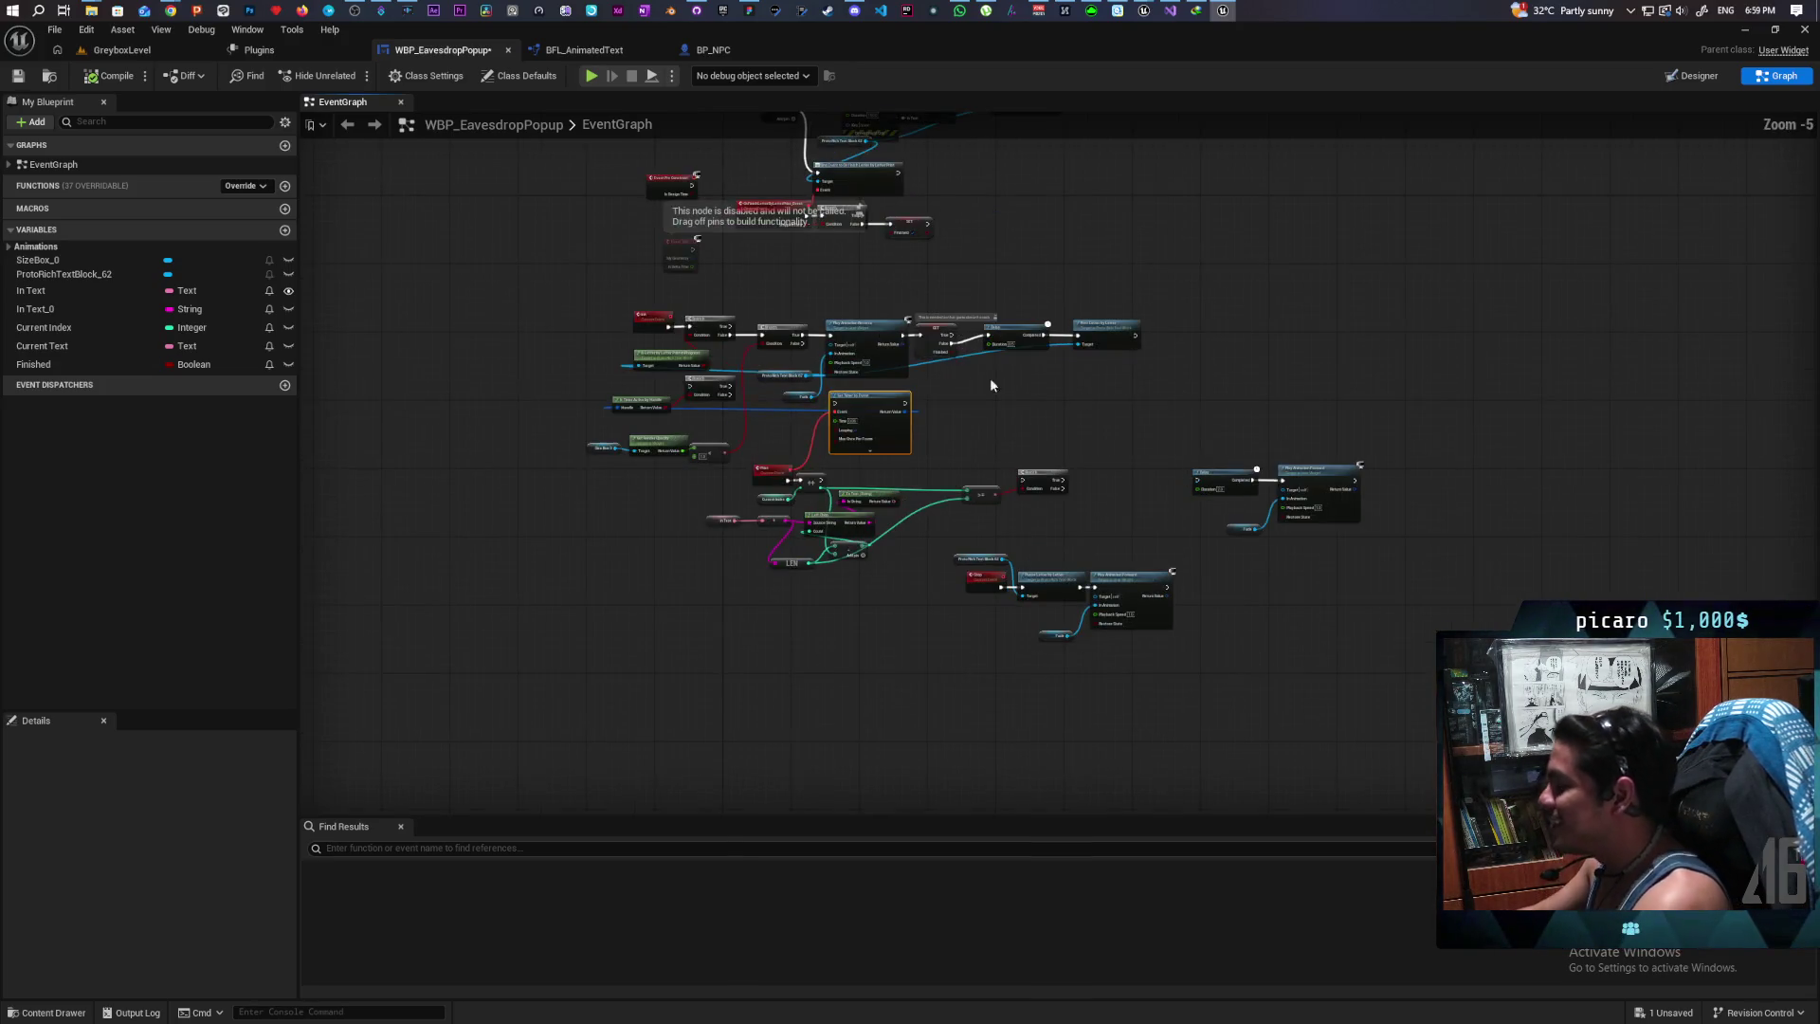
pyautogui.scroll(1, 1004, 356)
pyautogui.scroll(1, 1000, 379)
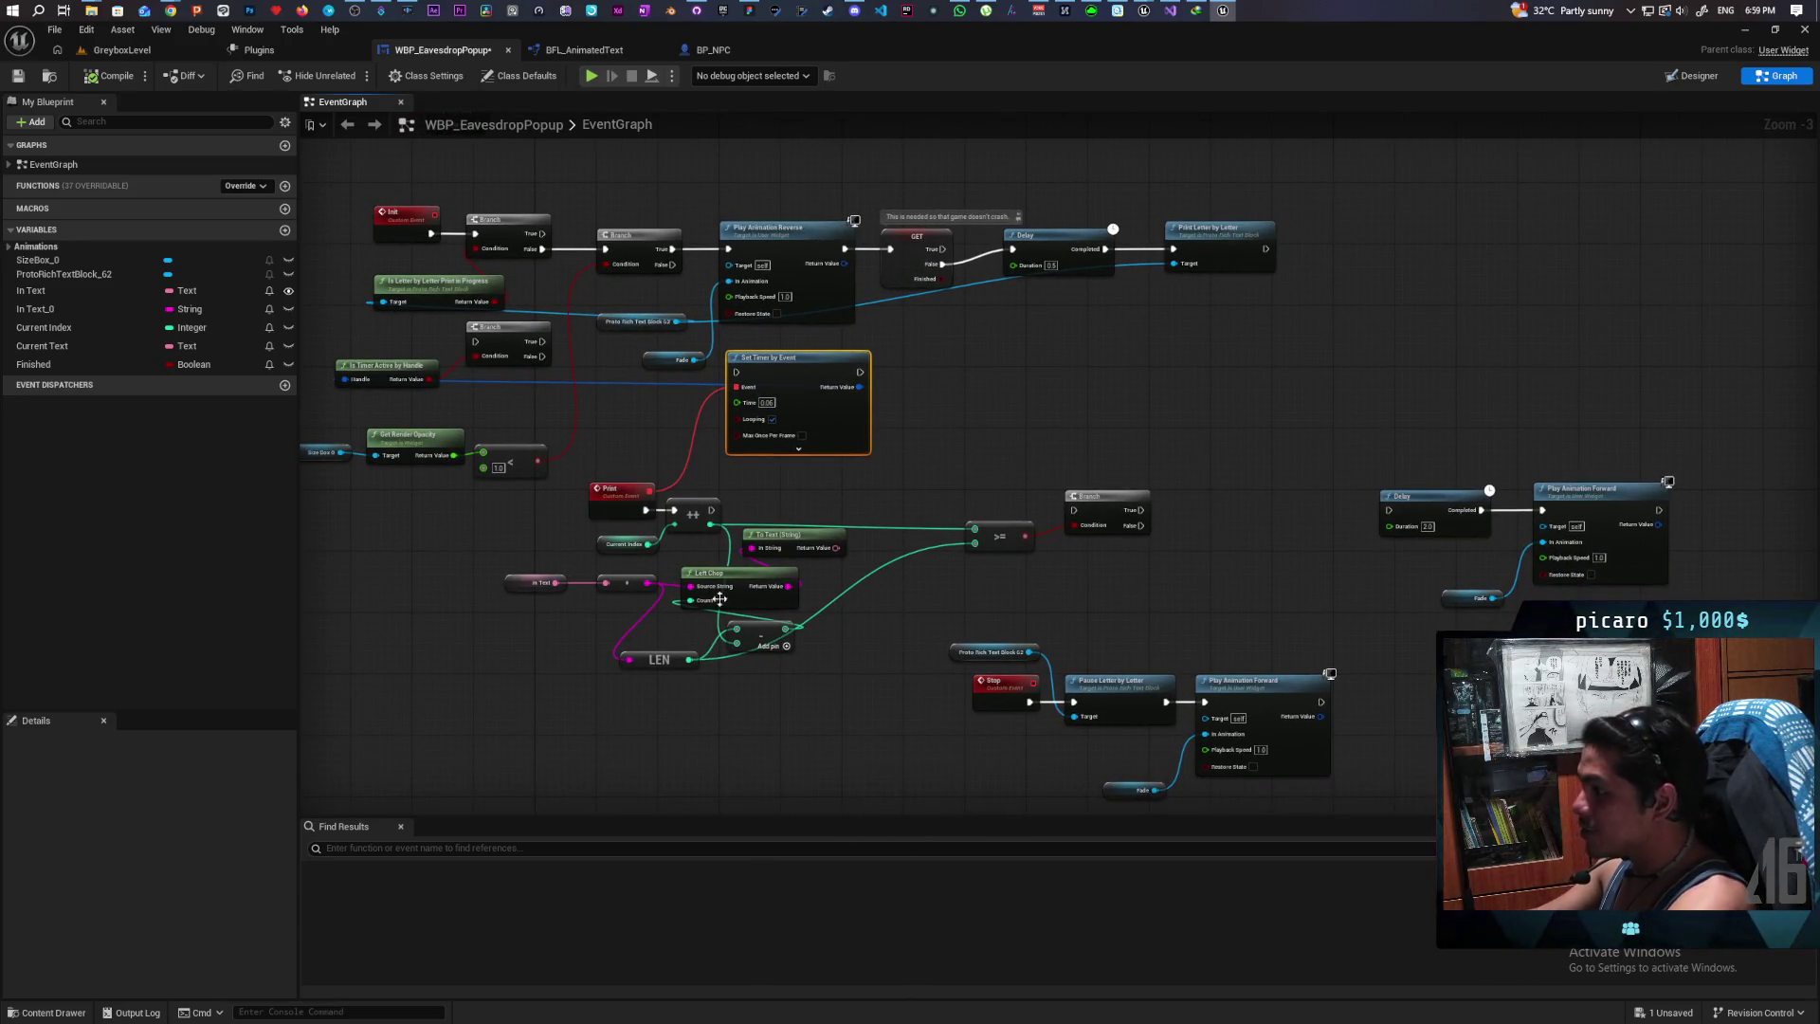
pyautogui.moveTo(1232, 403); pyautogui.dragTo(787, 575)
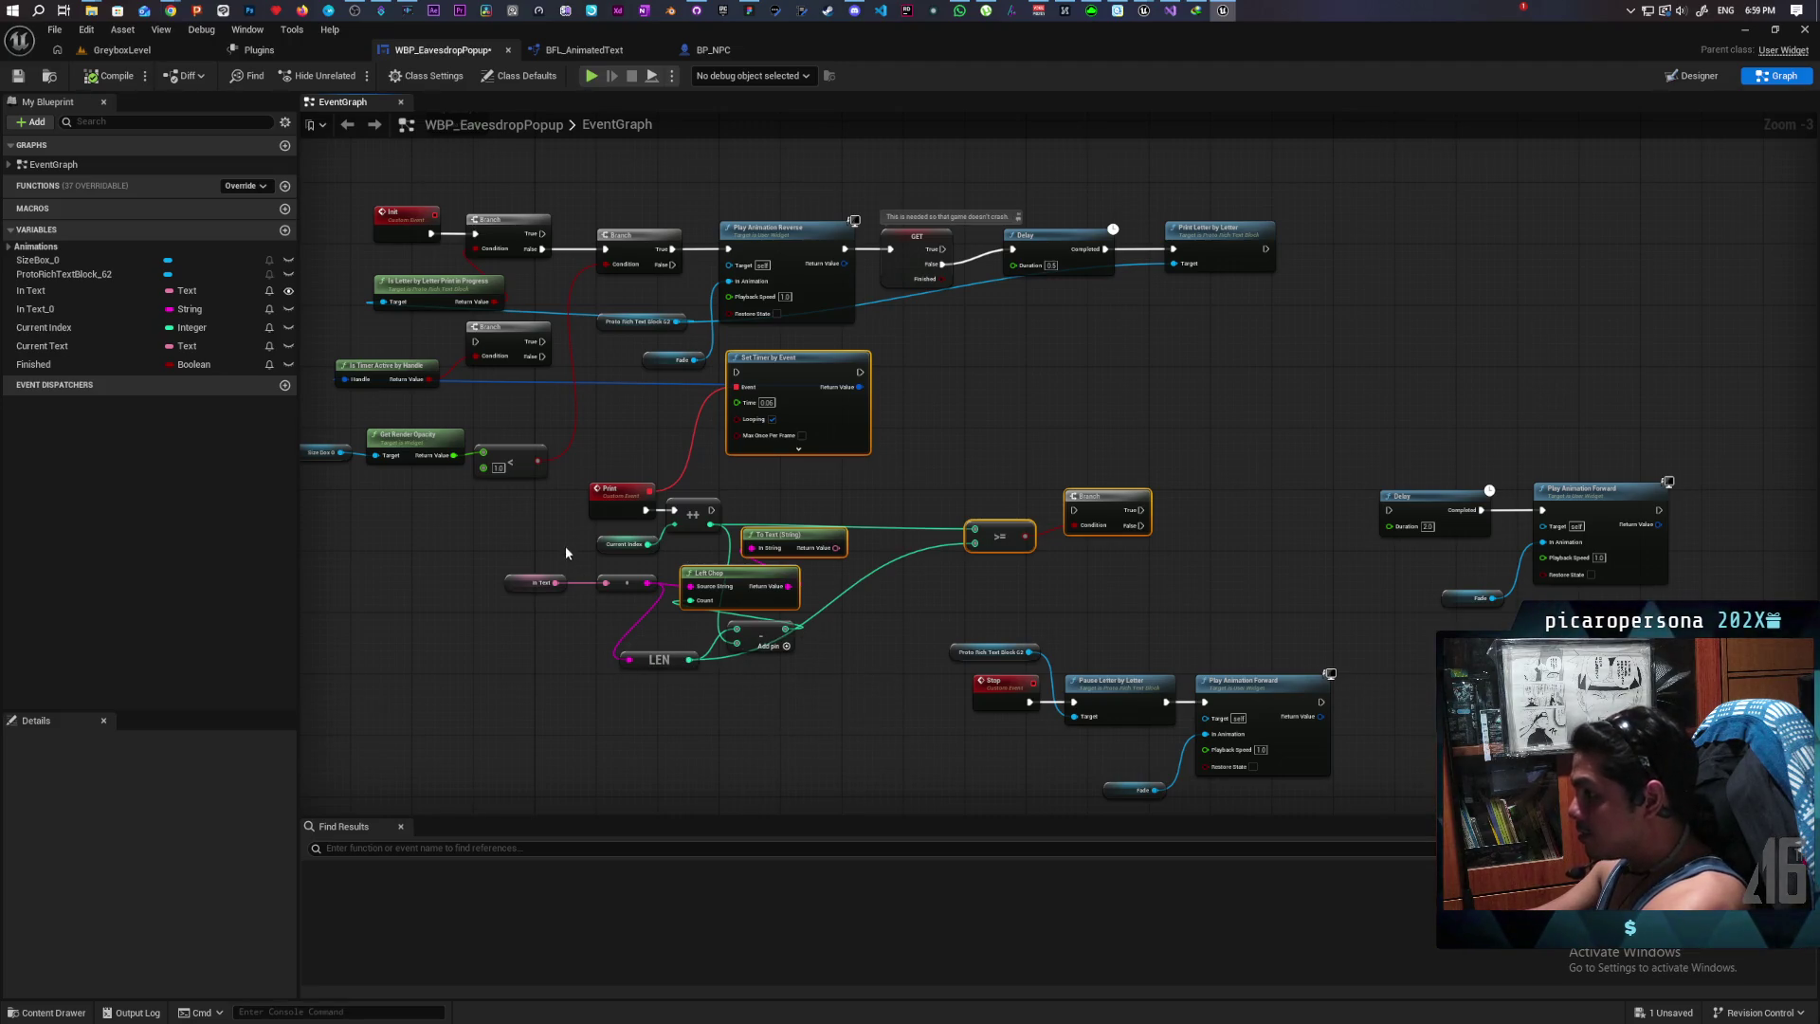
# Step: Delete the old timer, Left Chop, LEN, Branch and Delay nodes, and move the Stop group up
pyautogui.press('Delete')
pyautogui.moveTo(548, 503); pyautogui.dragTo(755, 677)
pyautogui.press('Delete')
pyautogui.moveTo(624, 388); pyautogui.dragTo(735, 440)
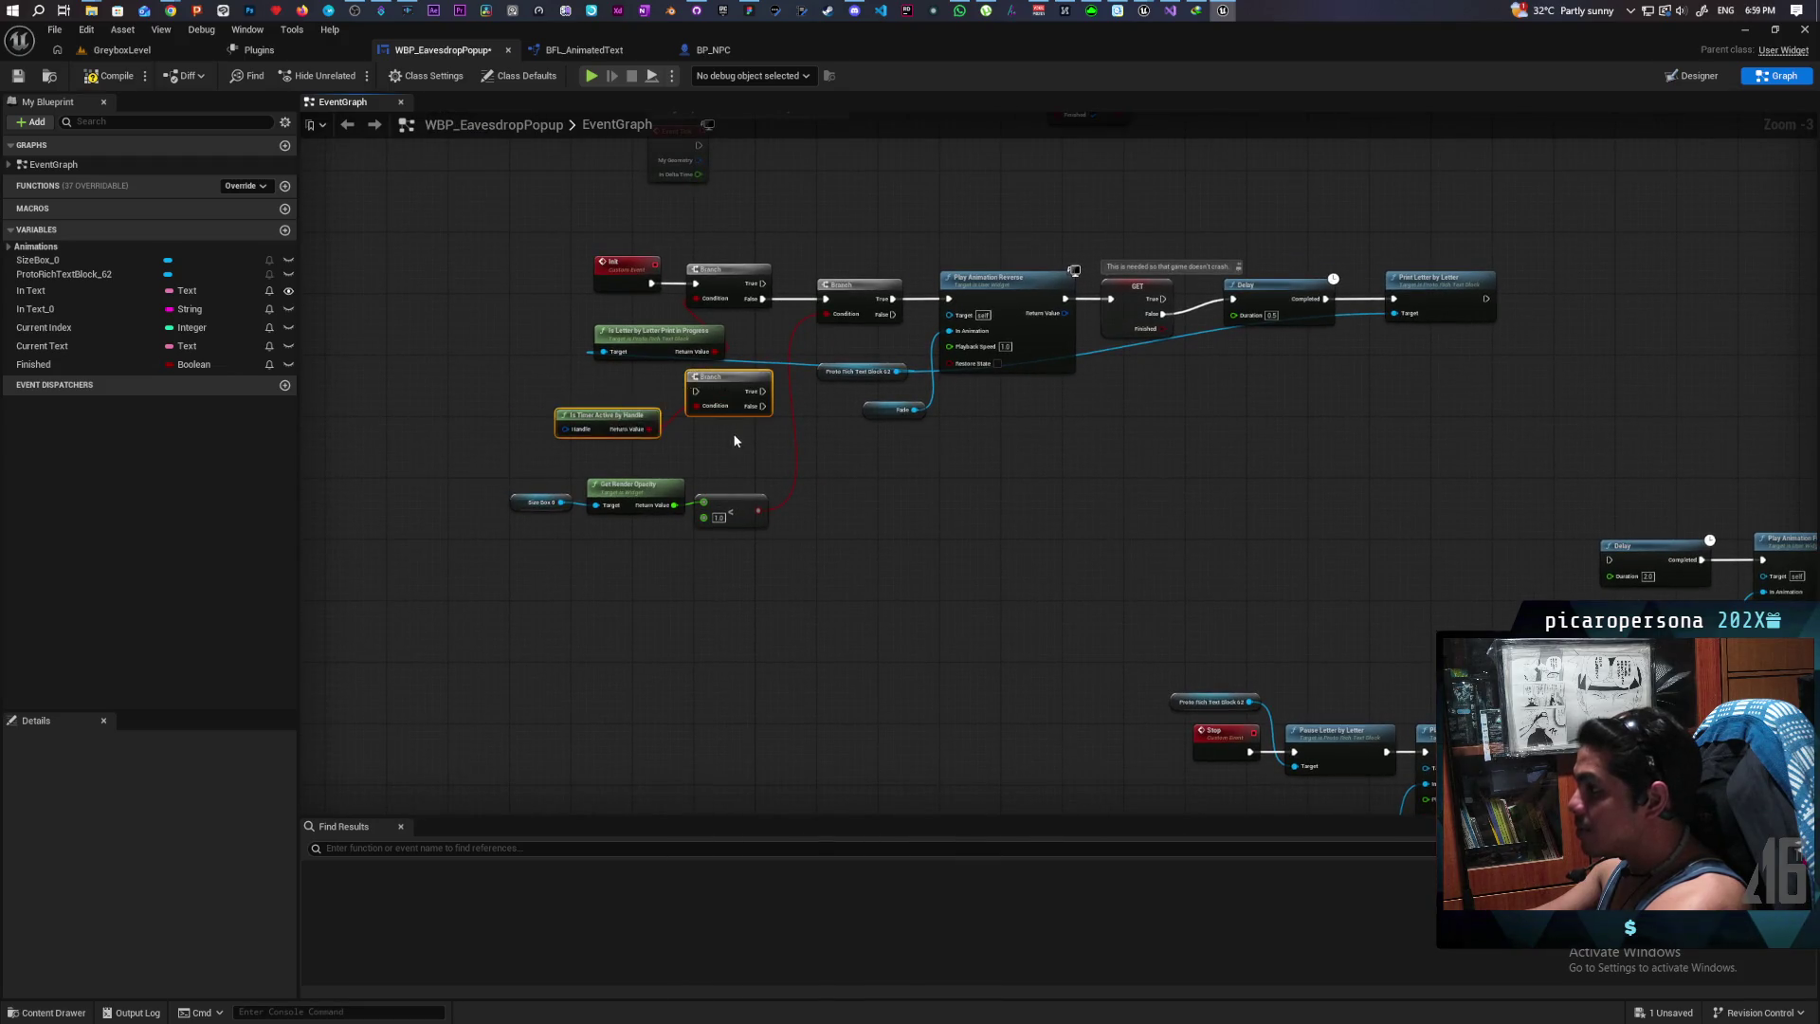
pyautogui.press('Delete')
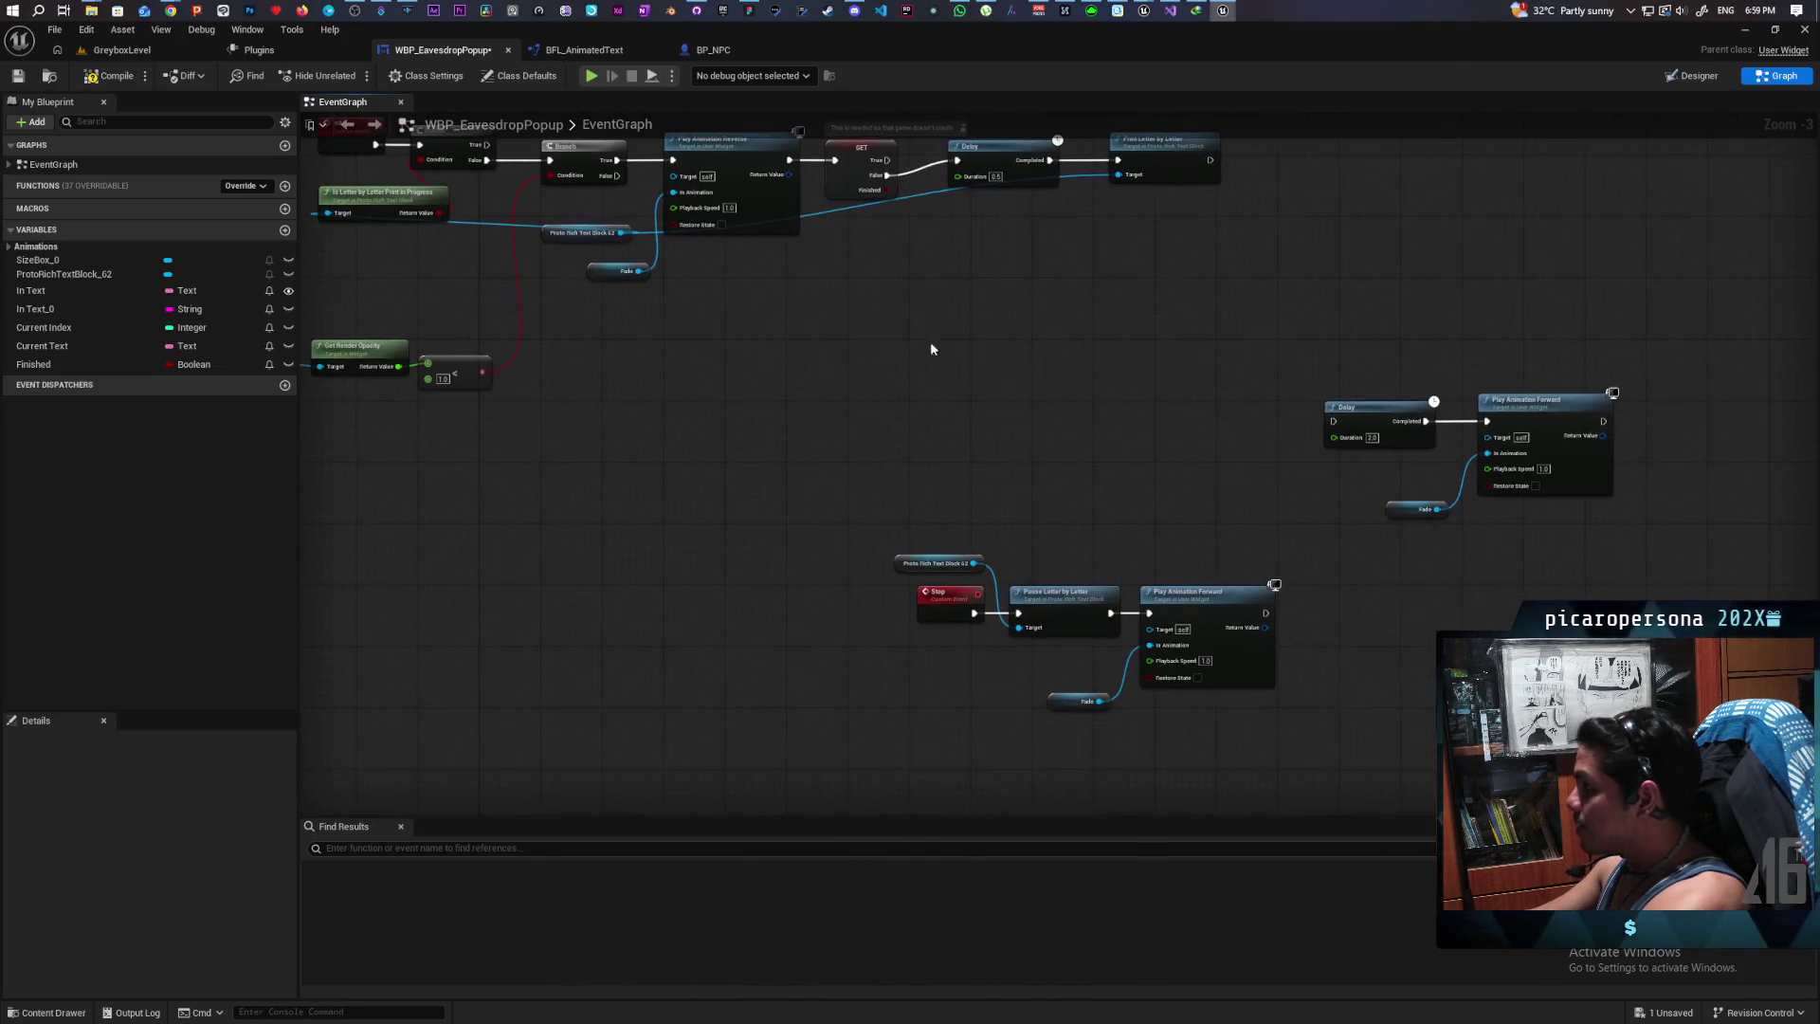
pyautogui.moveTo(1313, 431); pyautogui.dragTo(1640, 621)
pyautogui.press('Delete')
pyautogui.moveTo(852, 602); pyautogui.dragTo(1283, 785)
pyautogui.moveTo(1195, 697)
pyautogui.mouseDown()
pyautogui.moveTo(1023, 485)
pyautogui.moveTo(1013, 445)
pyautogui.moveTo(918, 528)
pyautogui.moveTo(624, 595)
pyautogui.mouseUp()
pyautogui.press('Home')
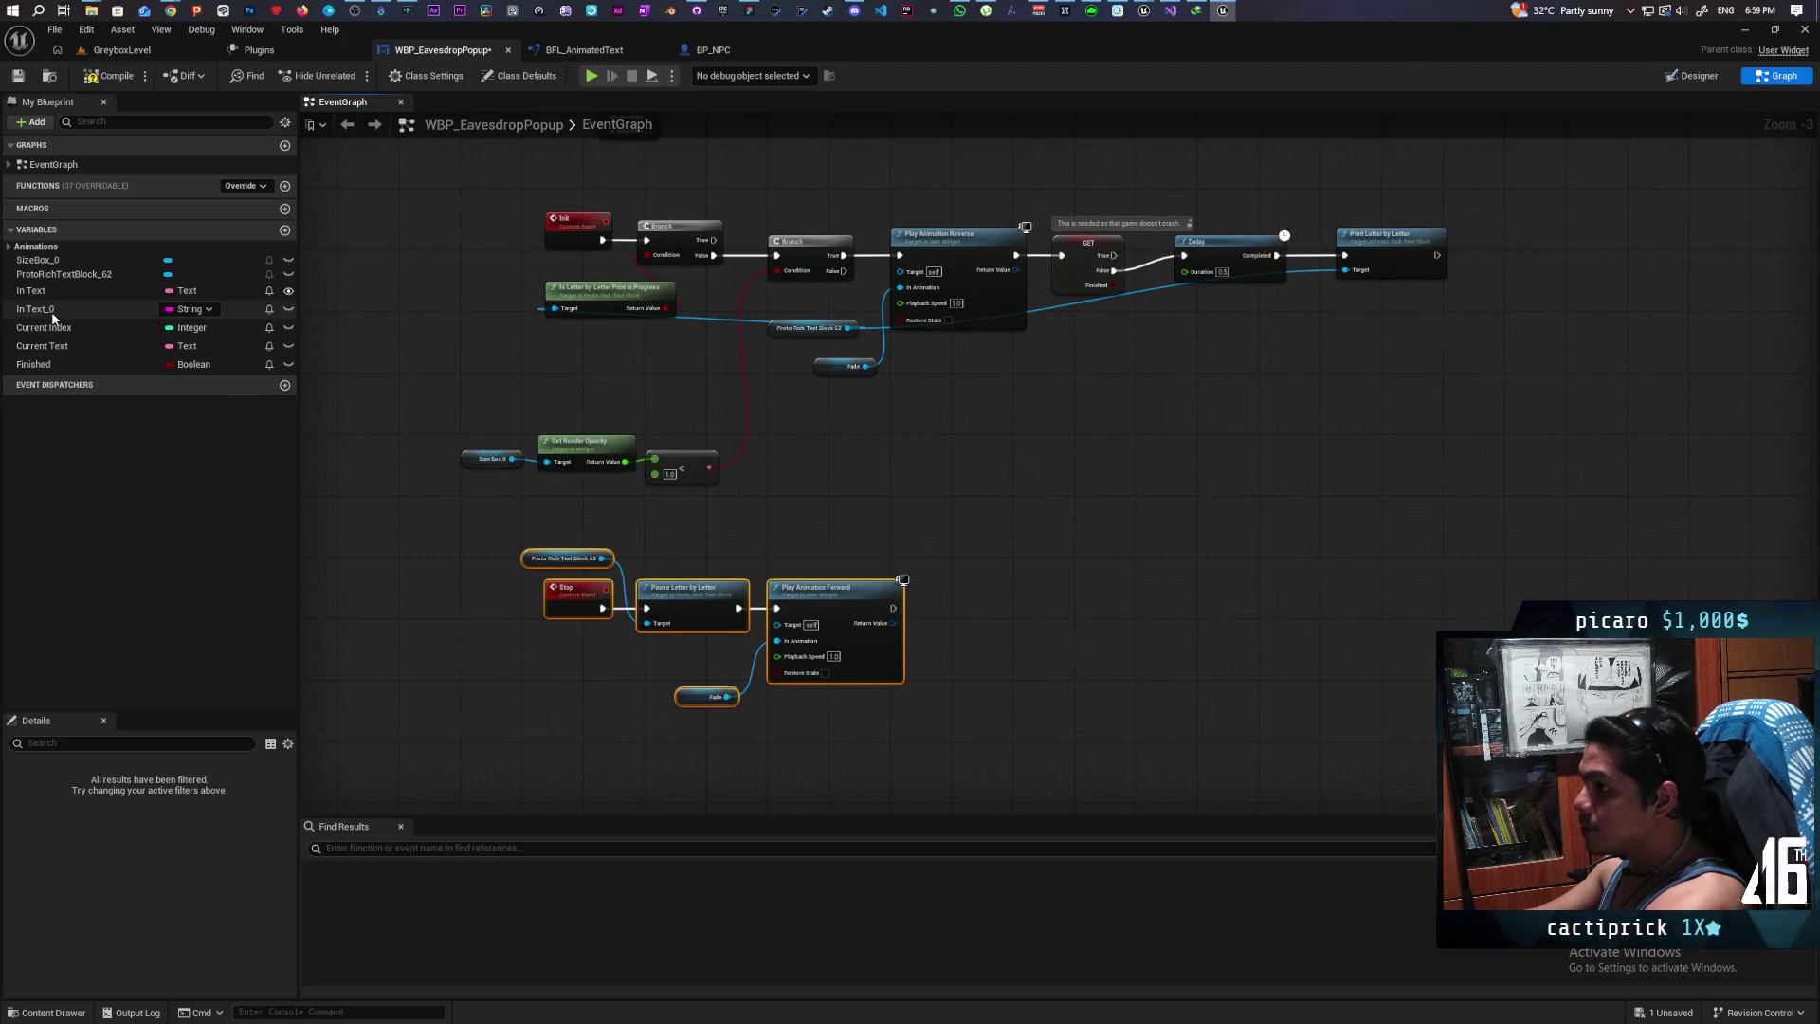
# Step: Delete the unused In Text_0, Current Index and Current Text variables, keeping In Text and Finished
pyautogui.click(33, 291)
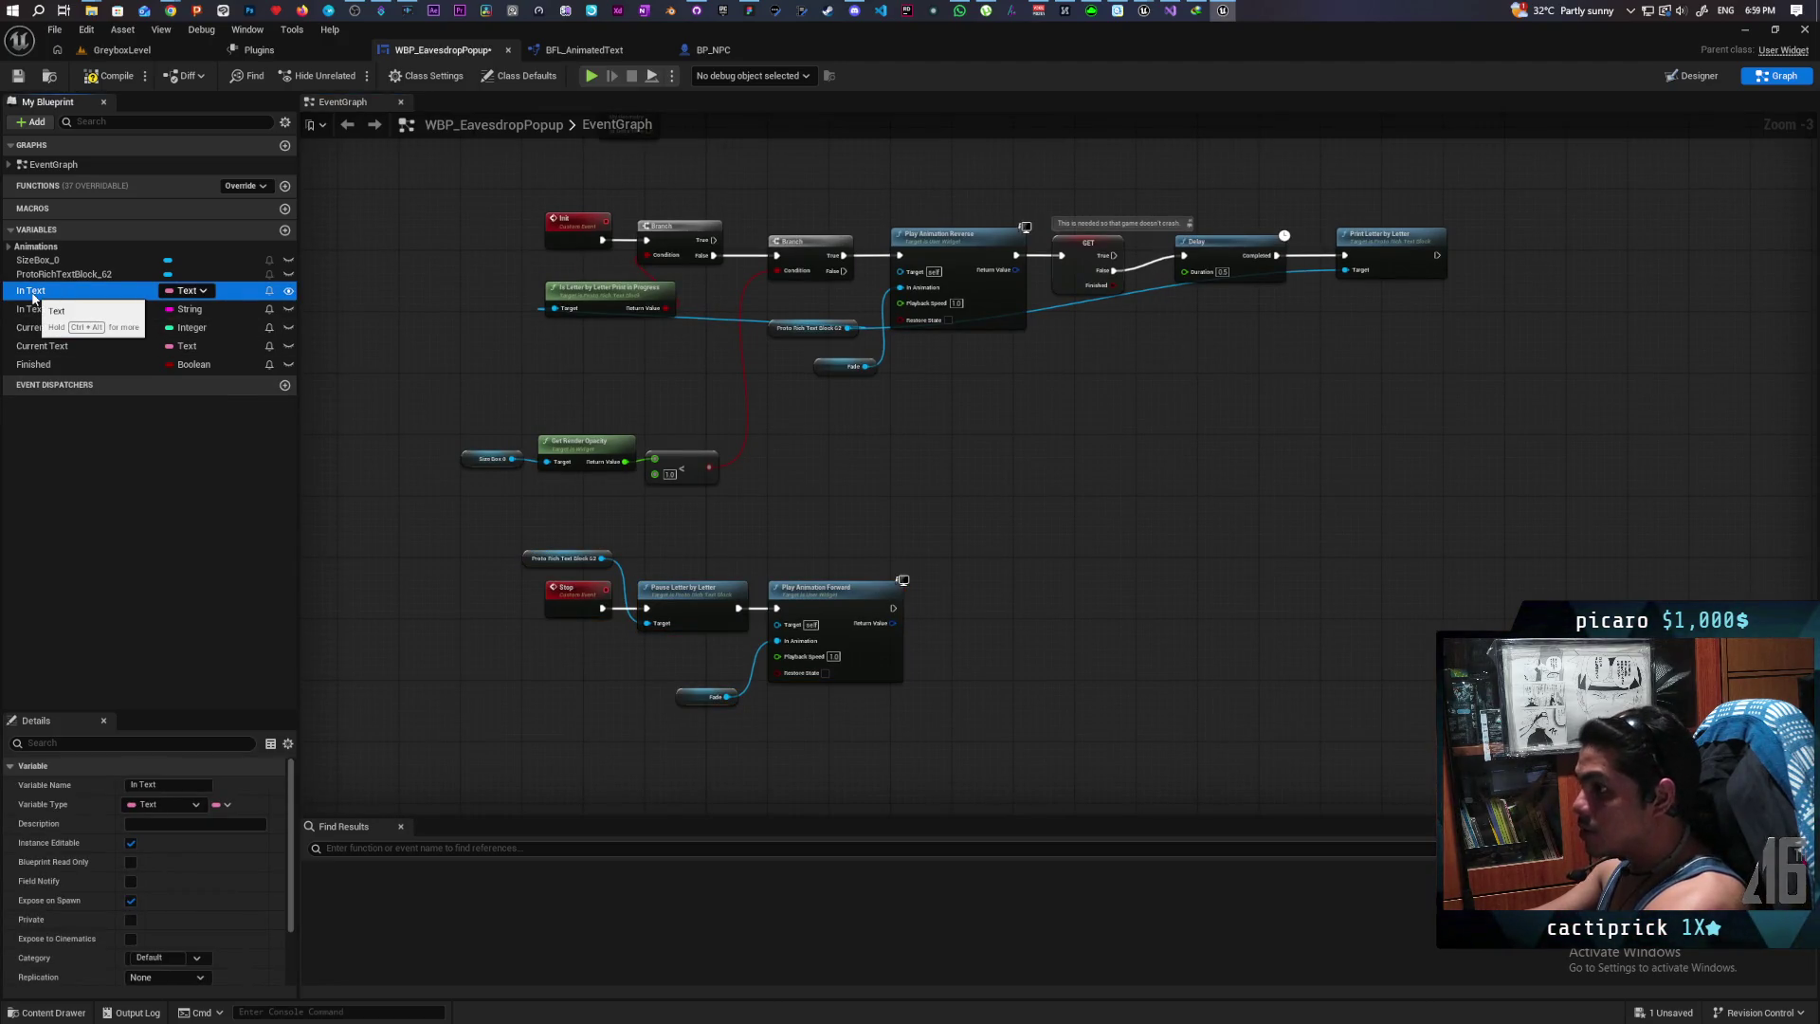
pyautogui.click(36, 309)
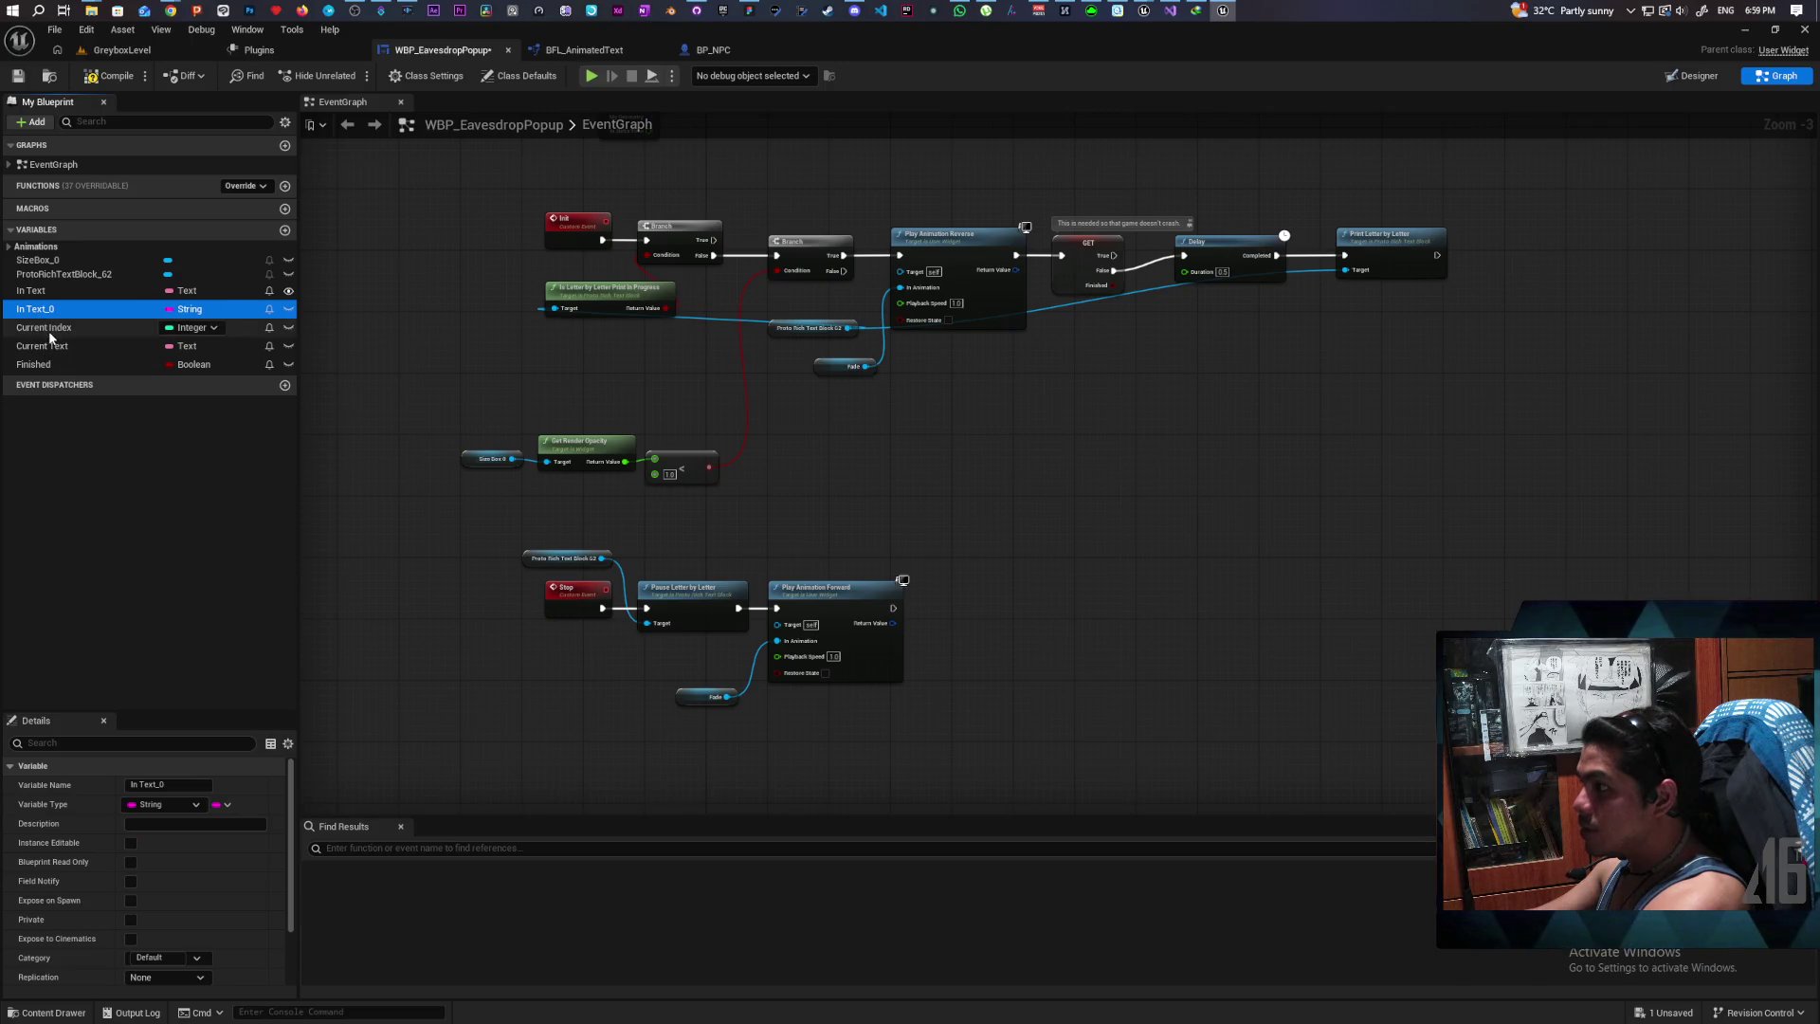
pyautogui.press('Delete')
pyautogui.click(47, 315)
pyautogui.press('Delete')
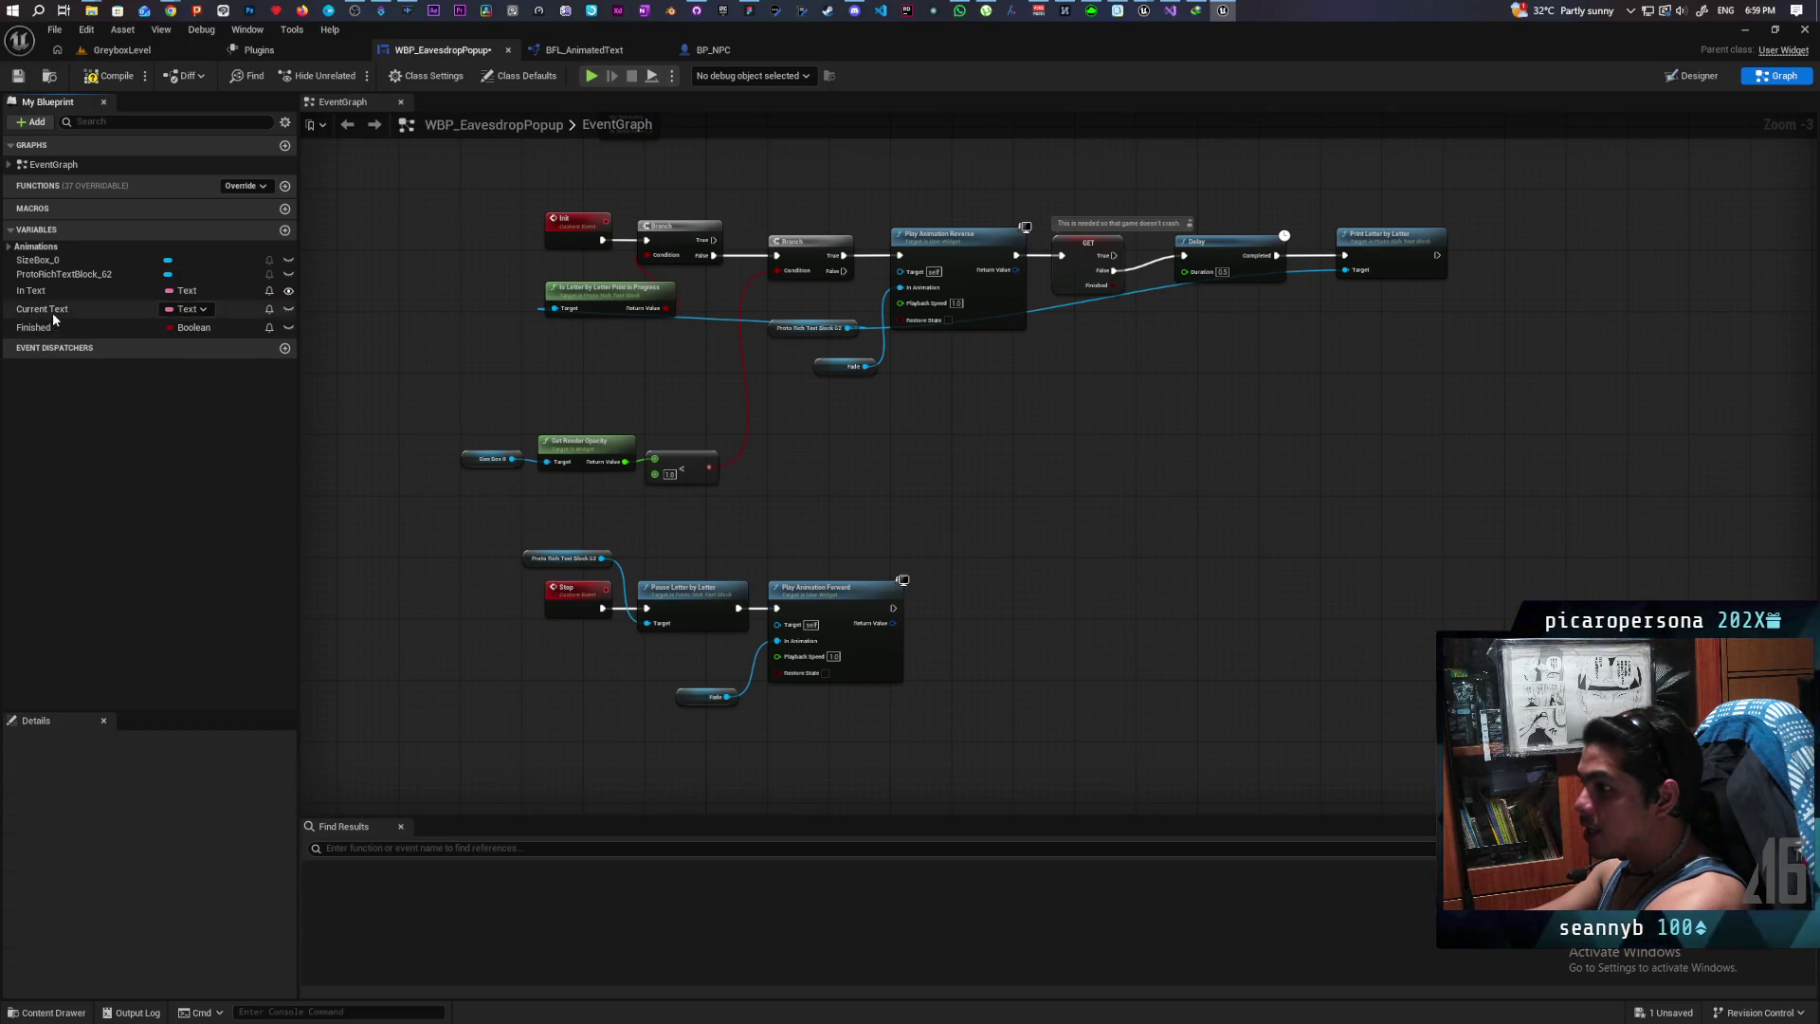
pyautogui.click(54, 310)
pyautogui.press('Delete')
pyautogui.click(49, 310)
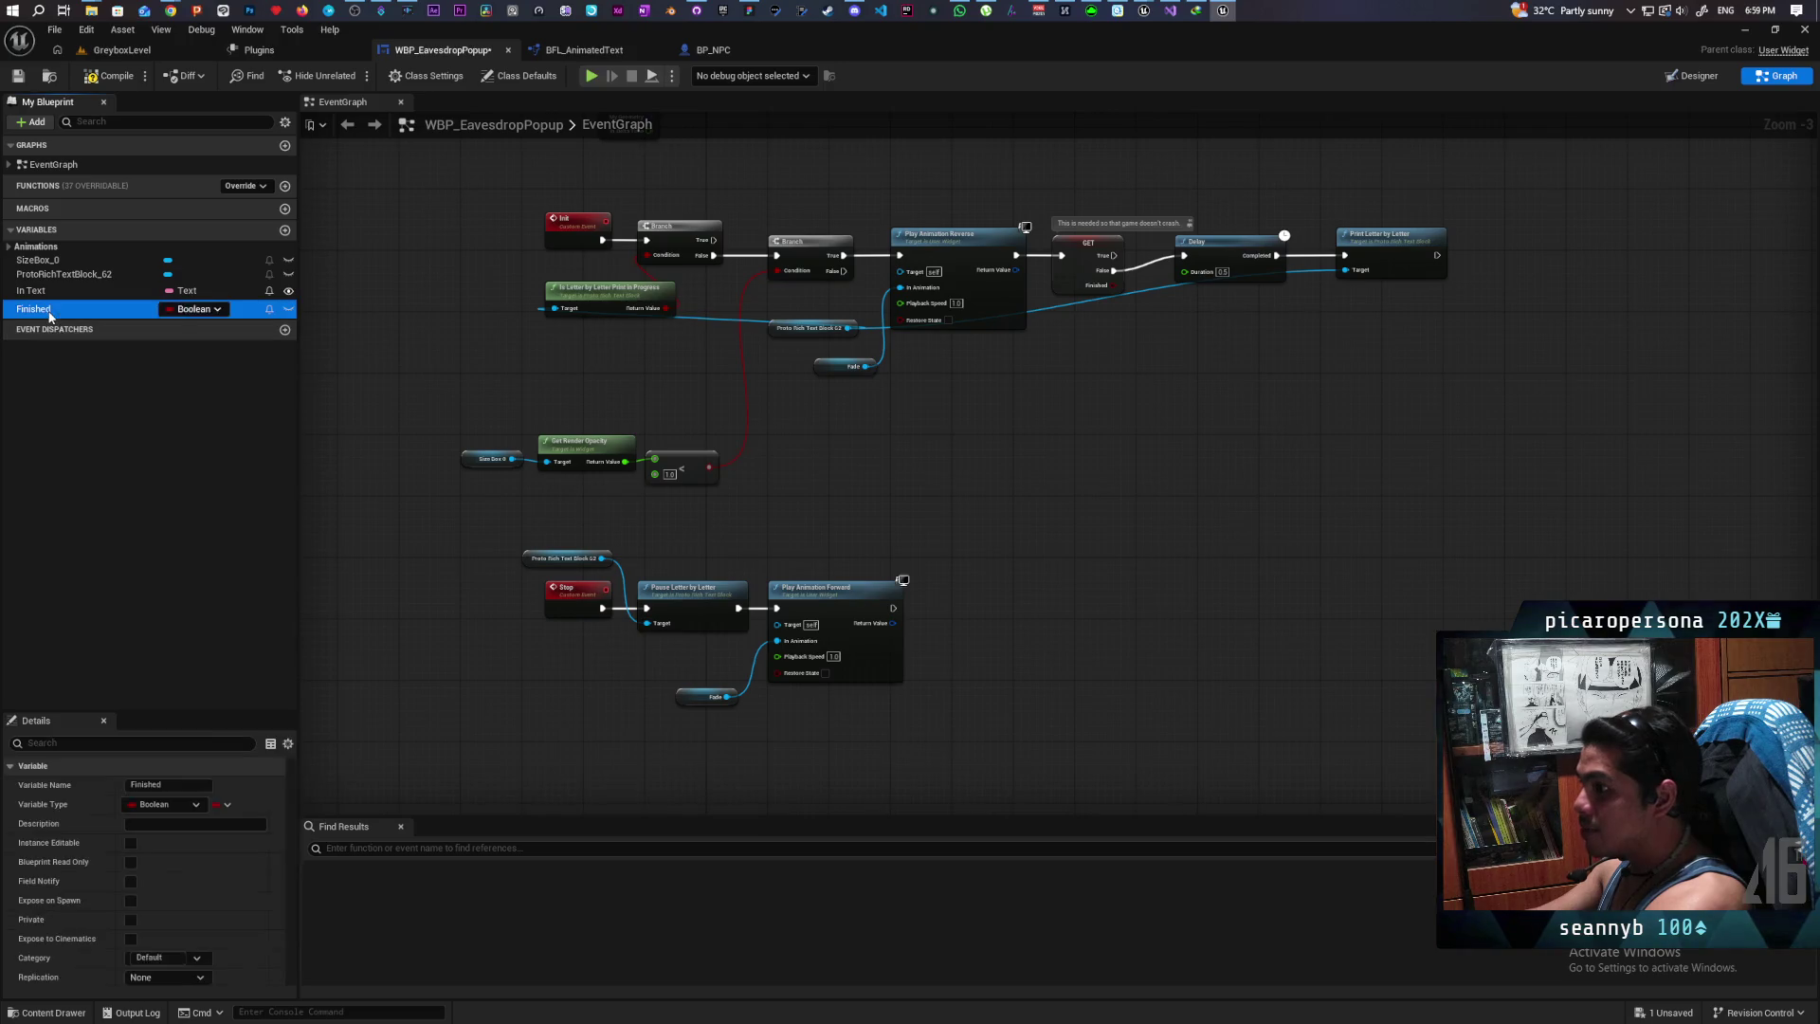
pyautogui.scroll(-2, 470, 457)
pyautogui.scroll(1, 635, 433)
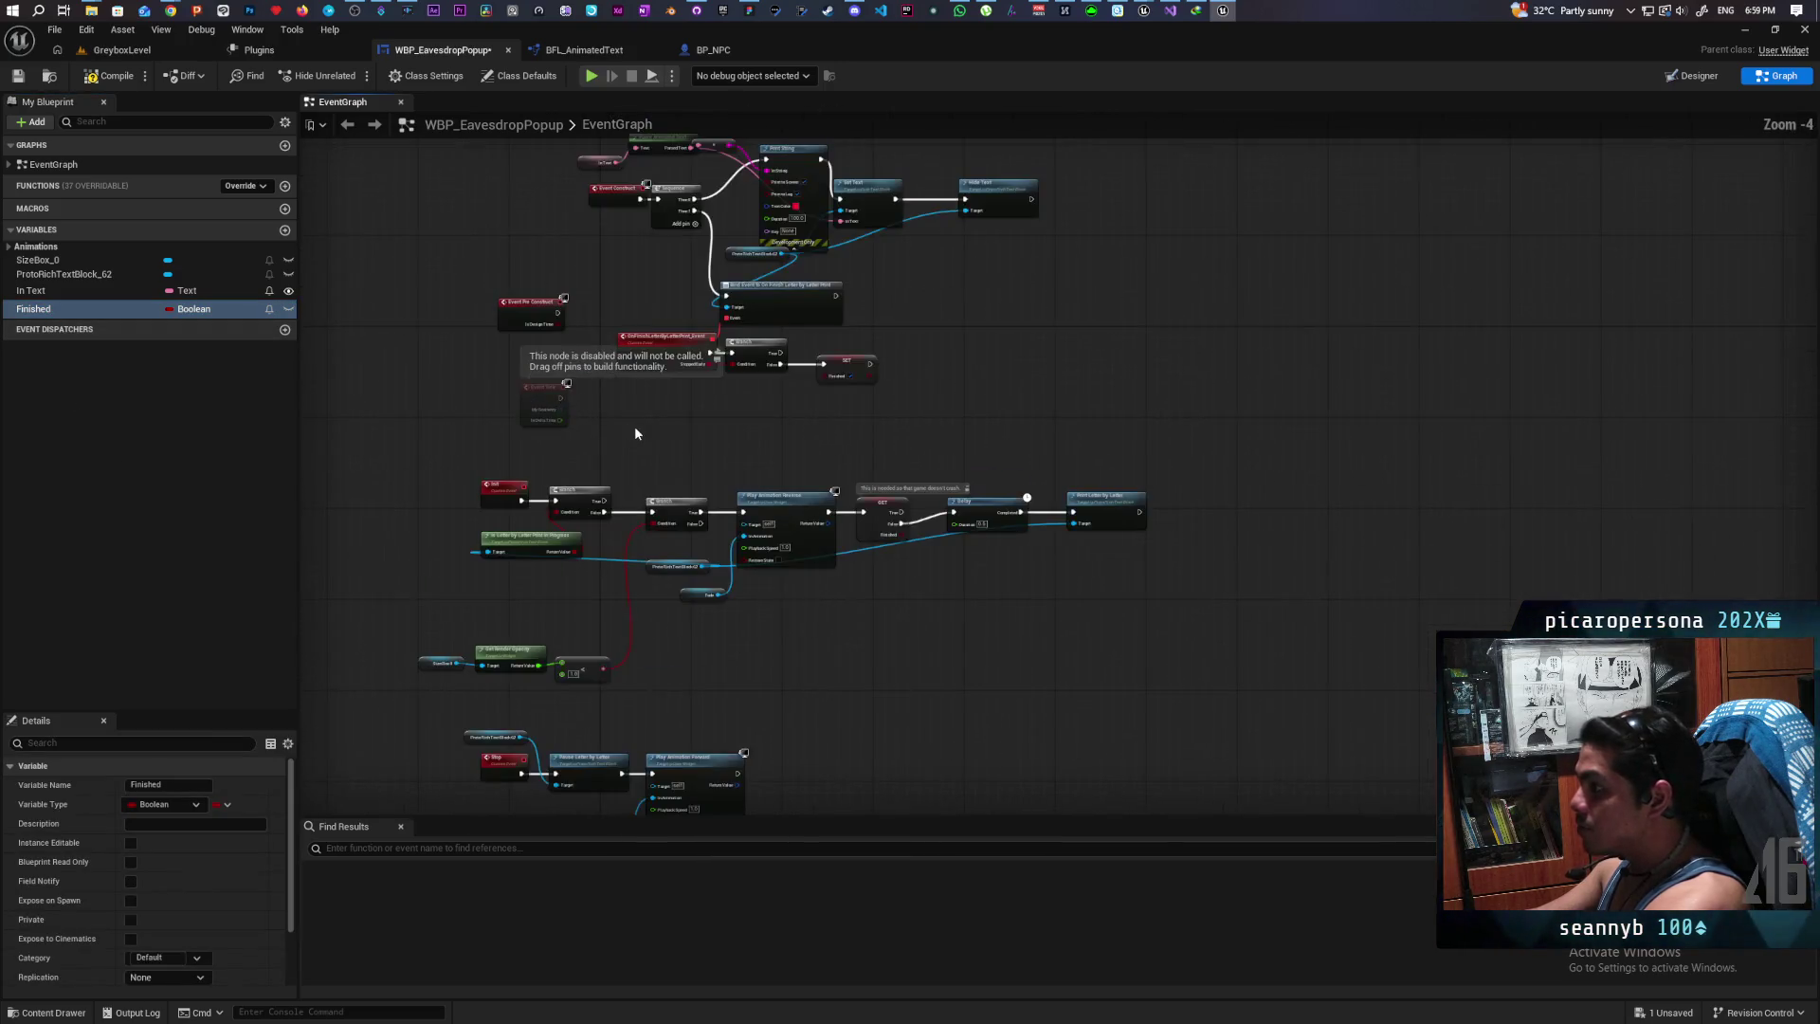
# Step: Save WBP_EavesdropPopup and review the graph, from Event Pre Construct and Init down to Stop
pyautogui.scroll(2, 635, 424)
pyautogui.moveTo(1083, 283); pyautogui.dragTo(725, 451)
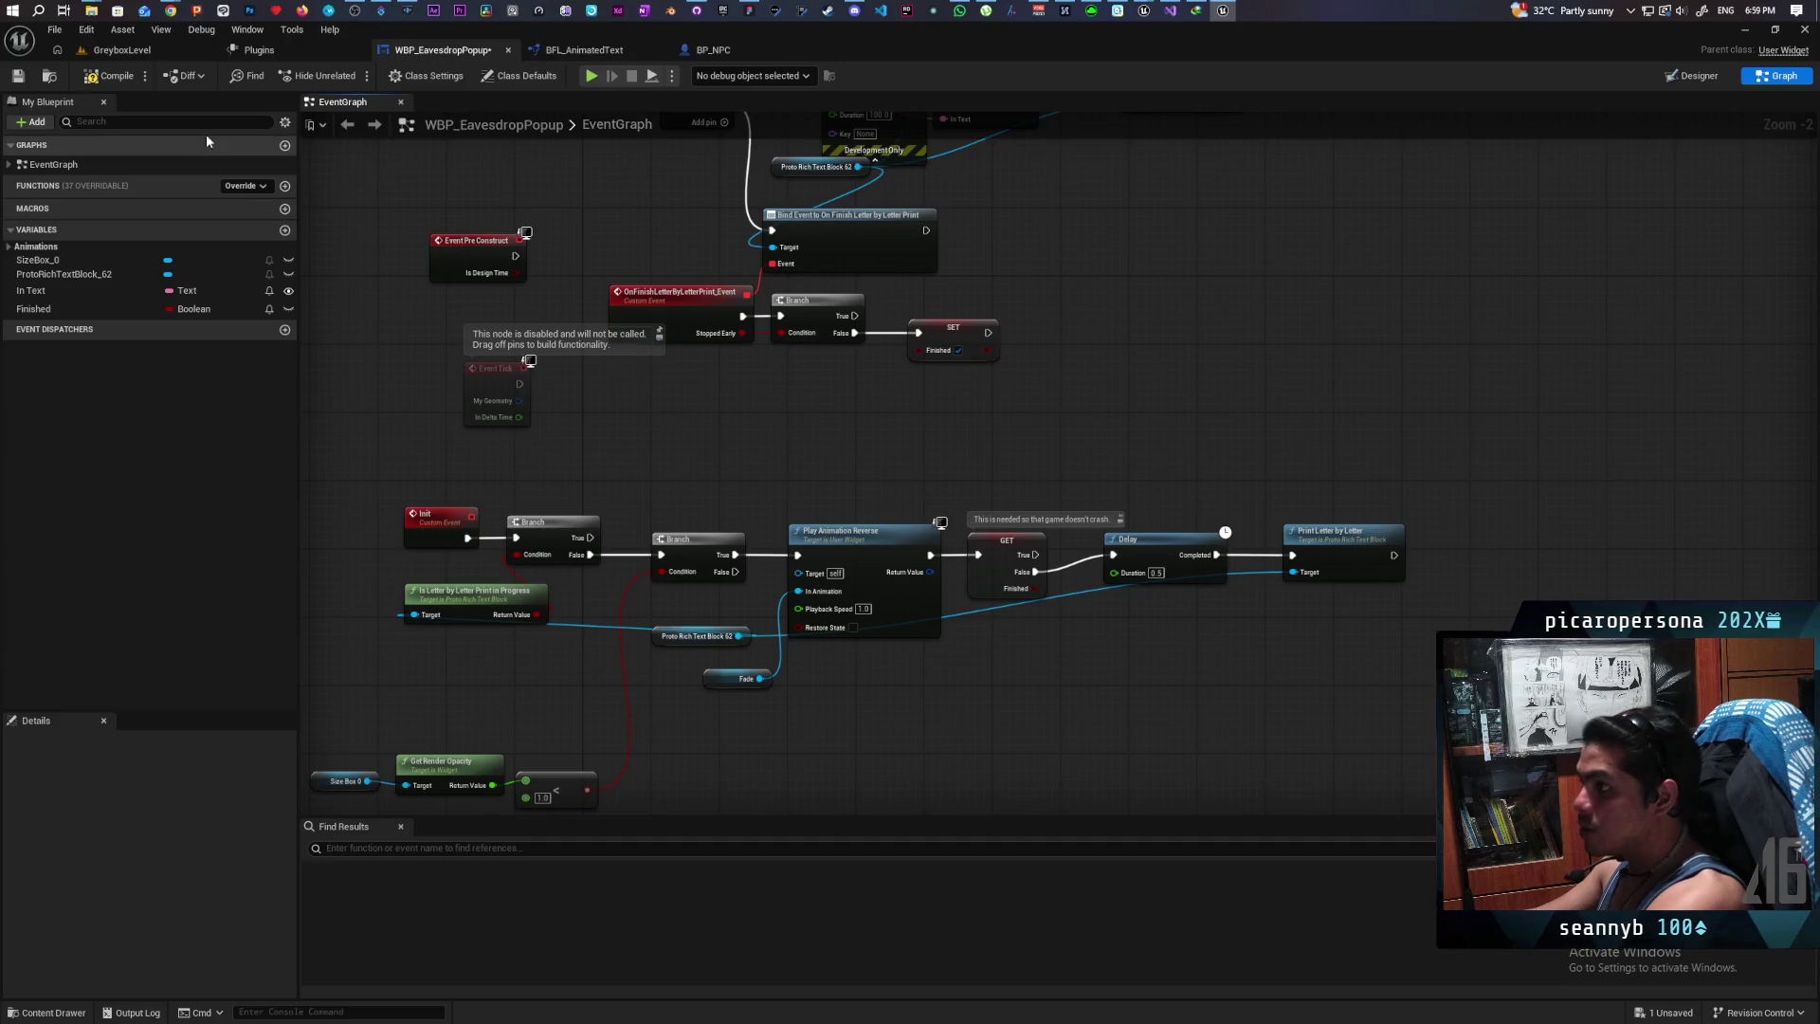
pyautogui.hotkey('ctrl', 's')
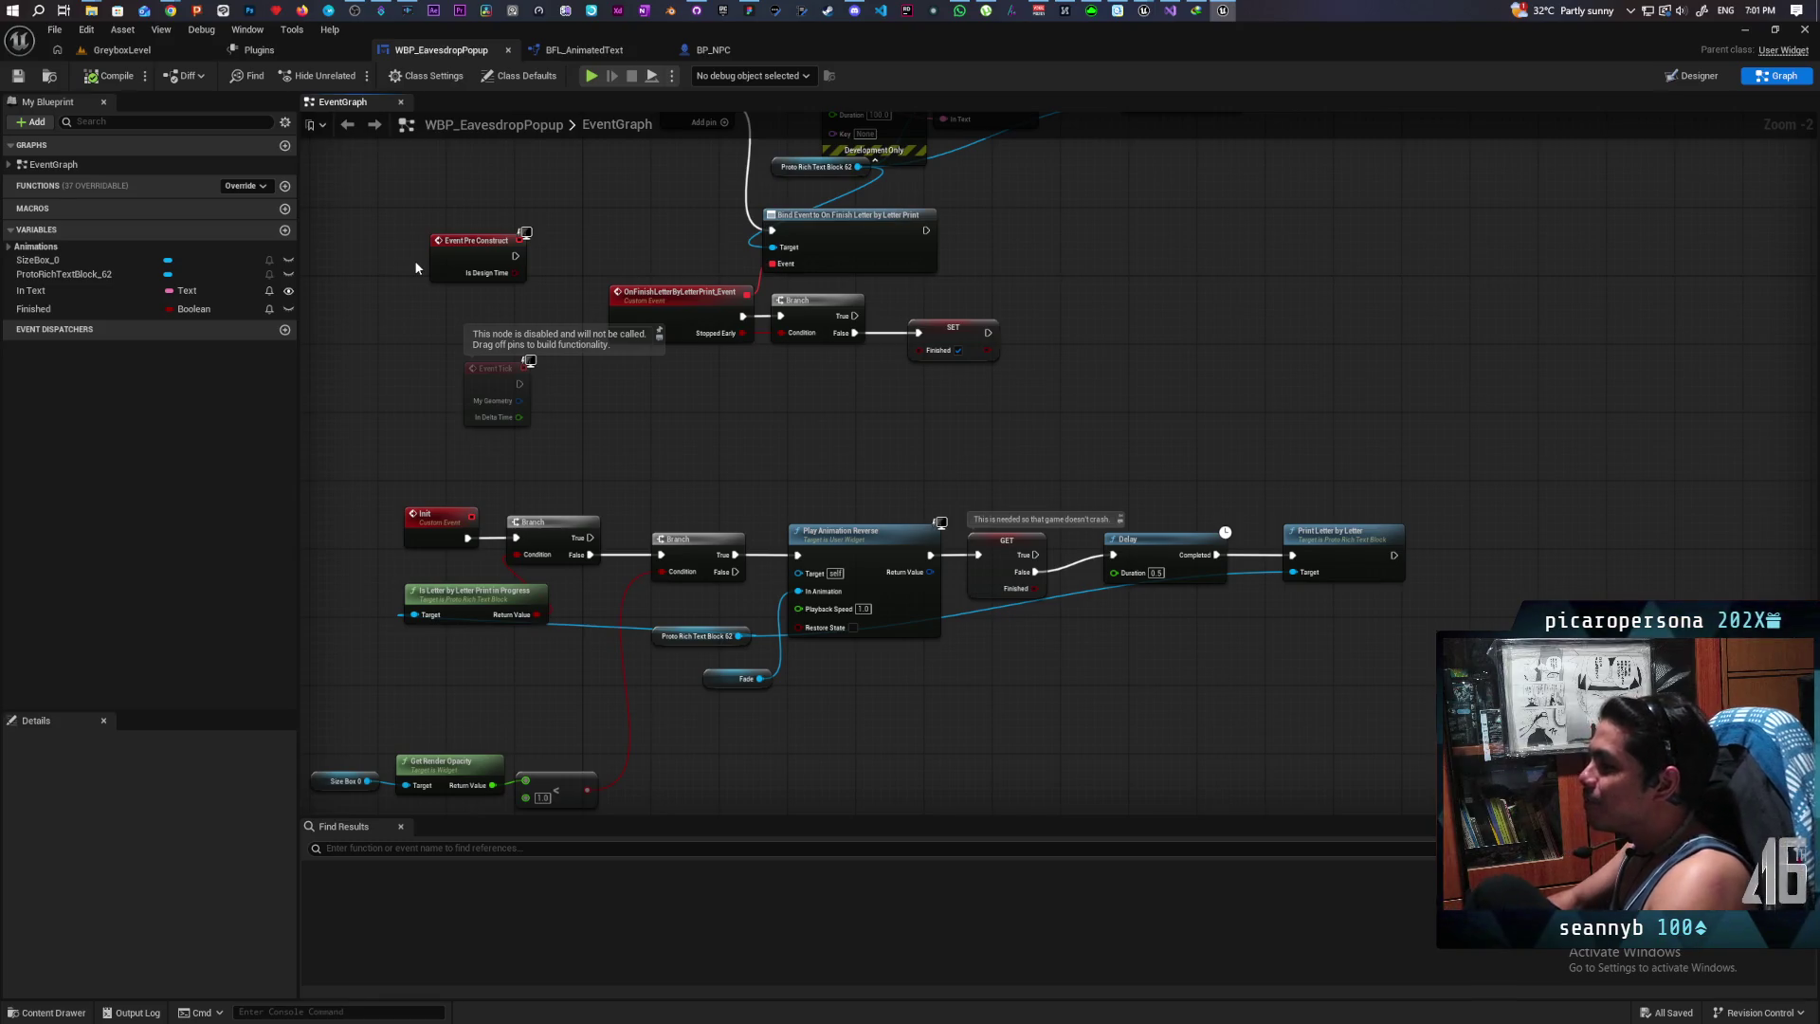
pyautogui.moveTo(705, 636); pyautogui.dragTo(618, 463)
pyautogui.scroll(-2, 618, 463)
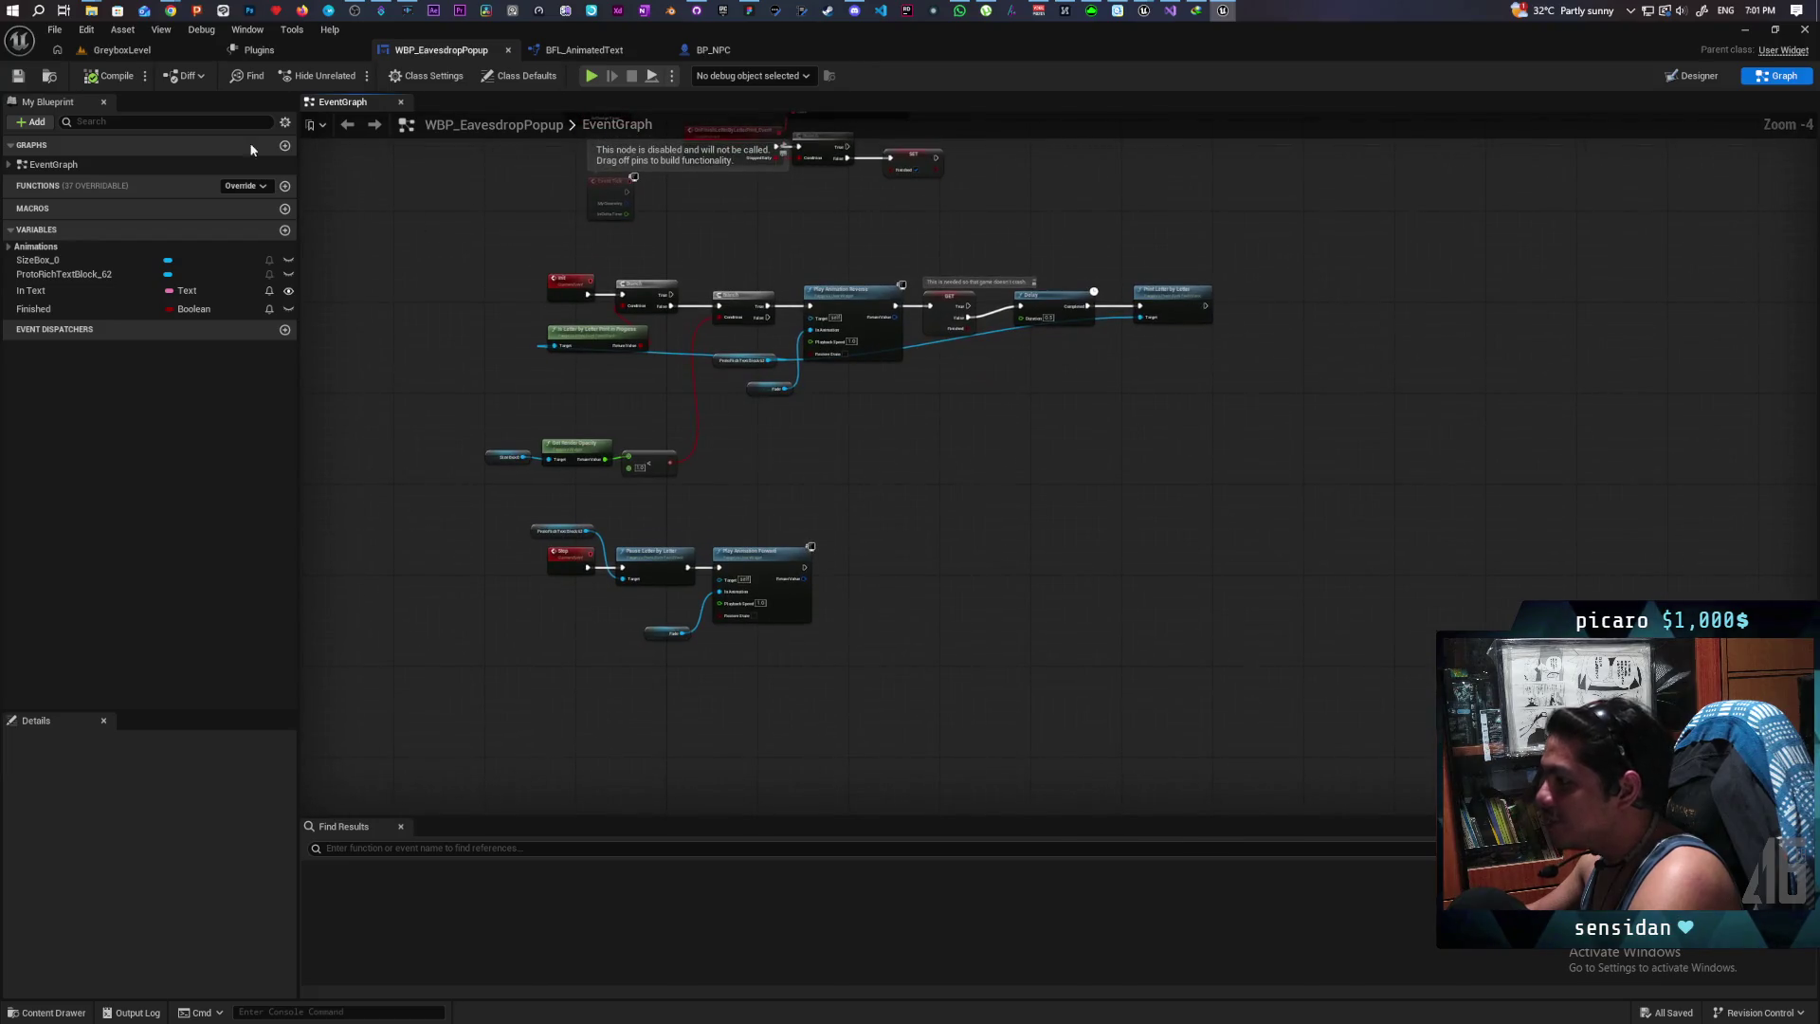
pyautogui.moveTo(418, 302); pyautogui.dragTo(467, 400)
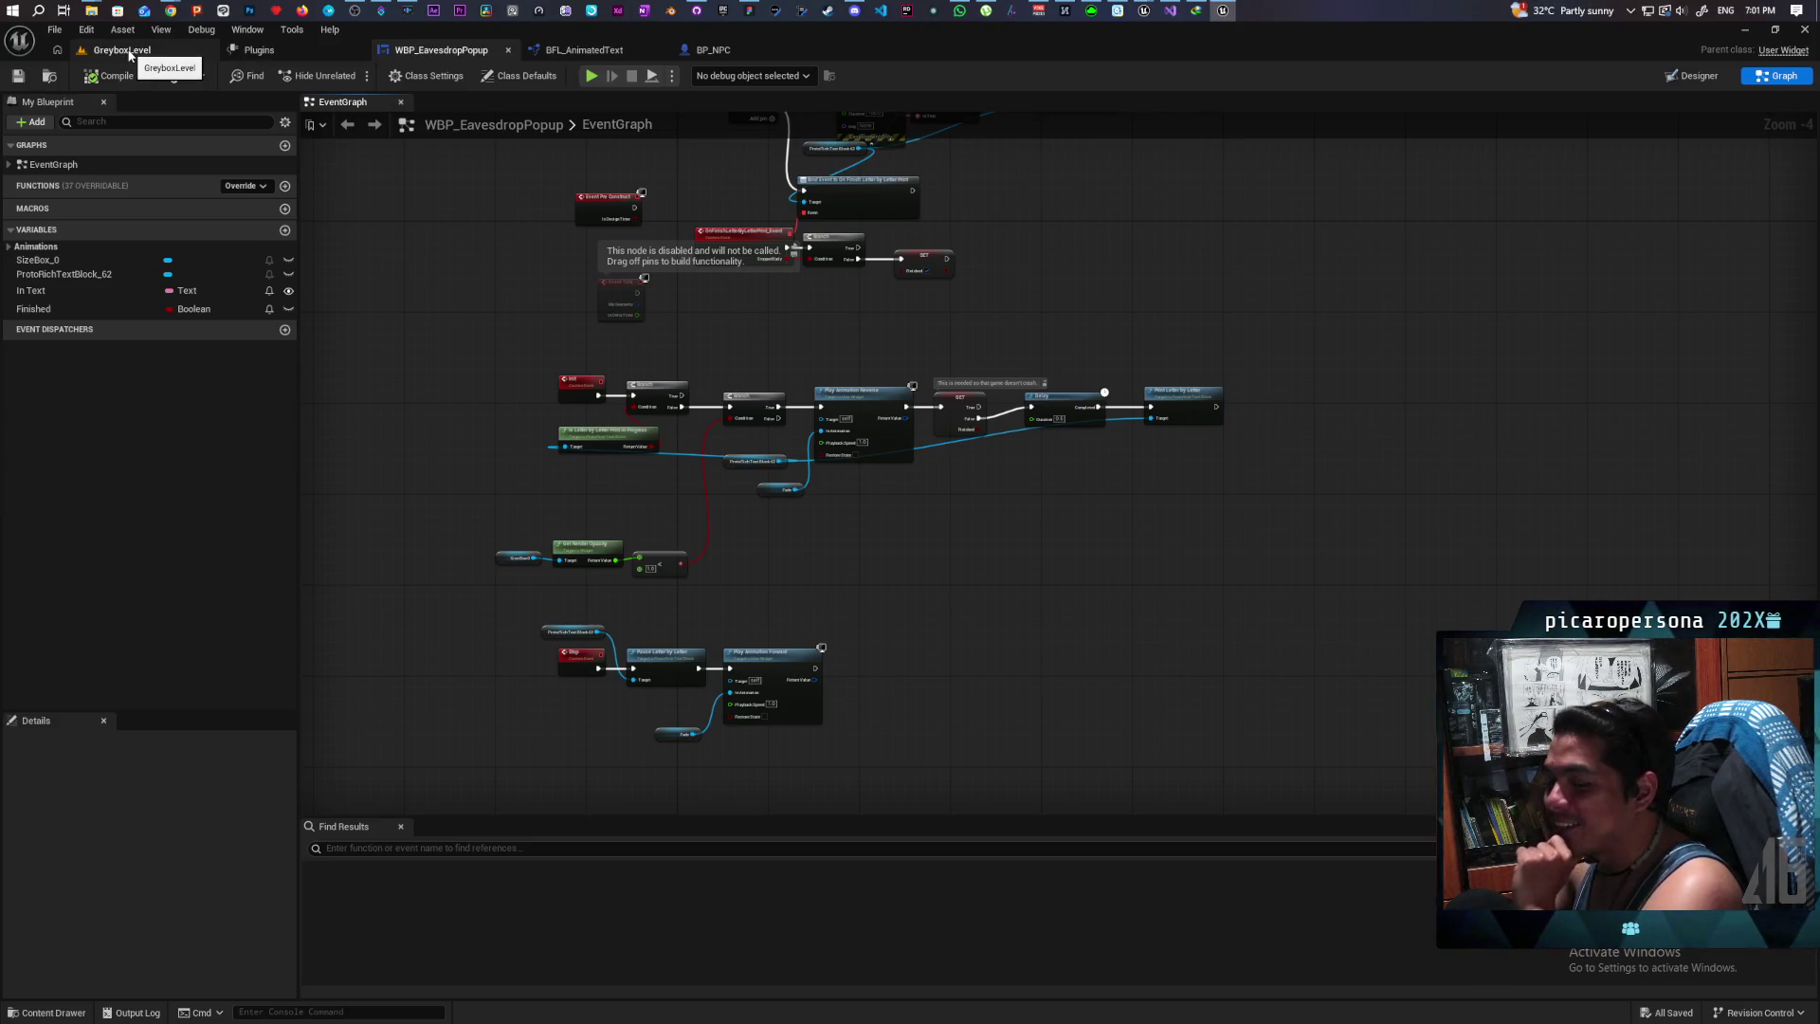
# Step: In BP_NPC's Make Array, wrap 'home' in entry [0] with <sleep>…</> tags
pyautogui.click(130, 54)
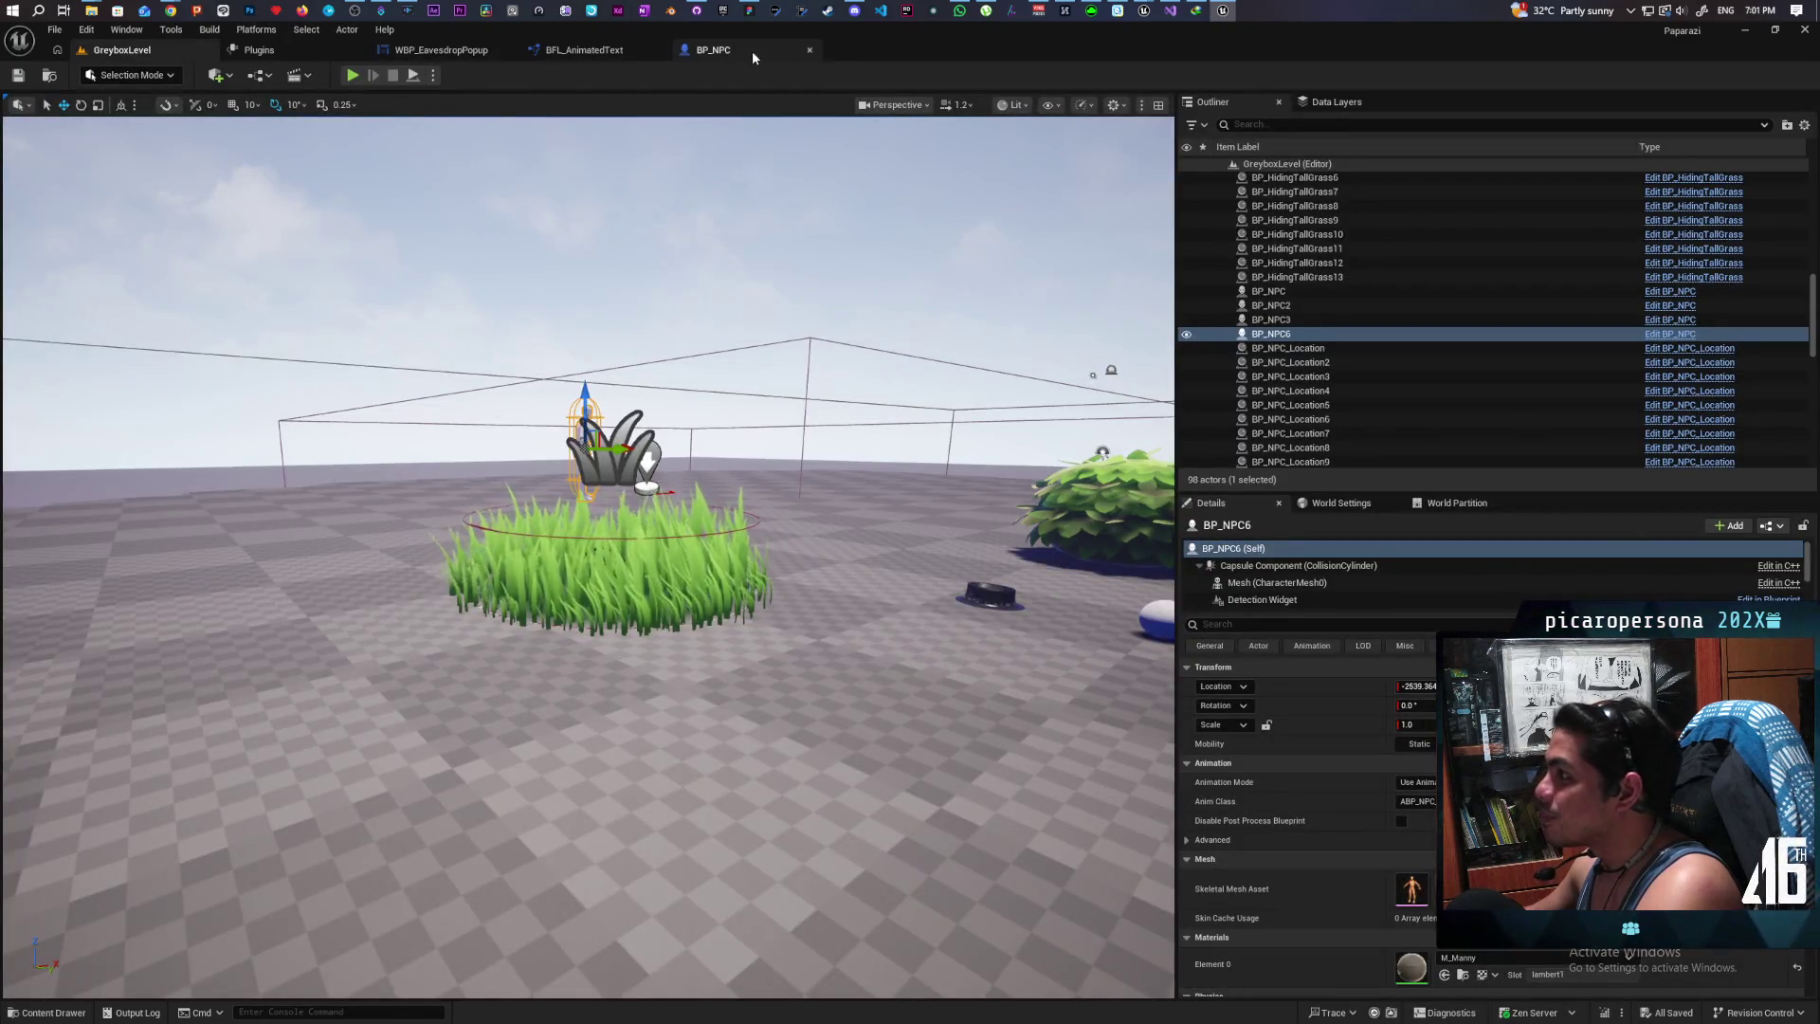
pyautogui.click(753, 49)
pyautogui.scroll(-2, 771, 440)
pyautogui.scroll(3, 734, 514)
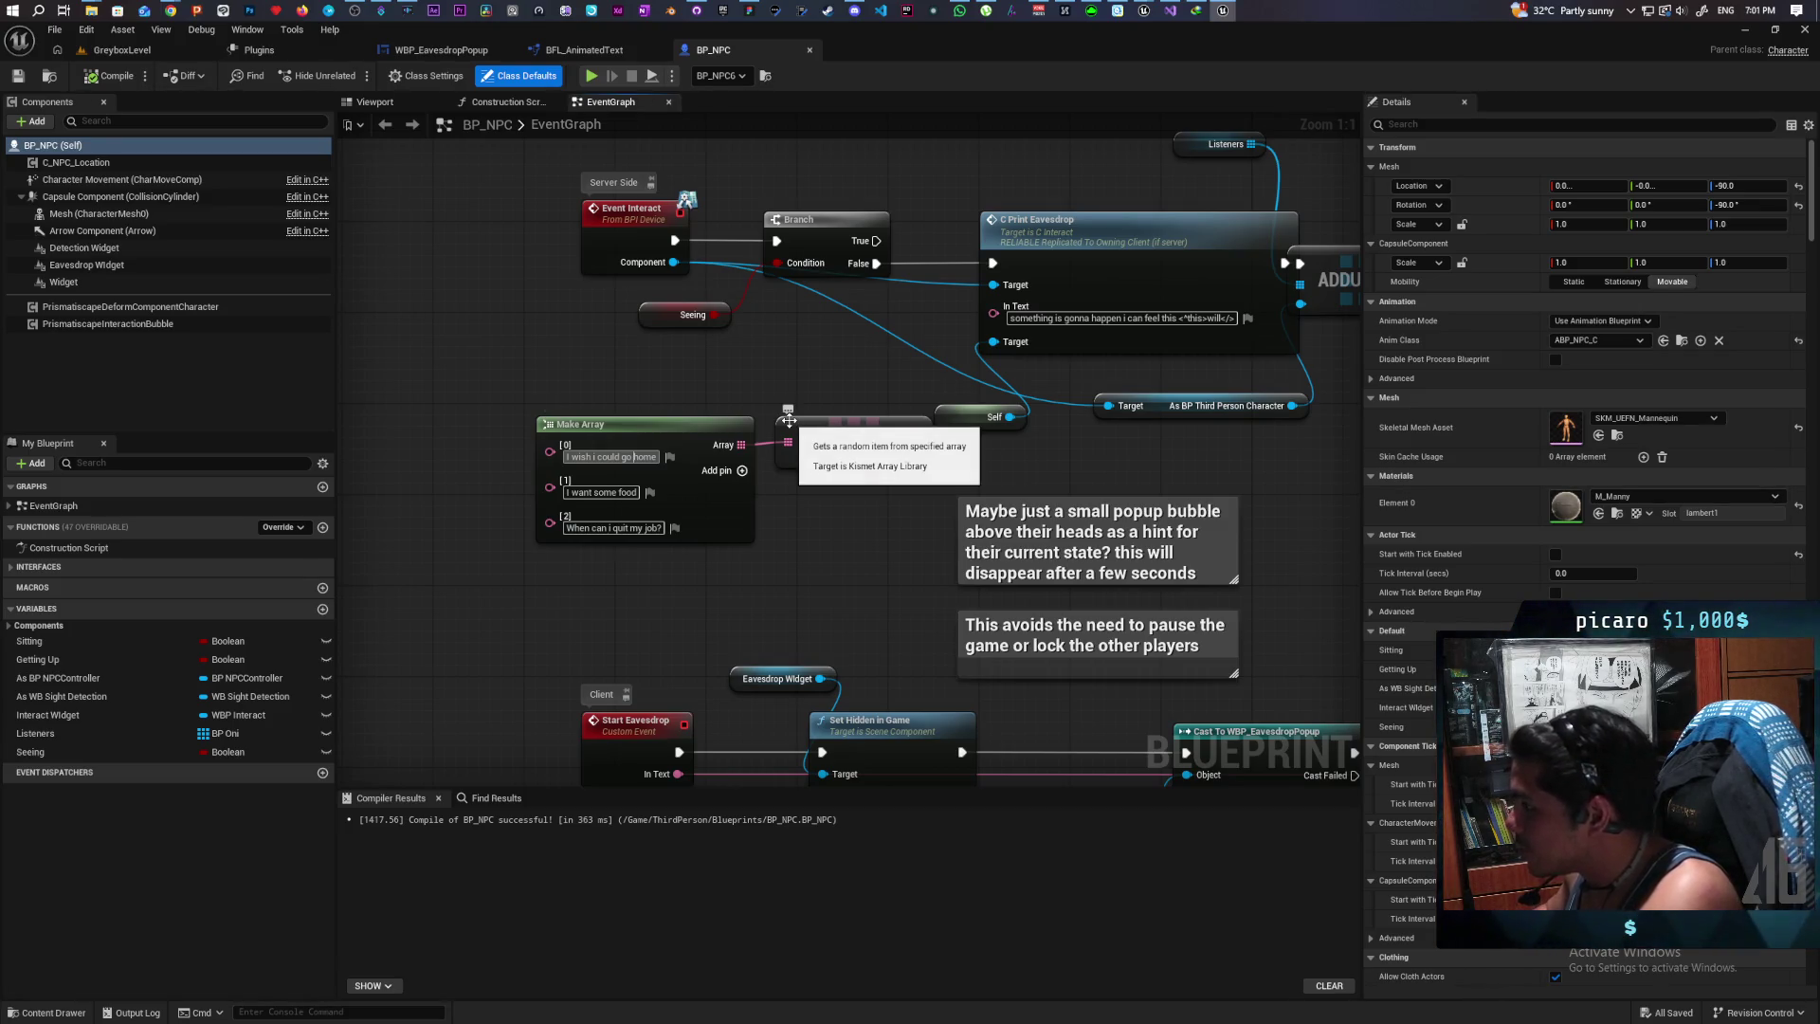
pyautogui.write('<>')
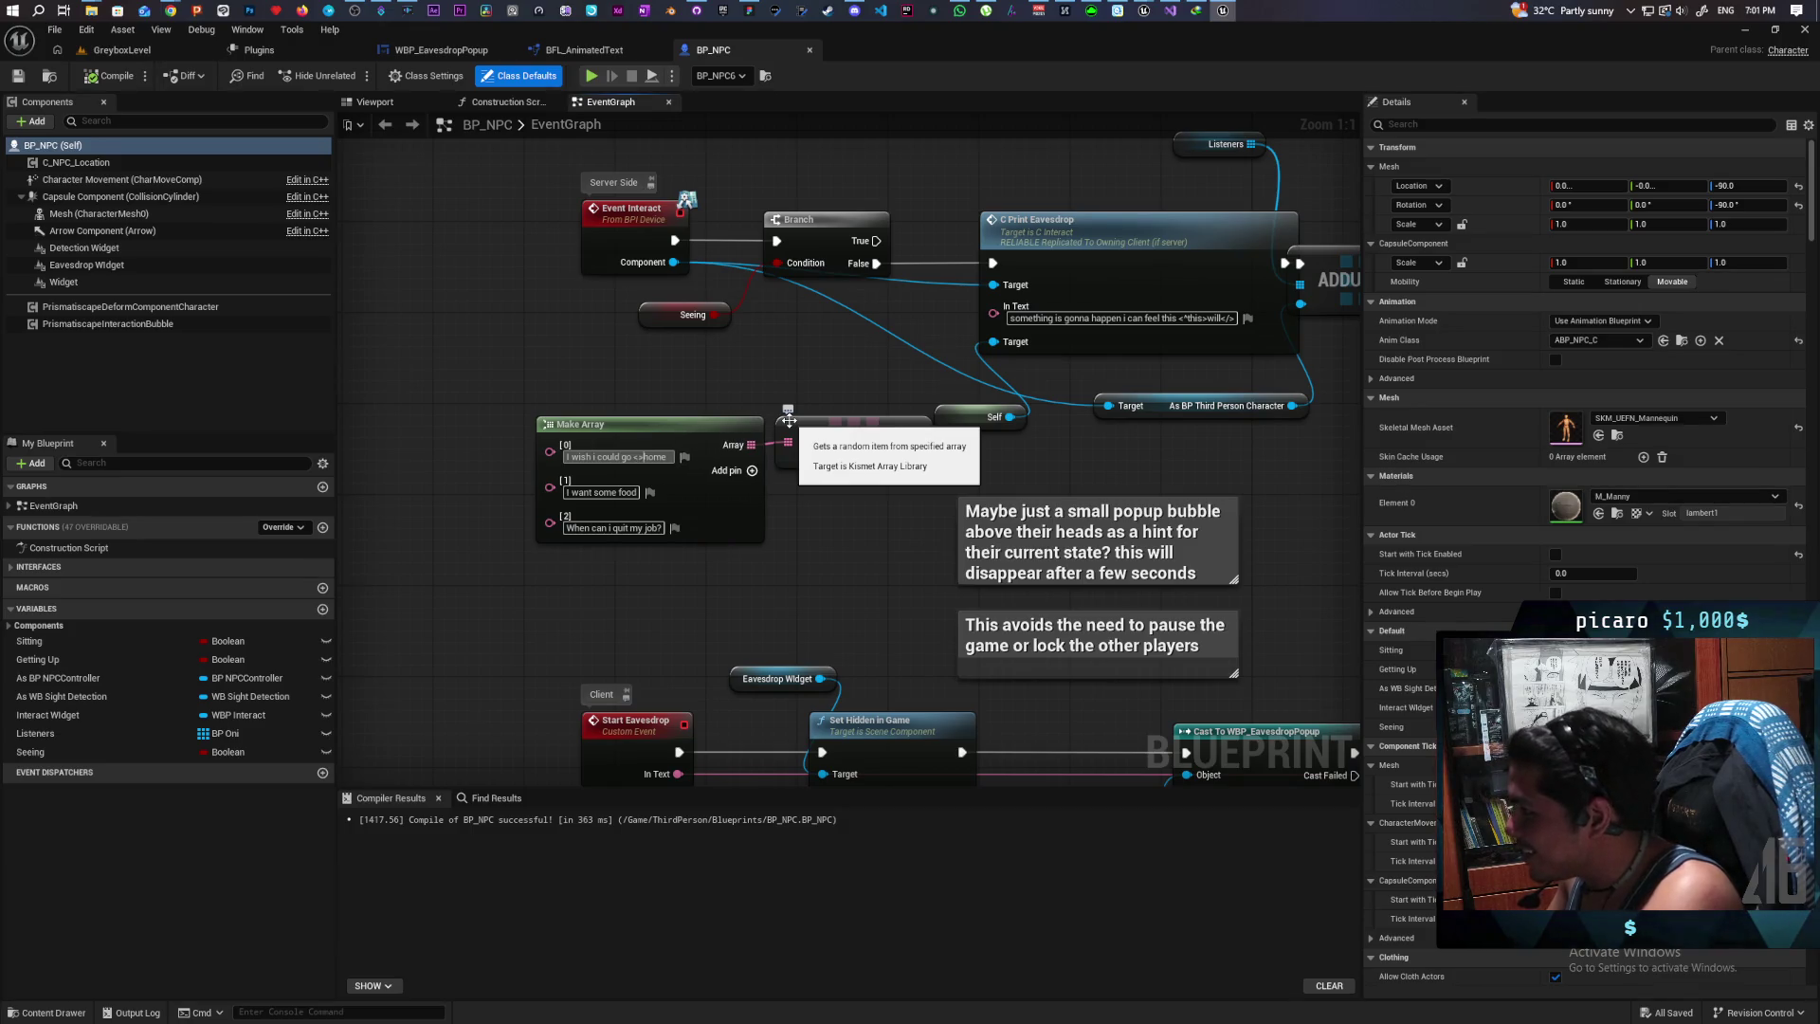
pyautogui.write('<>')
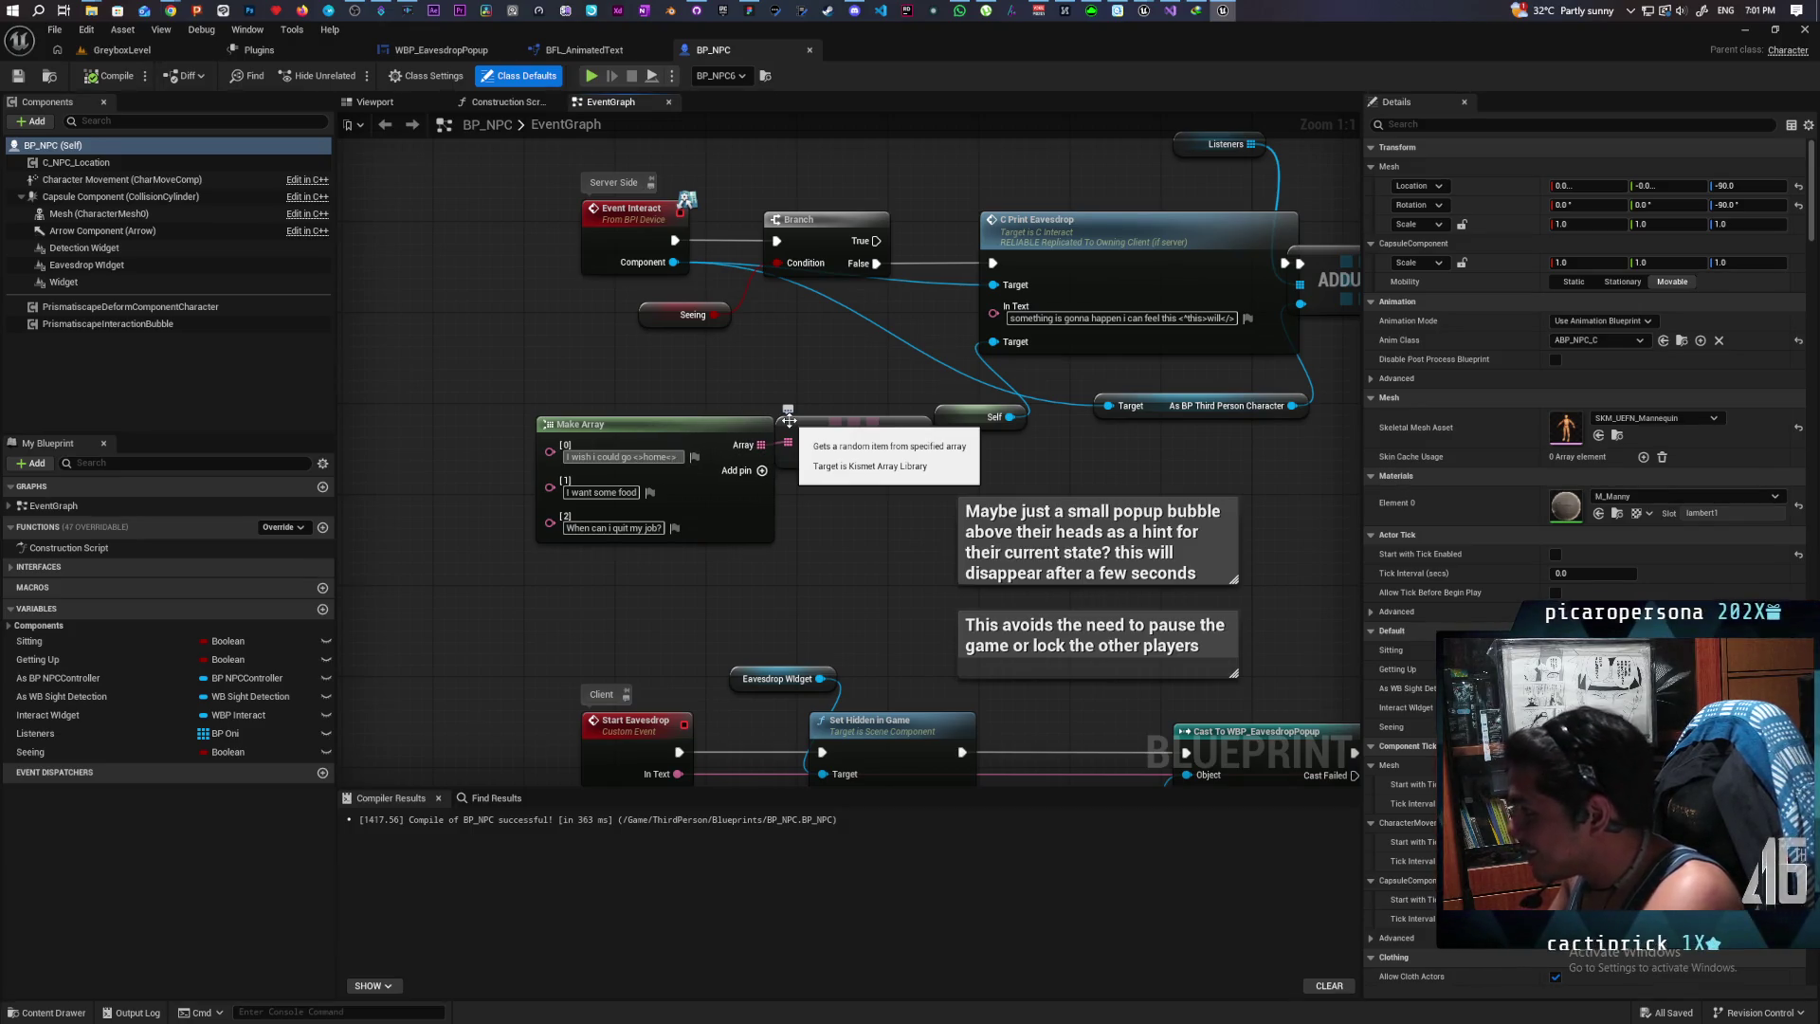
pyautogui.write('/')
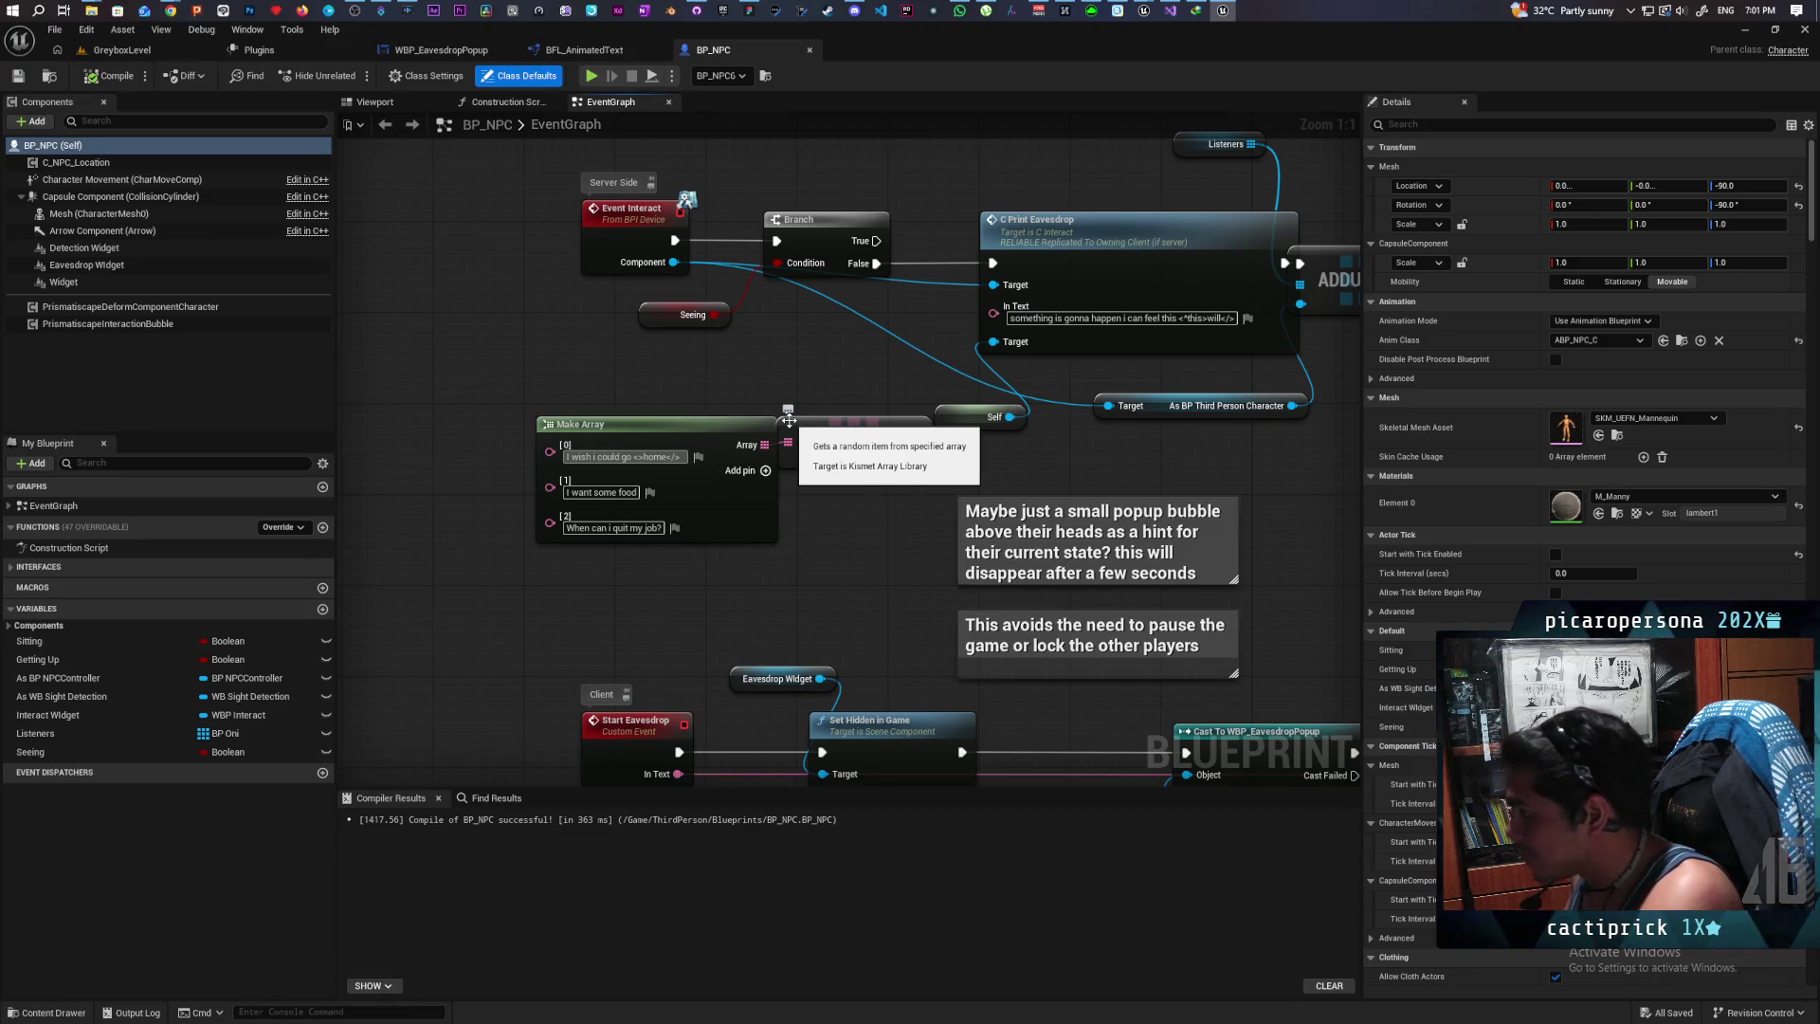
pyautogui.write('*')
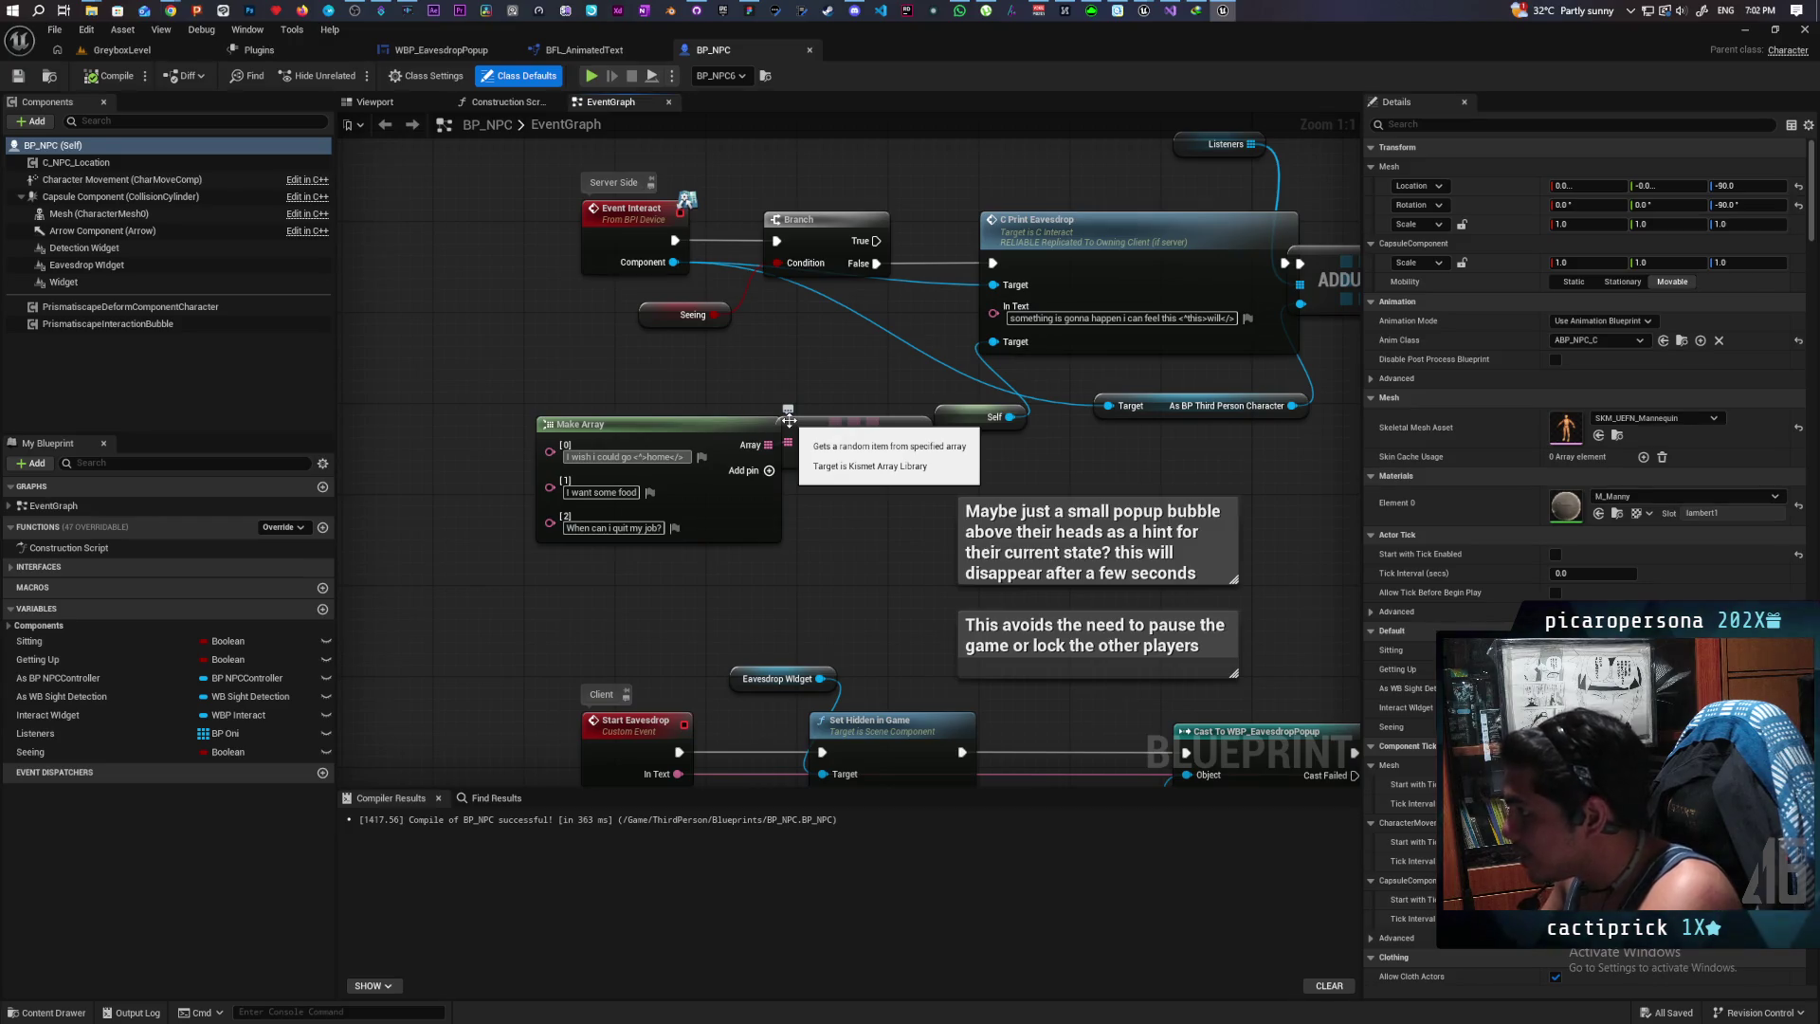
pyautogui.write('sleep')
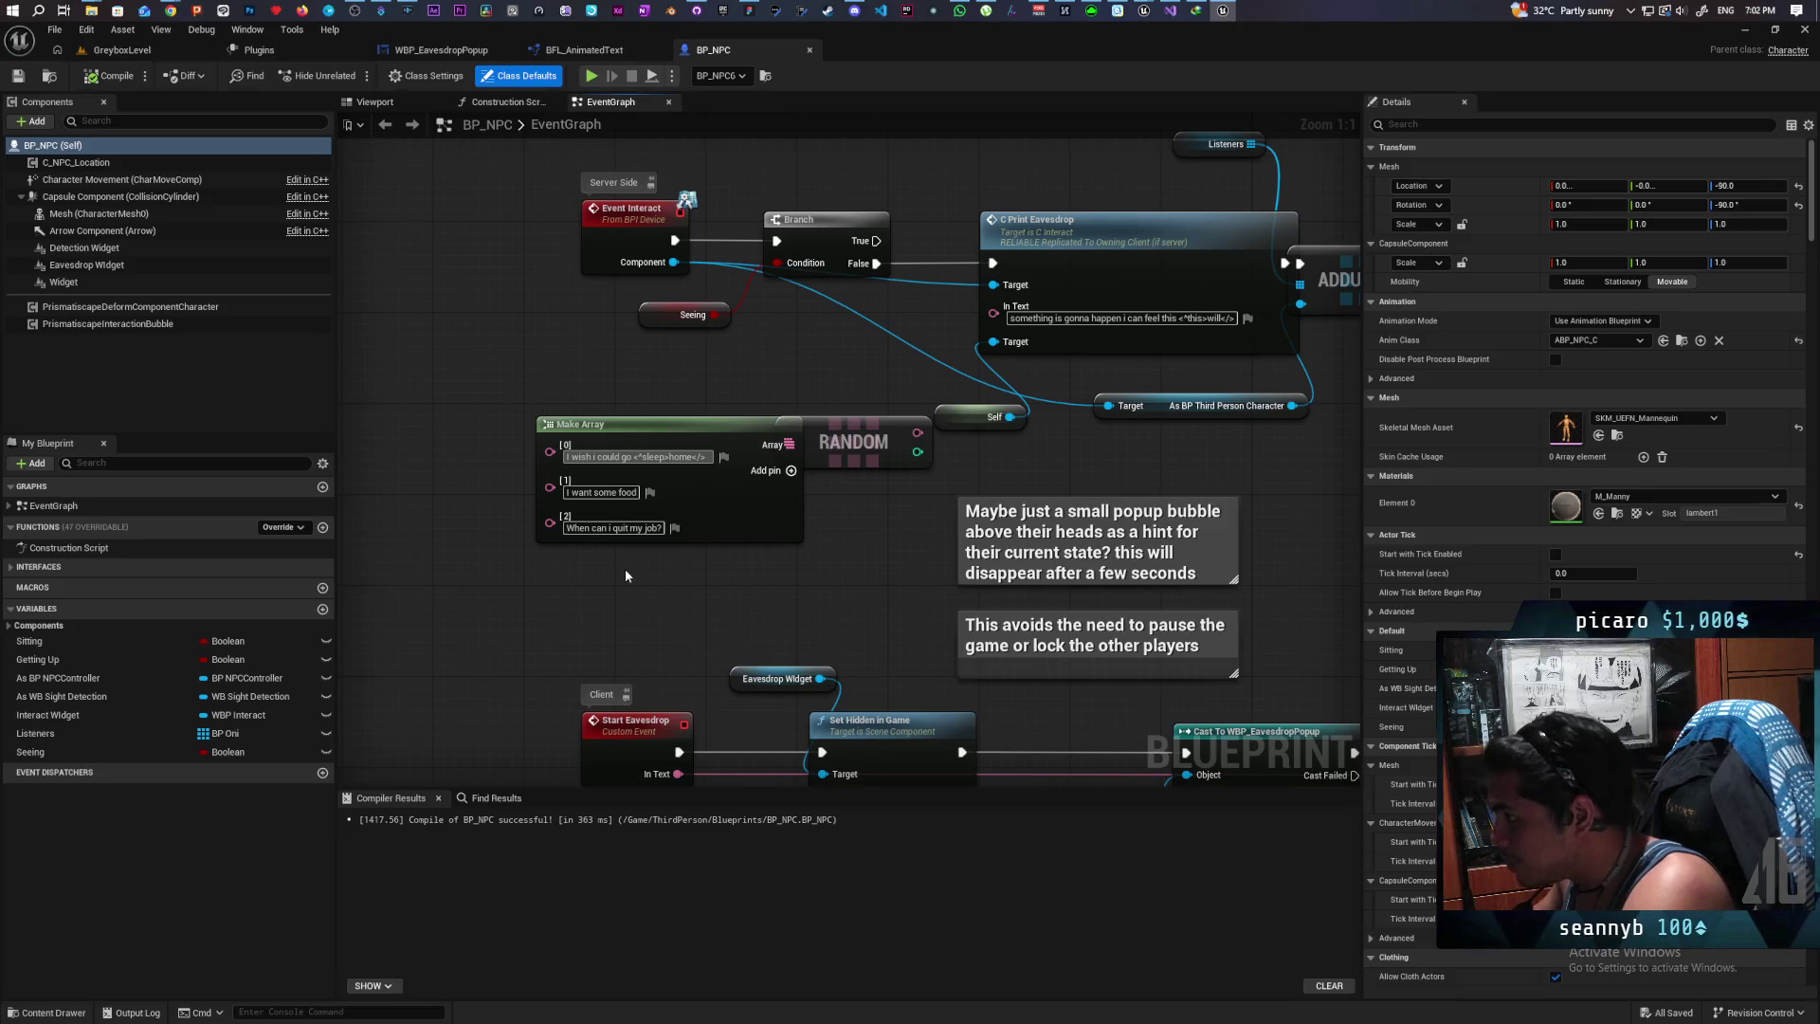
# Step: Wrap 'food' in entry [1] with a <Key…>…</> tag including 'apple', and commit it
pyautogui.click(649, 486)
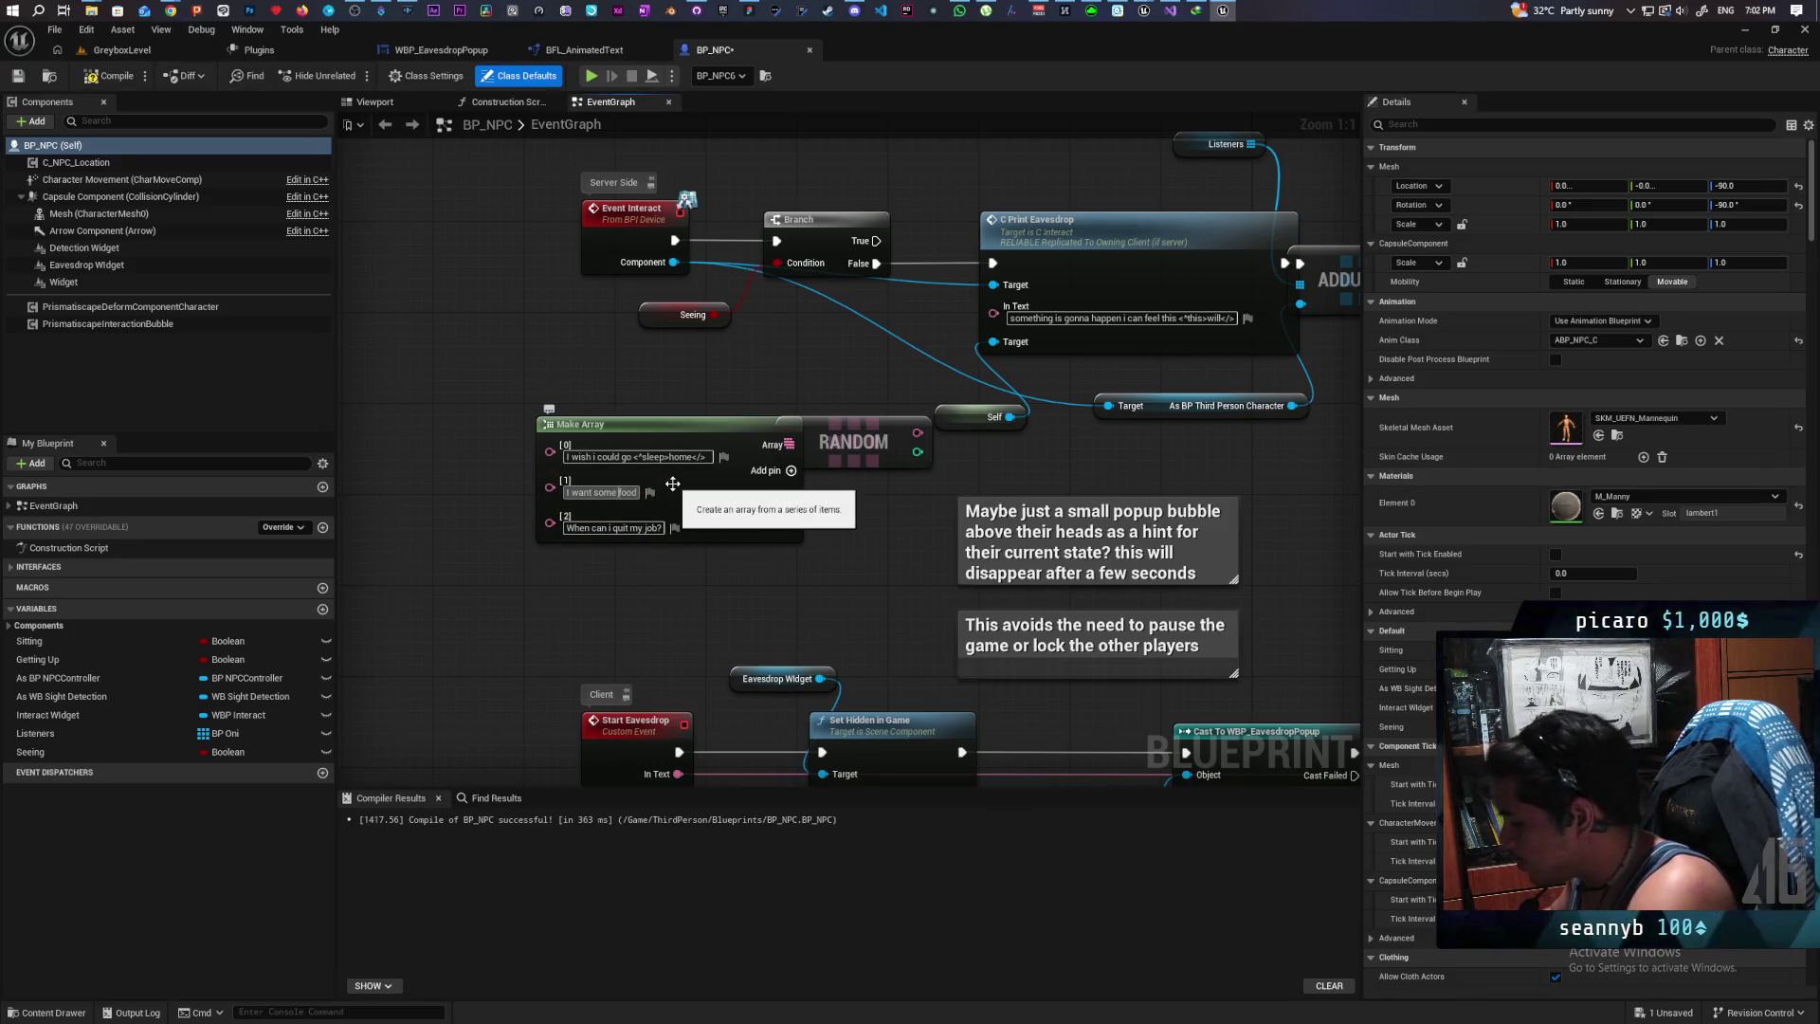
pyautogui.write('<>')
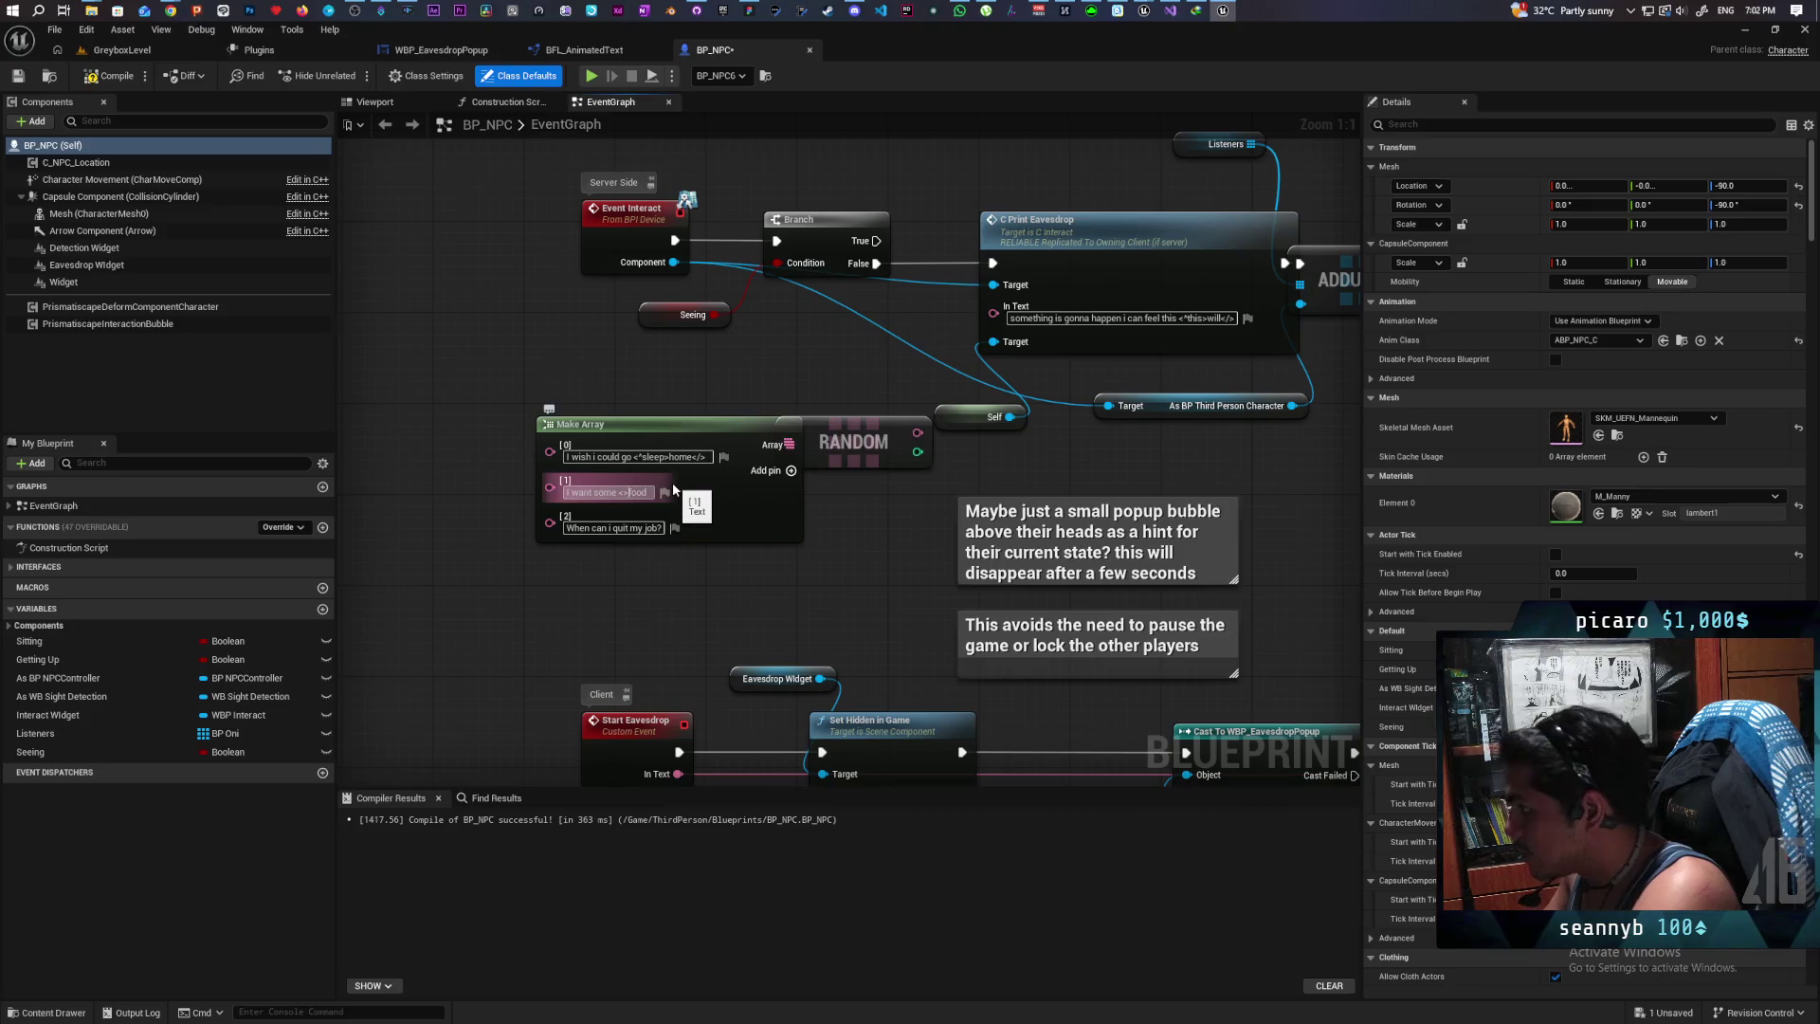
pyautogui.write('Key')
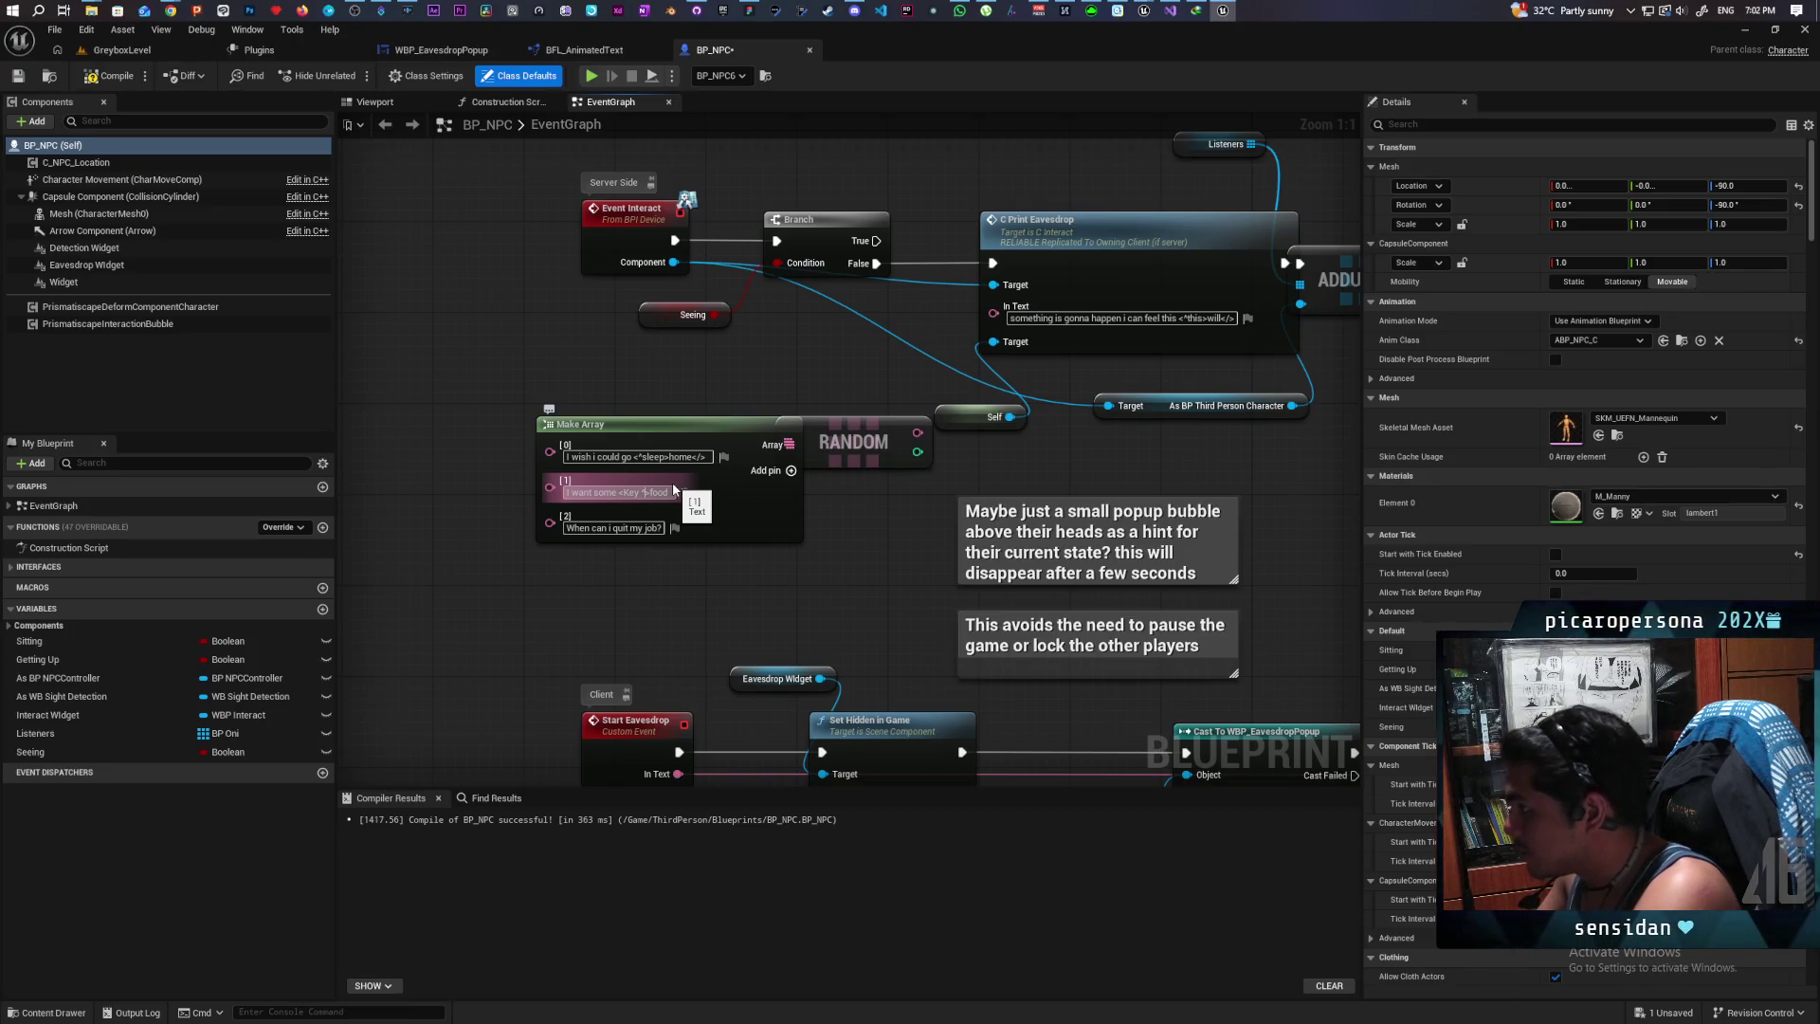
pyautogui.write('appl')
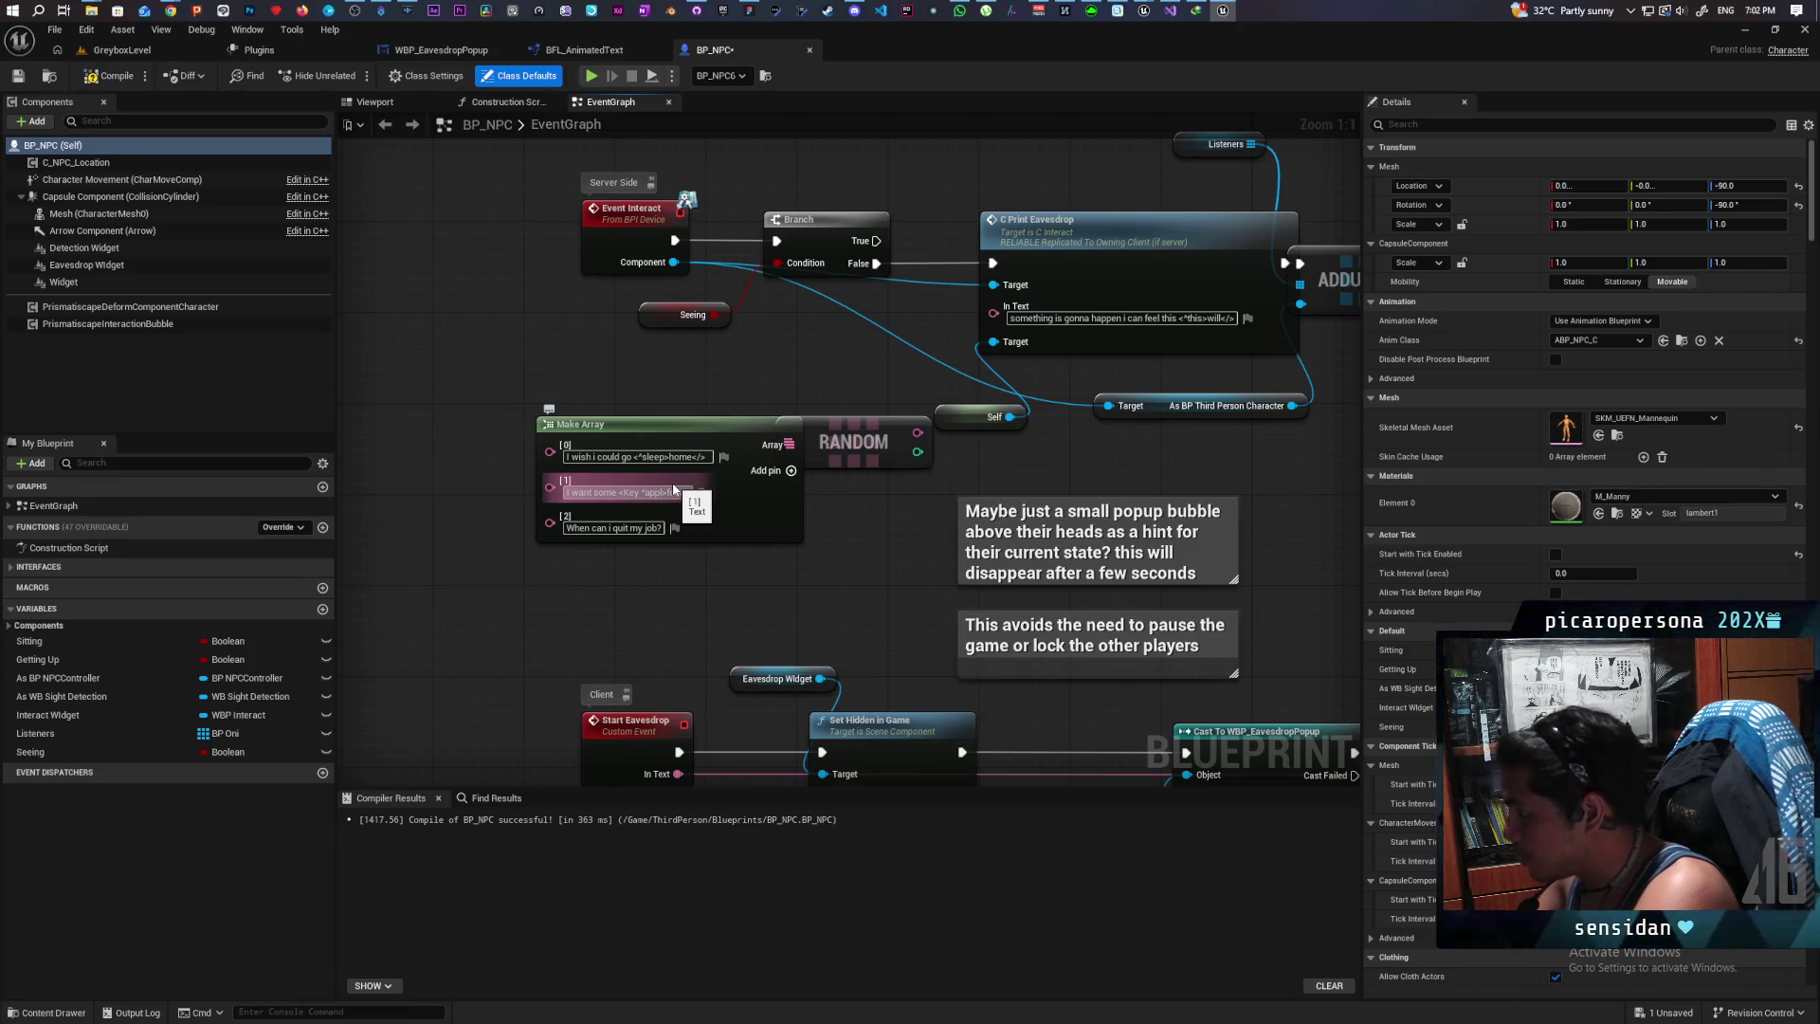
pyautogui.write('e')
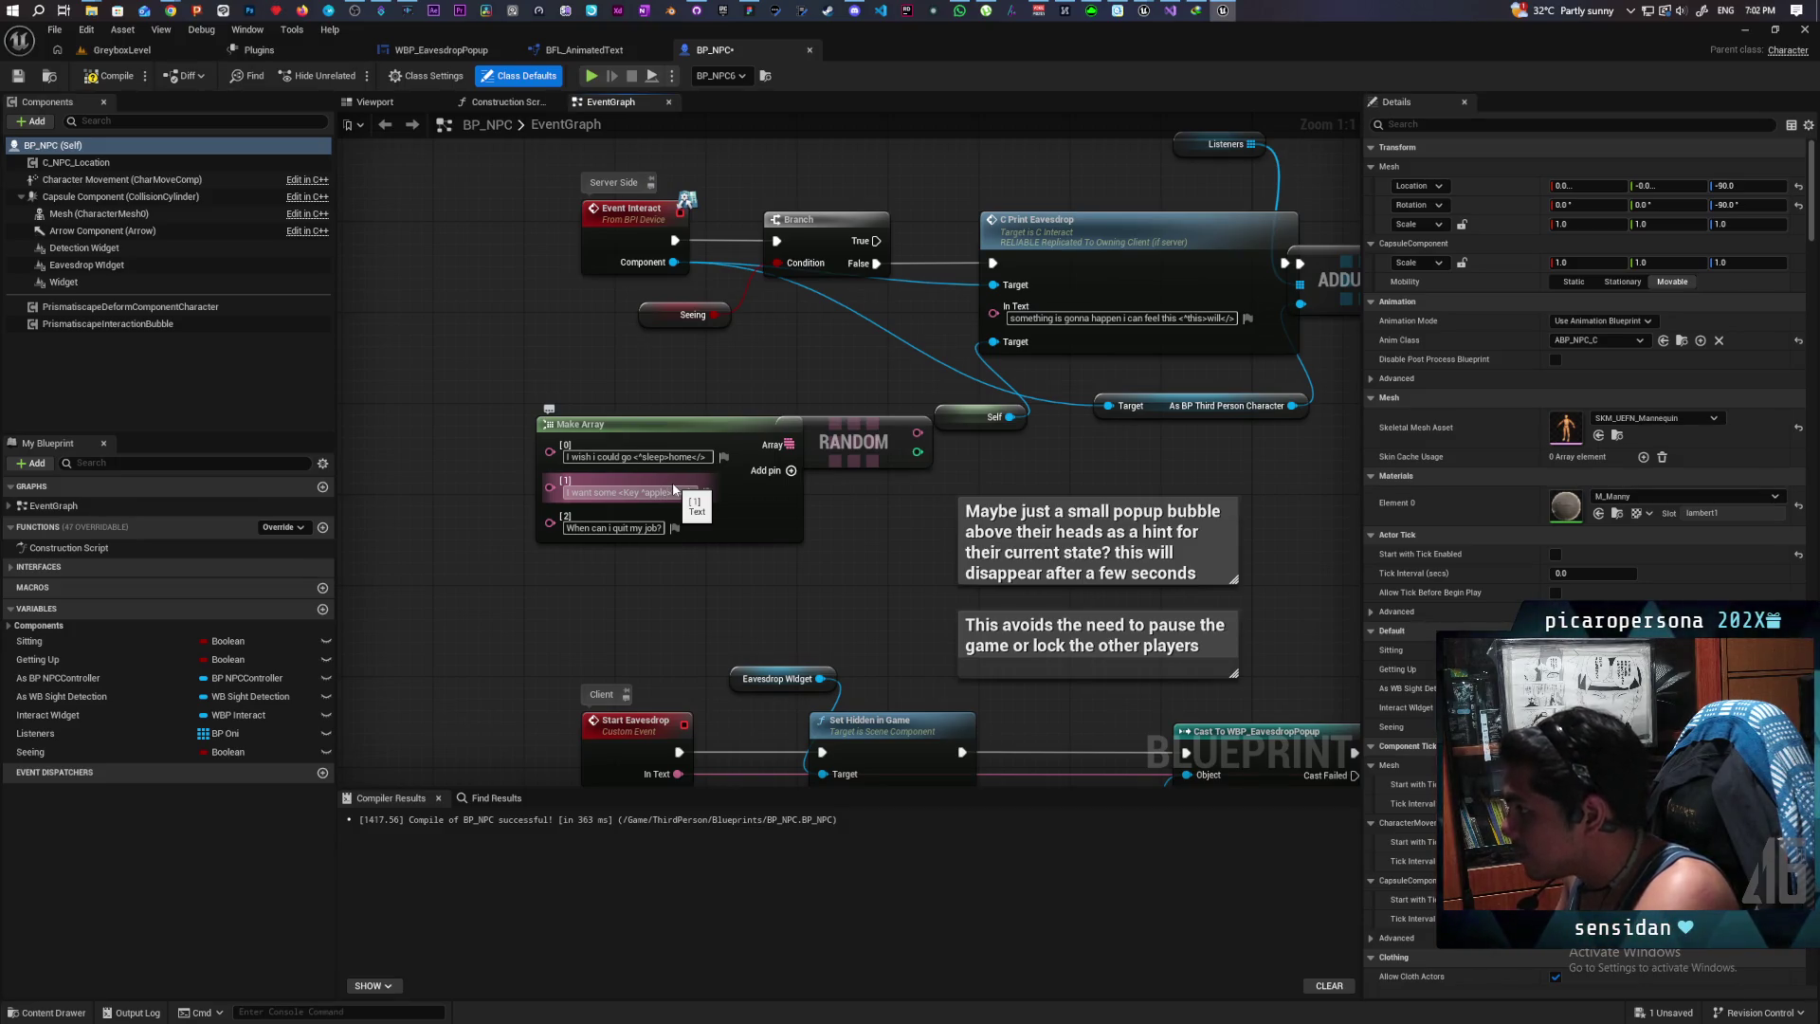
pyautogui.press('Return')
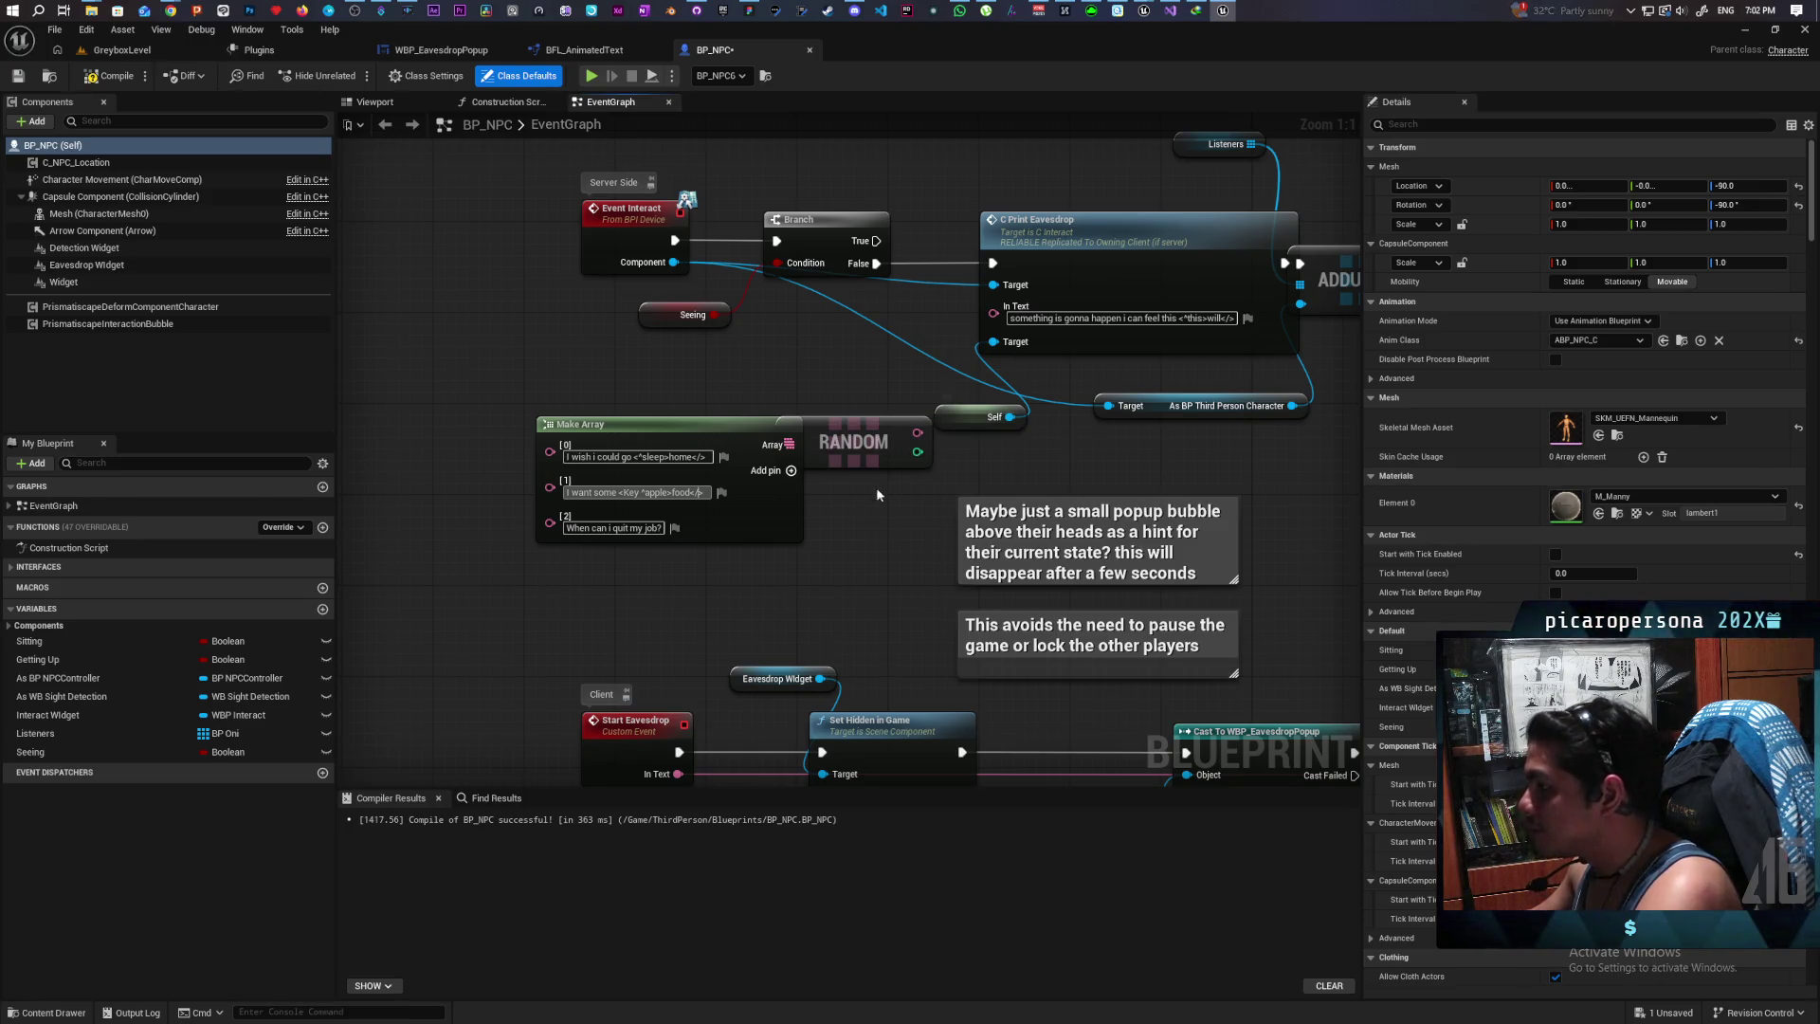
pyautogui.click(752, 442)
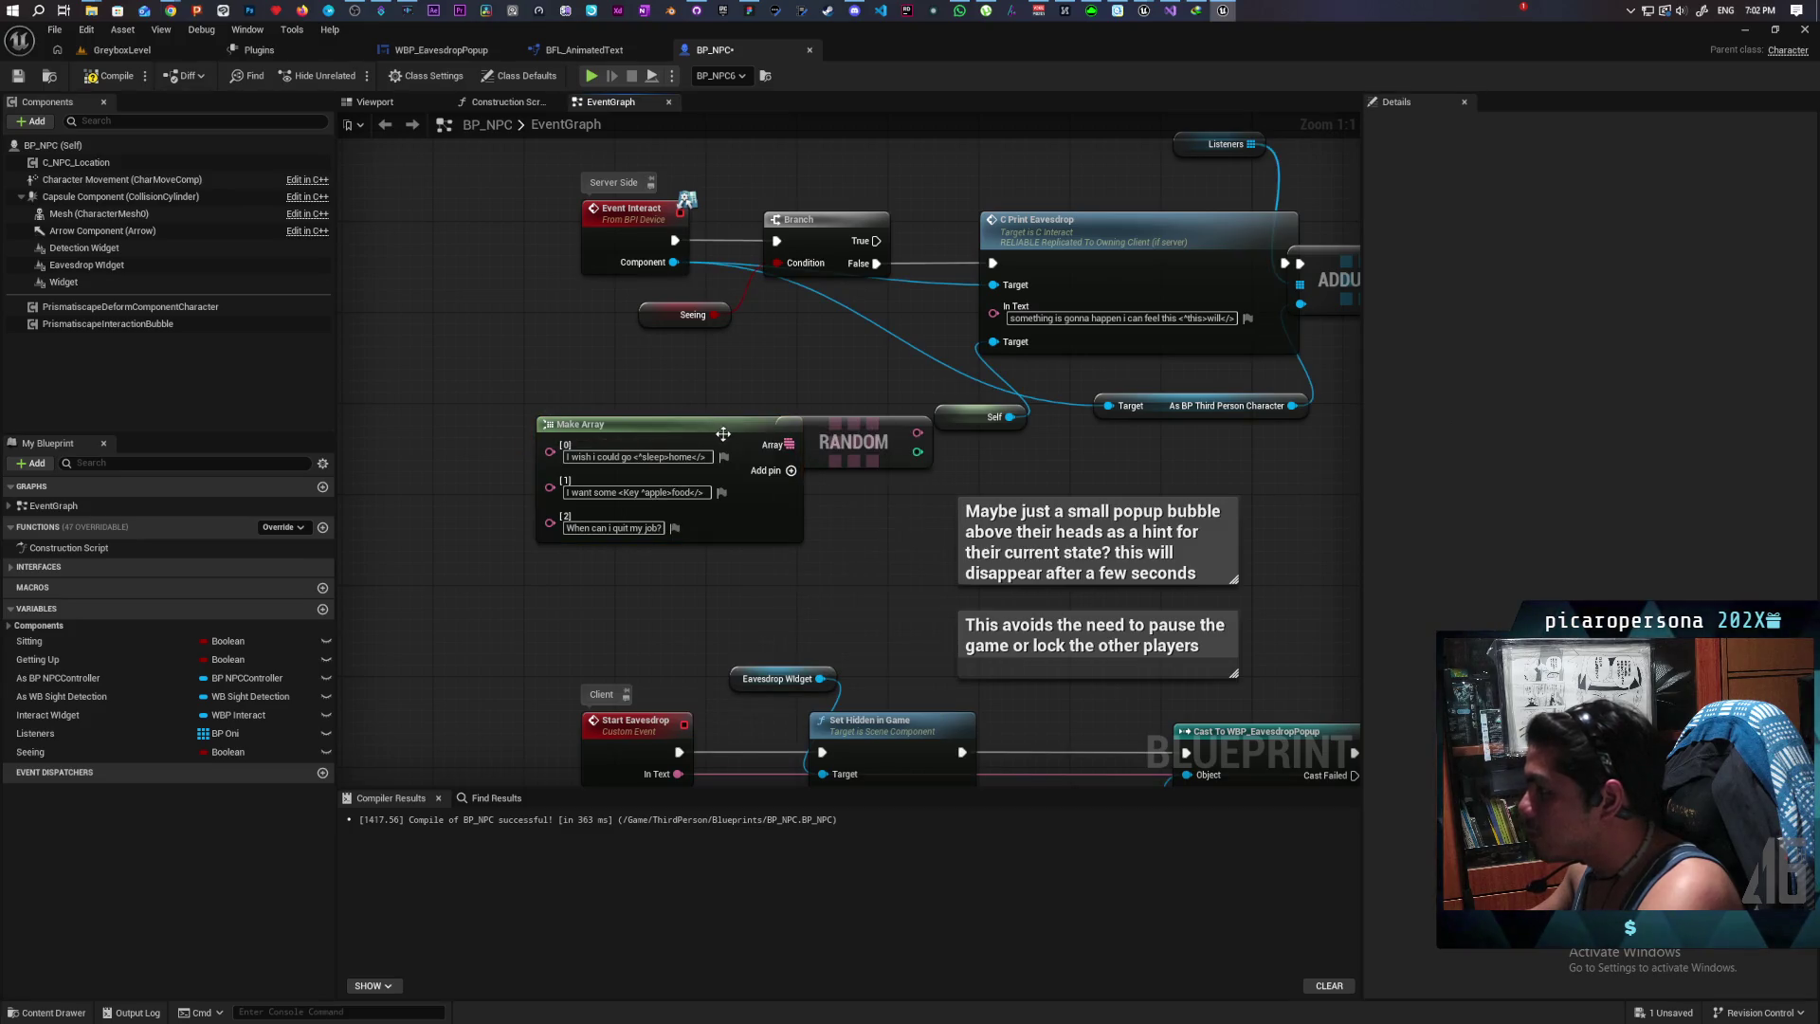
pyautogui.moveTo(726, 442); pyautogui.dragTo(669, 442)
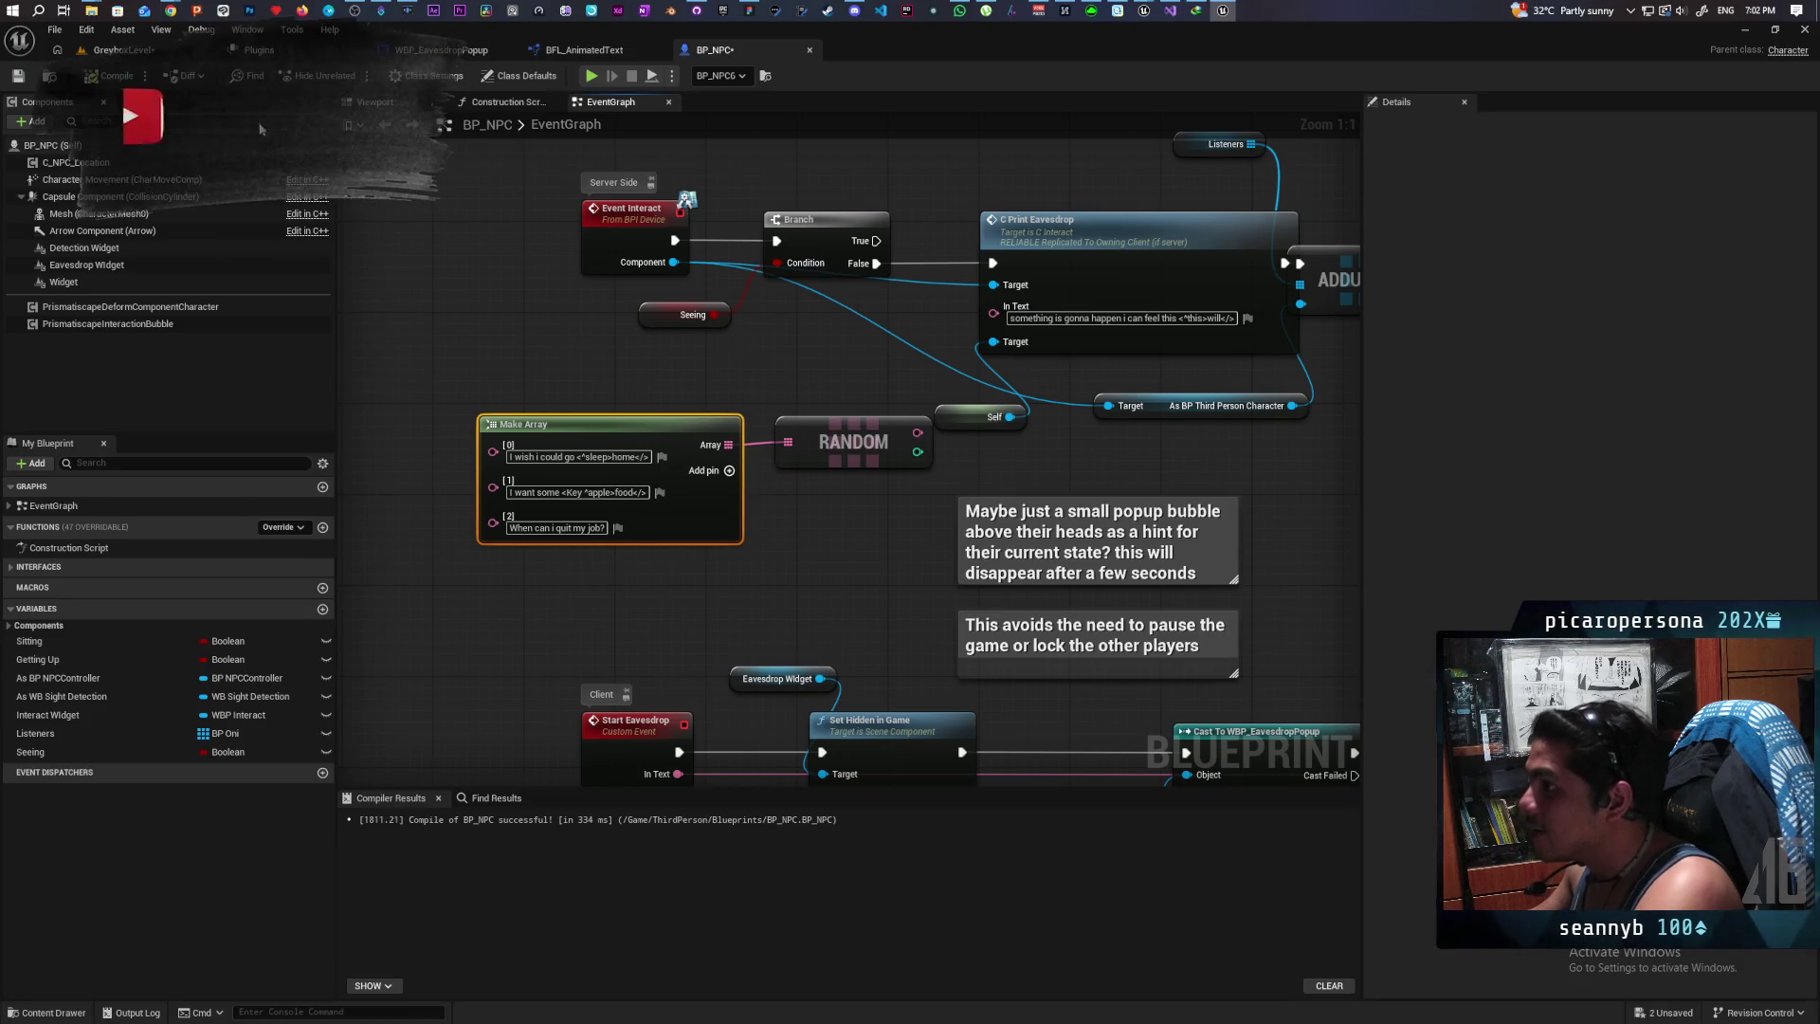
pyautogui.click(113, 75)
pyautogui.click(119, 49)
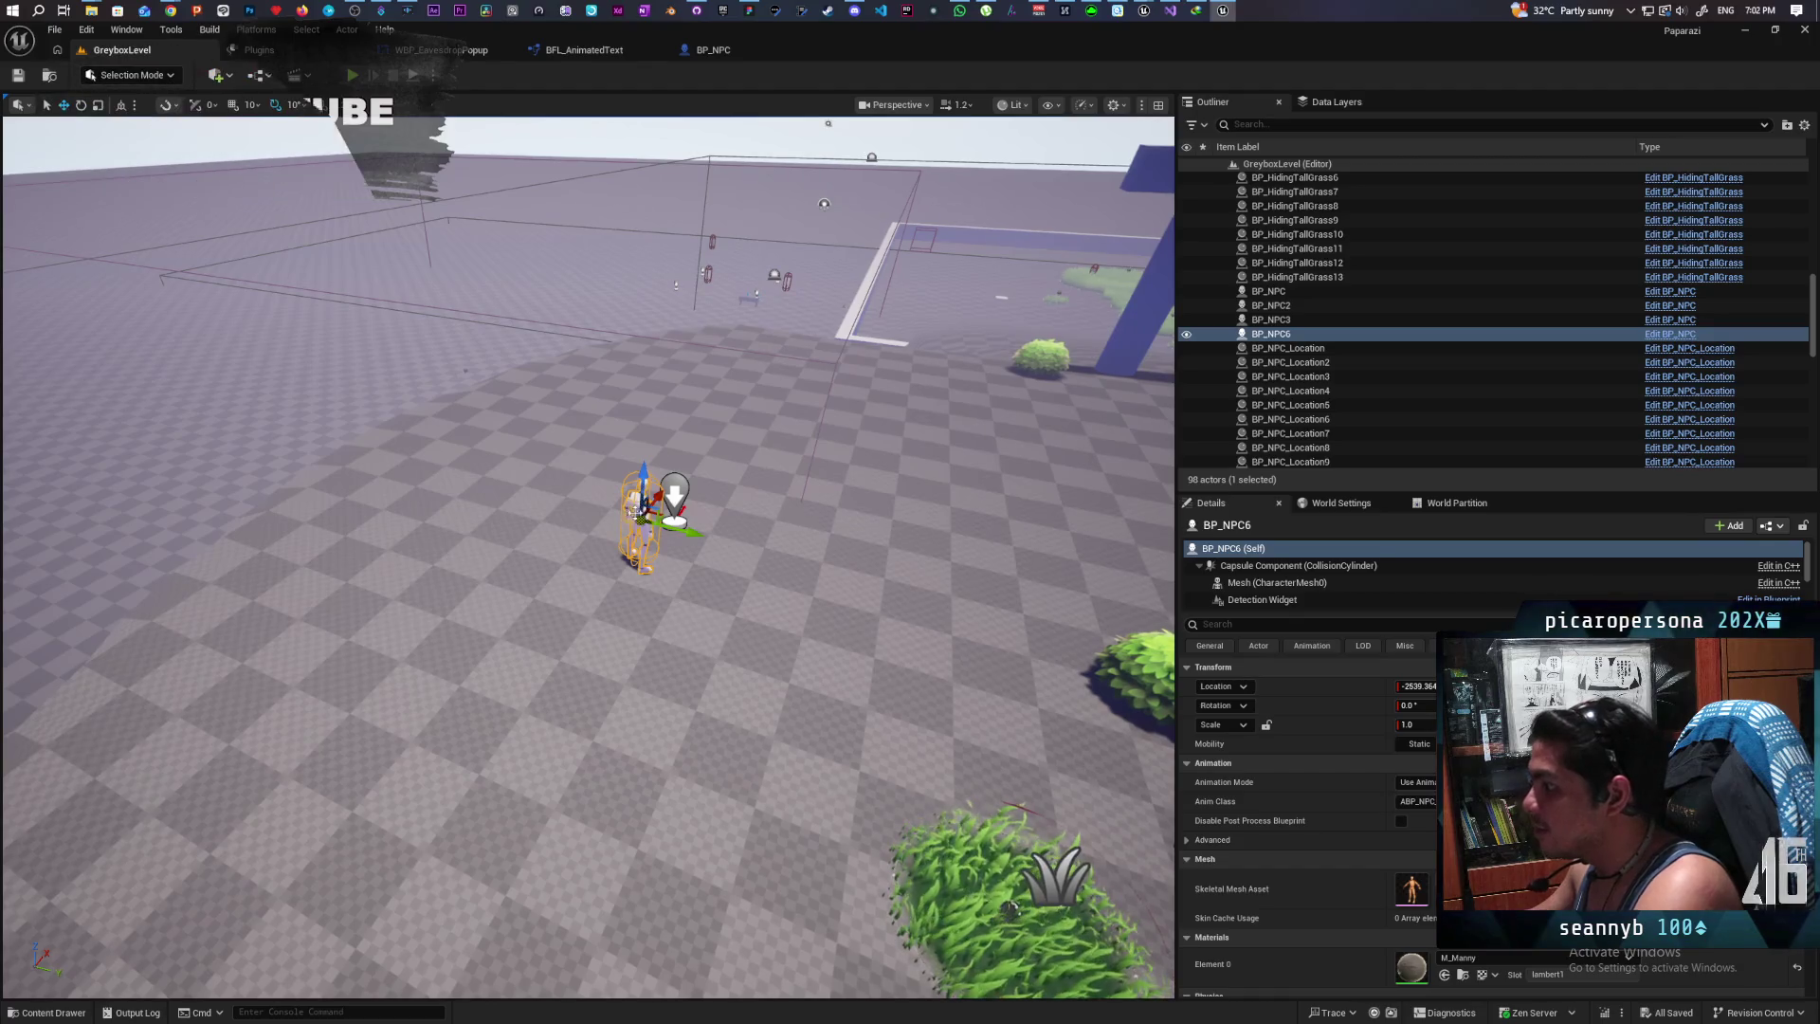
pyautogui.moveTo(657, 499)
pyautogui.mouseDown()
pyautogui.moveTo(652, 567)
pyautogui.moveTo(567, 553)
pyautogui.mouseUp()
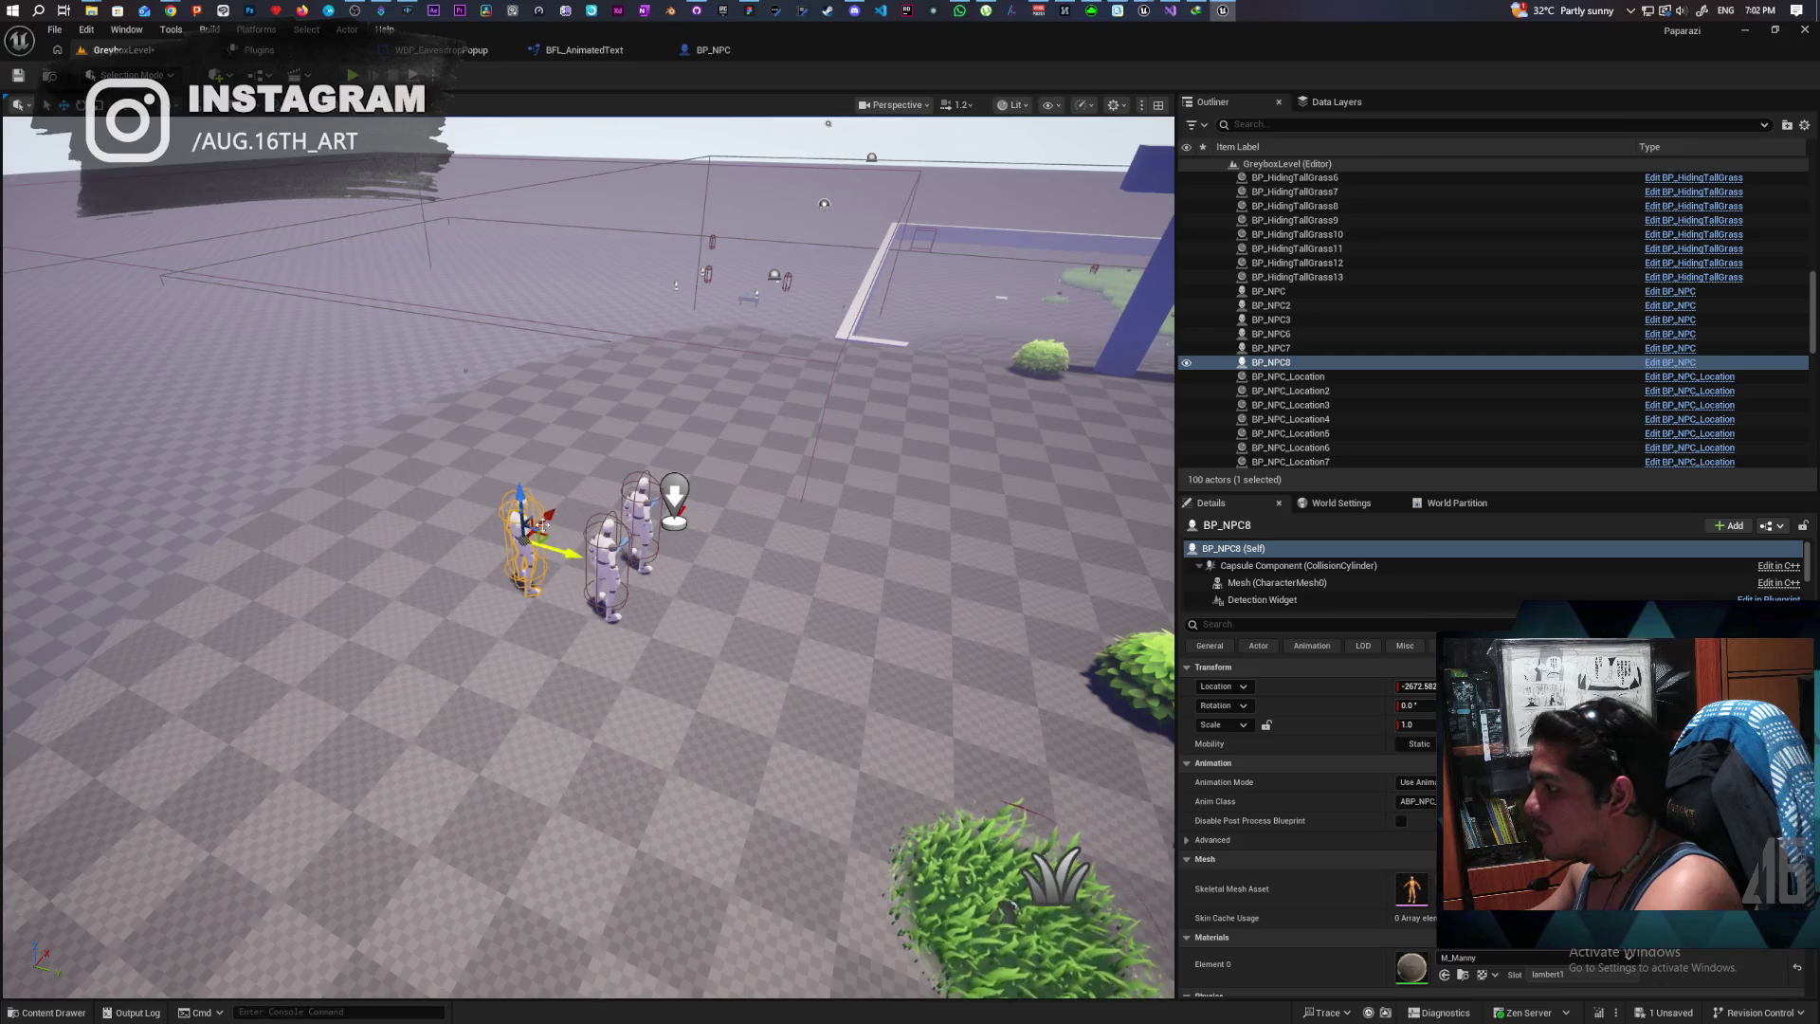
pyautogui.hotkey('alt', 'p')
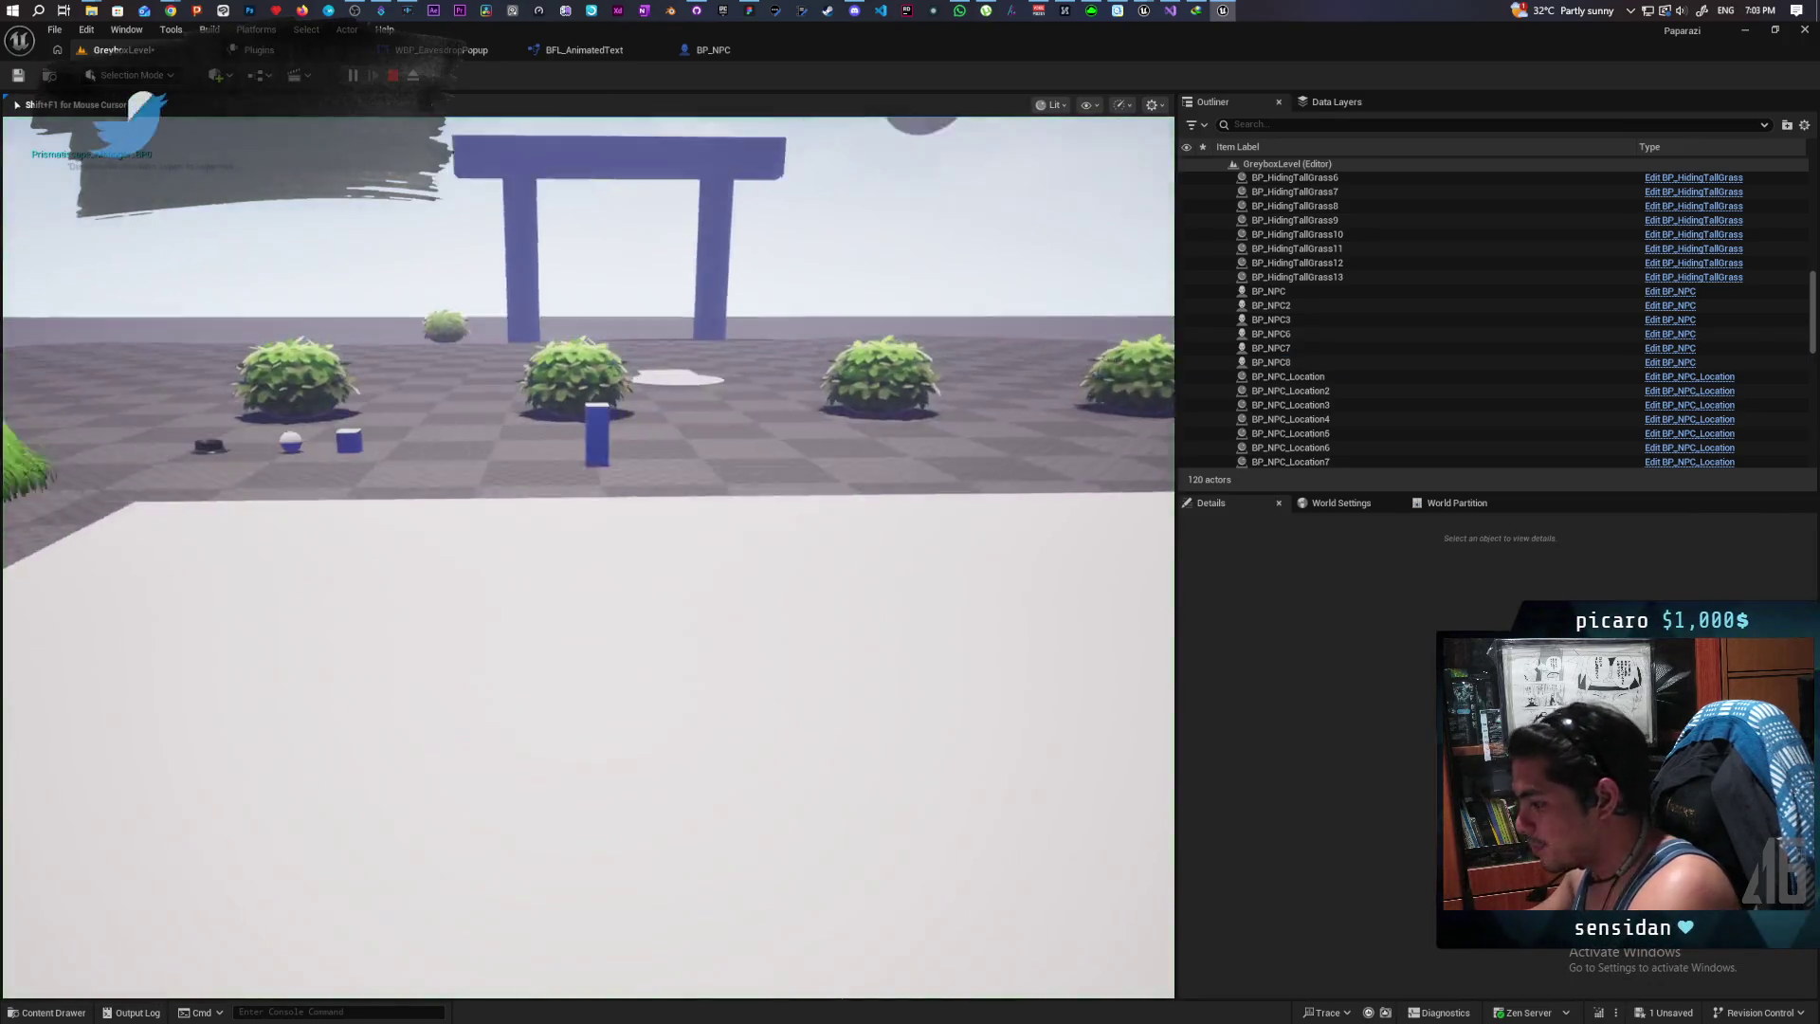
pyautogui.press('w')
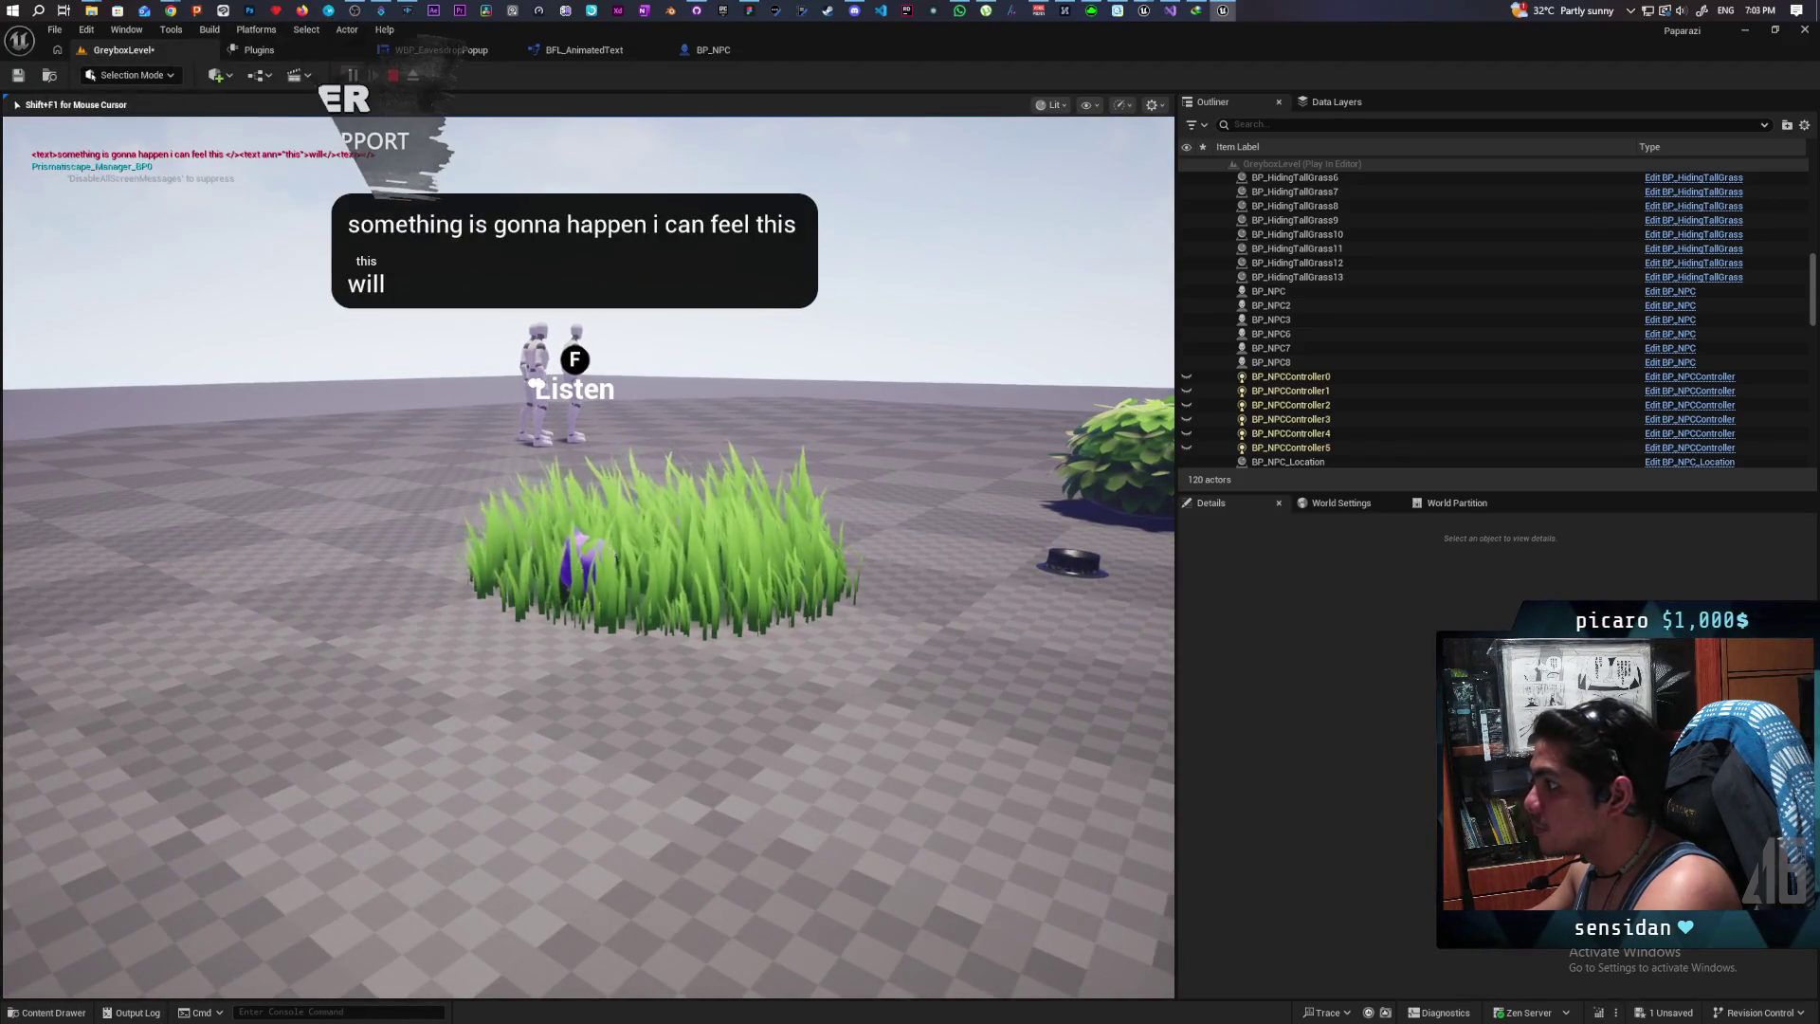
pyautogui.press('Escape')
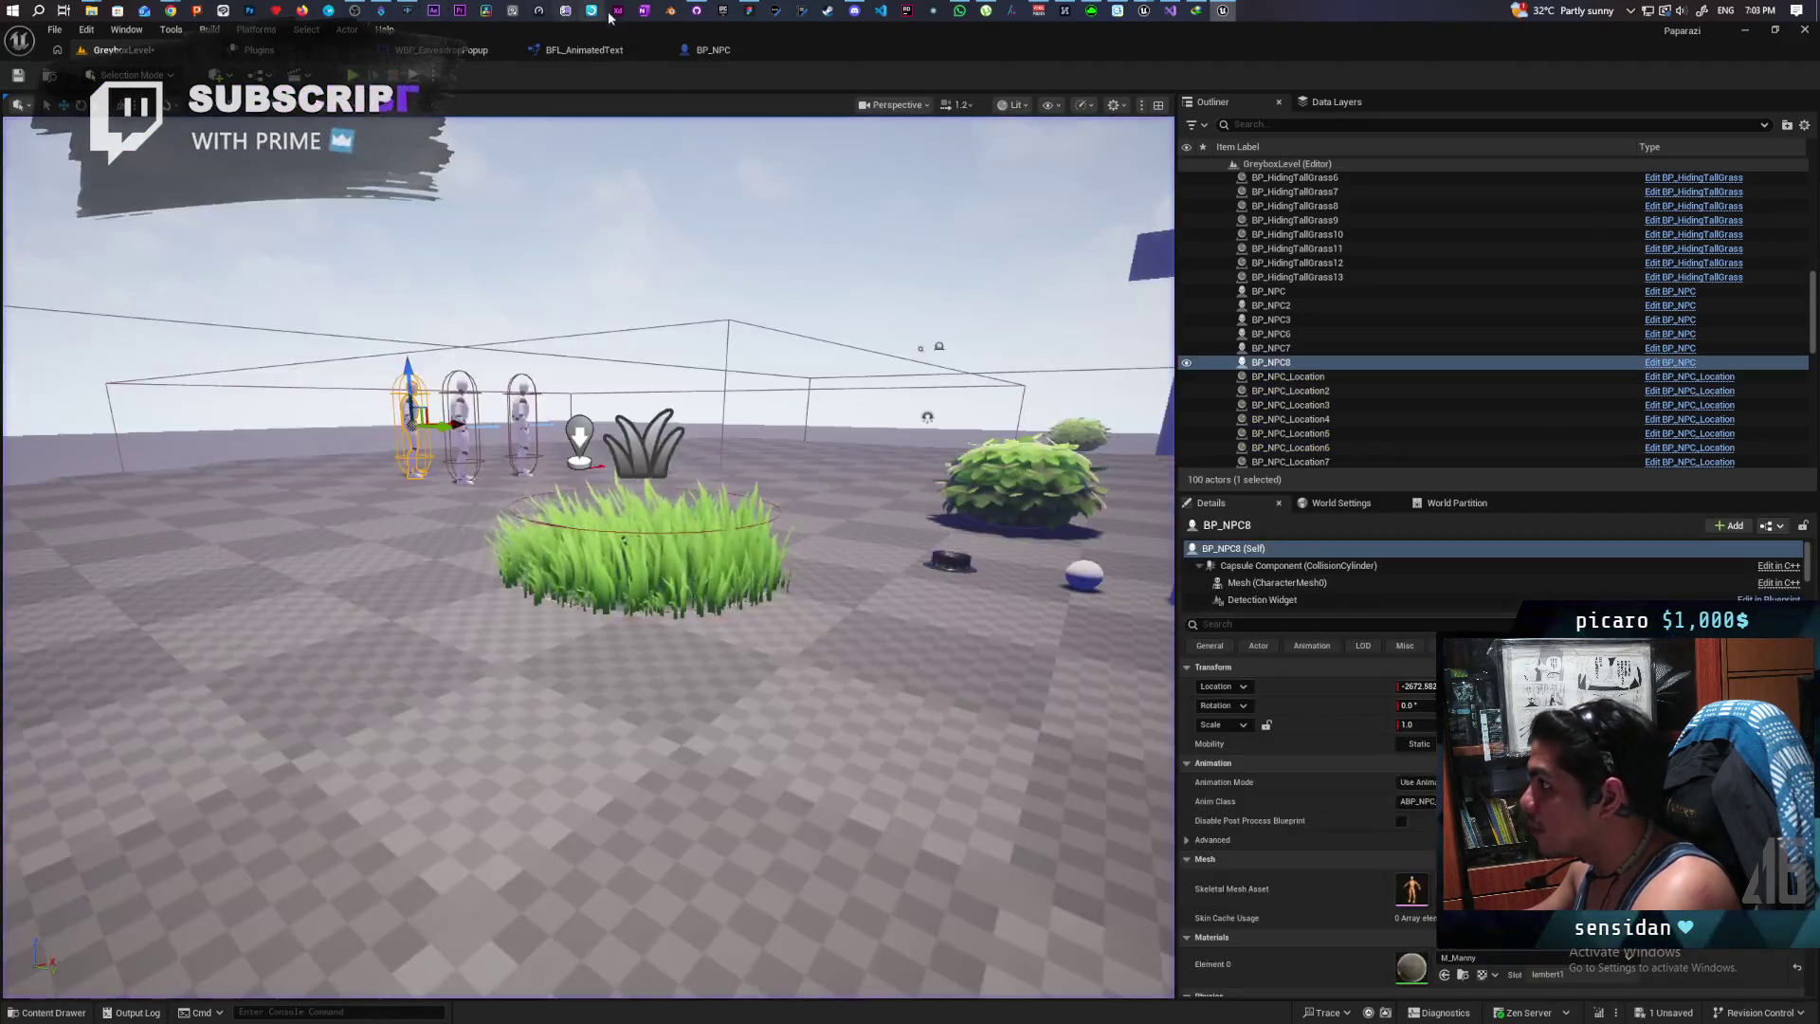
# Step: In BP_NPC, wire the Random node's output into C Print Eavesdrop's In Text and save all
pyautogui.click(732, 54)
pyautogui.moveTo(918, 434); pyautogui.dragTo(994, 313)
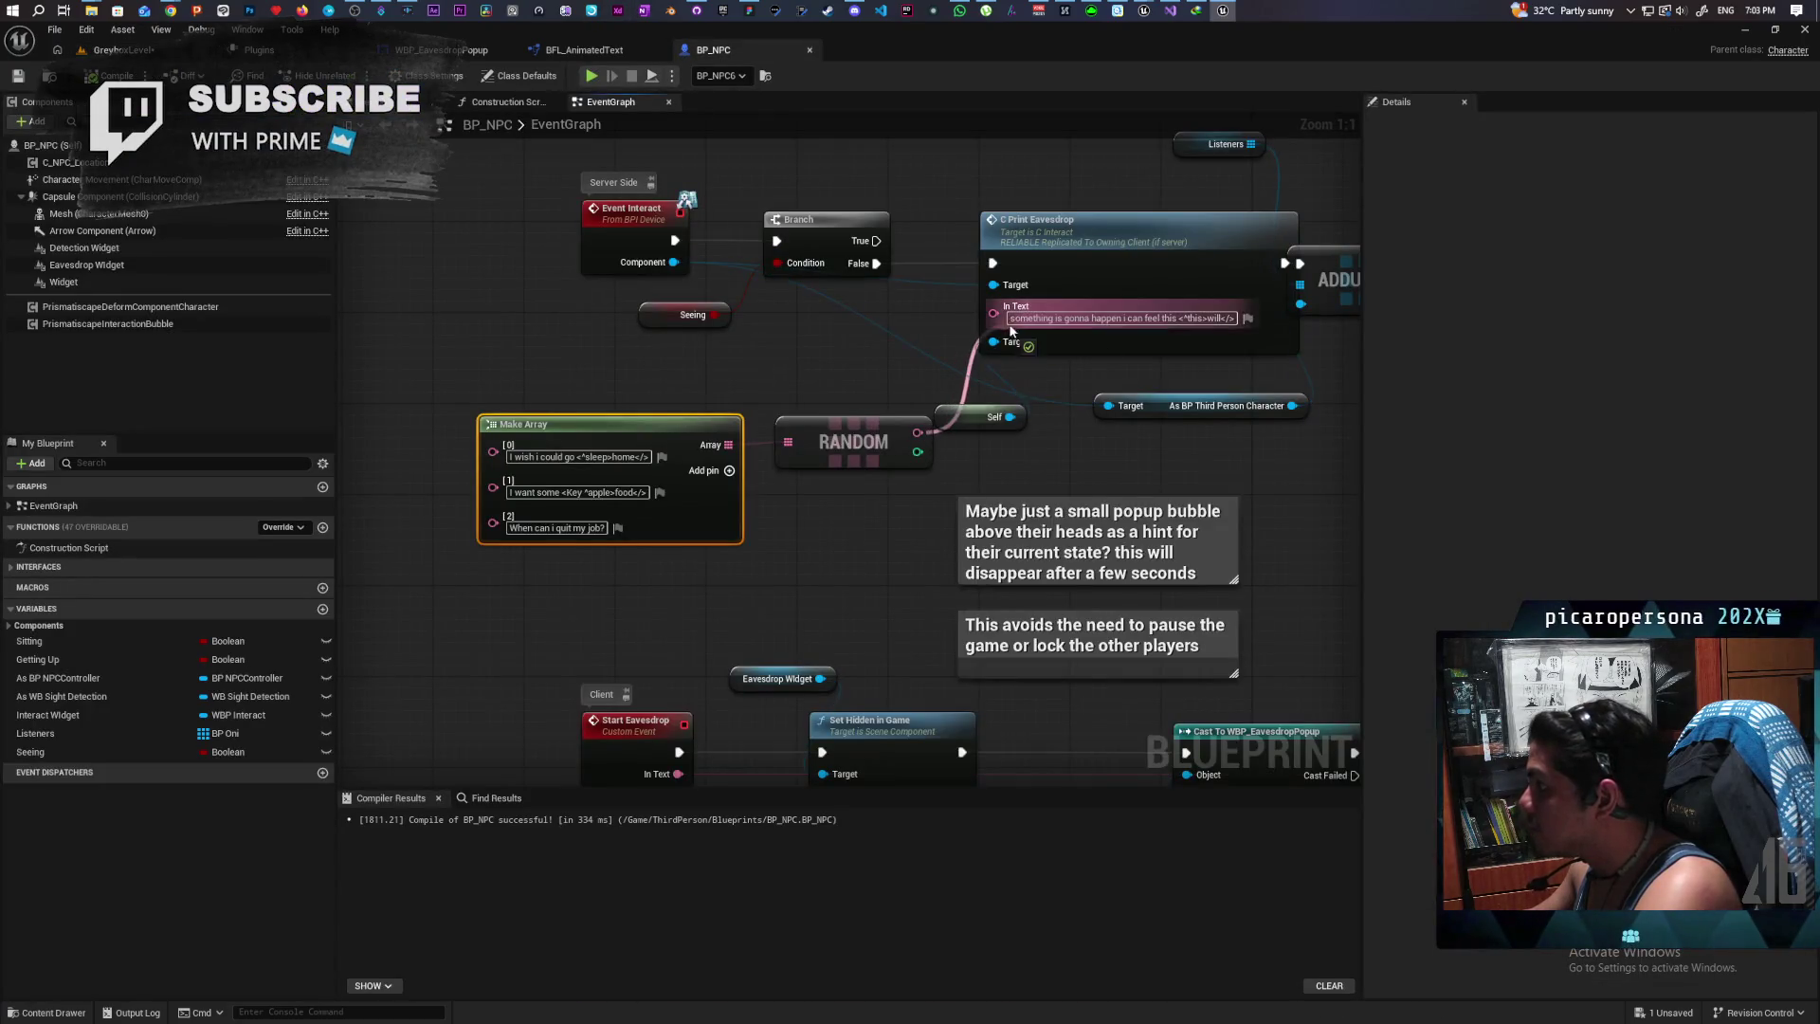
pyautogui.click(157, 47)
pyautogui.hotkey('ctrl', 'shift', 's')
# Step: Playtest GreyboxLevel, walking into the tall grass near the NPCs to see their random eavesdrop lines
pyautogui.click(352, 75)
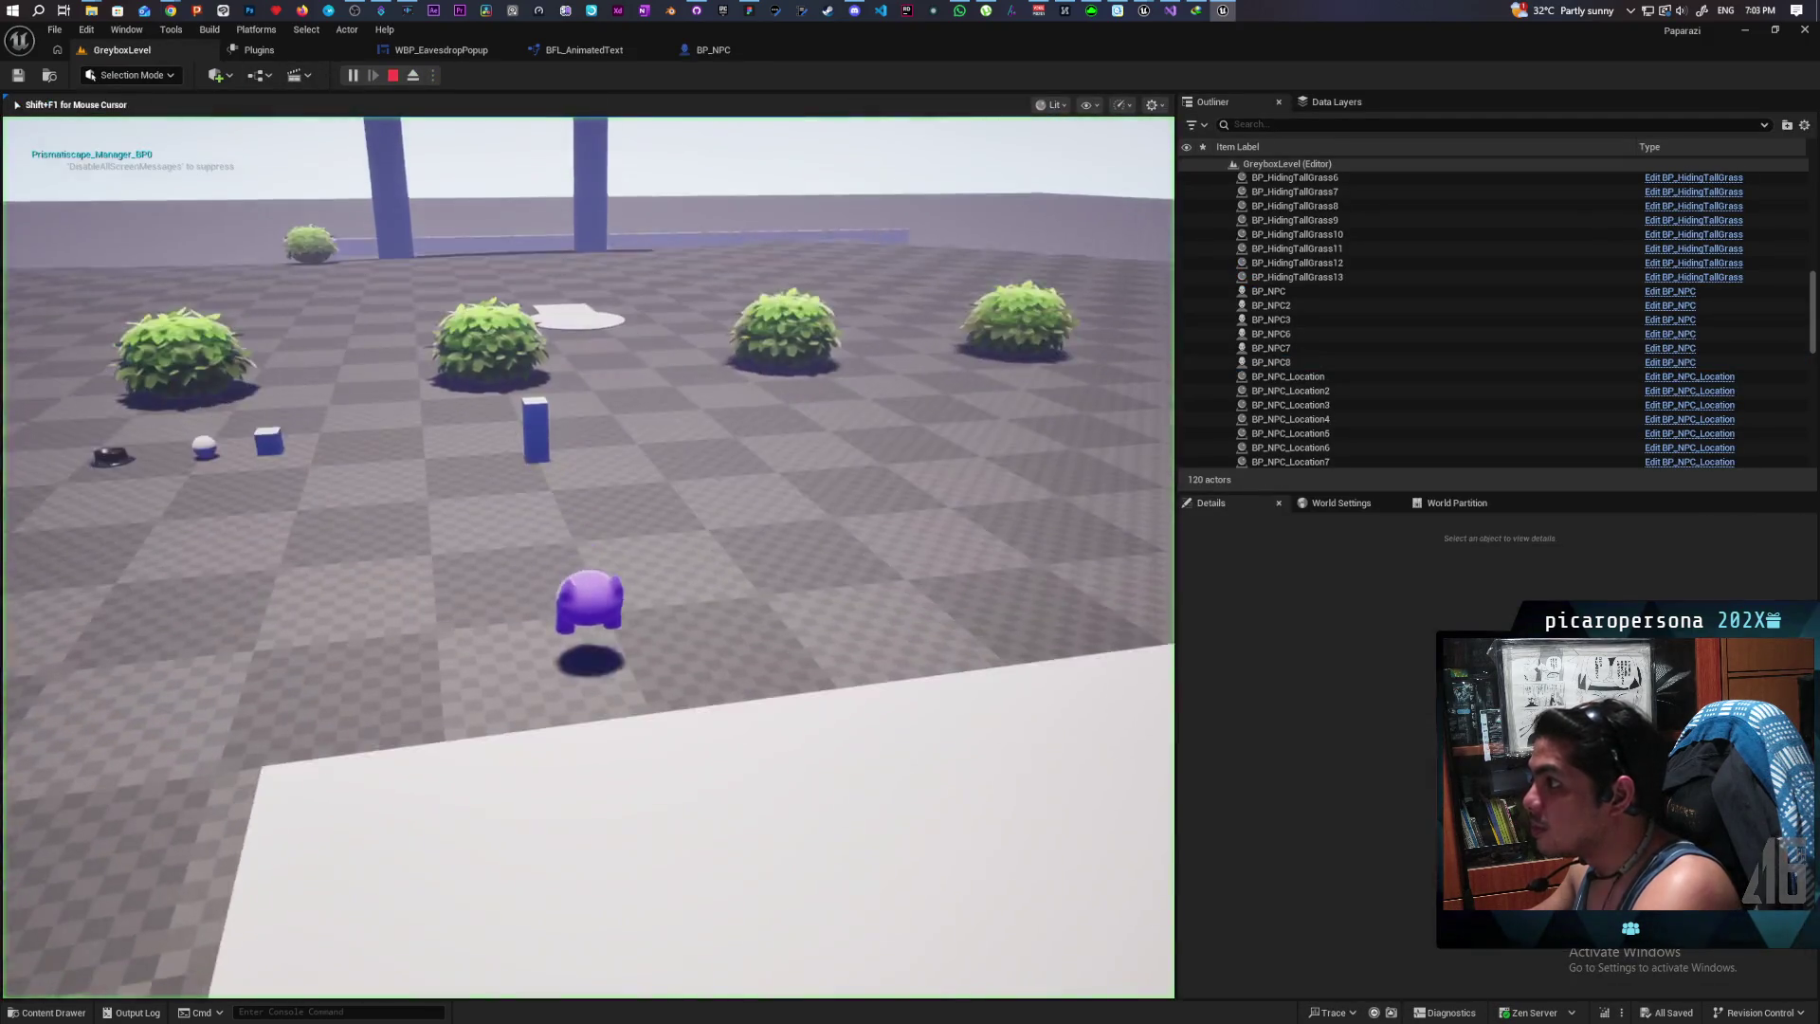
pyautogui.press('w')
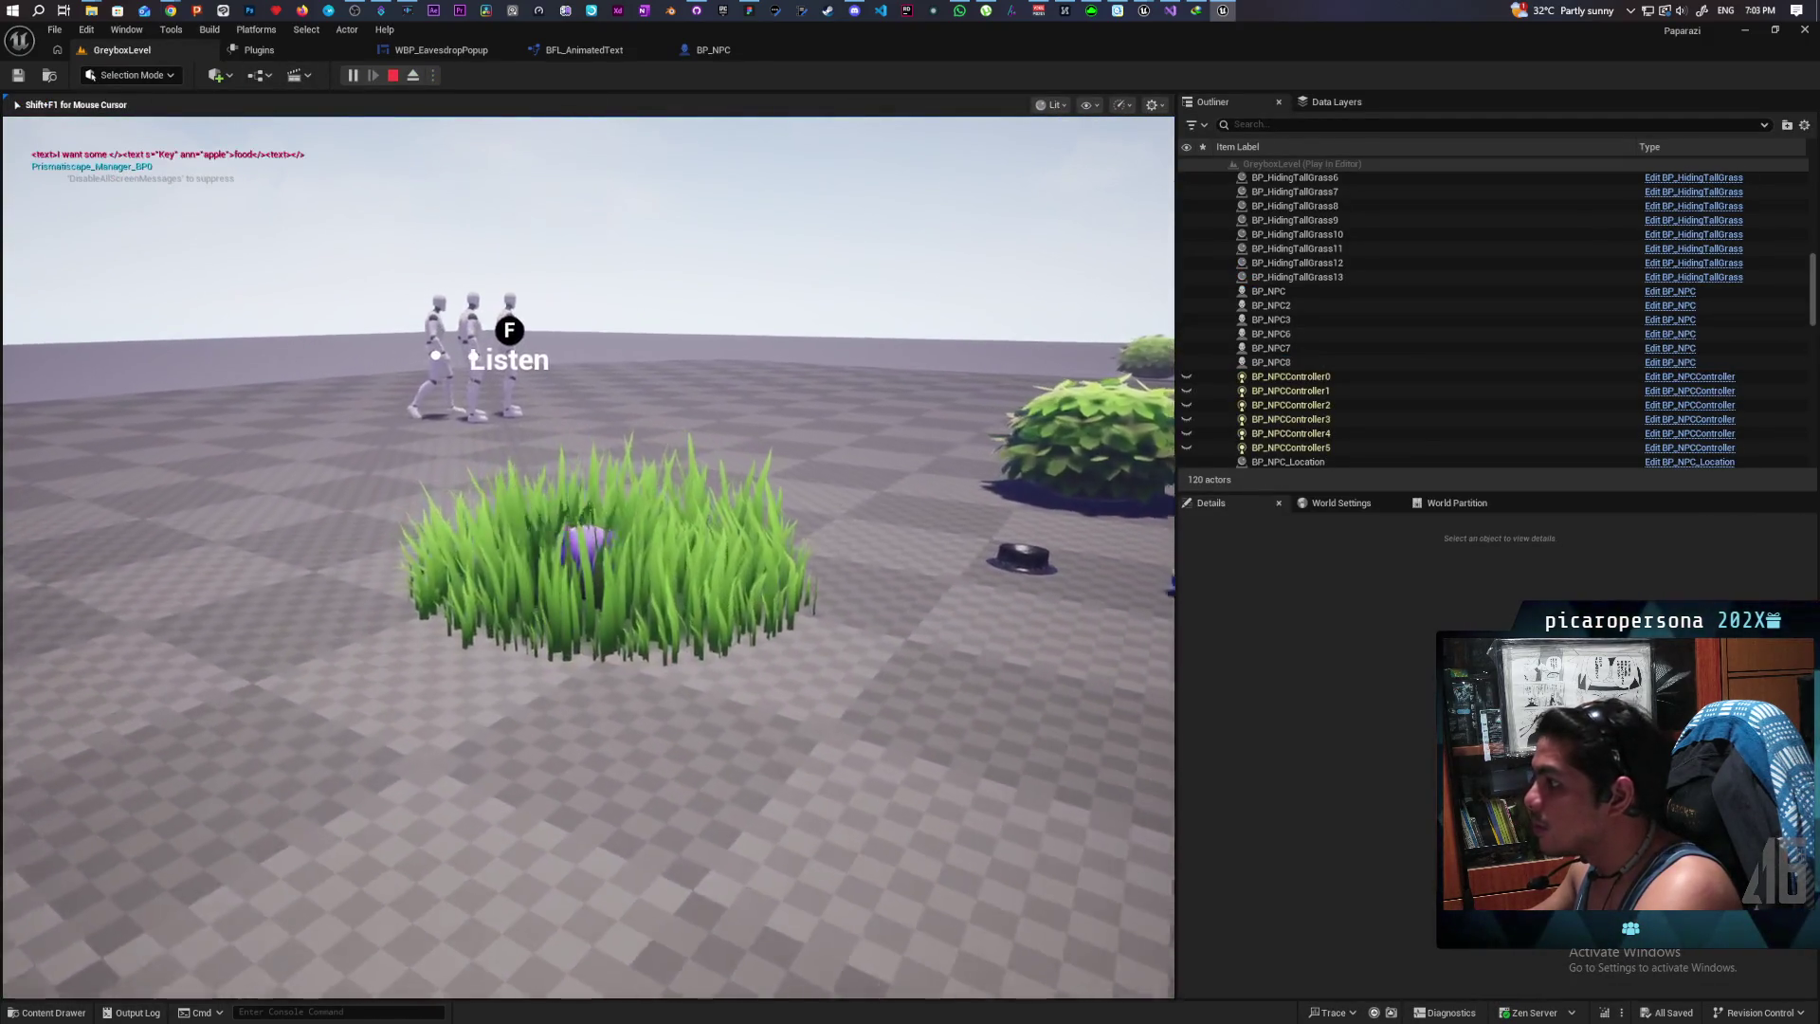
pyautogui.press('f')
pyautogui.press('a')
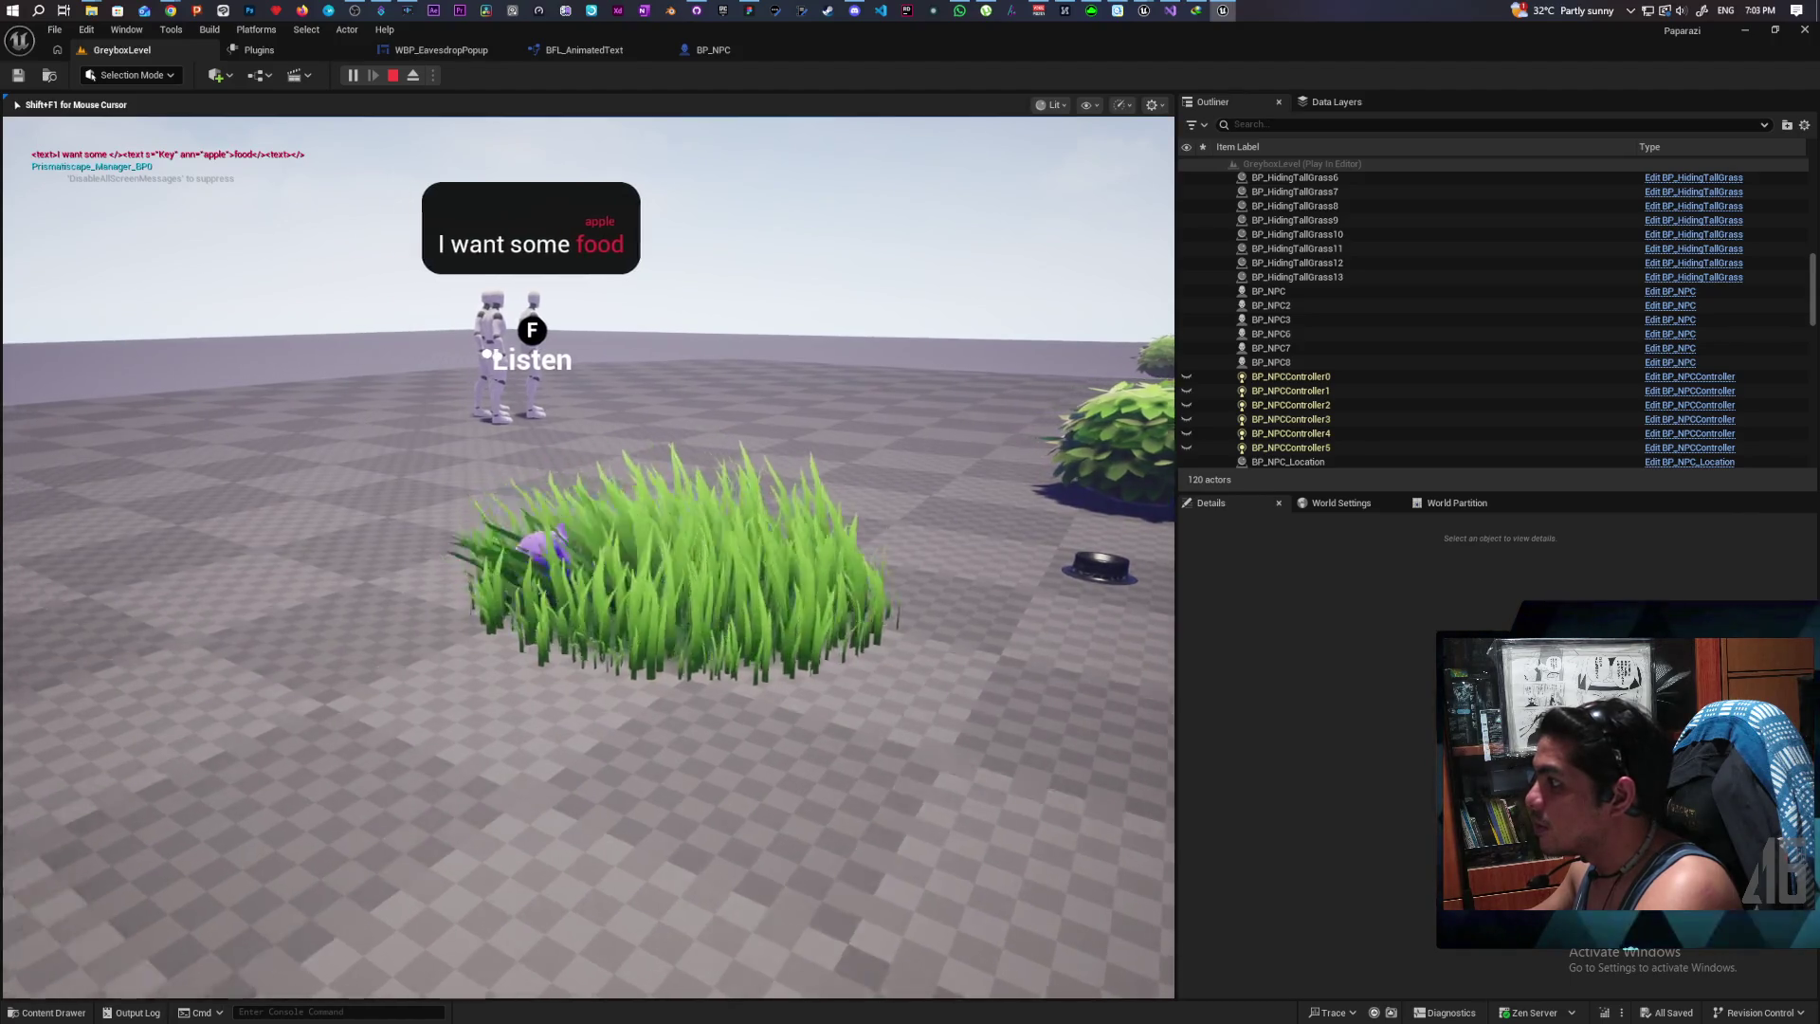
pyautogui.press('w')
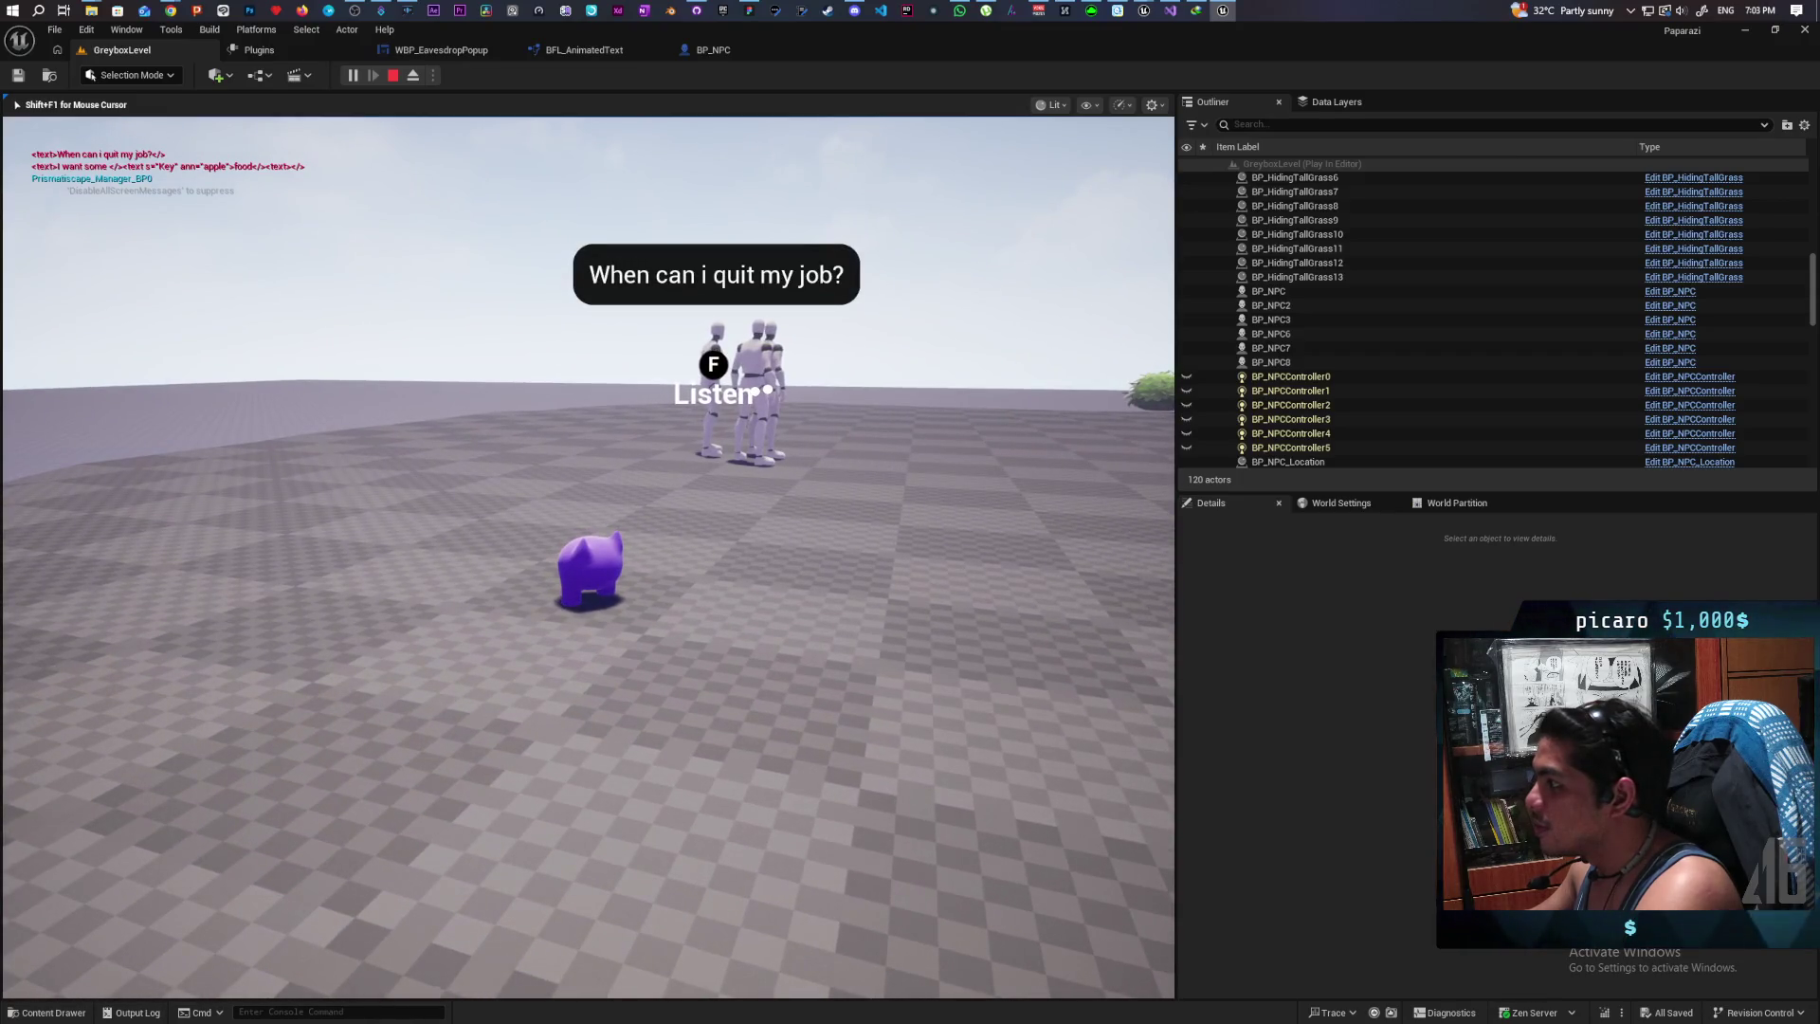
pyautogui.press('d')
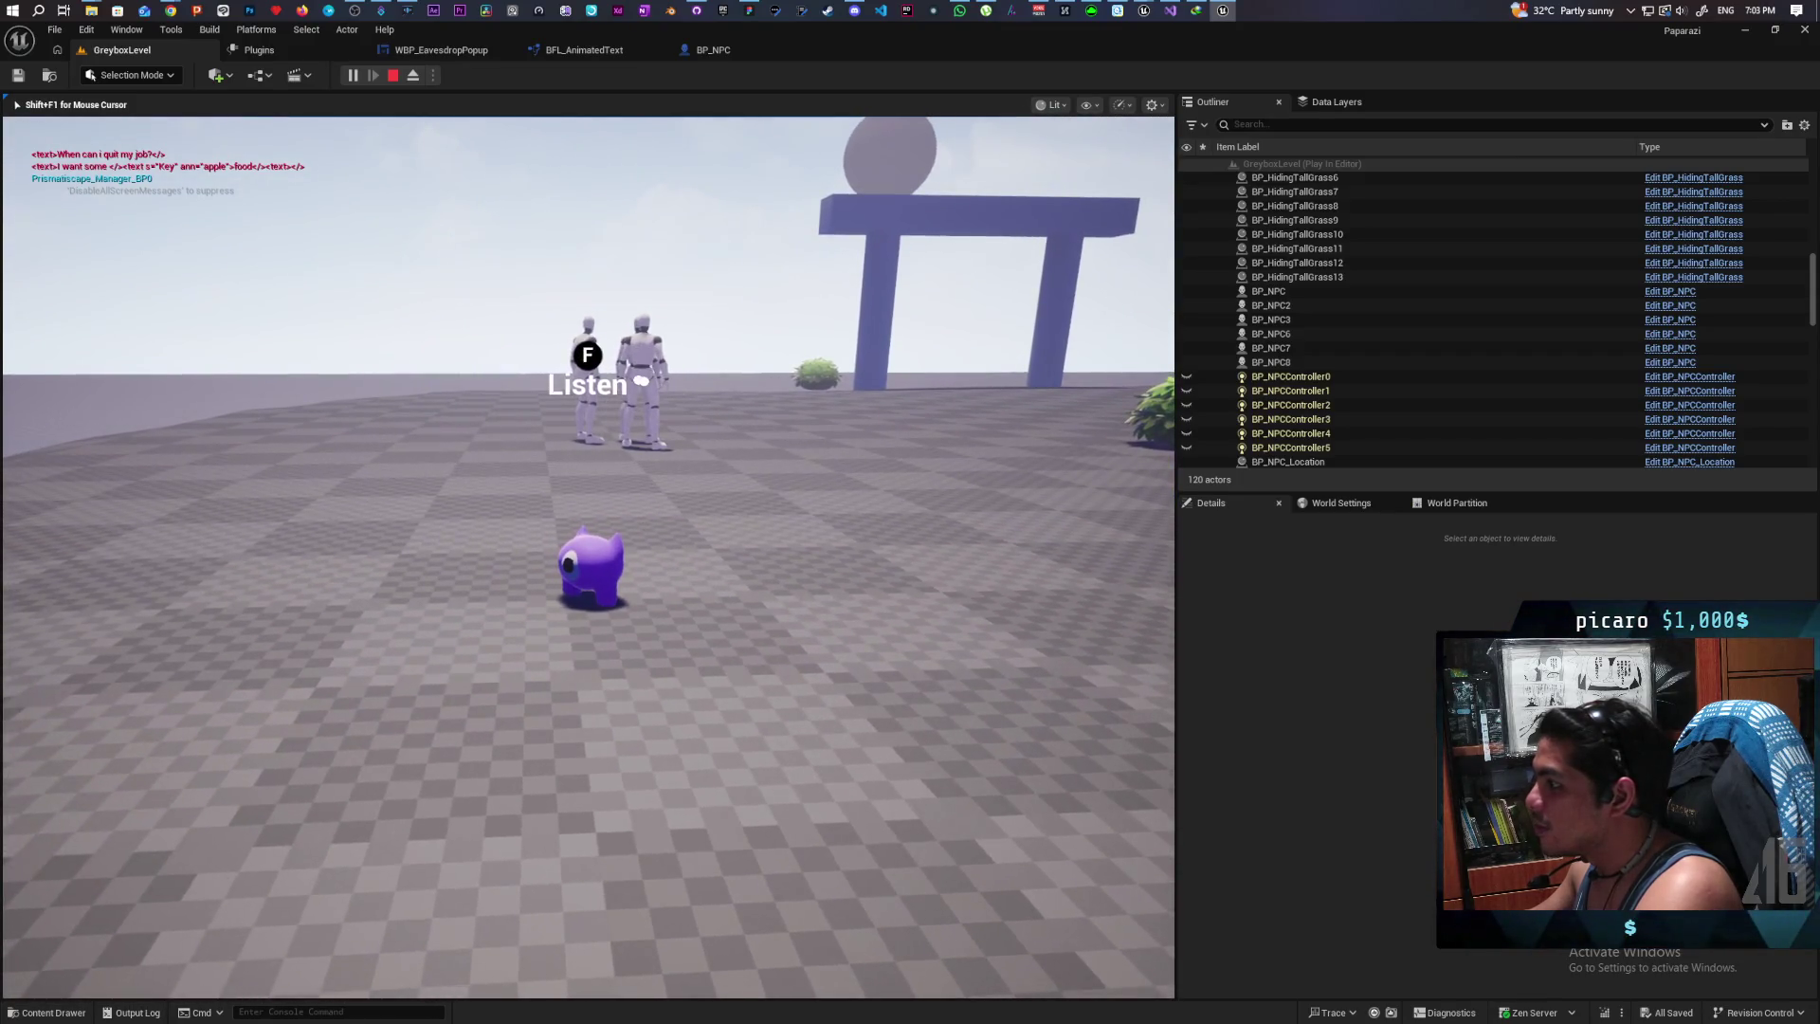
pyautogui.press('d')
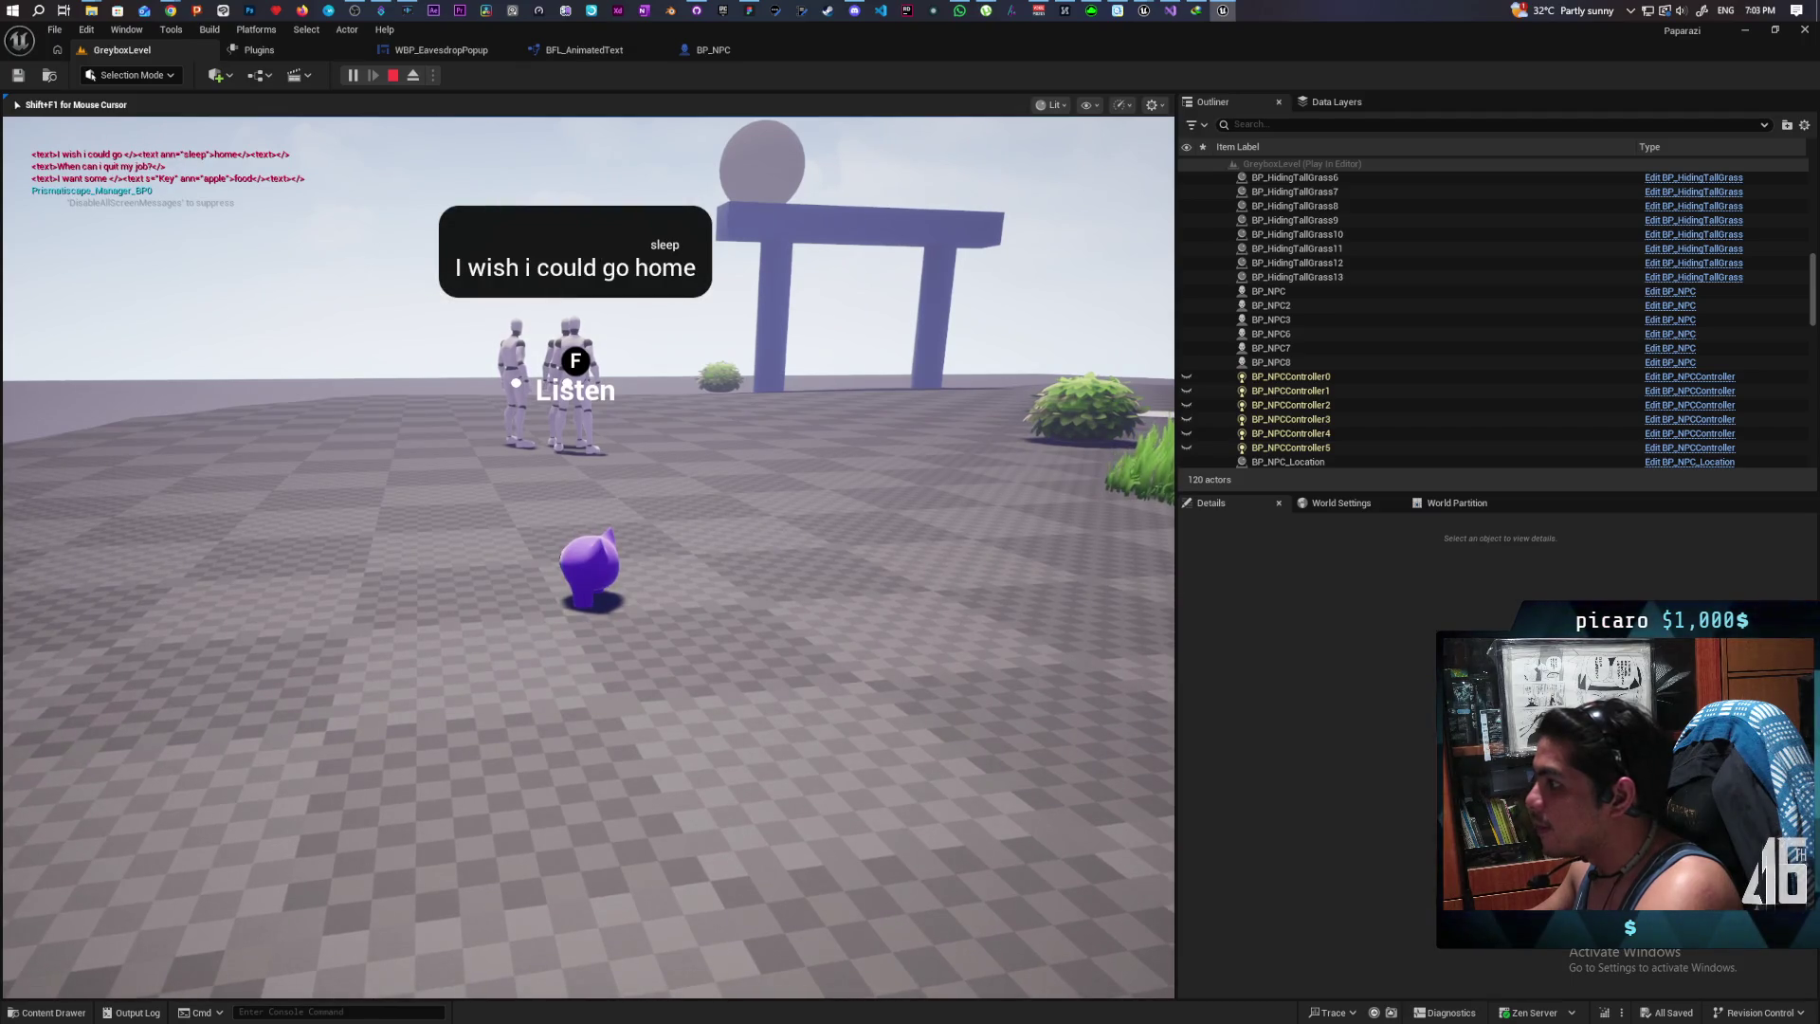
pyautogui.press('w')
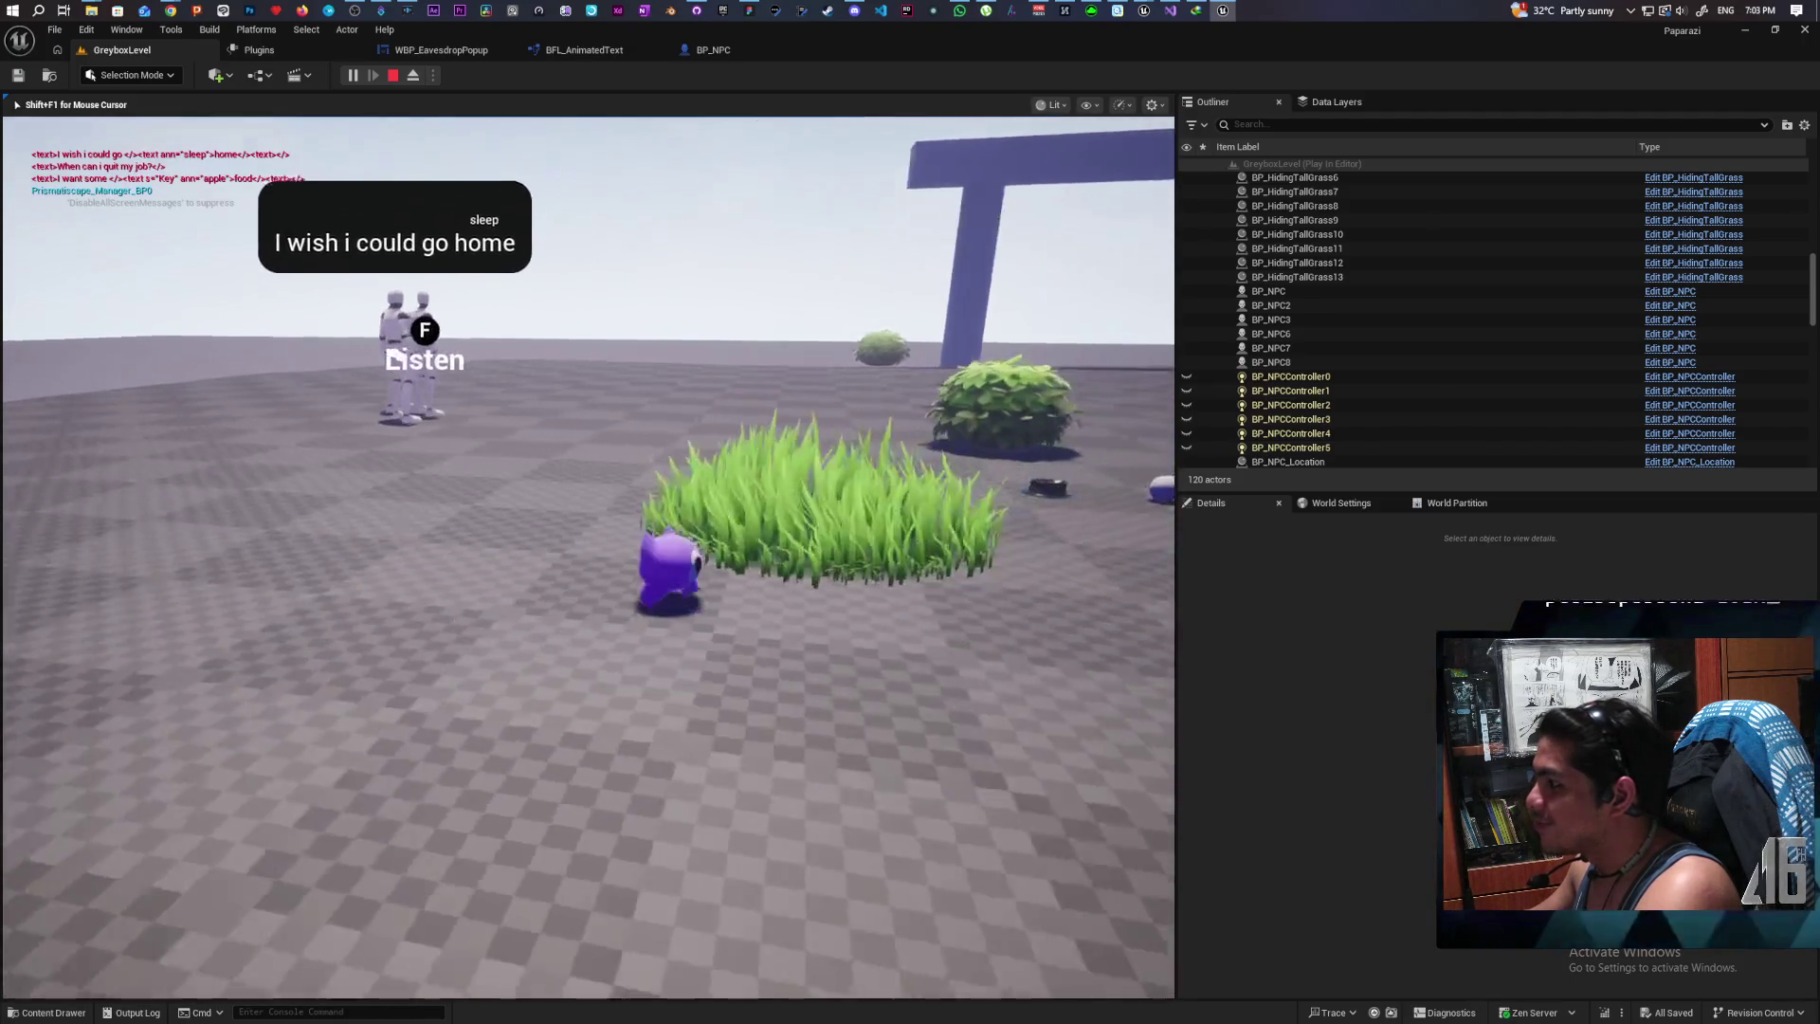
pyautogui.press('w')
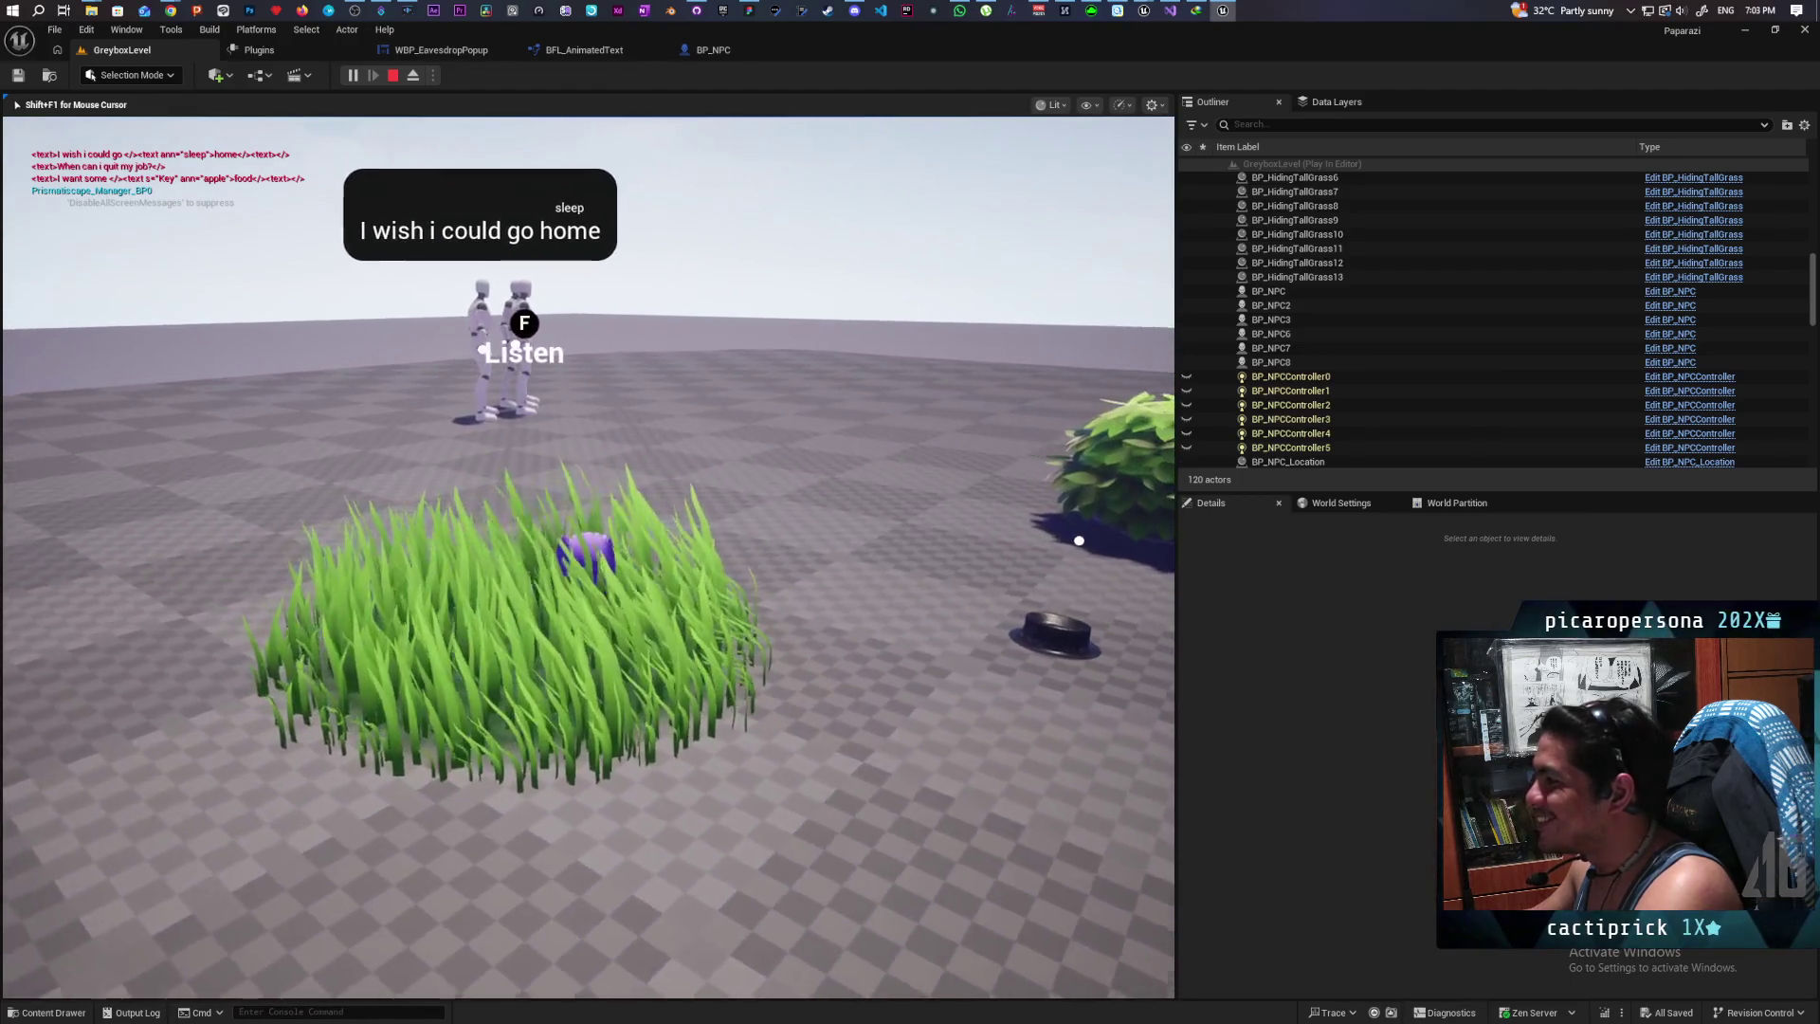
pyautogui.press('w')
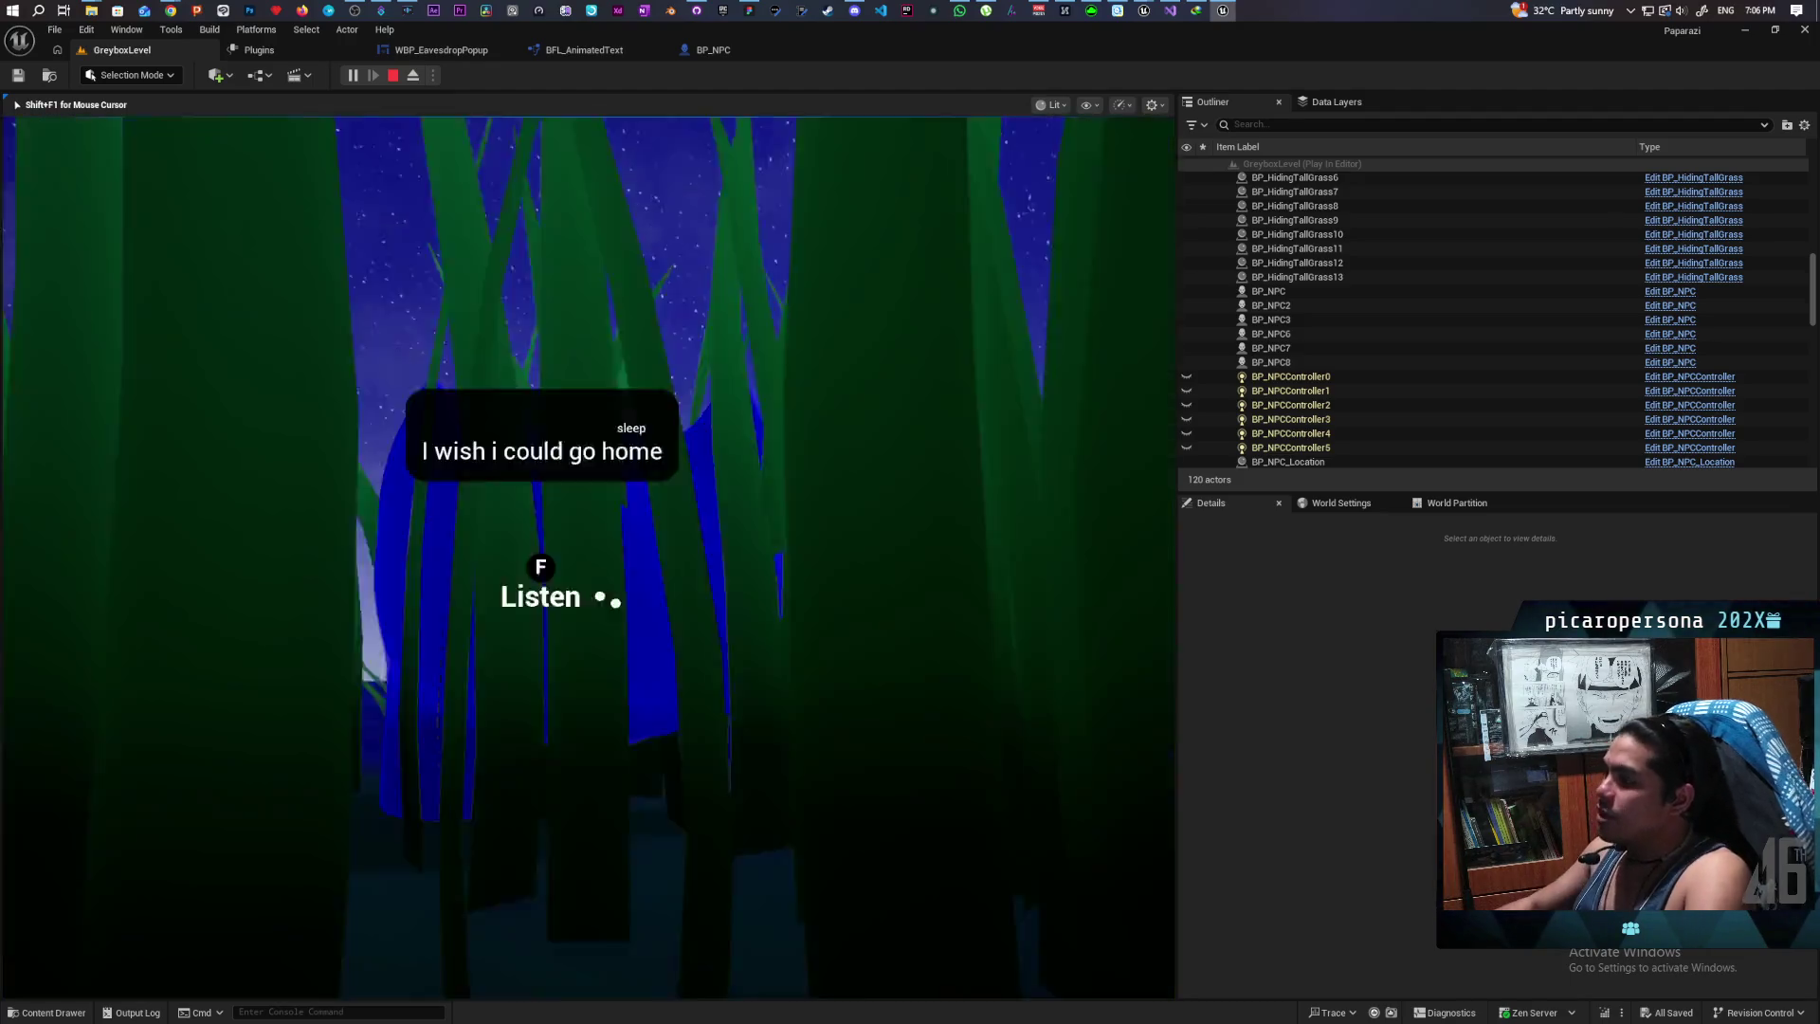
# Step: Stop the Play In Editor session with Esc to return to the GreyboxLevel viewport
pyautogui.press('Escape')
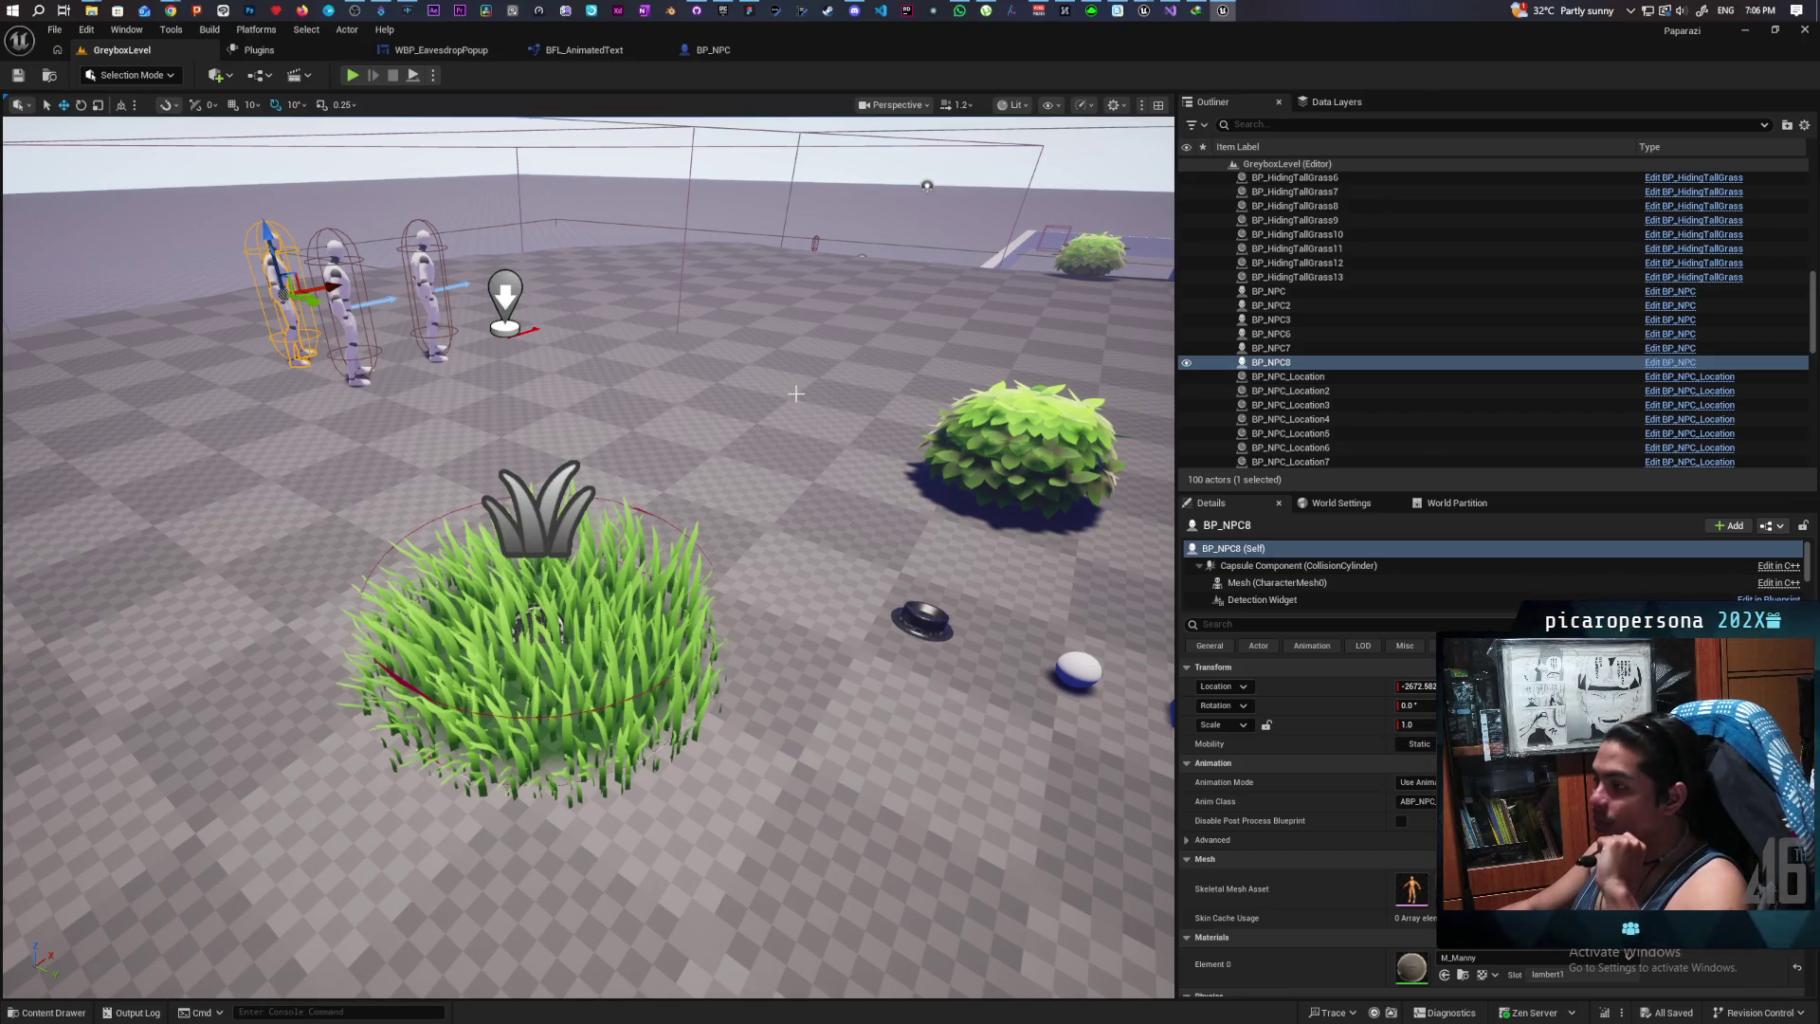
# Step: In the Epic Games Launcher, browse Fab's Water Tools & Systems collection
pyautogui.click(724, 11)
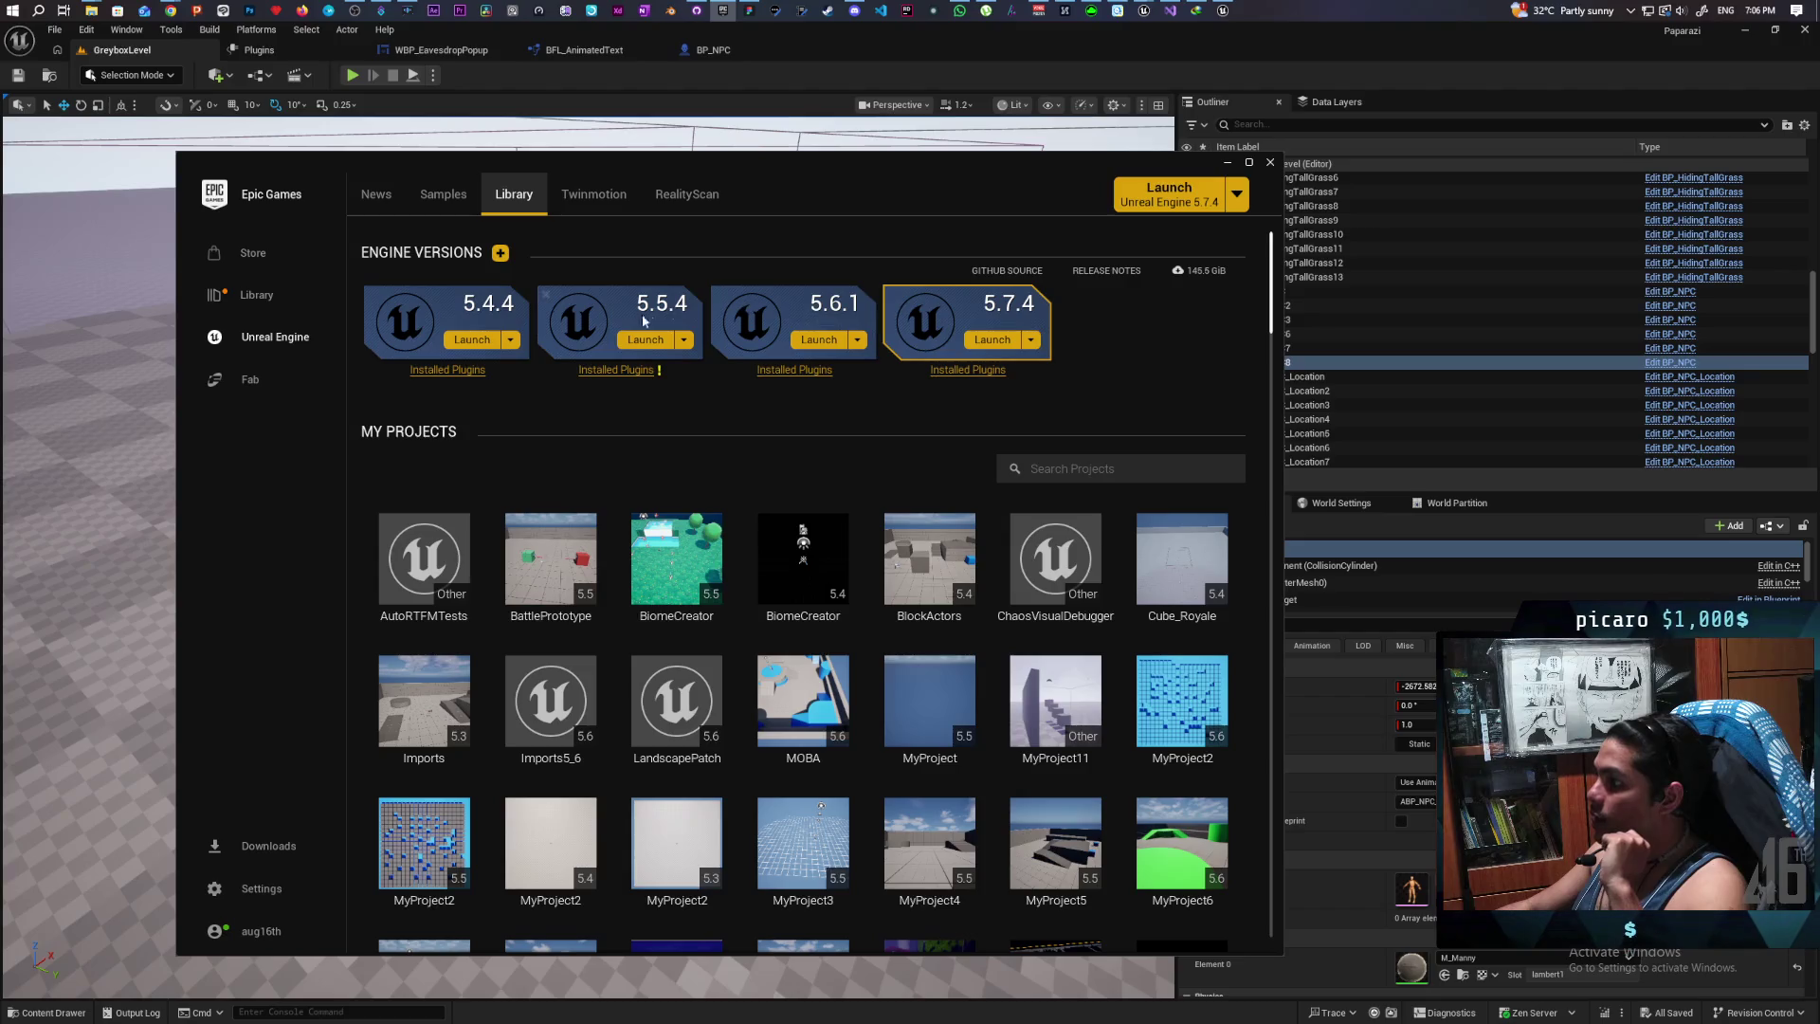
pyautogui.scroll(-3, 994, 646)
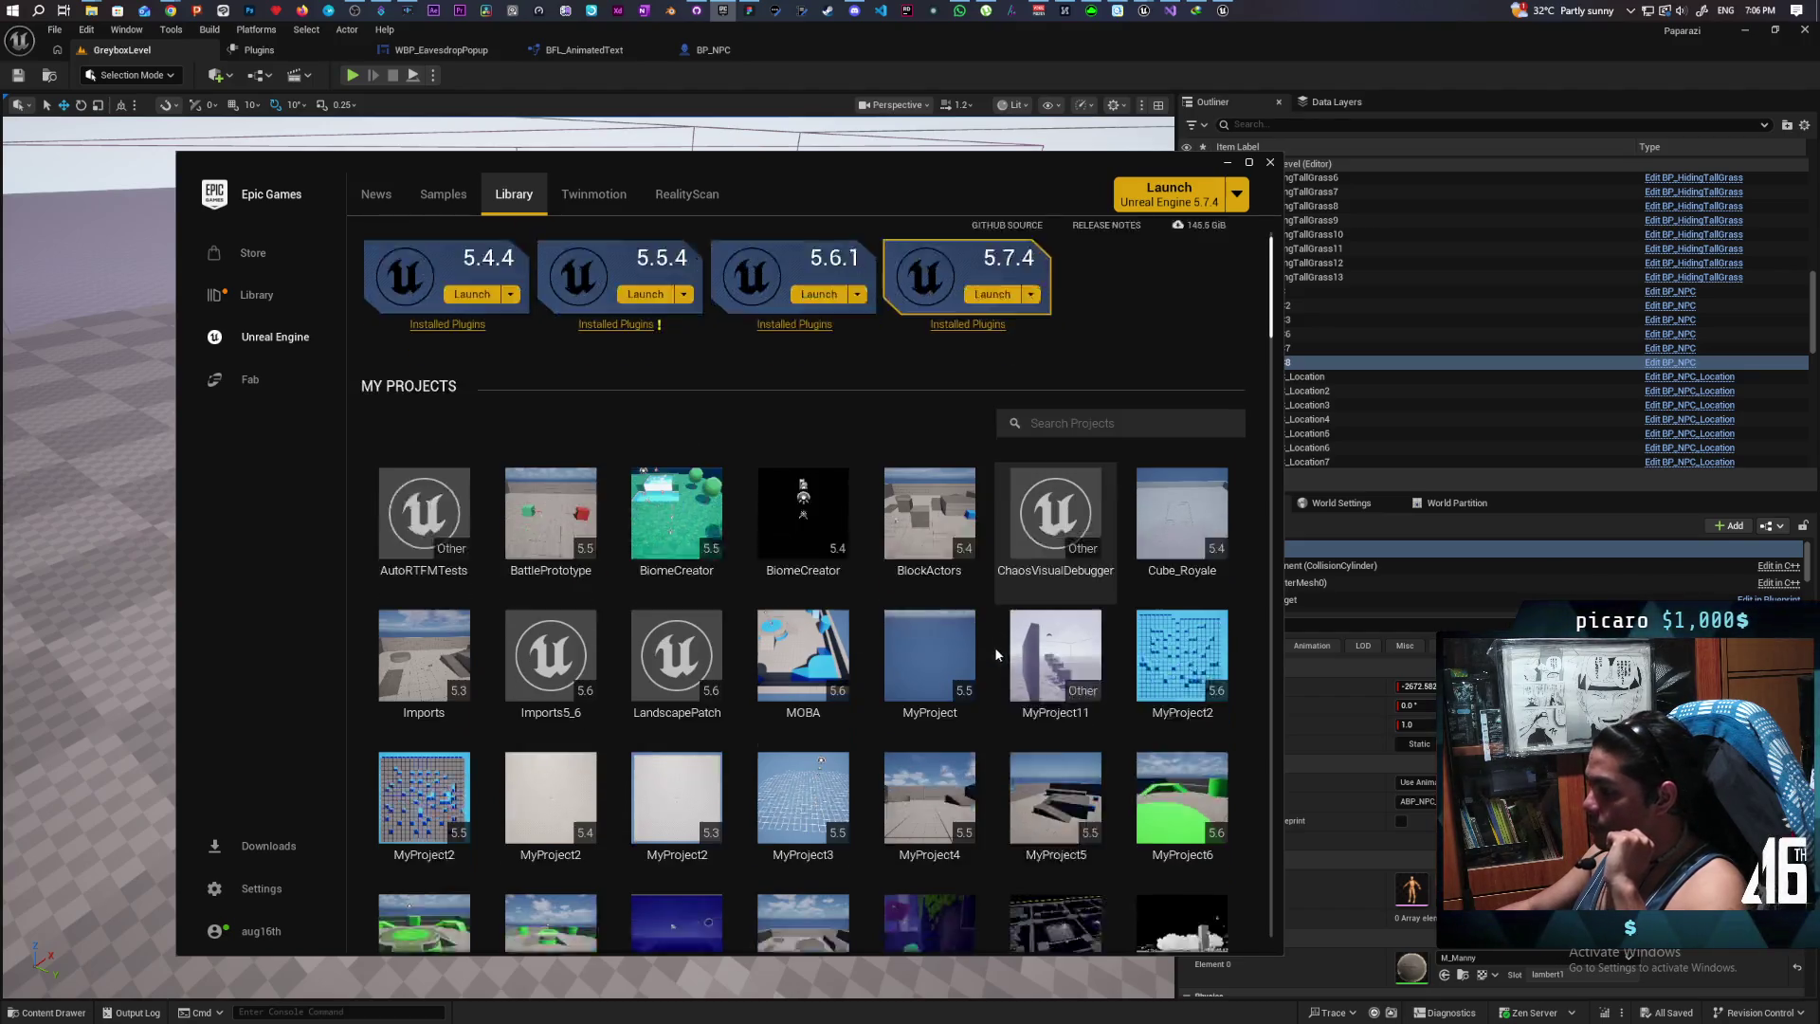
pyautogui.click(251, 384)
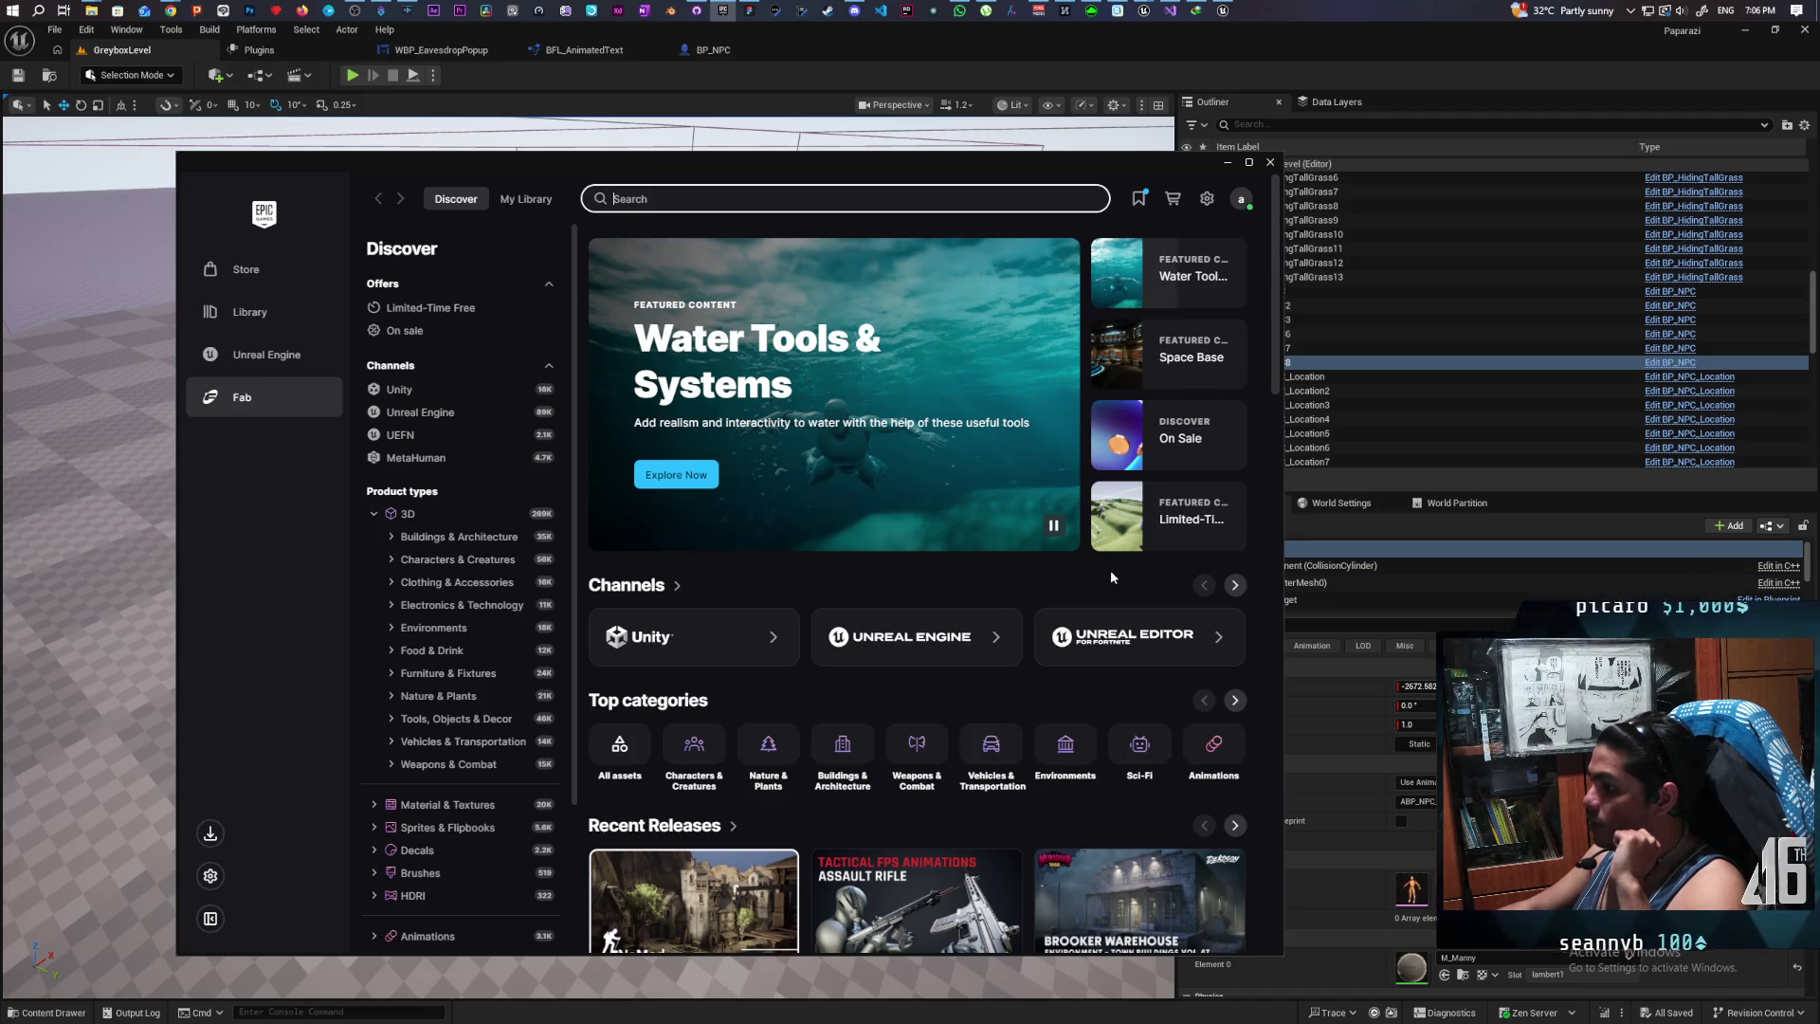
pyautogui.click(901, 361)
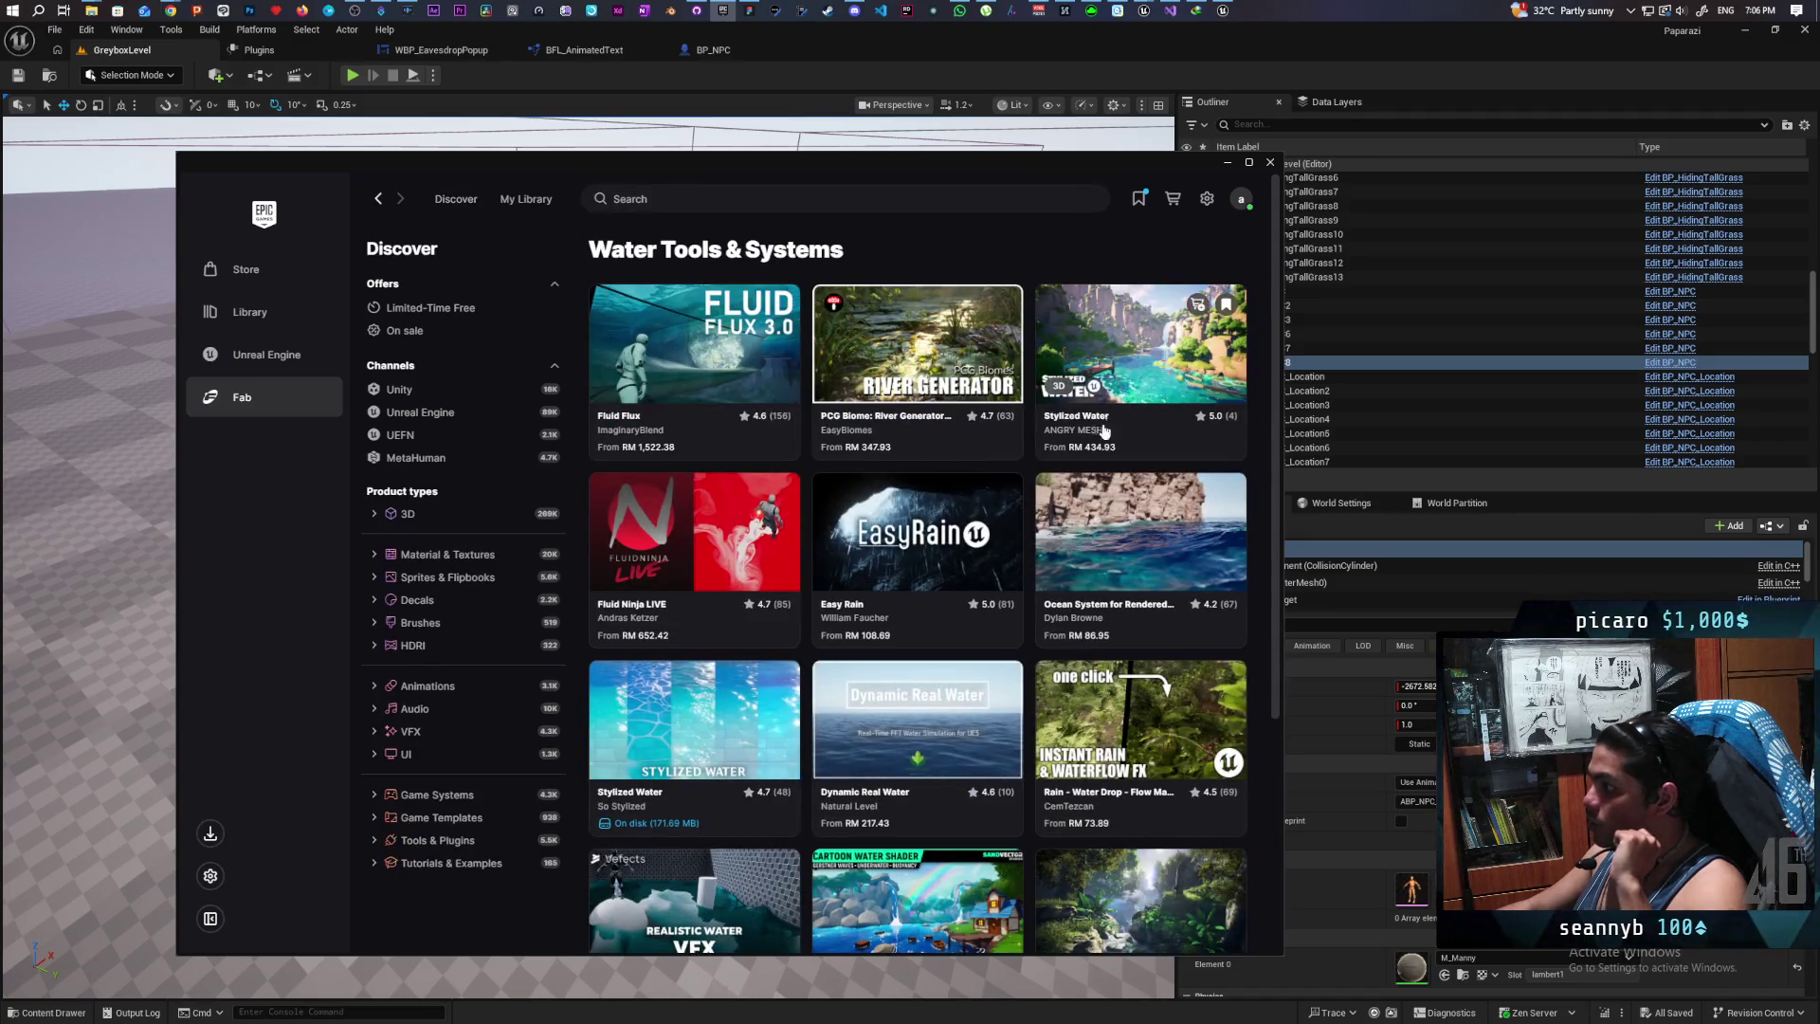
# Step: Open the Stylized Water listing and follow its Showcase YouTube link
pyautogui.click(1149, 343)
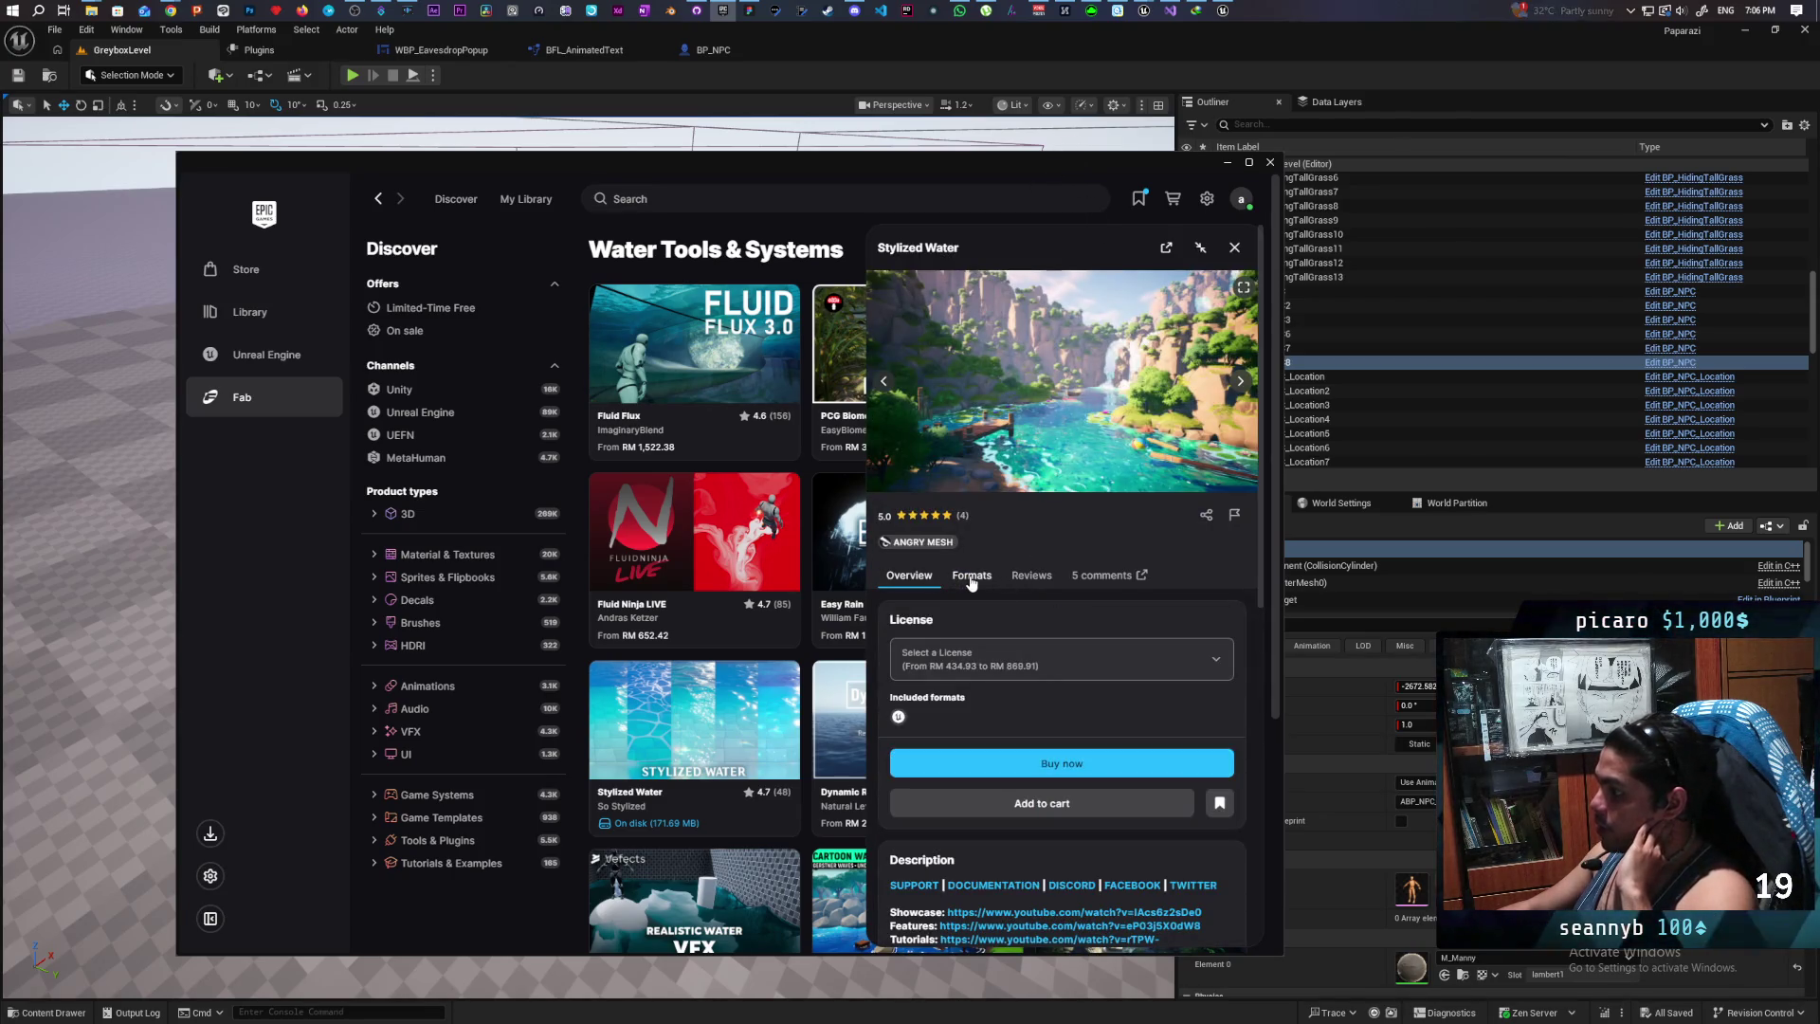
pyautogui.scroll(-2, 986, 701)
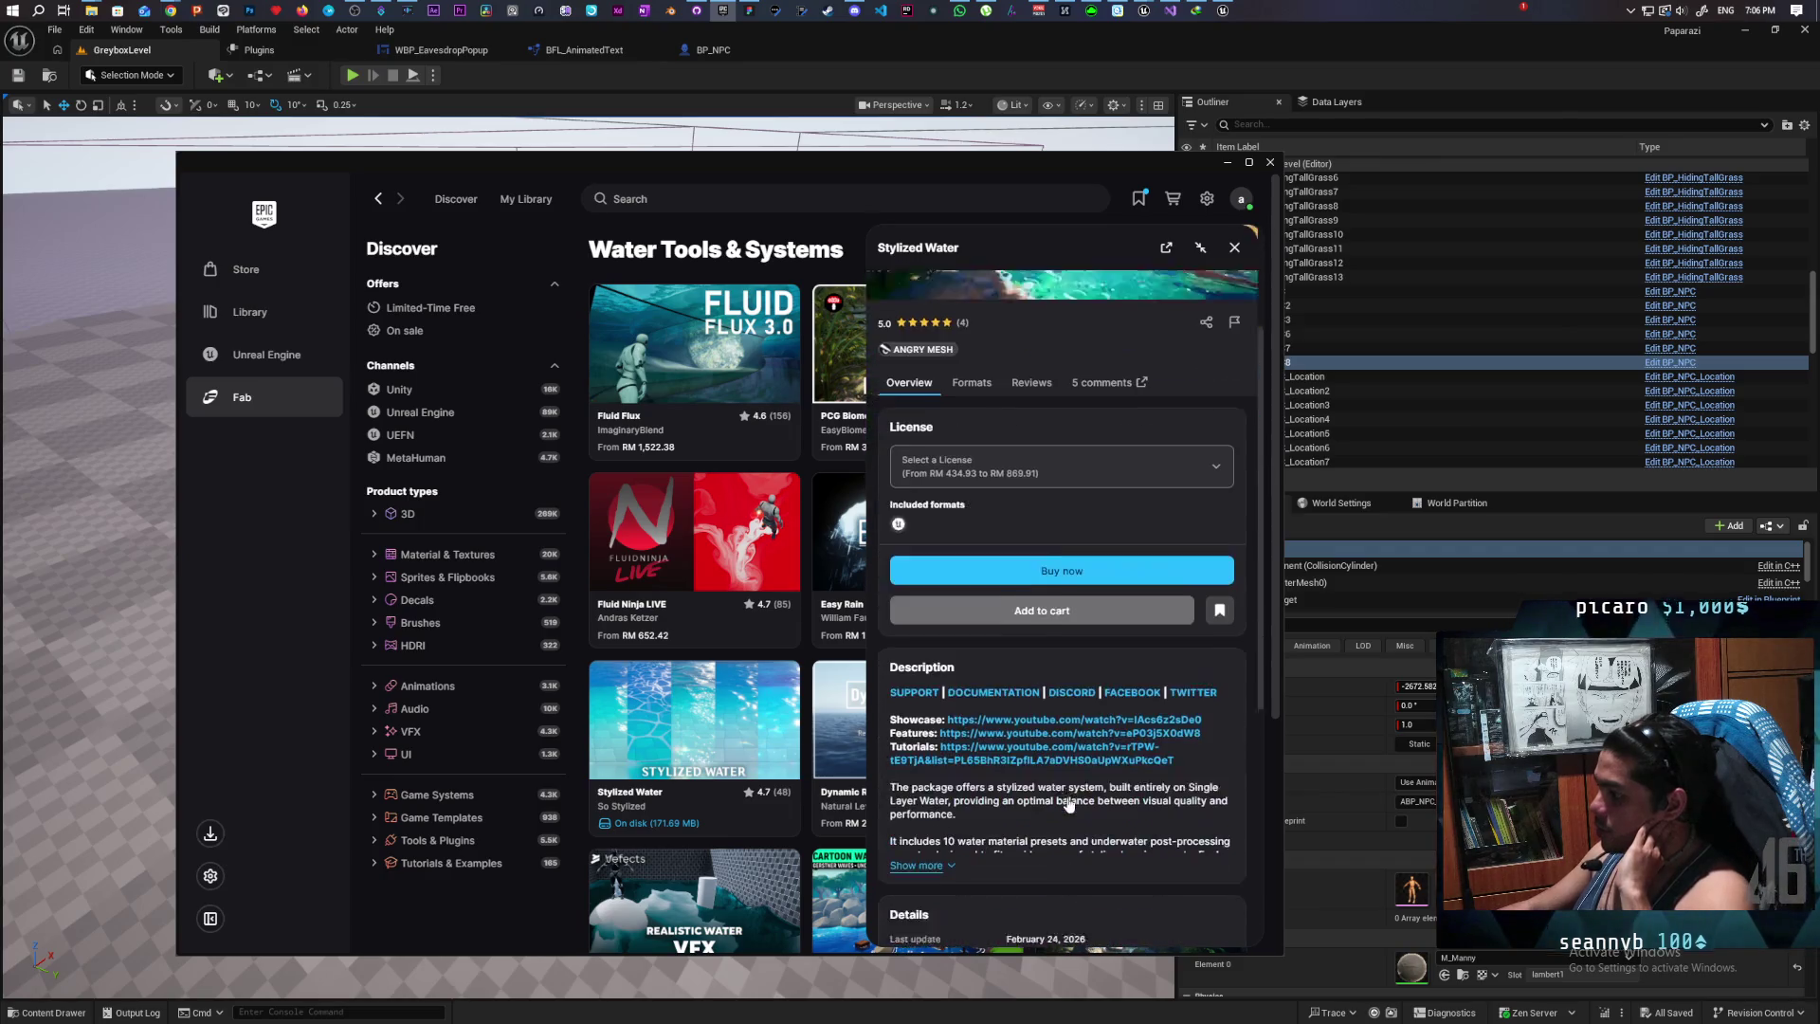
pyautogui.click(1002, 706)
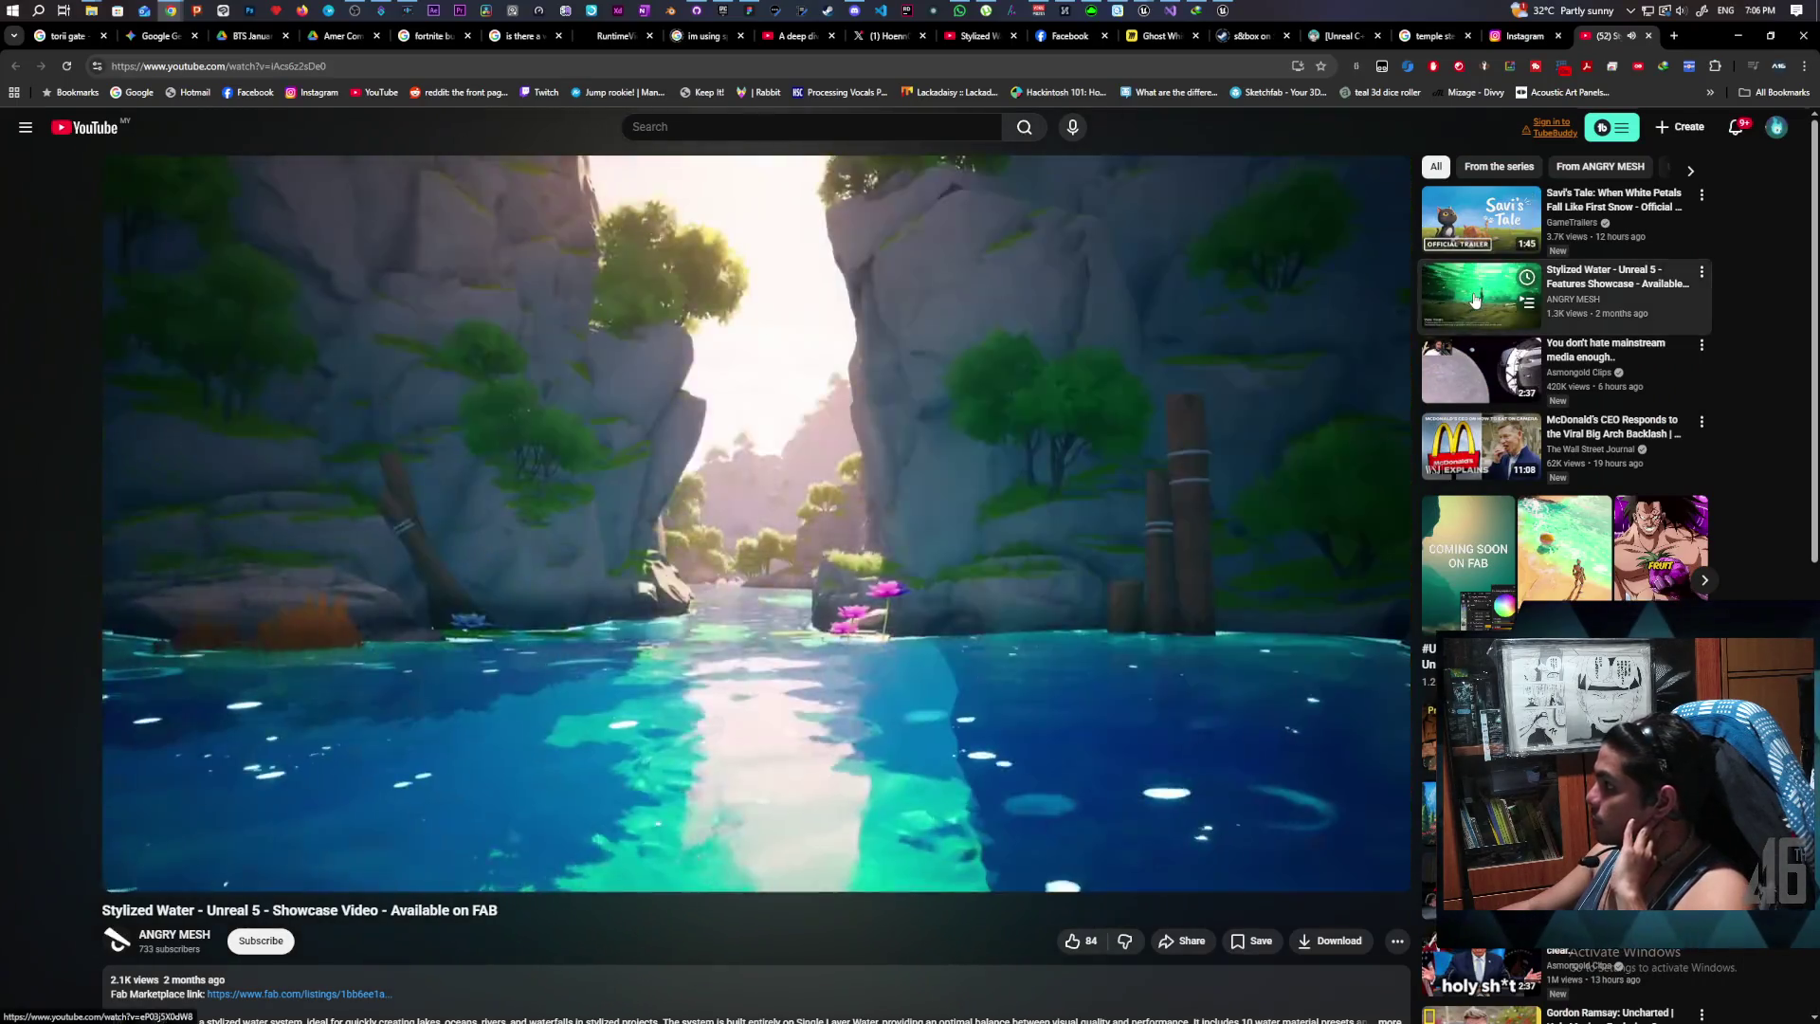
# Step: Watch the Stylized Water Features Showcase from its Buoyancy System section, pausing on the boat scene at 0:29
pyautogui.click(1612, 277)
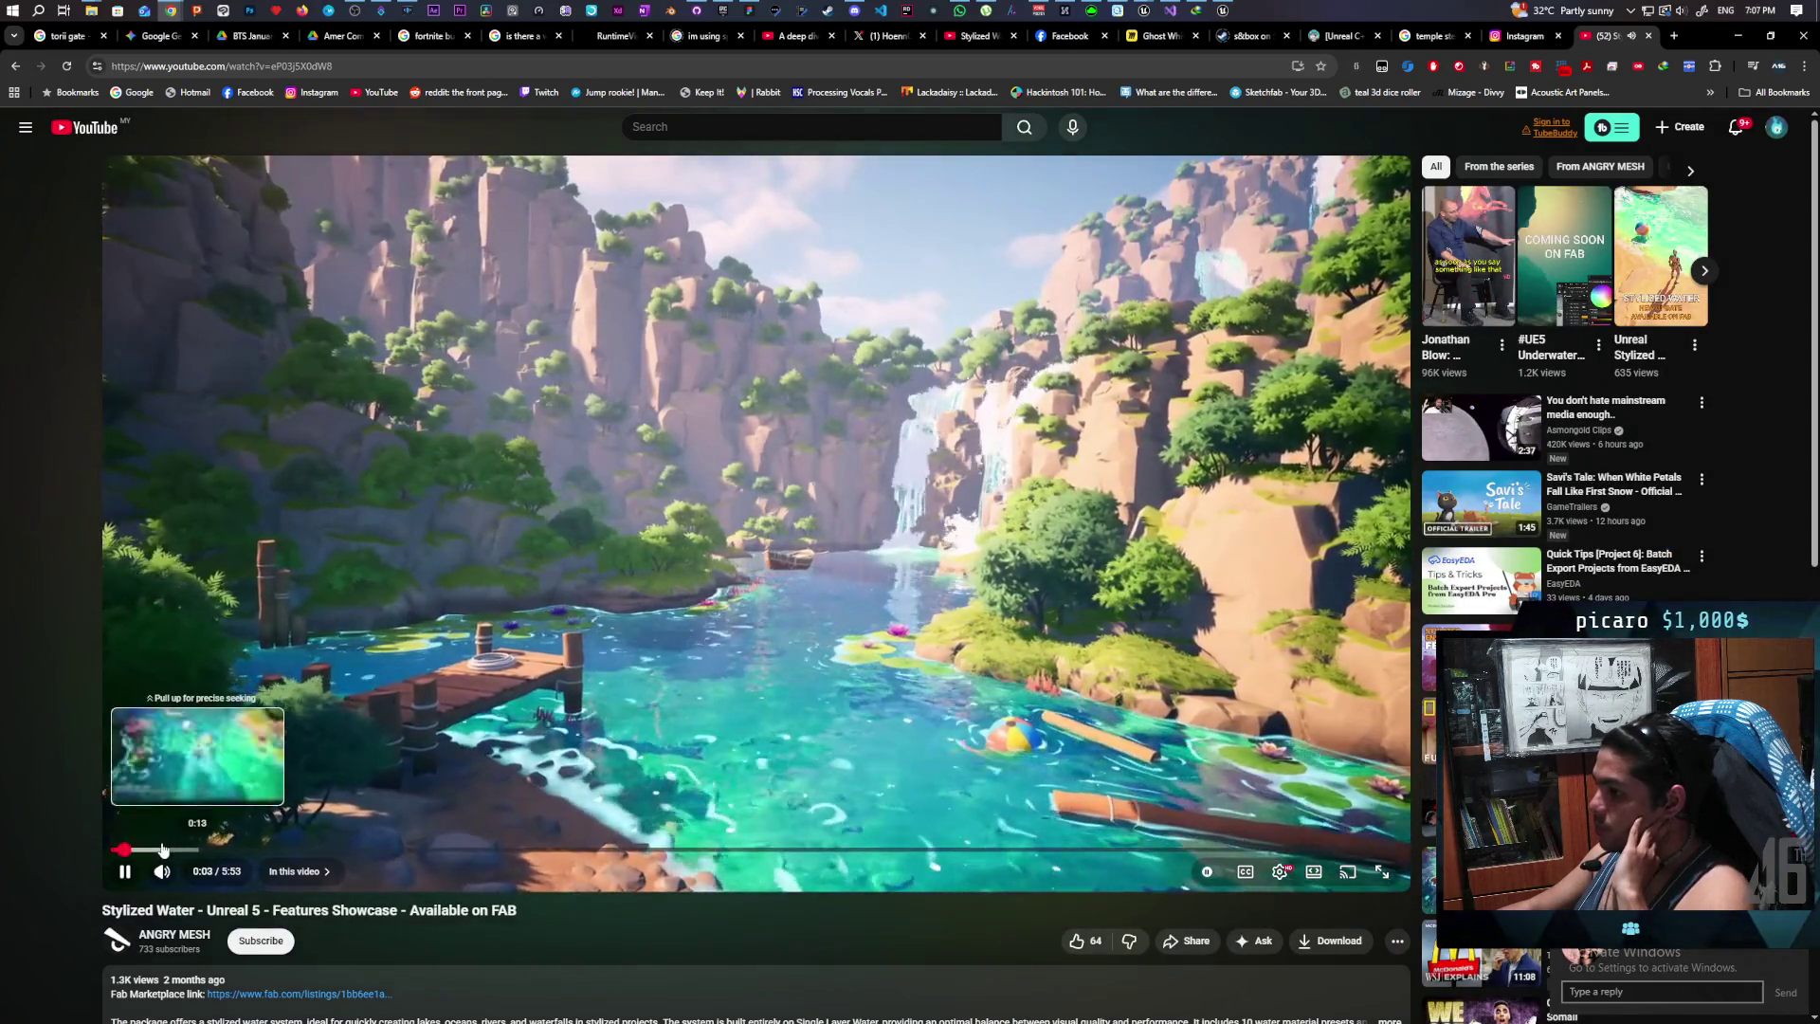
pyautogui.click(165, 849)
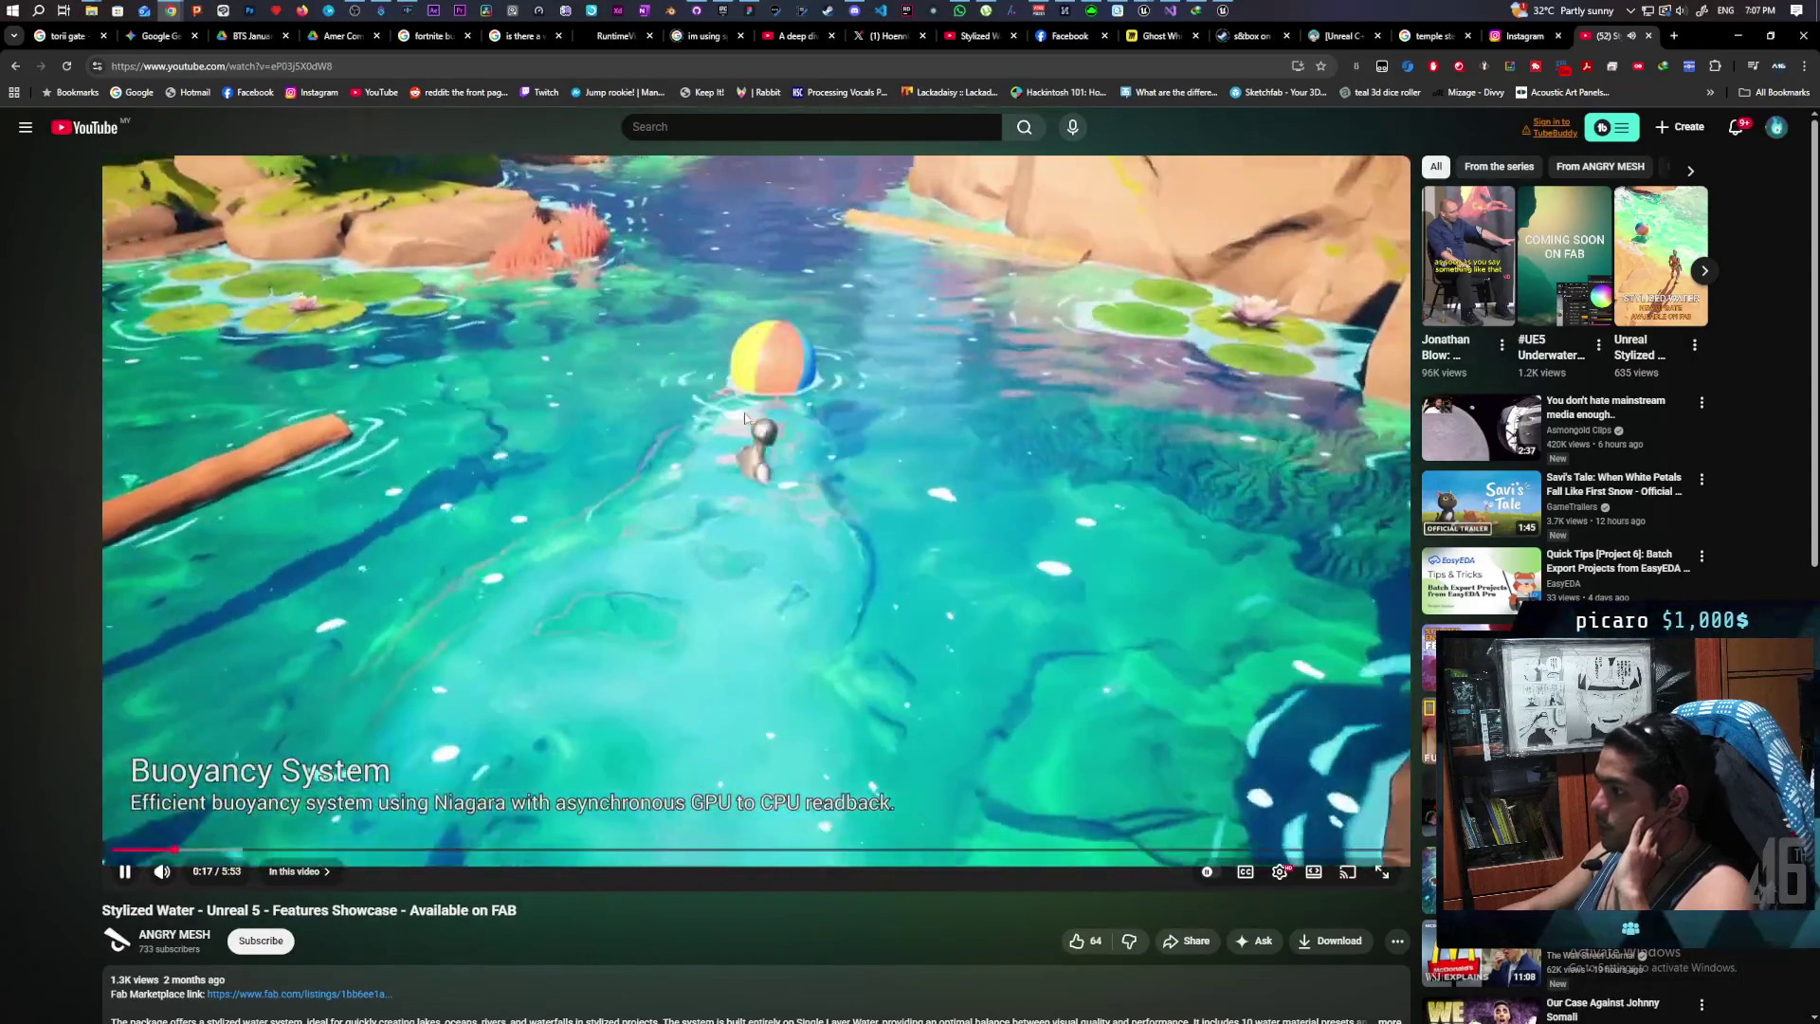
pyautogui.click(932, 313)
pyautogui.click(641, 652)
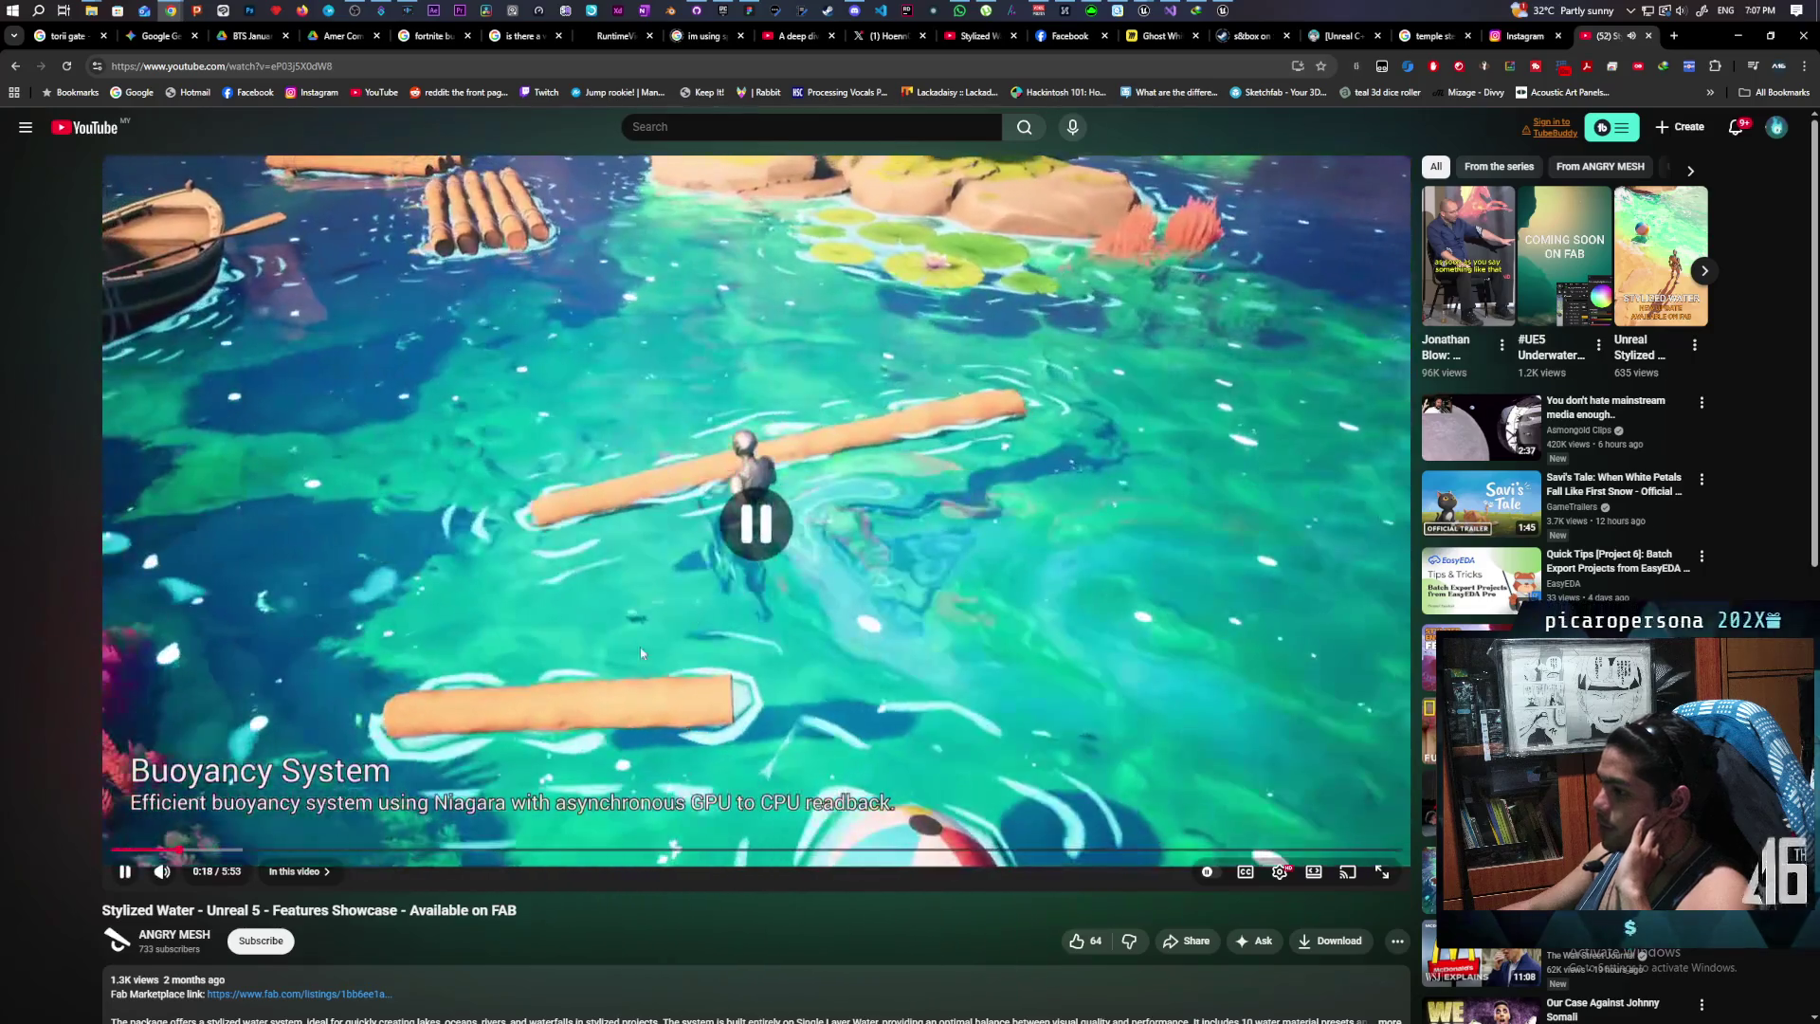
pyautogui.click(435, 804)
pyautogui.click(614, 794)
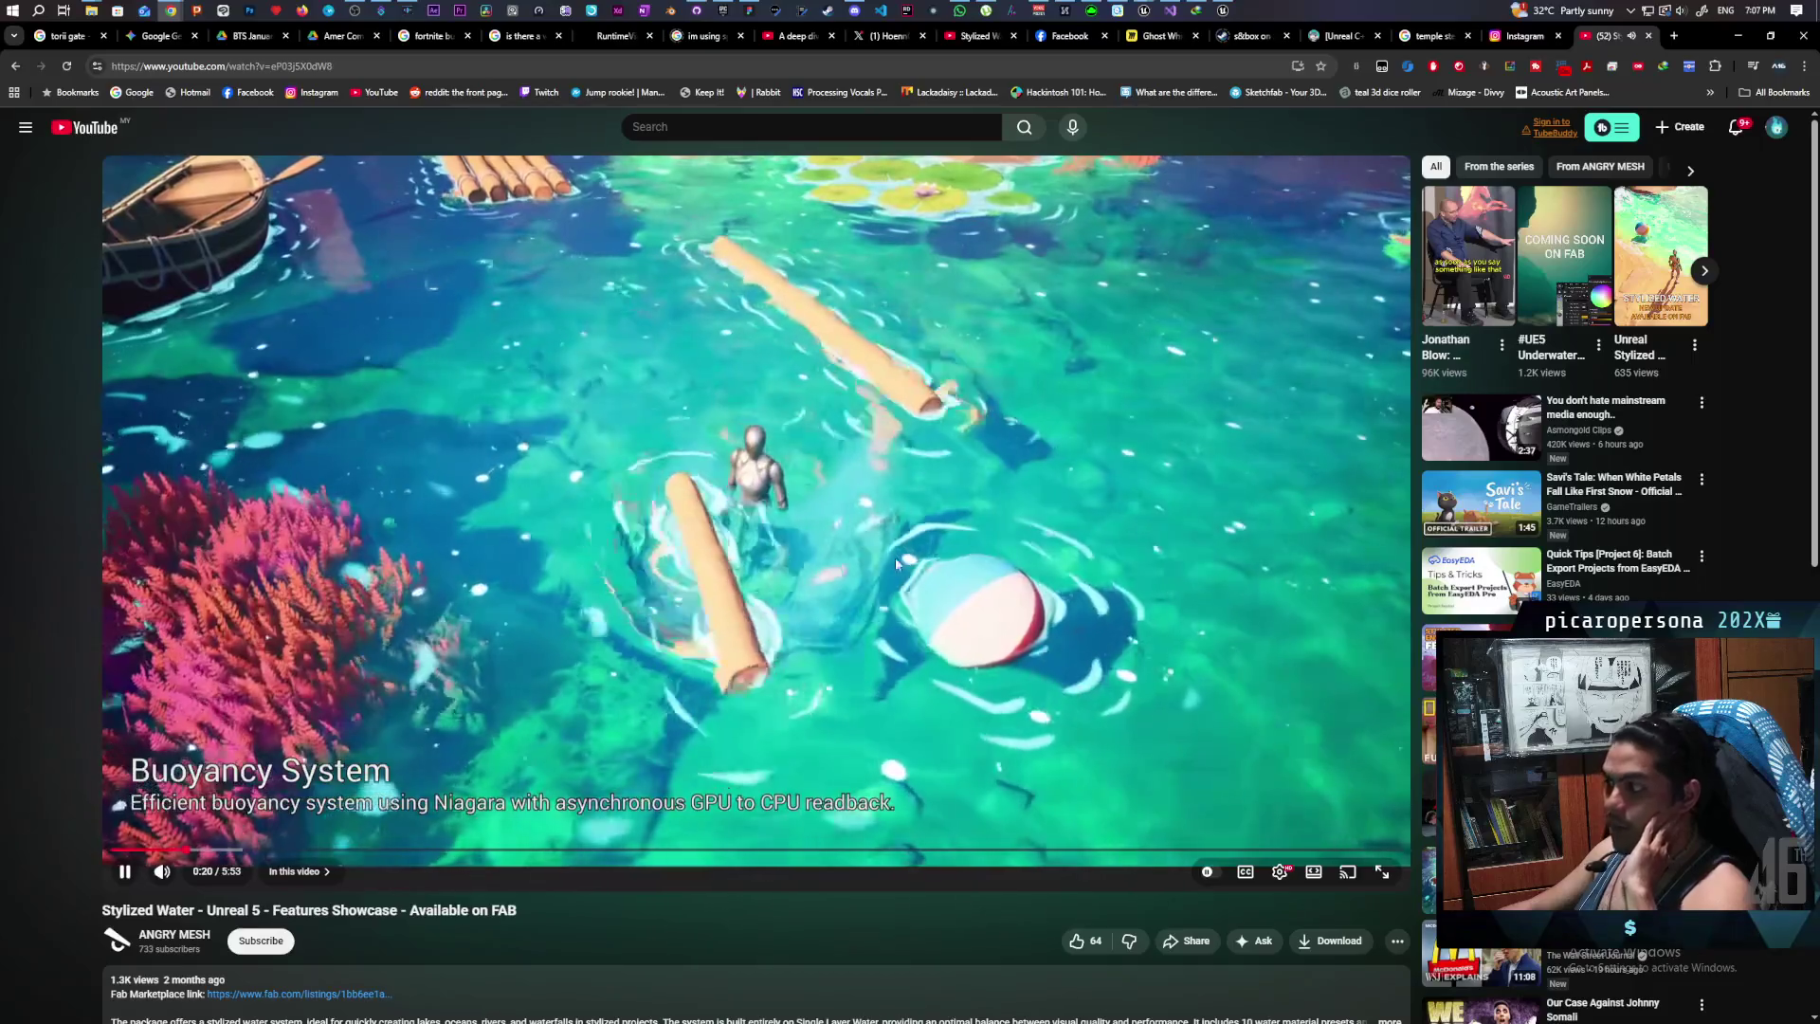
pyautogui.click(945, 512)
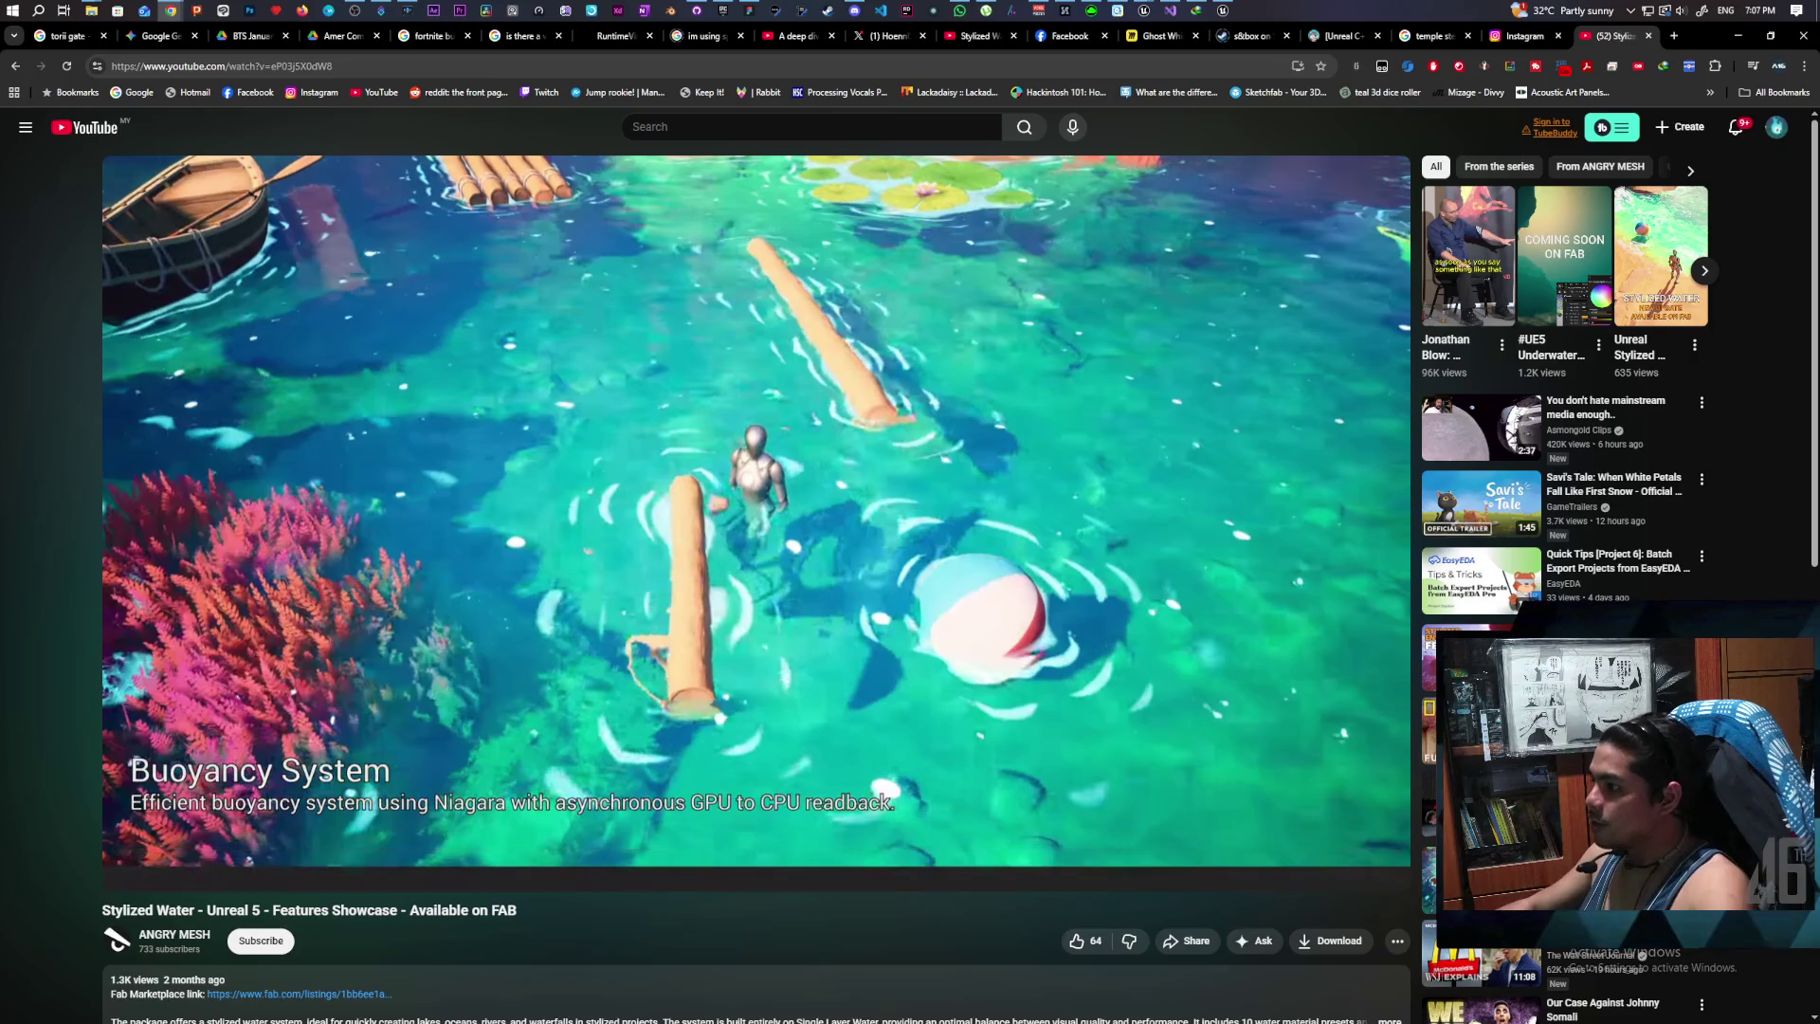
pyautogui.click(1033, 454)
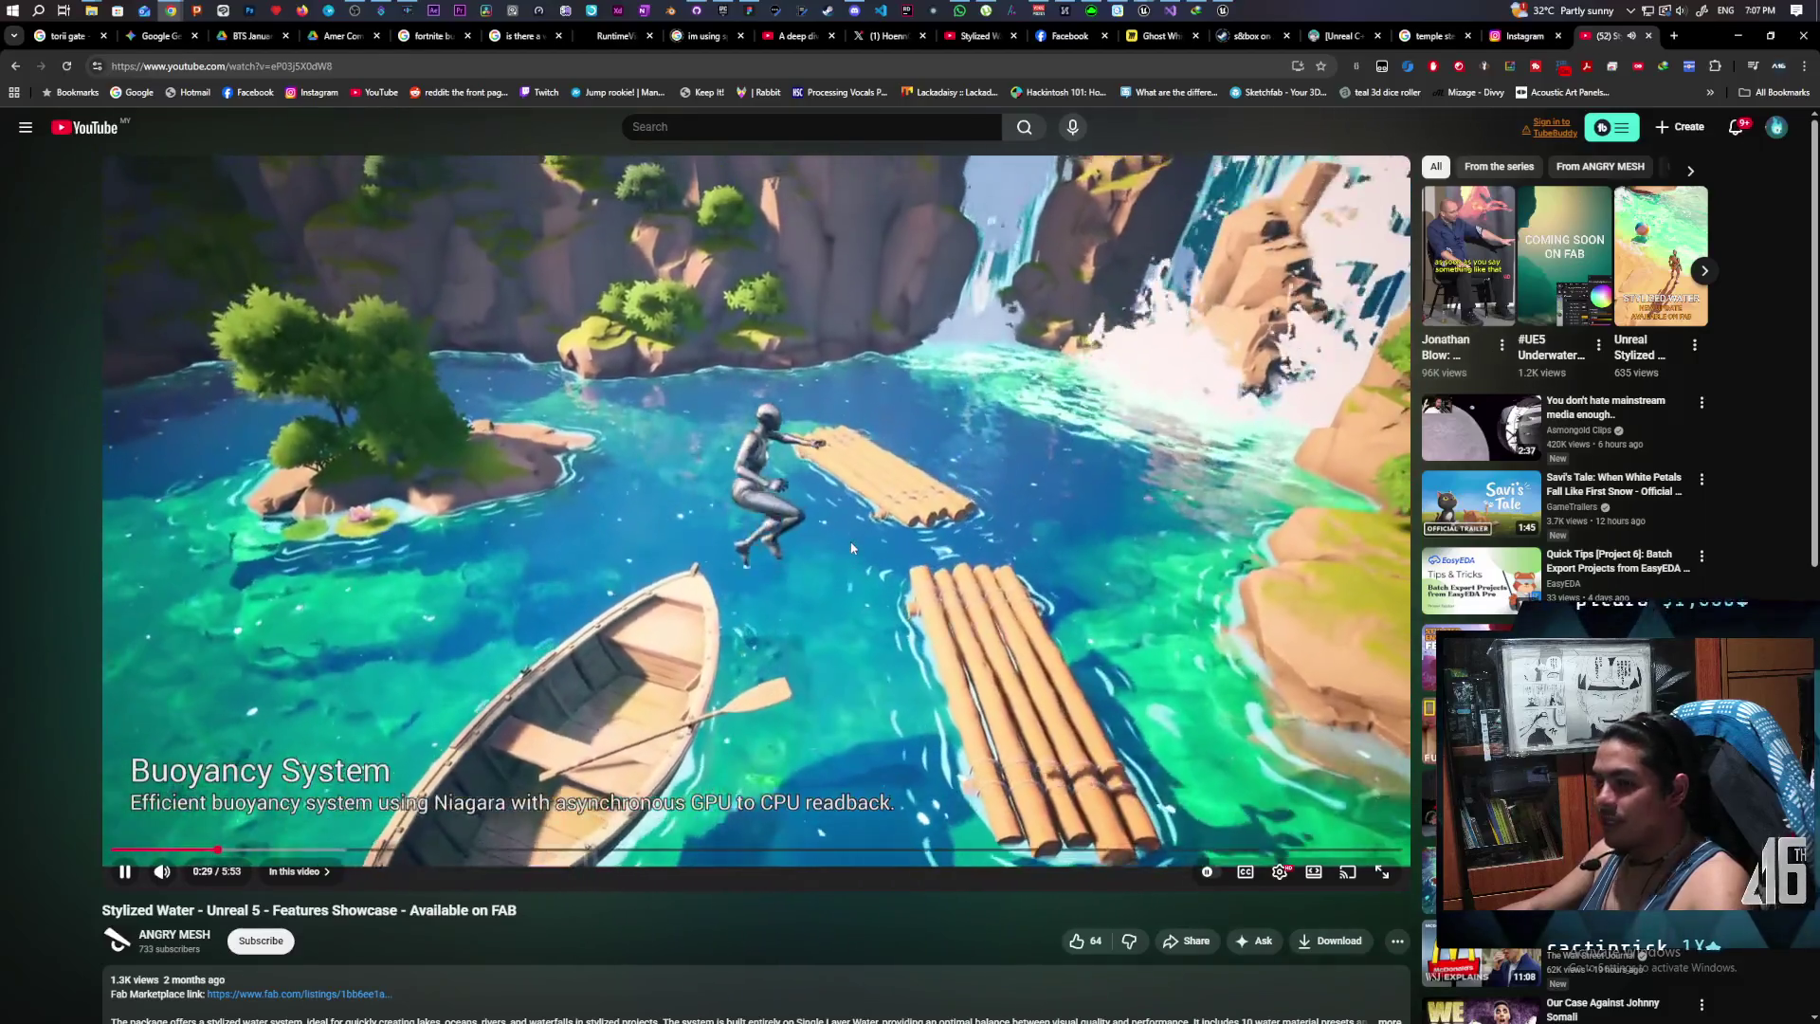
pyautogui.click(851, 548)
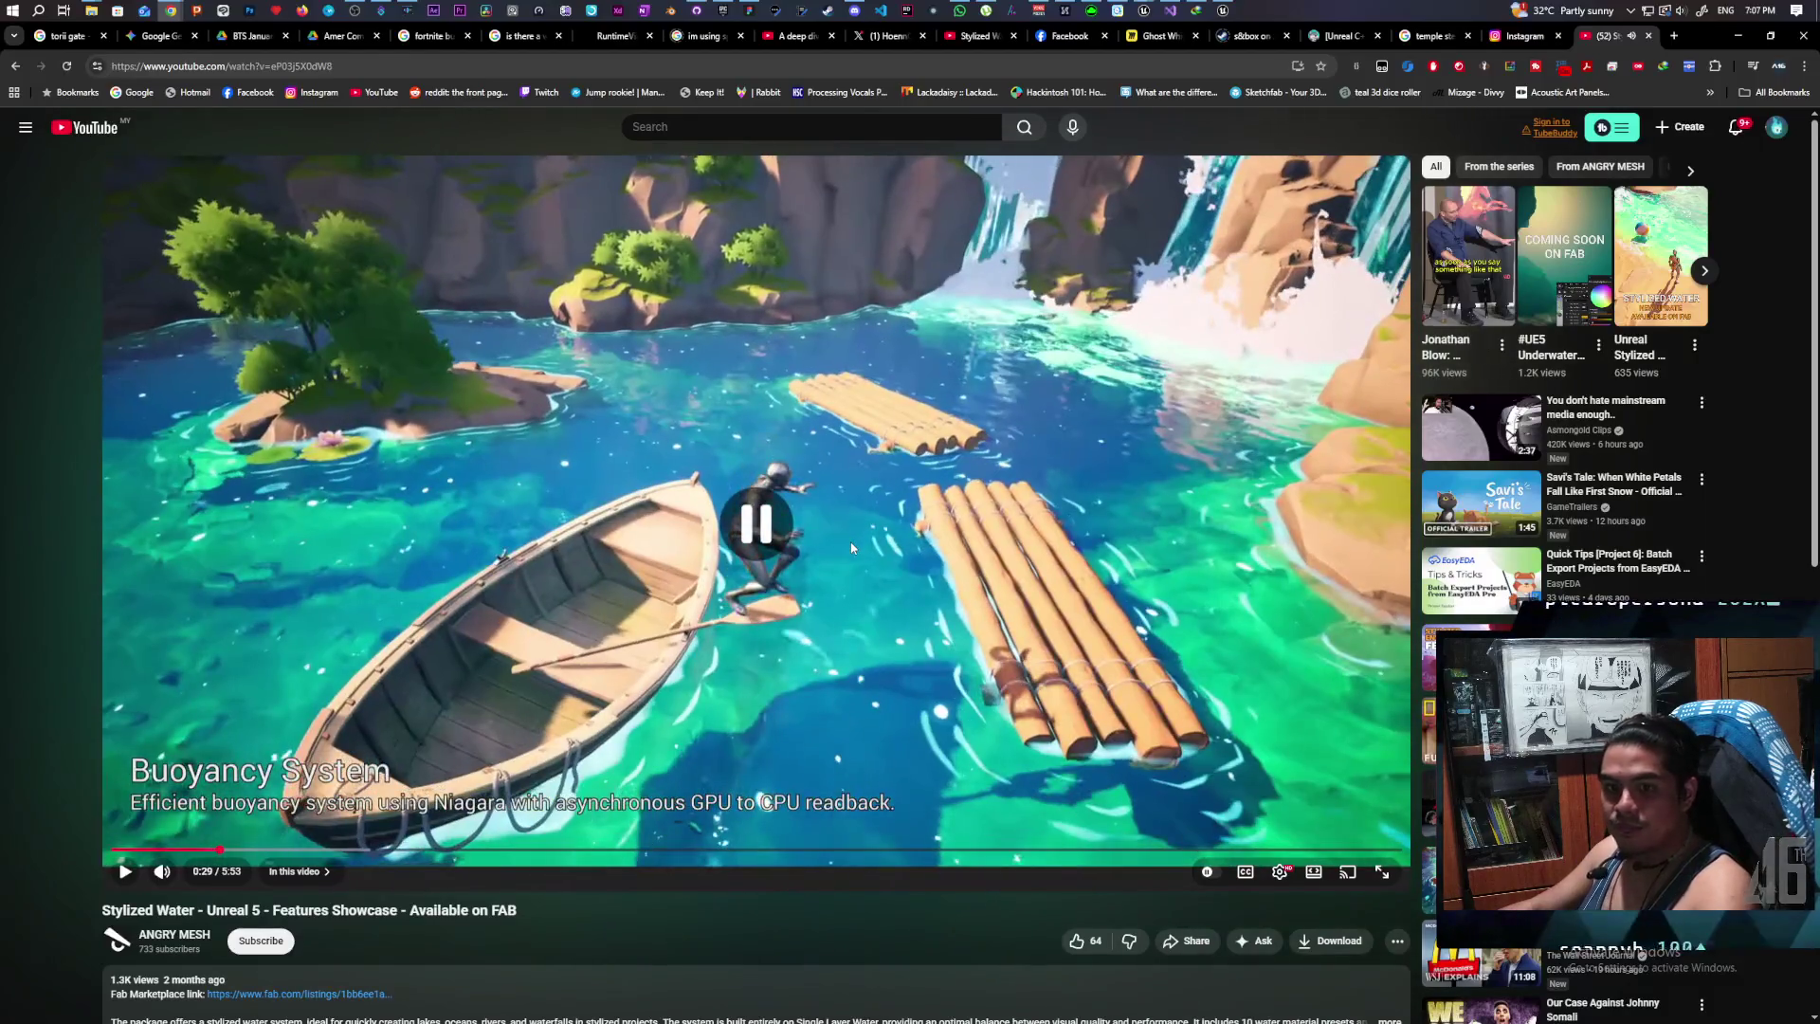